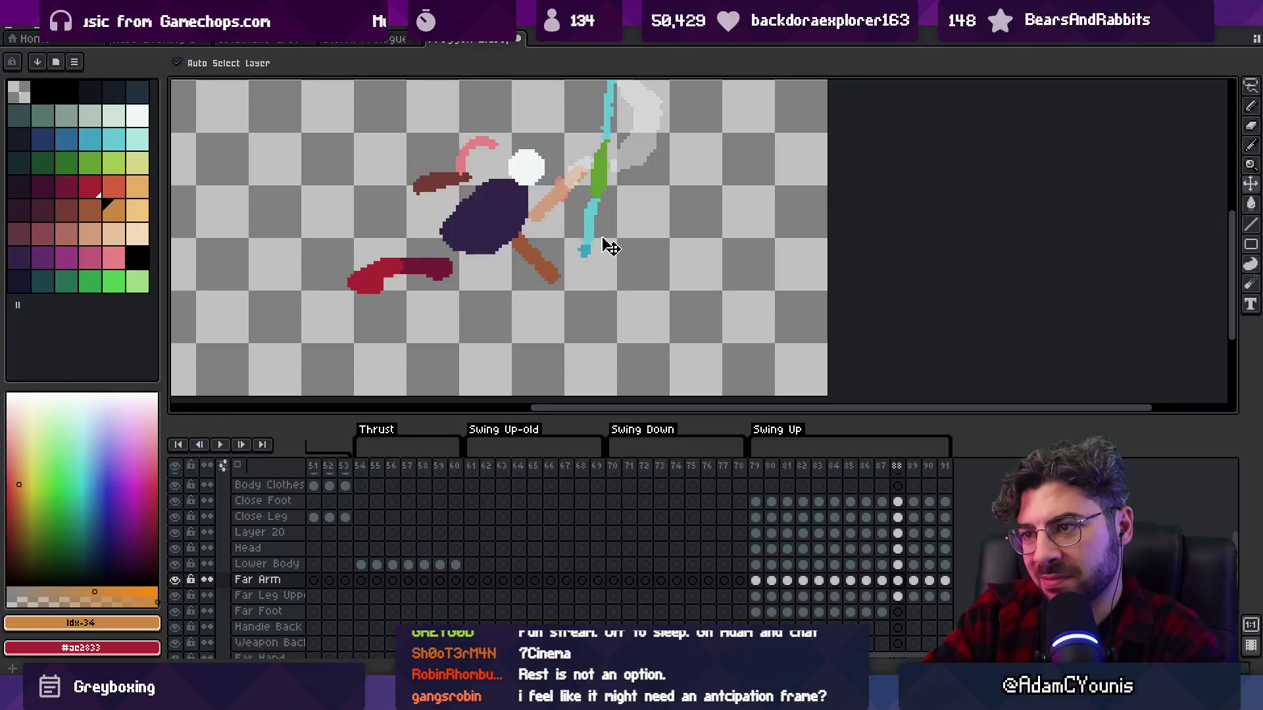
- Play the Swing Up animation and delete frame 86 so it ends at frame 90
key("z")
scroll(638, 224, "down", 3)
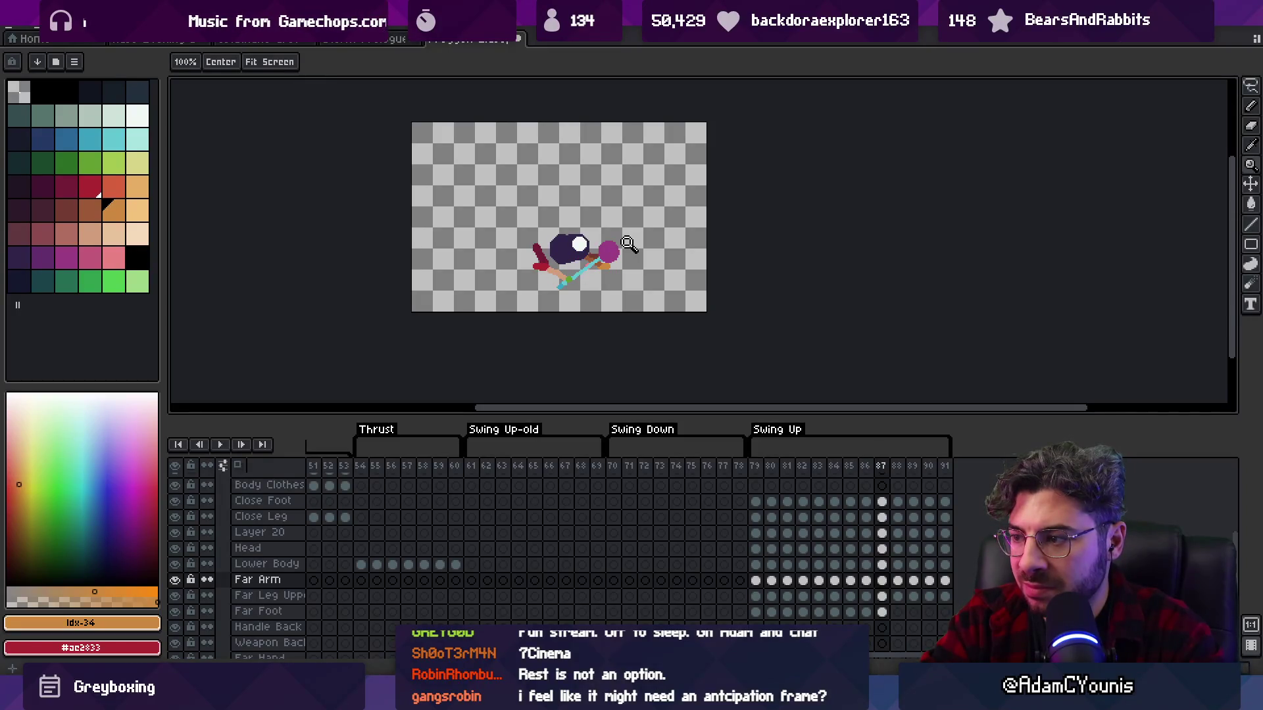
left_click(867, 465)
key("Delete")
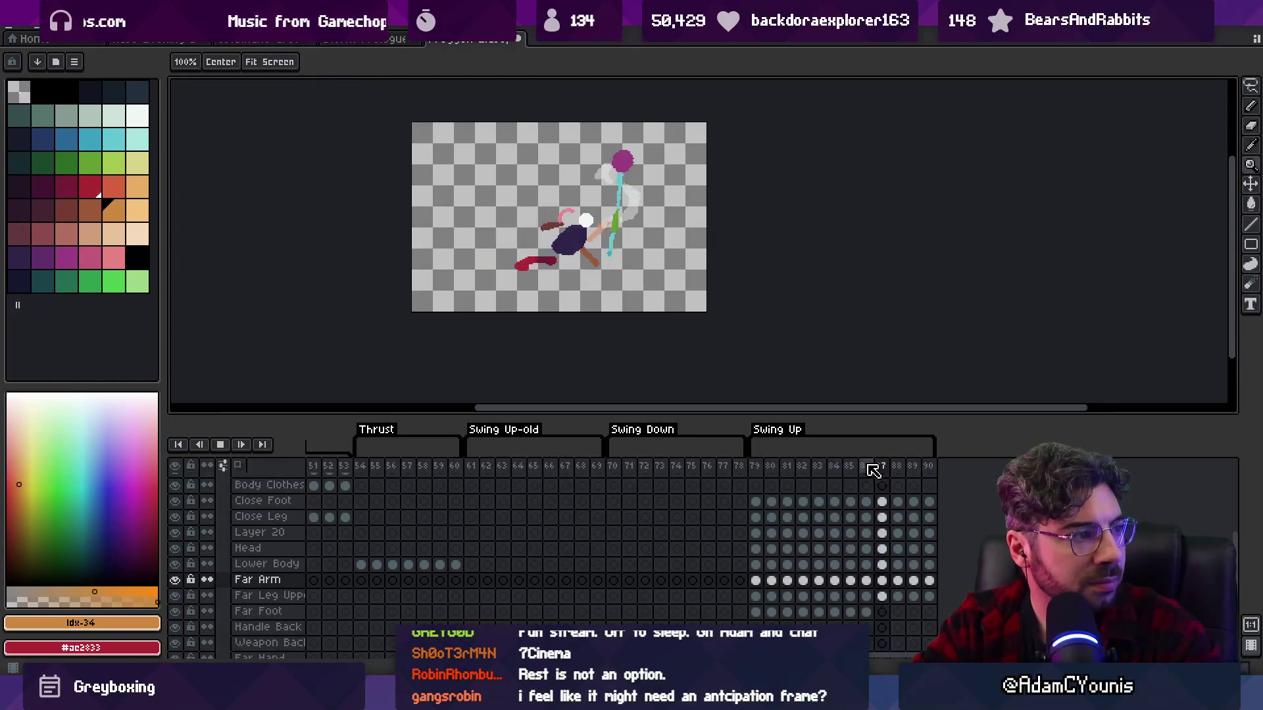
- Stop playback, compare frames 87 and 88, and zoom in on the frog's weapon
left_click(868, 467)
key("Right")
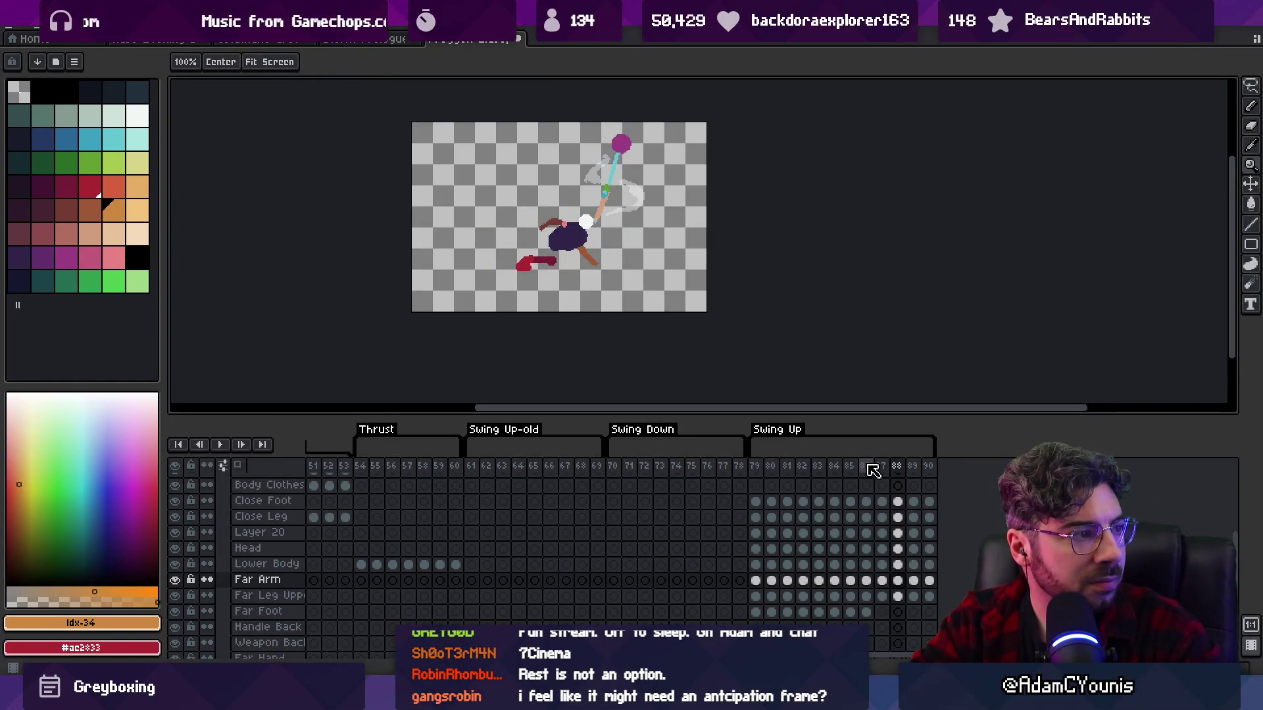
key("Right")
key("Left")
key("Right")
key("Left")
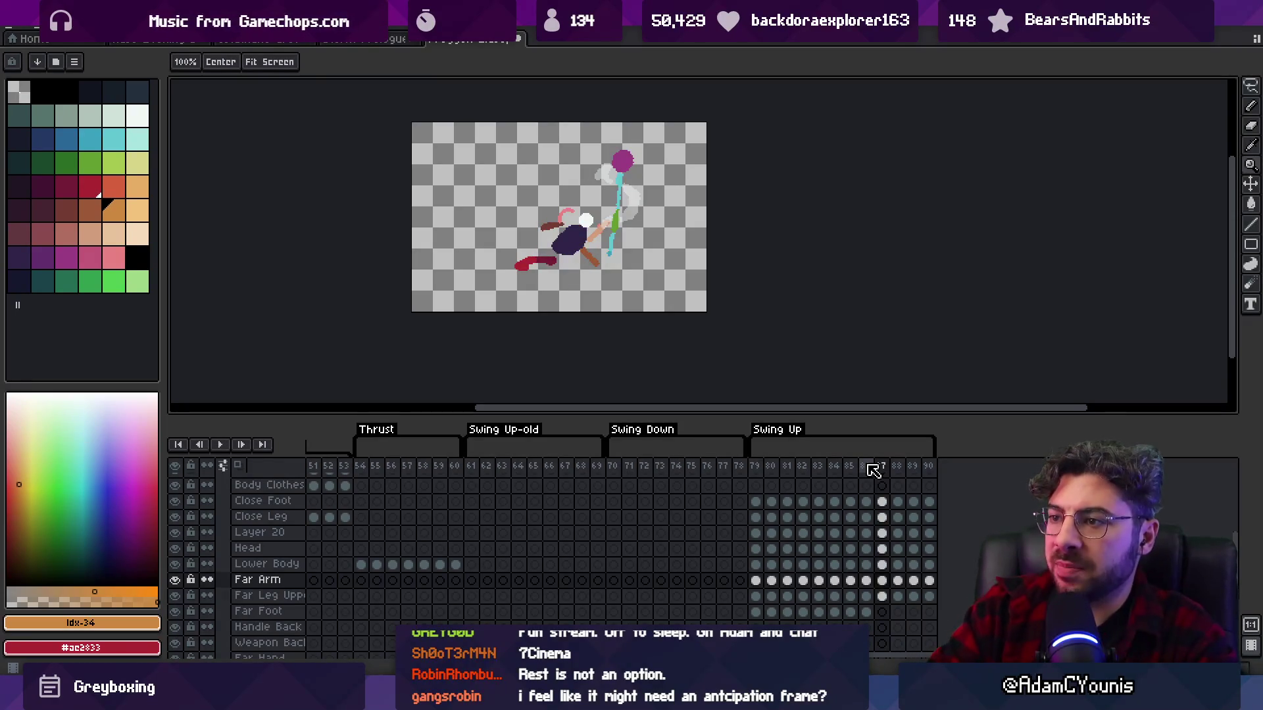
left_click(623, 187)
left_click(618, 144, "ctrl")
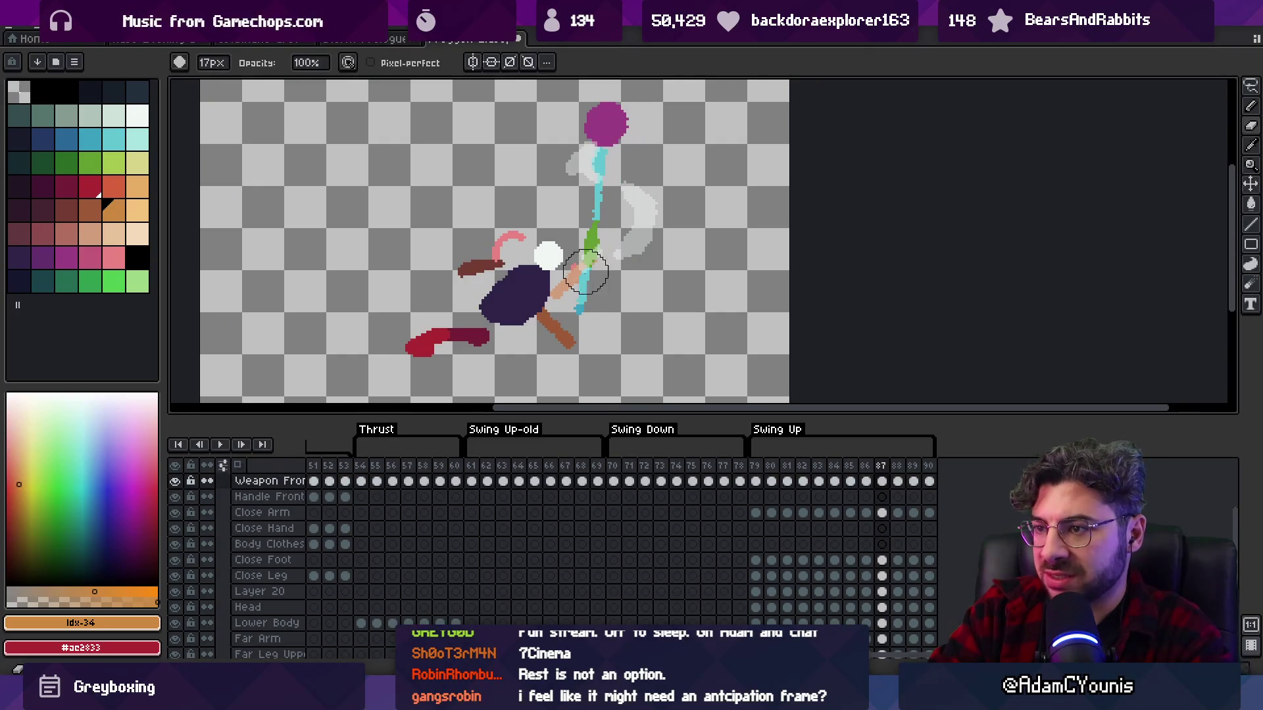
key("z")
key("1")
key("Return")
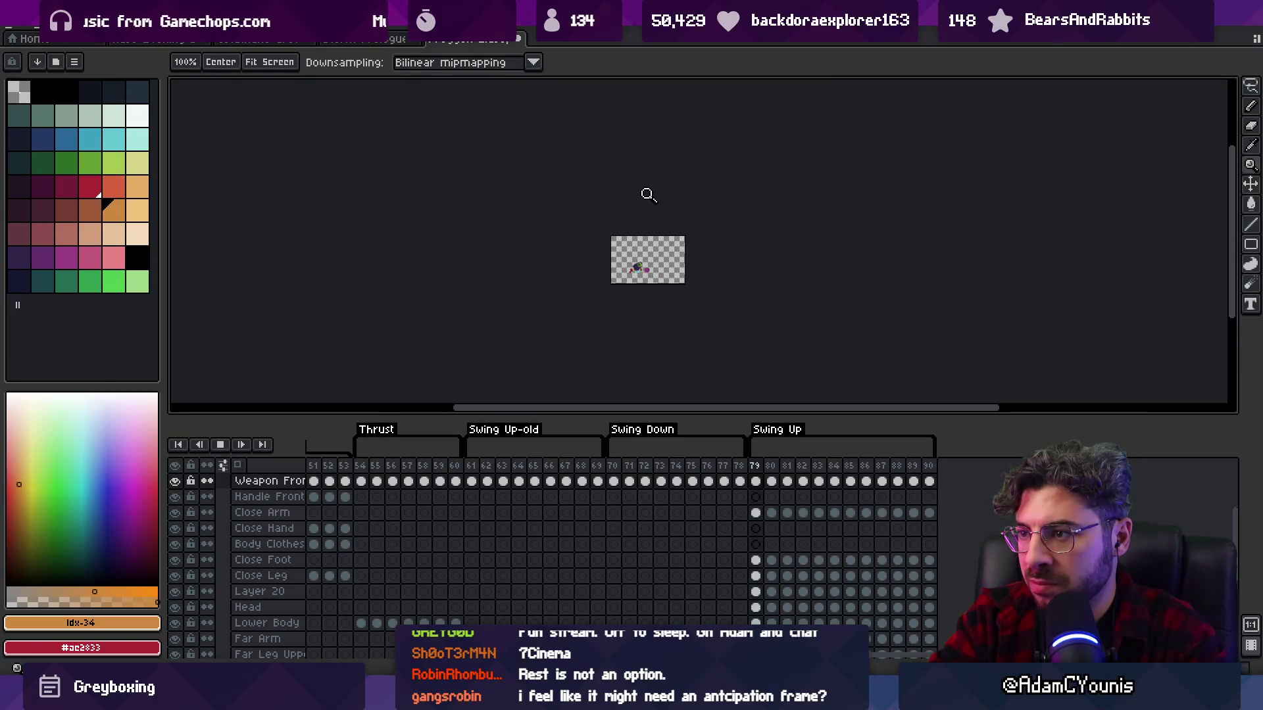
scroll(690, 237, "up", 3)
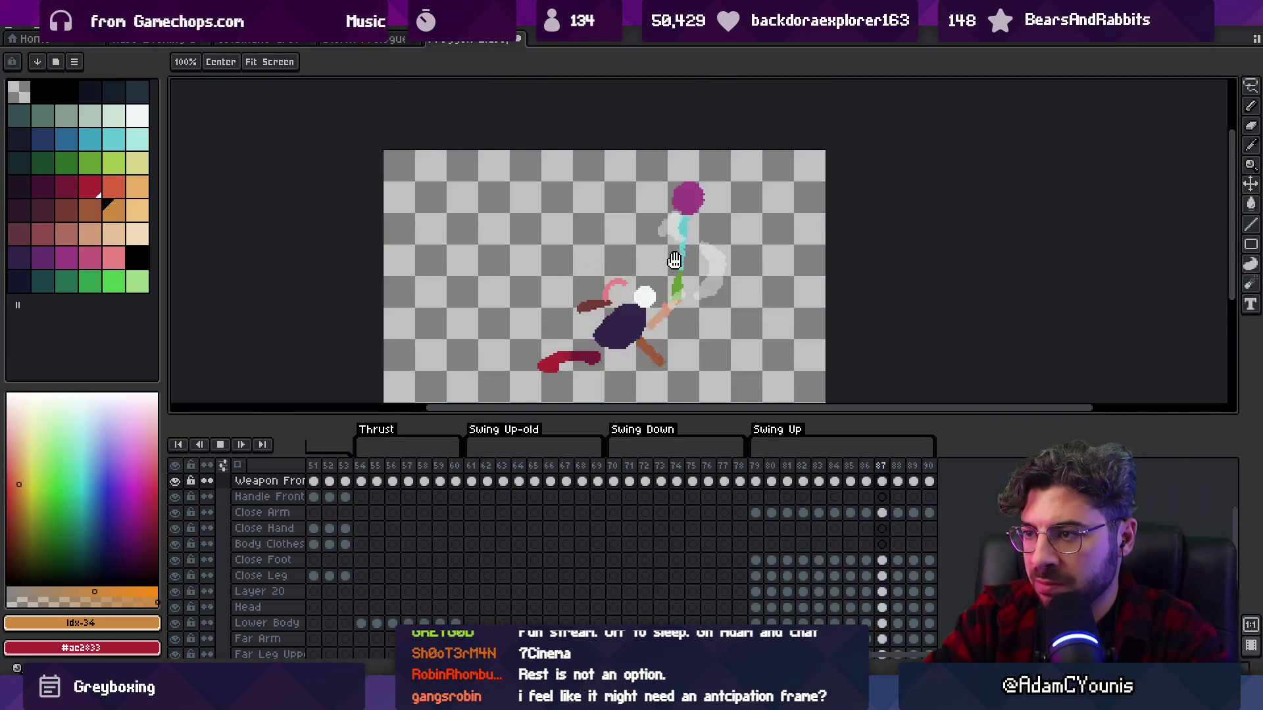
left_click_drag(674, 261, 664, 197)
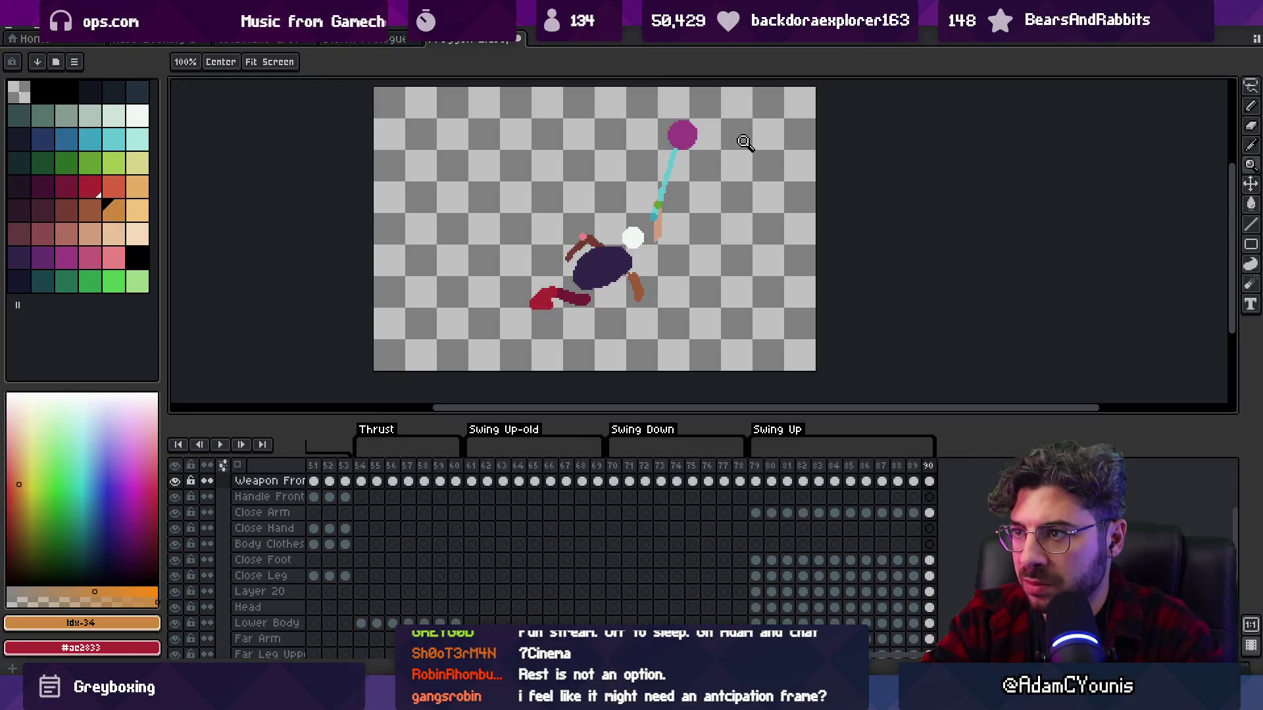
left_click(656, 223)
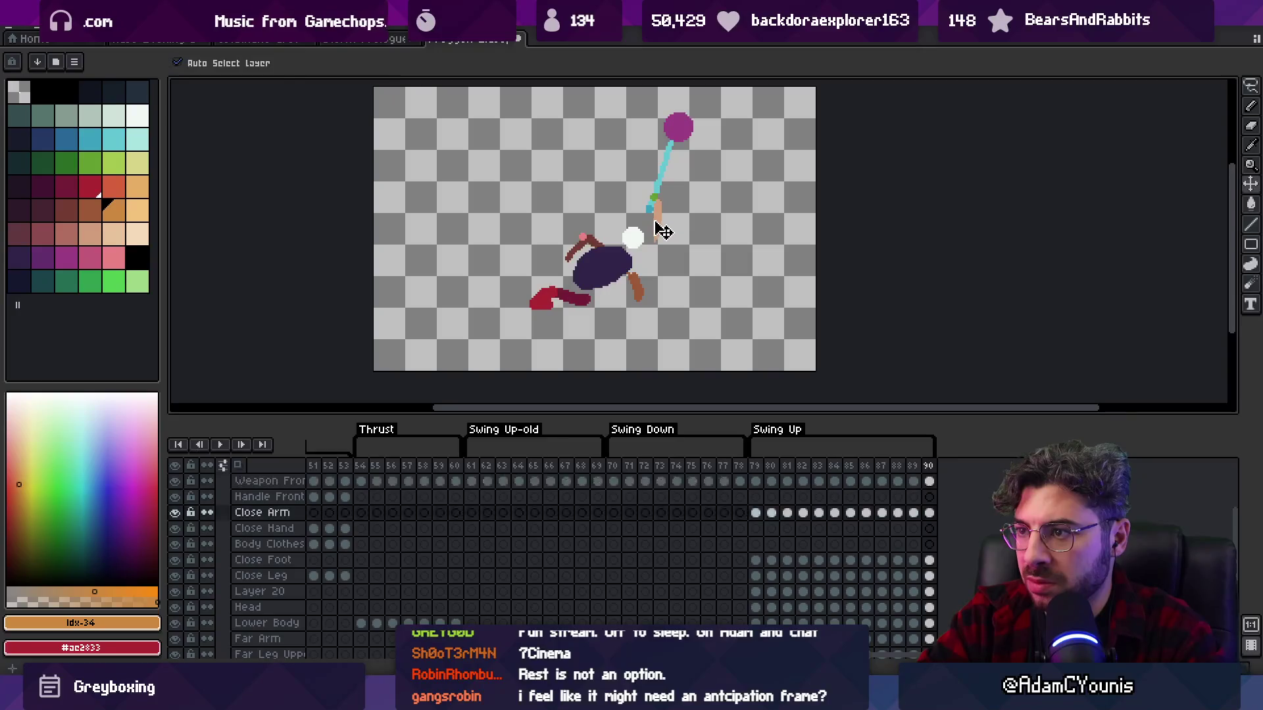
- Inspect Swing Up frames 85 through 88 one by one
key("i")
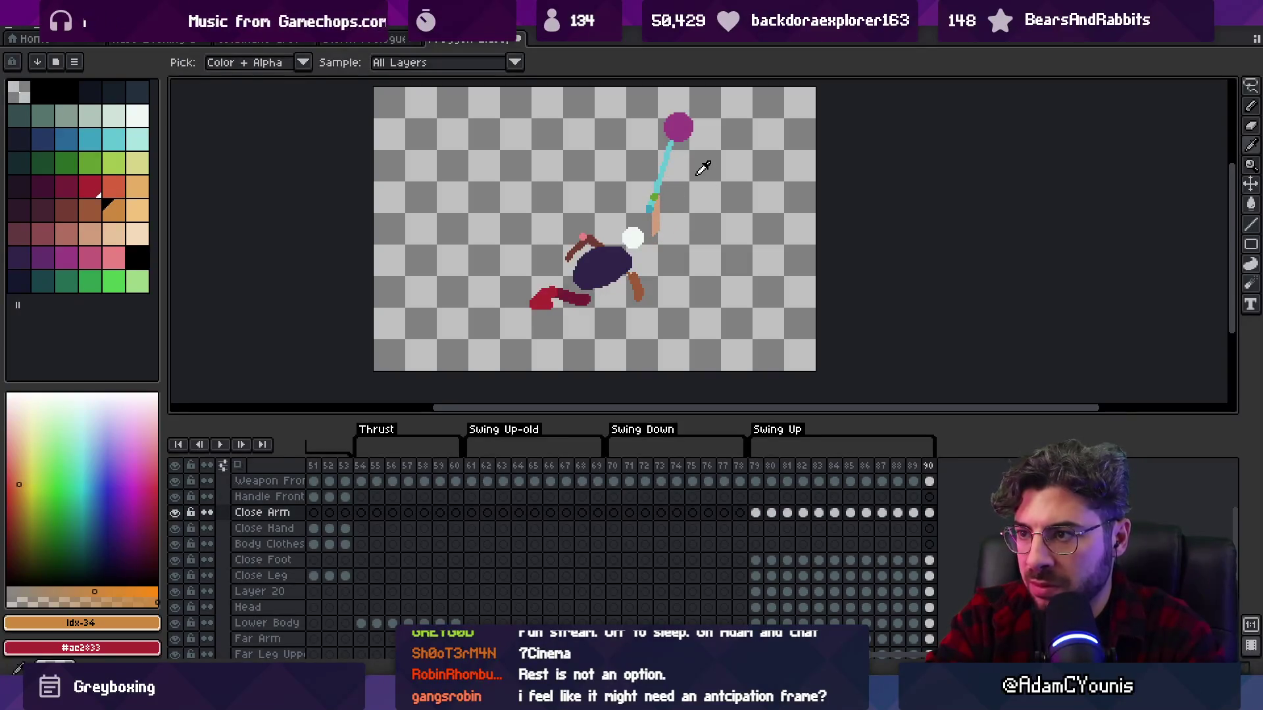
left_click(866, 467)
left_click_drag(868, 475, 886, 476)
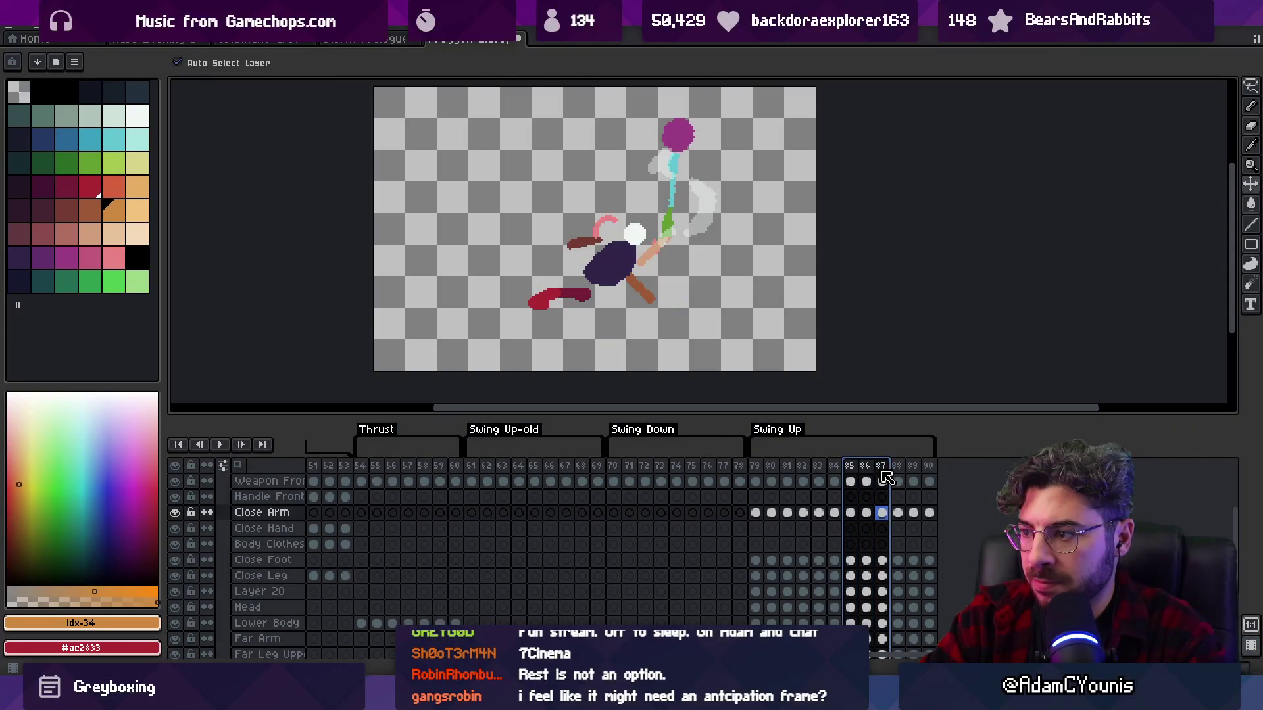
left_click(887, 477)
left_click(898, 468)
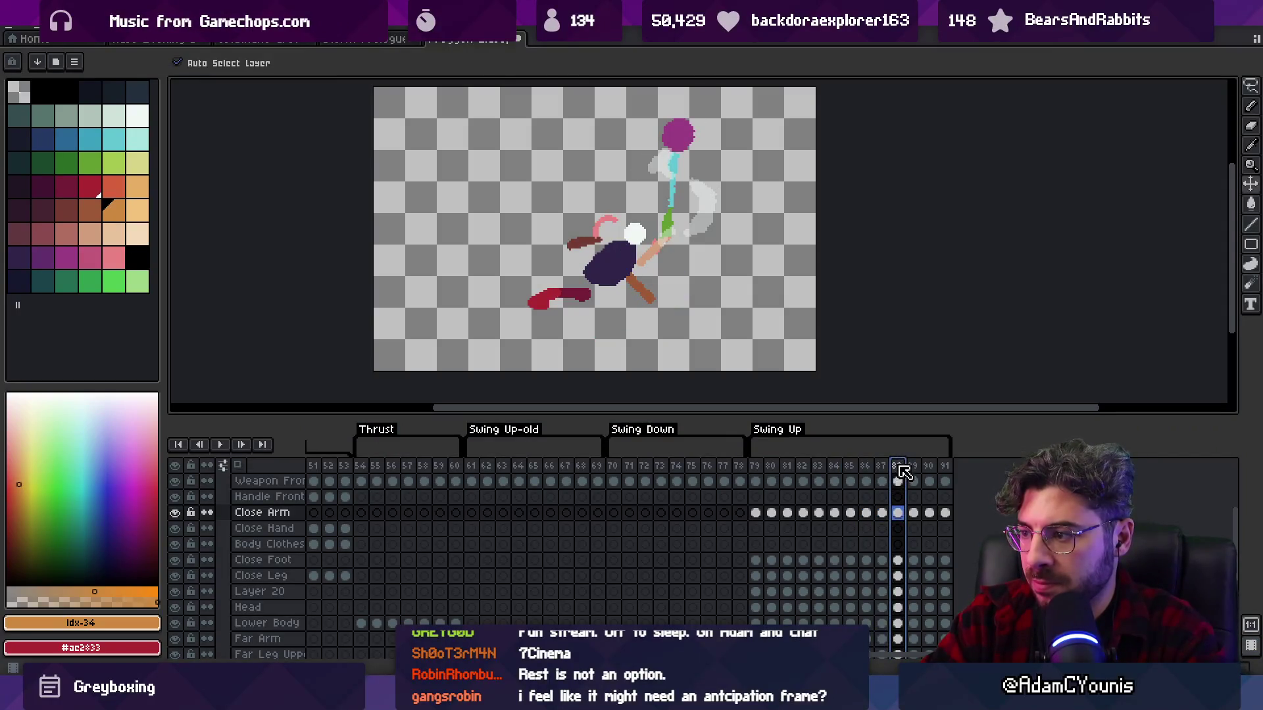
- Loop-preview frames 83–91, then drag the weapon down-left and select the Smear layer
left_click_drag(818, 468, 947, 471)
key("Return")
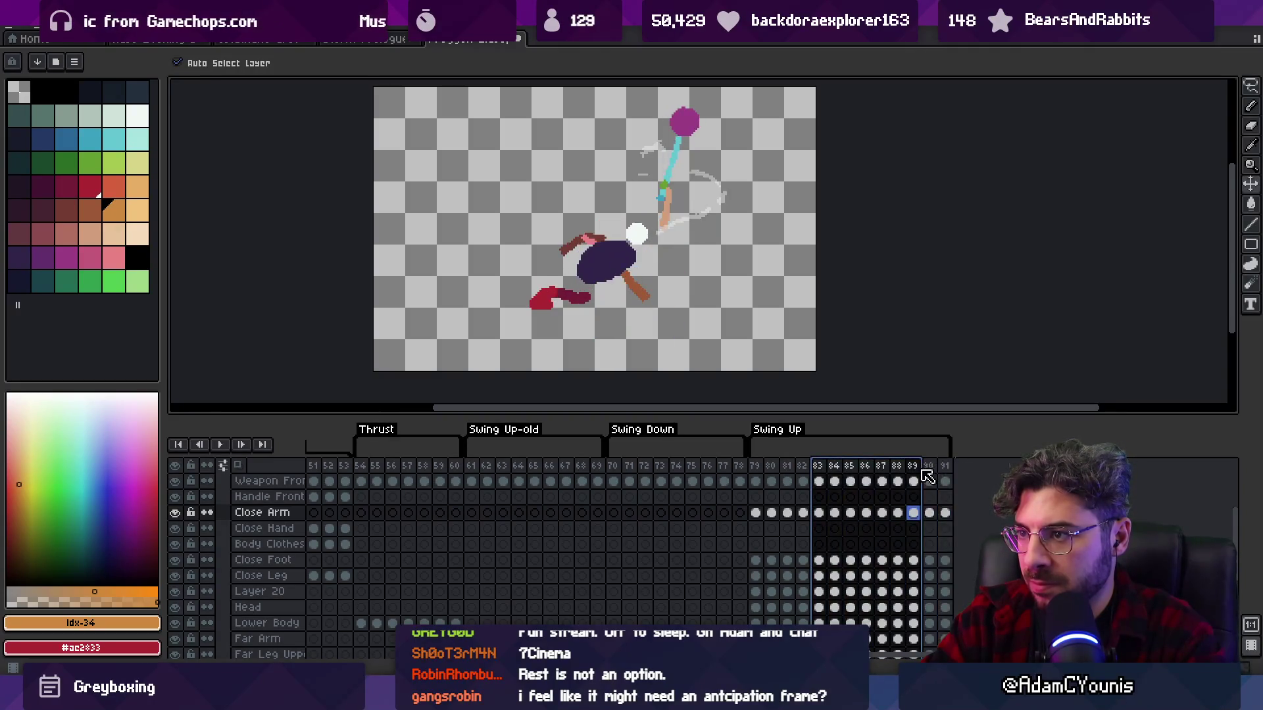
left_click(756, 318)
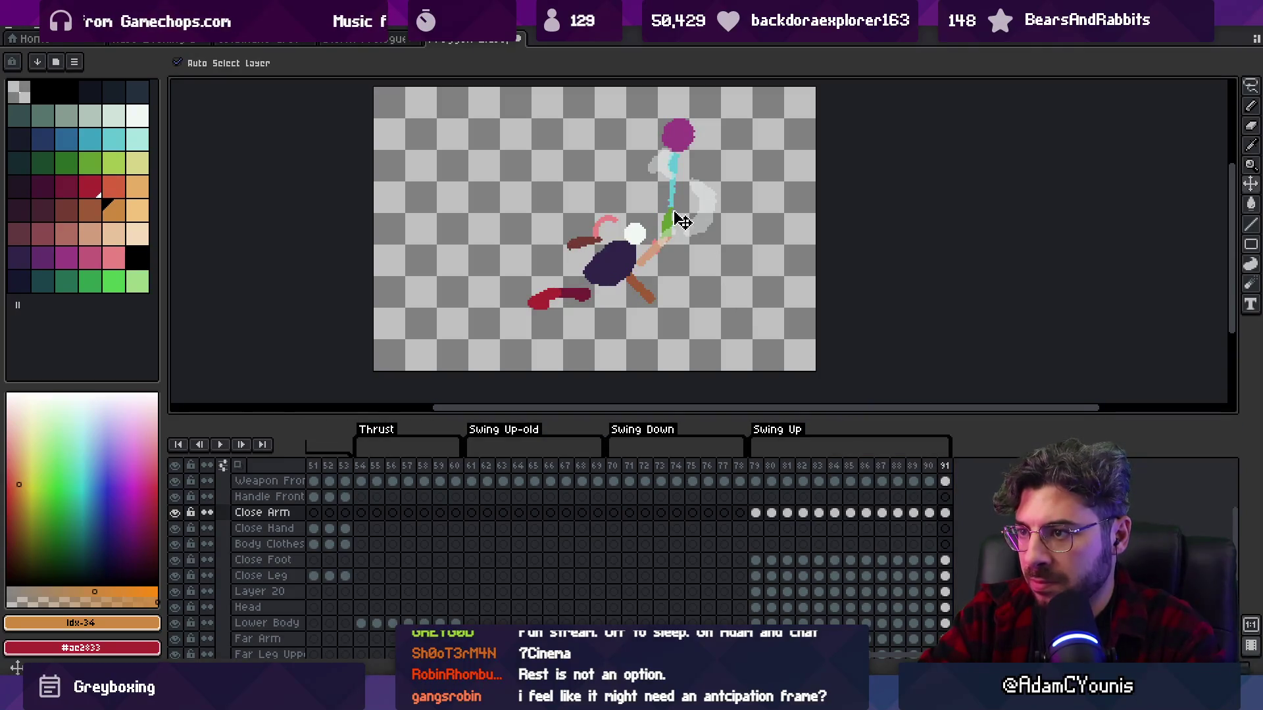
left_click_drag(682, 222, 672, 244)
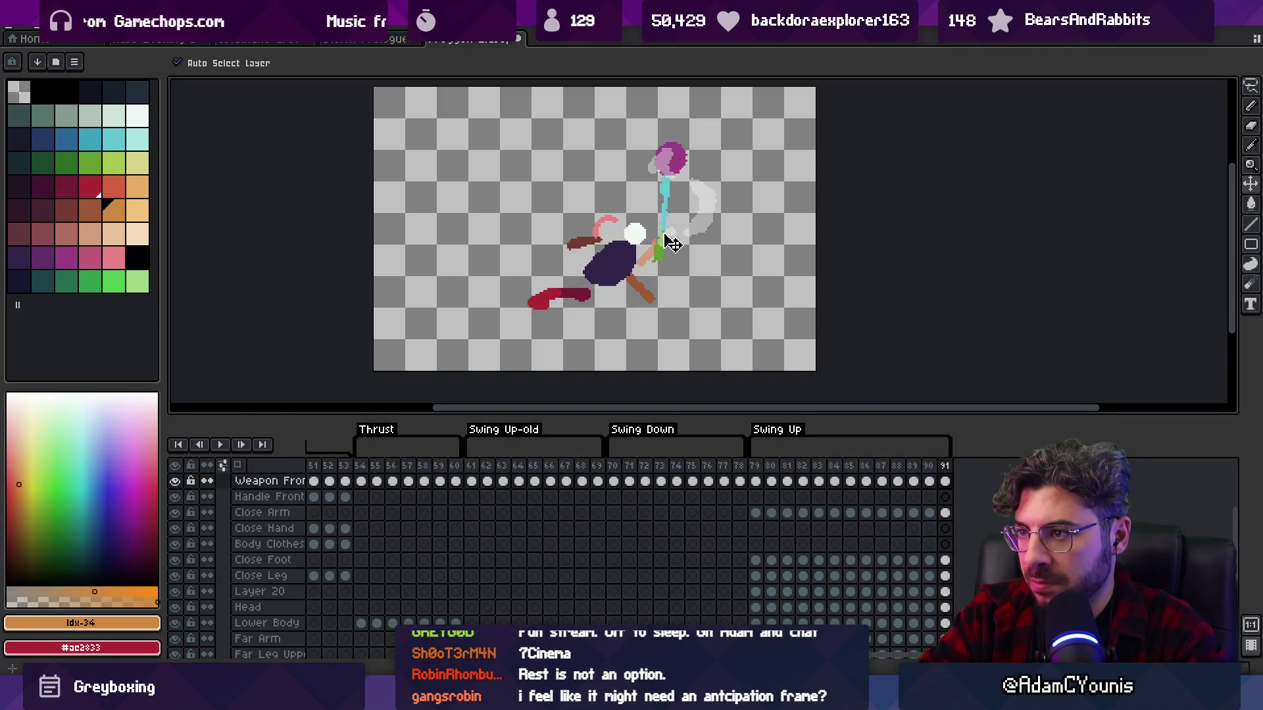
left_click(716, 217)
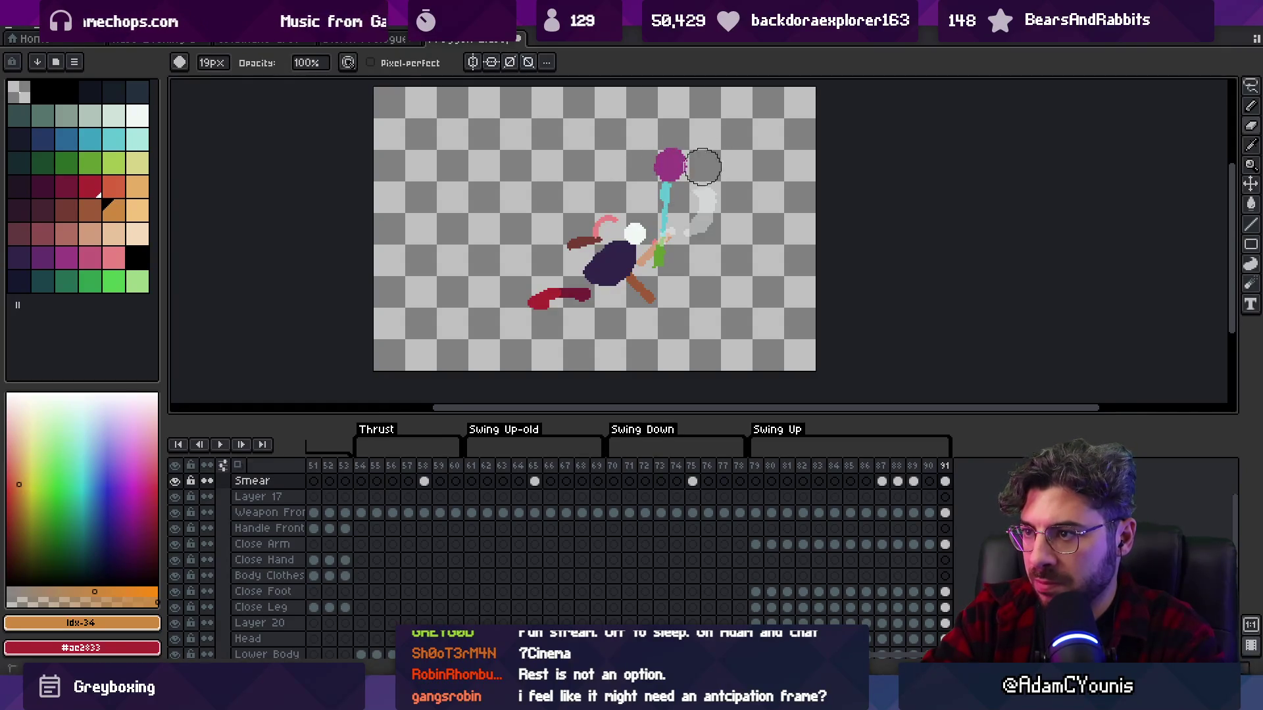
key("Return")
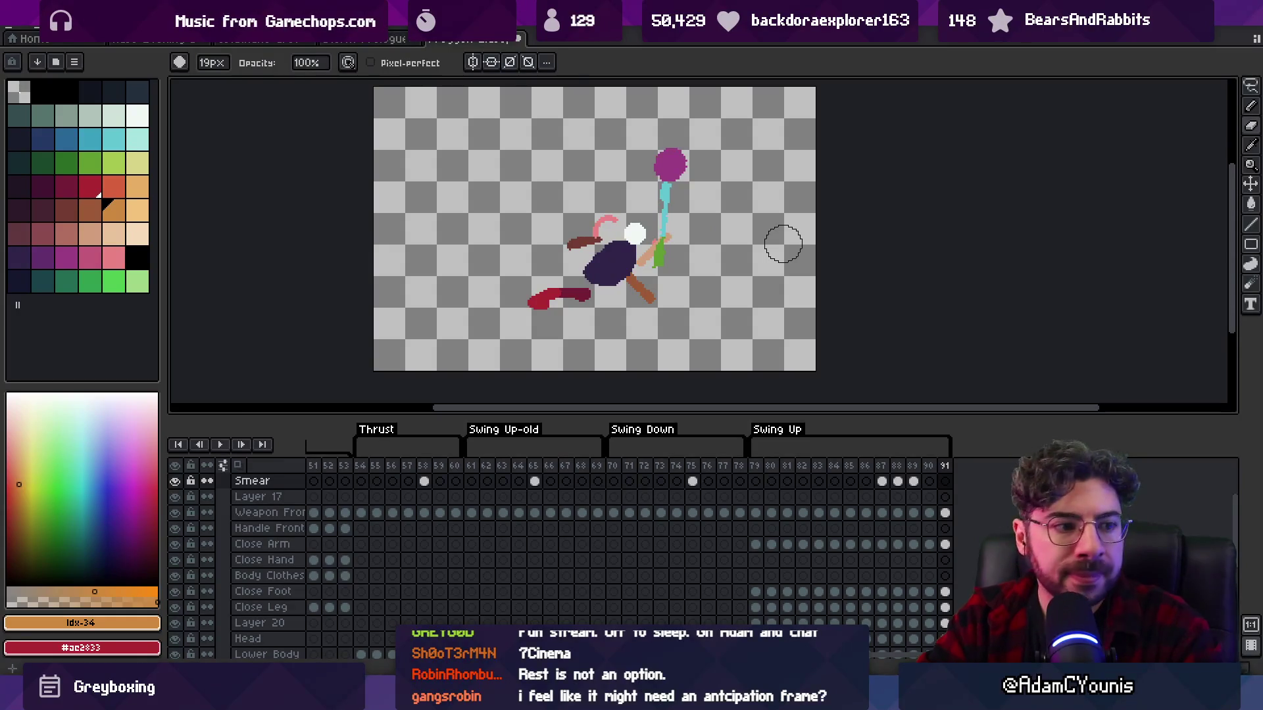
key("z")
scroll(578, 233, "down", 2)
key("Return")
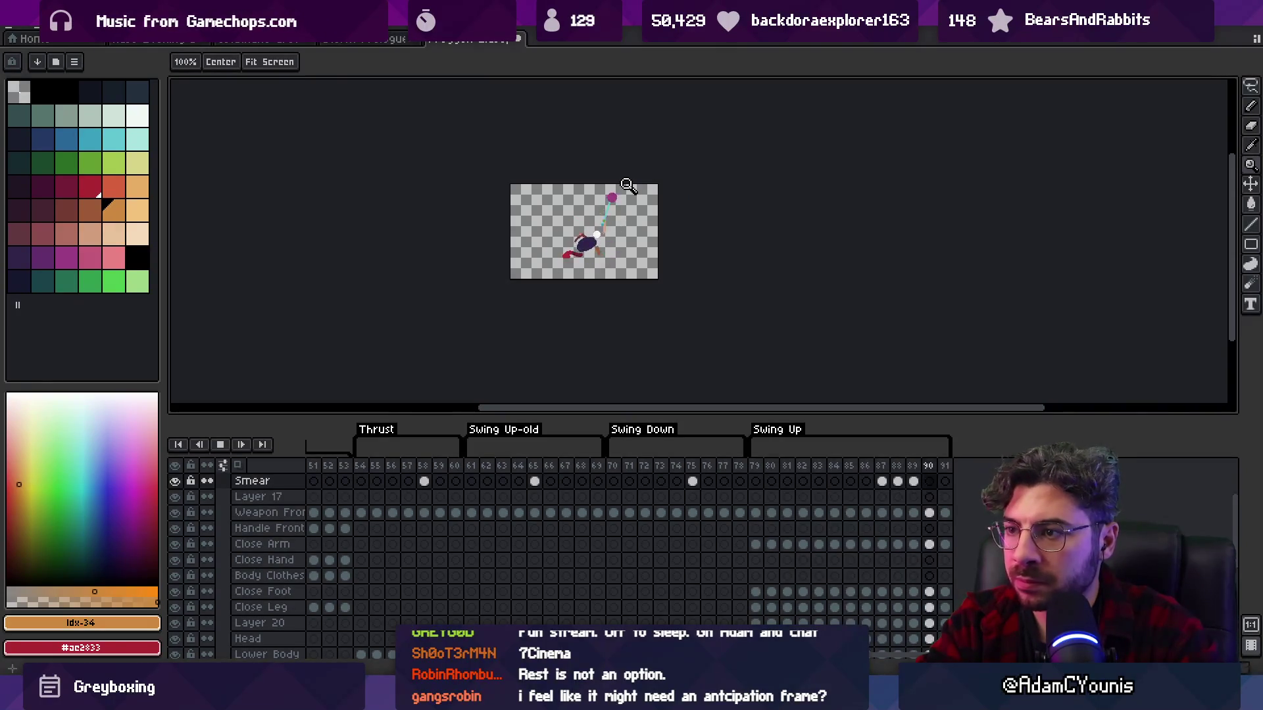
- Stop playback at frame 85 and loop-preview frames 79–82, then 79–80
key("Return")
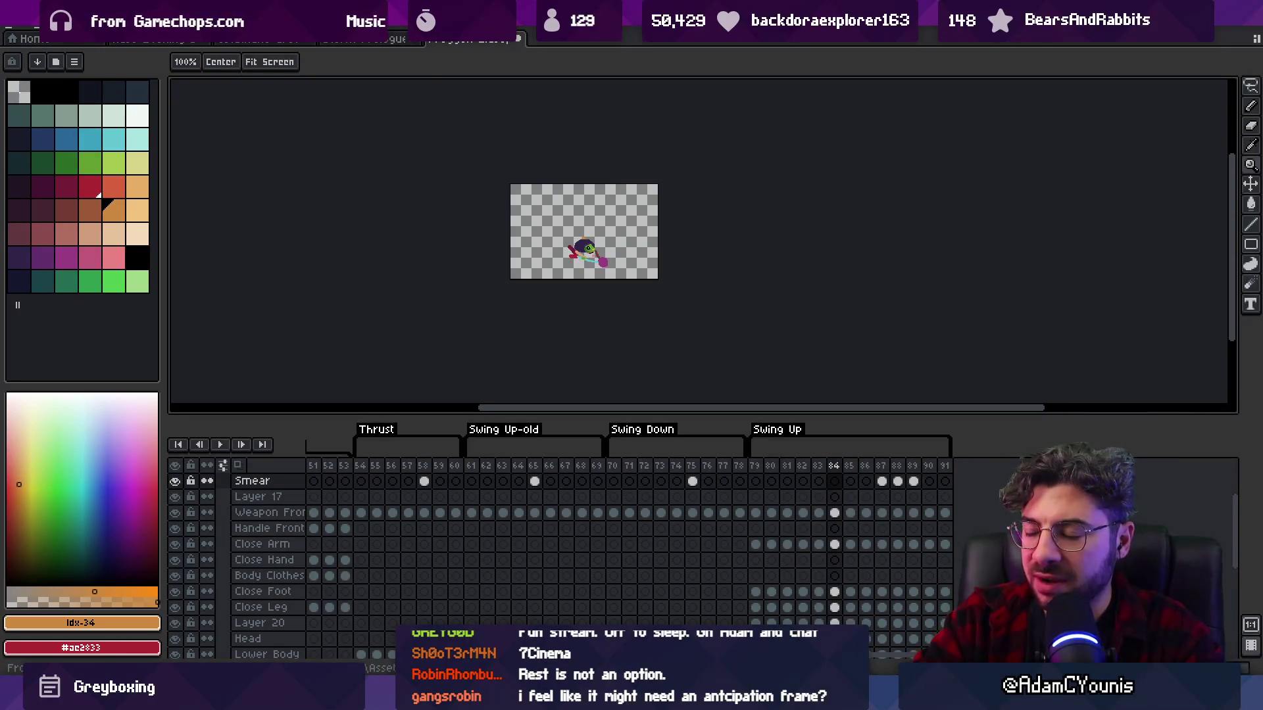
scroll(618, 256, "up", 2)
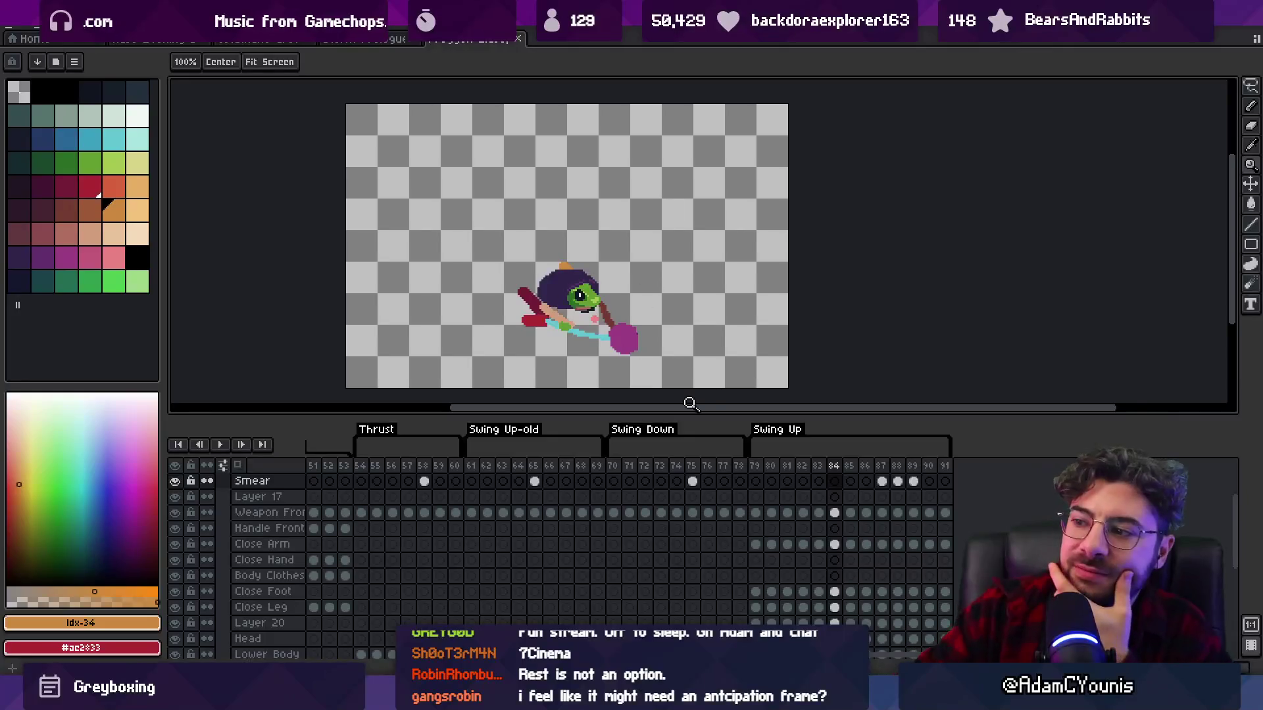
mouse_move(756, 468)
left_mouse_down()
mouse_move(882, 483)
mouse_move(761, 494)
left_mouse_up()
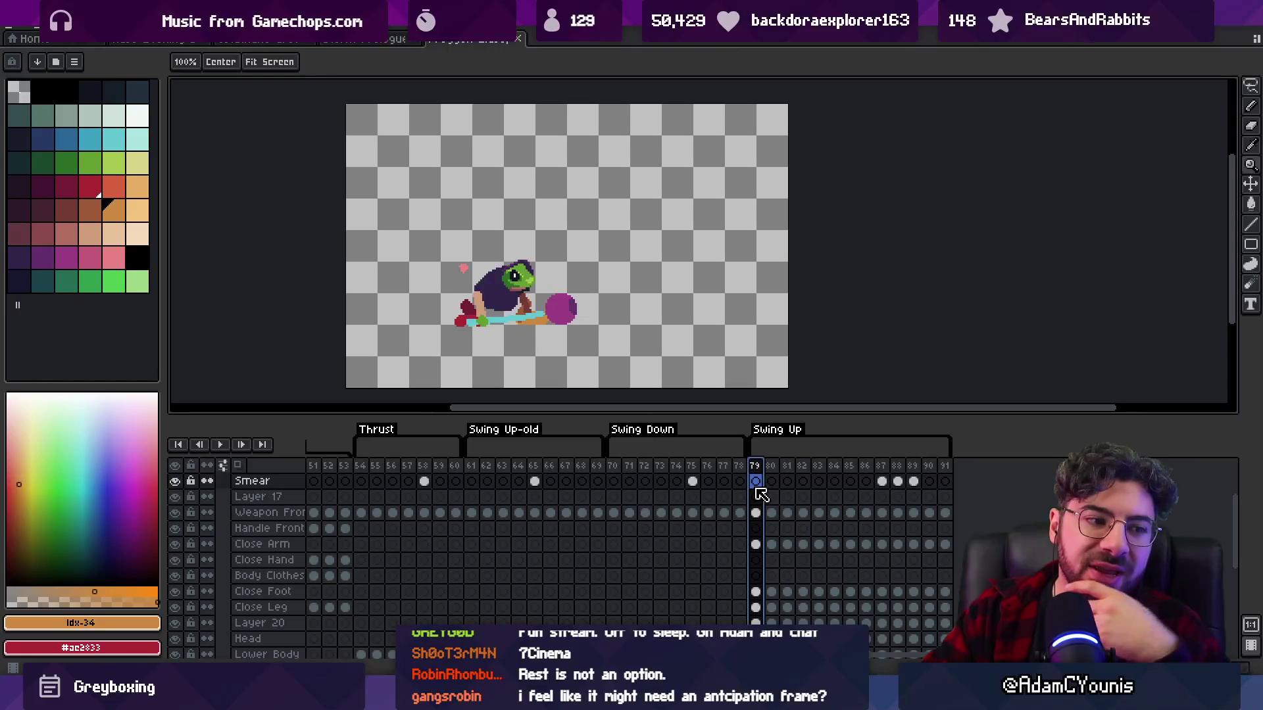
mouse_move(761, 495)
left_mouse_down()
mouse_move(884, 480)
mouse_move(823, 485)
mouse_move(846, 484)
left_mouse_up()
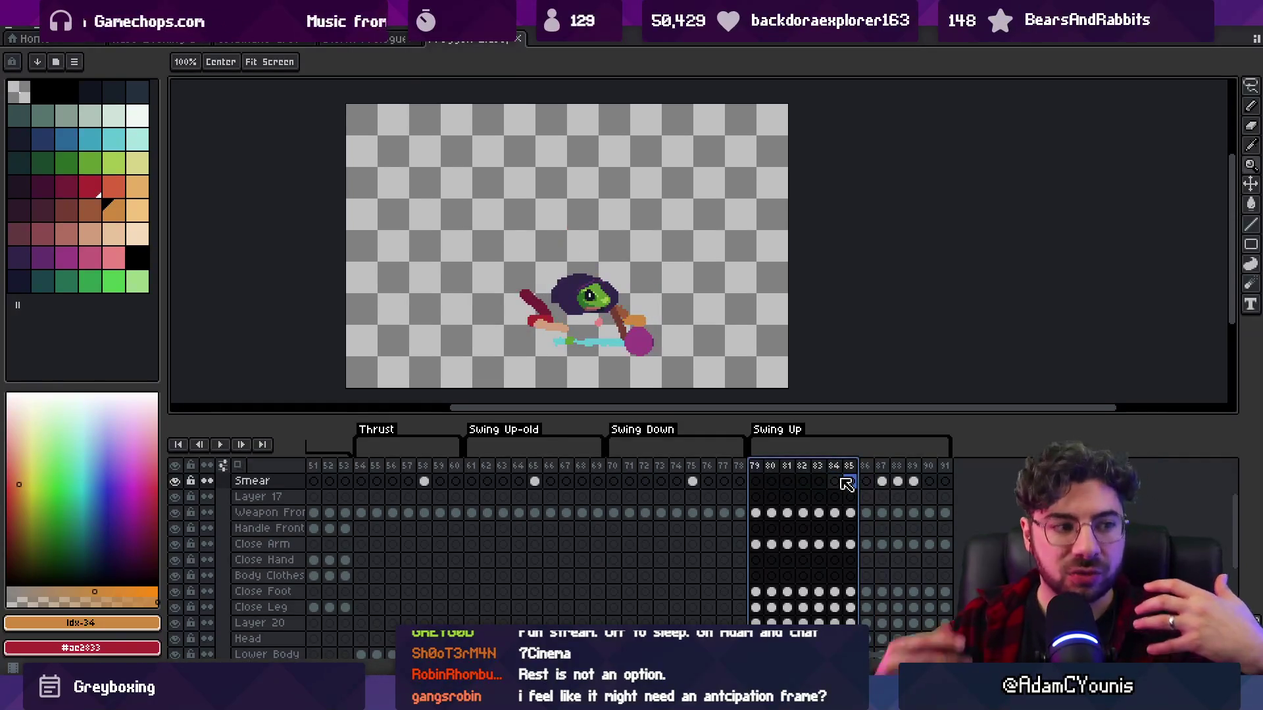
- Loop-preview frames 79–86 and then 83–84, and bring the sketching app forward
mouse_move(756, 481)
left_mouse_down()
mouse_move(883, 485)
mouse_move(803, 502)
mouse_move(865, 504)
mouse_move(833, 499)
left_mouse_up()
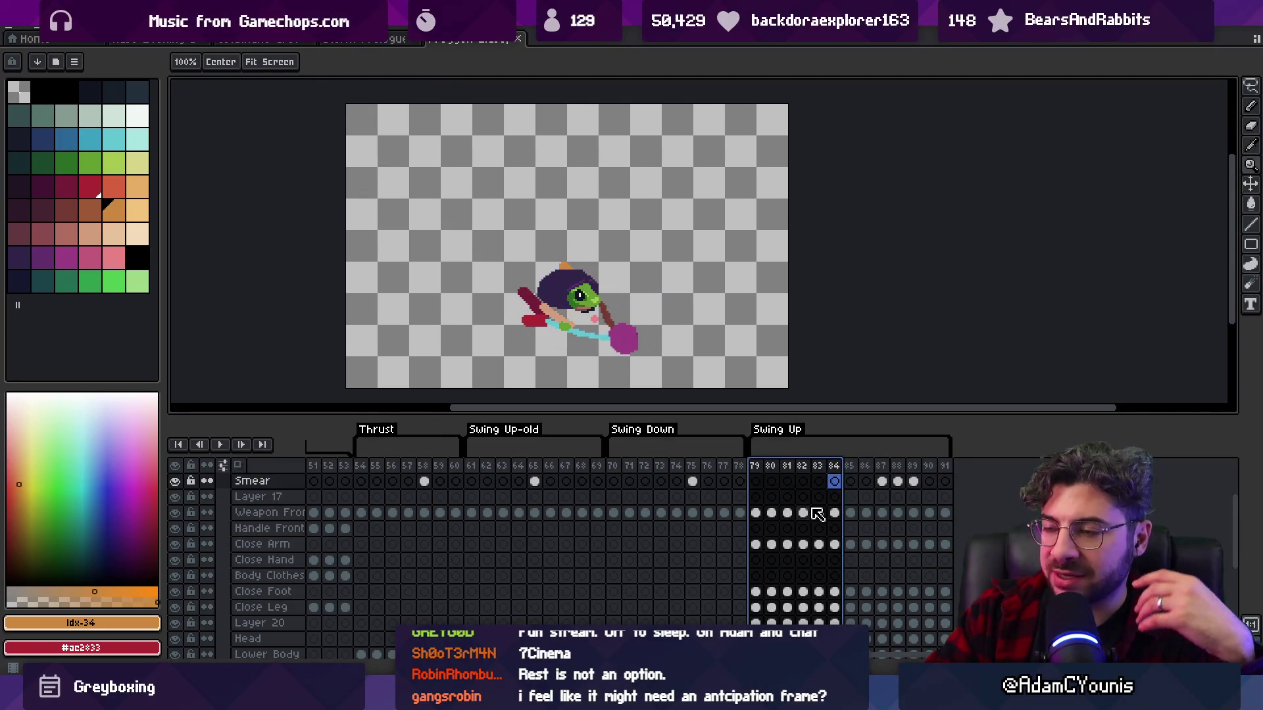
left_click_drag(835, 481, 827, 481)
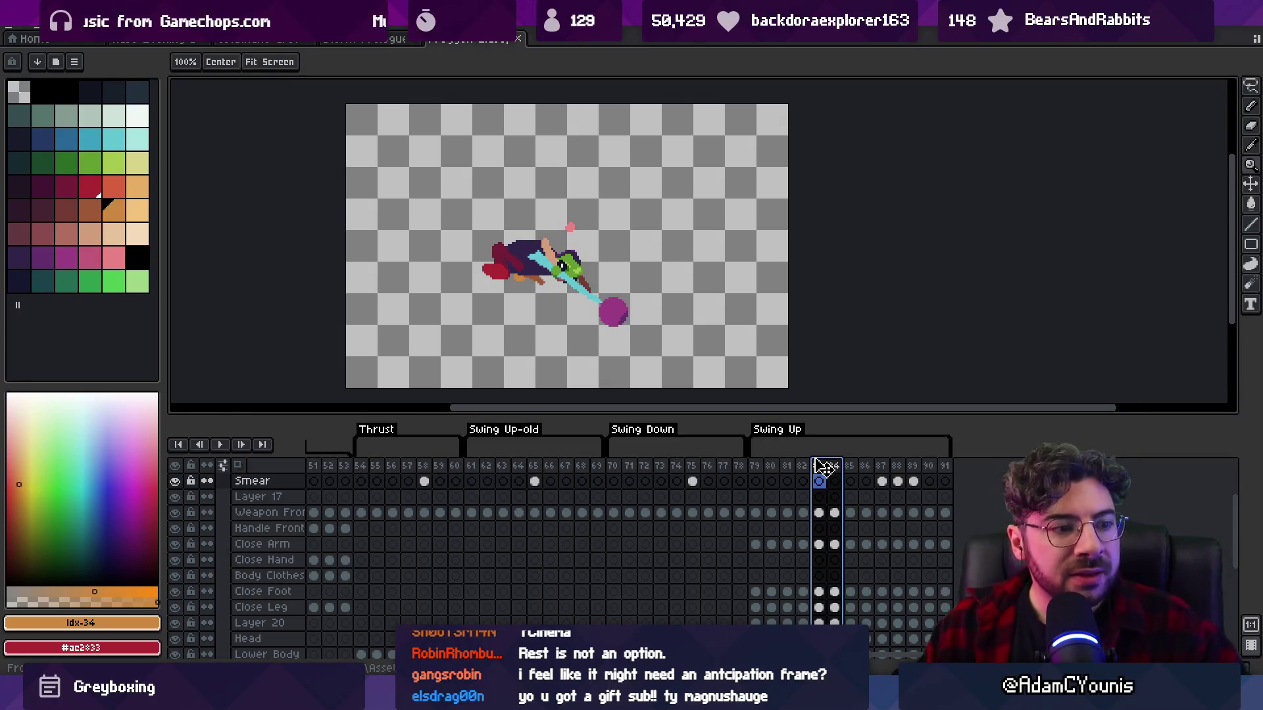
mouse_move(551, 271)
left_mouse_down()
mouse_move(507, 268)
mouse_move(515, 279)
left_mouse_up()
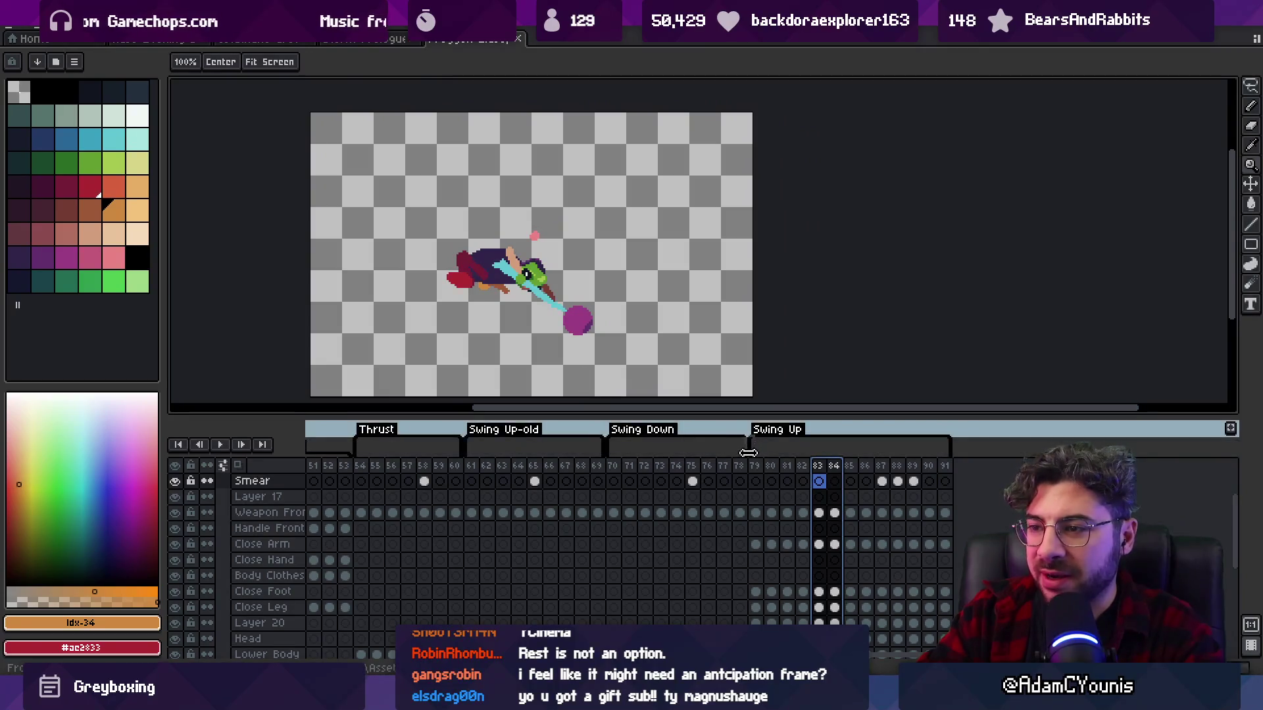
left_click(873, 653)
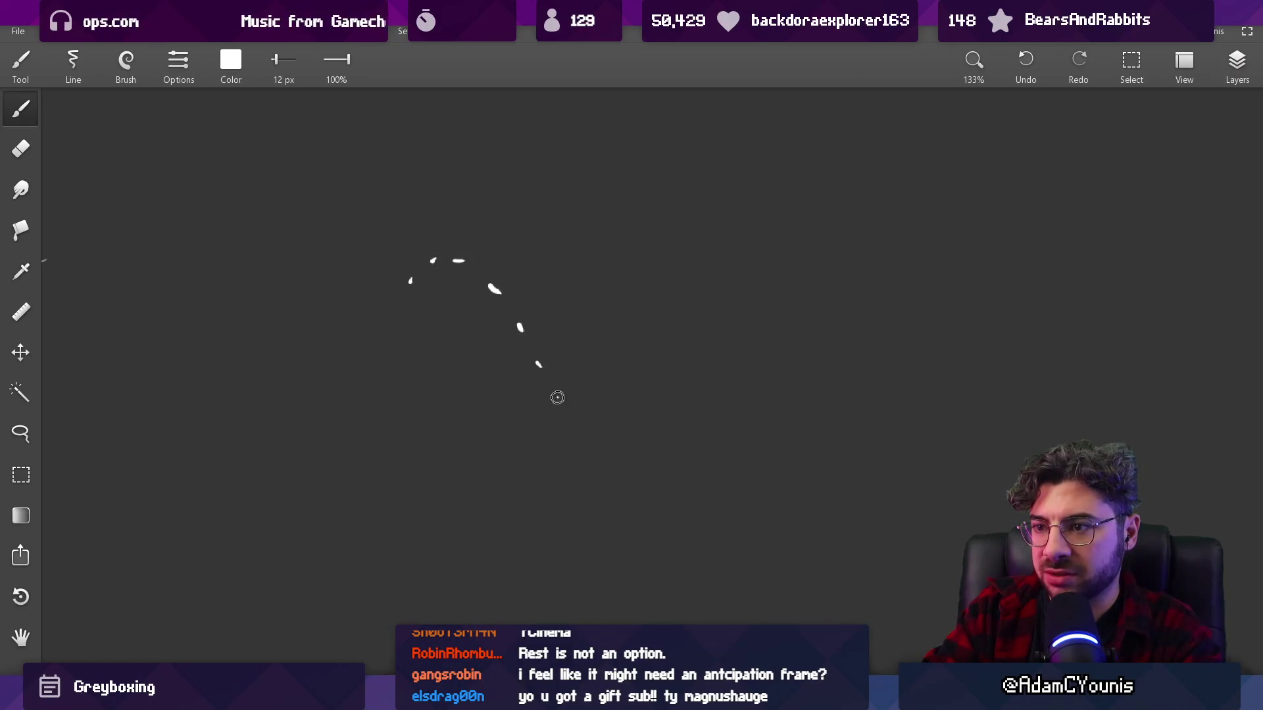
- Sketch dots and connecting brush strokes along the swing arc, then zoom out to view it
left_click(781, 191)
left_click_drag(668, 310, 603, 262)
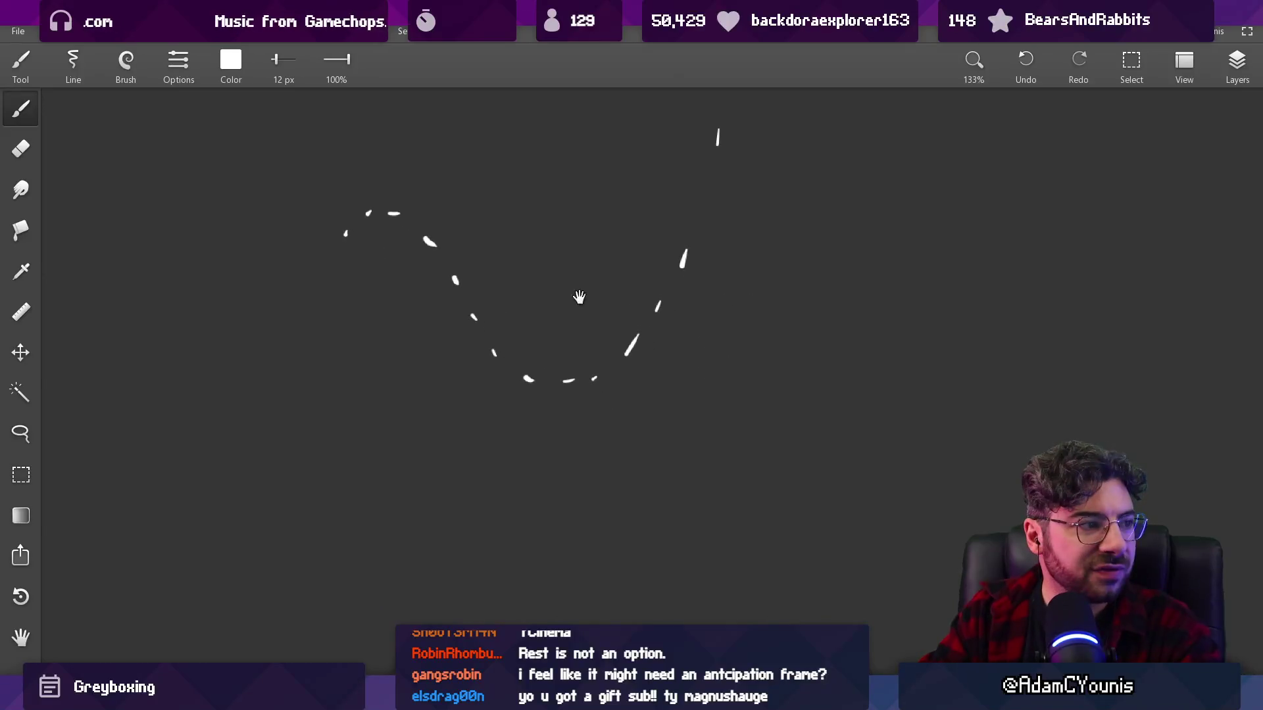
left_click(445, 462)
left_click(345, 545)
left_click_drag(740, 433, 740, 430)
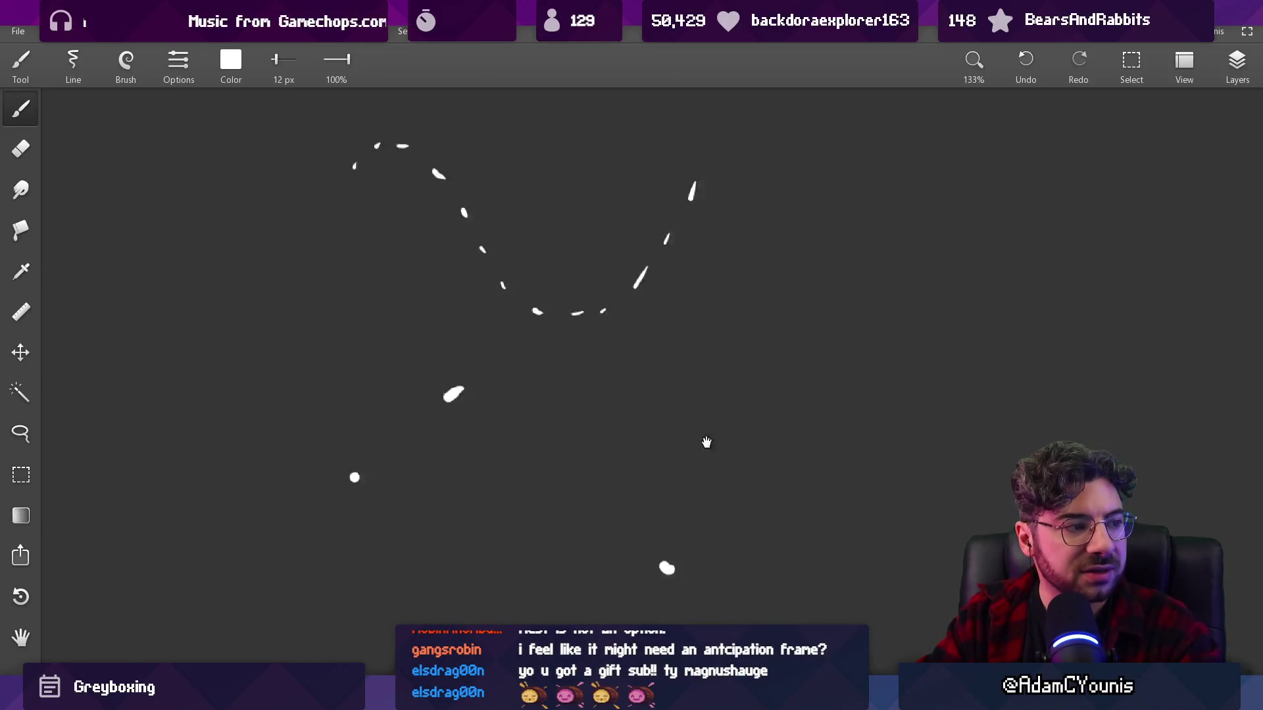
left_click(775, 230)
left_click_drag(702, 330, 724, 374)
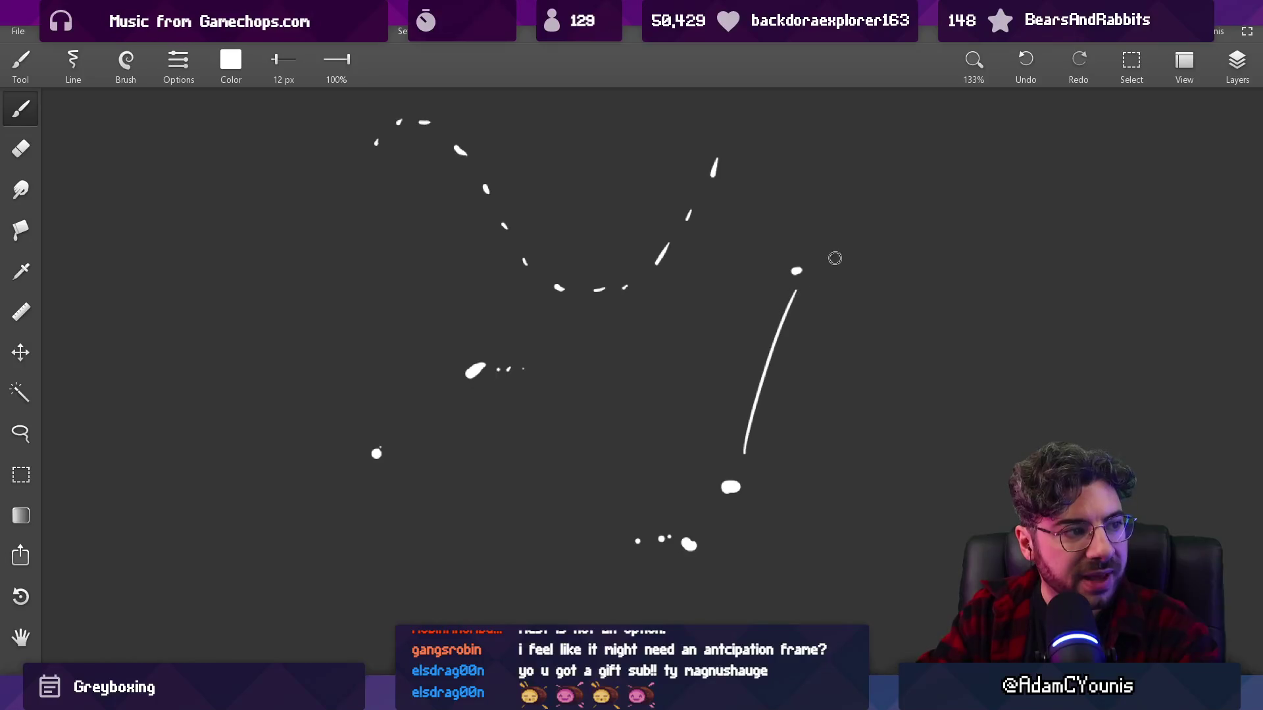
left_click_drag(834, 258, 822, 321)
scroll(707, 411, "down", 2)
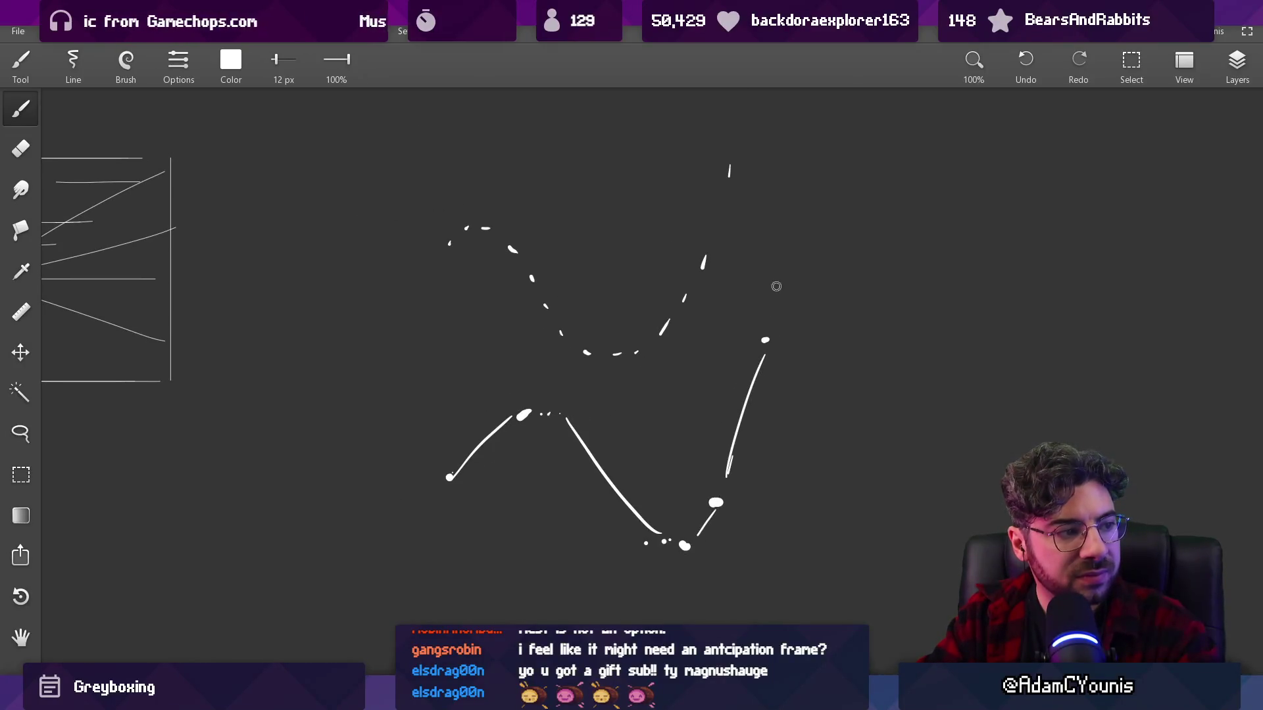
scroll(731, 359, "down", 1)
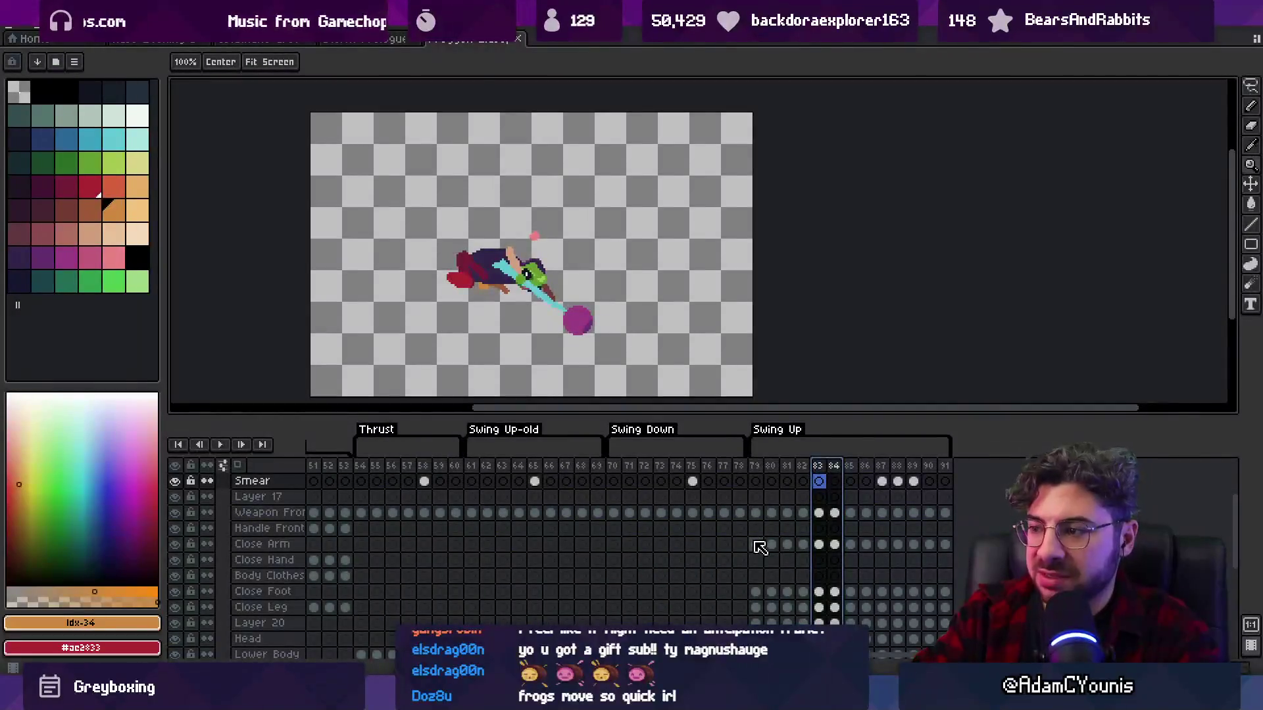
- Play Swing Up, then step from frame 79 through to frame 86
key("Return")
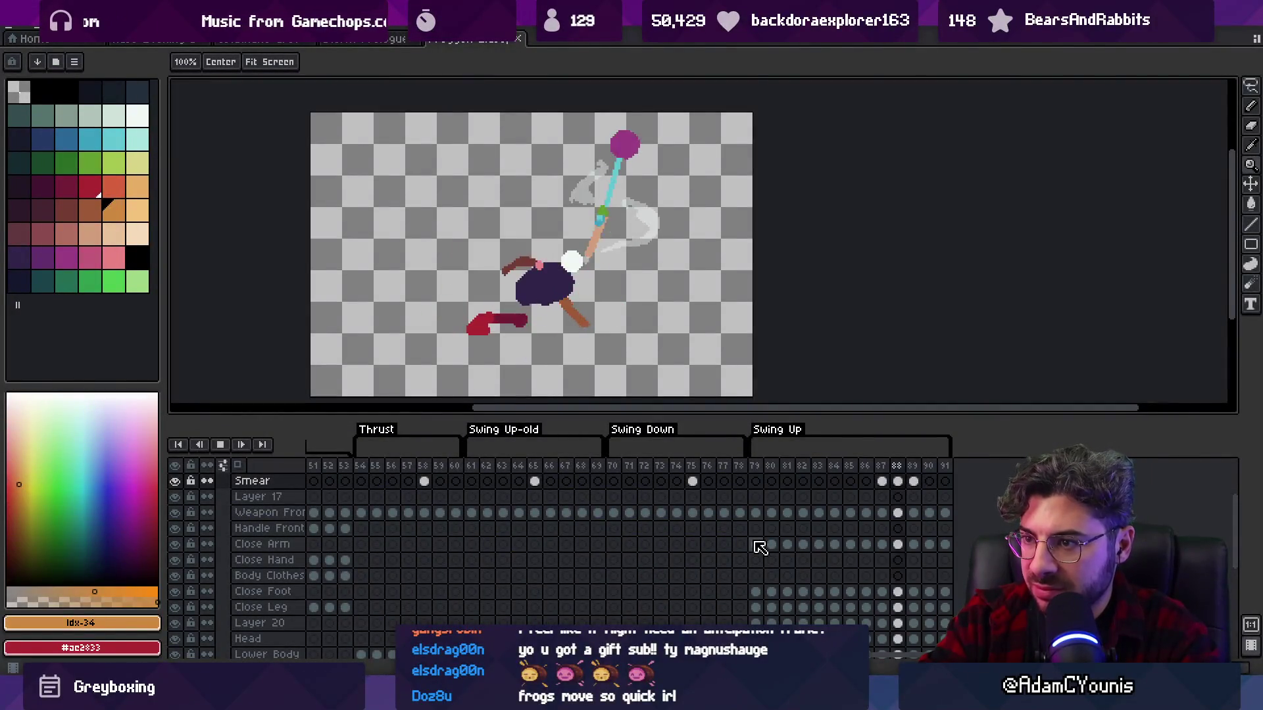
left_click(756, 545)
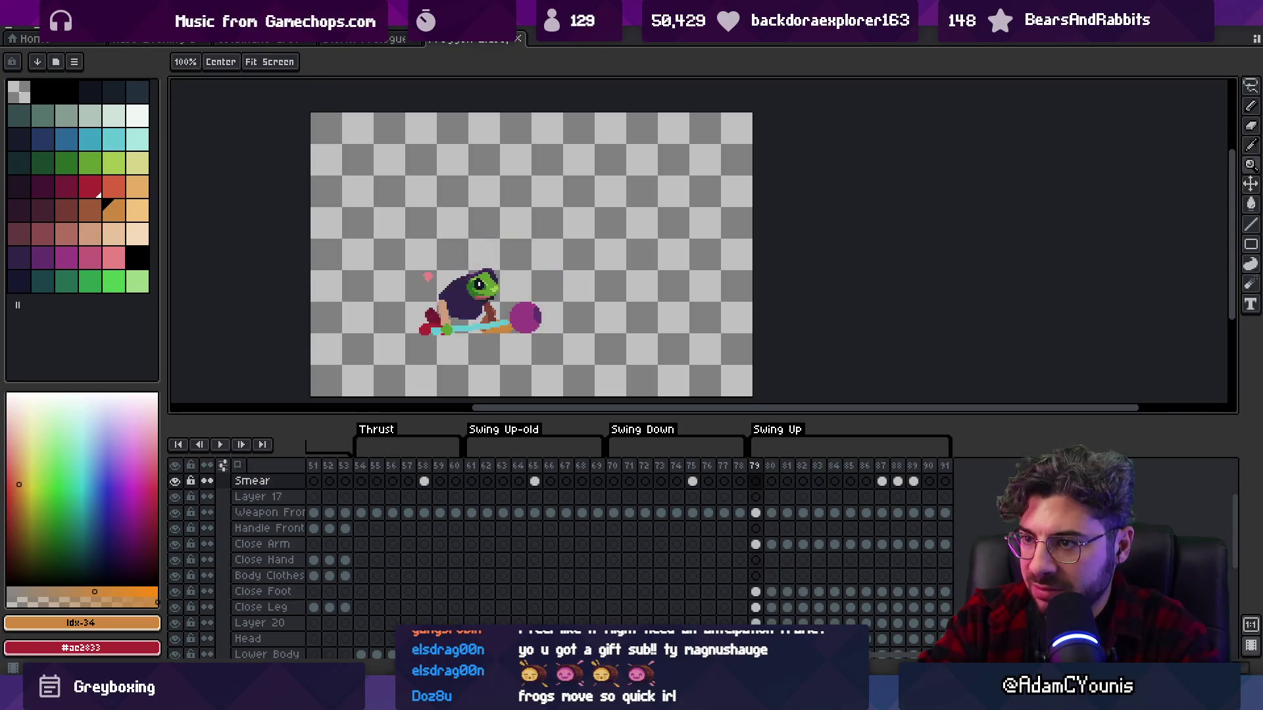
key("Right")
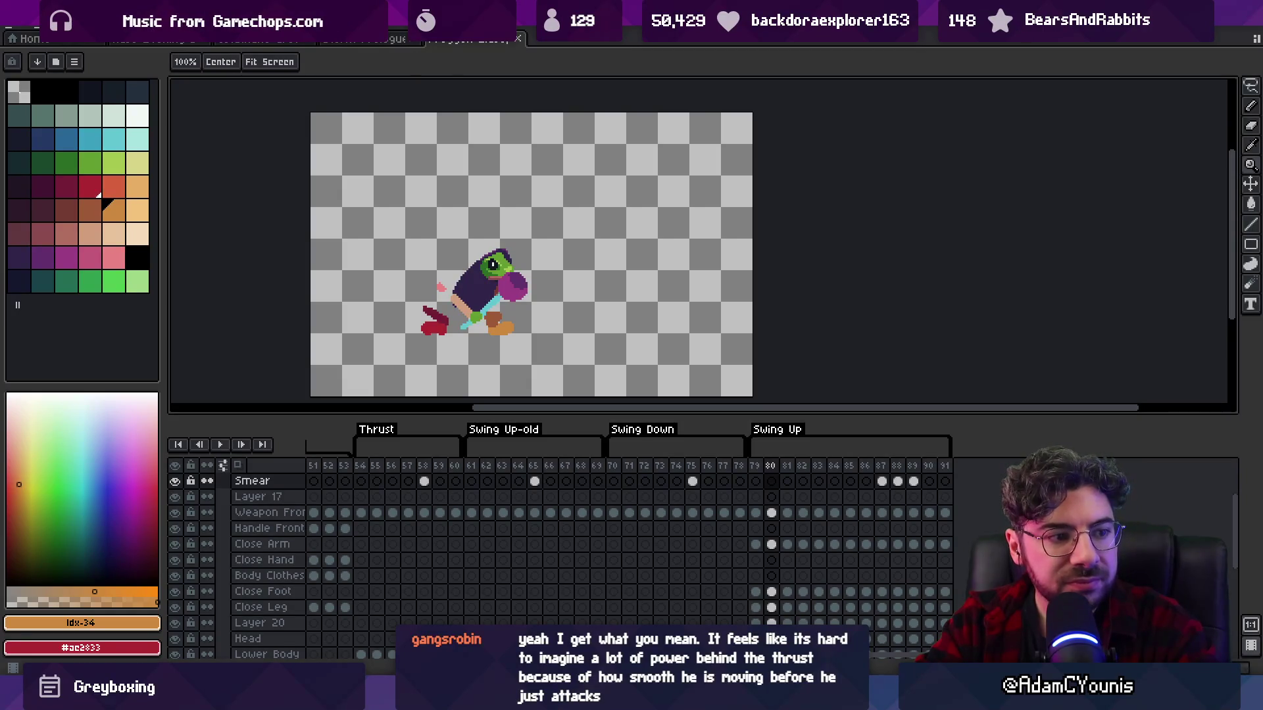
key("Right")
key("Right")
key("Right")
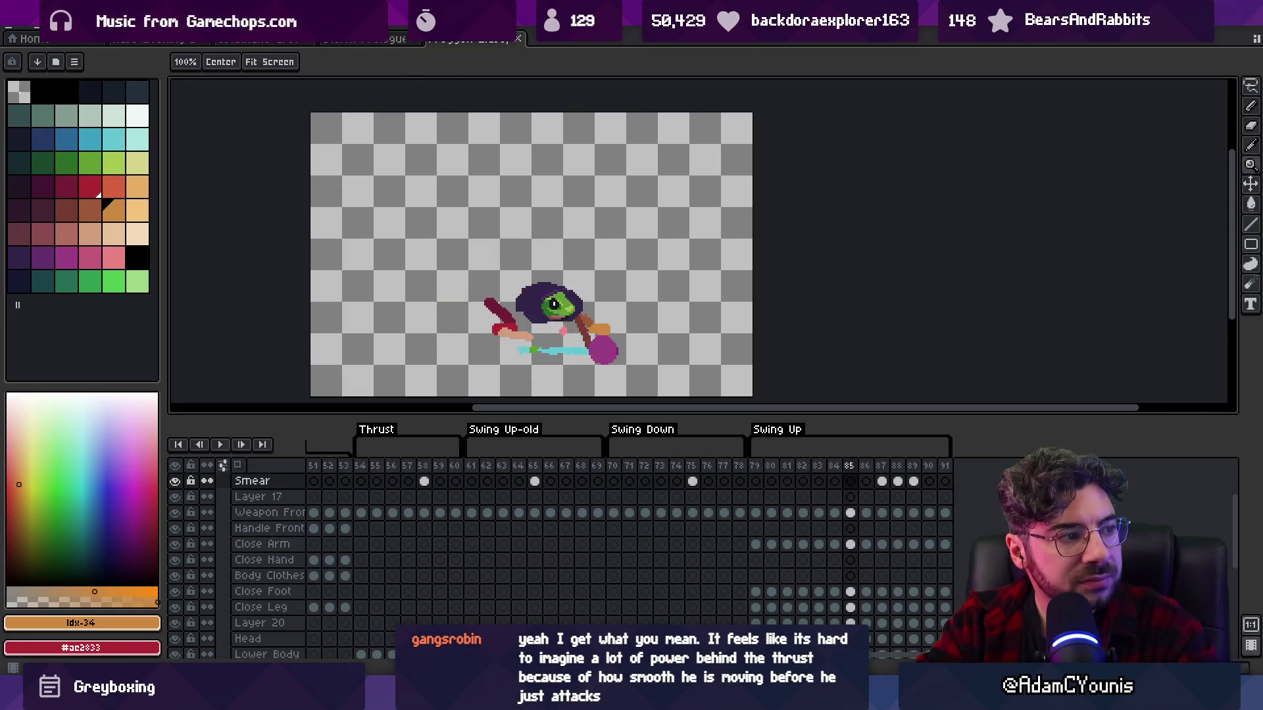
key("Left")
key("Left")
key("Left")
key("Right")
key("Right")
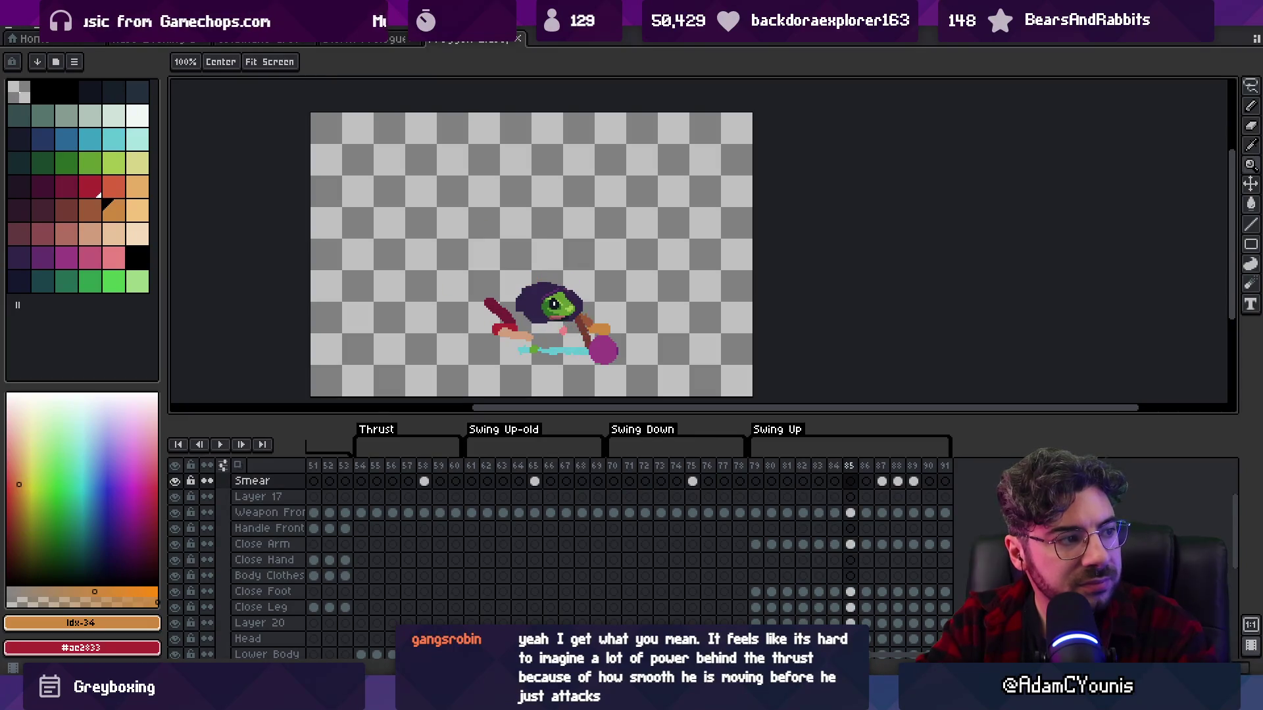
scroll(664, 326, "up", 1)
- On the Weapon Front layer, reposition the weapon with the Move tool
left_click(579, 376, "ctrl")
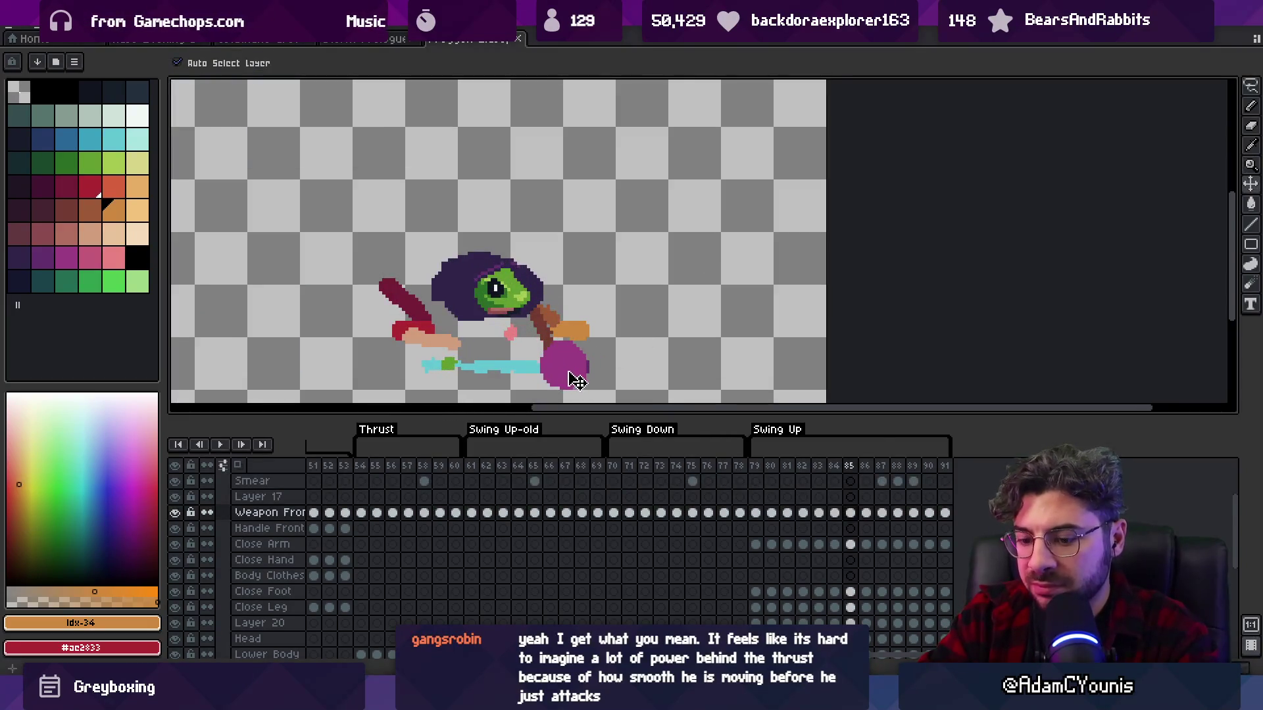
left_click(576, 380)
key("Right")
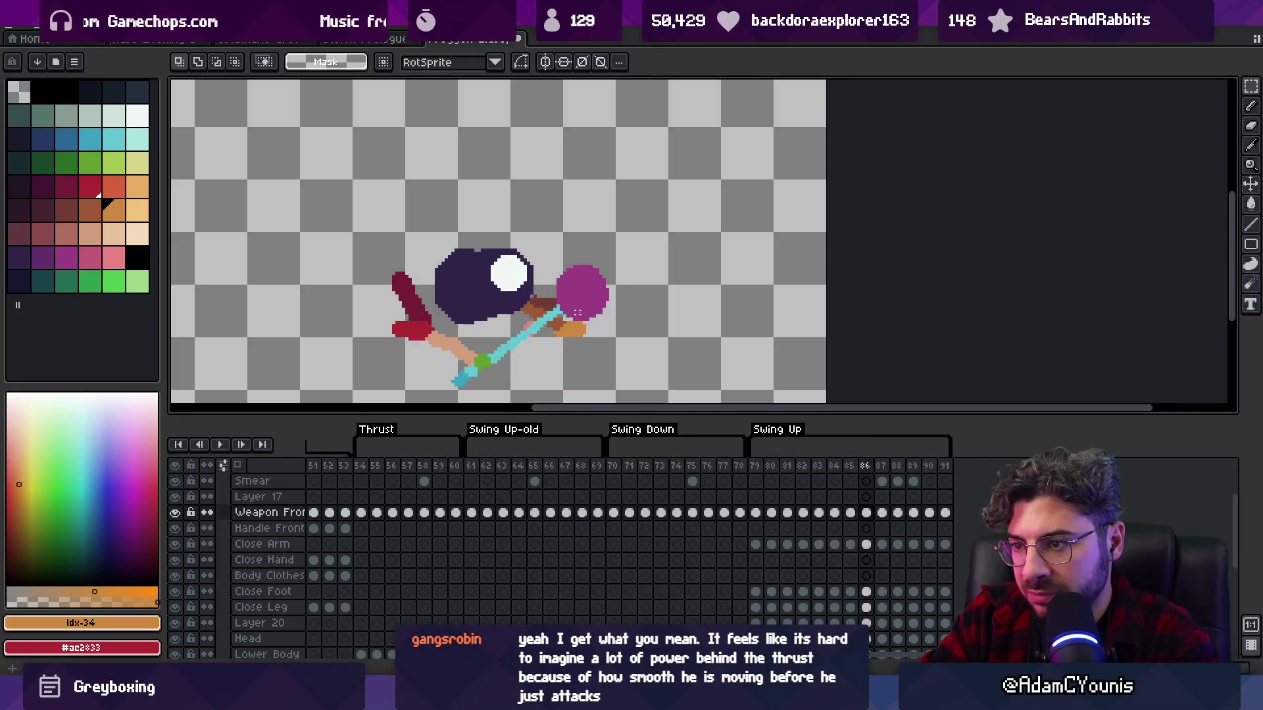
key("Left")
key("Left")
key("Left")
key("Right")
key("Right")
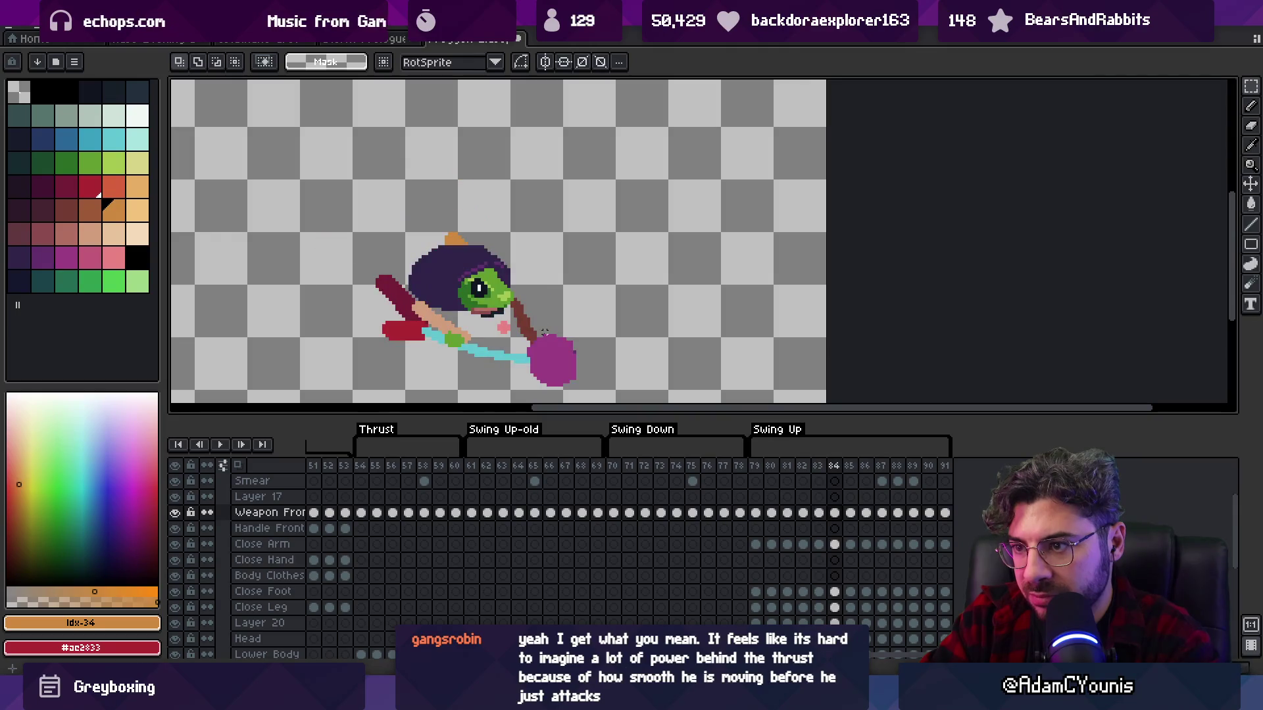
key("Left")
key("v")
left_click_drag(530, 324, 552, 350)
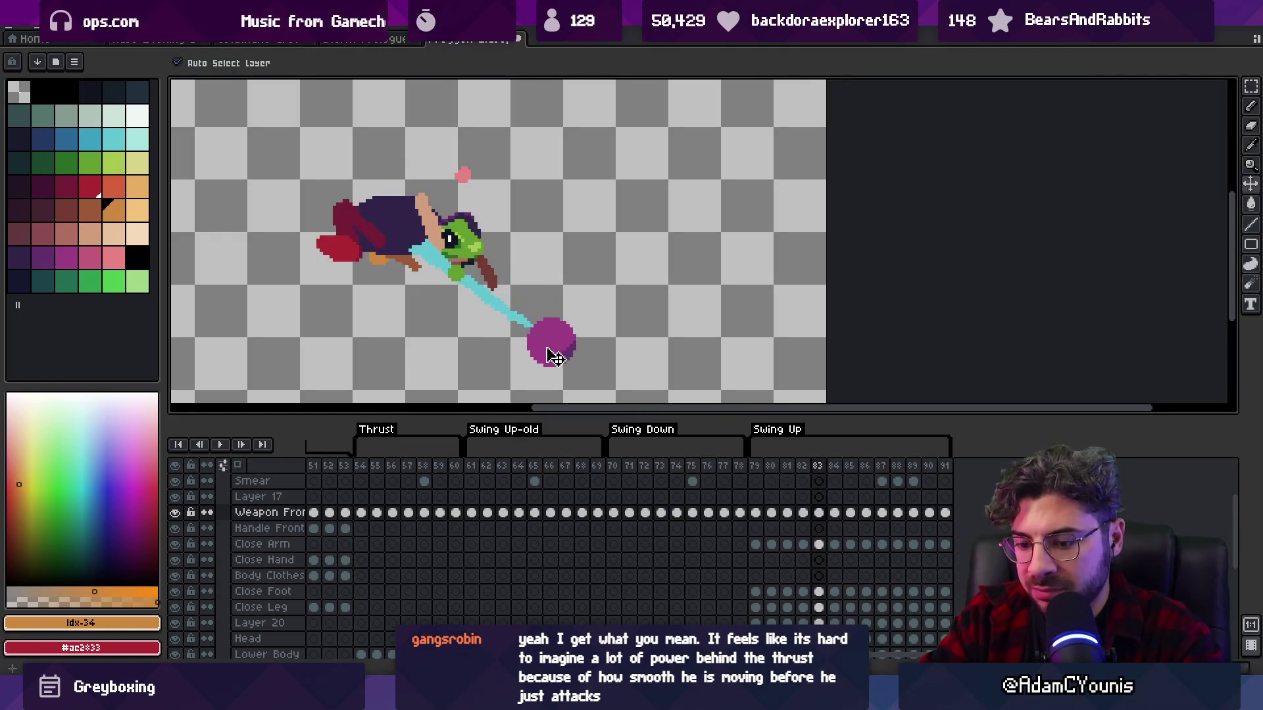
key("Right")
key("Right")
key("Right")
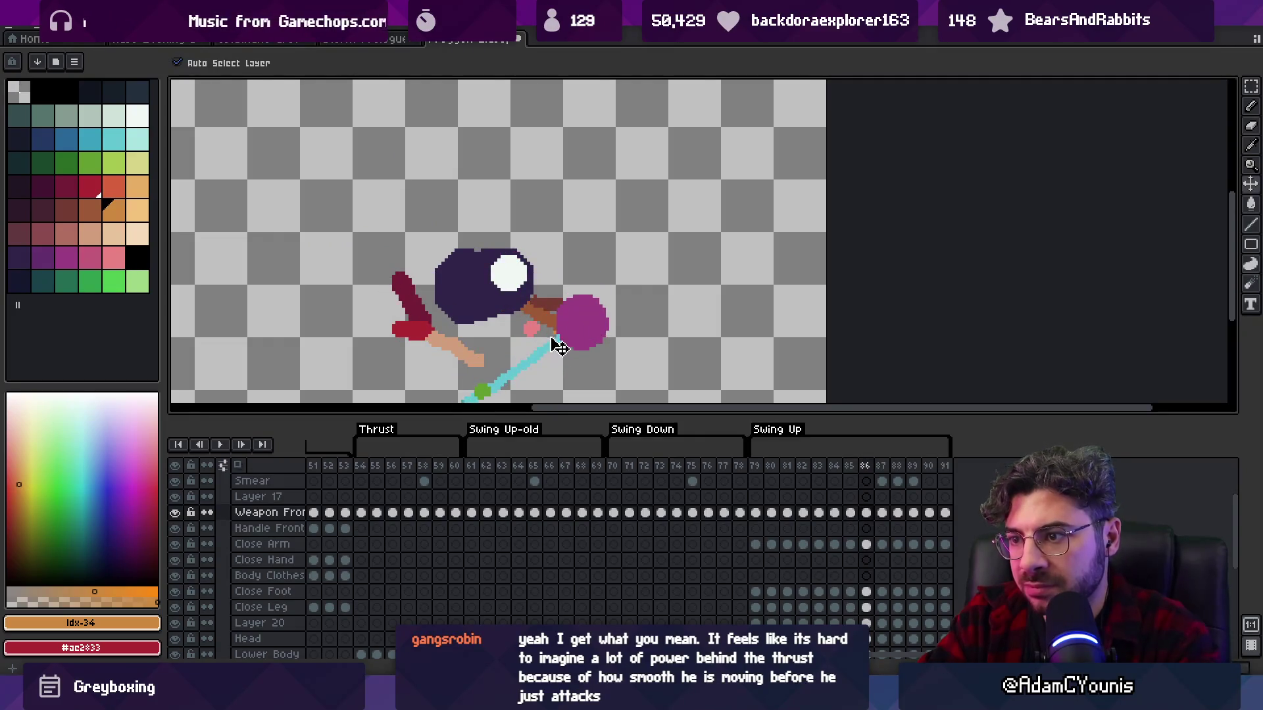
- Lasso the weapon on frame 86 and rotate it about -16.7°
key("w")
key("q")
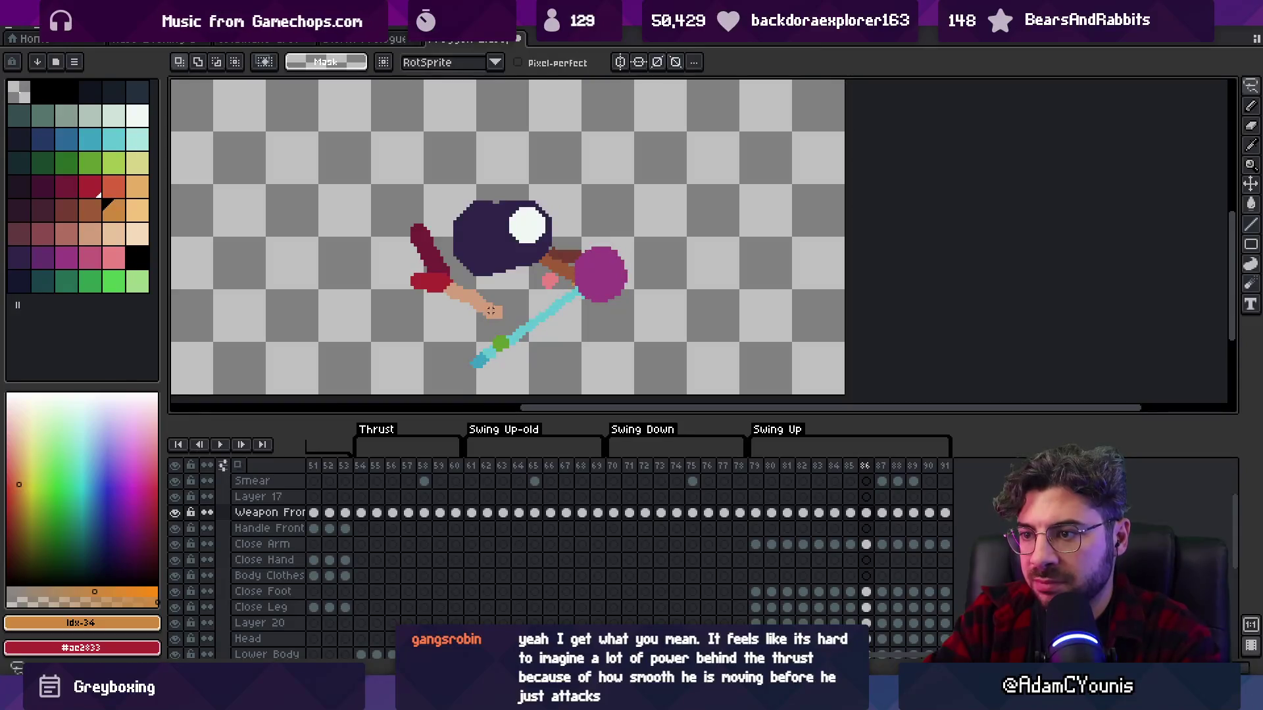
left_click_drag(490, 299, 534, 204)
left_click_drag(721, 184, 734, 232)
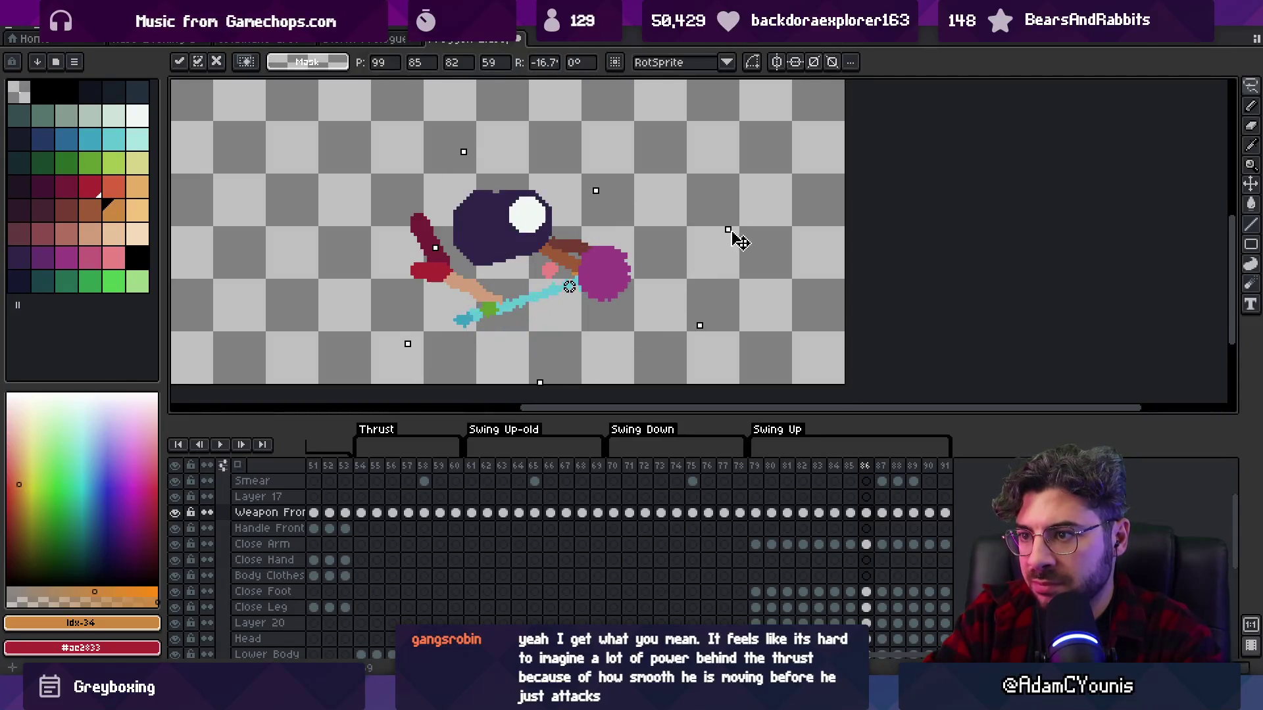
key("Return")
key("Return")
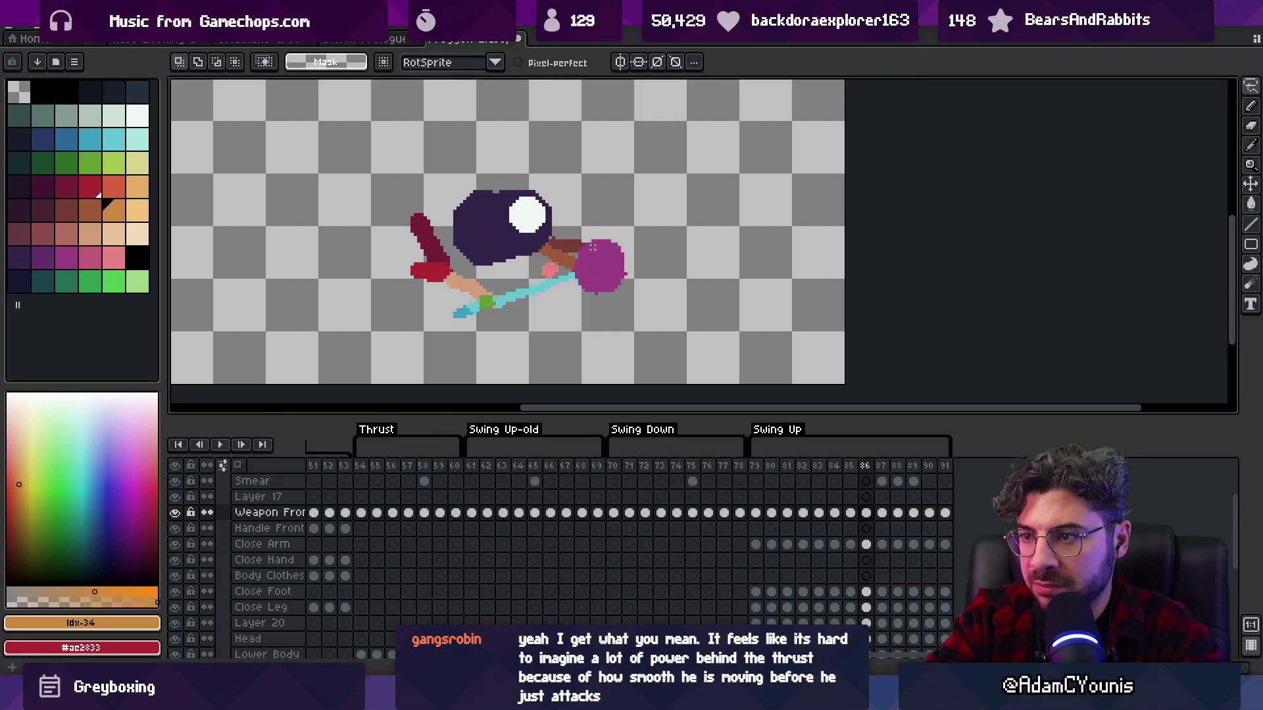
scroll(580, 241, "down", 2)
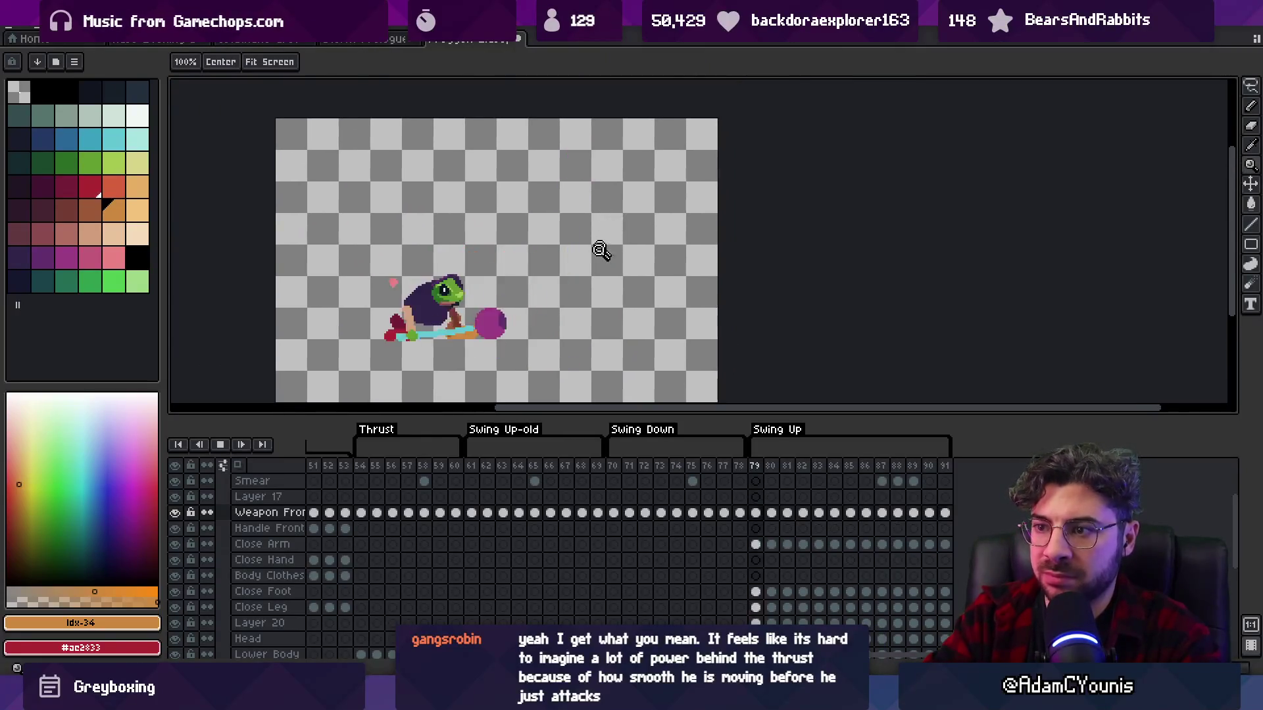
scroll(612, 252, "down", 1)
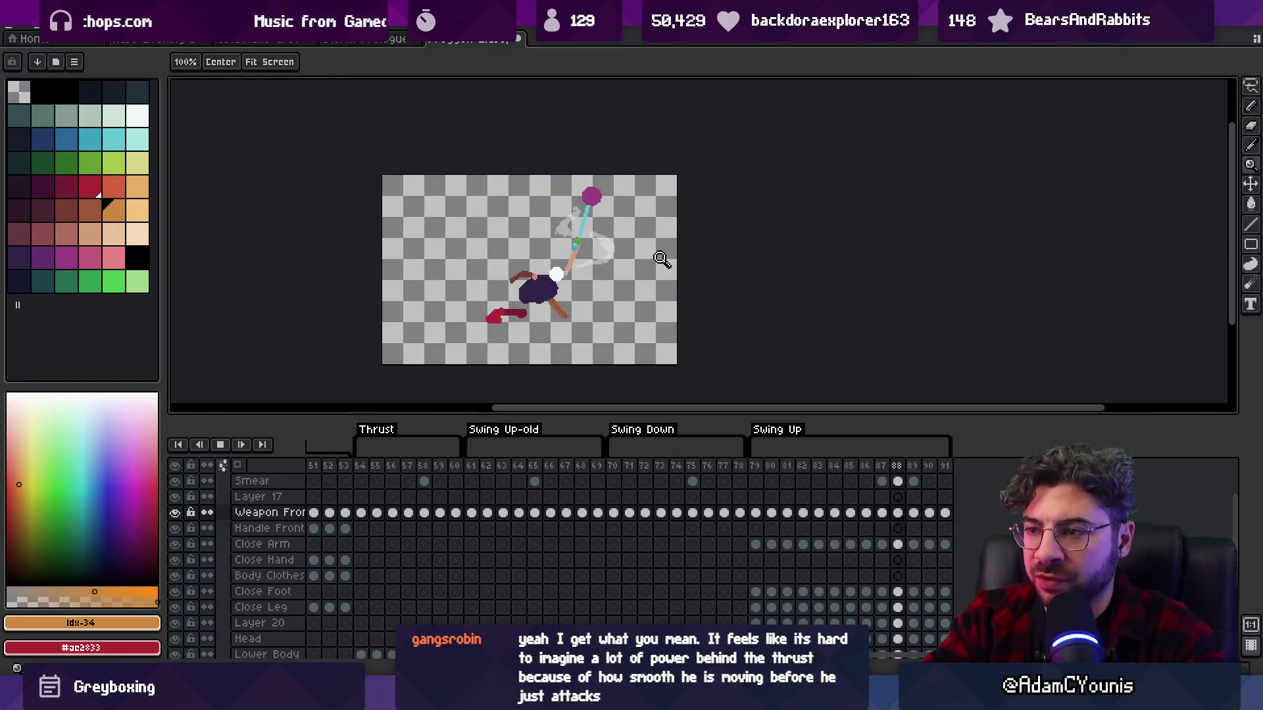
key("Return")
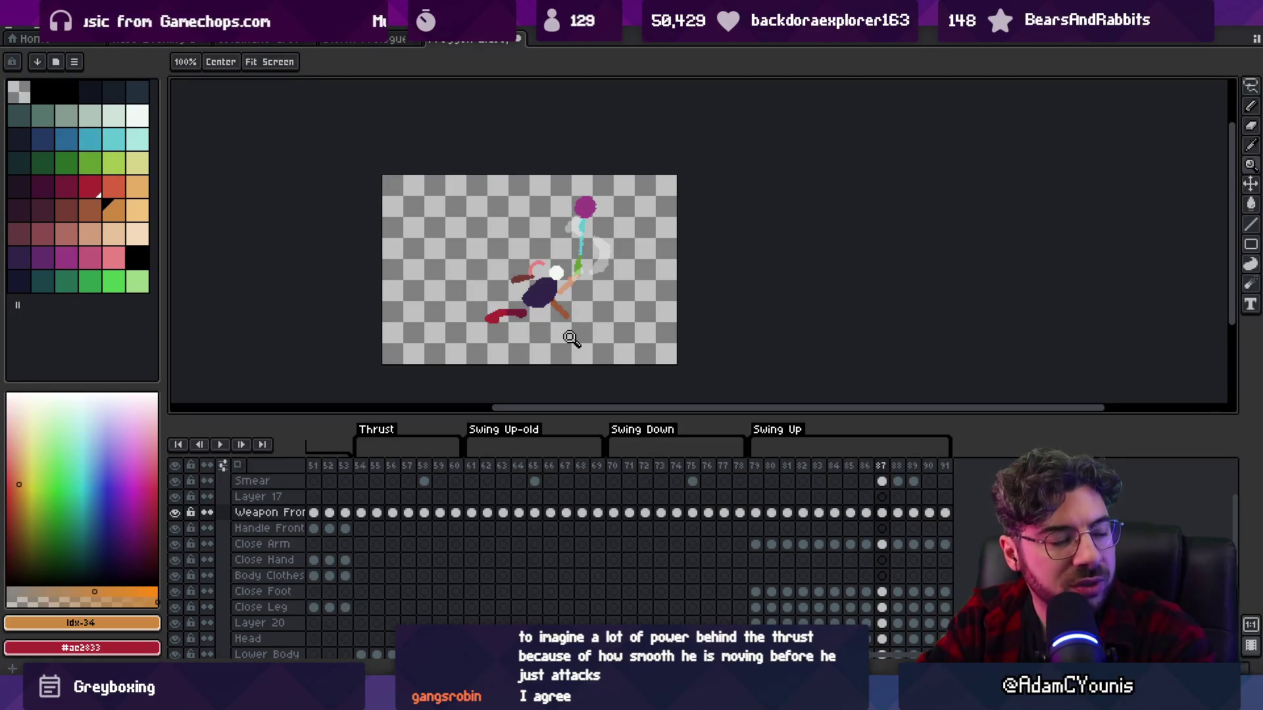
key("Return")
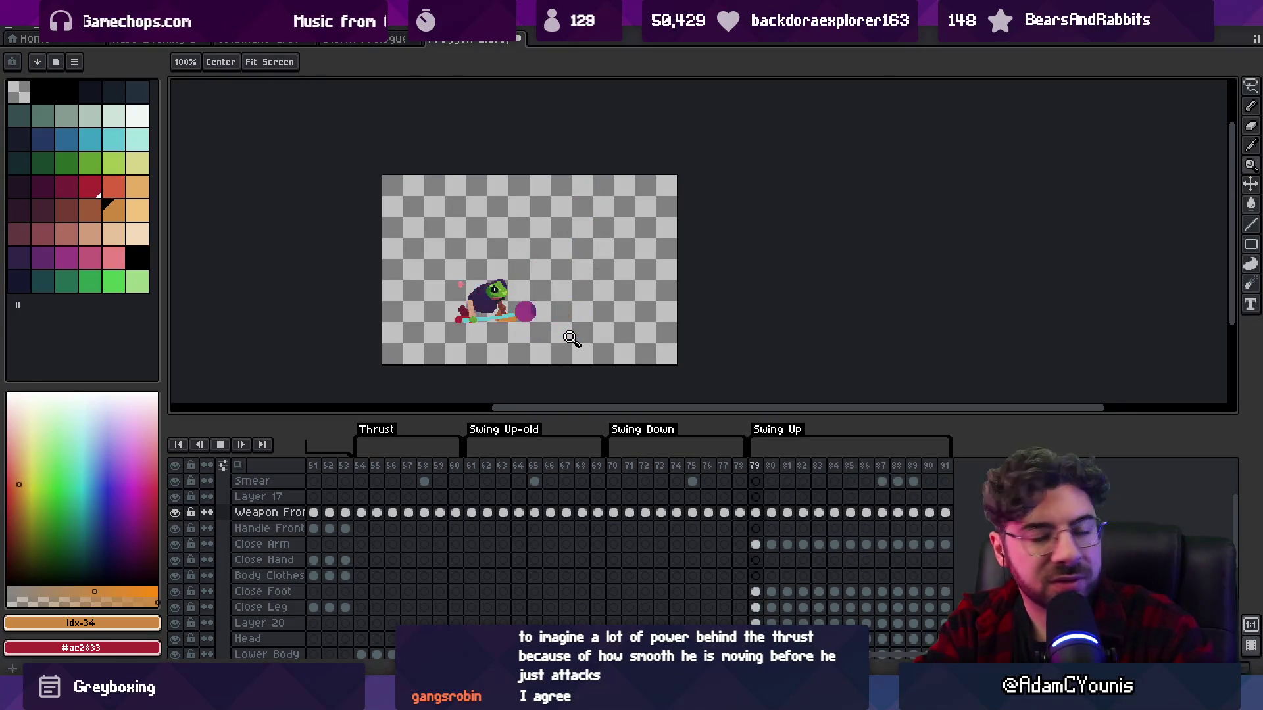
key("Return")
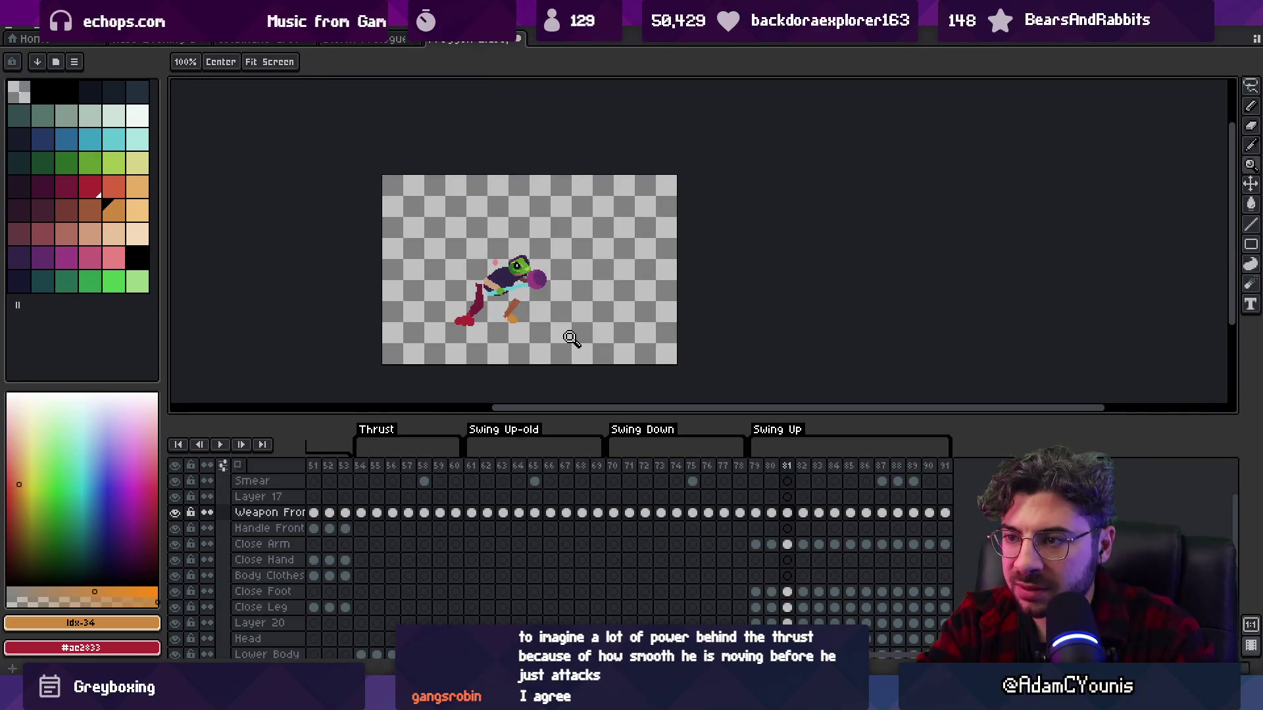
key("Right")
key("Right")
key("Right")
key("Right")
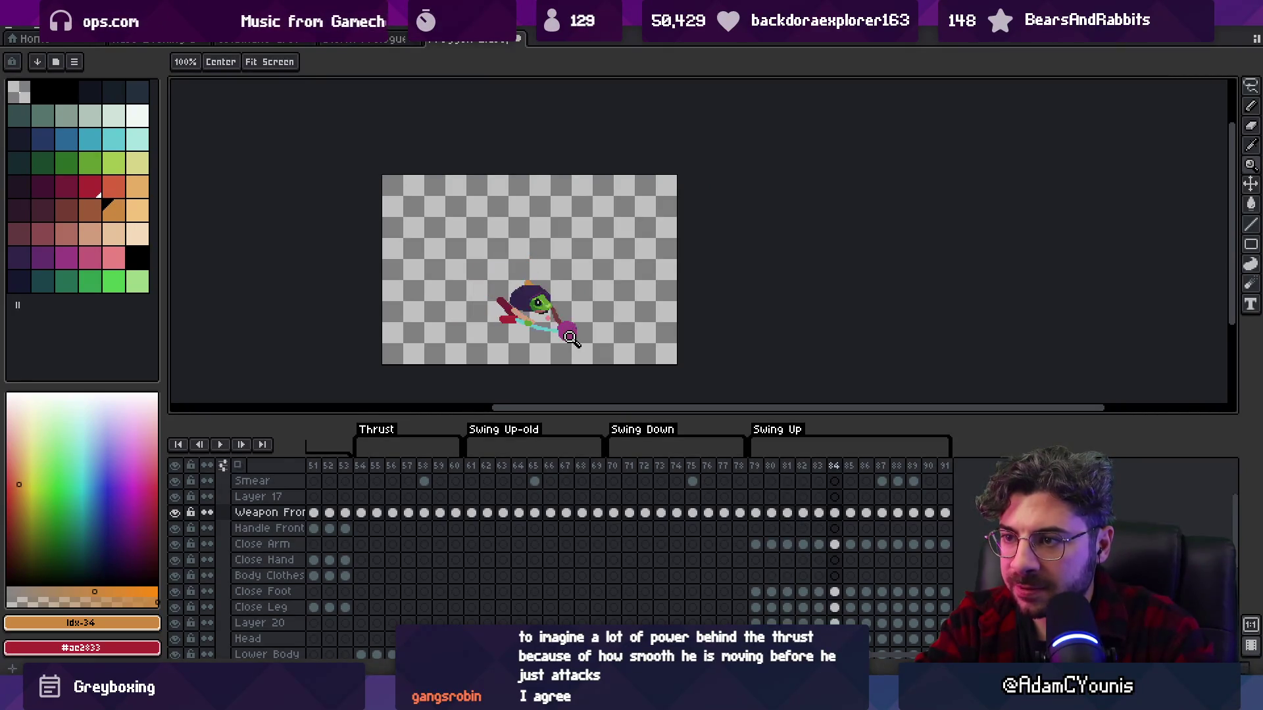
key("Right")
key("Left")
key("Right")
left_click(506, 280)
key("m")
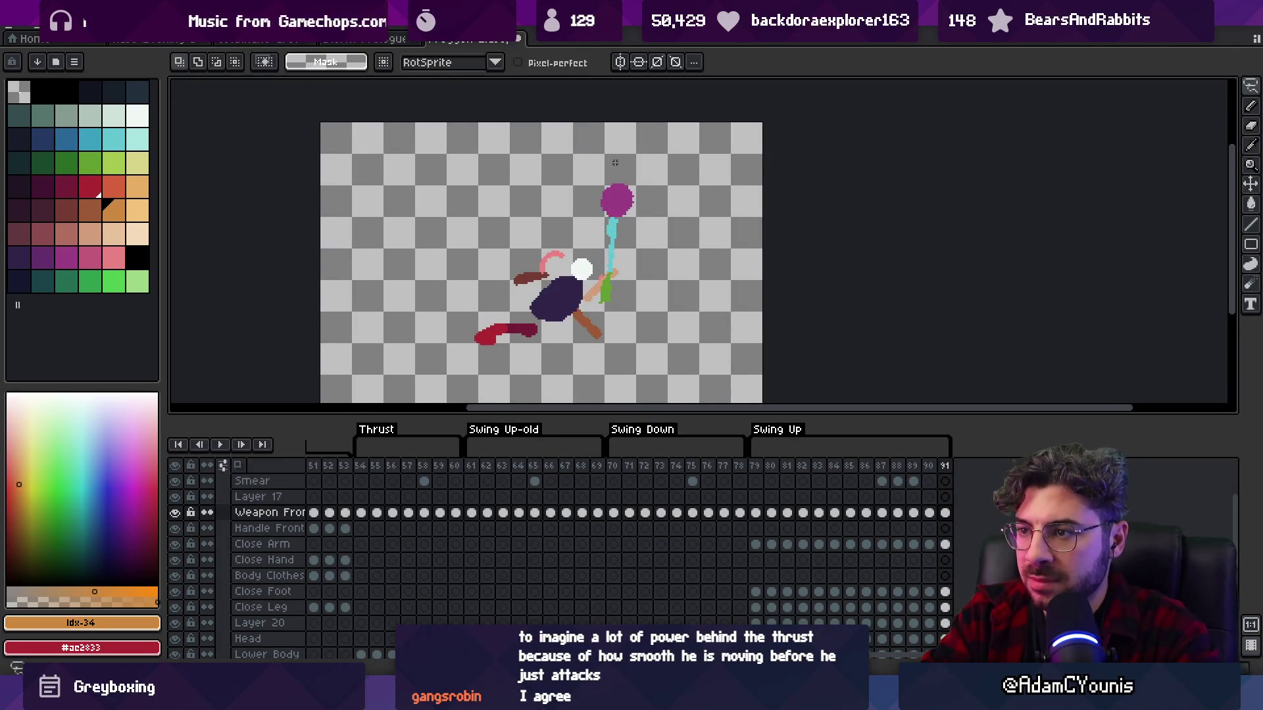
- Rotate the weapon clockwise and check the Close Arm, Head, Far Arm and Layer 20 pixels
mouse_move(699, 133)
left_mouse_down()
mouse_move(677, 217)
mouse_move(645, 263)
mouse_move(601, 287)
left_mouse_up()
left_click(613, 296, "ctrl")
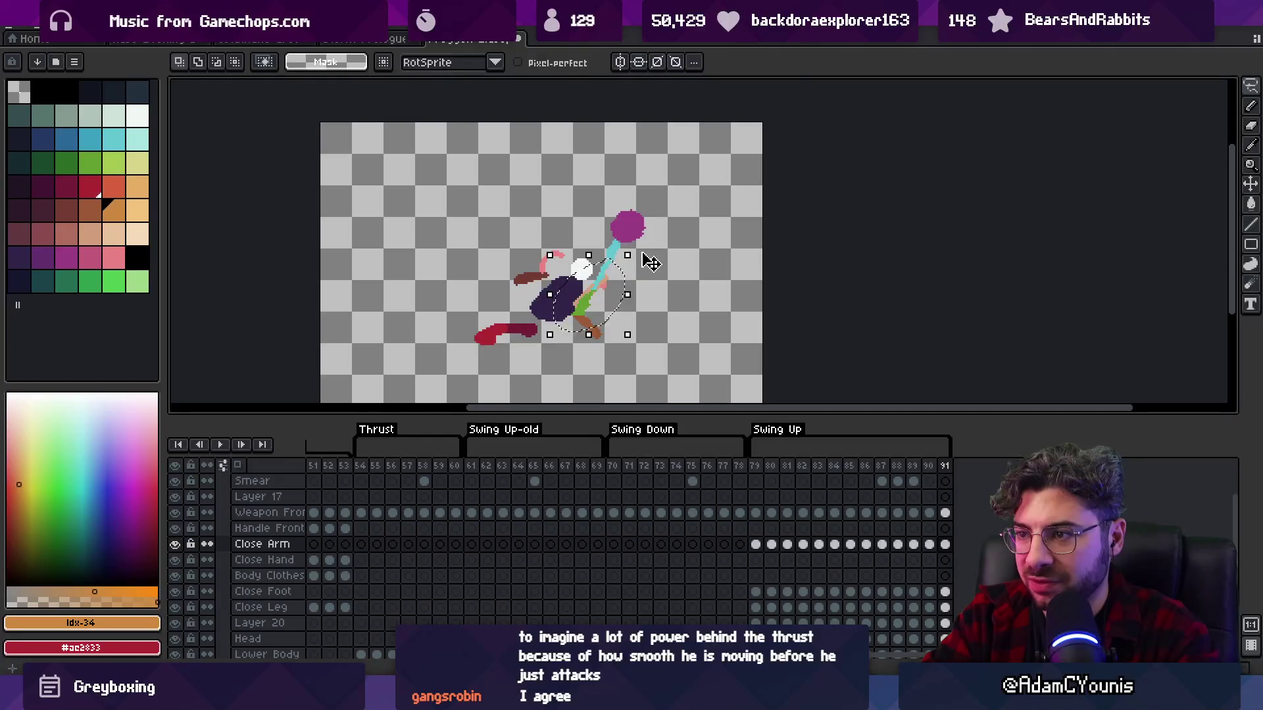
left_click(589, 291, "ctrl")
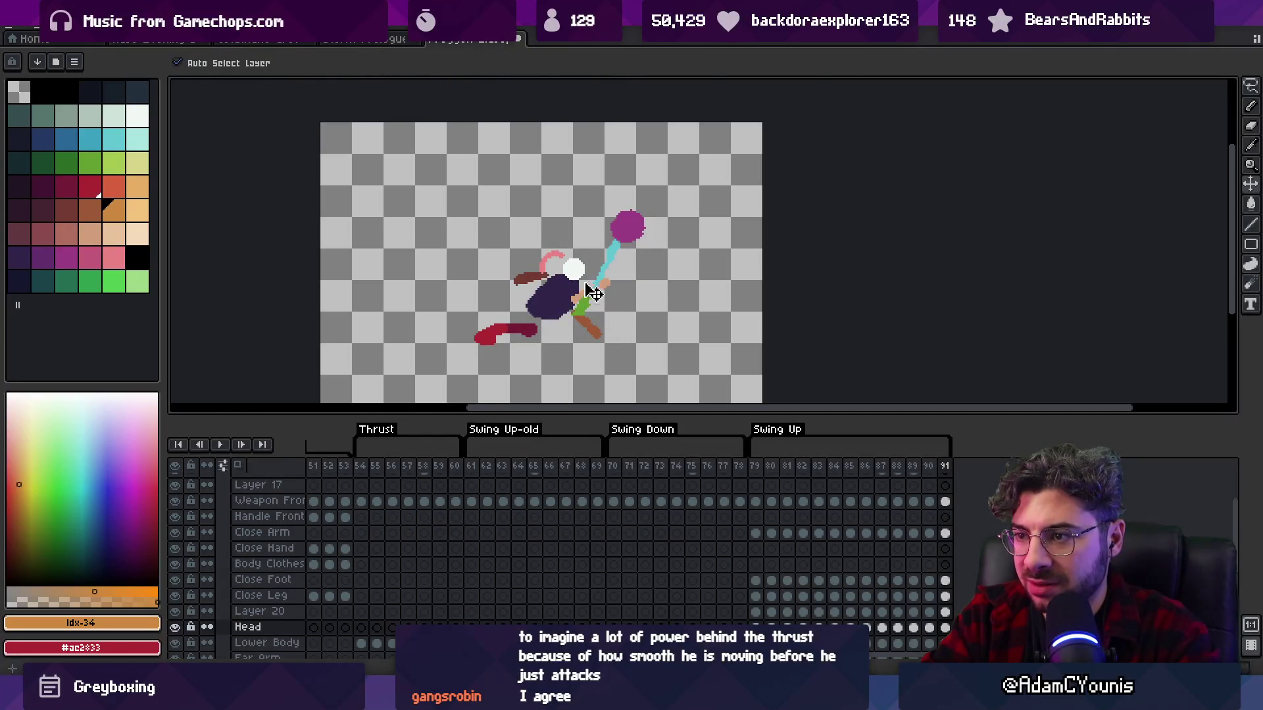
left_click(537, 284, "ctrl")
left_click(546, 263, "ctrl")
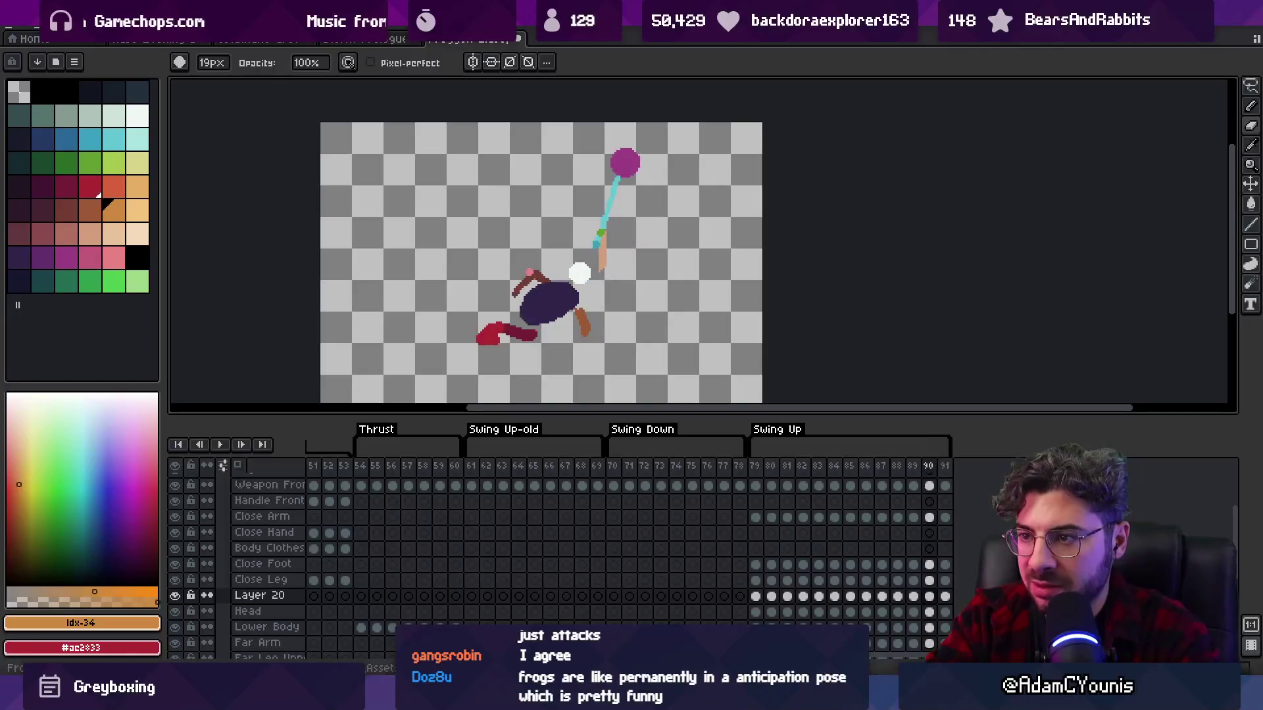
- Watch Swing Up play zoomed in on the frog, stop it, and switch to Unity
key("Return")
key("z")
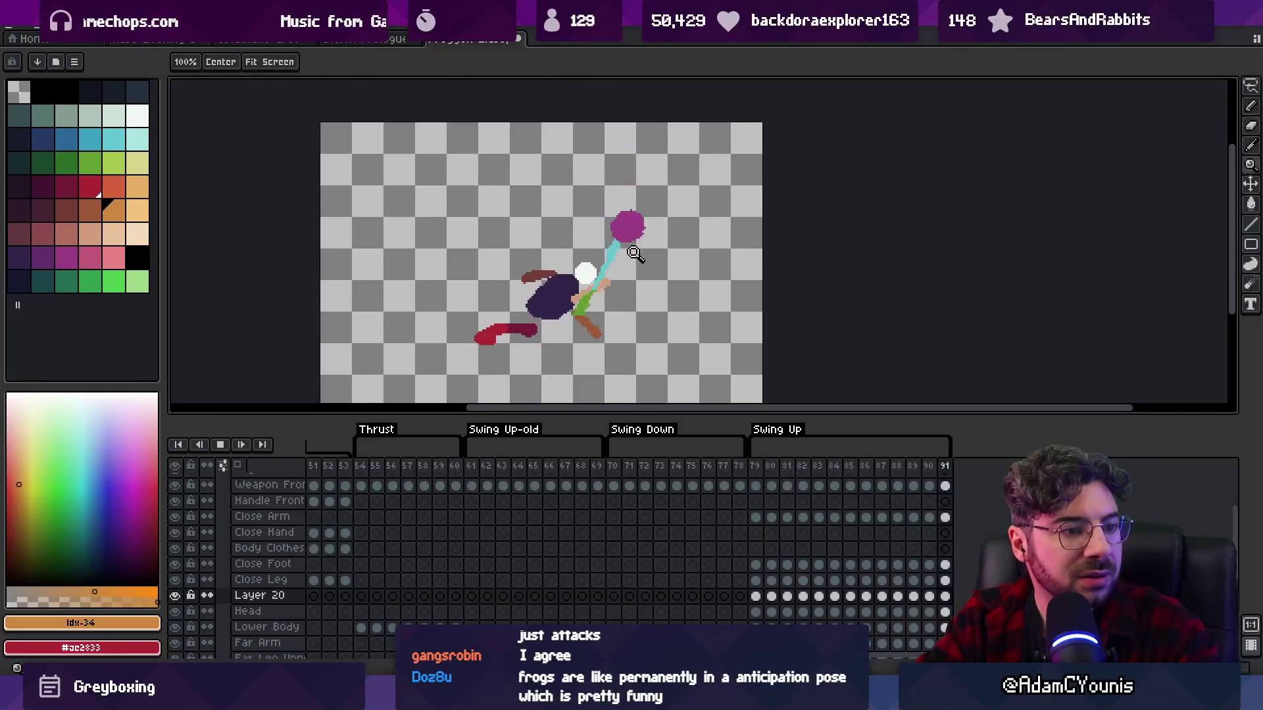
scroll(591, 117, "down", 2)
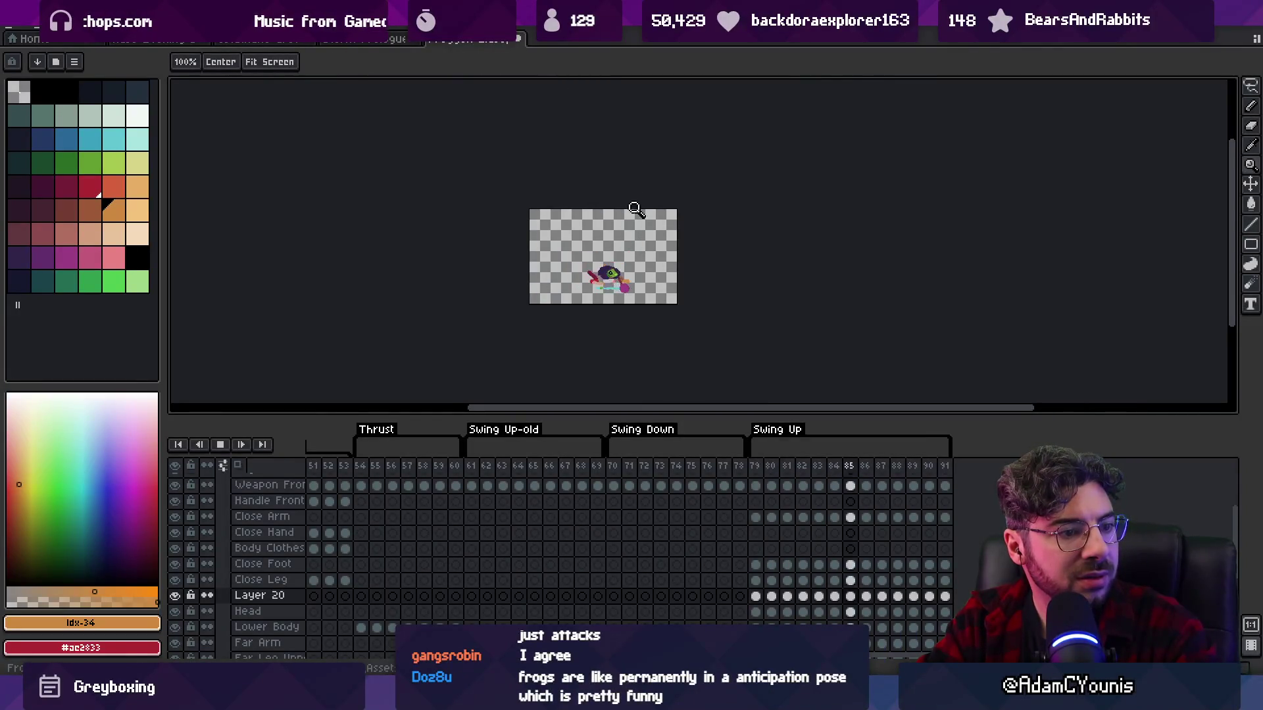
left_click(632, 244)
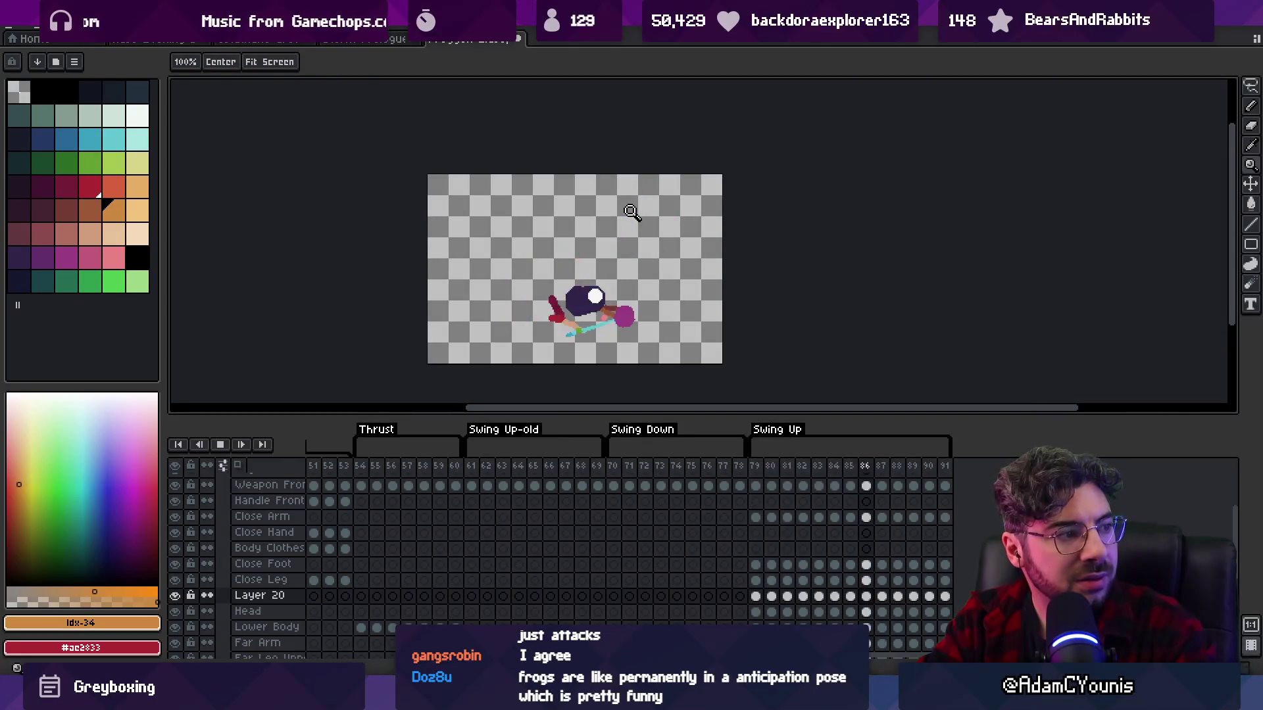
key("v")
key("space")
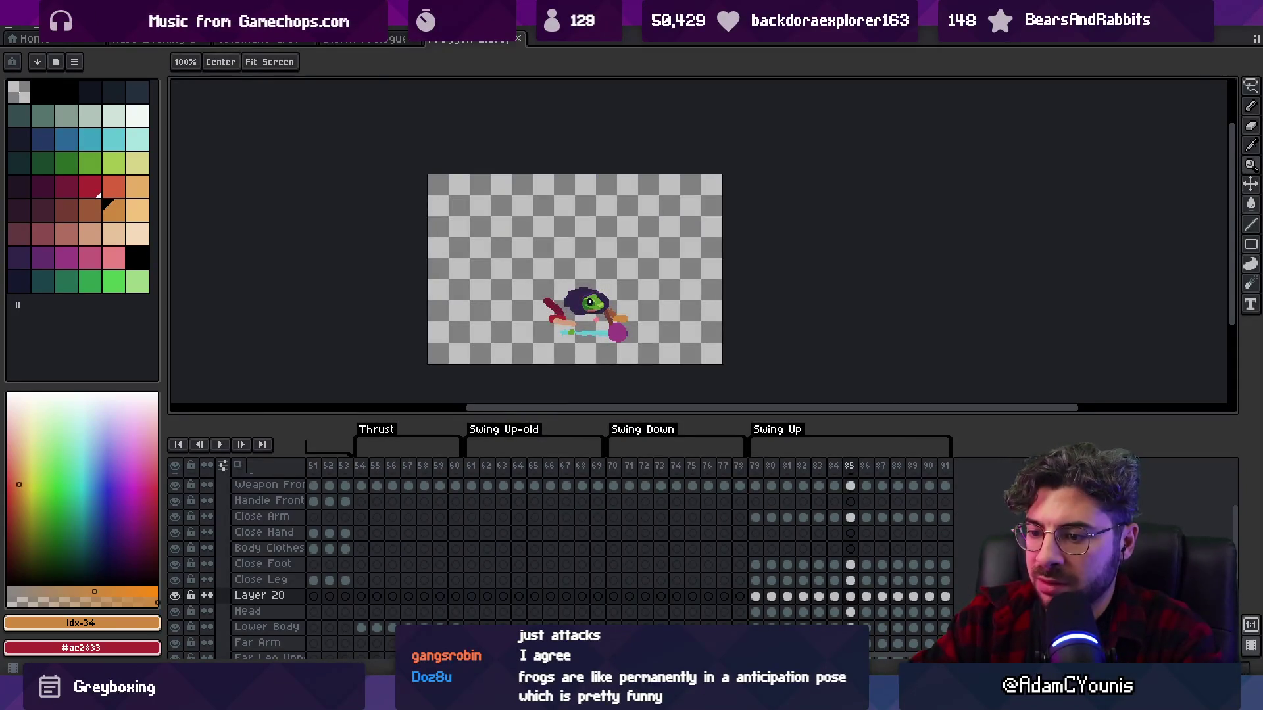
key("alt+Tab")
scroll(845, 236, "down", 5)
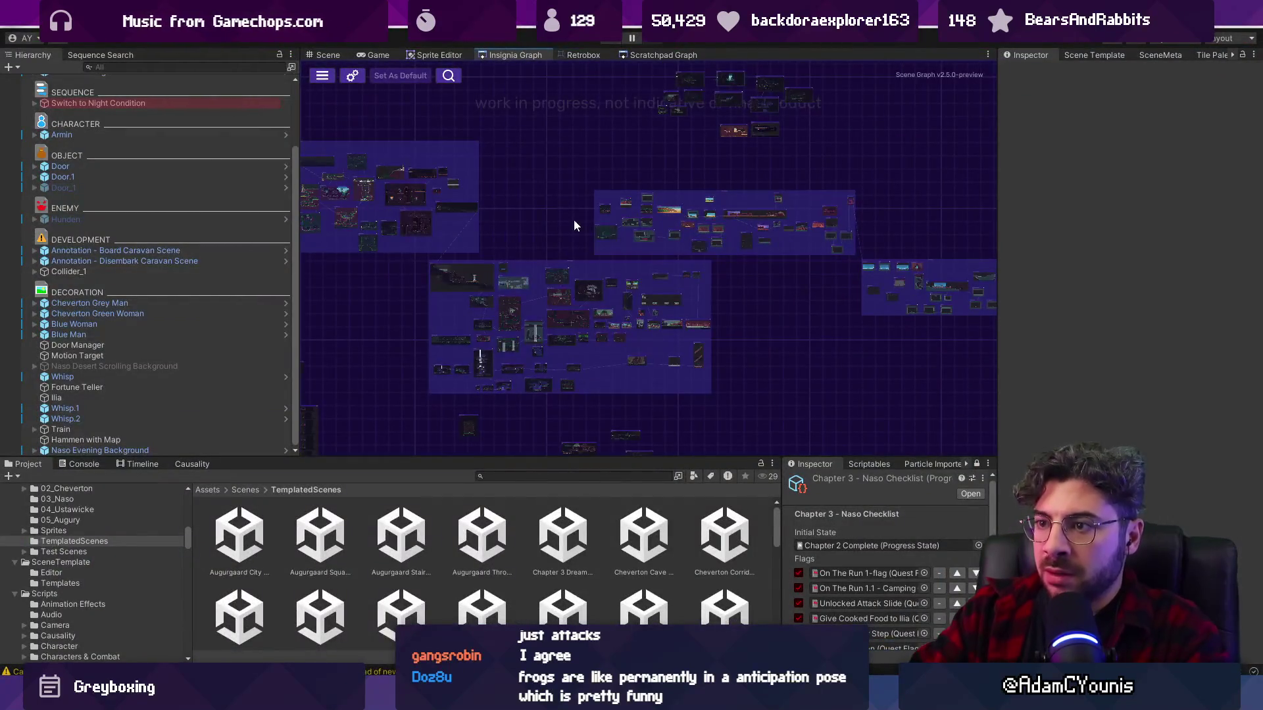
- Search the Project window for 'froggen up' and open Froggen 2-Swing Up in Retrobox
scroll(487, 315, "up", 5)
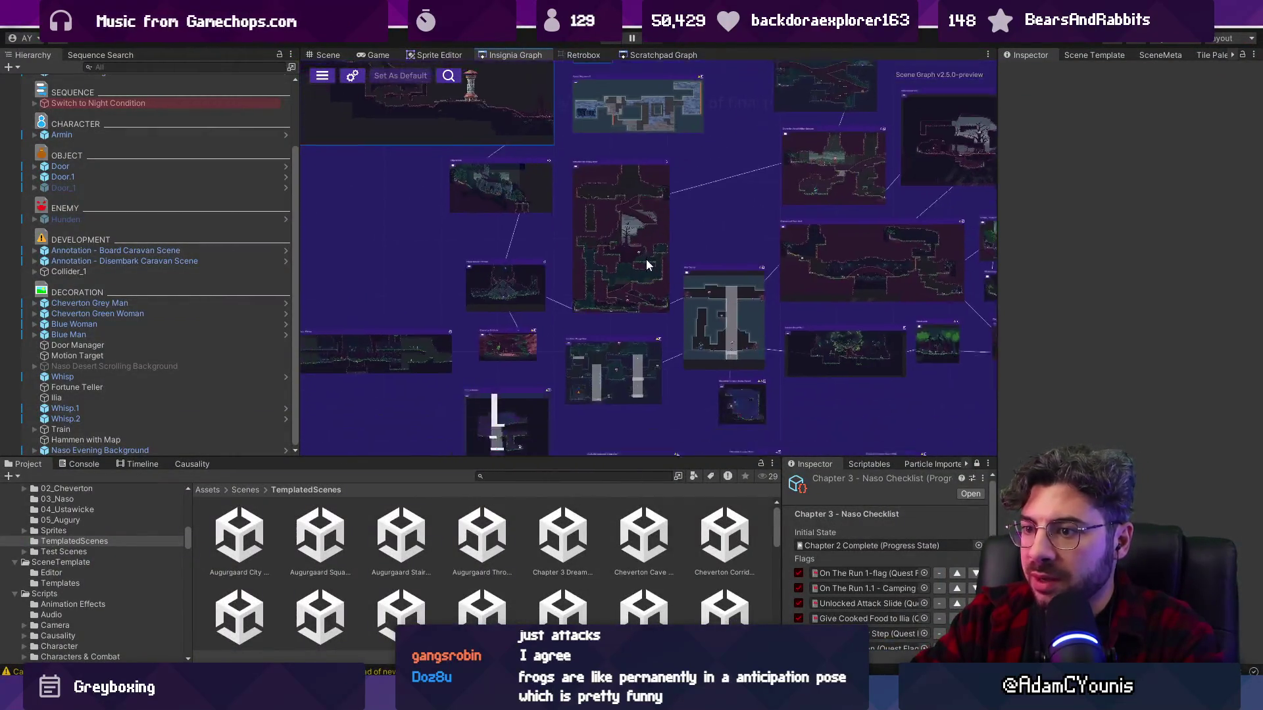
left_click(646, 263)
scroll(631, 273, "up", 4)
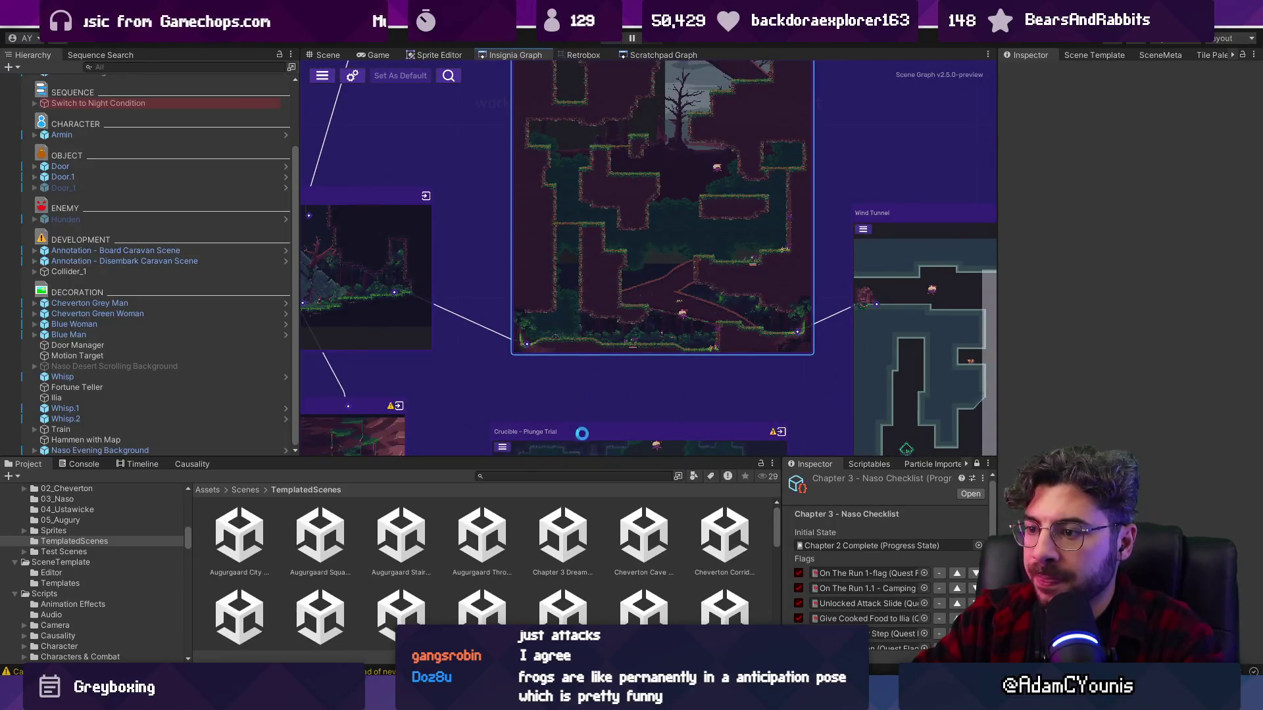
type("fro")
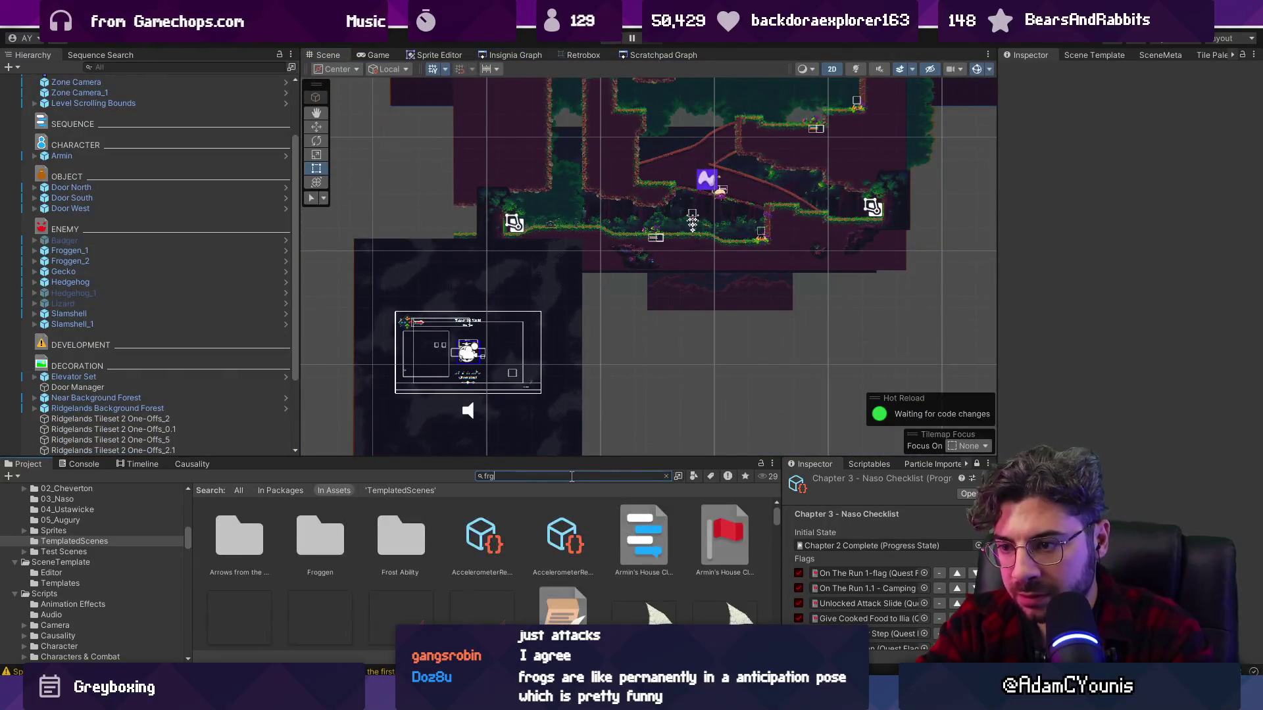
type("ggen up")
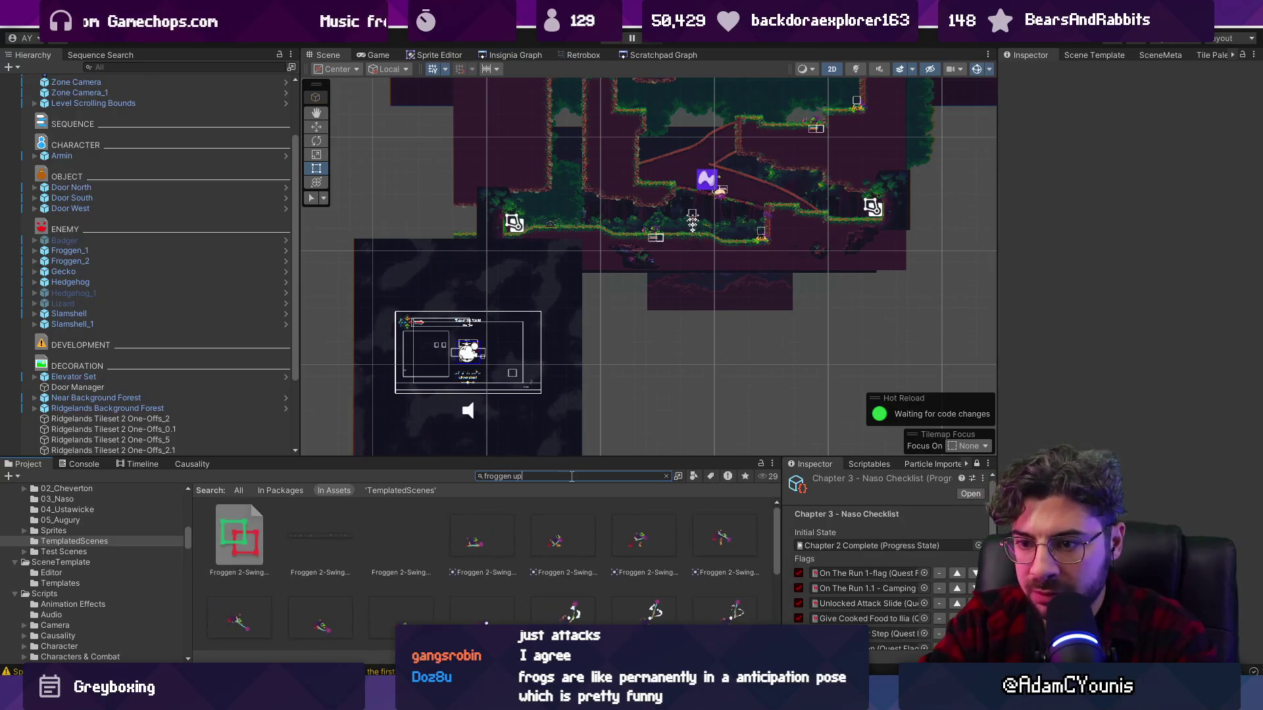
key("Down")
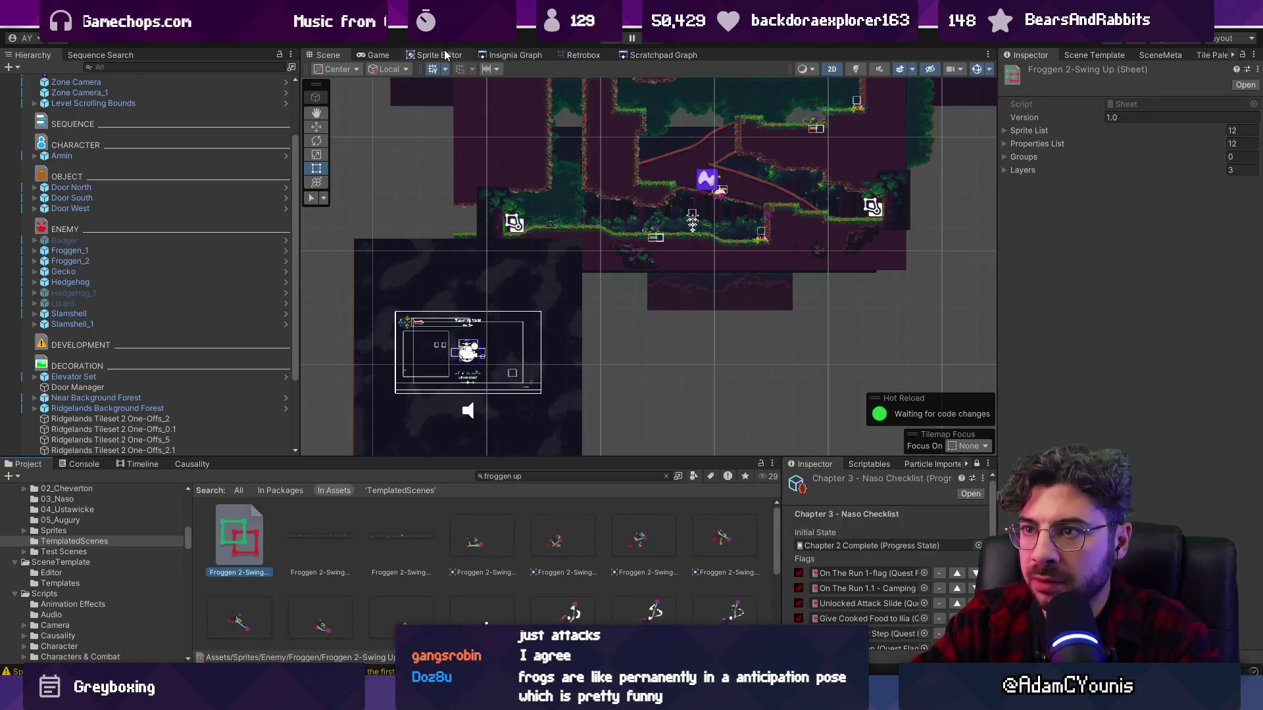
left_click(558, 54)
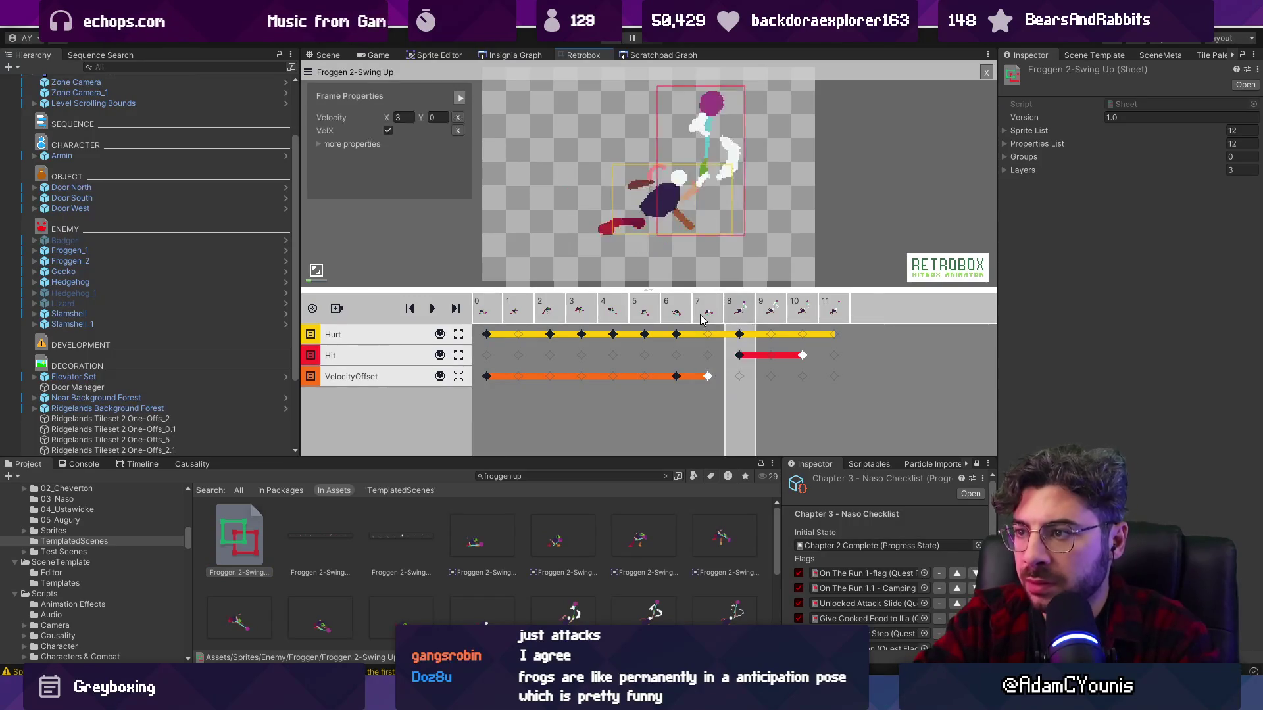
key("Left")
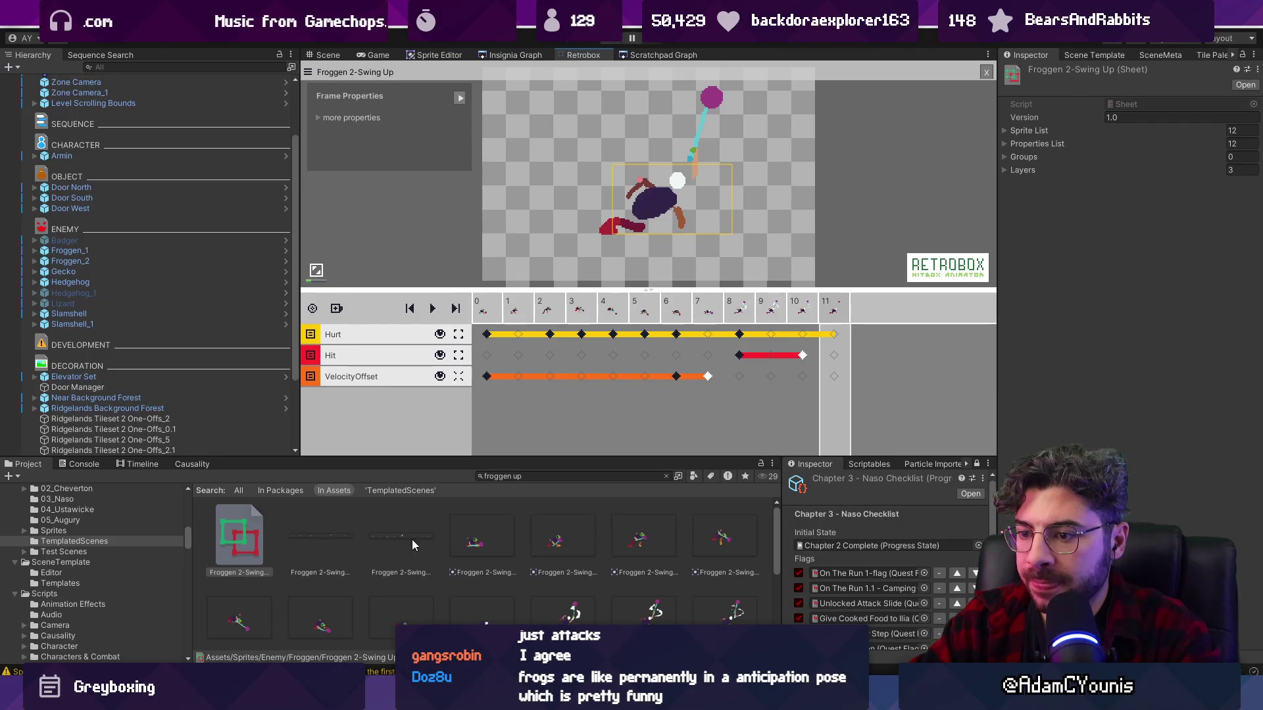
- Select the Froggen 2-Swing Up-old texture and open it in the Sprite Editor
scroll(551, 548, "down", 3)
scroll(357, 572, "up", 3)
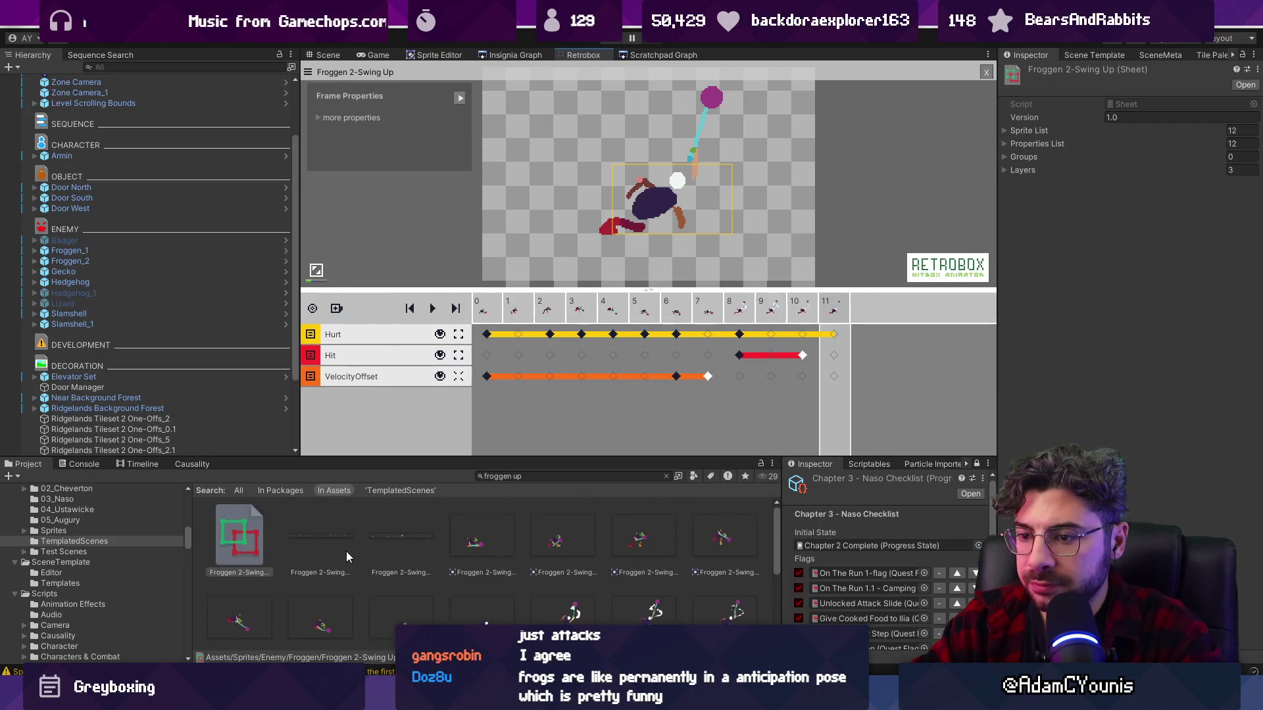
left_click(407, 539)
left_click(438, 54)
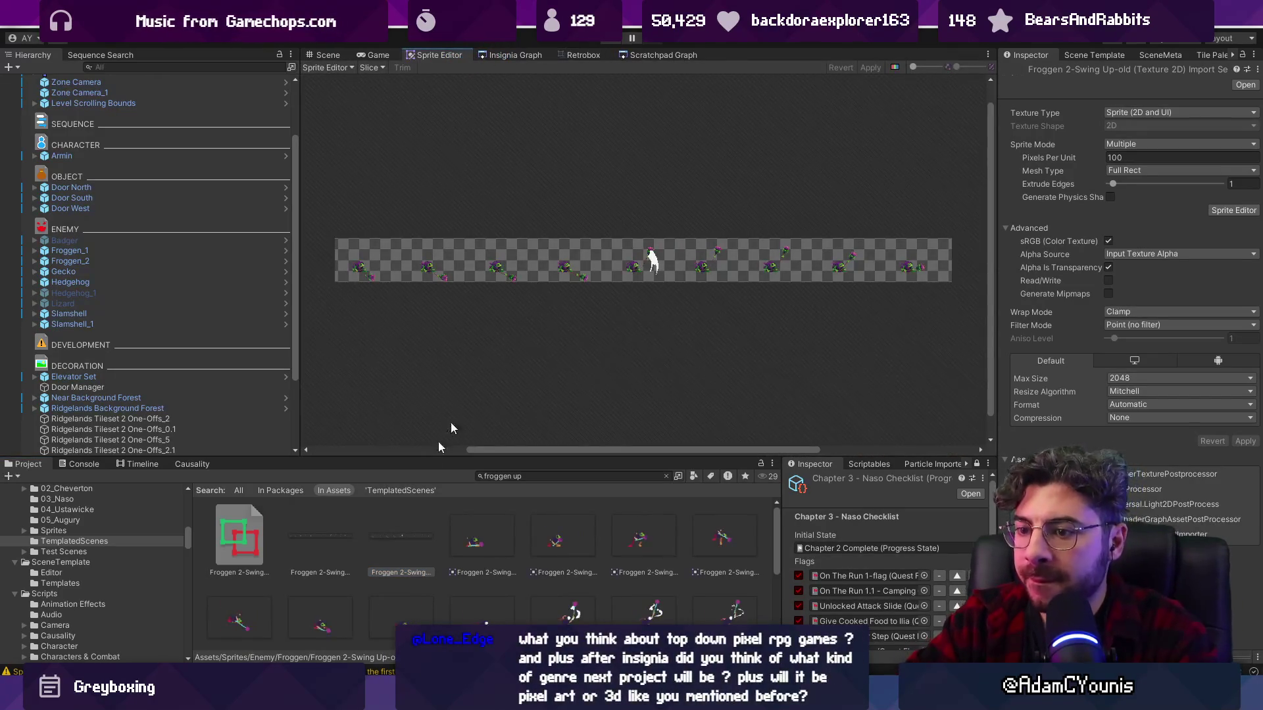
- Select sprite Froggen 2-Swing Up_12 and set its pivot to Custom
left_click(480, 539)
scroll(959, 273, "up", 5)
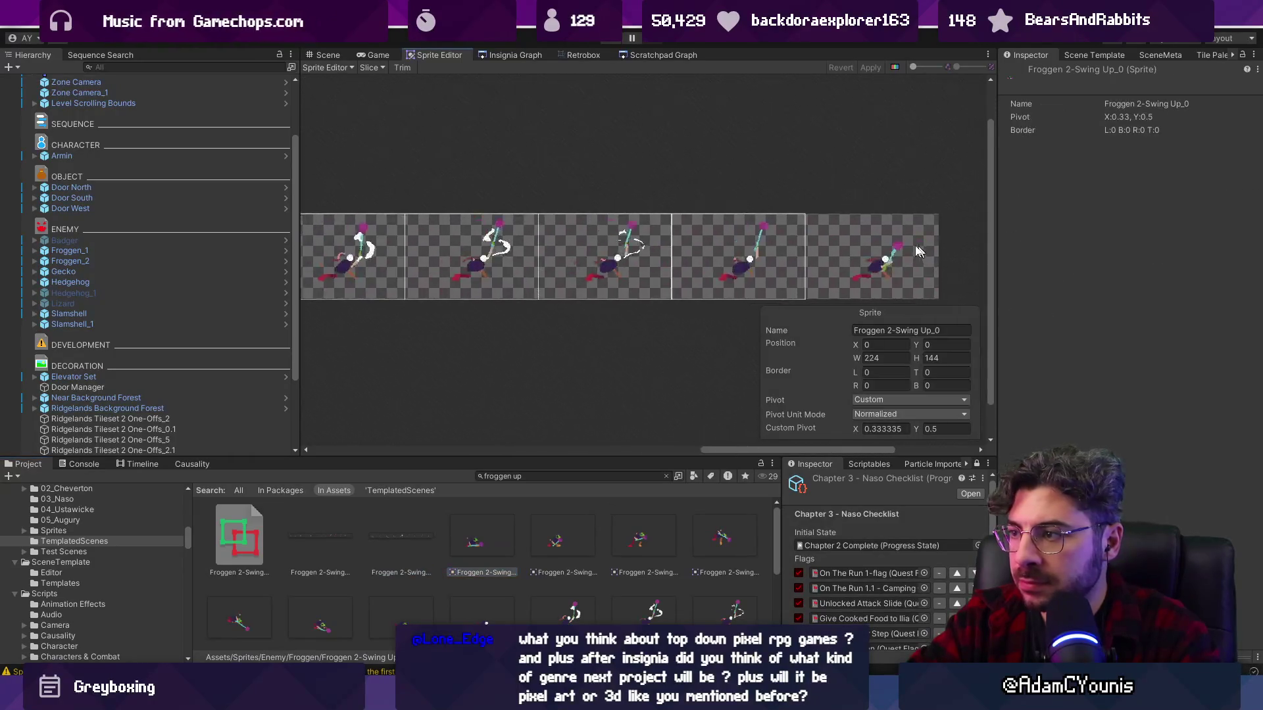
left_click(808, 169)
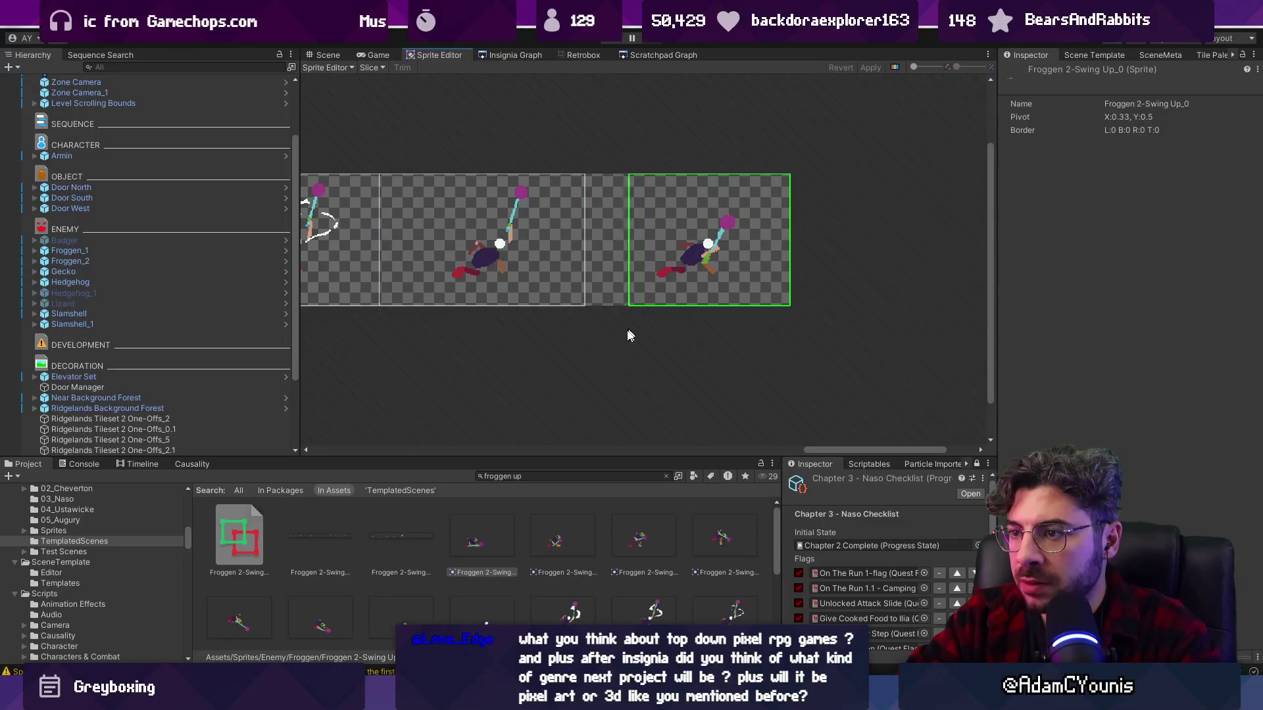
left_click_drag(587, 346, 792, 170)
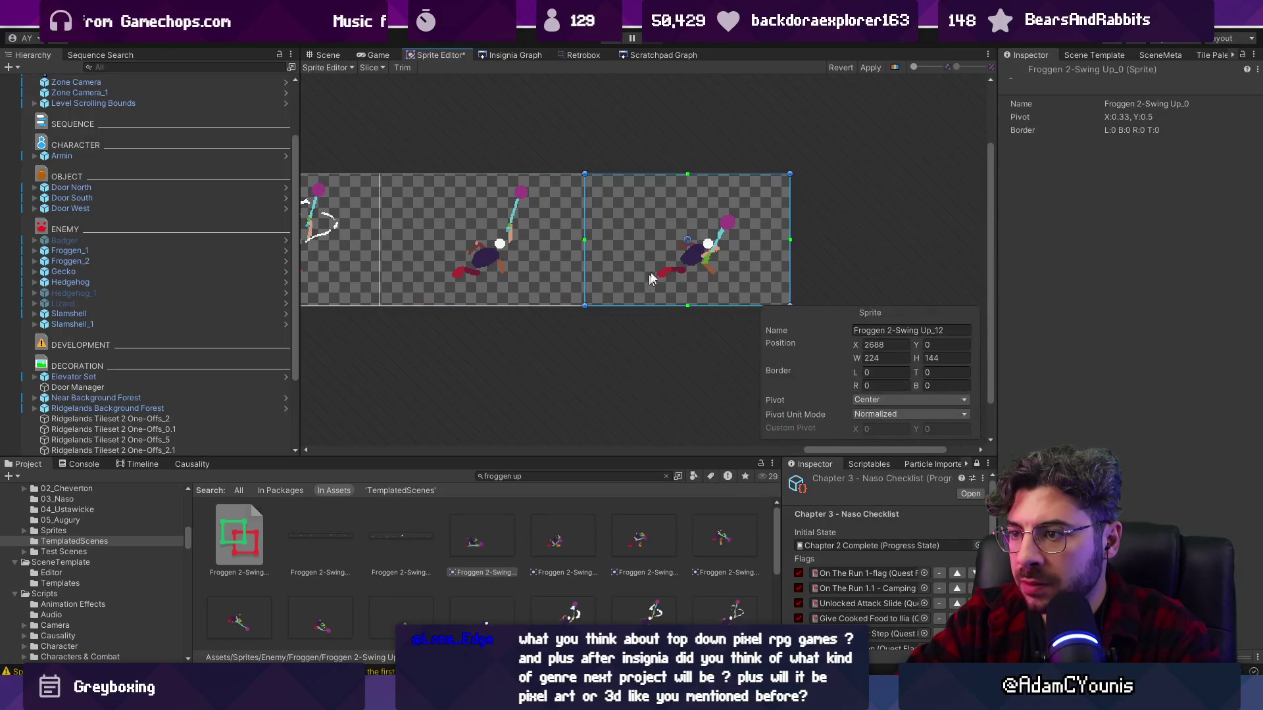
left_click(885, 372)
left_click(888, 399)
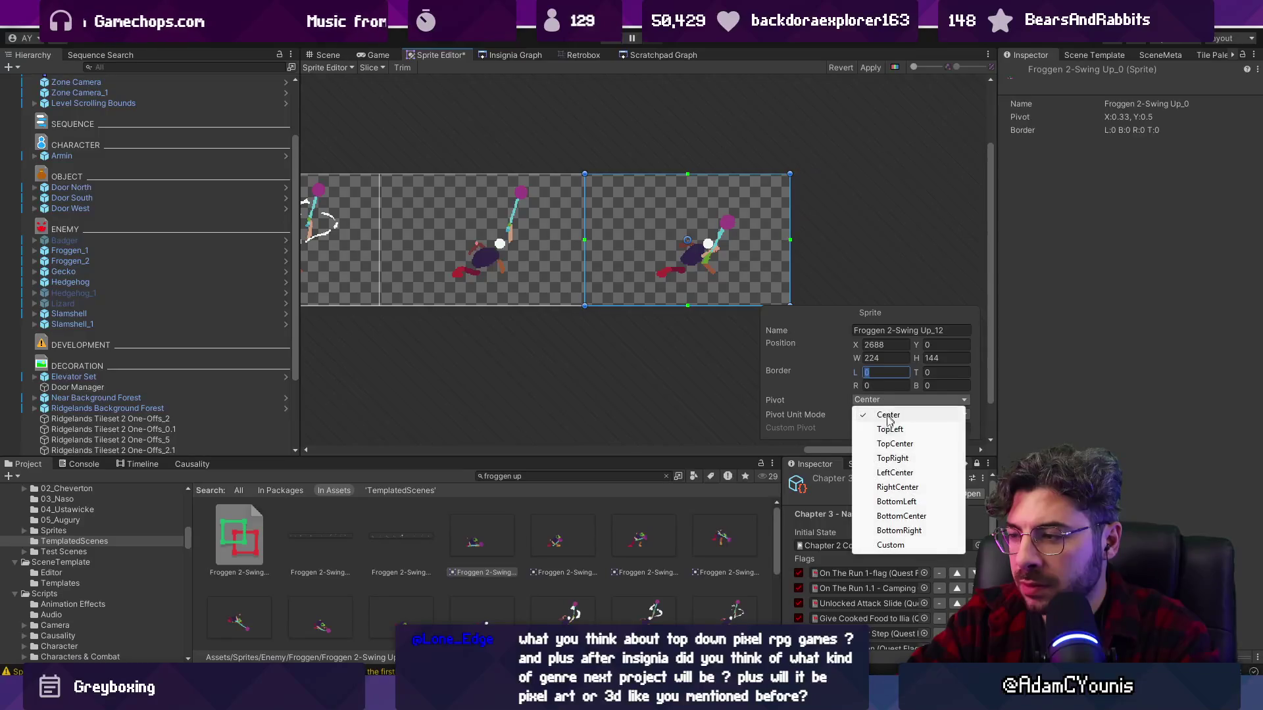
left_click(913, 546)
left_click(907, 399)
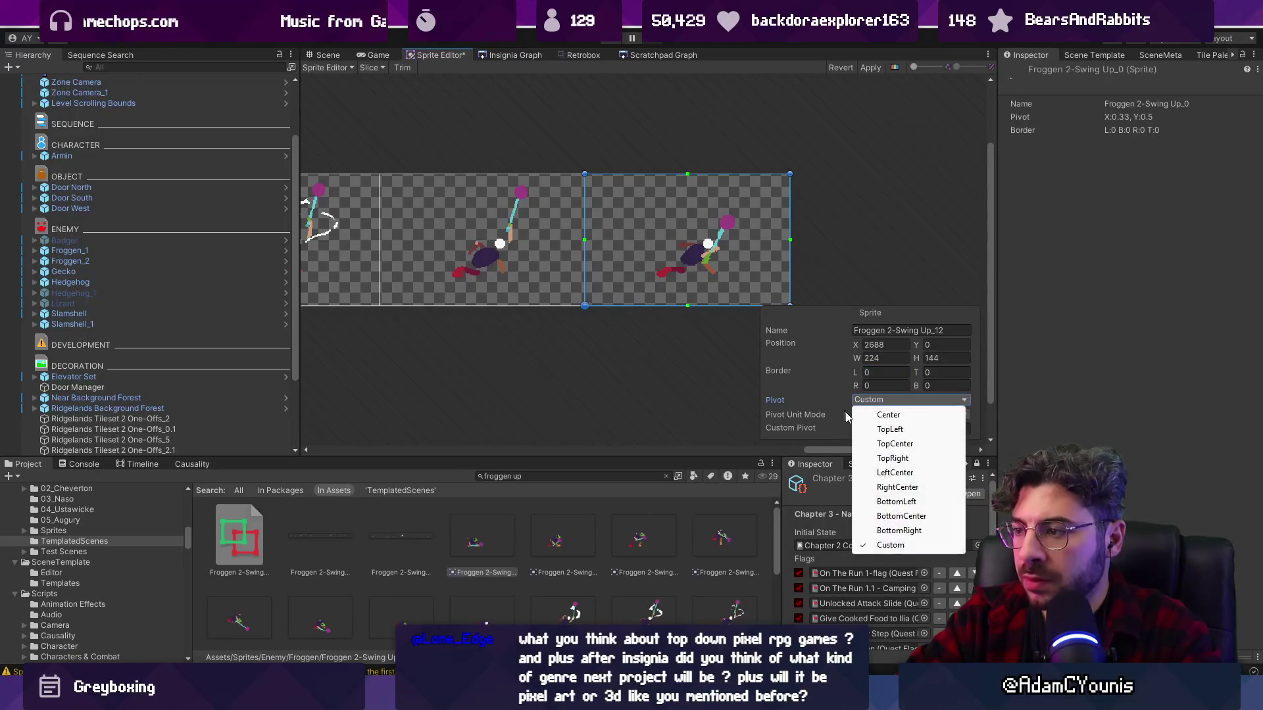
left_click(890, 545)
- Enter pivot X 0.3333335 and Y 0.5, apply, and return to Retrobox
left_click(870, 429)
type("0.3333335")
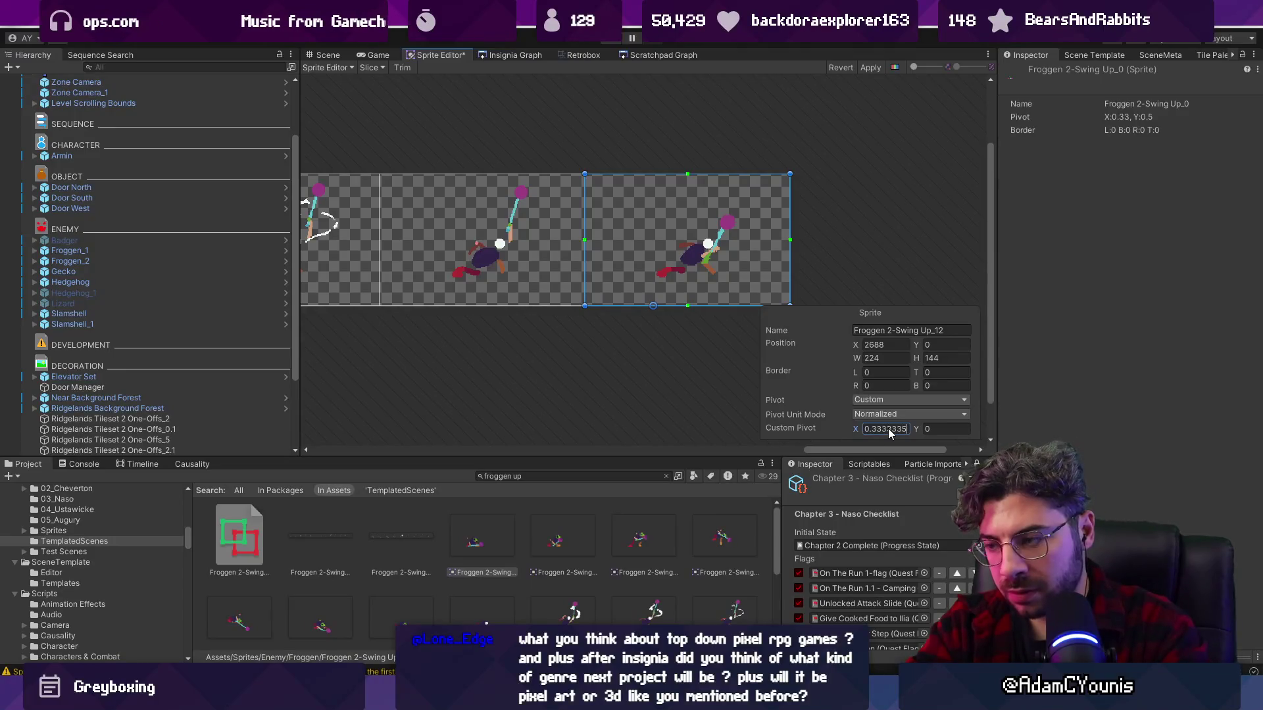
key("Tab")
type("0.5")
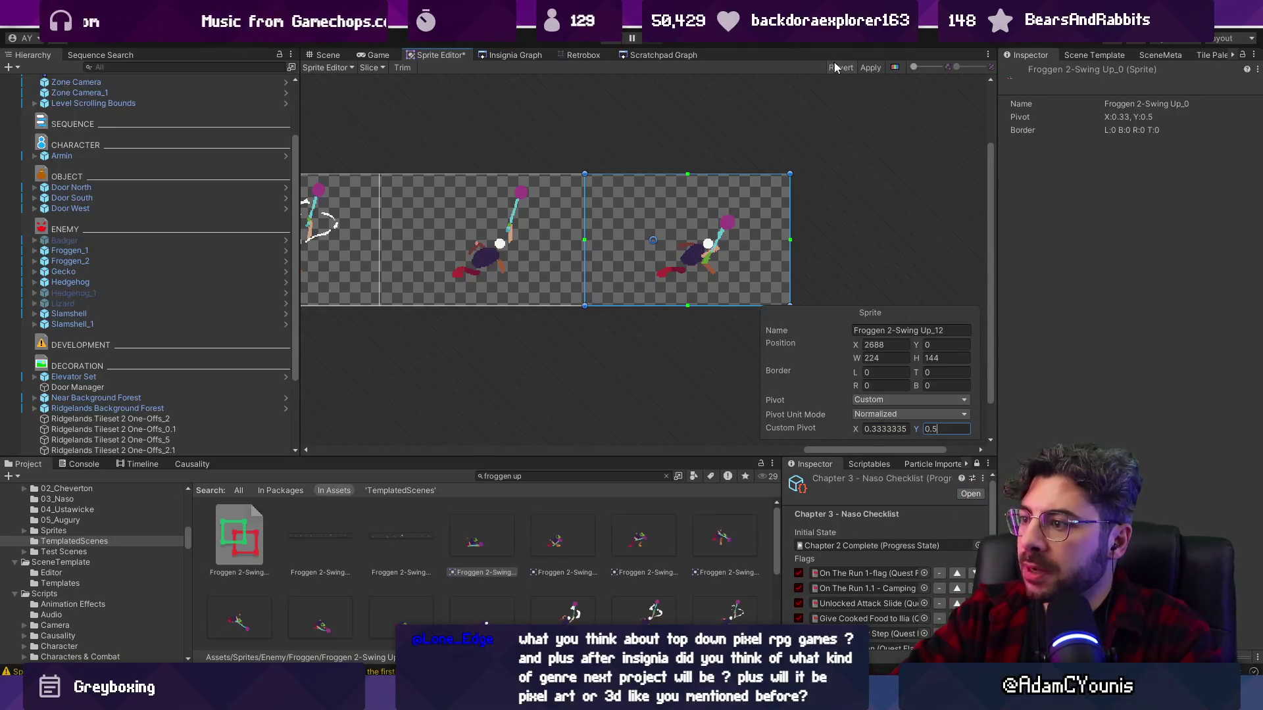
left_click(869, 68)
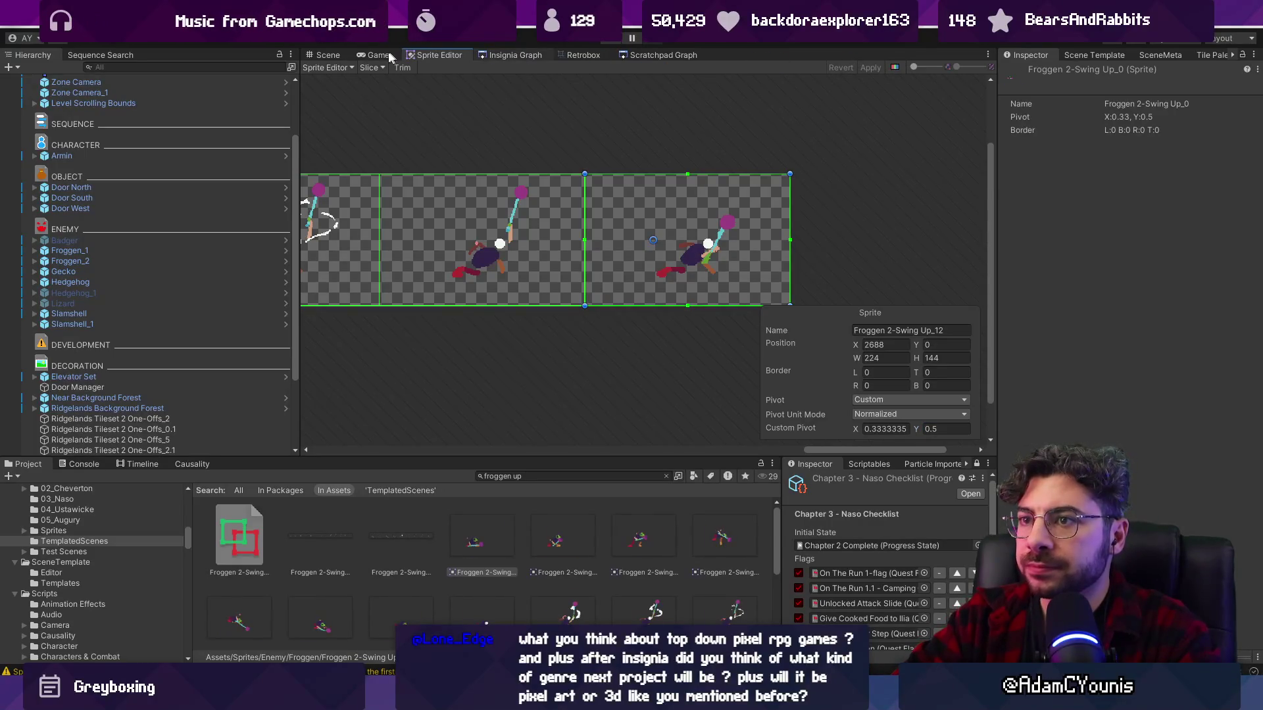
left_click(559, 55)
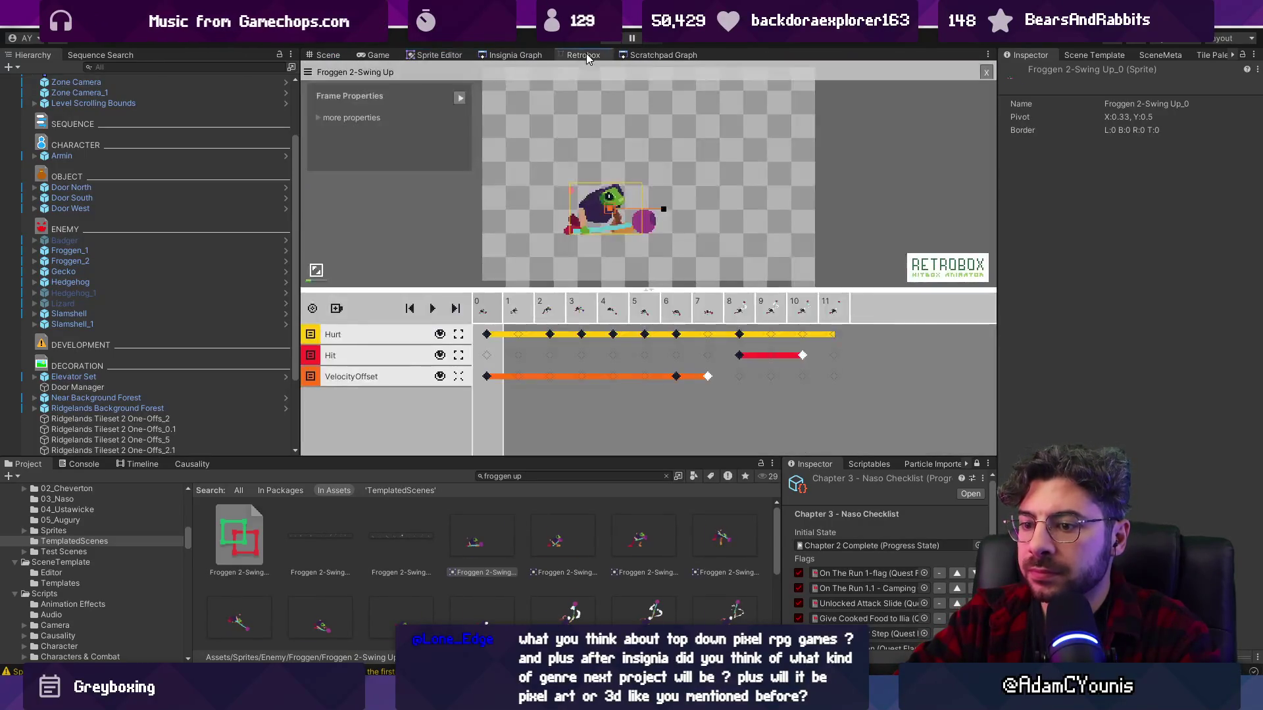
scroll(698, 556, "down", 2)
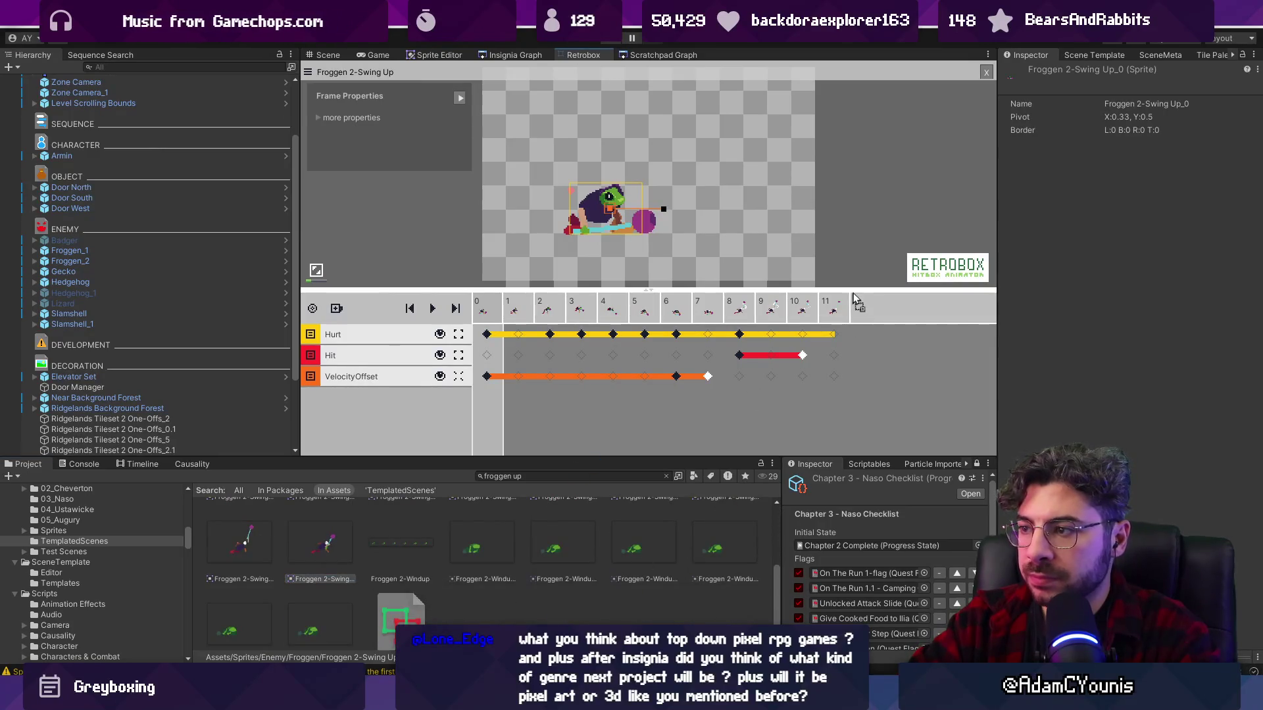
- Step through Swing Up frames 9 to 12 to check their hitboxes
left_click(861, 335)
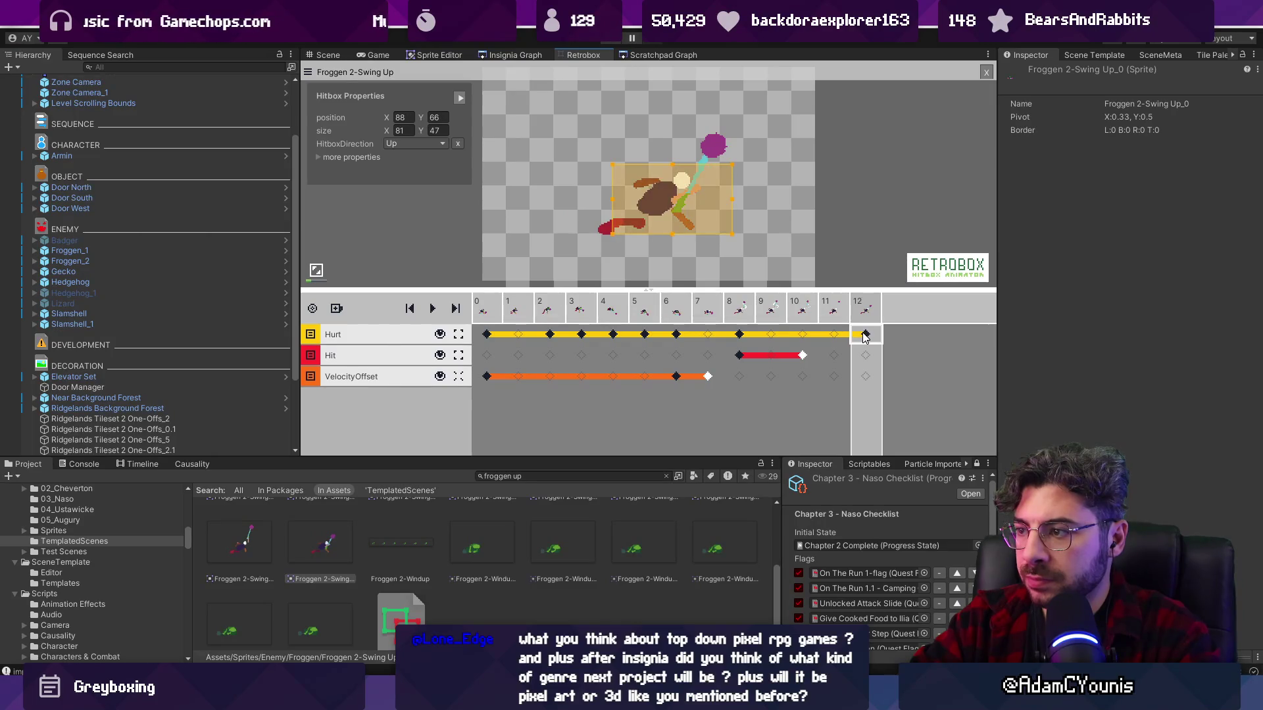
left_click(826, 338)
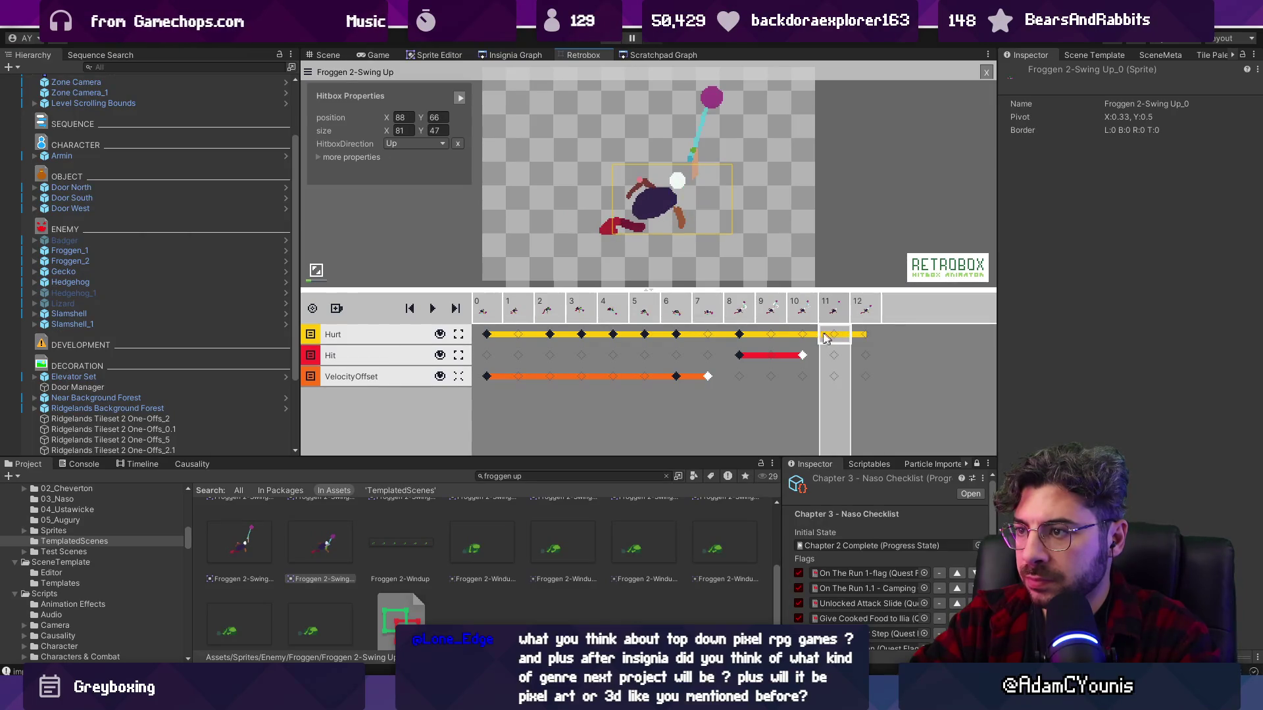
left_click(776, 309)
key("Left")
key("Left")
key("Left")
key("Left")
key("Left")
key("Right")
key("Right")
key("Right")
key("Right")
key("Right")
key("Right")
key("Right")
key("Right")
key("Right")
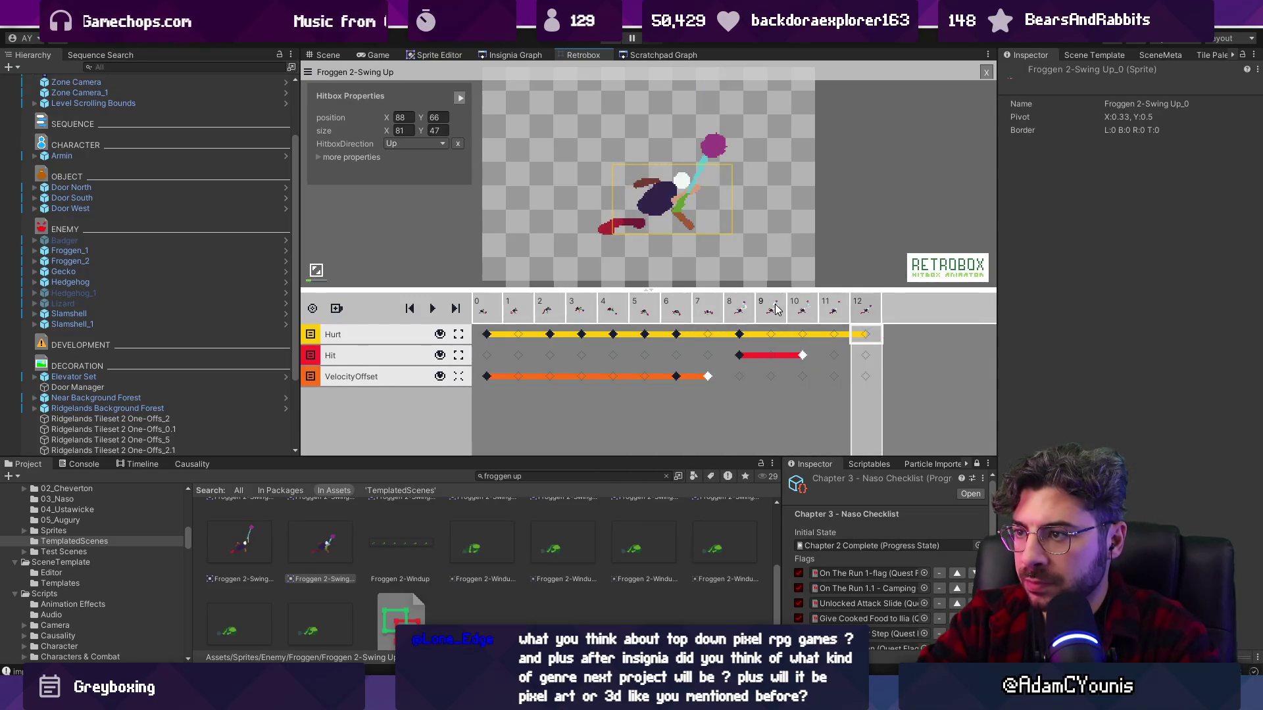
key("Left")
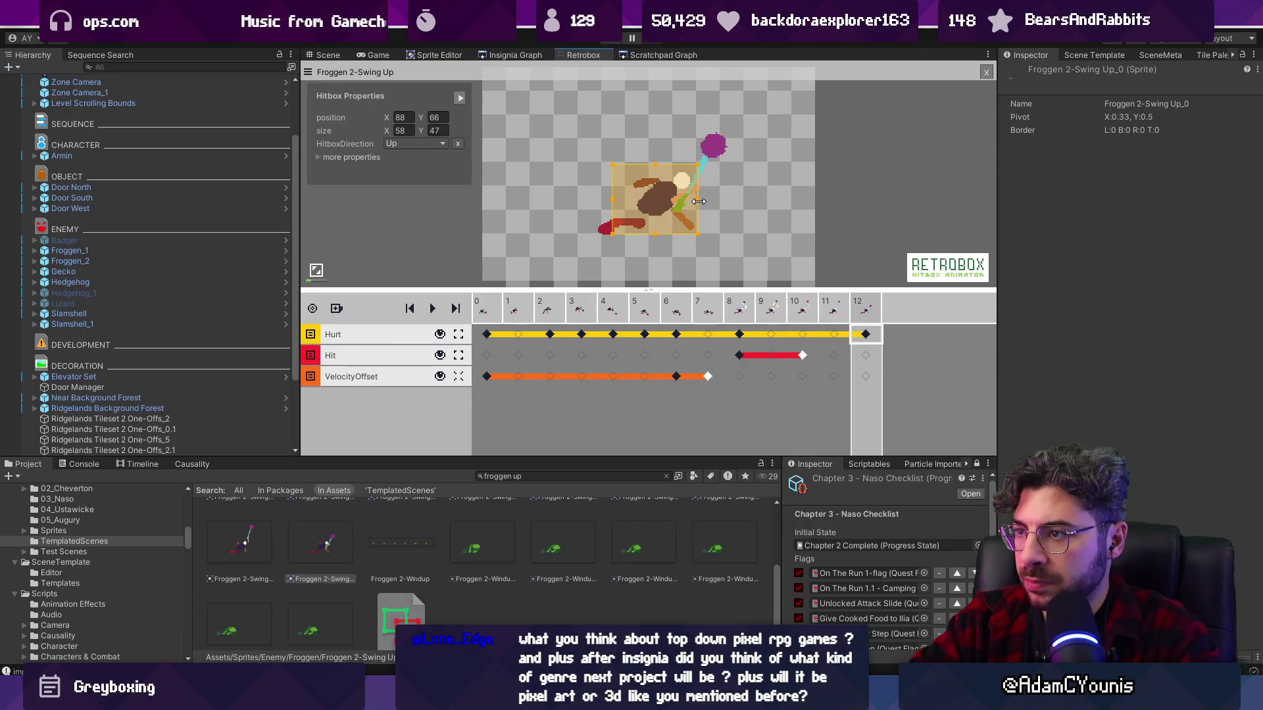
left_click(795, 312)
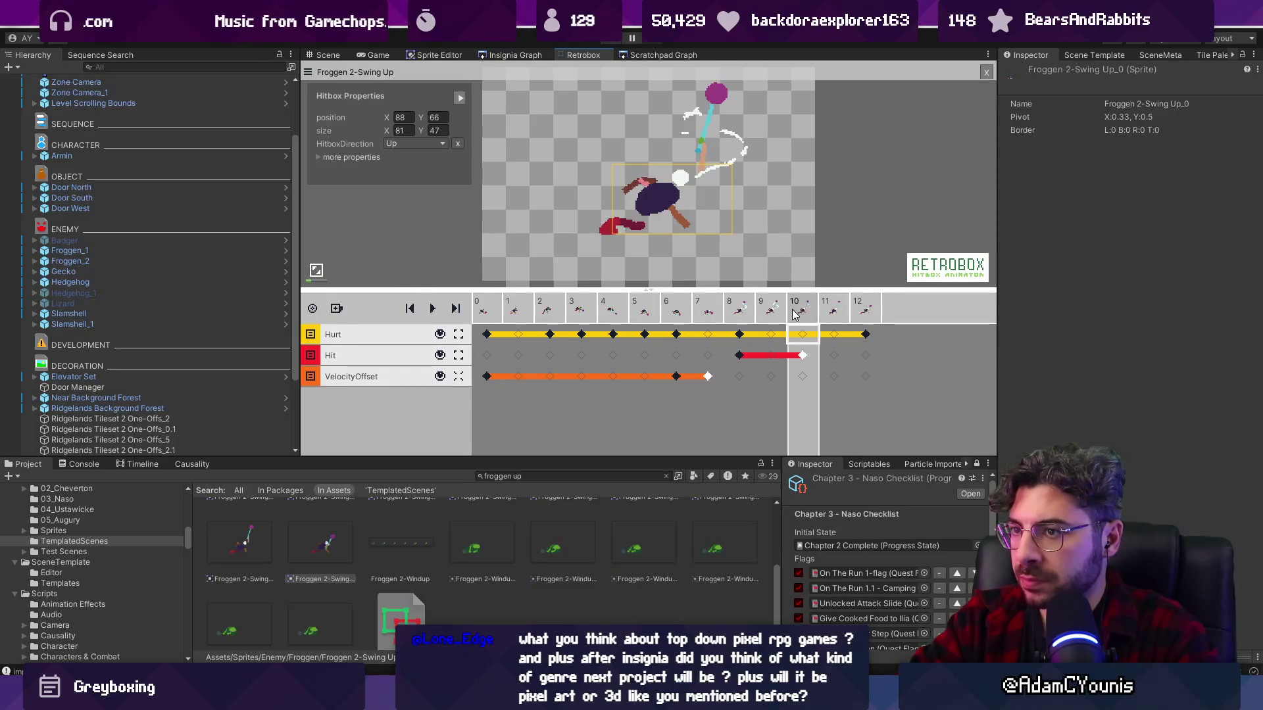
key("Right")
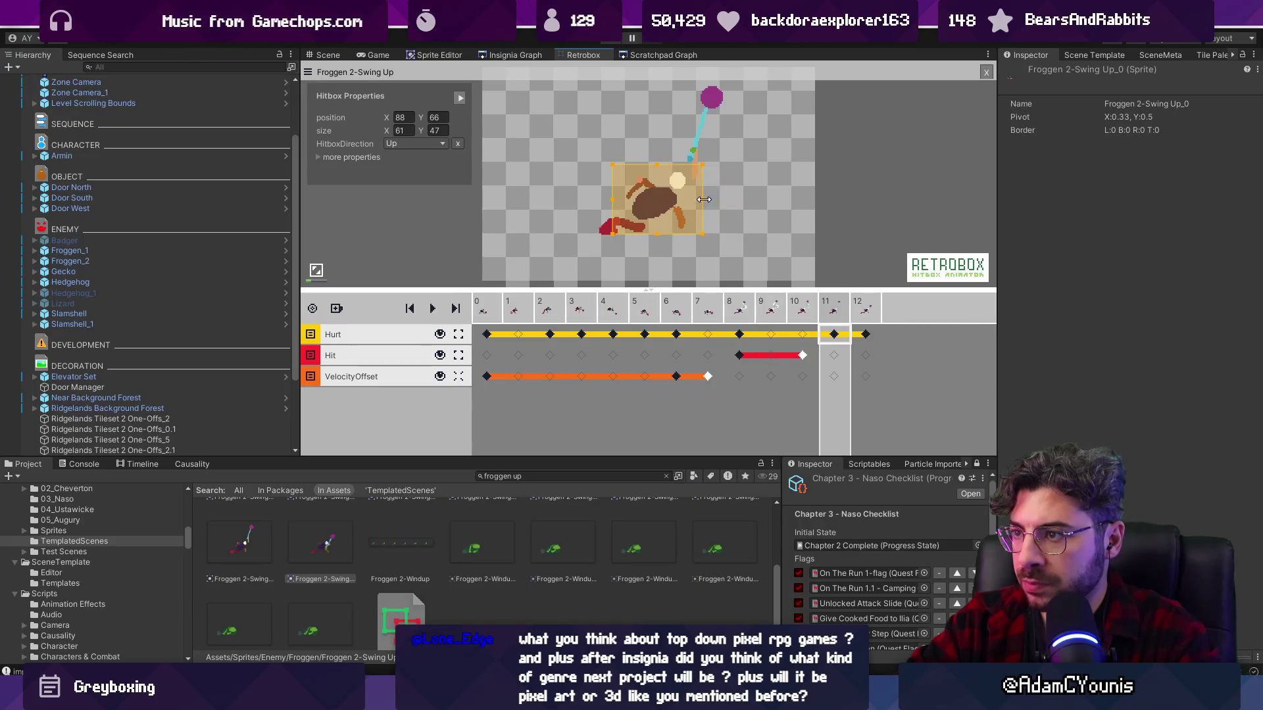
left_click(865, 336)
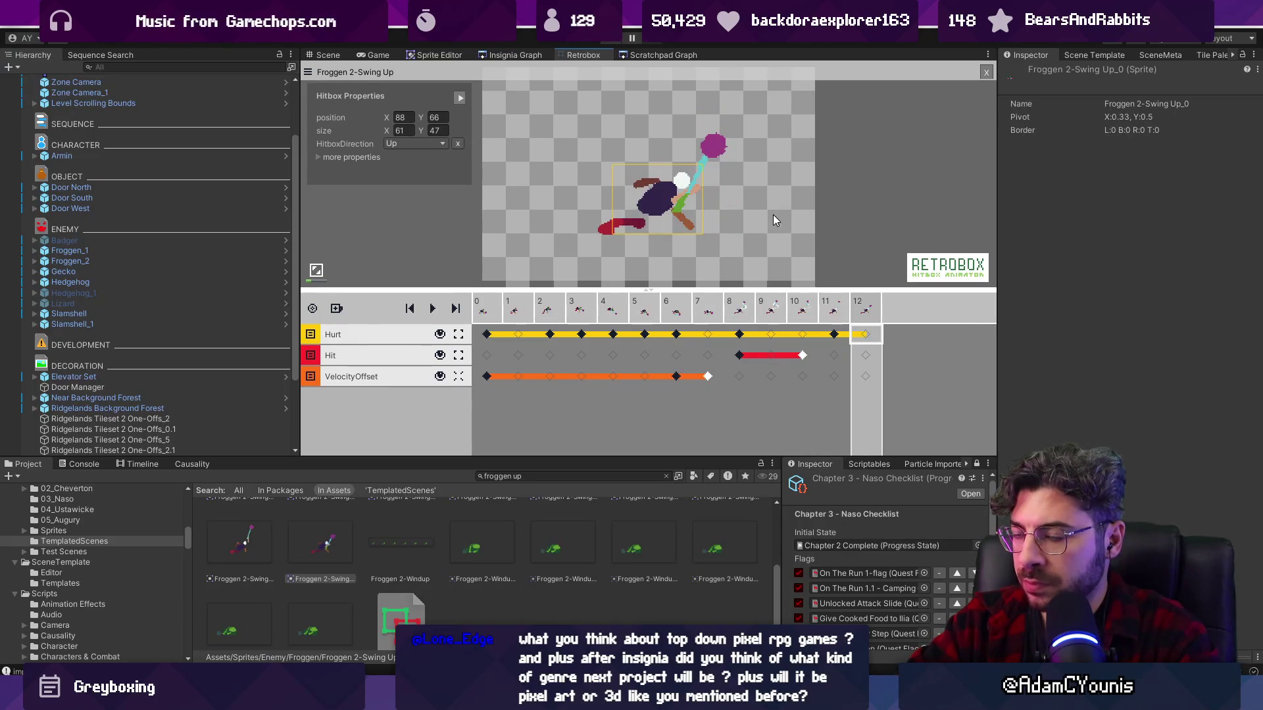
- Jump to frame 1, then play and pause the animation preview
scroll(774, 220, "down", 1)
left_click(509, 309)
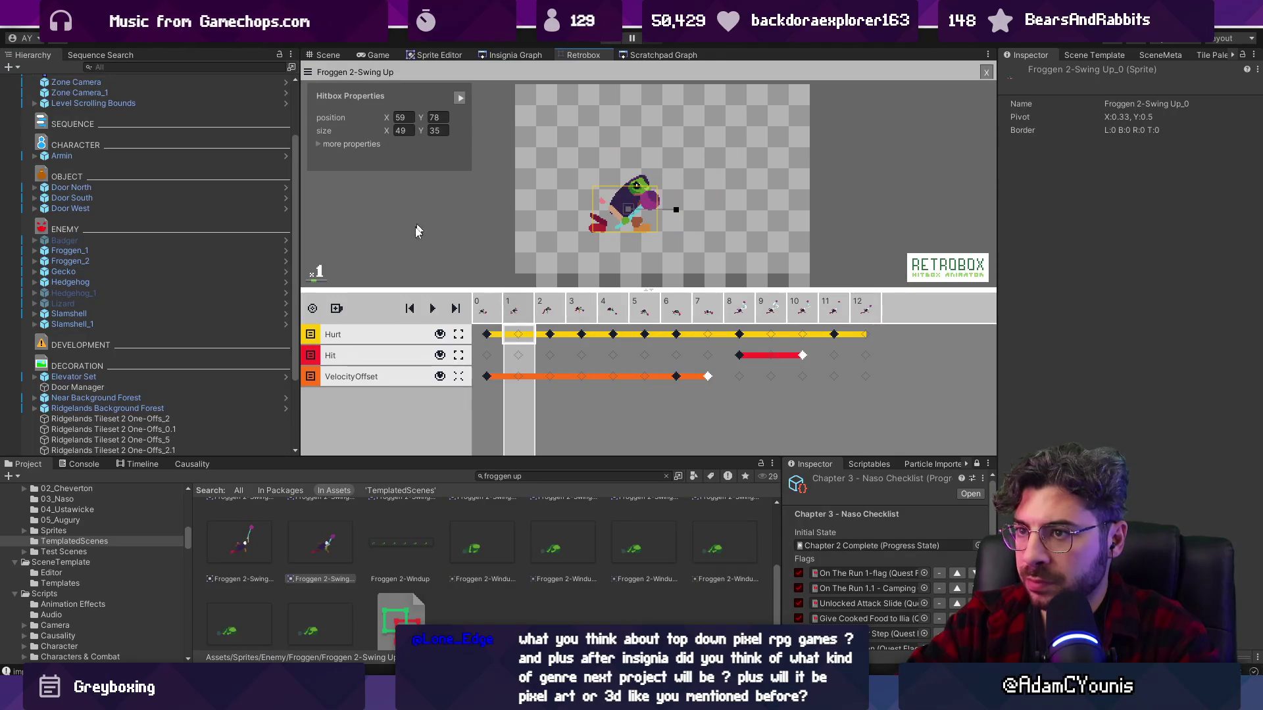
left_click(431, 309)
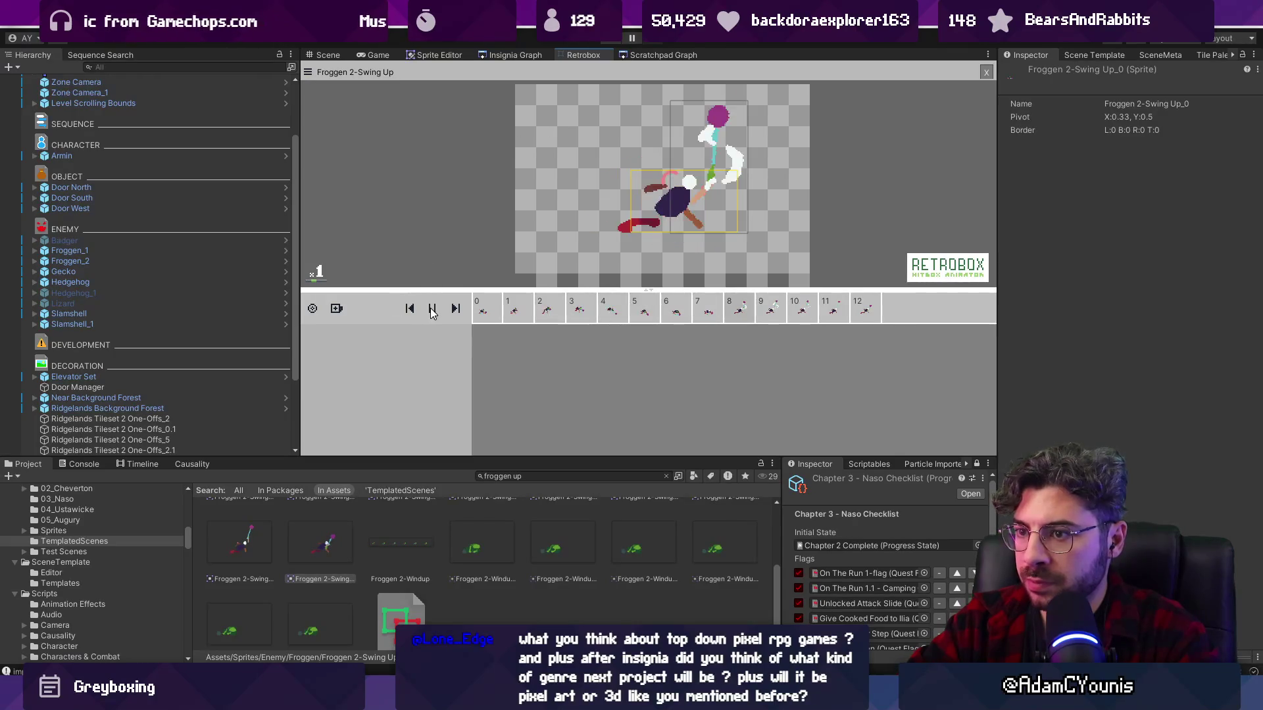
left_click(431, 309)
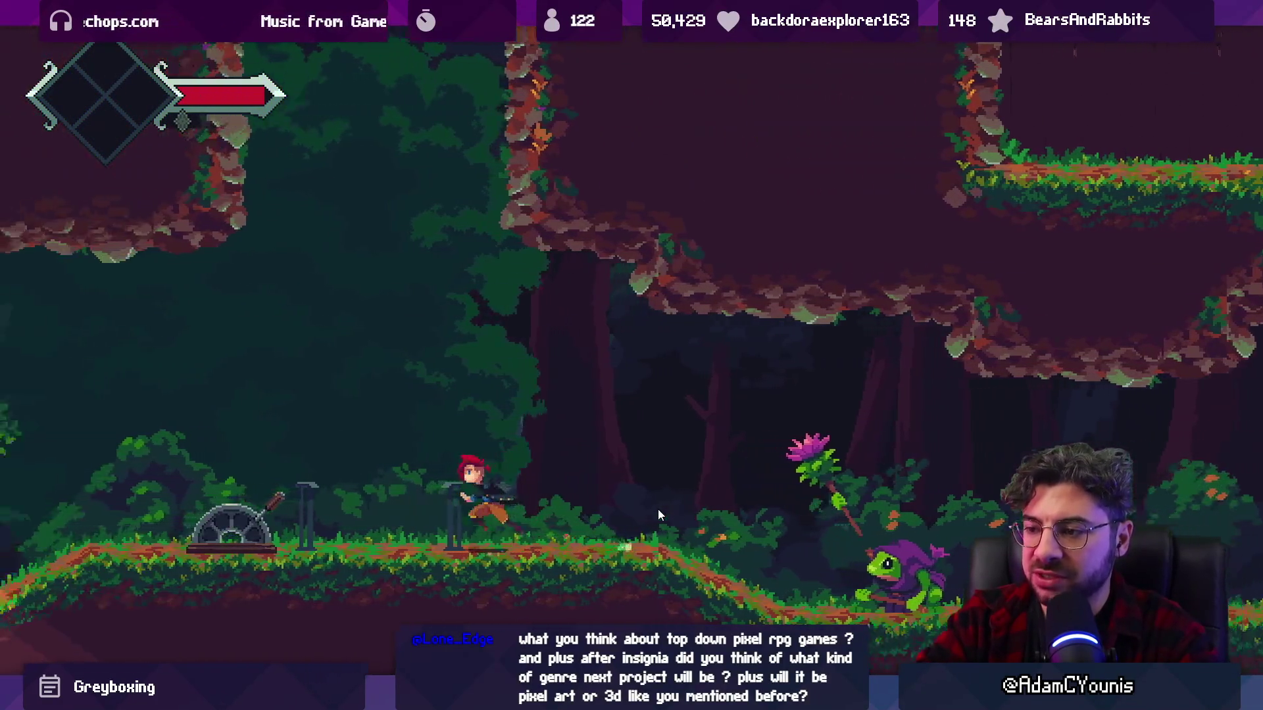
- Fight the Froggen with Left to move and dodge and X to attack, then exit with Escape
key("Left")
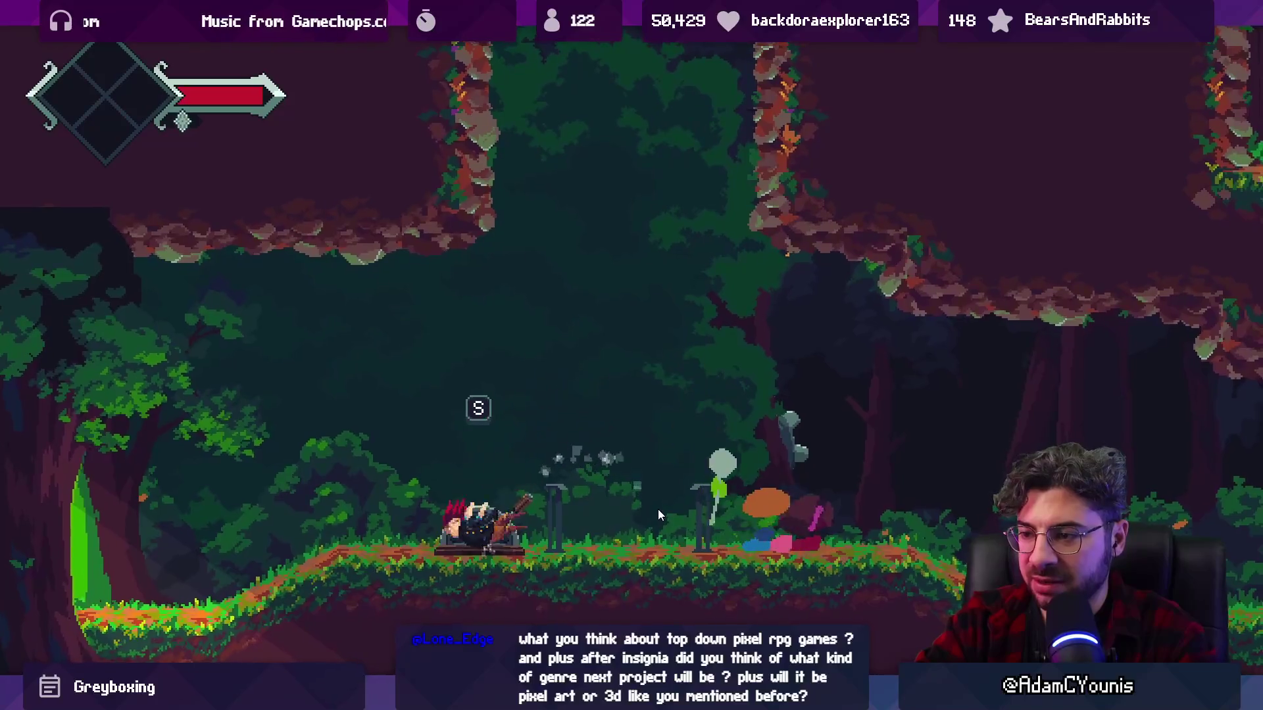
key("x")
key("x")
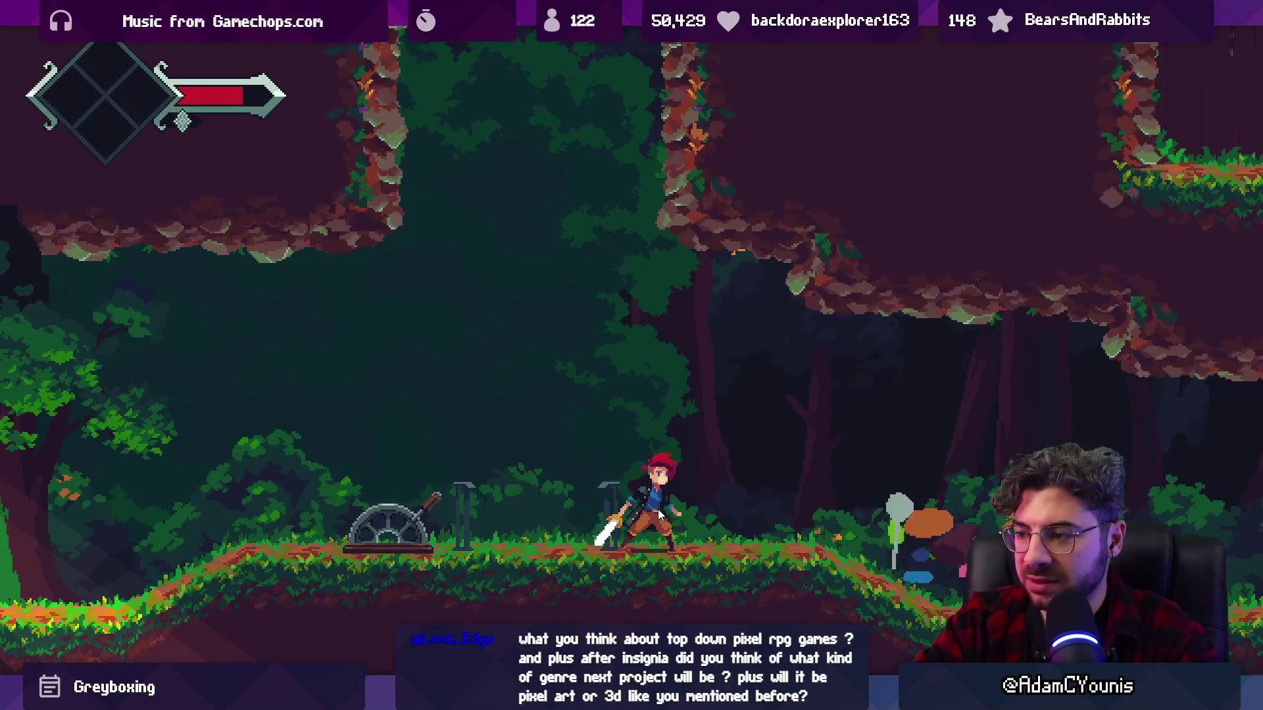
key("Left")
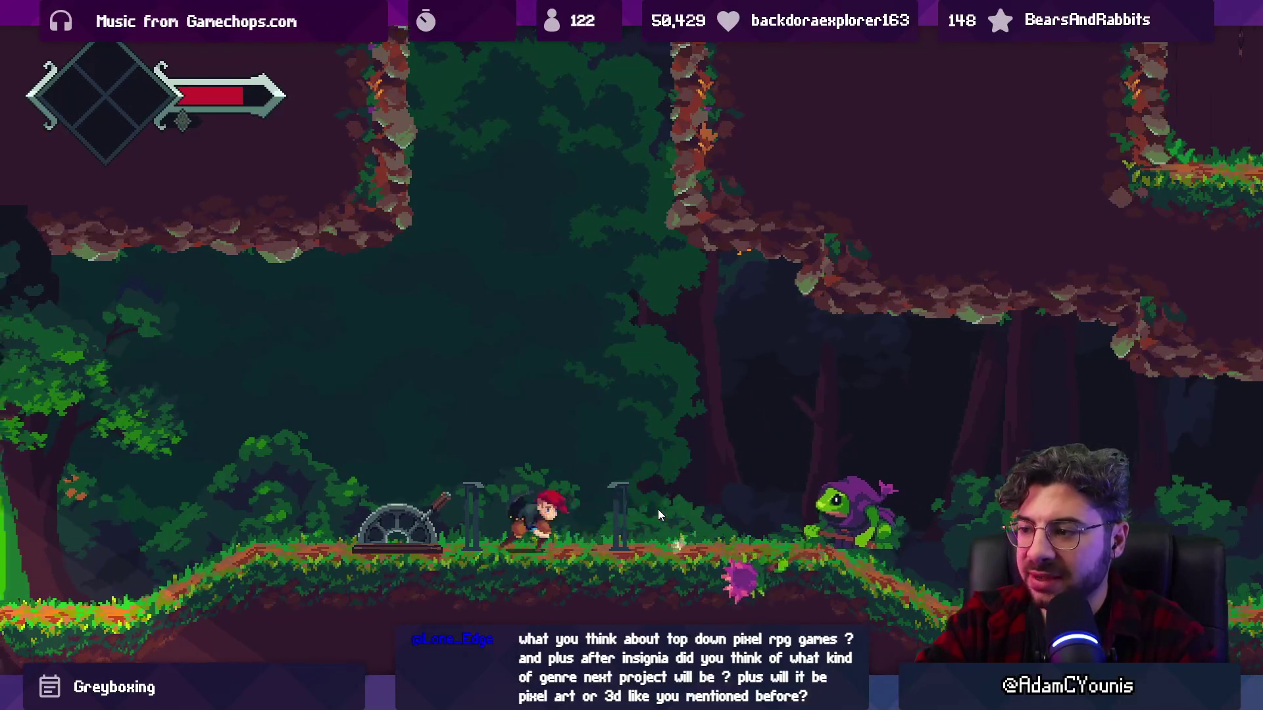
key("x")
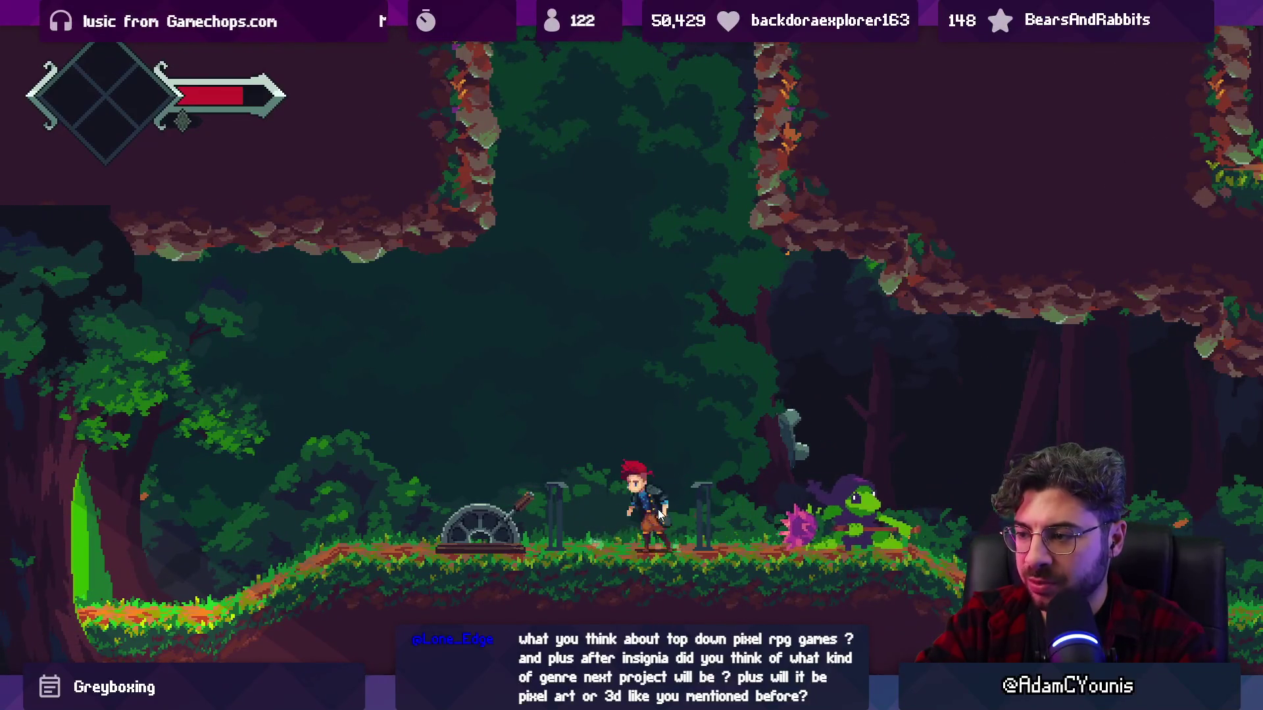
key("Left")
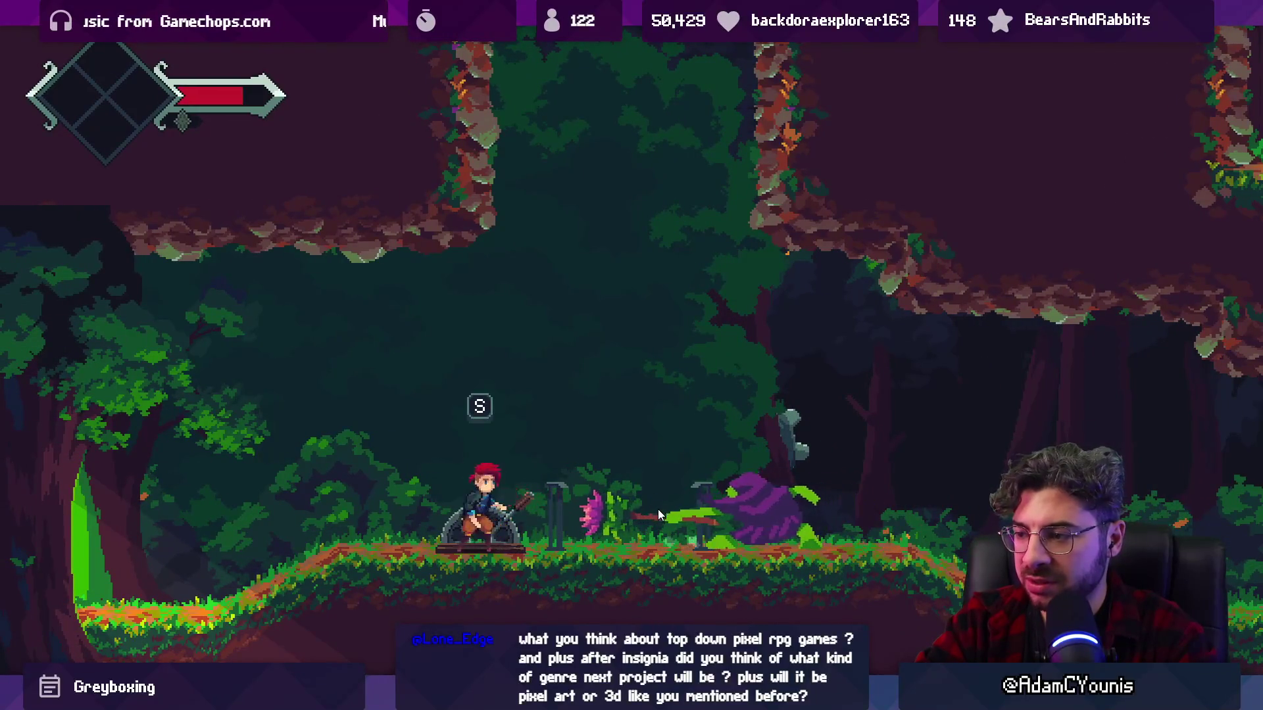
key("x")
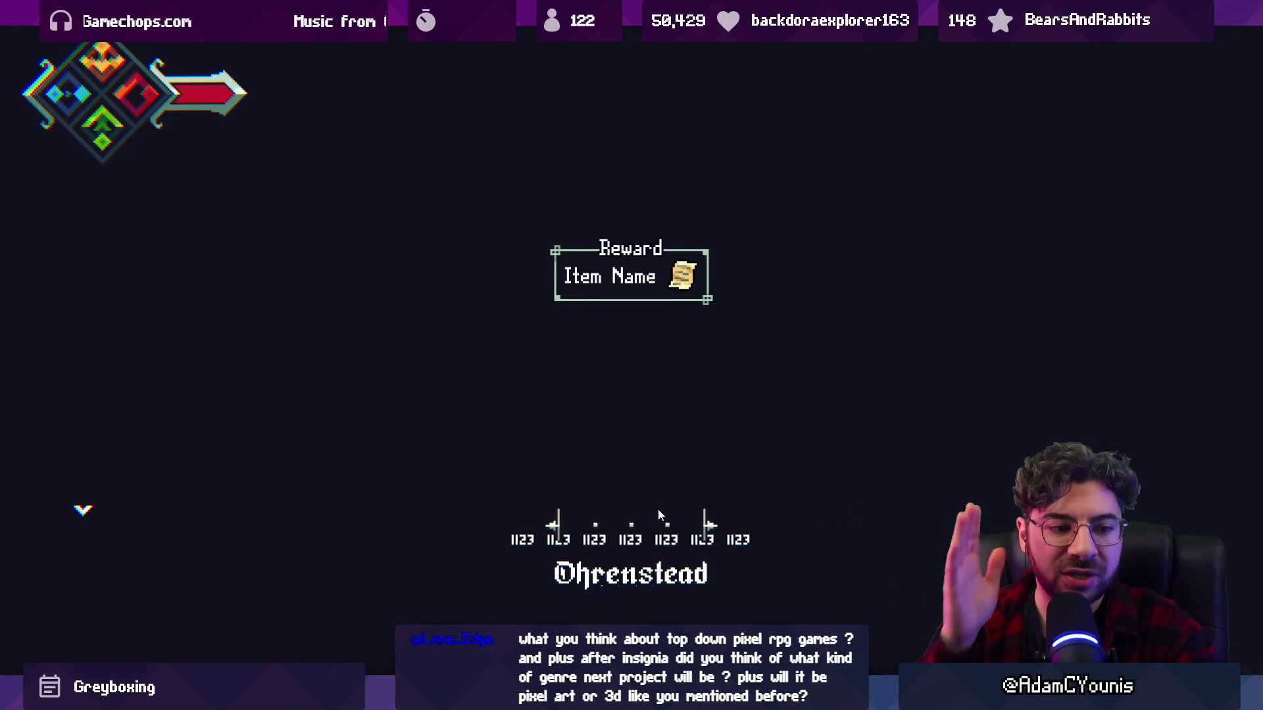
key("Escape")
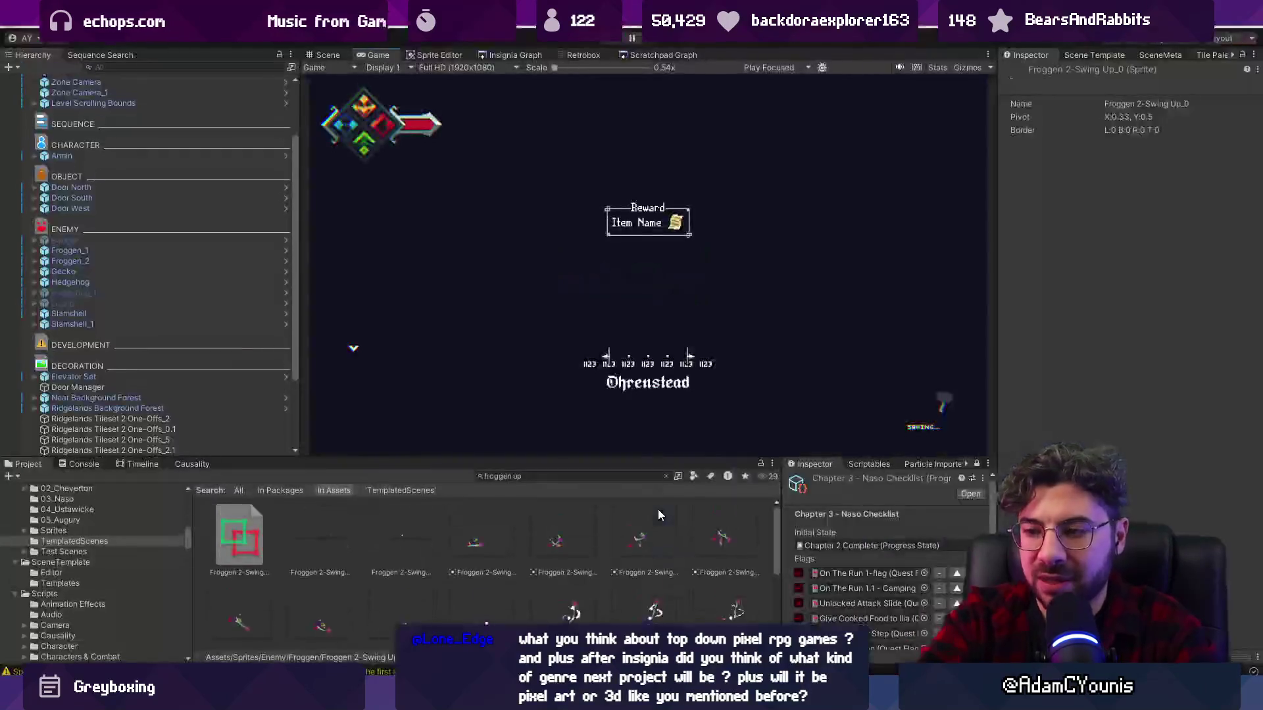
- In the Scene view, move Armin beside Froggen_2 to -4.039, 1.066 and centre the view on him
left_click(327, 55)
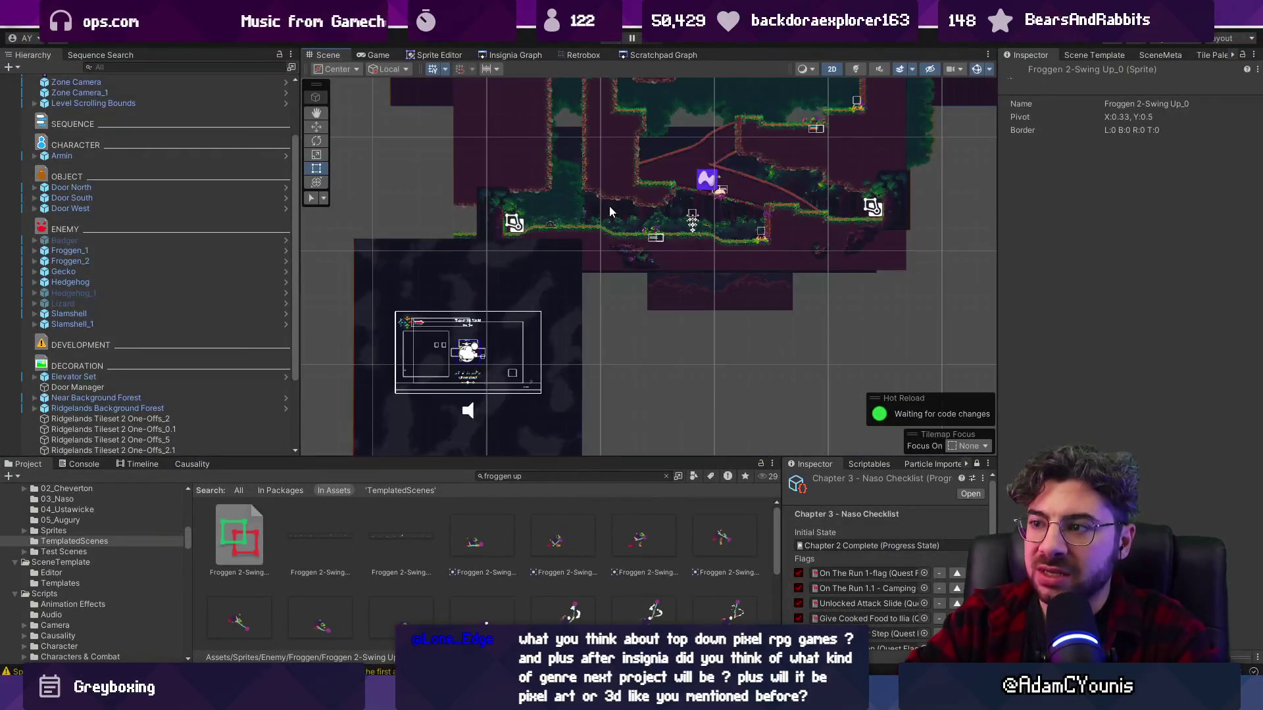
scroll(609, 211, "up", 10)
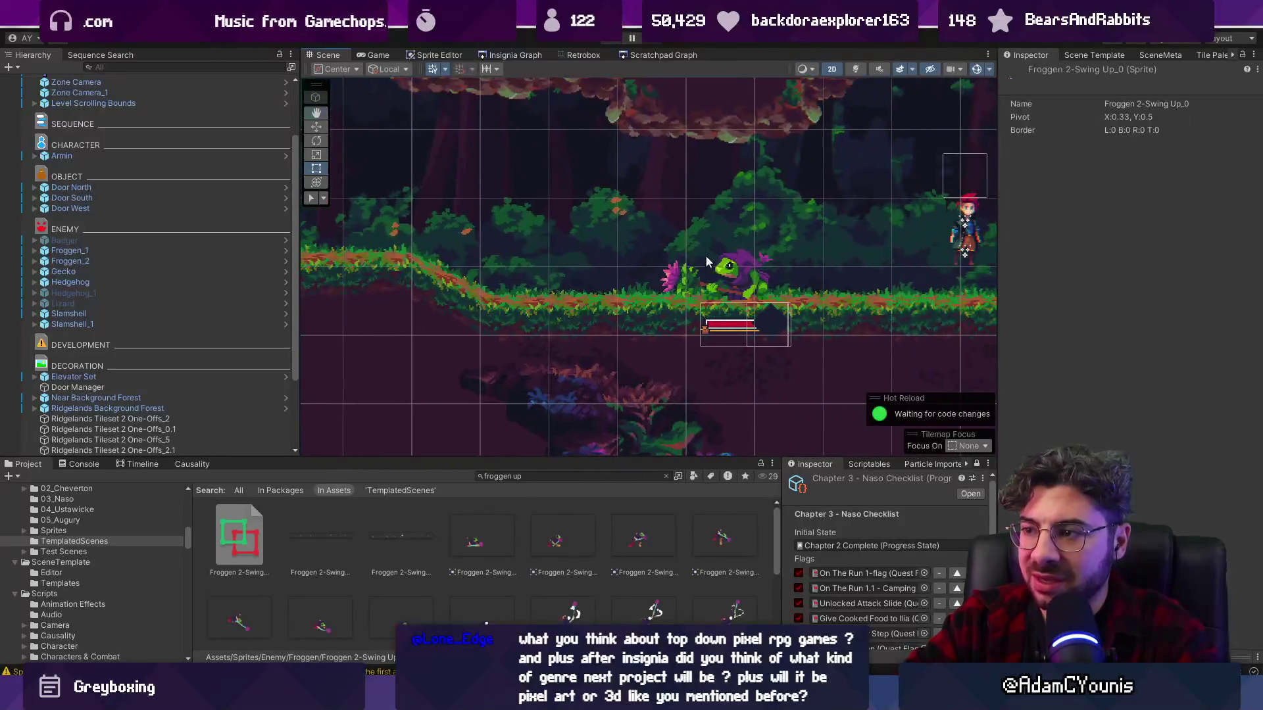
scroll(41, 179, "up", 3)
left_click(62, 238)
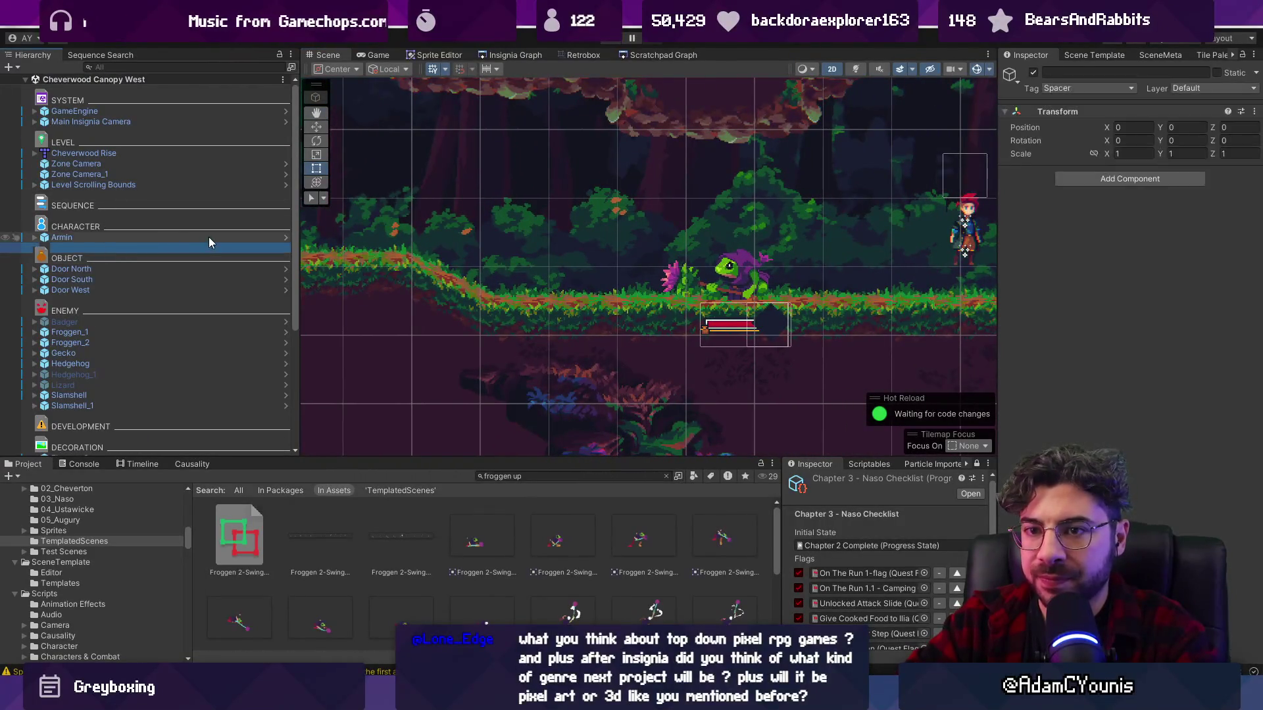
key("w")
left_click_drag(843, 236, 721, 231)
mouse_move(897, 219)
left_mouse_down()
mouse_move(473, 224)
mouse_move(419, 201)
left_mouse_up()
scroll(763, 99, "up", 2)
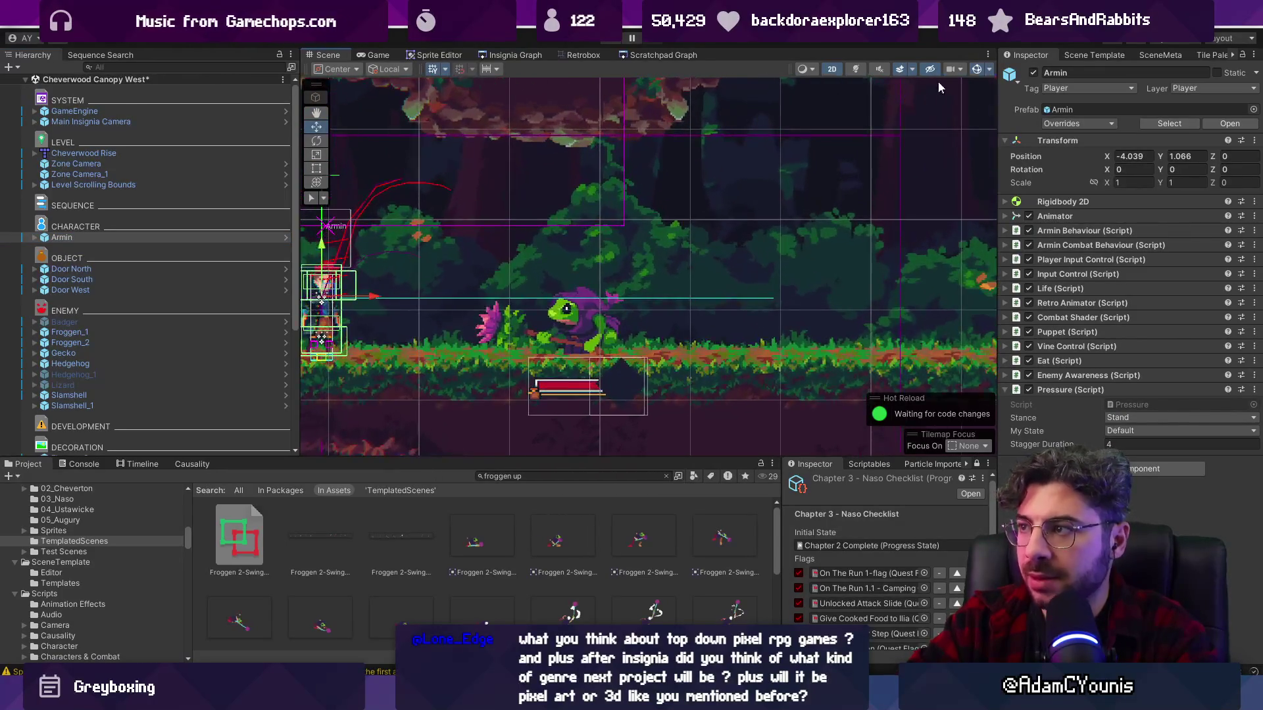
left_click(976, 69)
key("f")
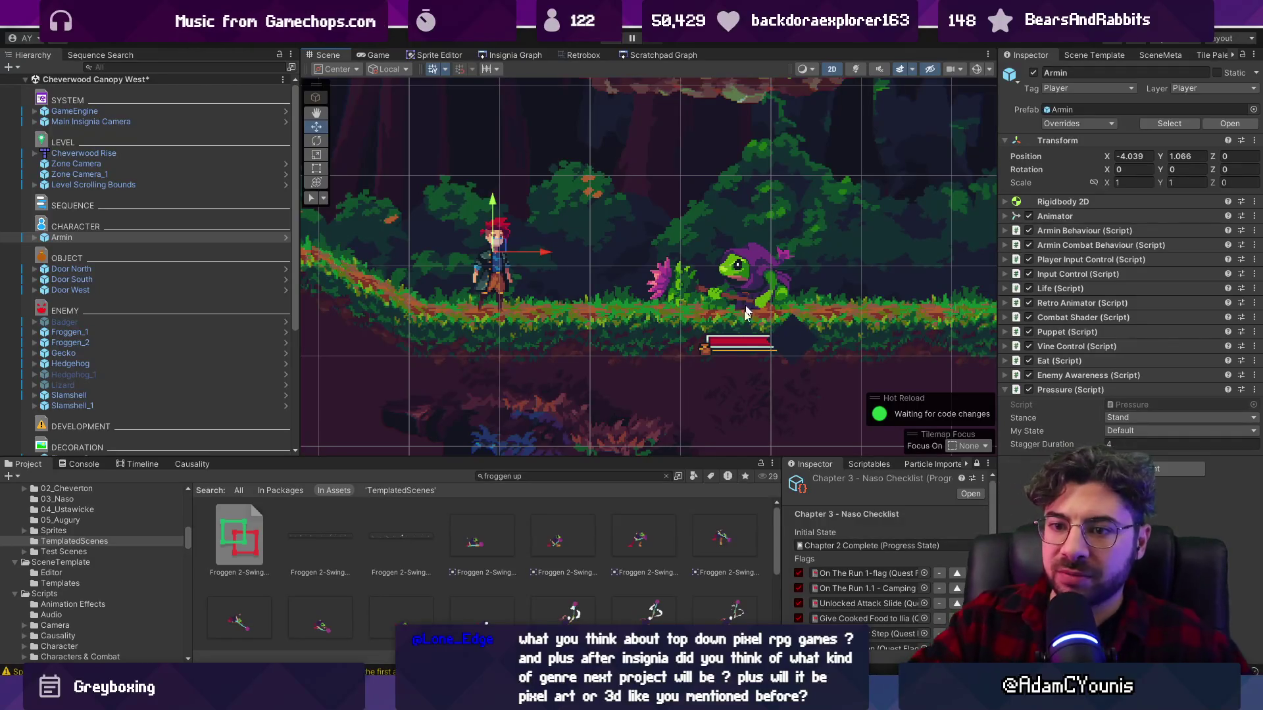
- Turn the Gizmos overlays back on, select Froggen_2 and start Play mode
left_click(747, 271)
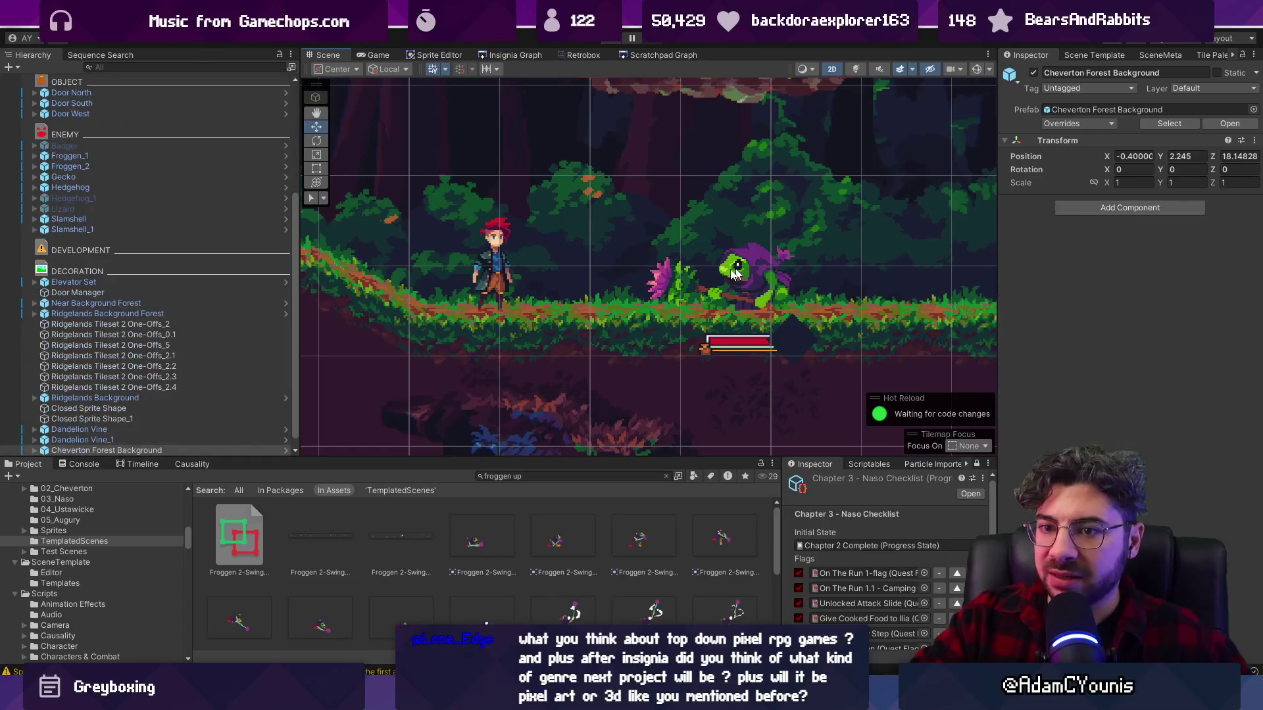
left_click(977, 69)
scroll(214, 289, "down", 1)
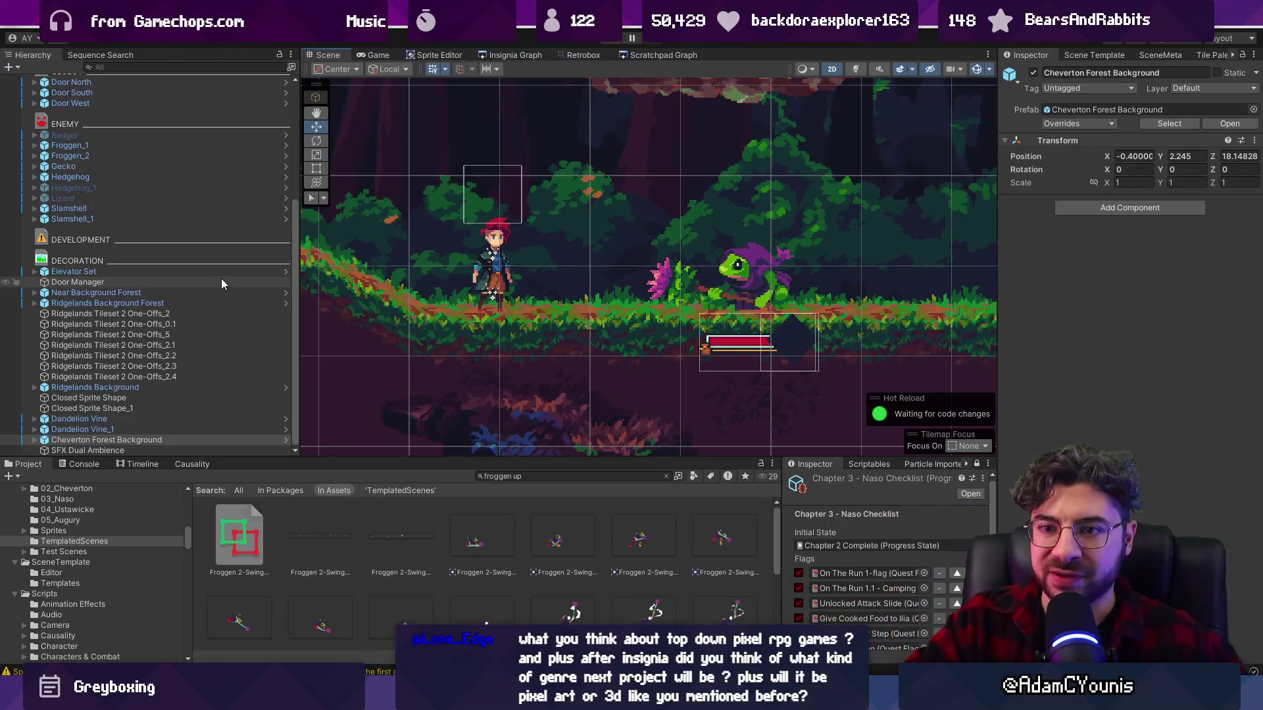
scroll(216, 280, "up", 3)
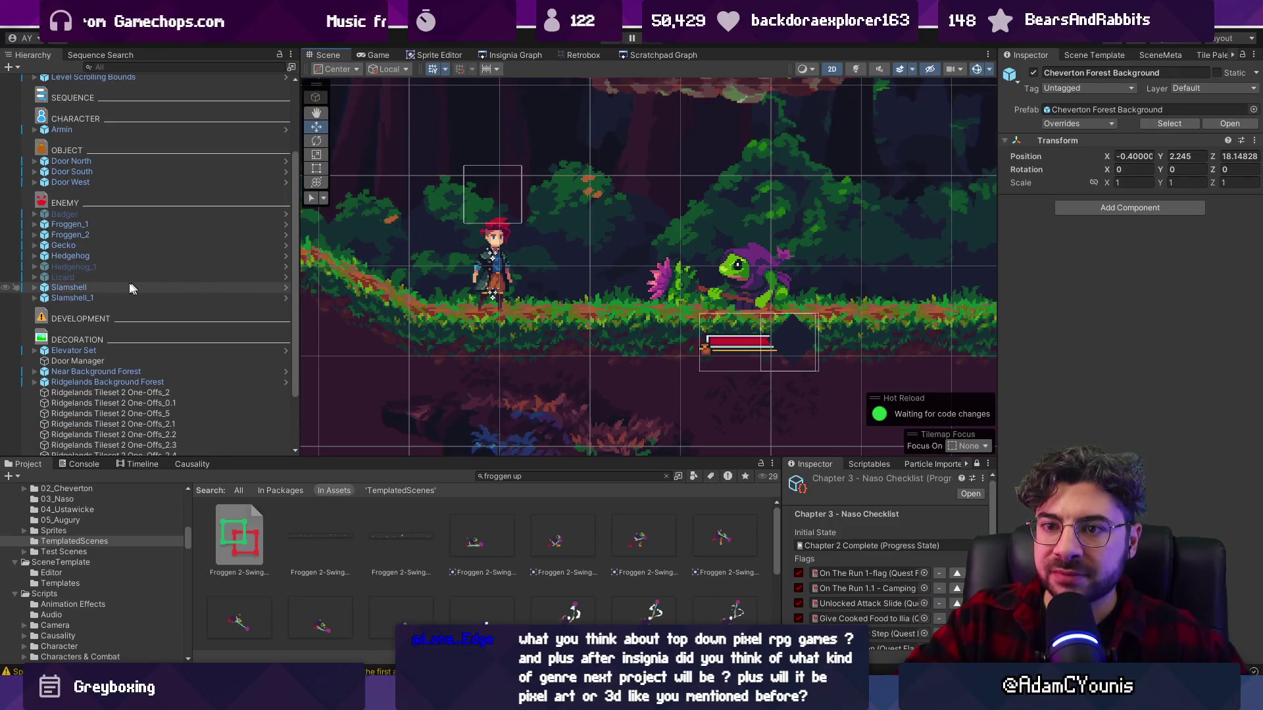
left_click(119, 233)
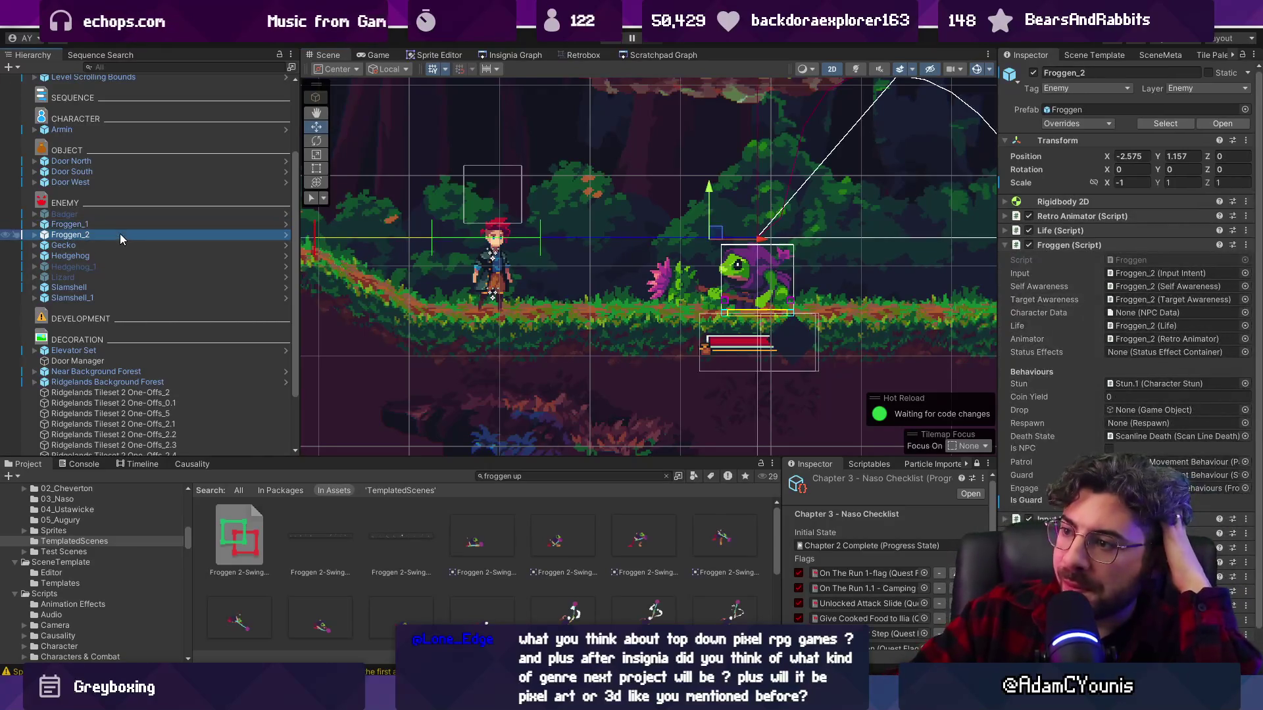
left_click(628, 40)
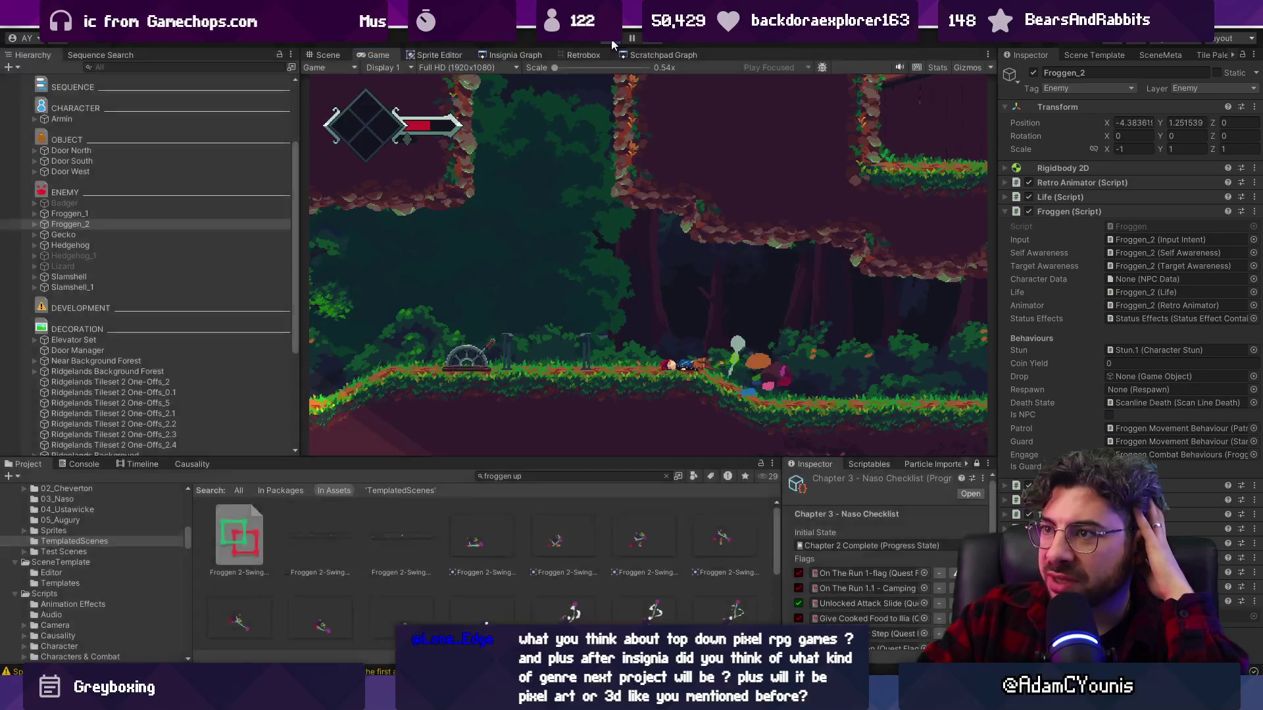
- Return to the frog sprite in Aseprite and select frames 79–82 of Swing Up
key("alt+Tab")
mouse_move(754, 465)
left_mouse_down()
mouse_move(821, 467)
mouse_move(763, 468)
mouse_move(855, 483)
mouse_move(792, 485)
mouse_move(866, 484)
mouse_move(764, 484)
mouse_move(822, 484)
mouse_move(811, 495)
left_mouse_up()
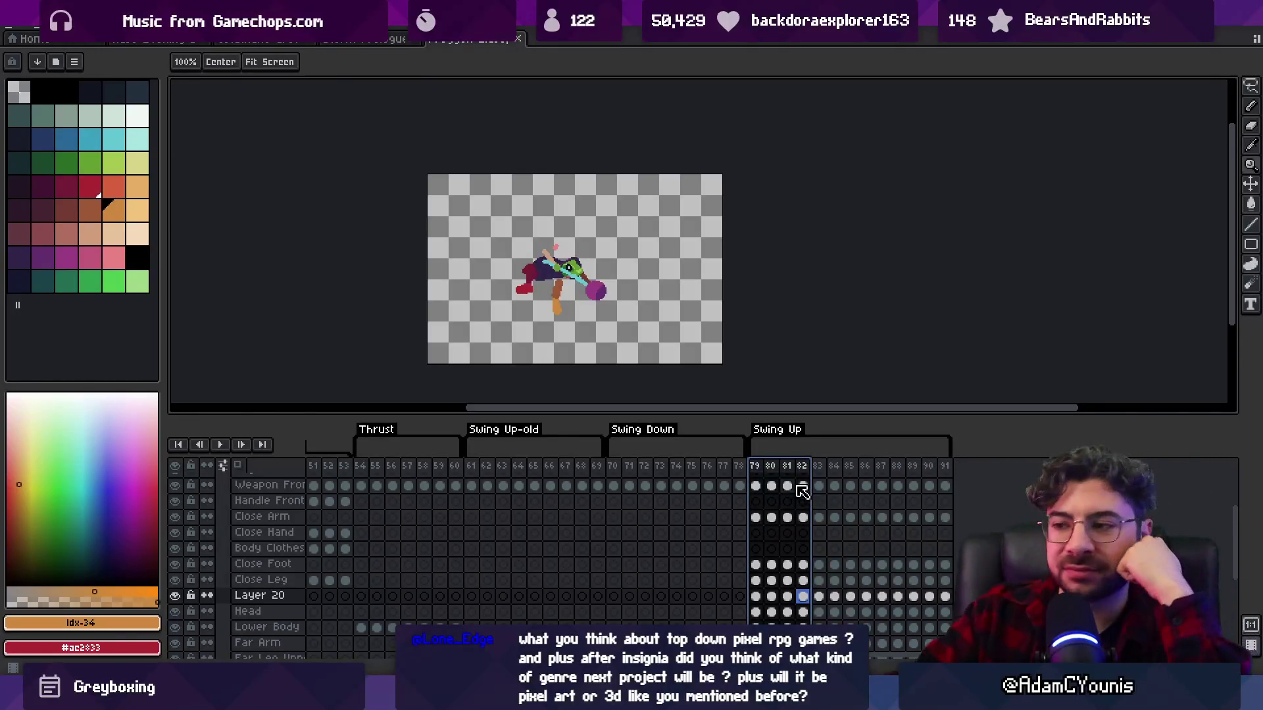
- Review the poses on frames 79 to 83, ending with frames 81 and 82 selected
left_click(765, 467)
left_click(772, 468)
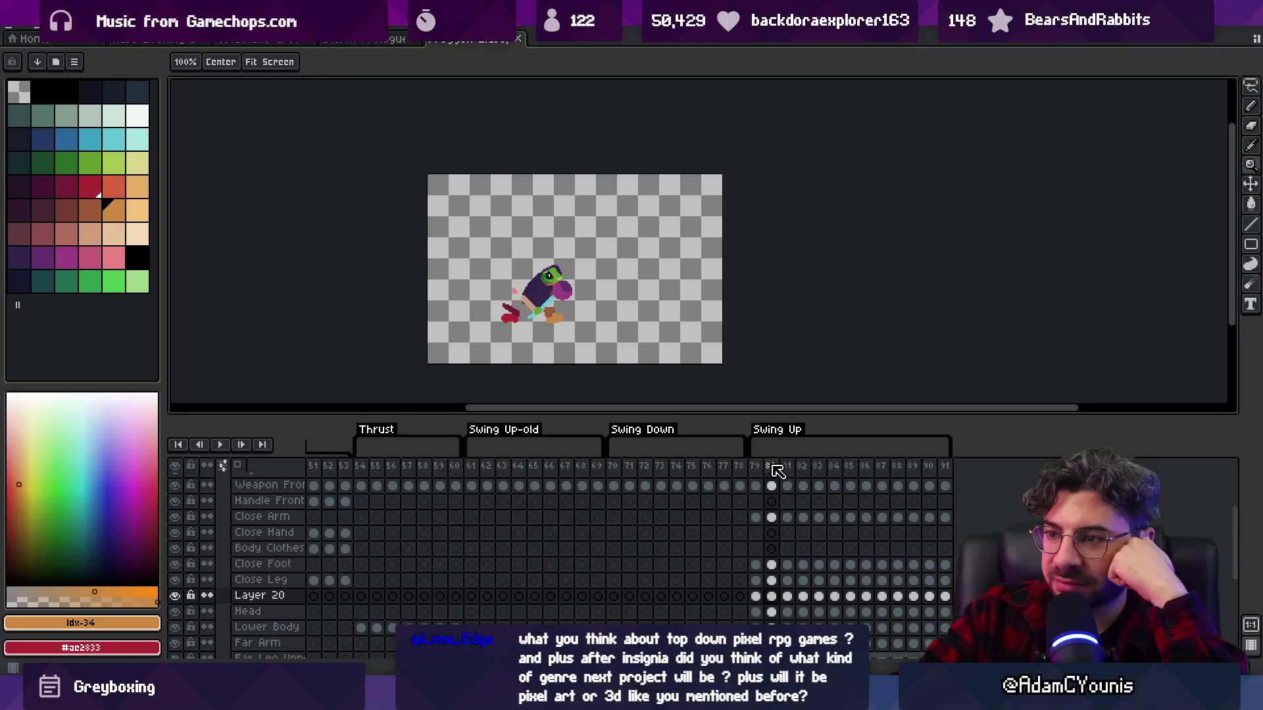
key("Right")
key("Right")
key("Right")
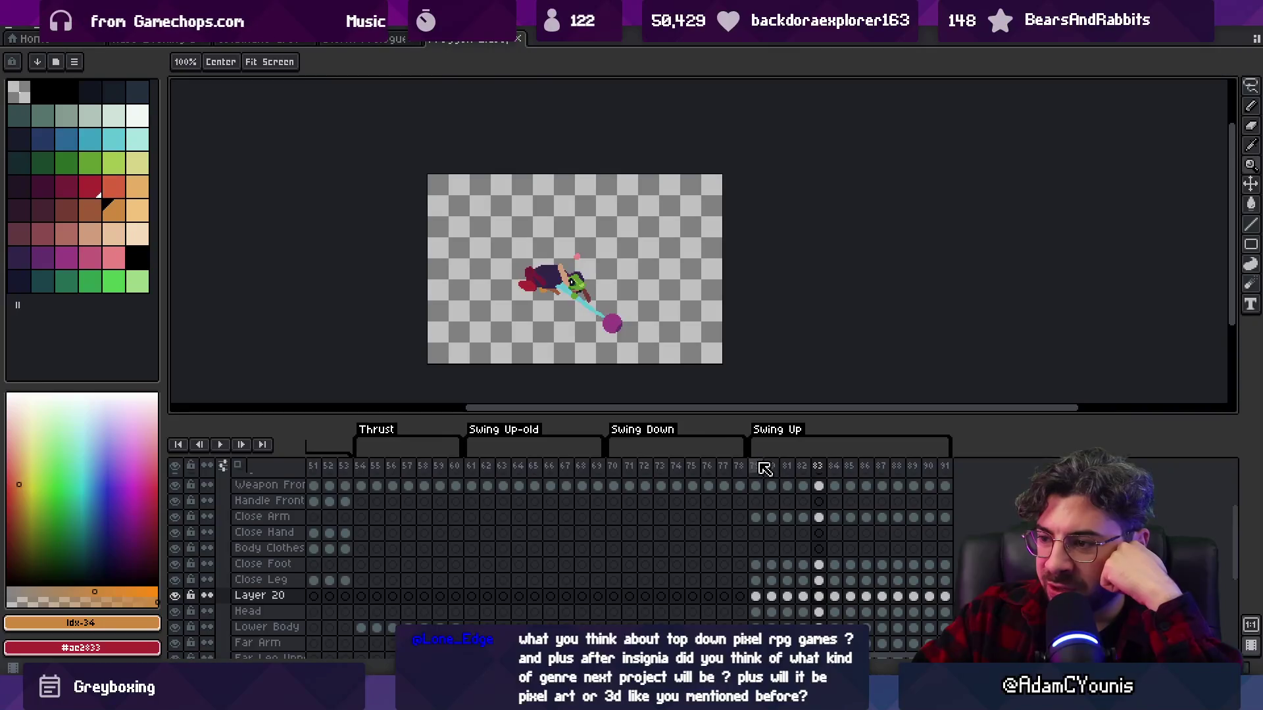
left_click(764, 469)
left_click(772, 467, "shift")
left_click(818, 468)
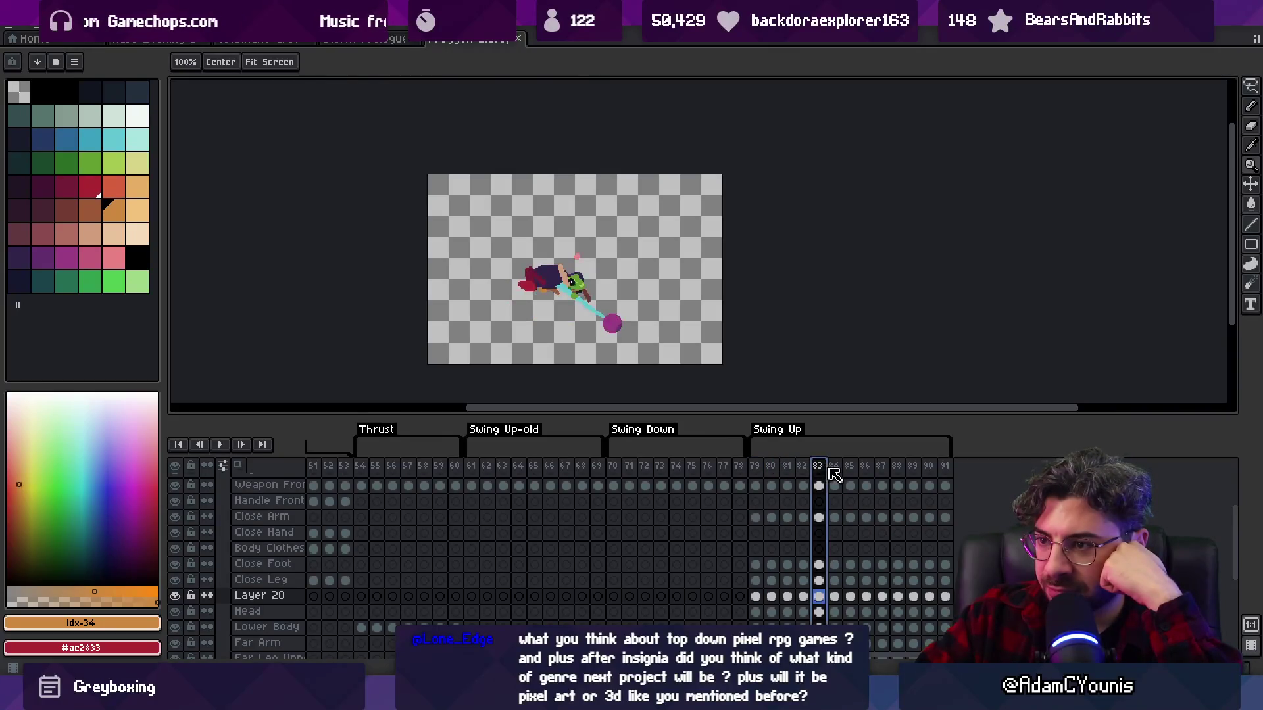
left_click(787, 468)
left_click(803, 468, "shift")
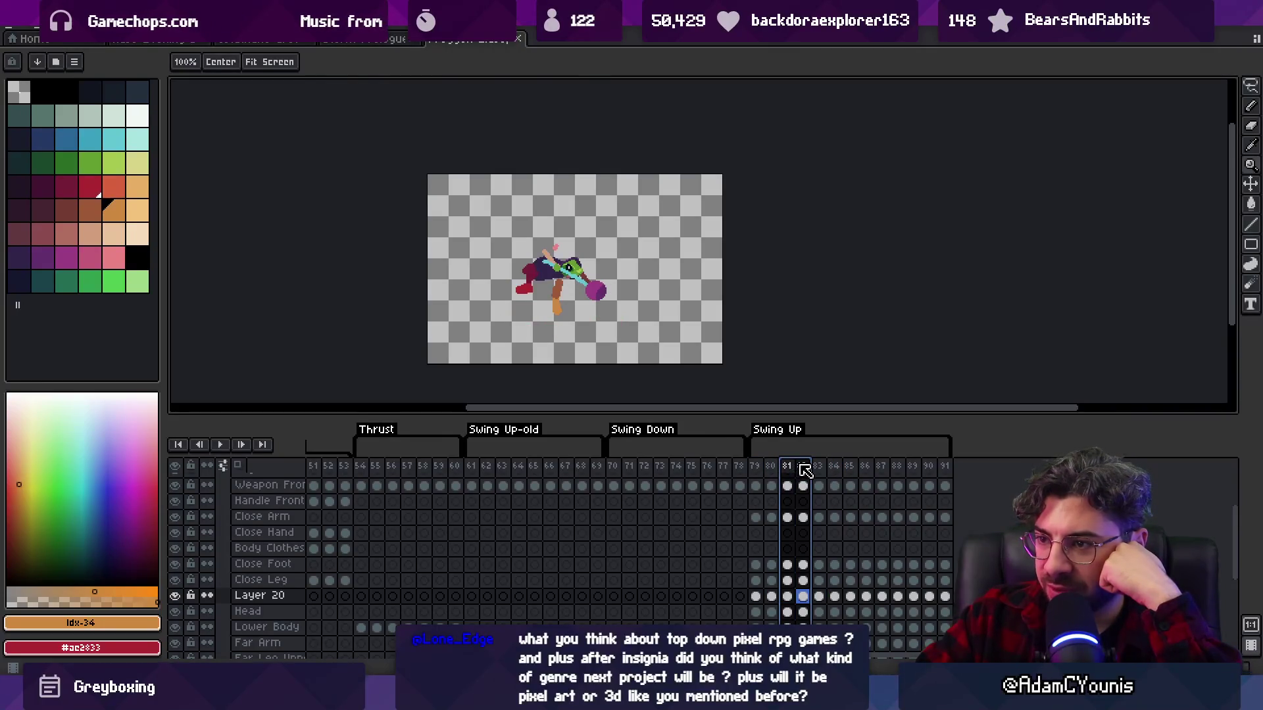
- Delete frames 81 and 82 and play the shortened Swing Up from frame 79
key("alt+c")
left_click(757, 466)
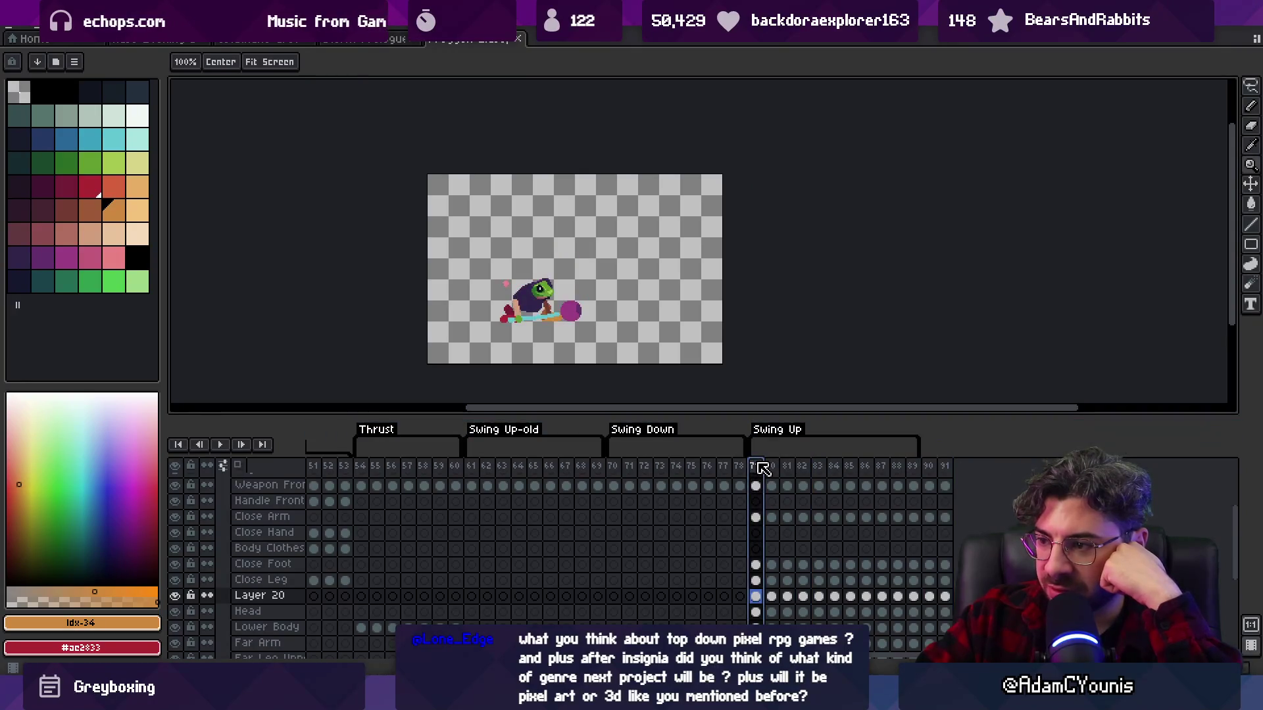
key("Return")
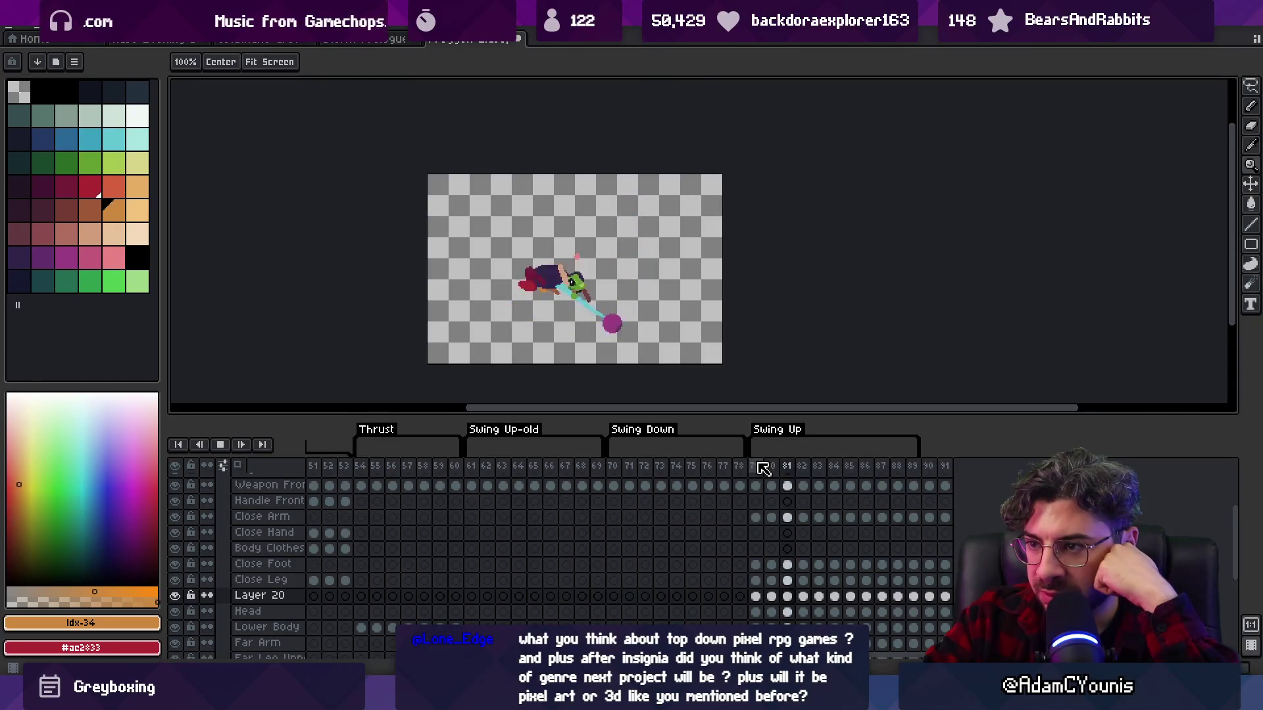
key("Return")
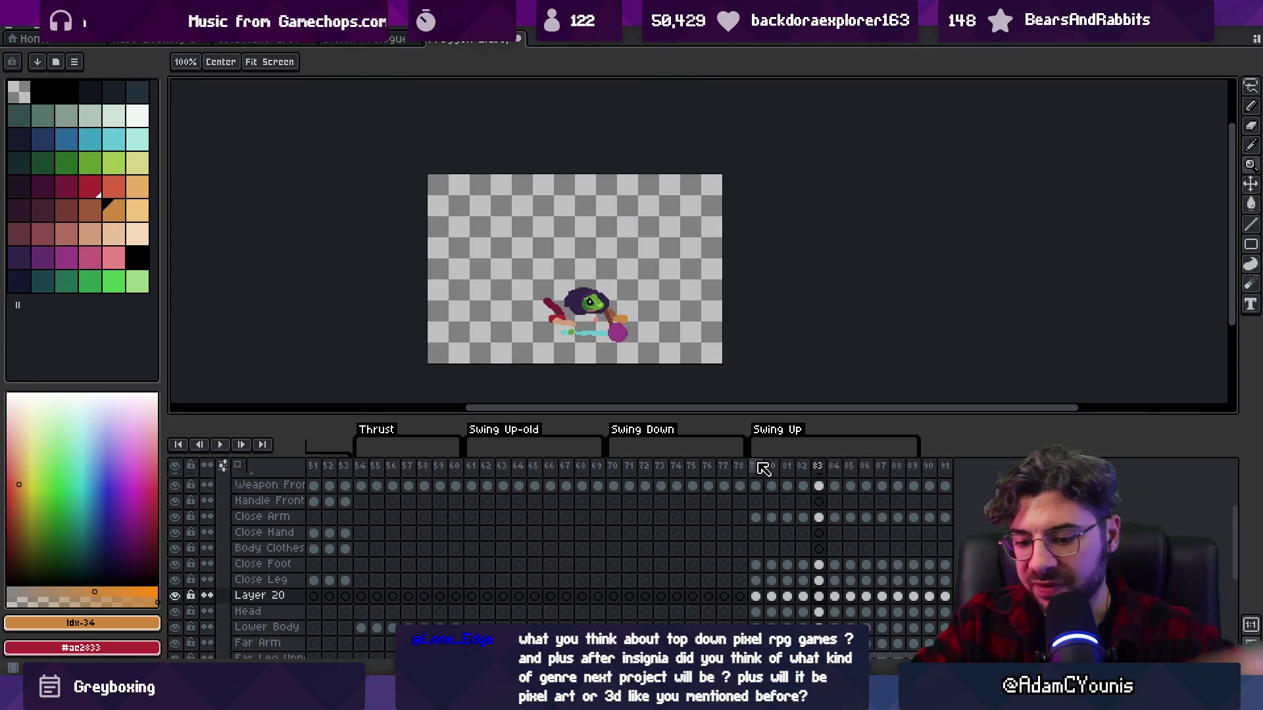
- Add a new frame to the end of Swing Up and play the animation
key("alt+n")
key("Return")
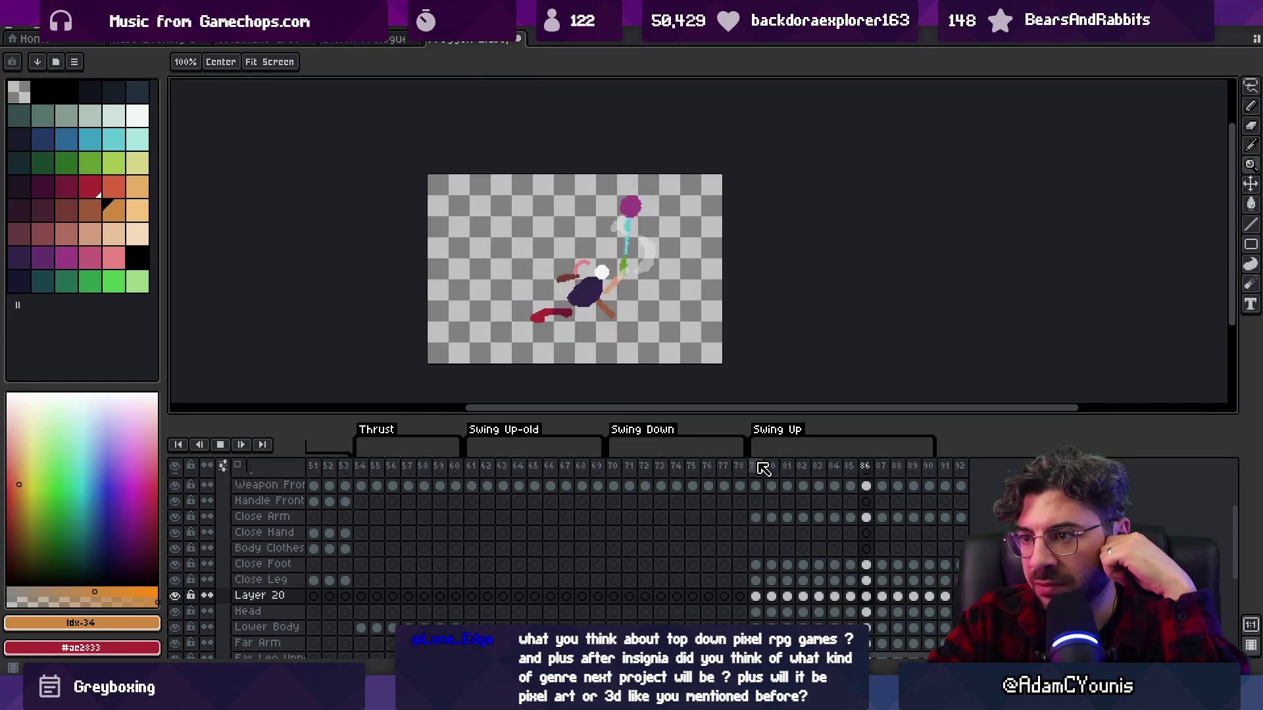
key("Return")
- Select the Weapon Front cel on frame 84 and replay the swing
key("Right")
key("Right")
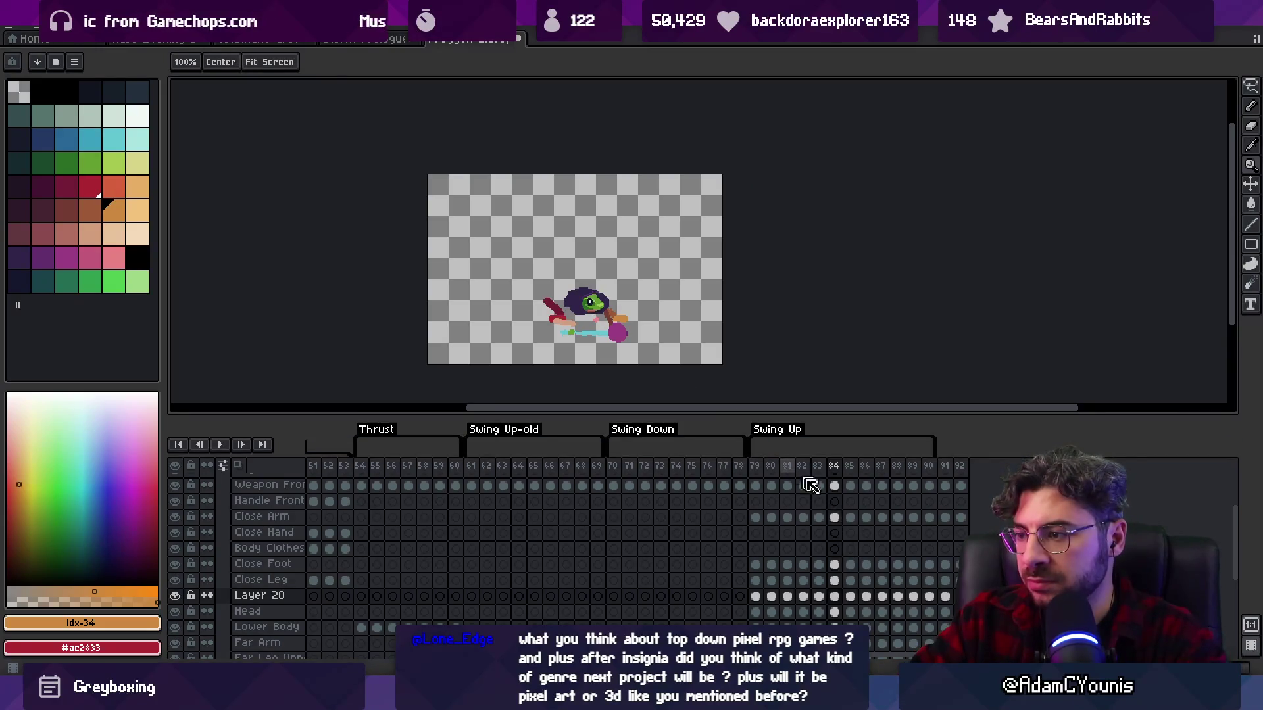
scroll(849, 592, "up", 3)
left_click(836, 560)
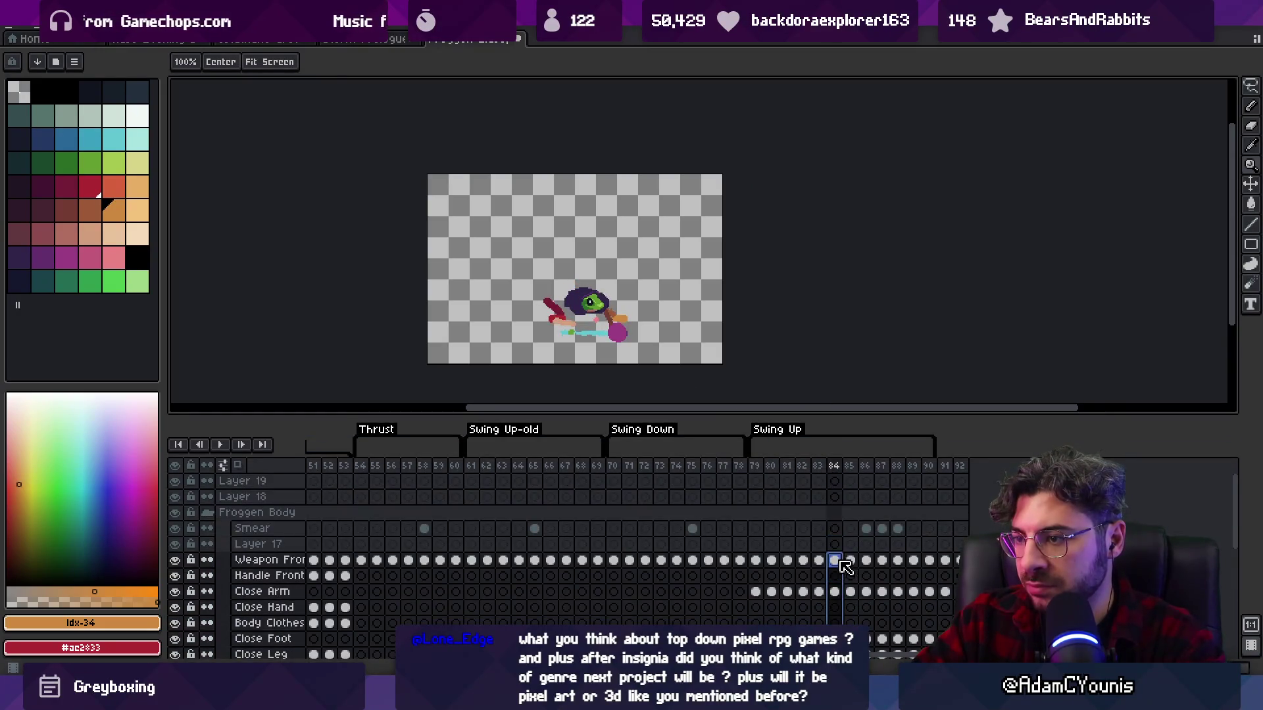
key("Return")
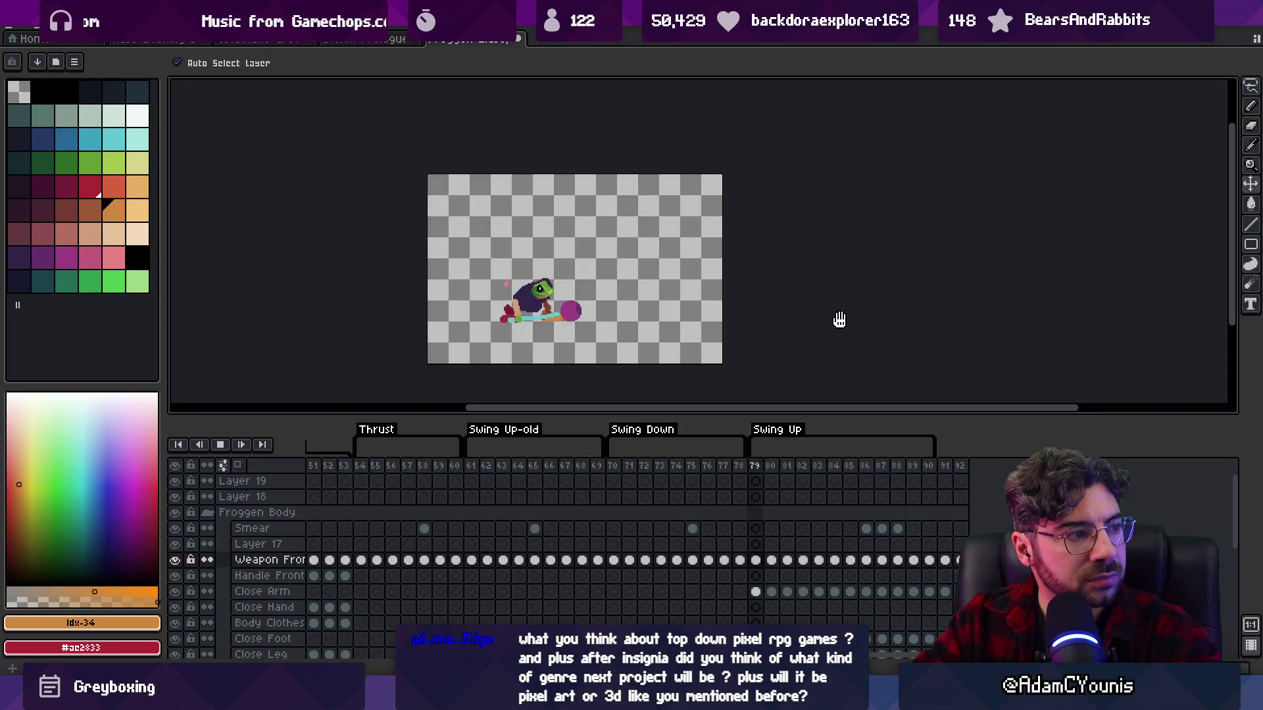
key("Return")
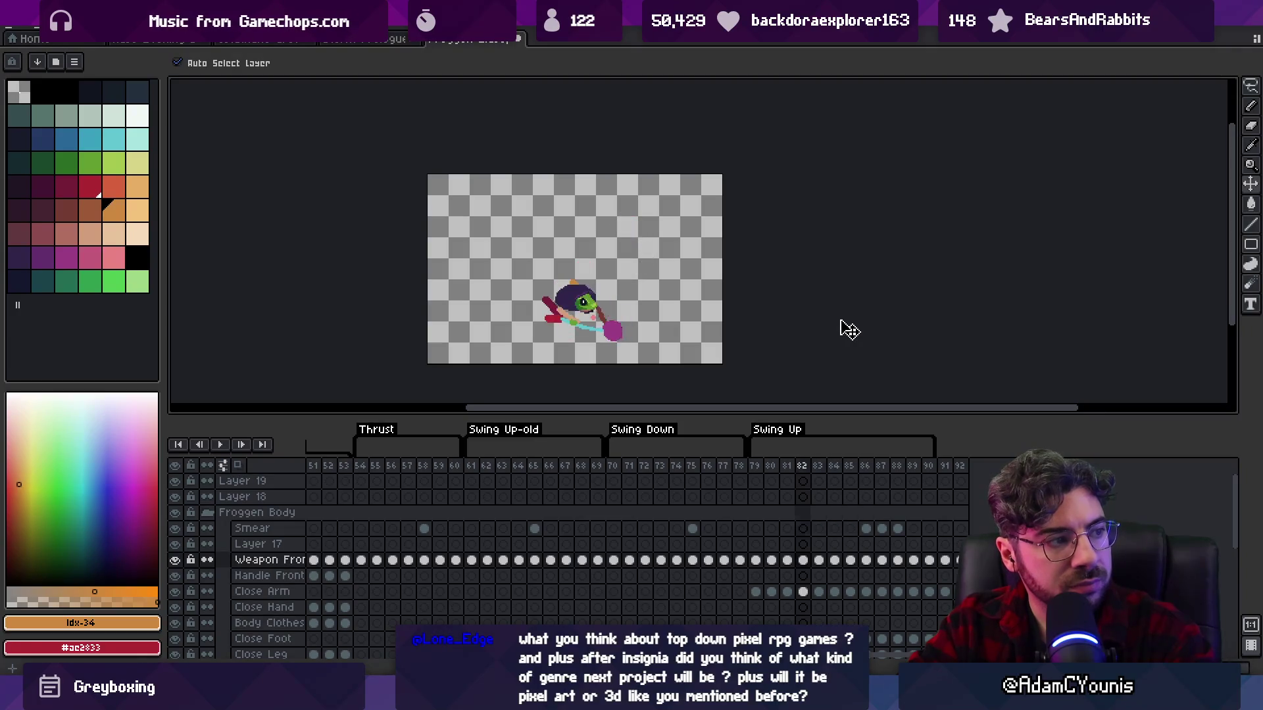
- Step back and forth around frame 83 to compare neighbouring poses
scroll(631, 326, "up", 2)
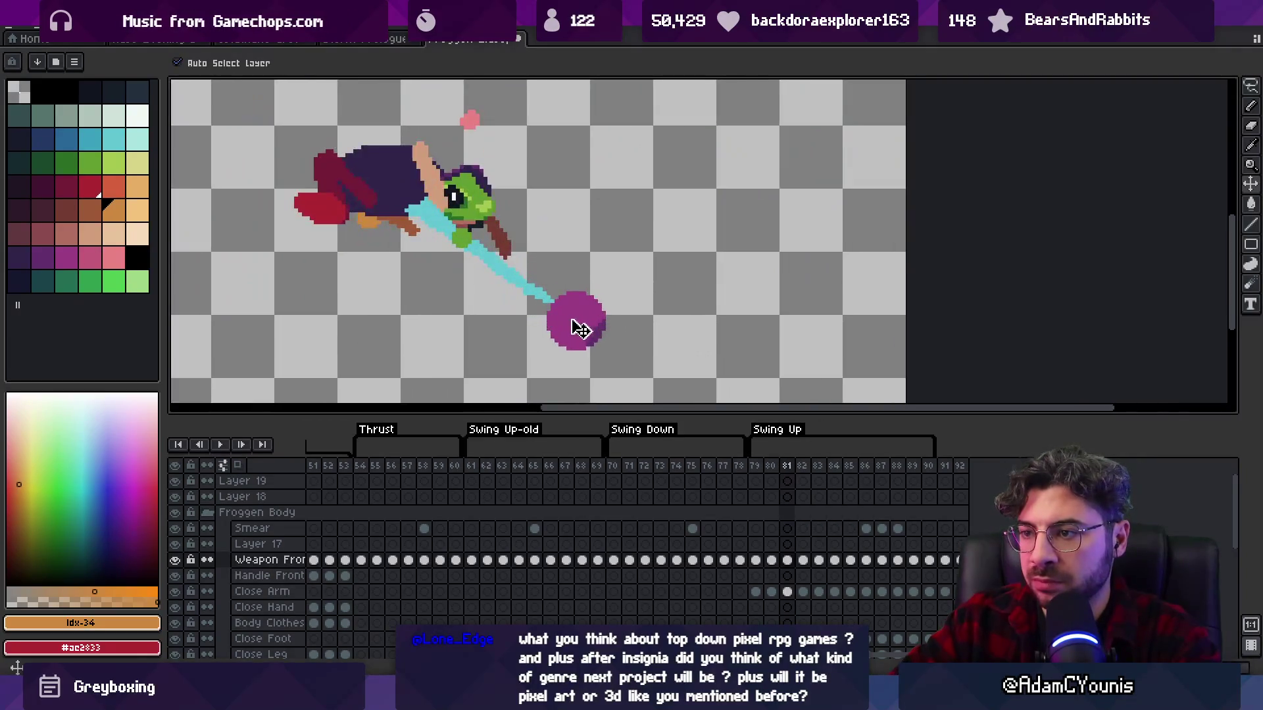
key("period")
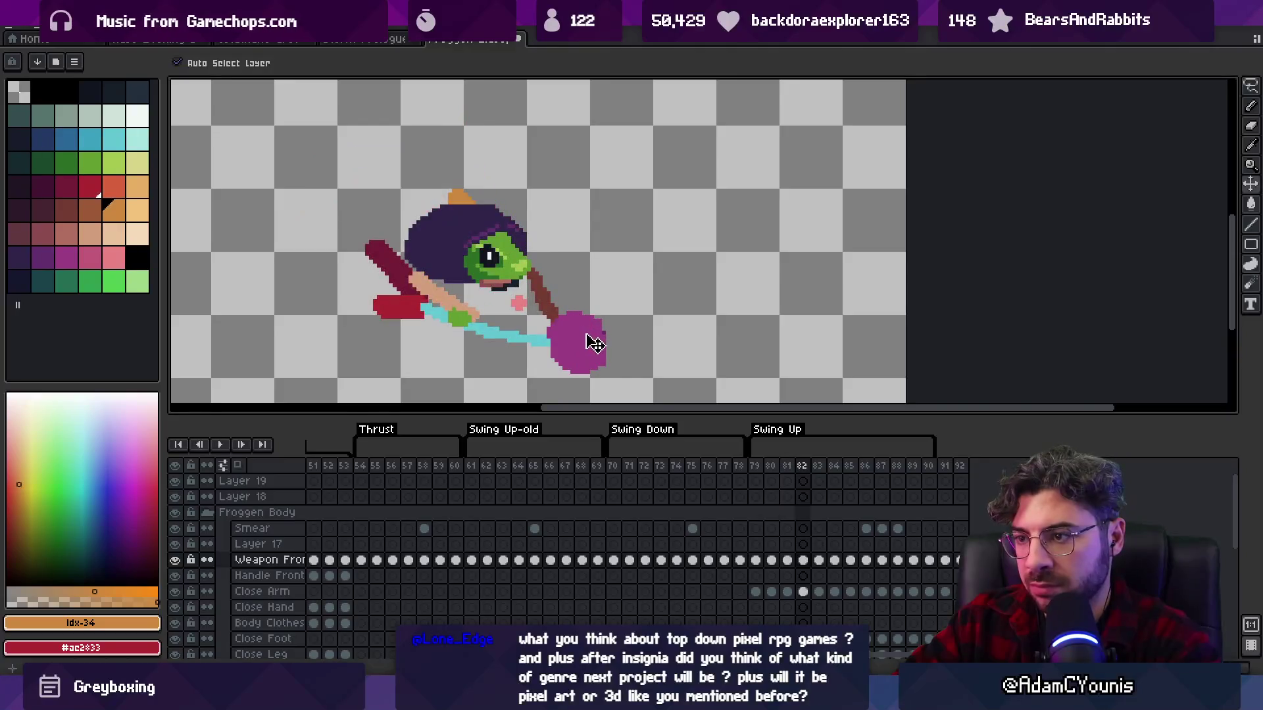
key("period")
key("period")
key("comma")
key("comma")
key("period")
key("period")
key("period")
scroll(603, 325, "down", 3)
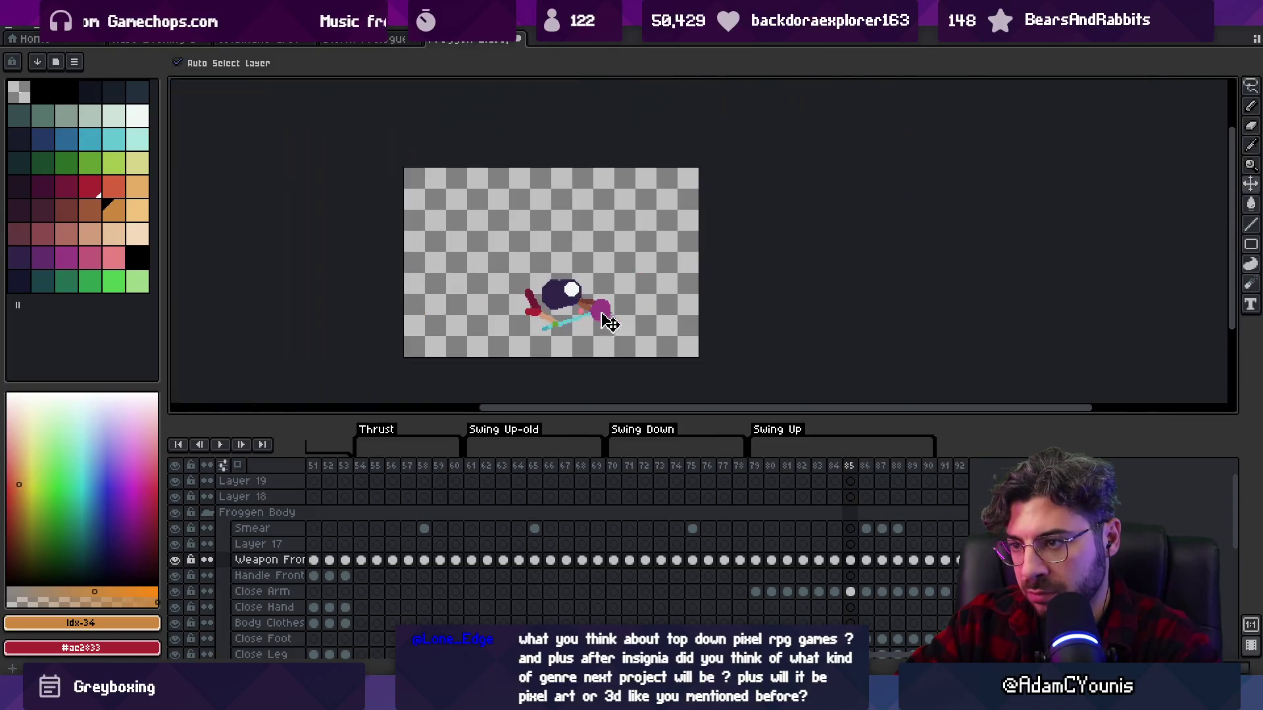
- Replay Swing Up, stopping on frame 79 to compare it with the previous frame
key("Return")
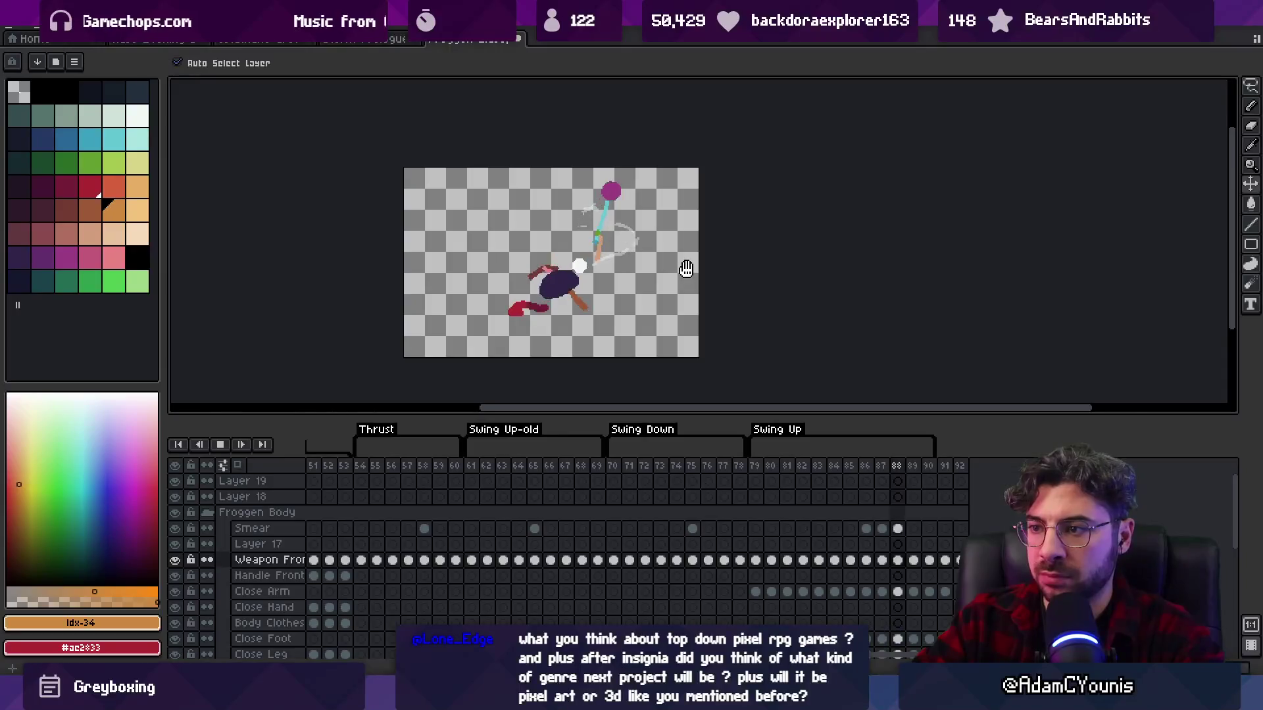
scroll(659, 267, "down", 1)
scroll(660, 265, "up", 1)
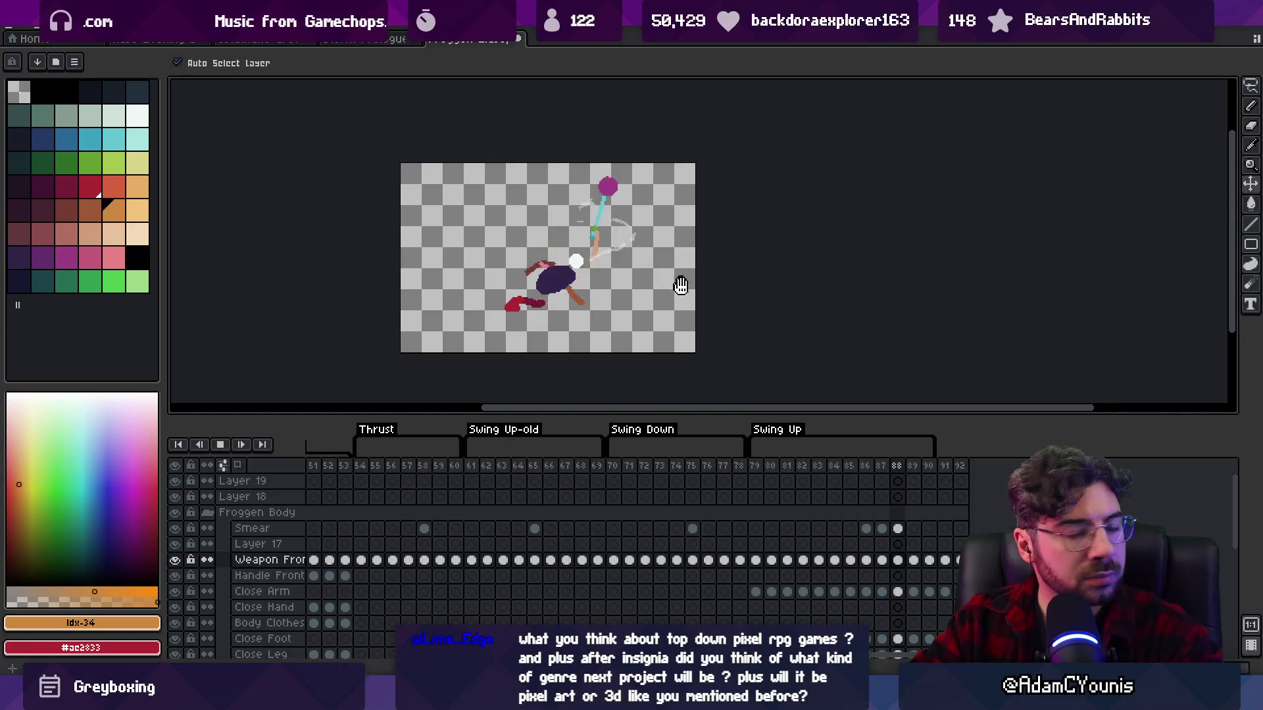
key("Return")
key("Left")
key("Right")
key("Right")
key("Right")
key("Right")
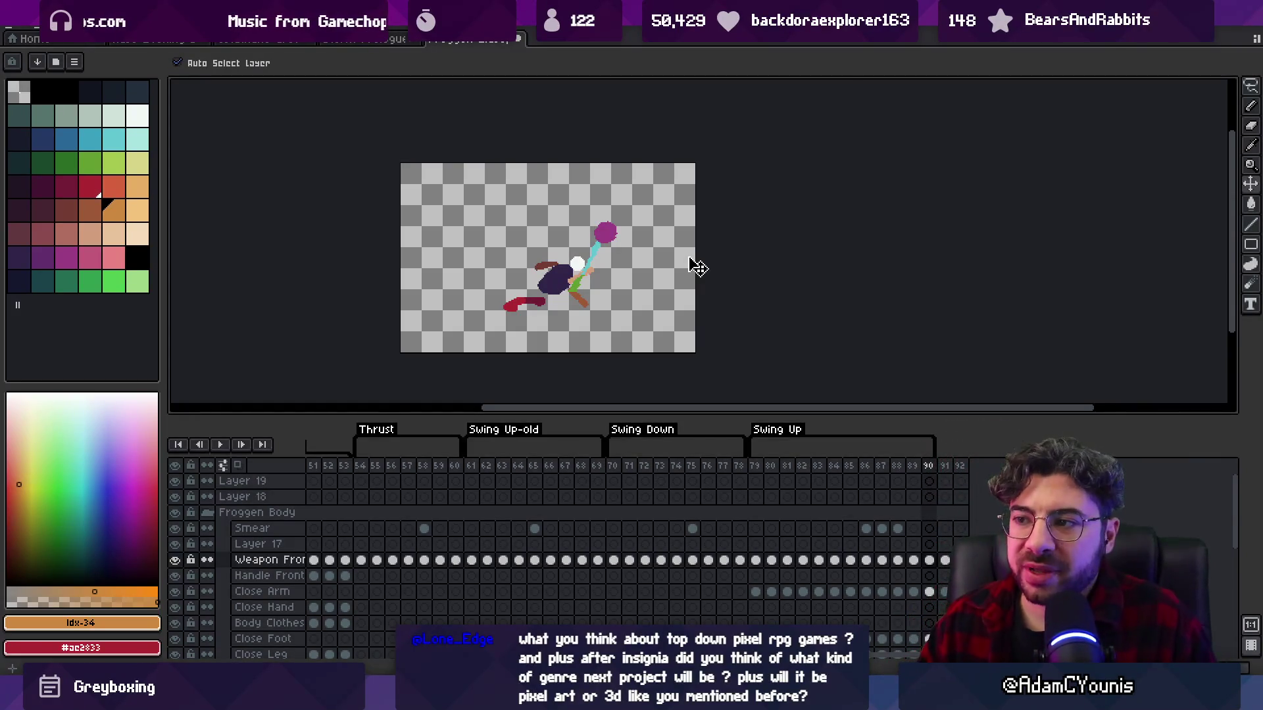
left_click(755, 467)
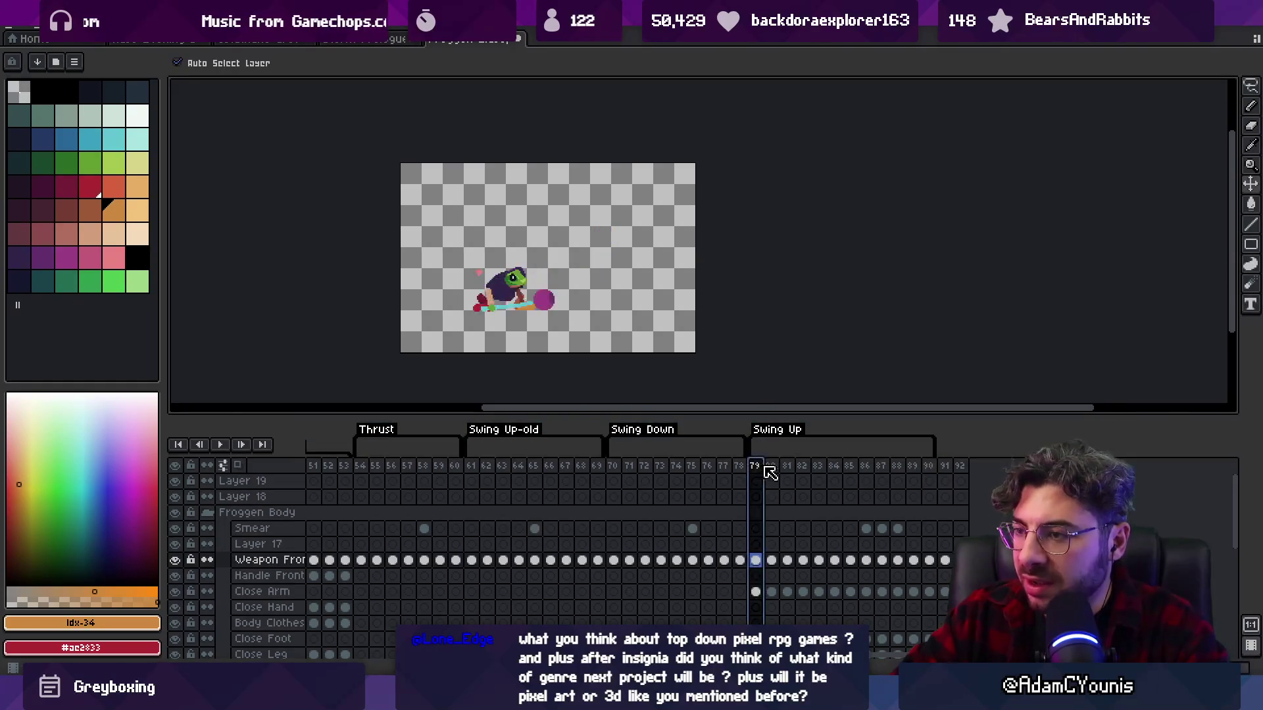
- Try moving frame 91 to the start of Swing Up, then undo the move
left_click_drag(770, 482, 779, 482)
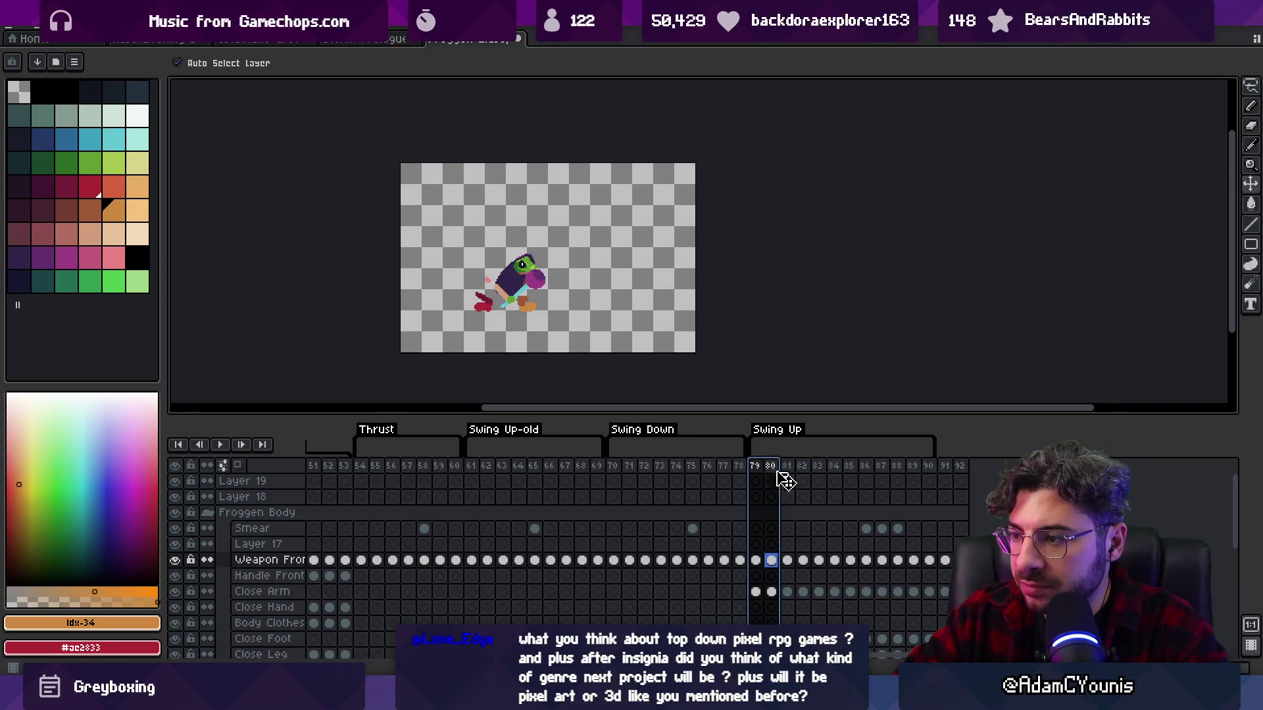
left_click(787, 468)
key("Left")
key("Left")
key("Right")
key("Right")
left_click(945, 468)
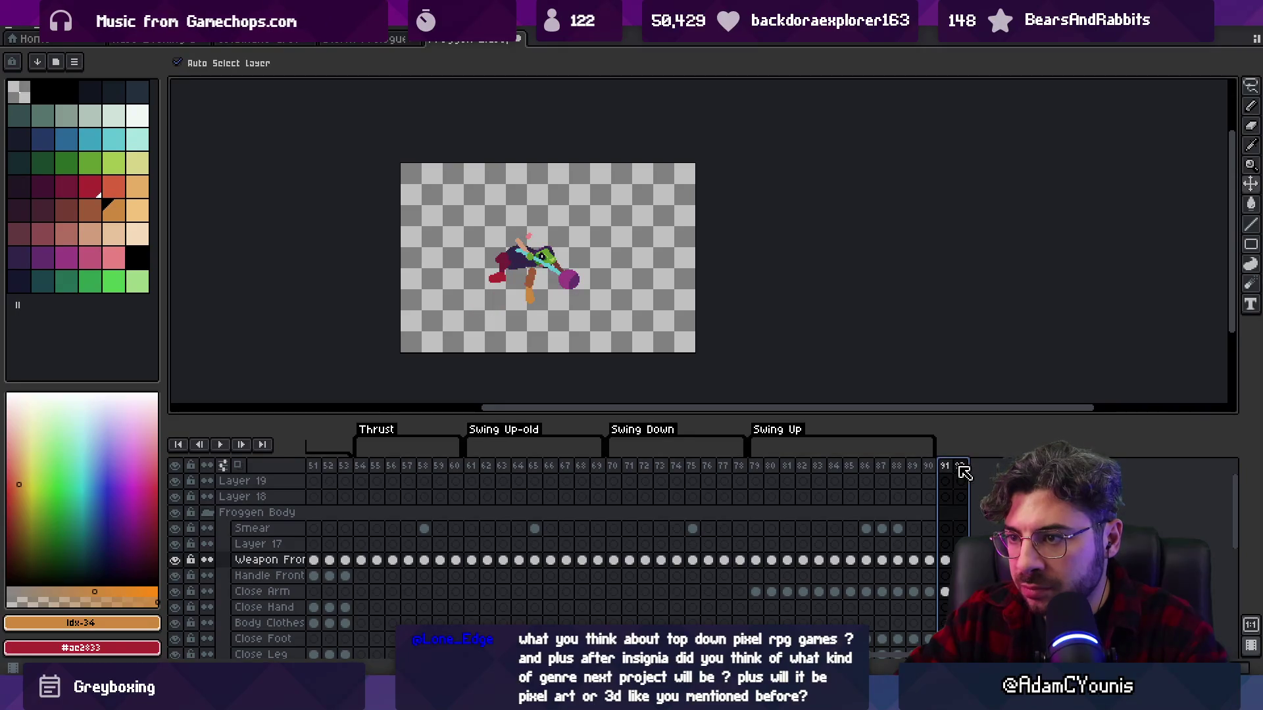
left_click(945, 474)
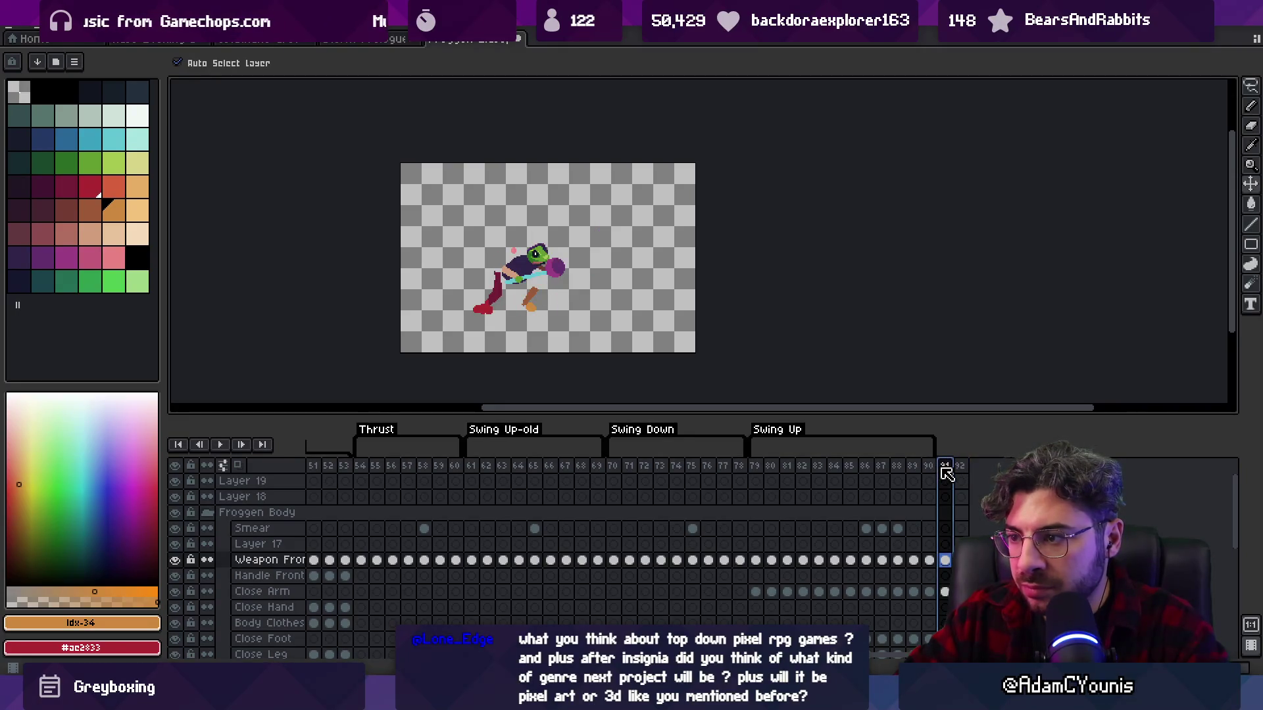
mouse_move(779, 473)
left_mouse_down()
mouse_move(755, 473)
mouse_move(811, 474)
mouse_move(761, 473)
mouse_move(778, 472)
left_mouse_up()
key("ctrl+z")
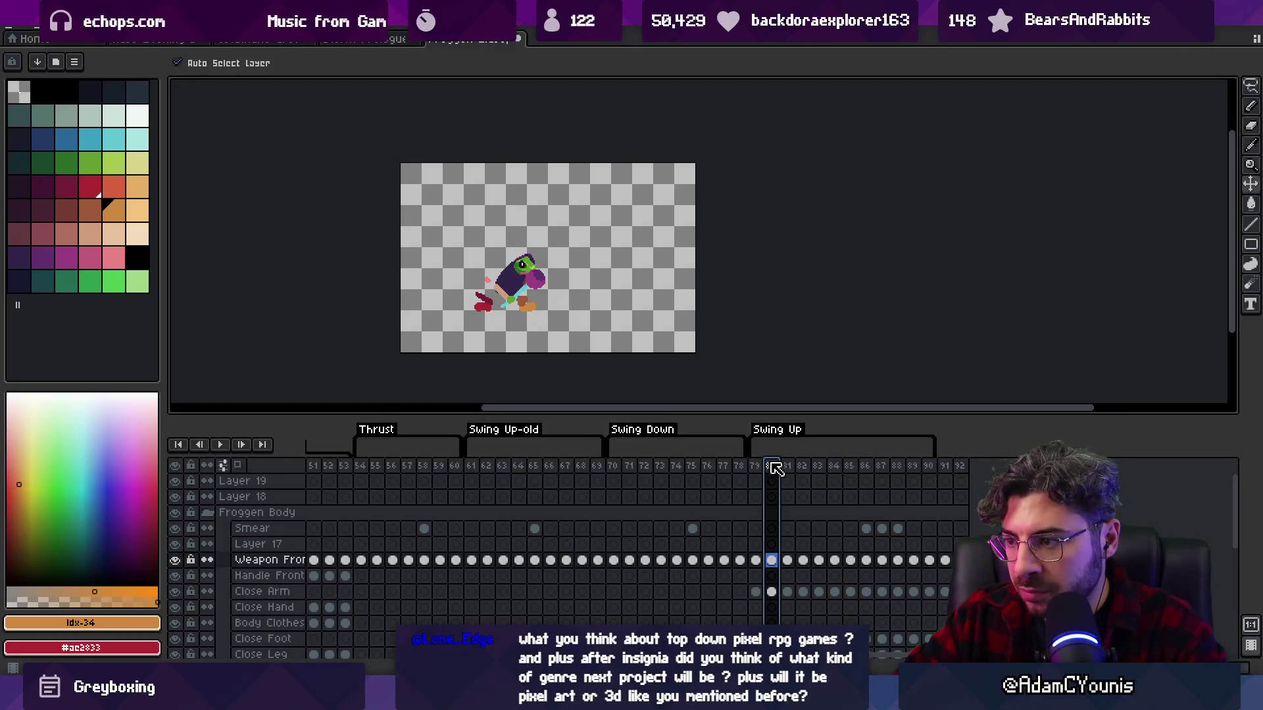
- Select frames 79 through 82 and play them back
left_click(758, 465)
left_click_drag(758, 470, 805, 468)
key("Return")
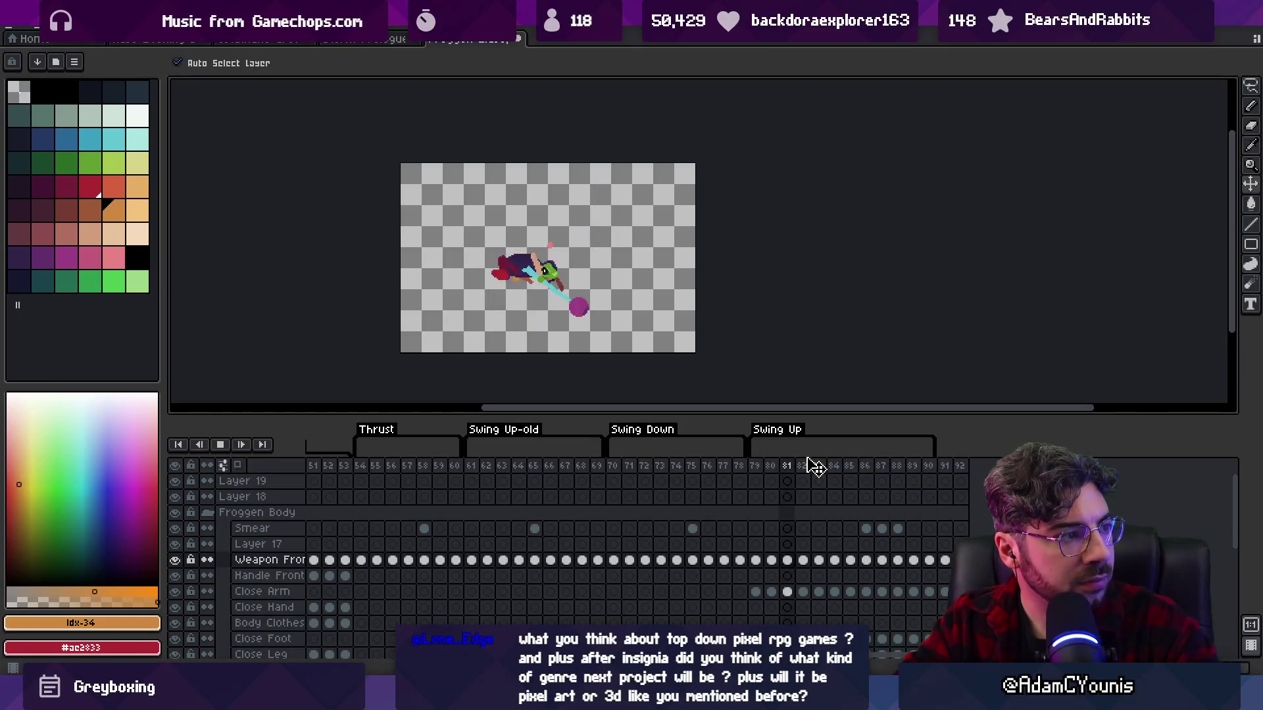
key("Return")
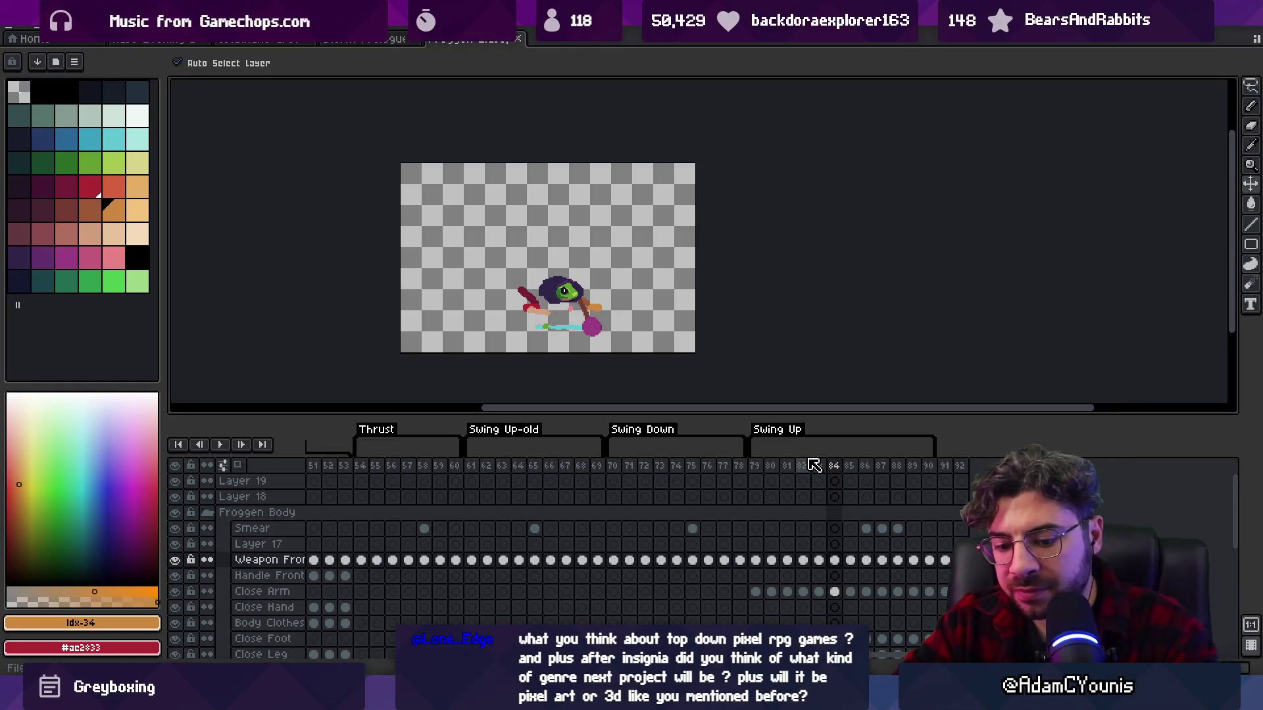
- Save the sprite file and switch back to Unity
key("ctrl+s")
key("Return")
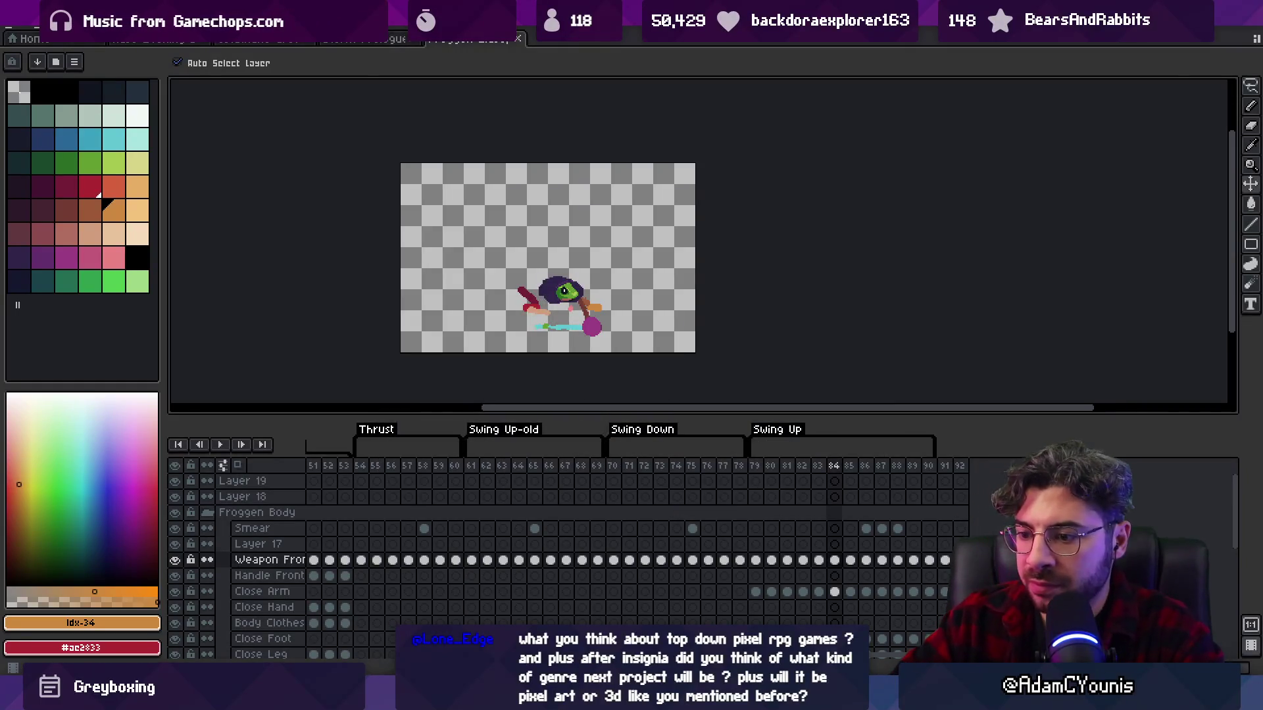
key("alt+Tab")
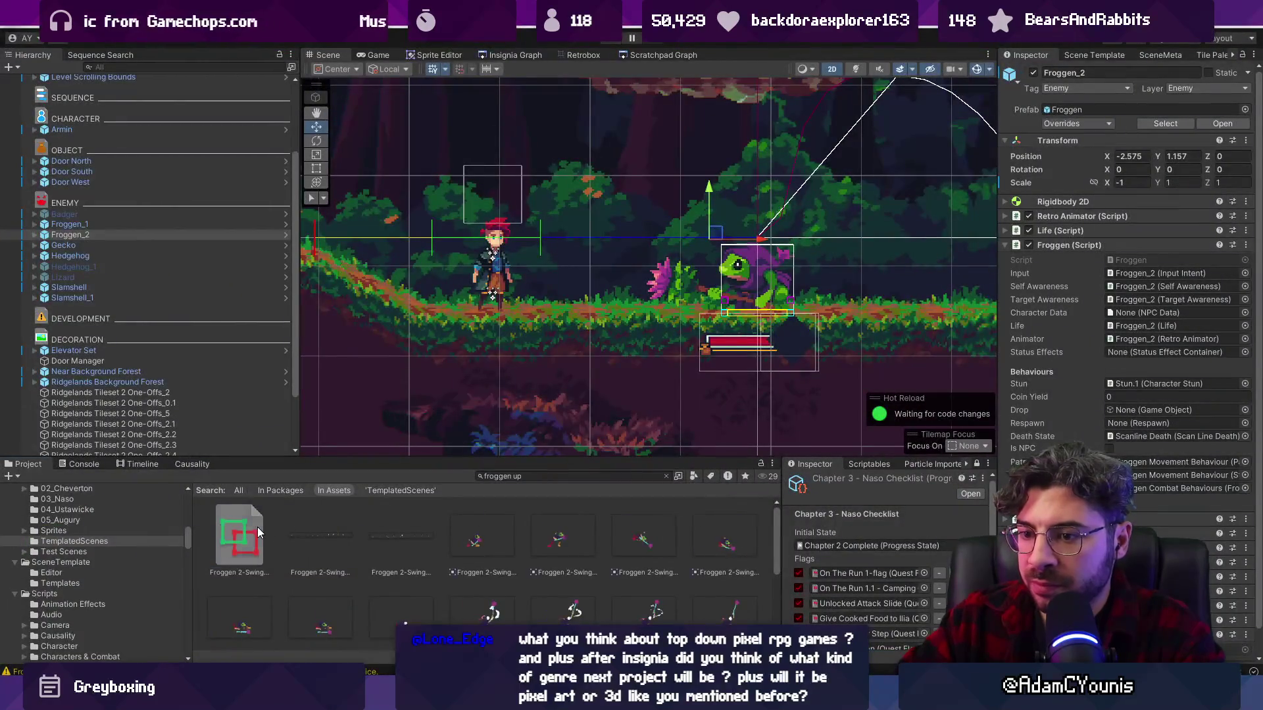
- Remove the missing 13th sprite, set Properties List to 12, and load Froggen 2-Swing Up in Retrobox
left_click(258, 533)
left_click(583, 57)
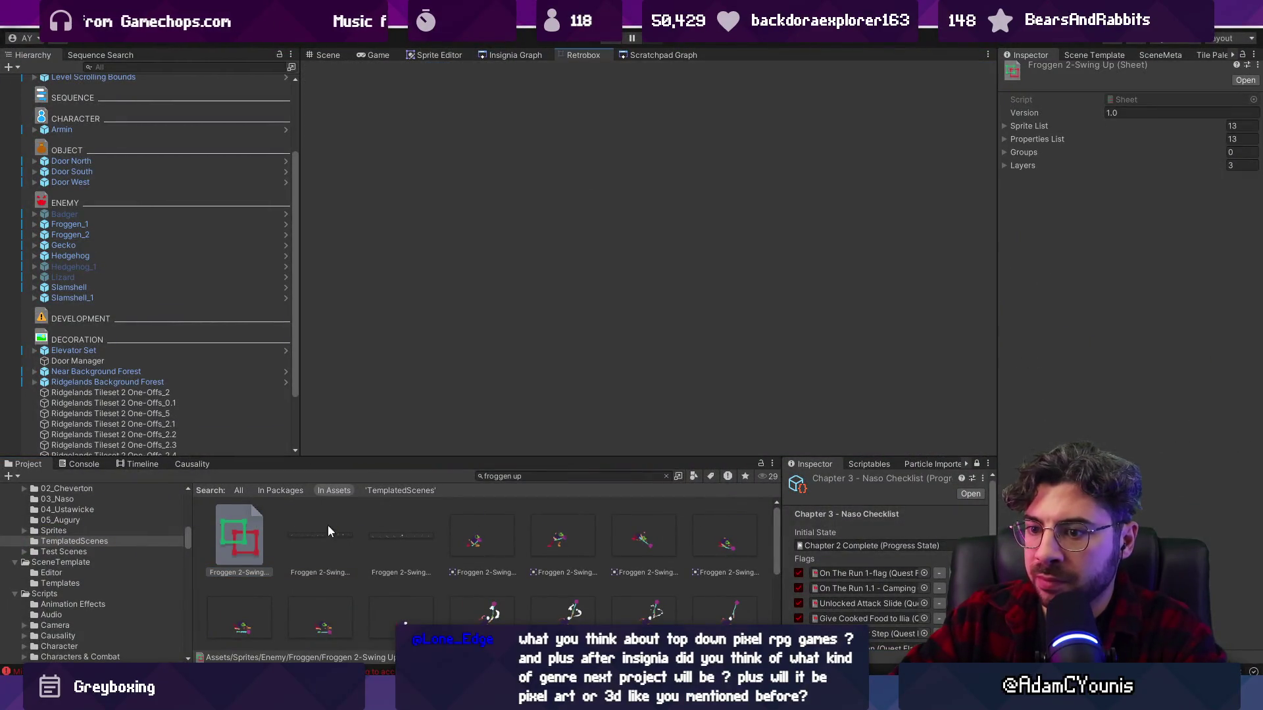
left_click(253, 541)
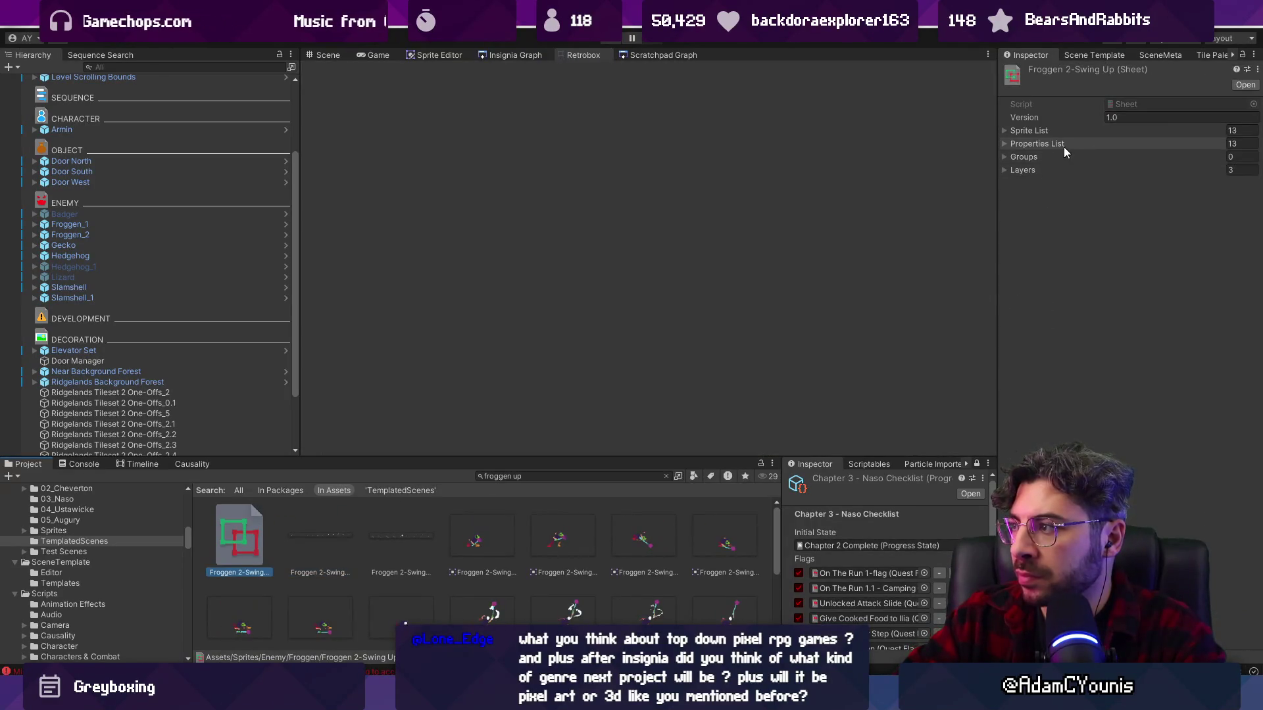
left_click(1060, 144)
left_click(1004, 130)
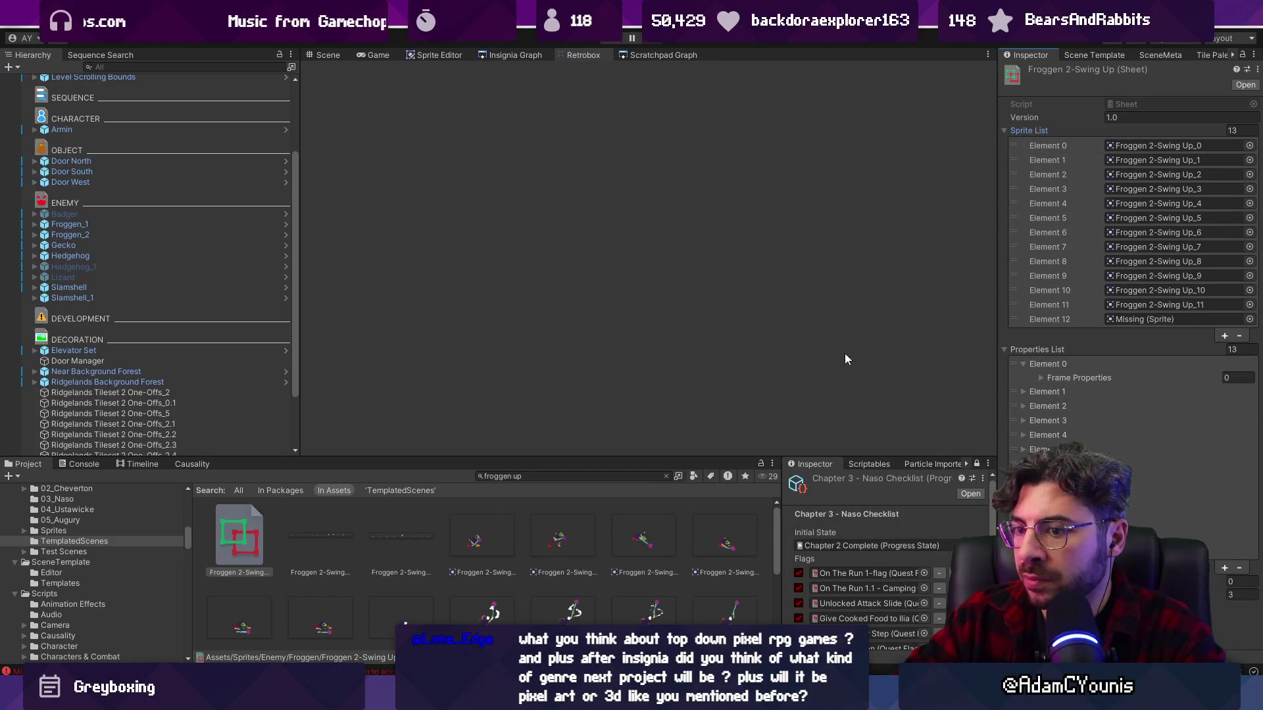
left_click(1240, 336)
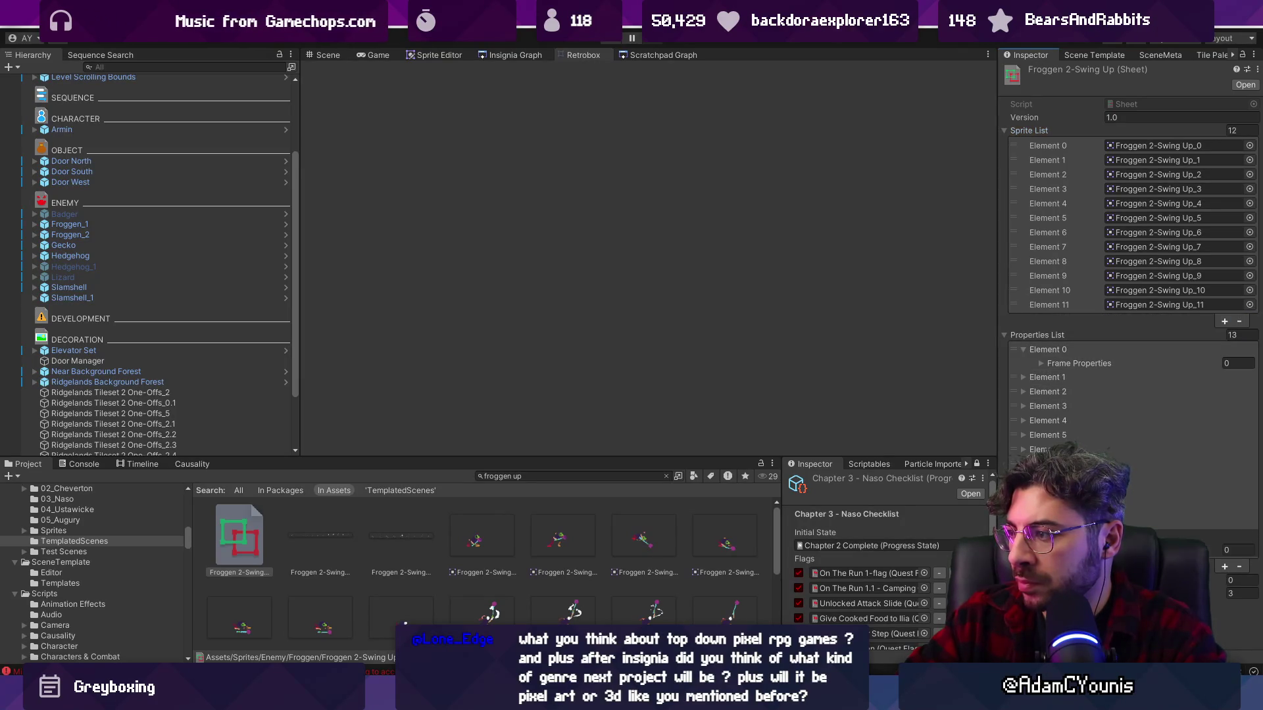
left_click(1249, 336)
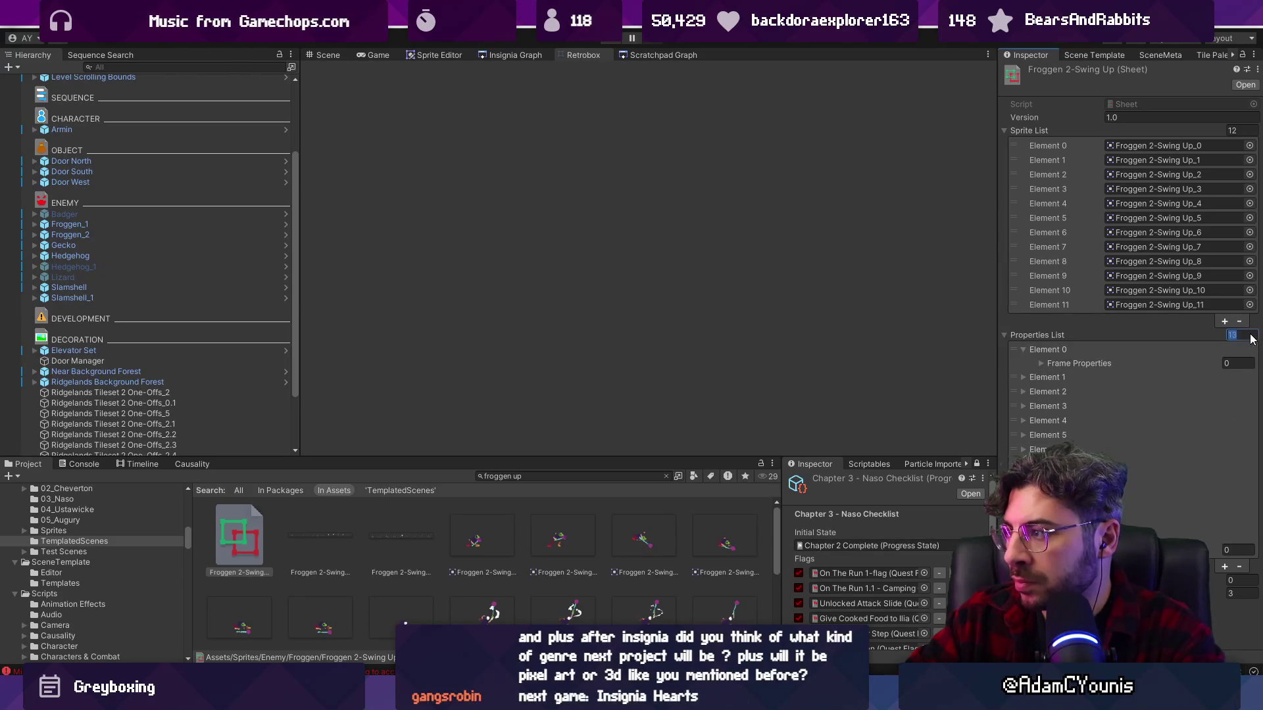
type("12")
left_click(738, 253)
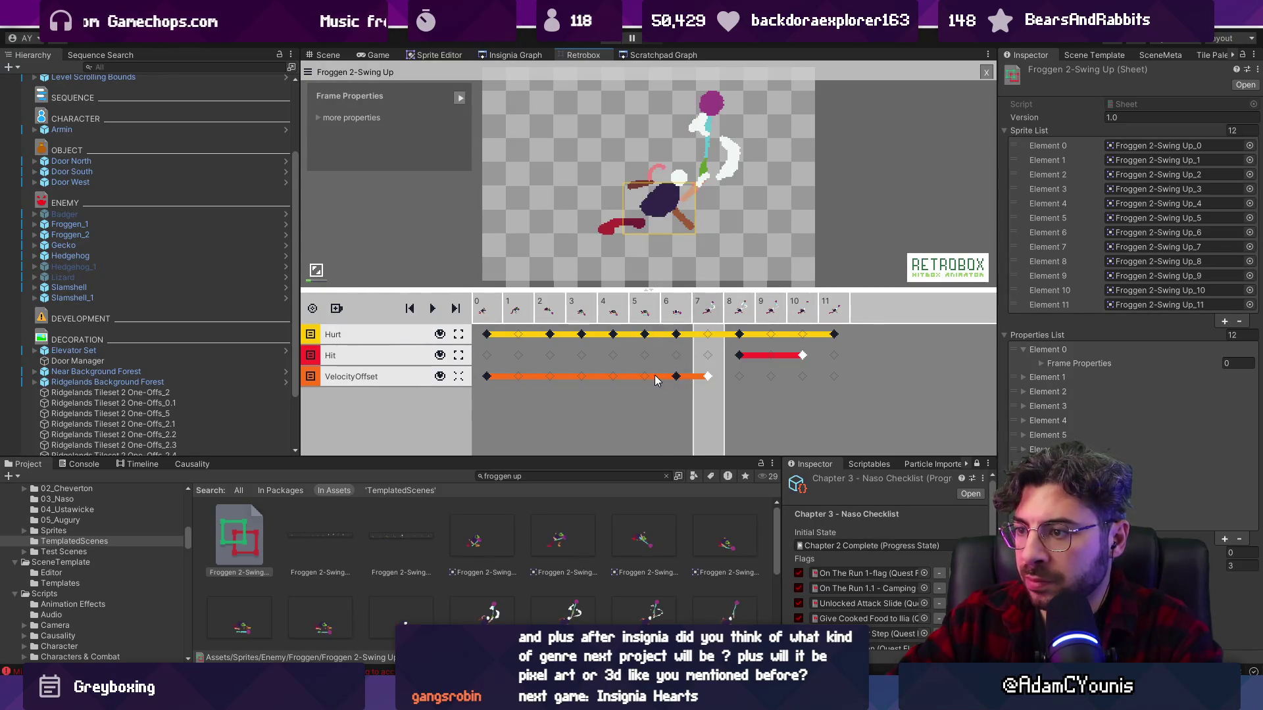
- Adjust the Hit keyframes so the Hit window covers frames 7–9, leaving frame 10 empty
left_click(677, 377)
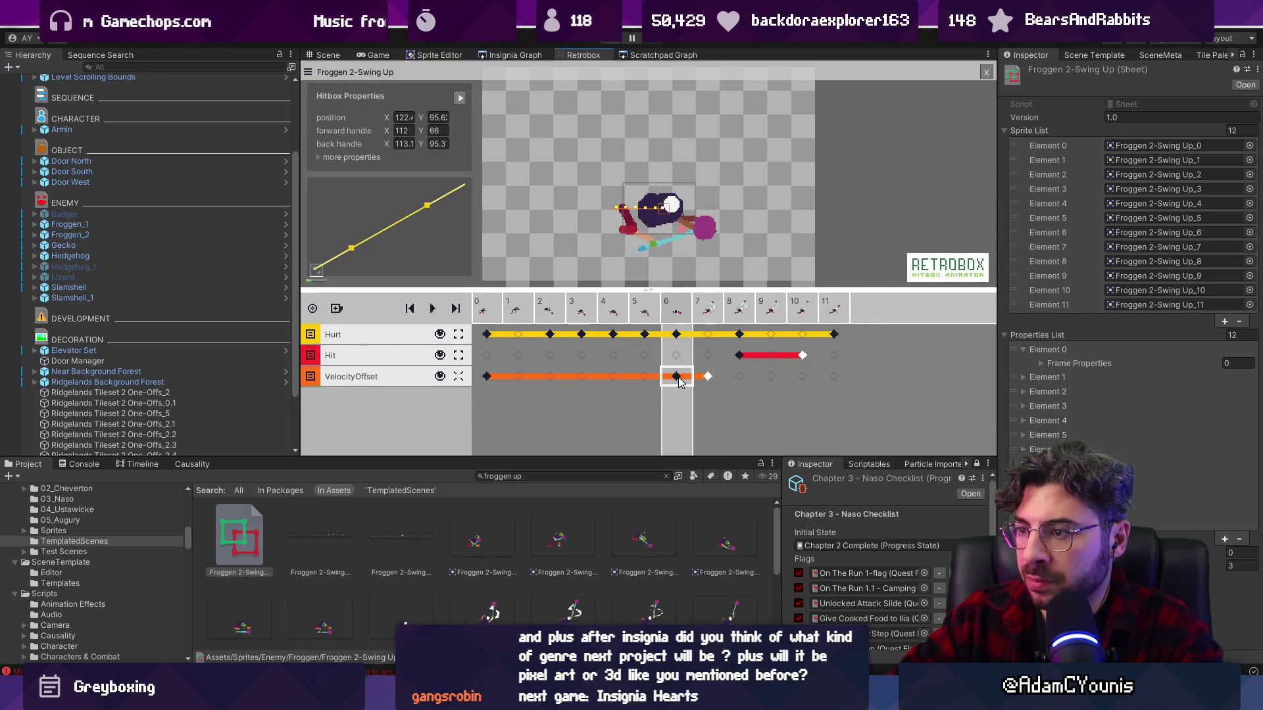
left_click(739, 356)
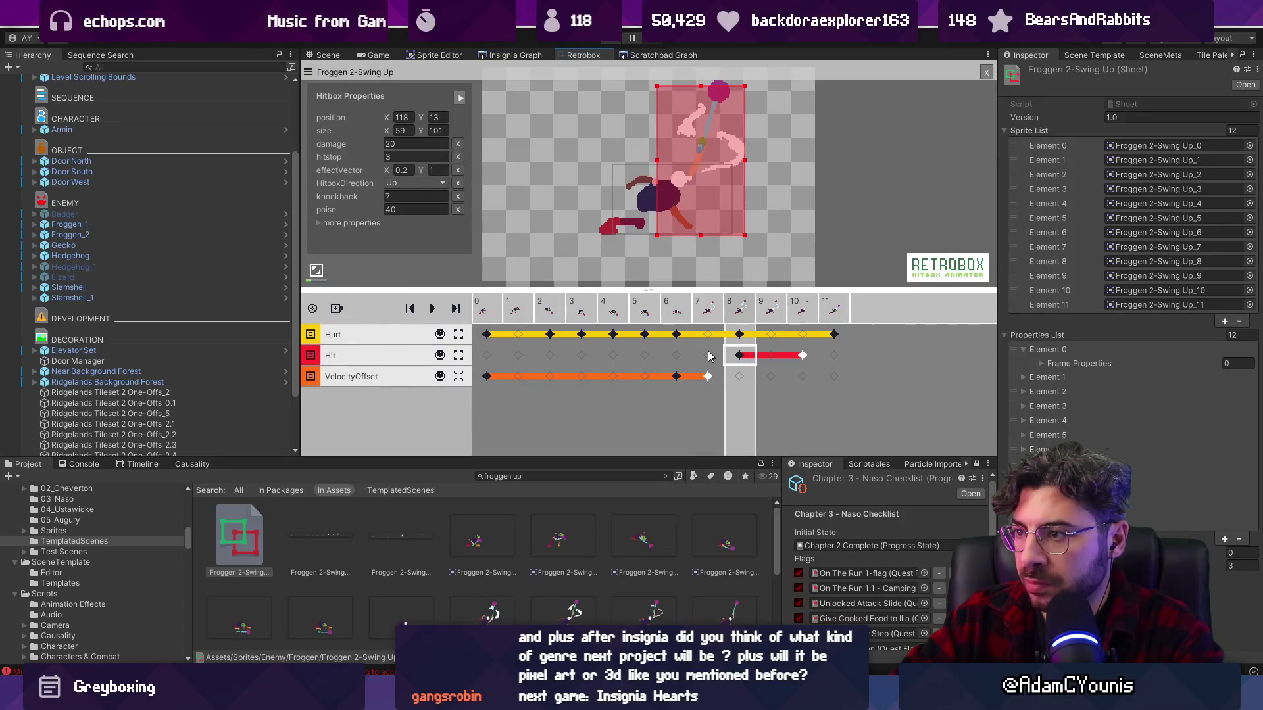
left_click(708, 356)
left_click(770, 356)
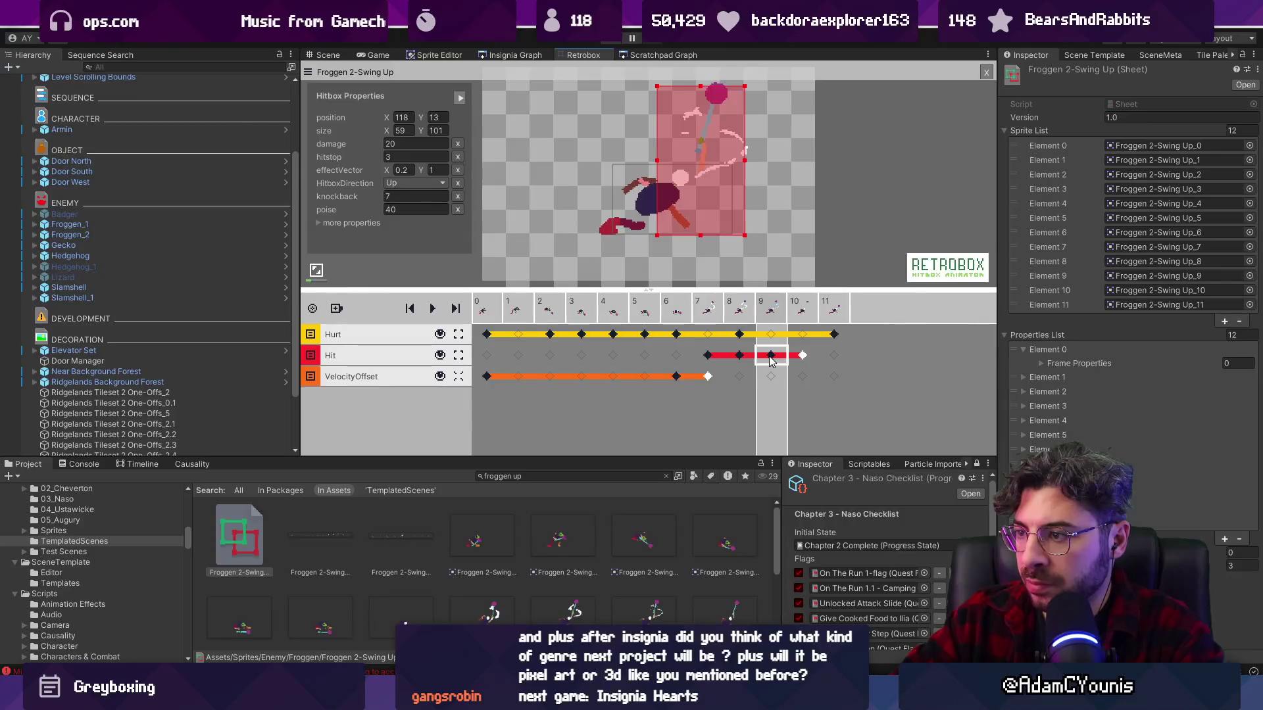
left_click(770, 355)
left_click(739, 356)
left_click(802, 360)
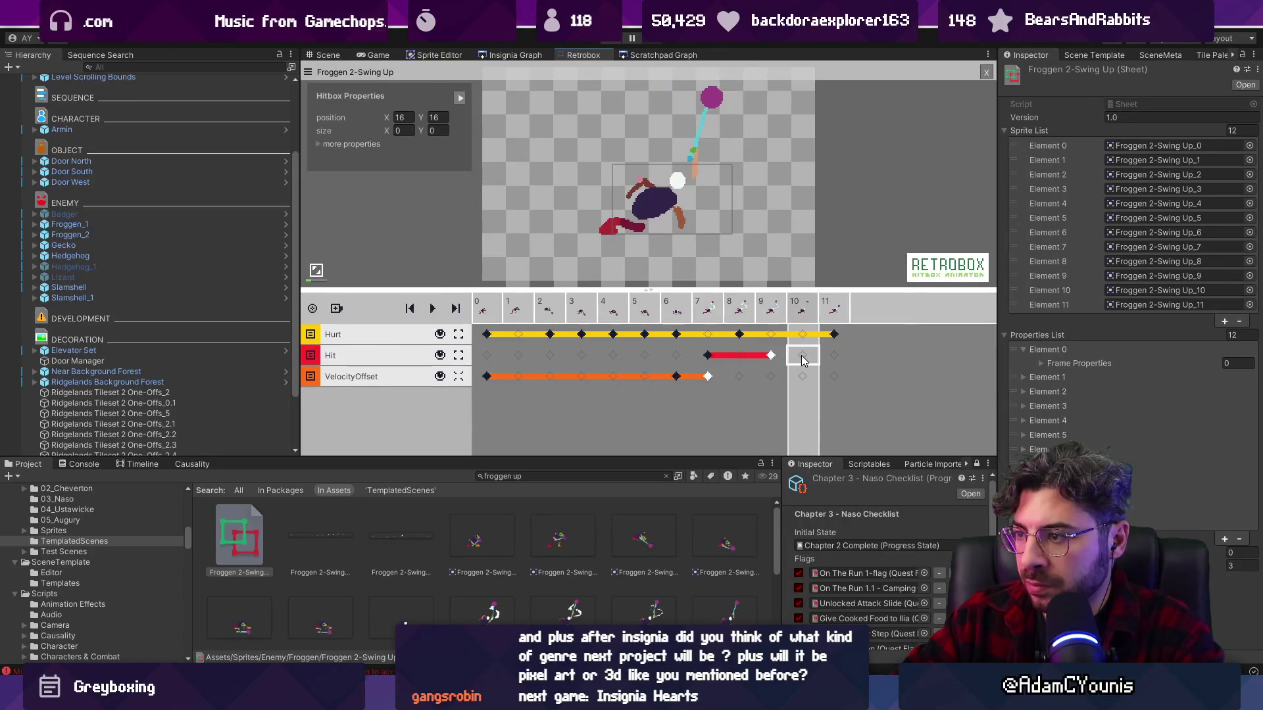
- Move the last Hurt keyframe from frame 11 to frame 10
left_click(739, 334)
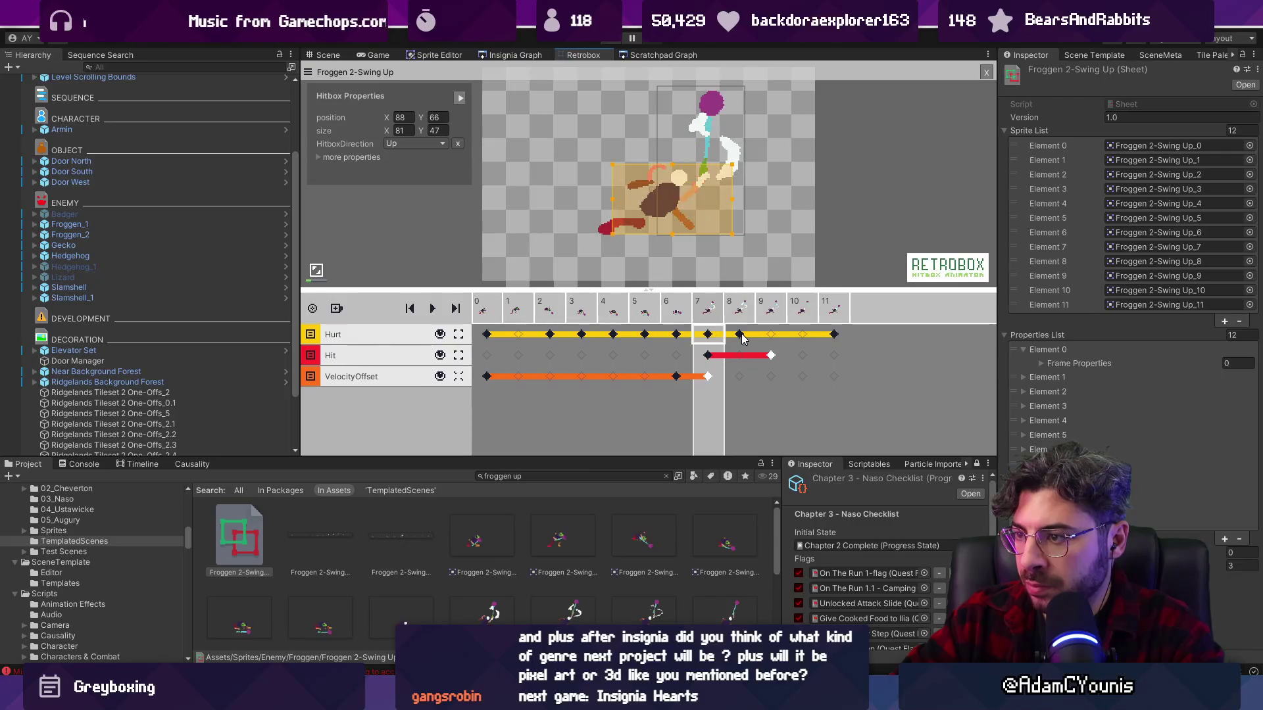
left_click_drag(827, 336, 775, 336)
left_click(834, 338)
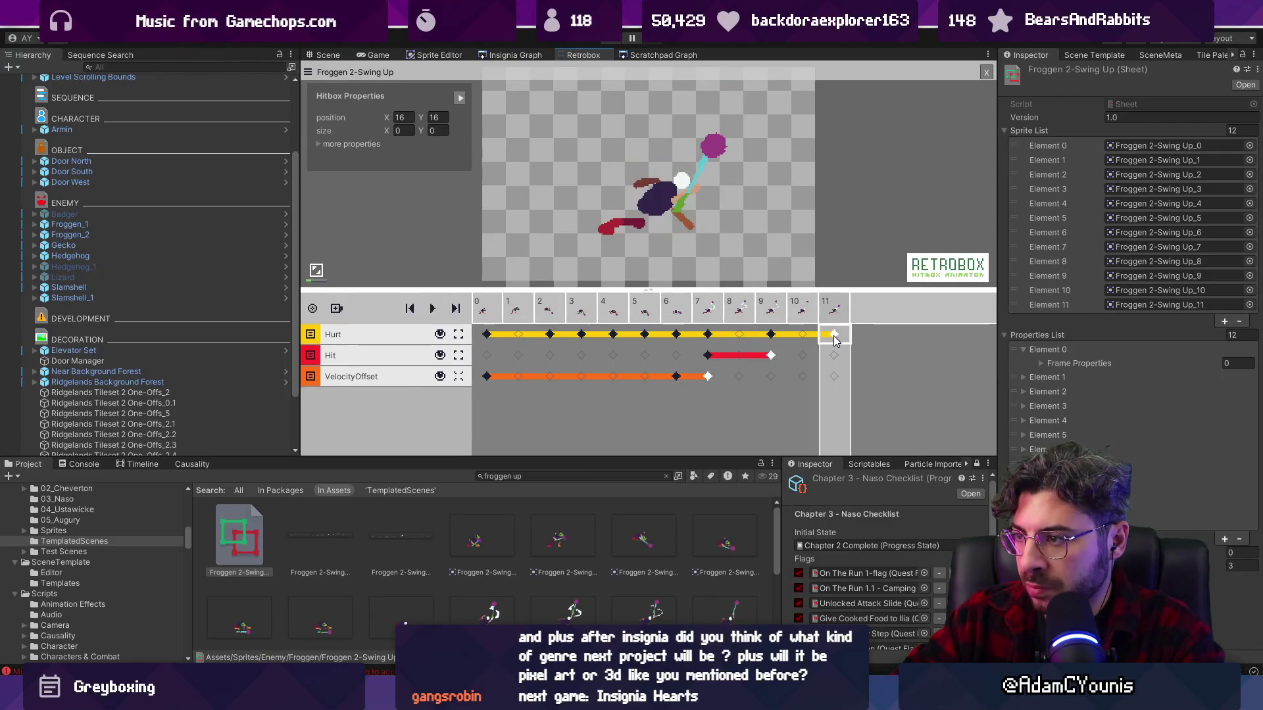
left_click_drag(832, 334, 802, 334)
- Step through the early frames to review the hitboxes on each
left_click(698, 311)
left_click(692, 308)
key("Right")
key("Right")
key("Right")
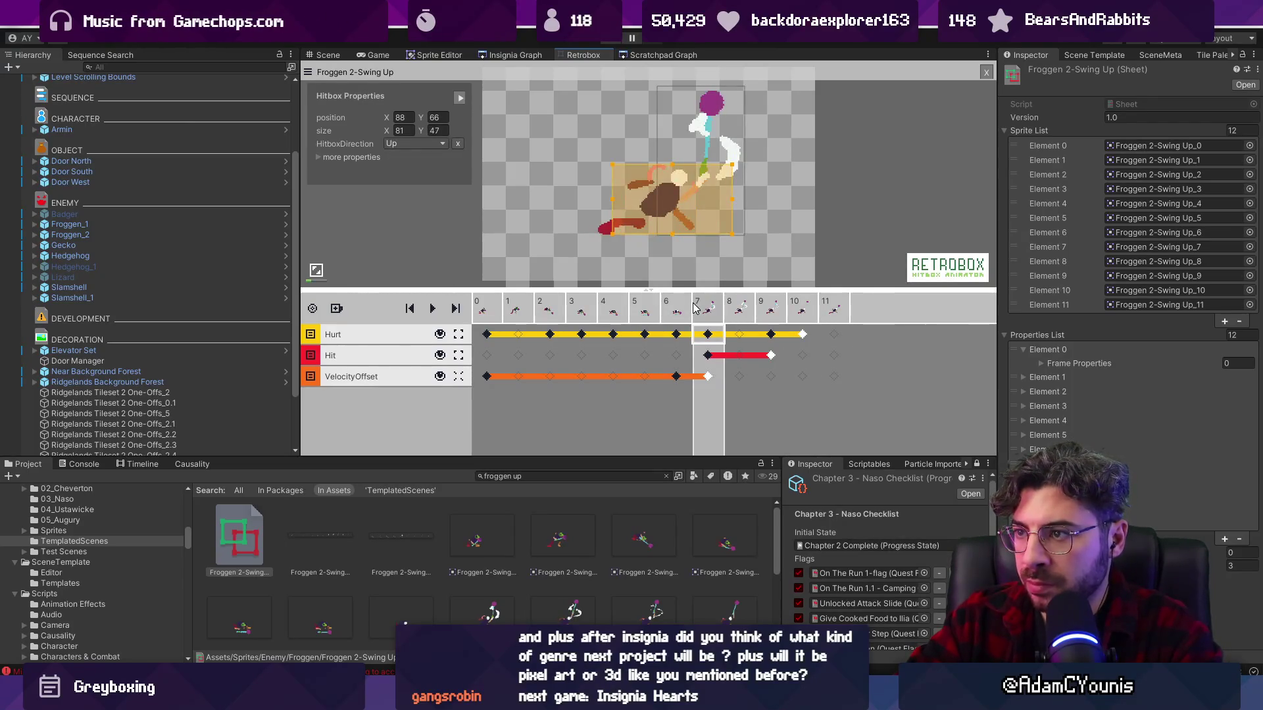
key("Right")
key("Right")
key("Right")
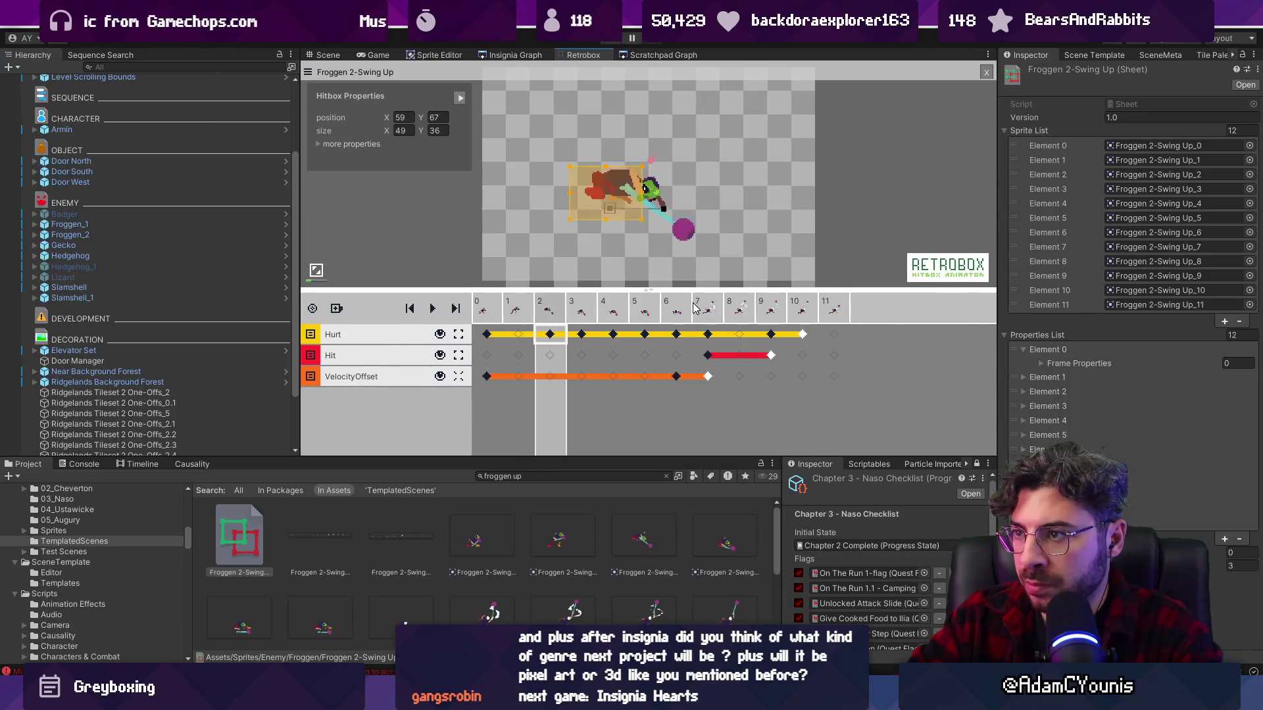
key("Right")
key("Right")
key("Right")
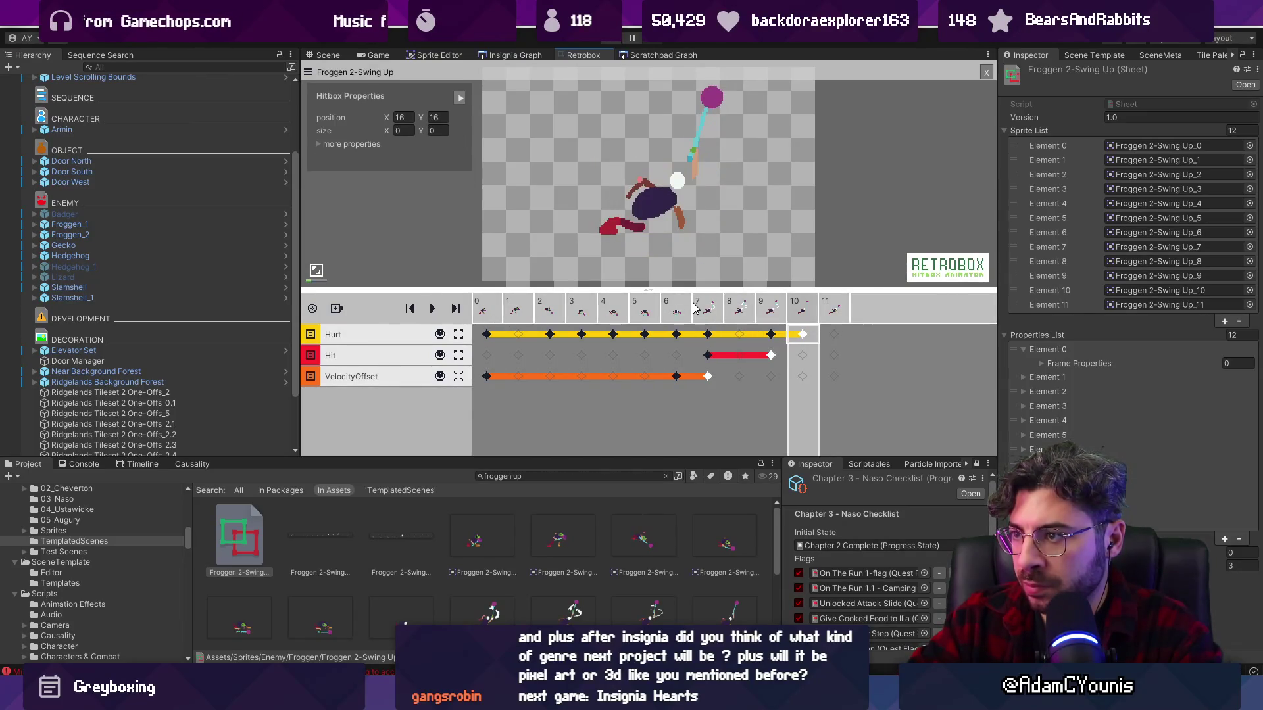
key("Left")
key("Right")
key("Right")
key("Left")
key("Left")
key("Right")
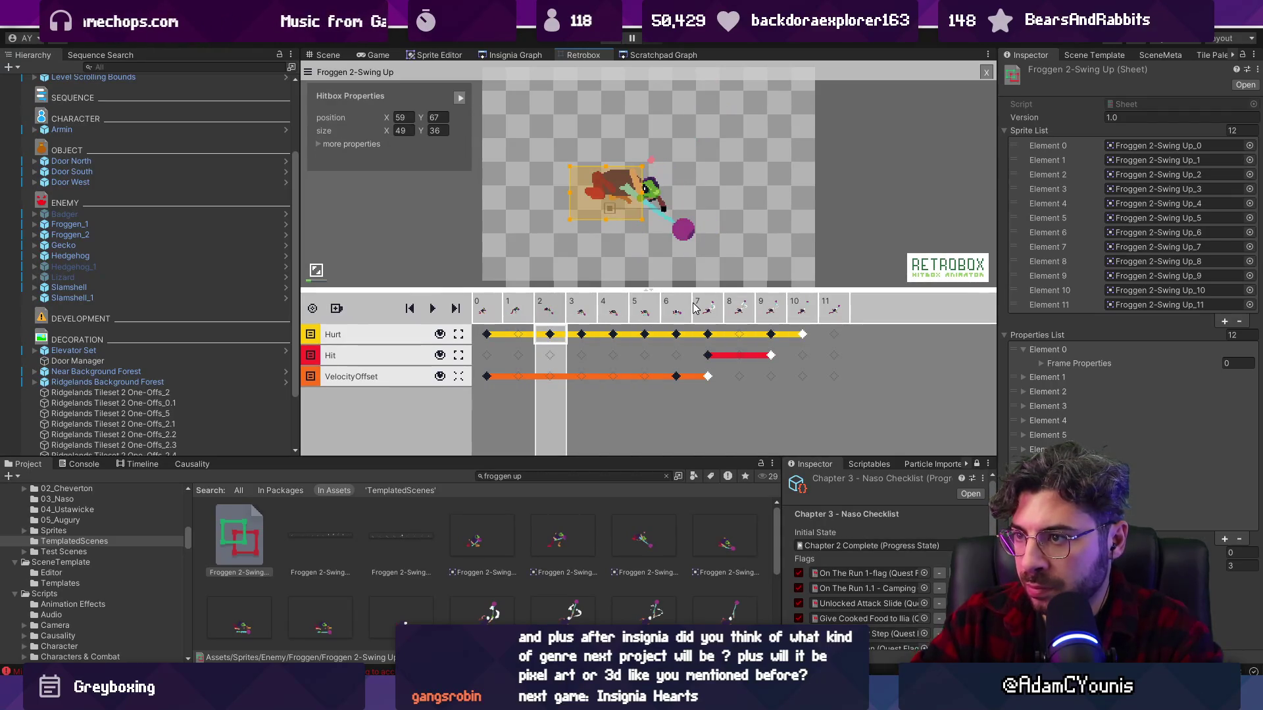
- Delete the Hurt keyframe on frame 5, then recheck hitboxes through frame 8
left_click(582, 340)
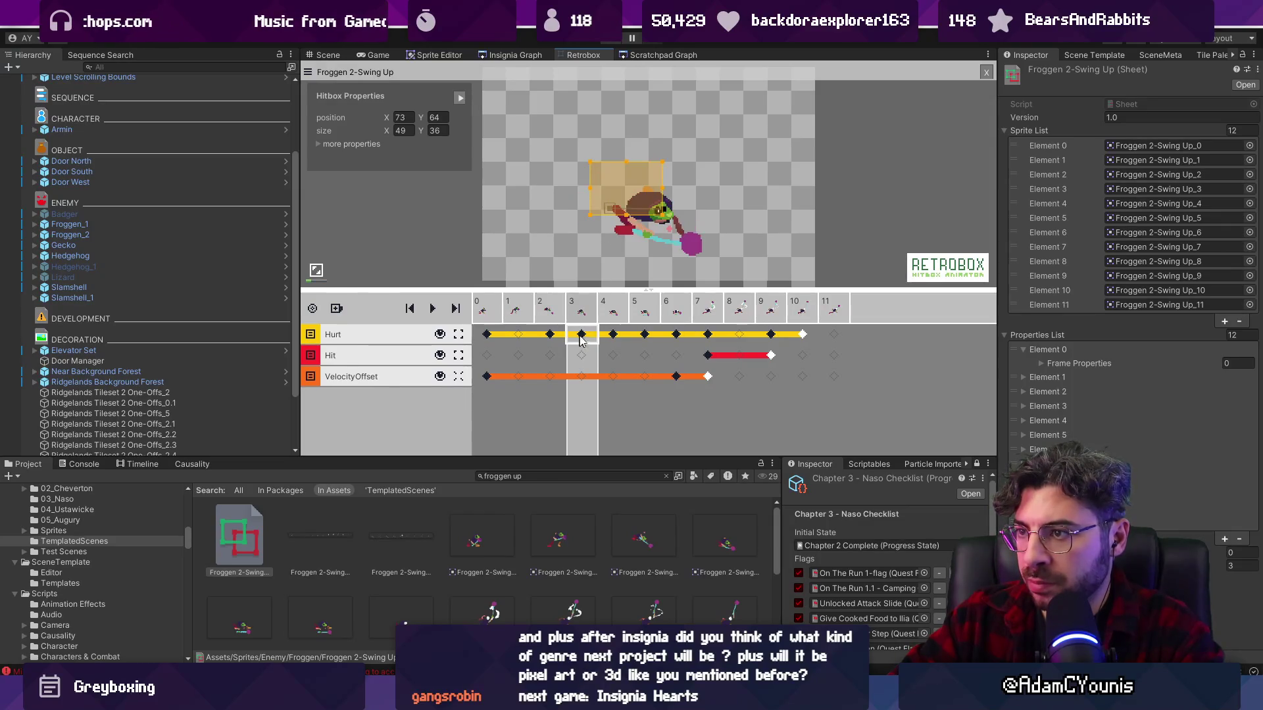
left_click(621, 338)
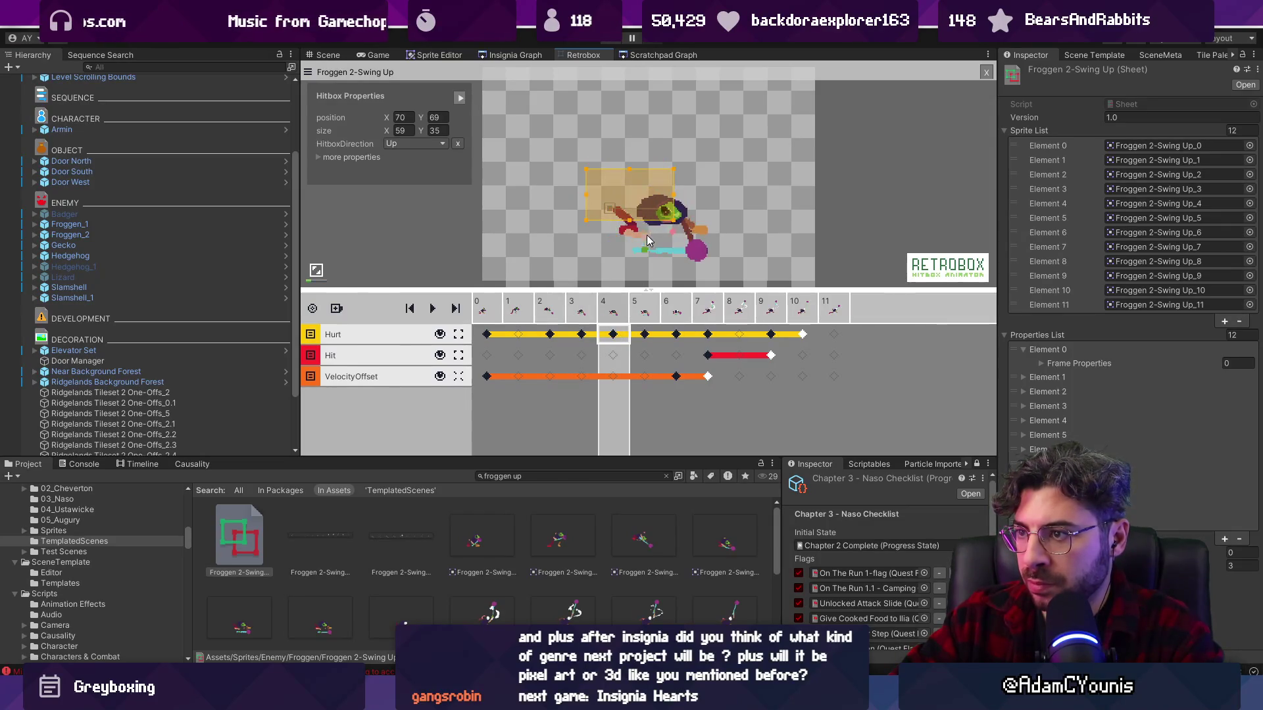
left_click(659, 336)
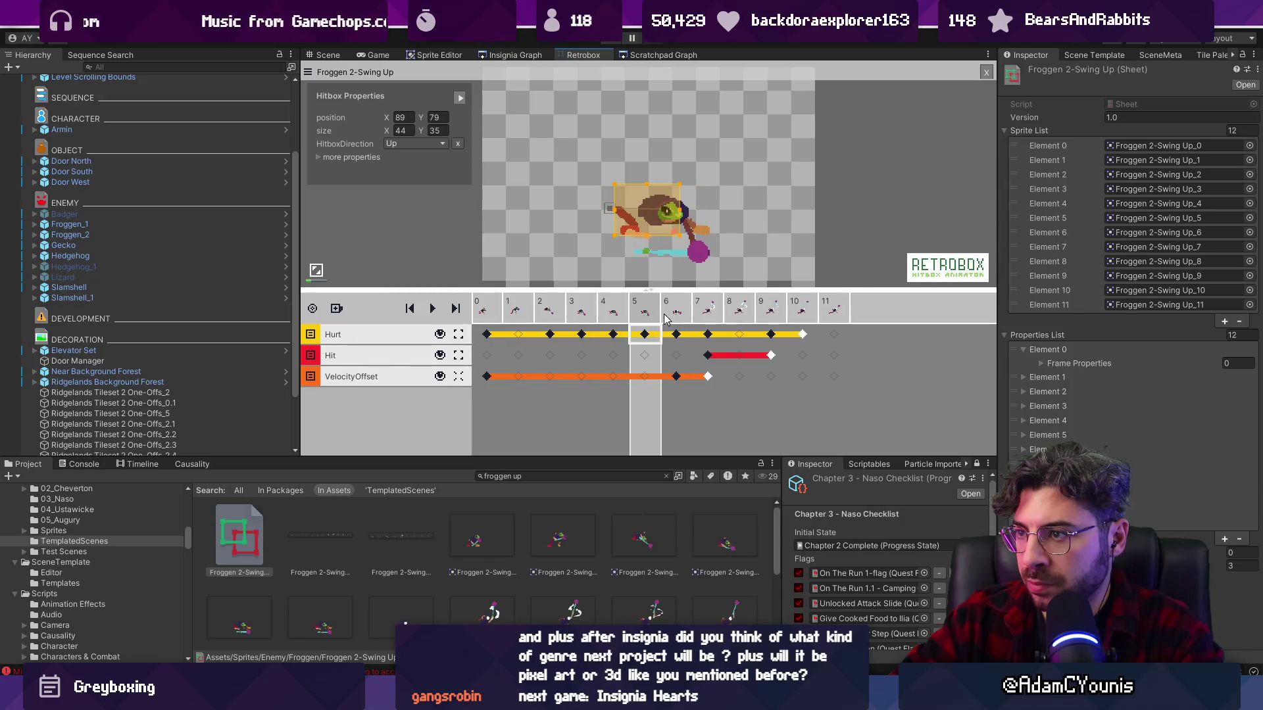
left_click(646, 334)
key("Left")
key("Right")
key("Right")
key("Right")
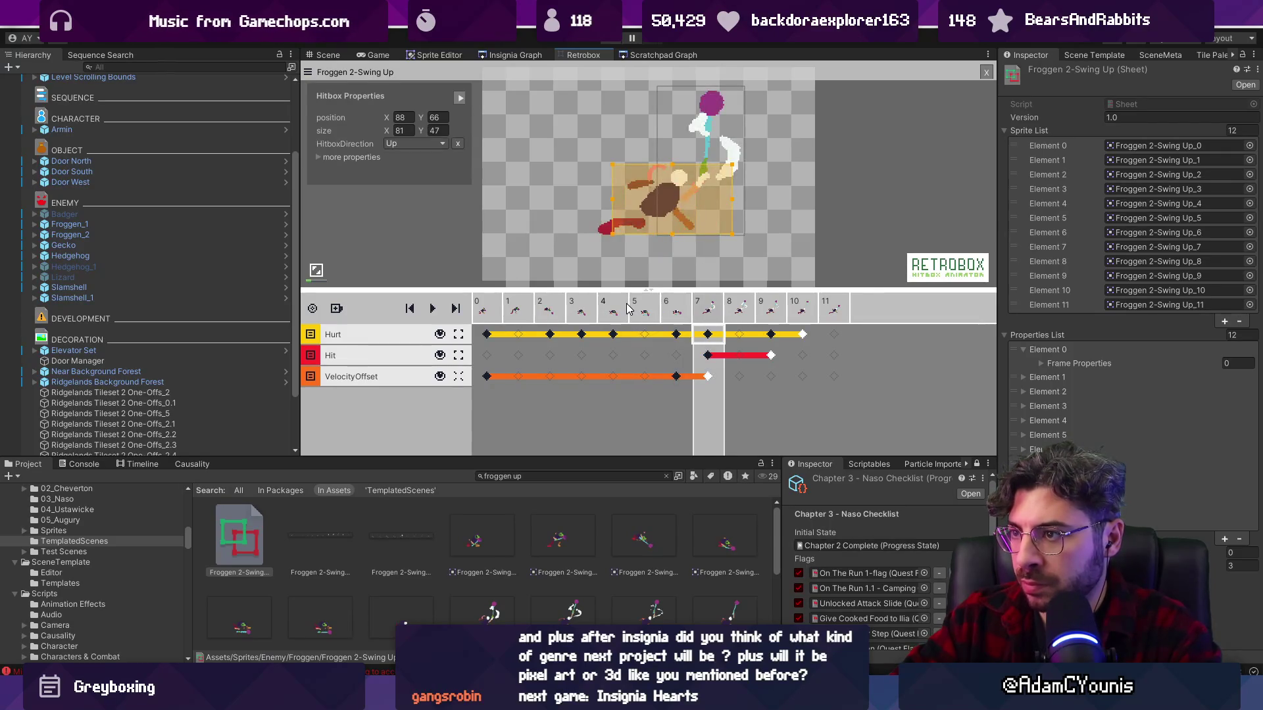
key("Right")
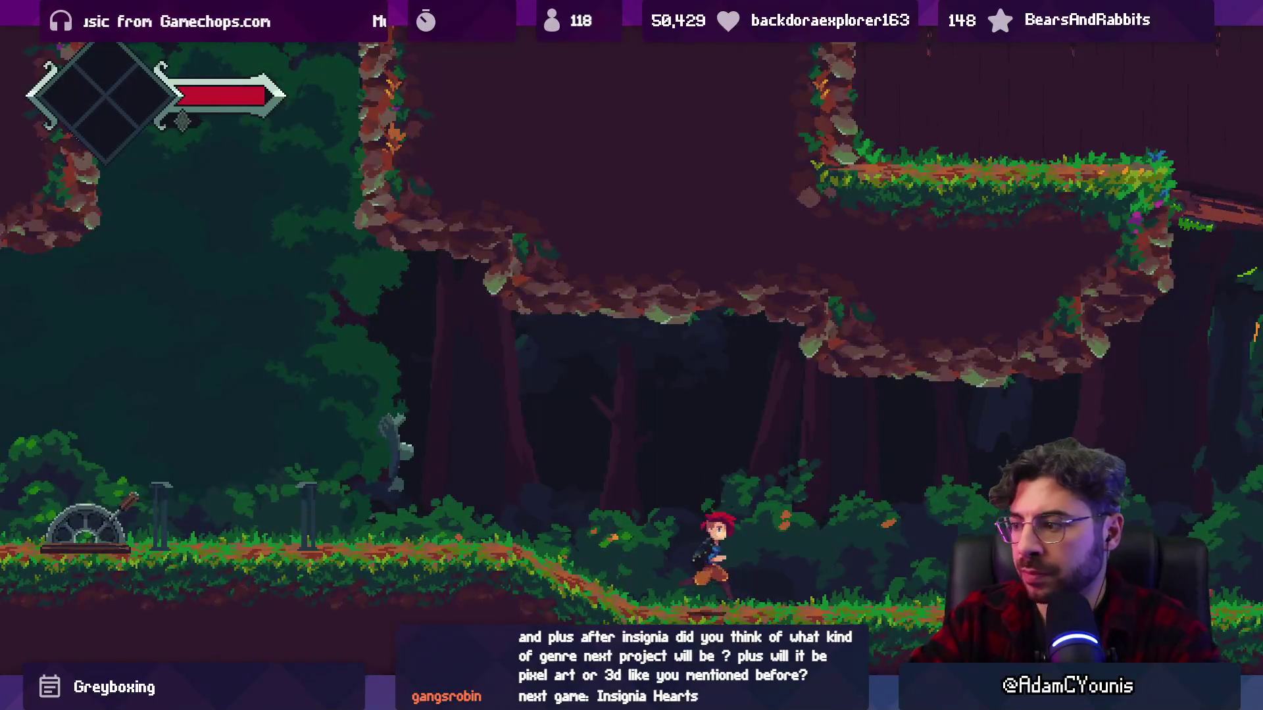
- Run left and right, slashing the sword at the nearby enemy
key("Right")
key("x")
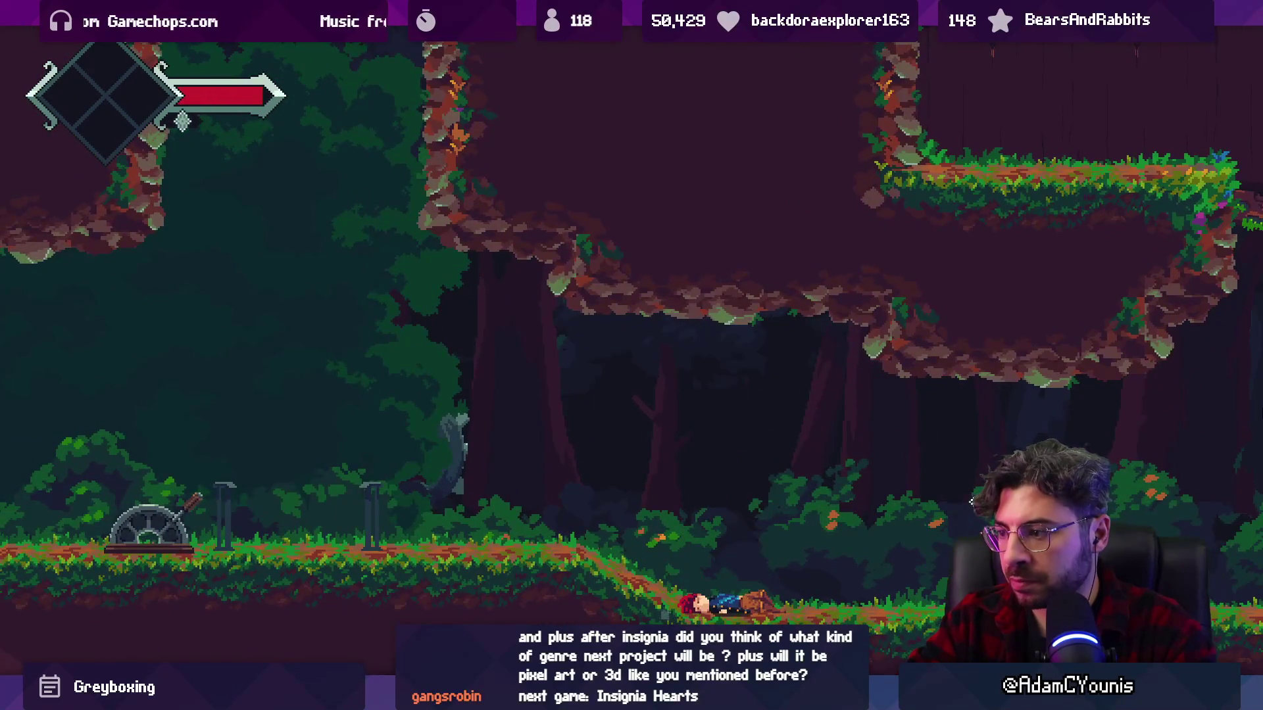
key("Right")
key("x")
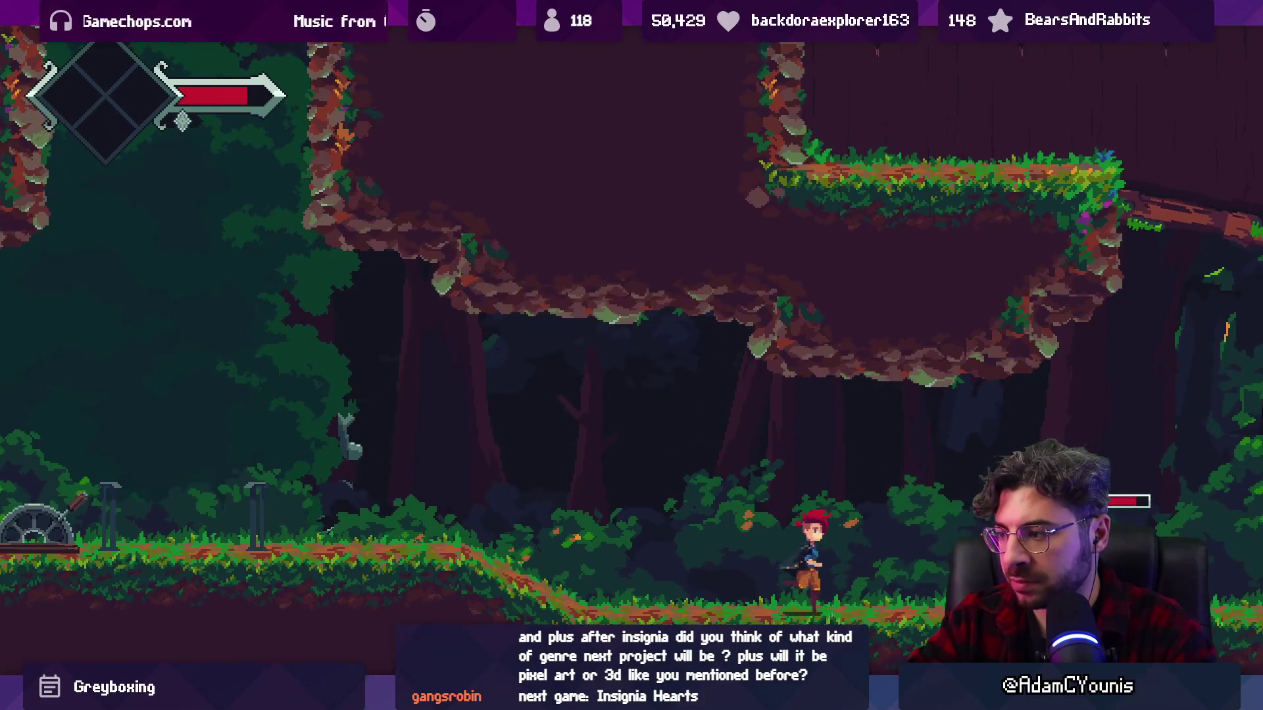
key("Right")
key("x")
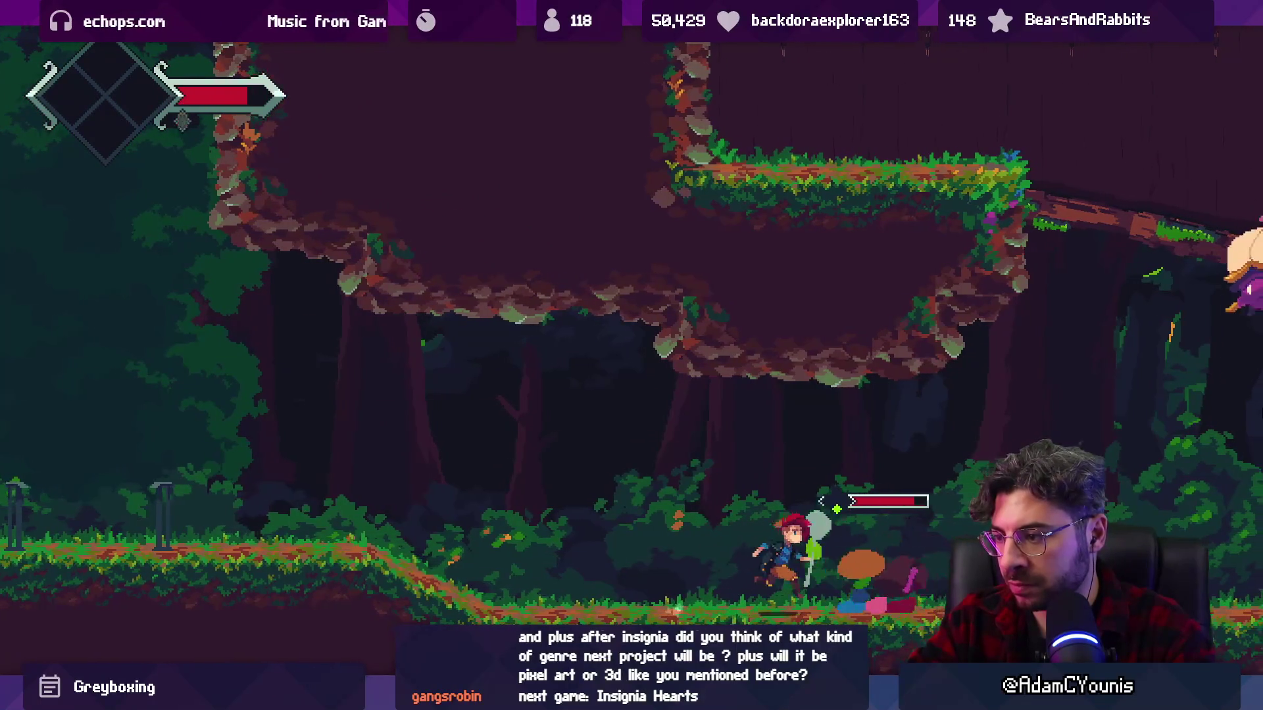
key("x")
key("Left")
key("x")
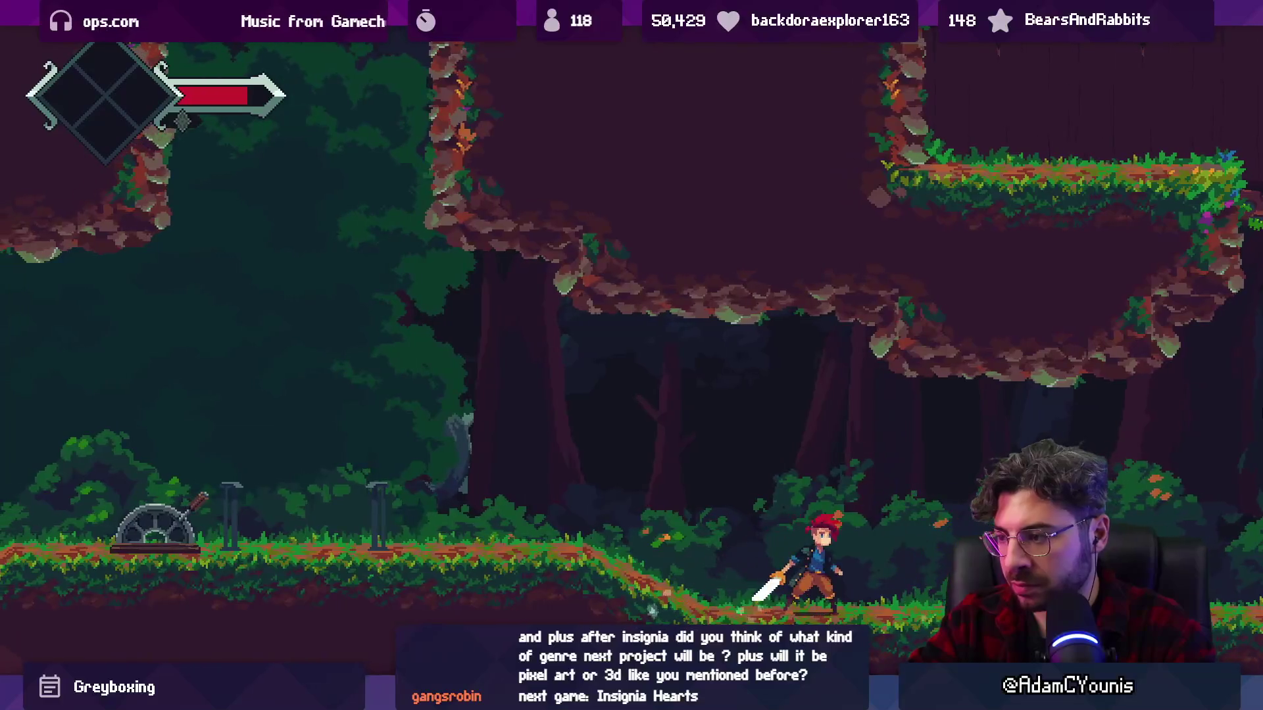
key("Right")
key("x")
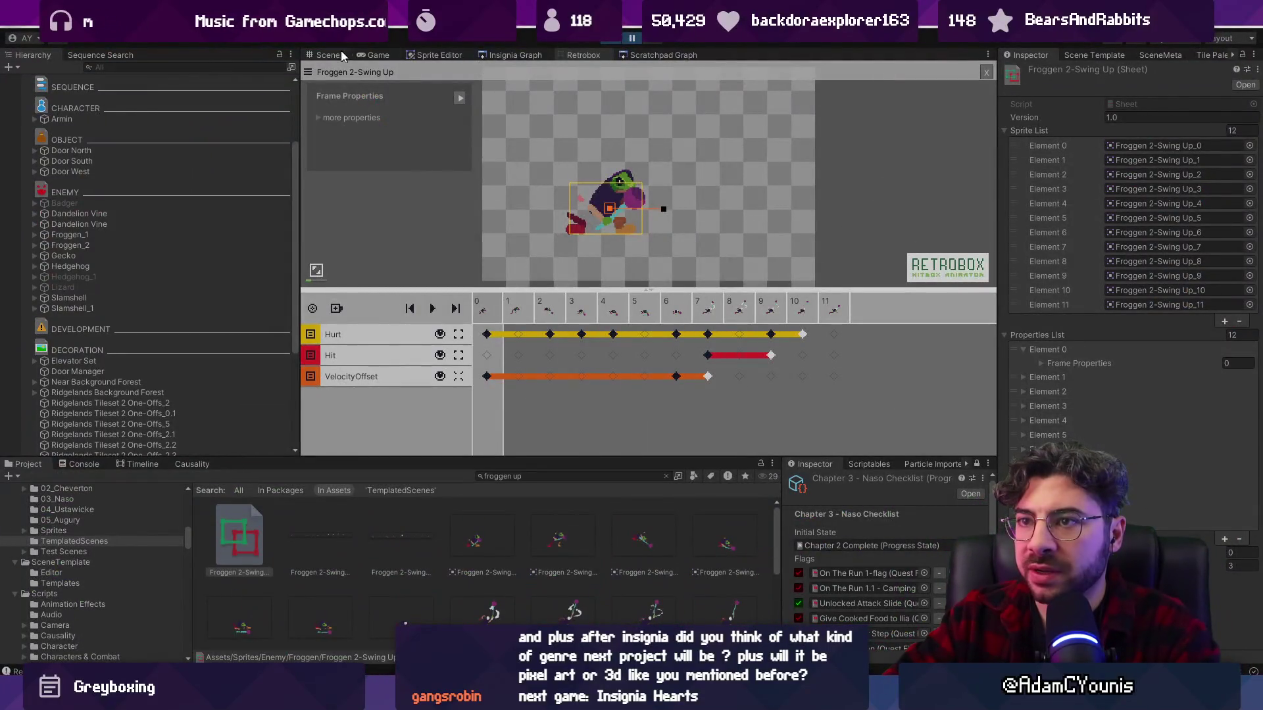
- Switch to the Scene view and select the SYSTEM object
left_click(341, 57)
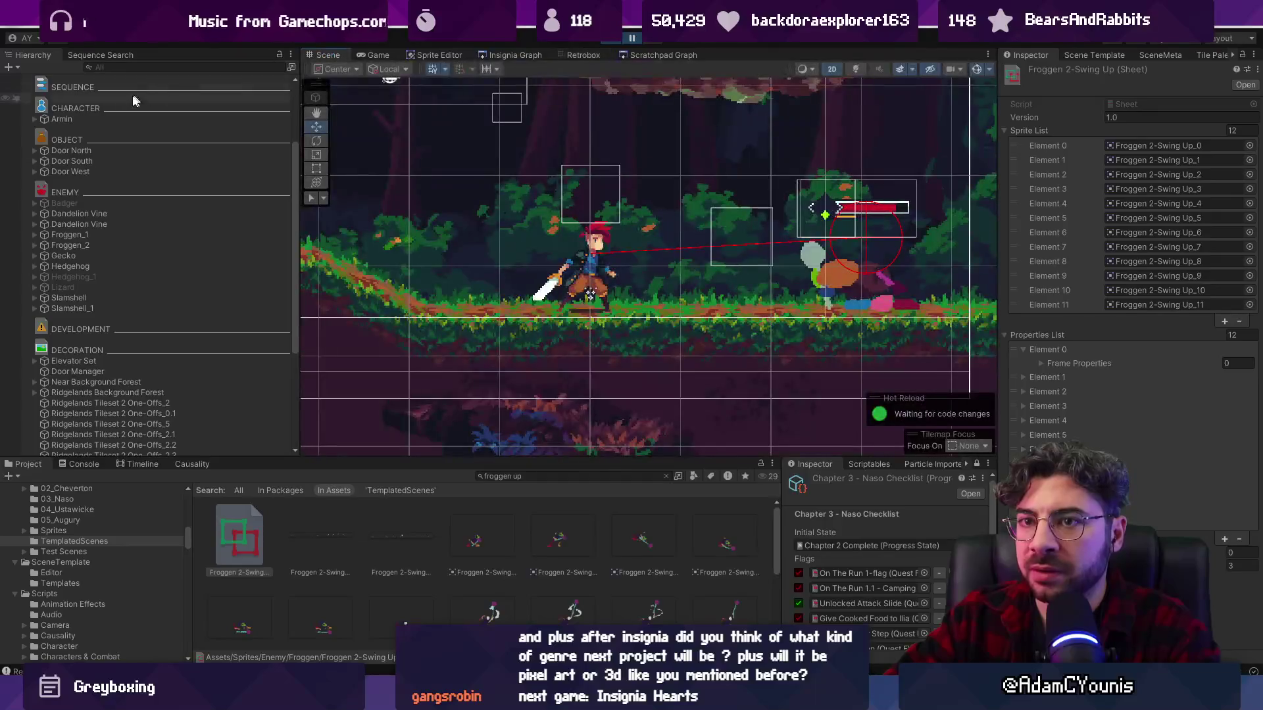
scroll(89, 105, "up", 3)
left_click(56, 100)
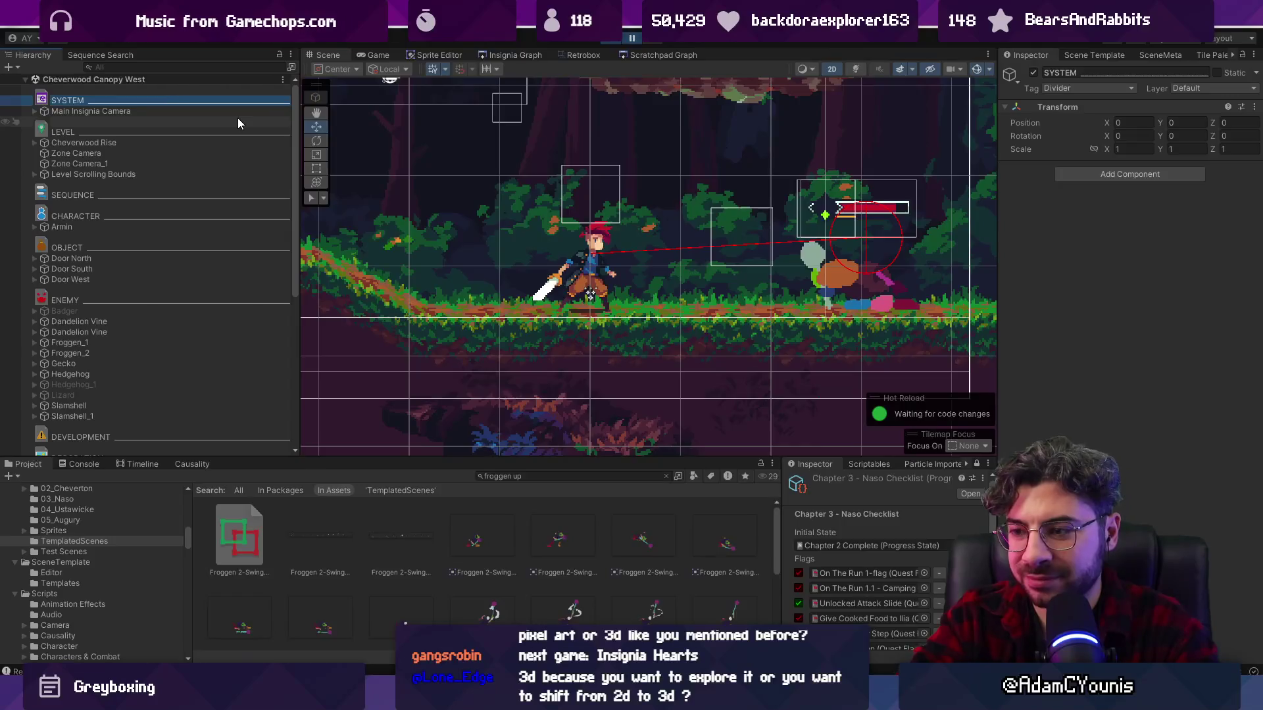
- Fight back and forth along the path while heading right toward the enemies
key("Left")
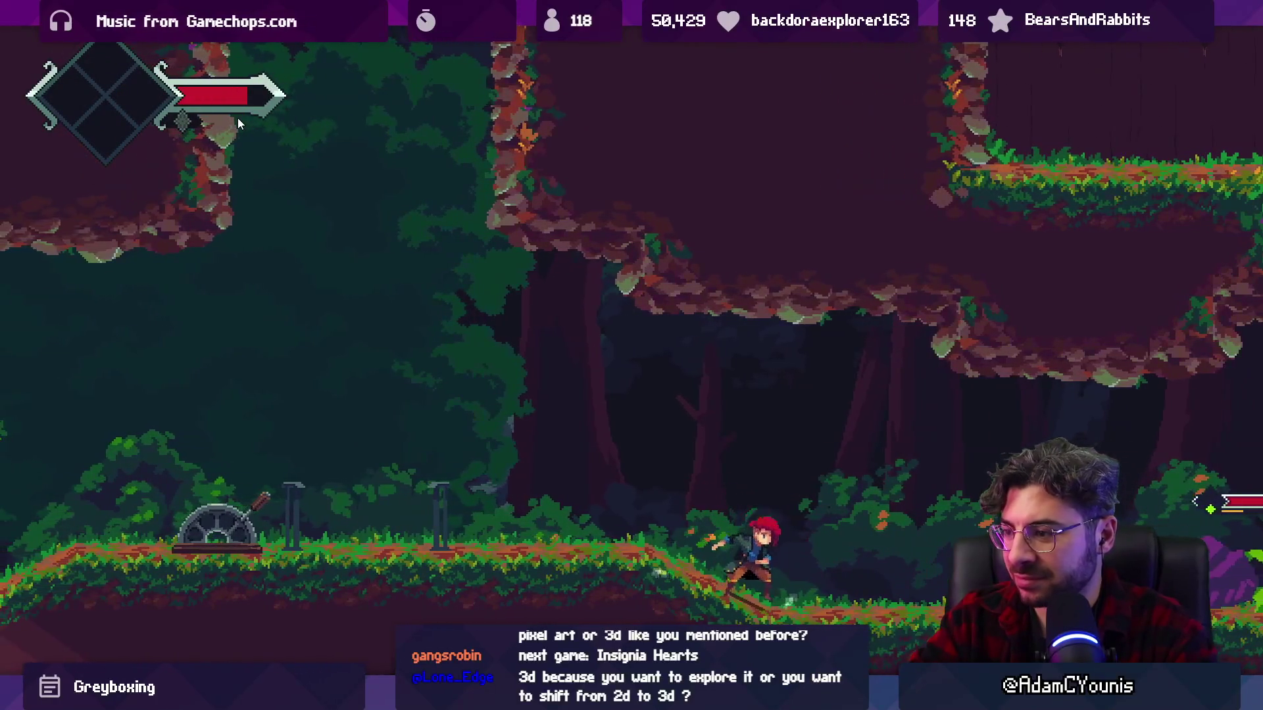
key("Right")
key("x")
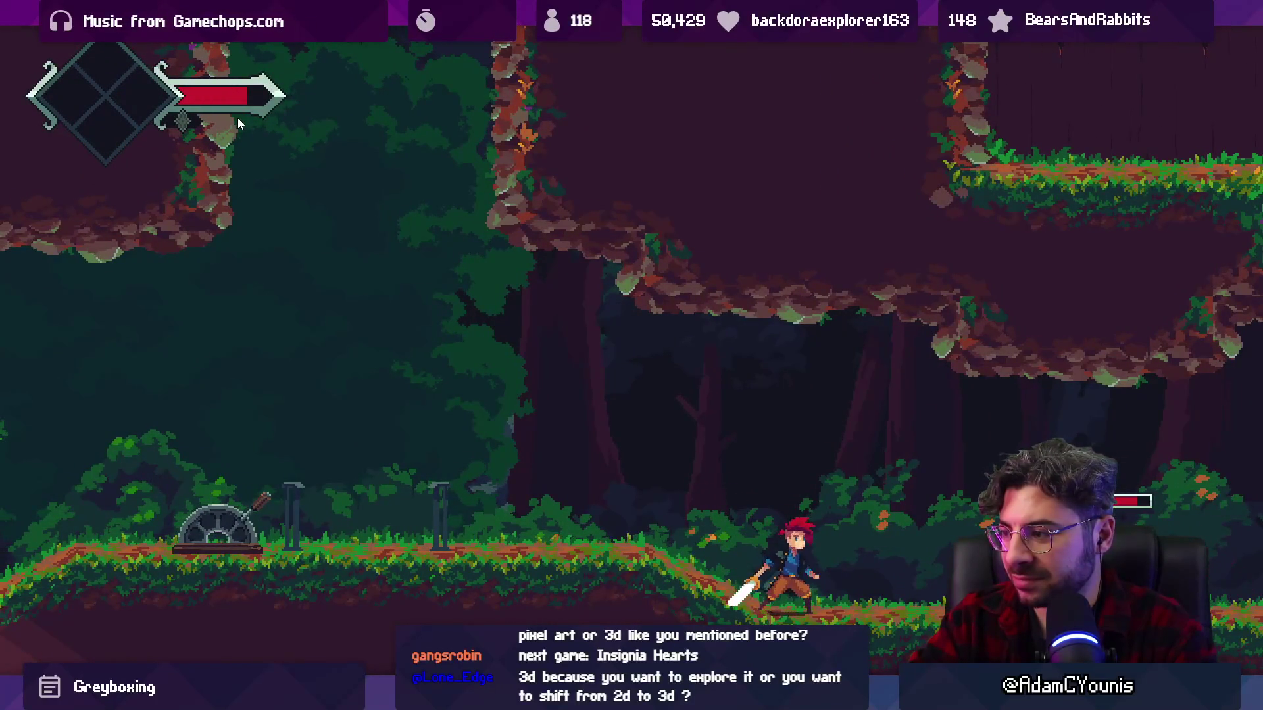
key("Right")
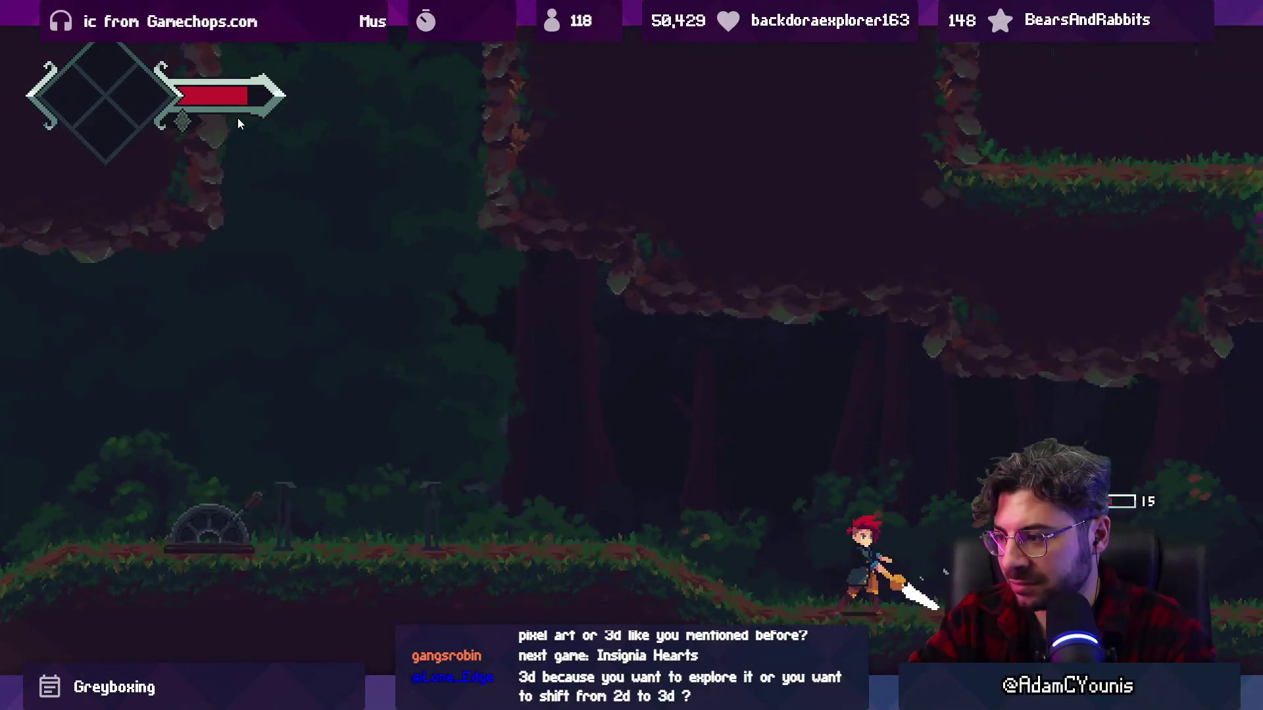
key("Left")
key("x")
key("Right")
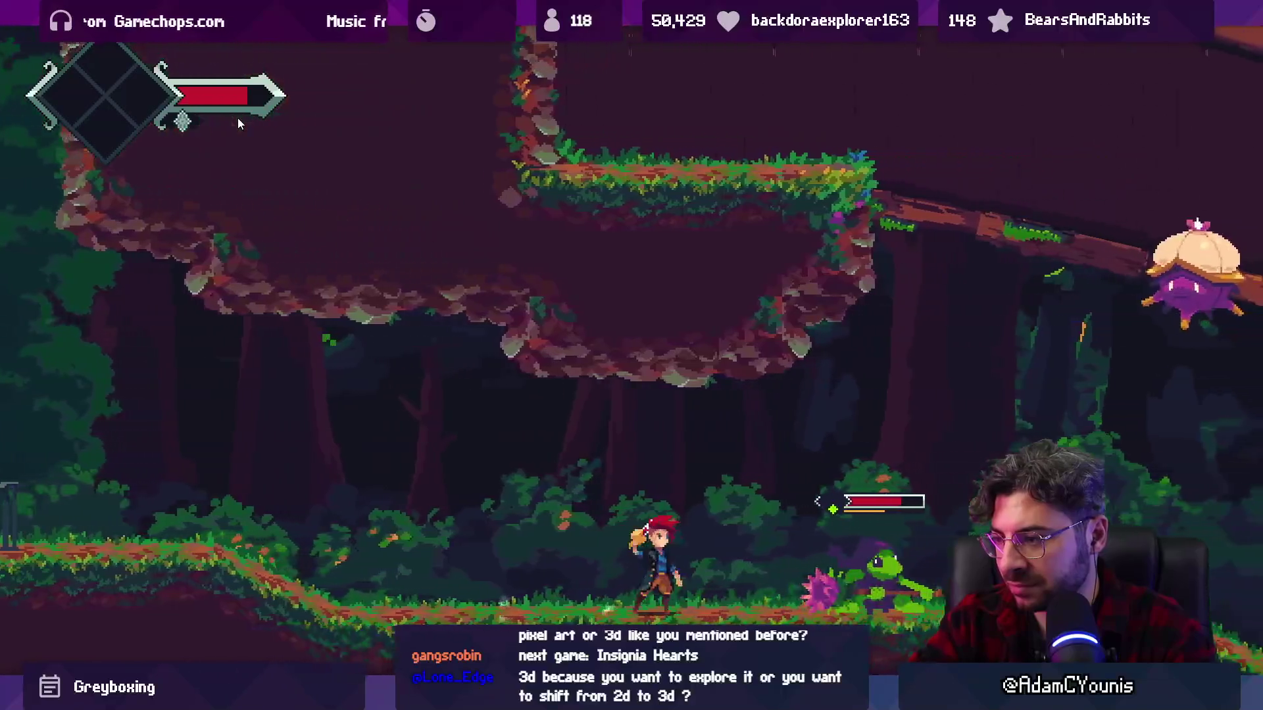
key("x")
key("Right")
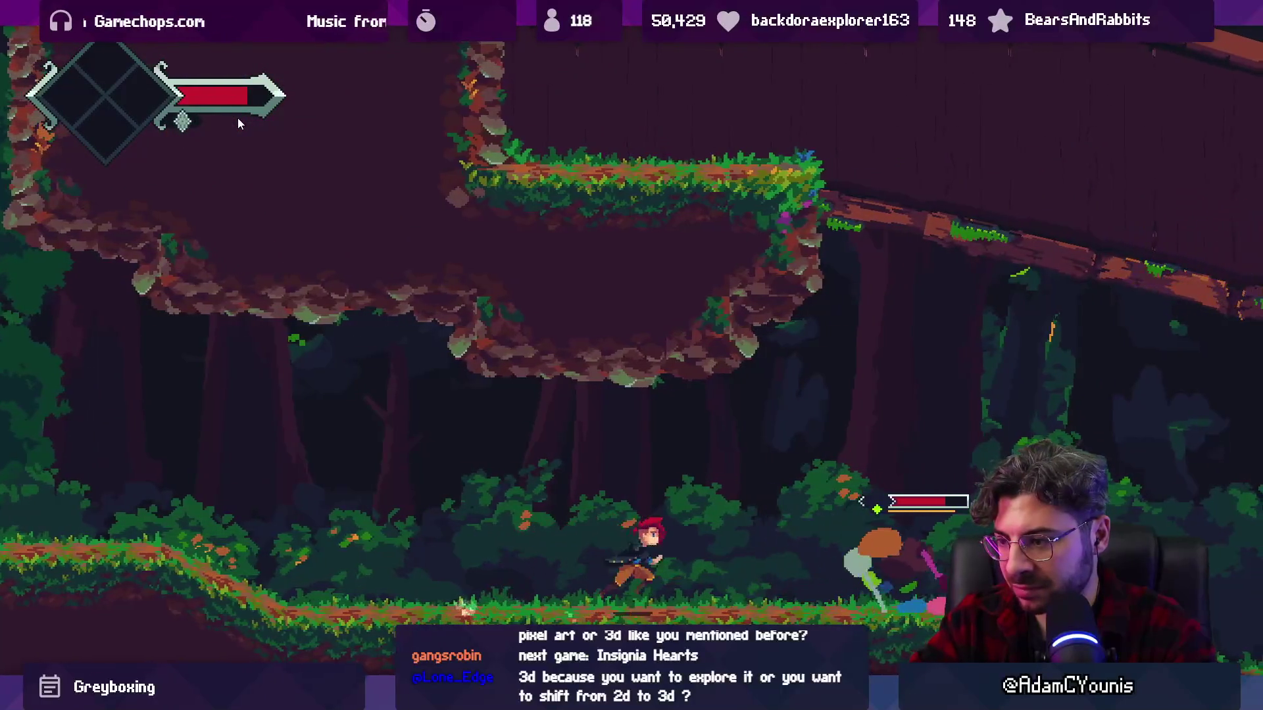
key("x")
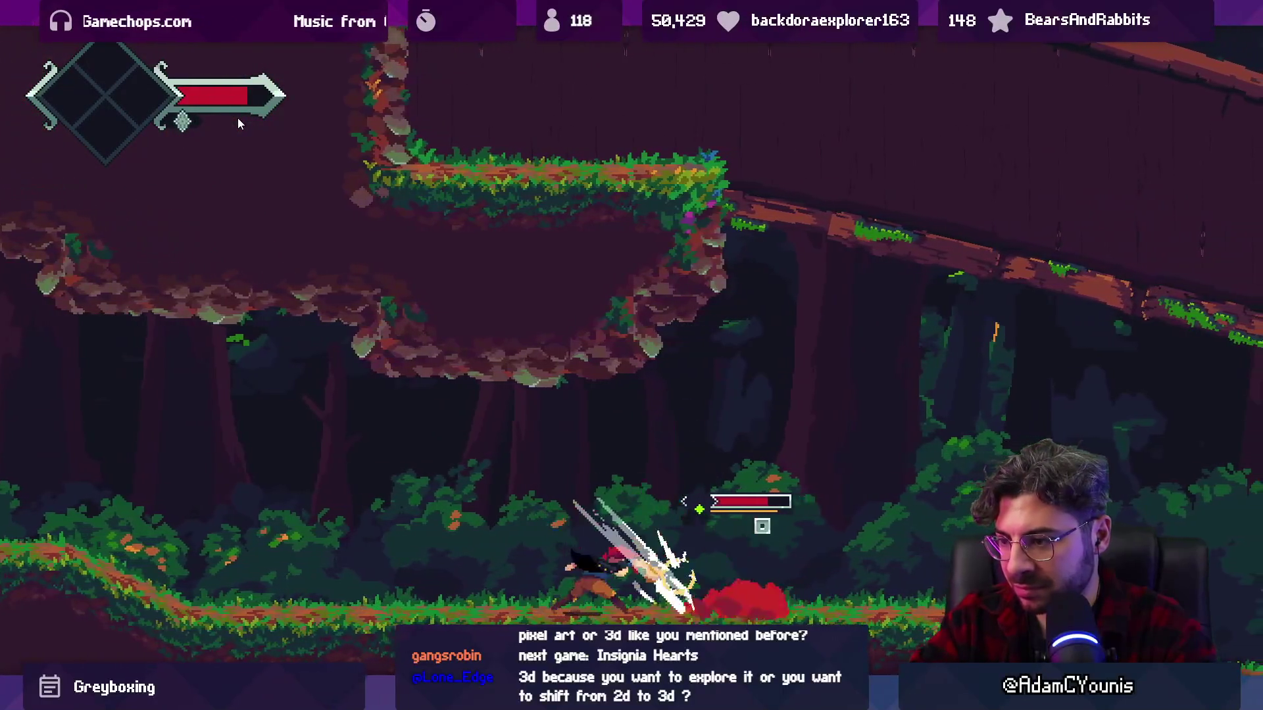
- Jump and slash at the red enemy, then attack the plant enemy
key("Right")
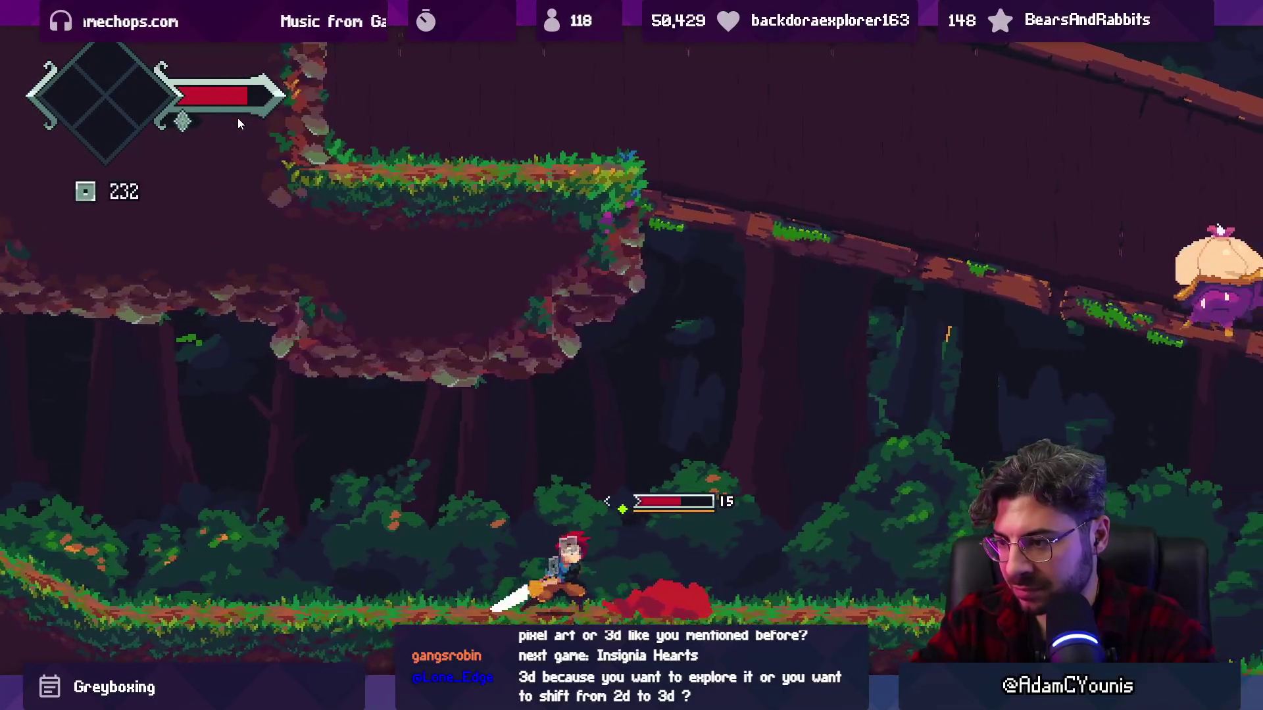
key("space")
key("x")
key("Right")
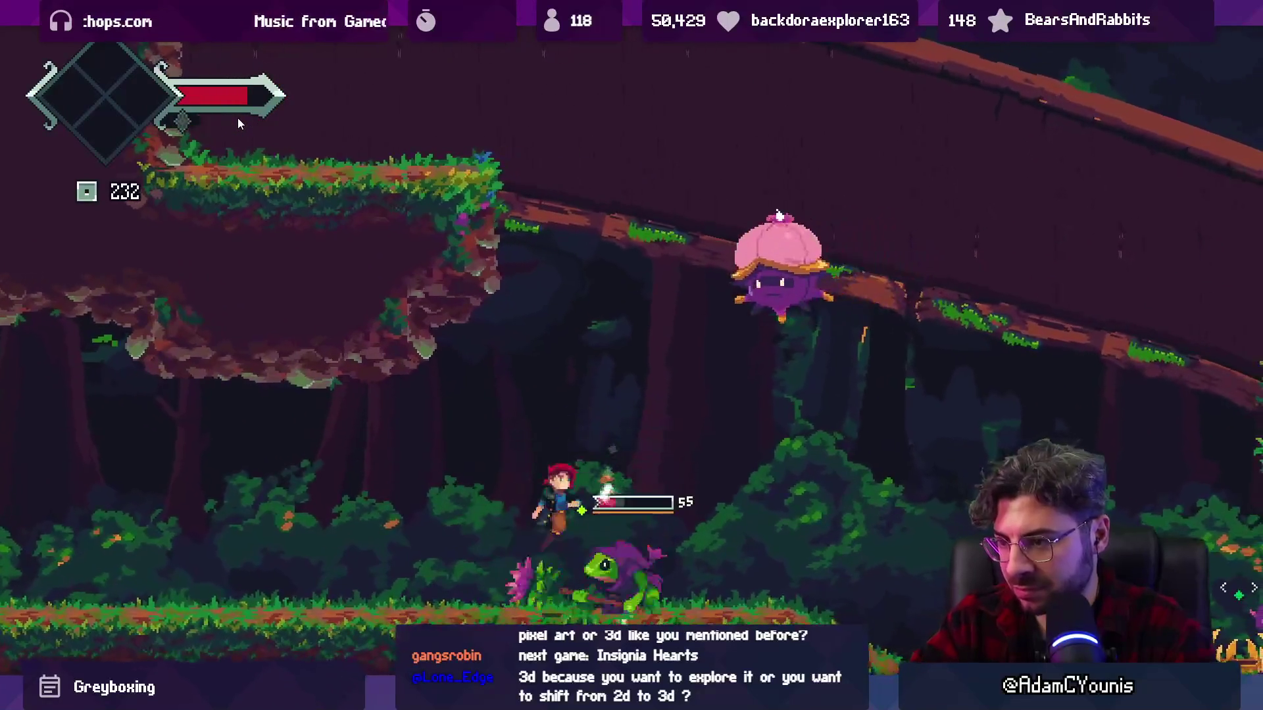
key("x")
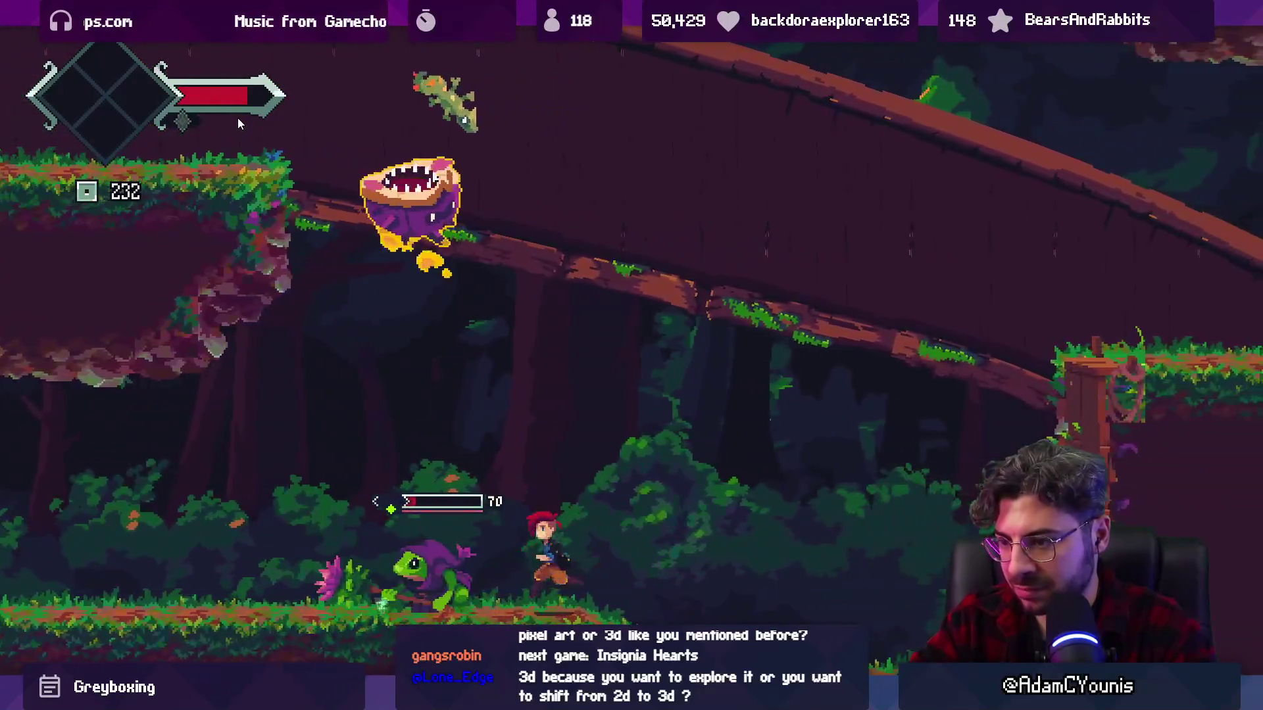
key("x")
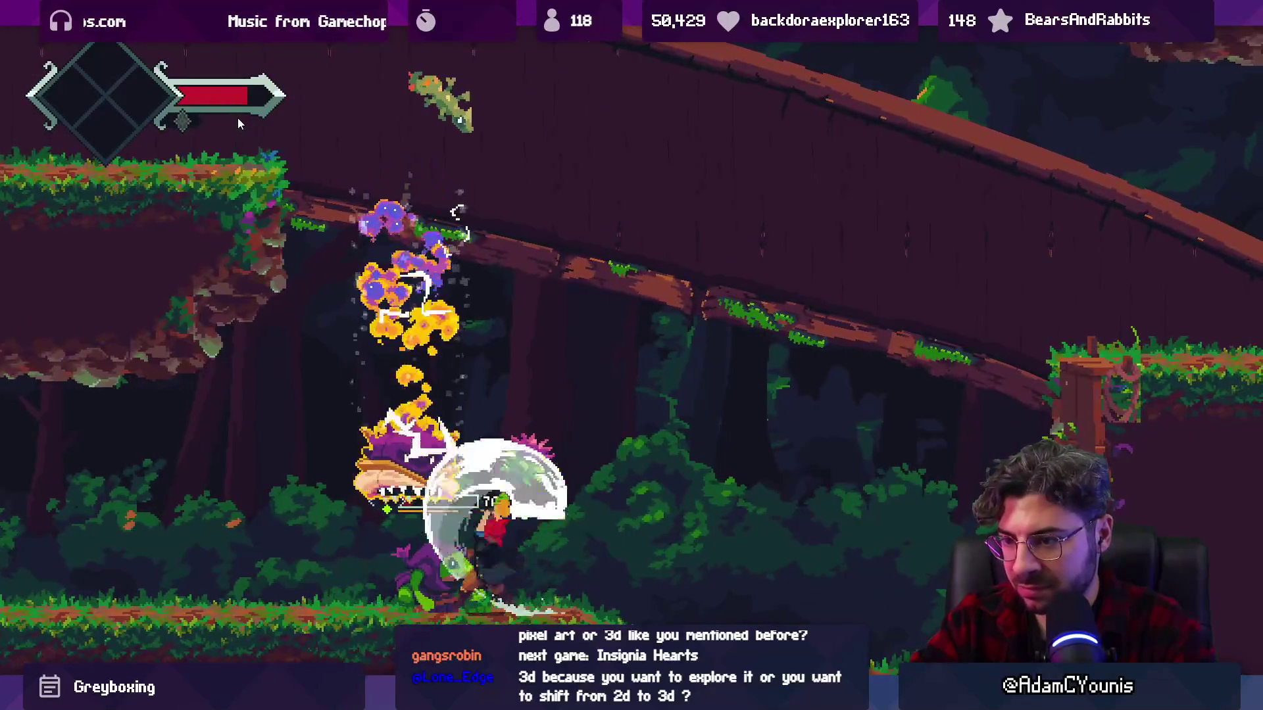
- Run on through the forest, dismiss the reward menu, and approach the frog enemy
key("x")
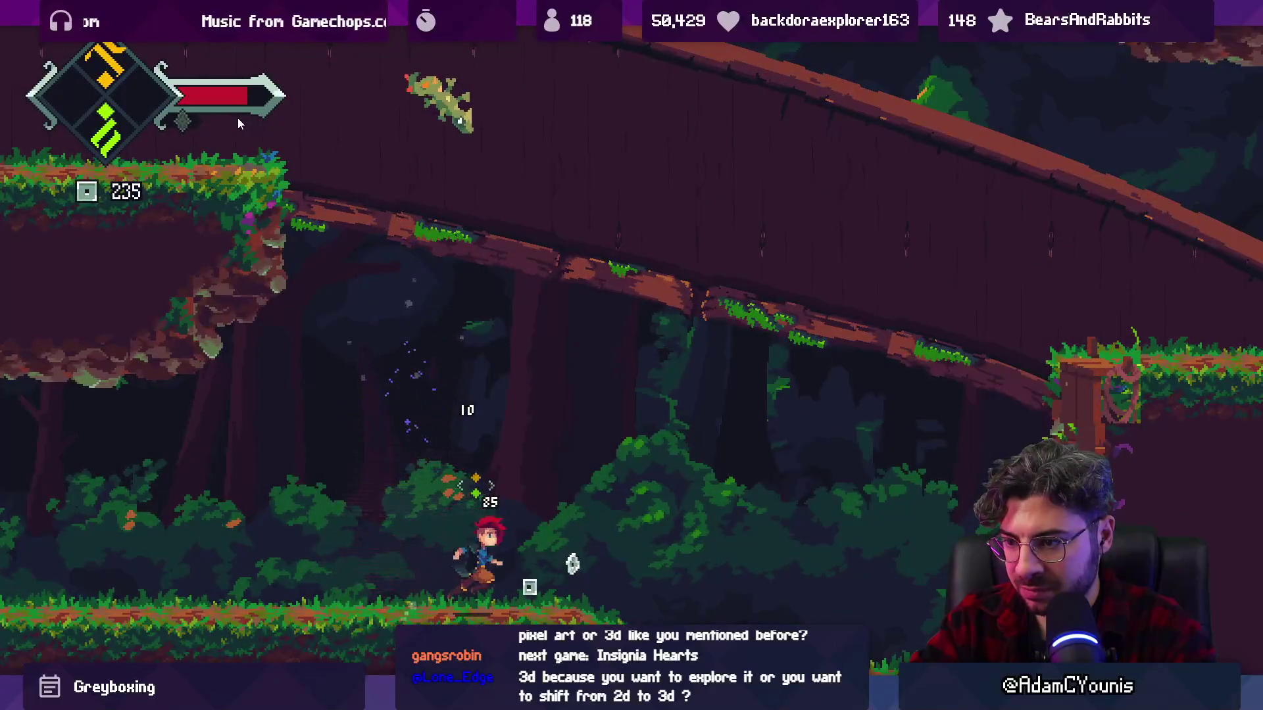
key("Right")
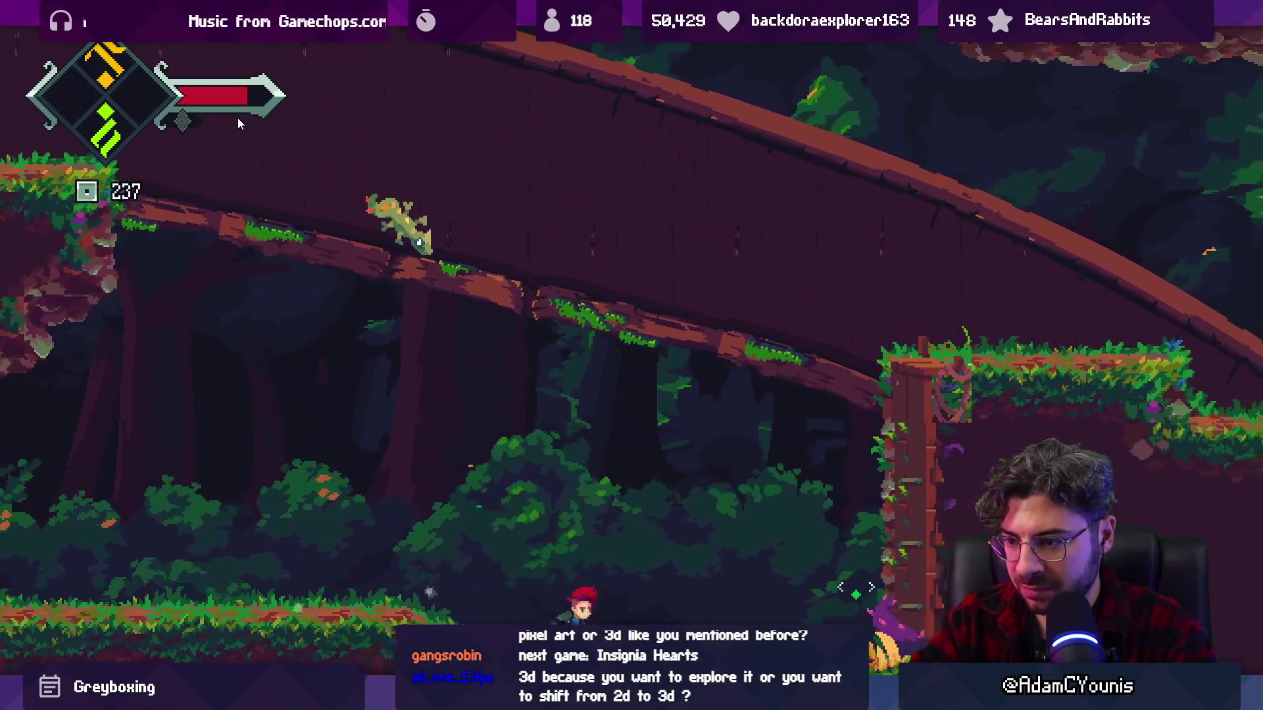
key("x")
key("x")
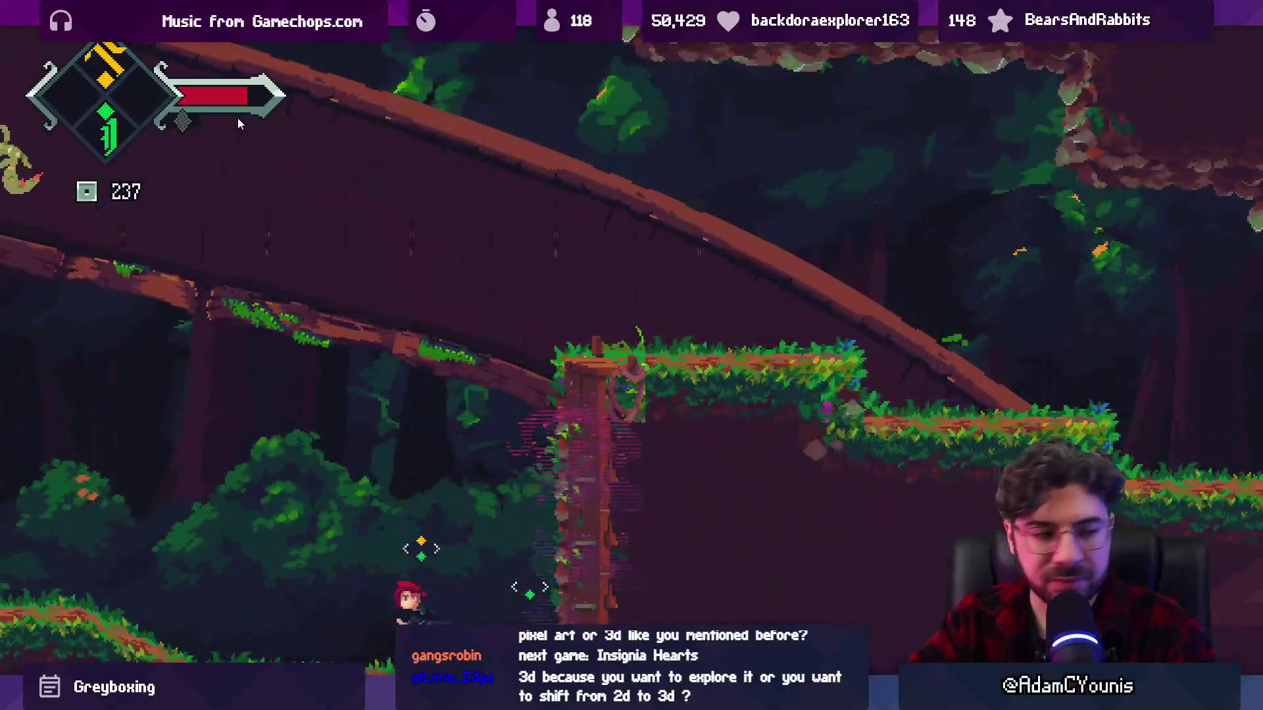
key("Left")
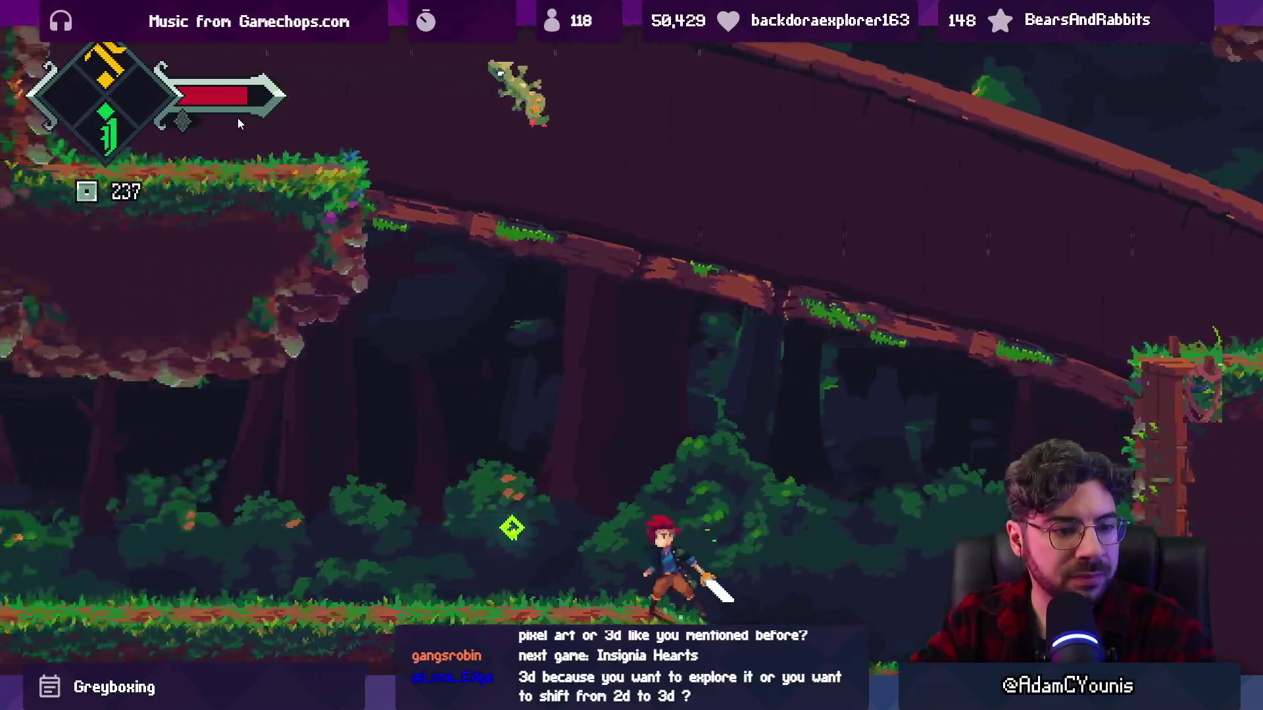
key("x")
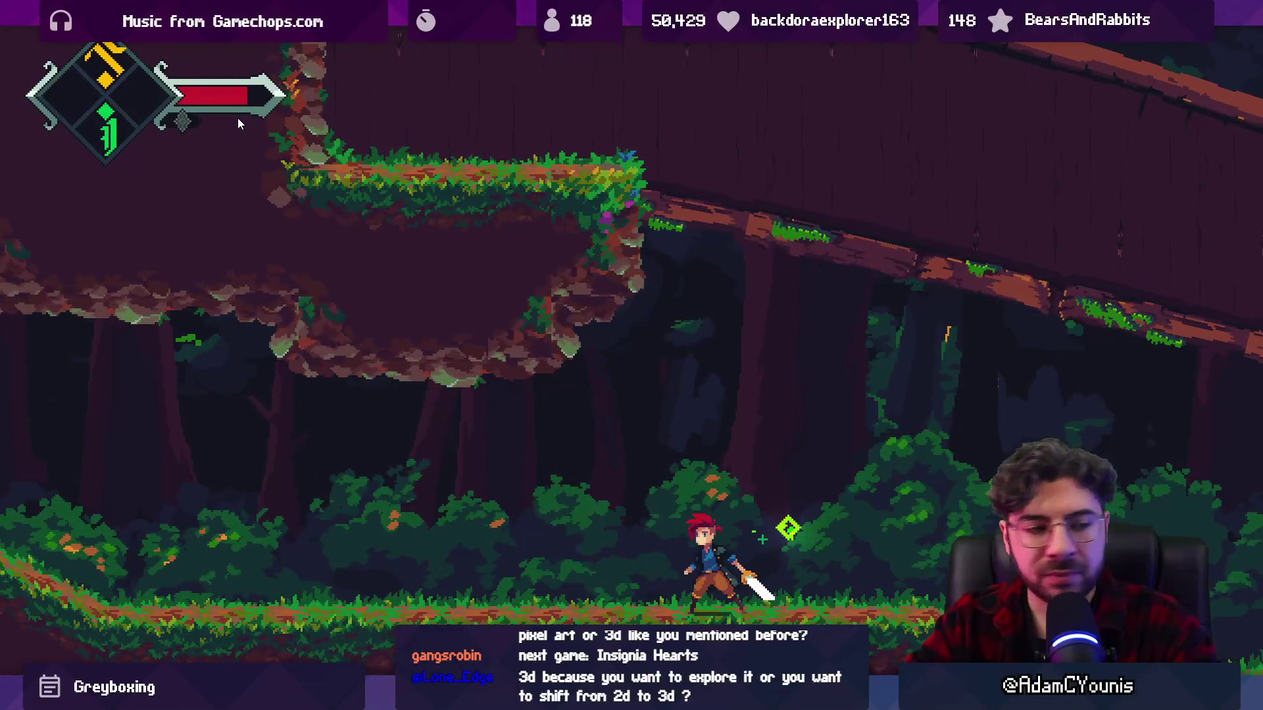
key("Escape")
key("Escape")
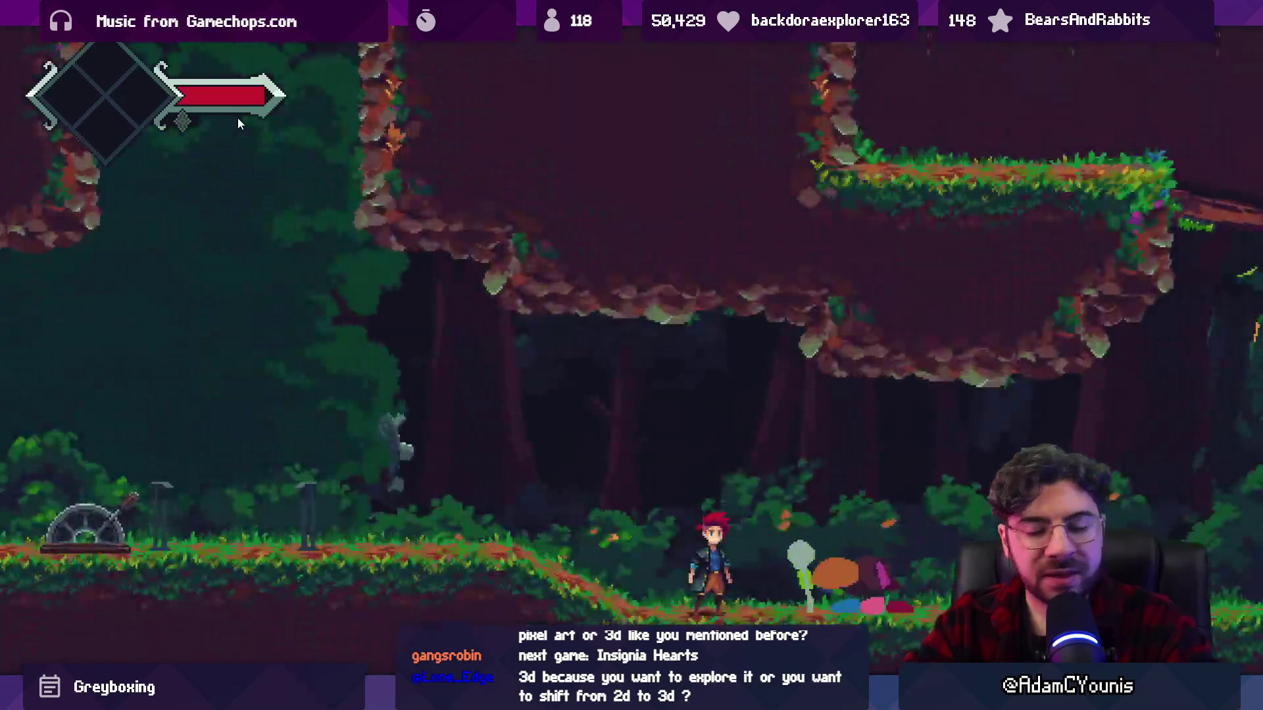
key("x")
key("Left")
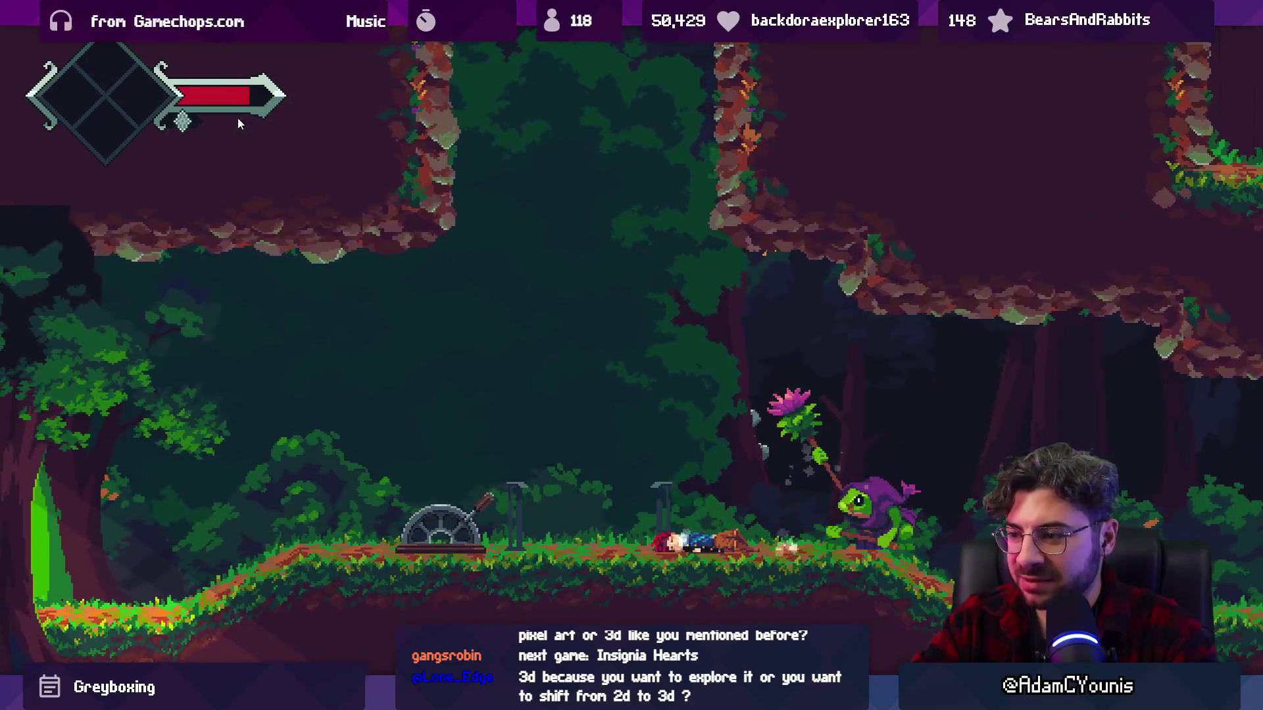
- Run to the frog enemy and kill it with ground and jumping sword slashes
key("Left")
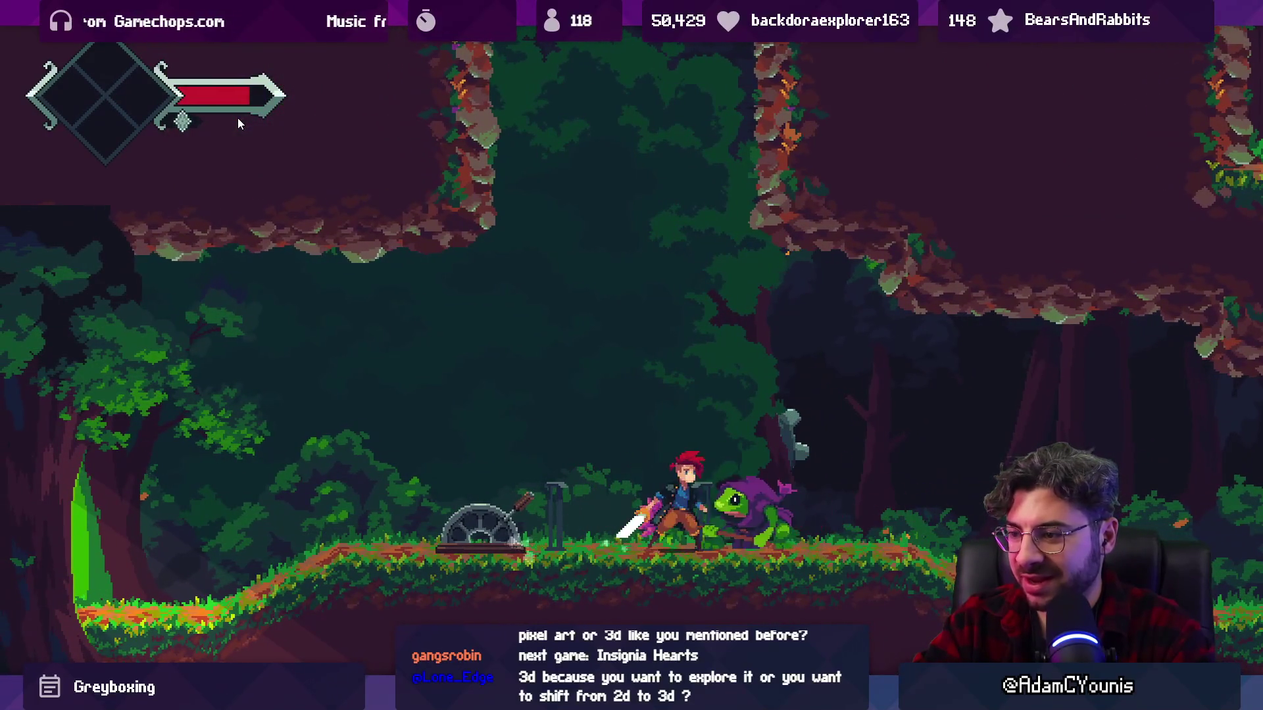
key("Left")
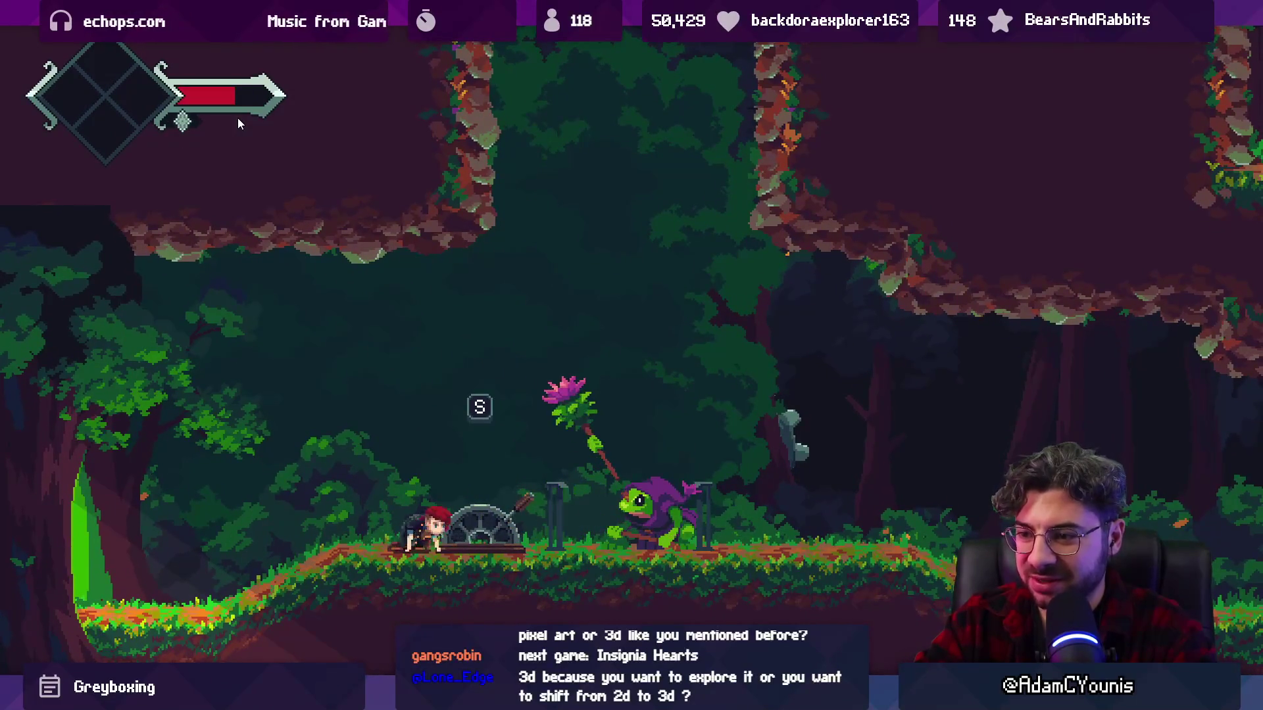
key("Right")
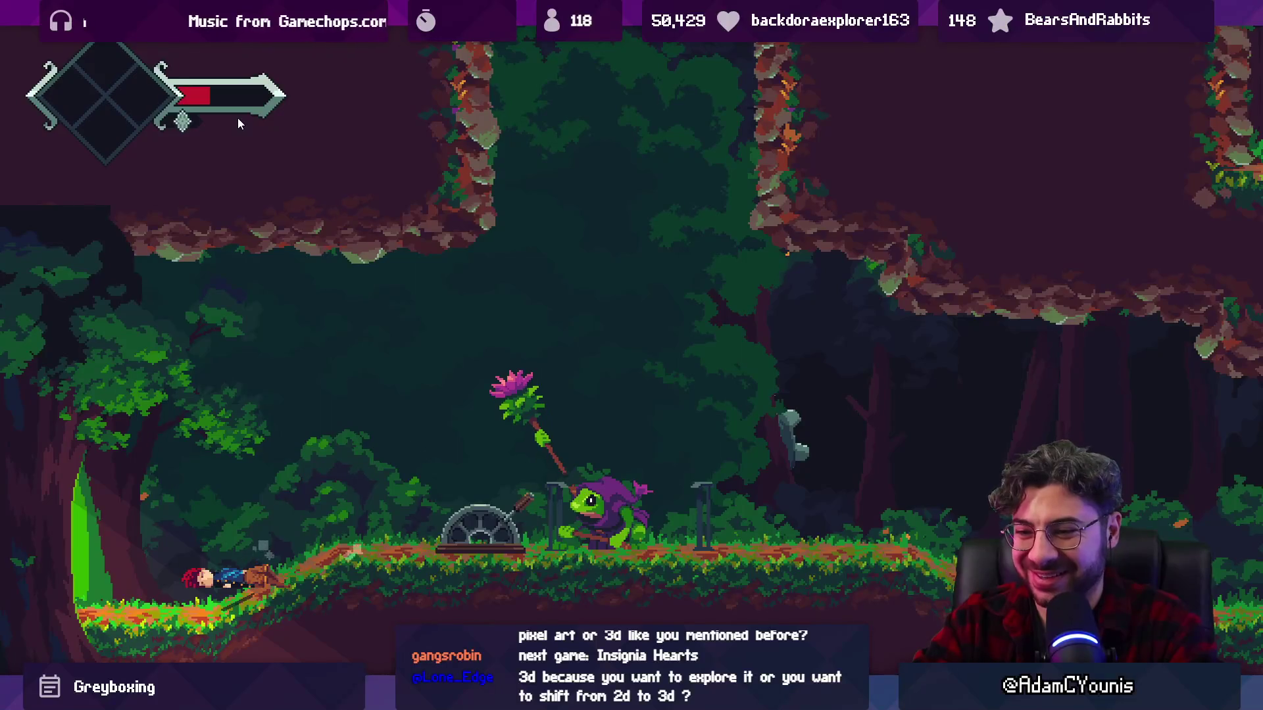
key("Right")
key("Right")
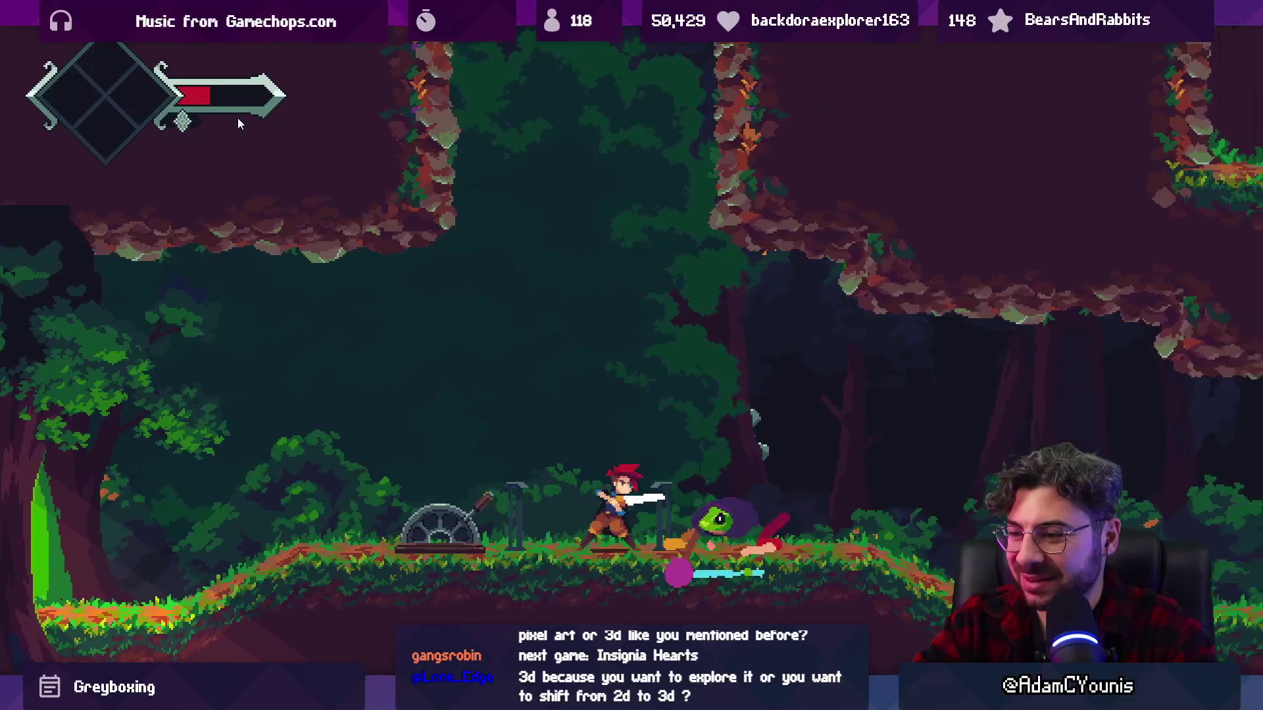
key("x")
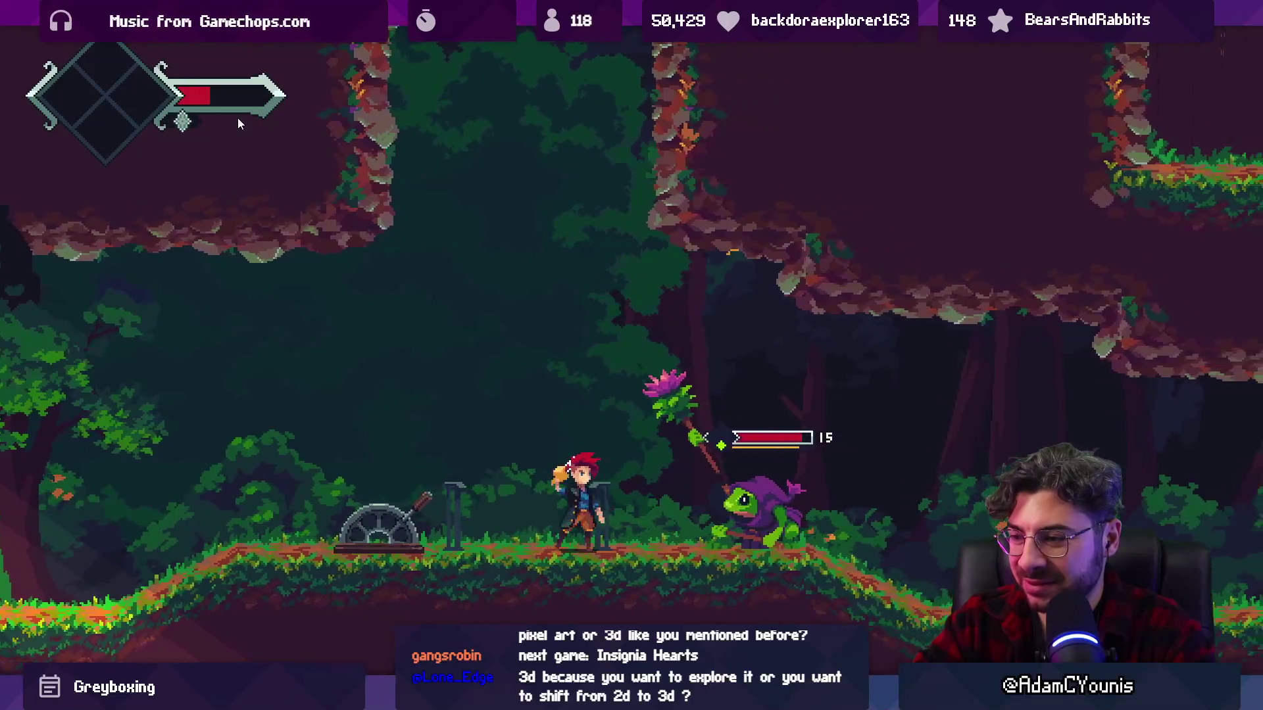
key("x")
key("Right")
key("x")
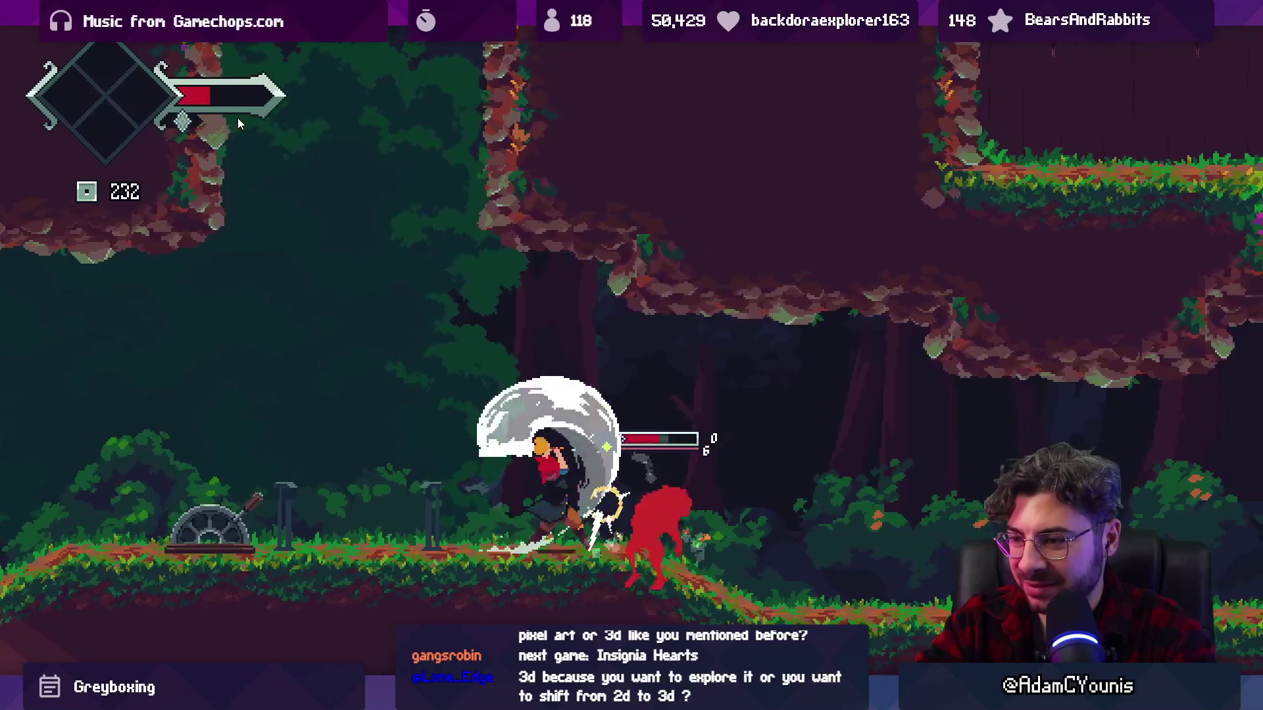
key("Right")
key("z")
key("x")
key("x")
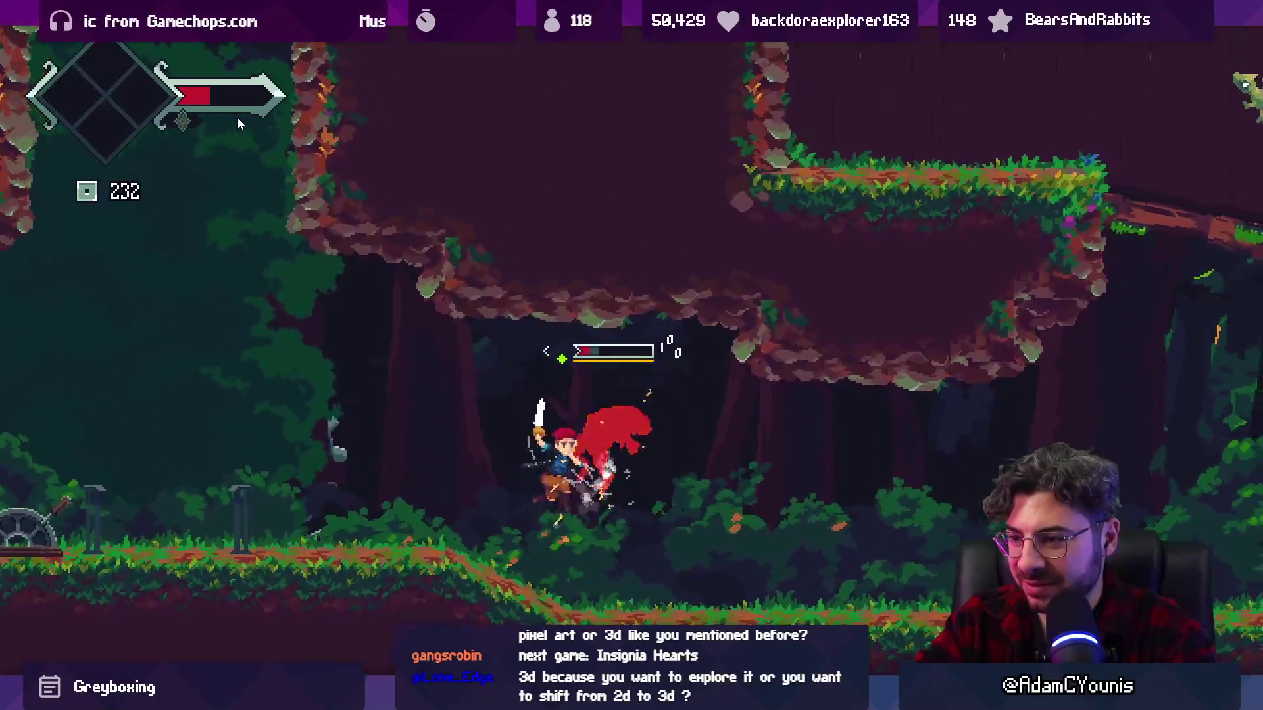
key("x")
key("x")
key("Right")
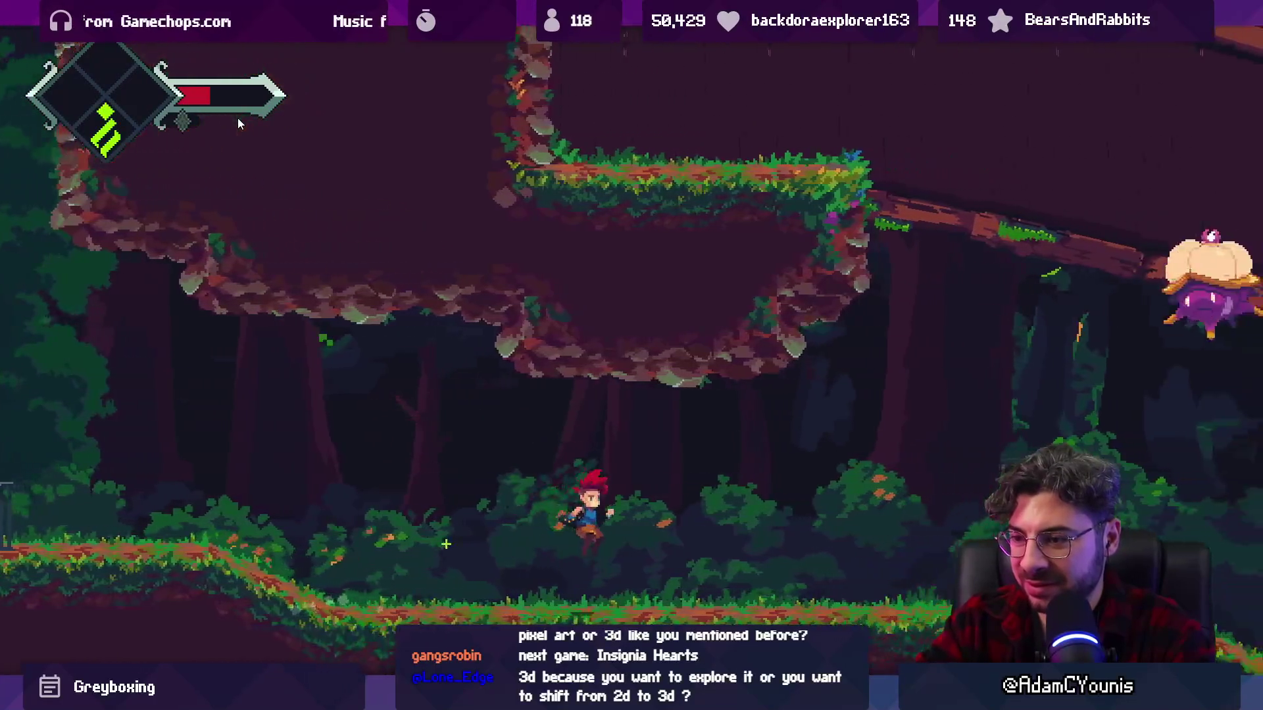
- Jump right, slash down the purple plant enemy, then stop the game with Ctrl+P
key("z")
key("Right")
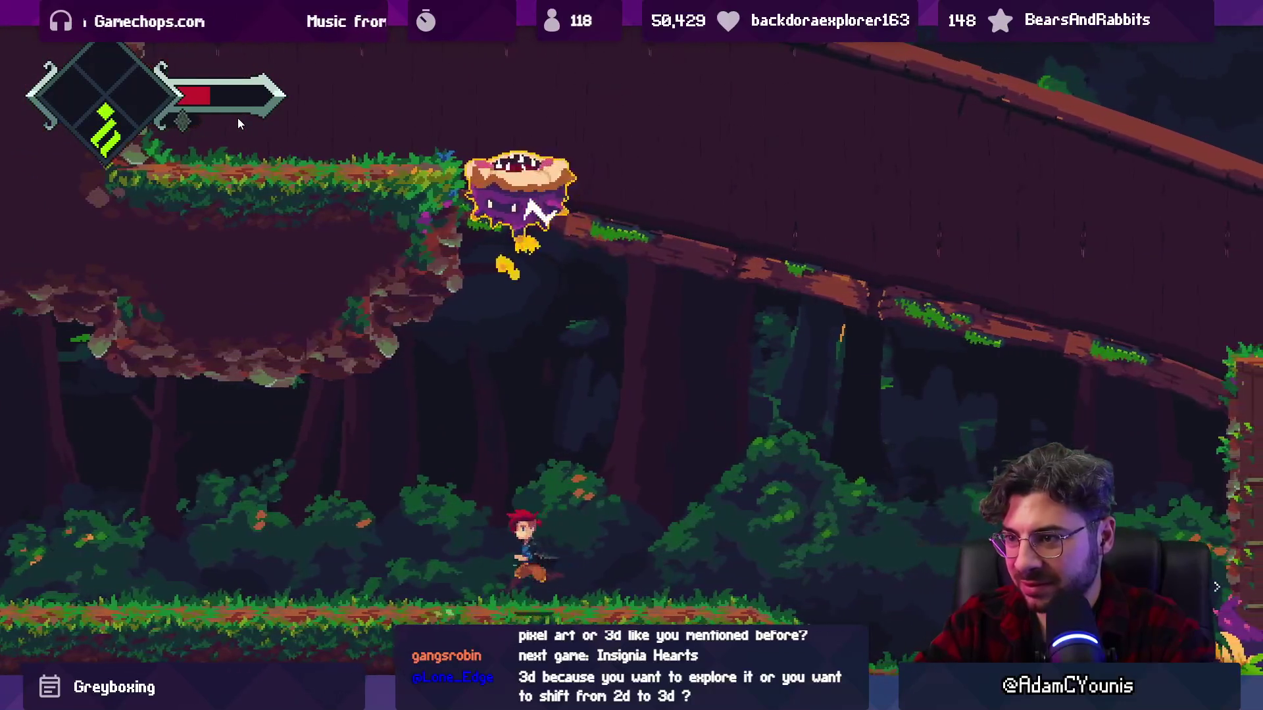
key("x")
key("x")
key("Left")
key("Left")
key("x")
key("ctrl+p")
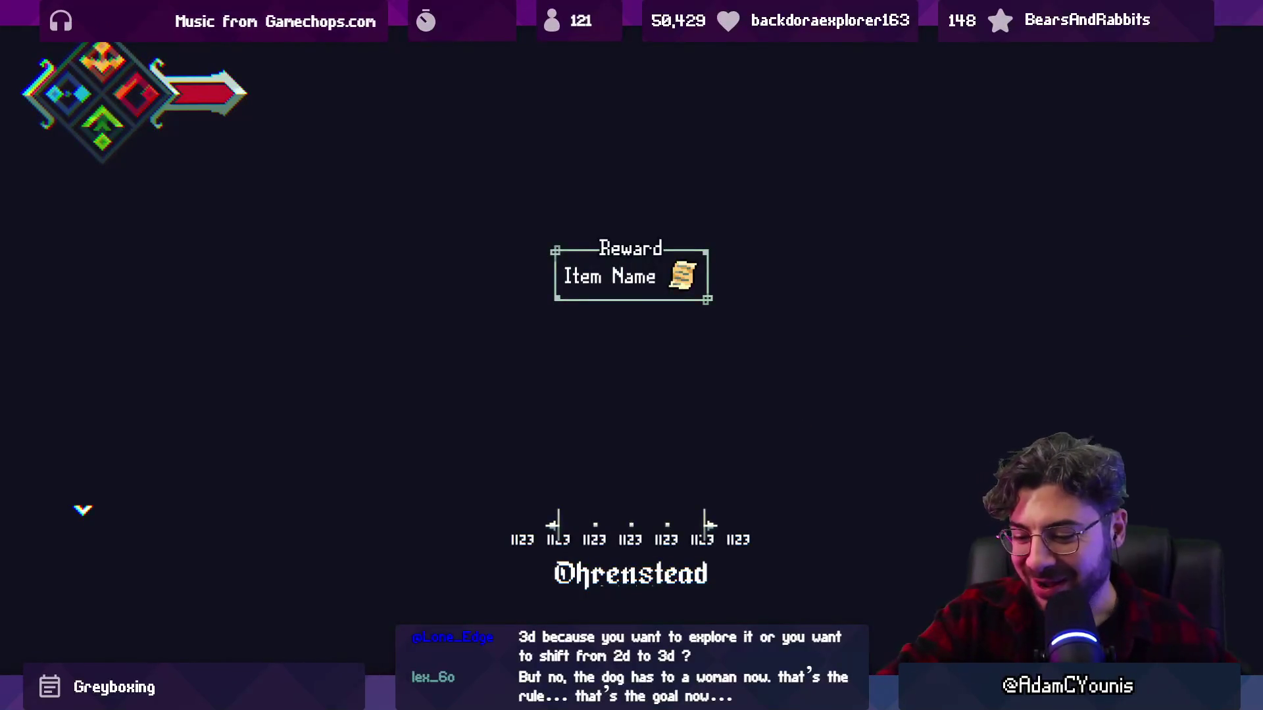
- Leave full screen so the running game shows inside the editor layout
key("Escape")
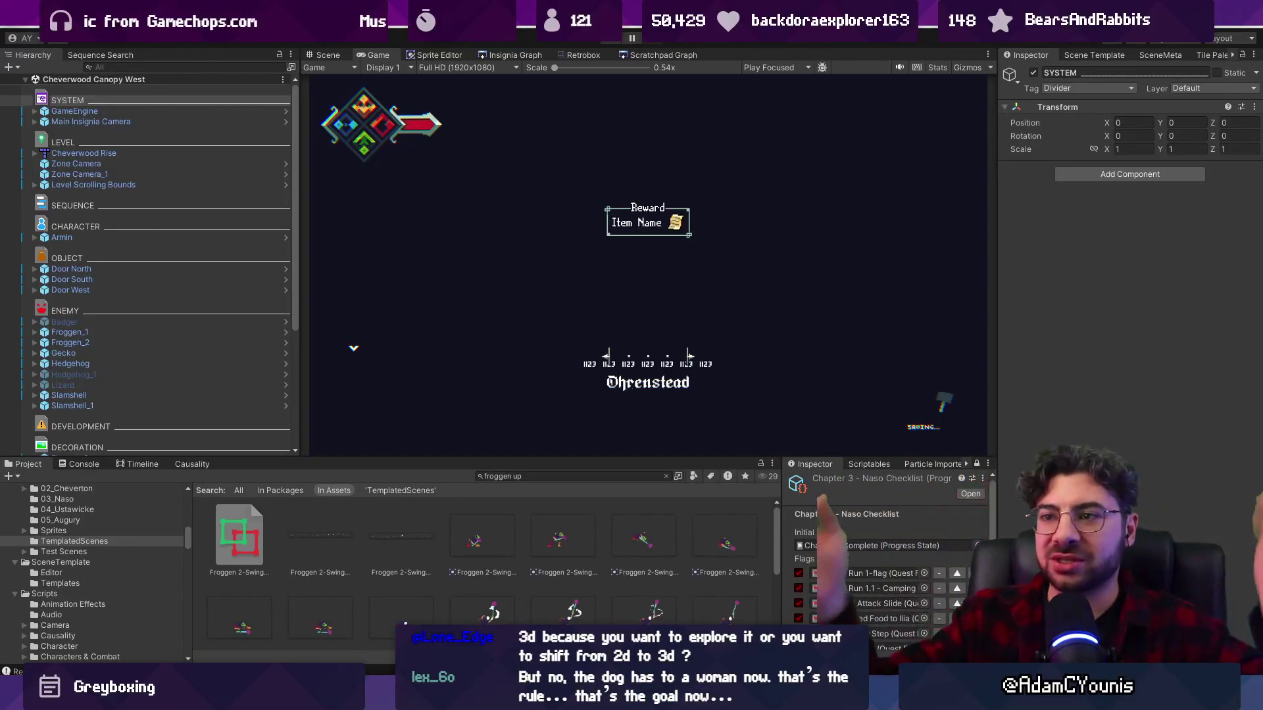
- Switch to the Scene view, pan and zoom around the level, and enlarge the scene panel
key("ctrl+1")
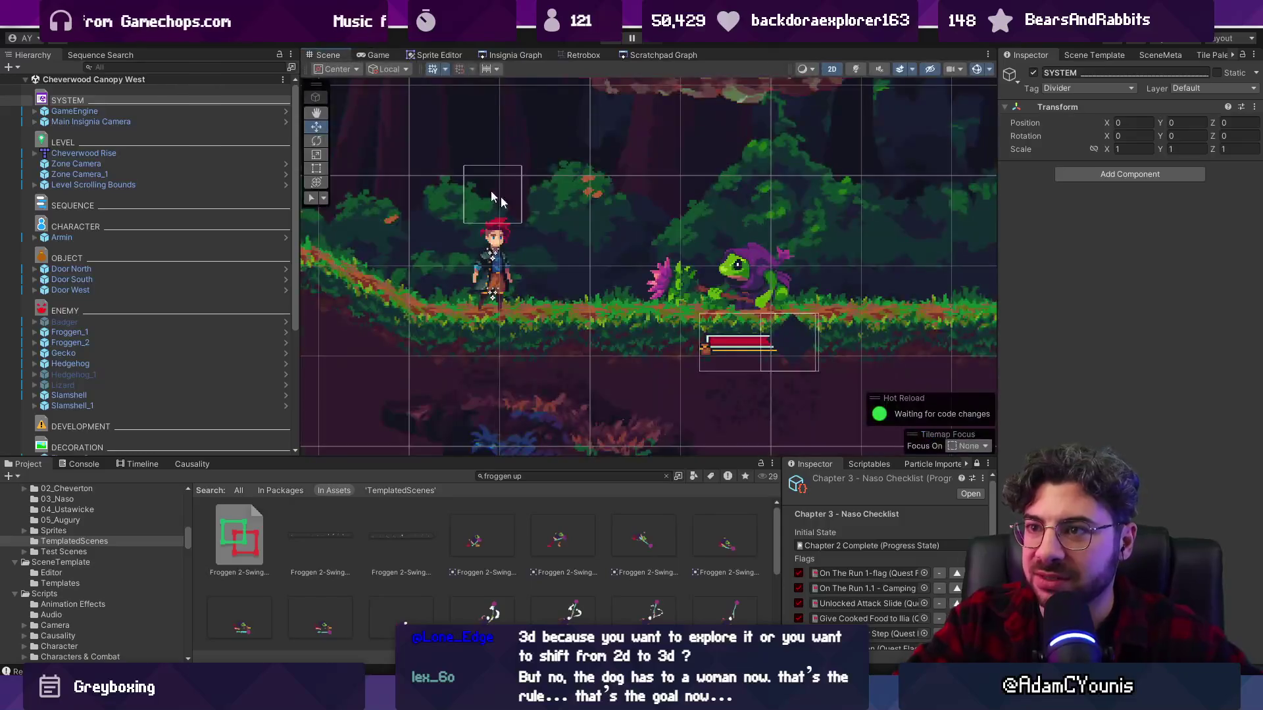
scroll(563, 275, "down", 2)
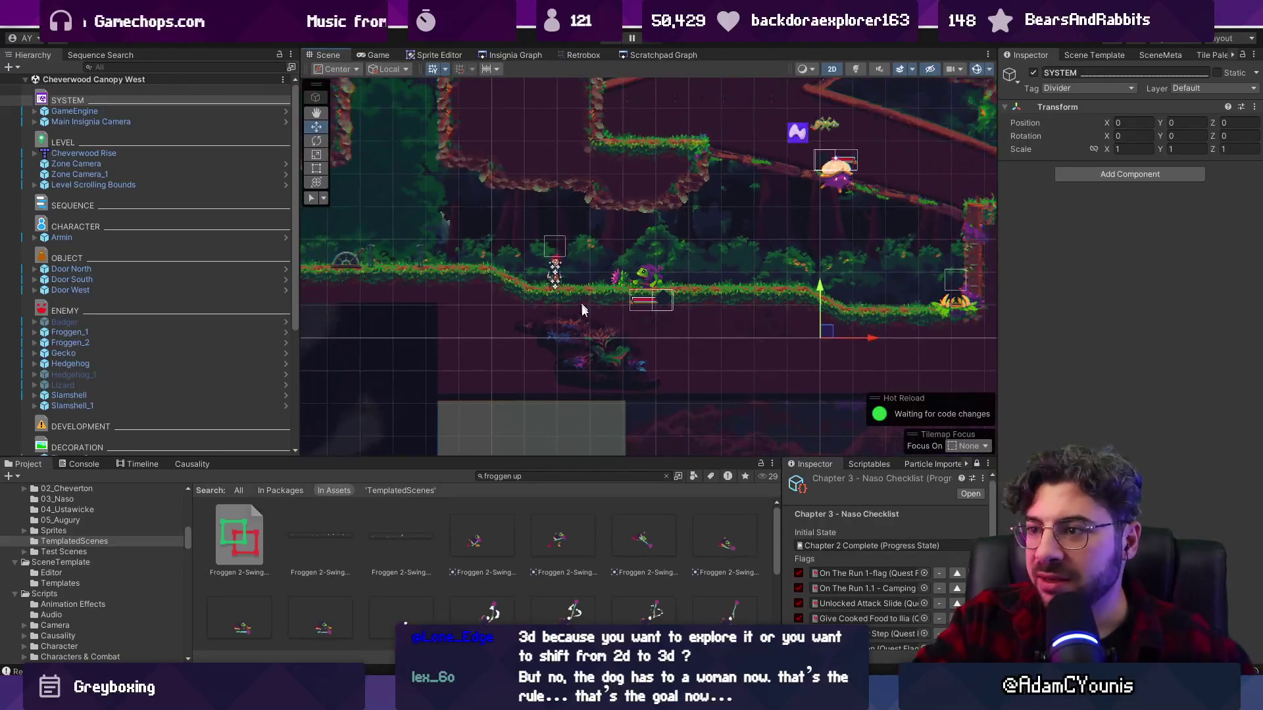
left_click_drag(646, 275, 624, 344)
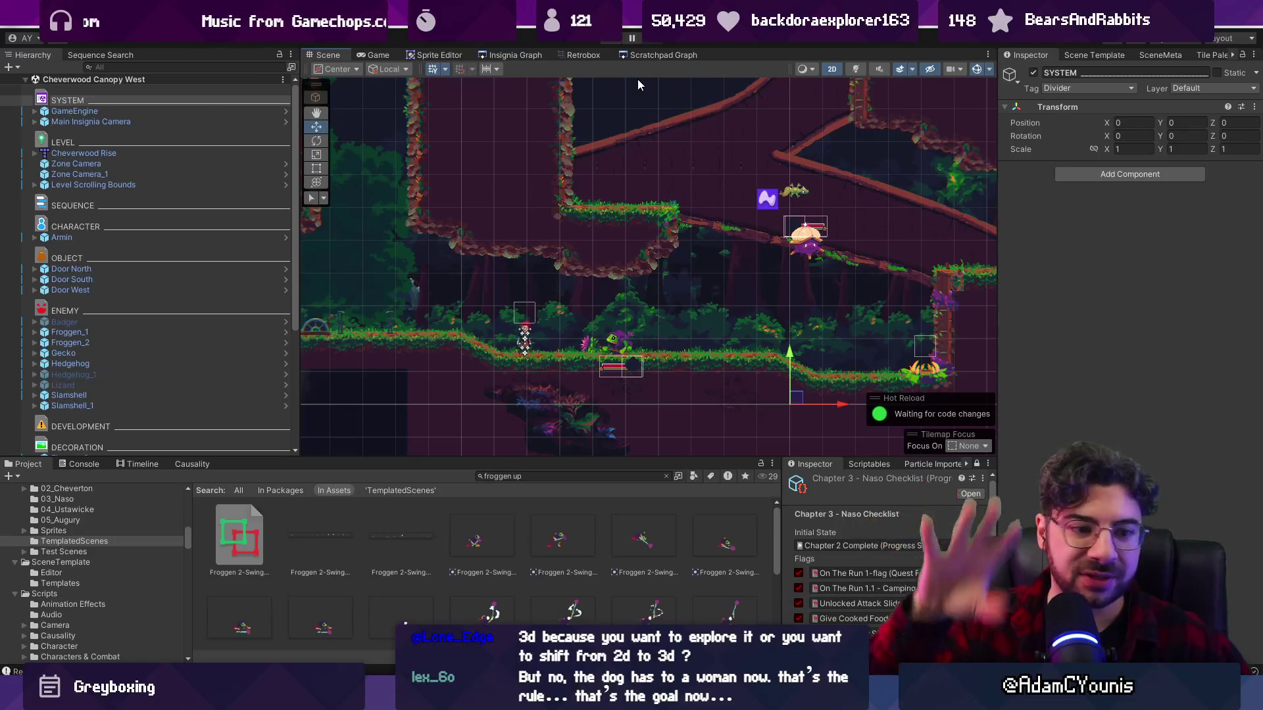
scroll(679, 231, "down", 5)
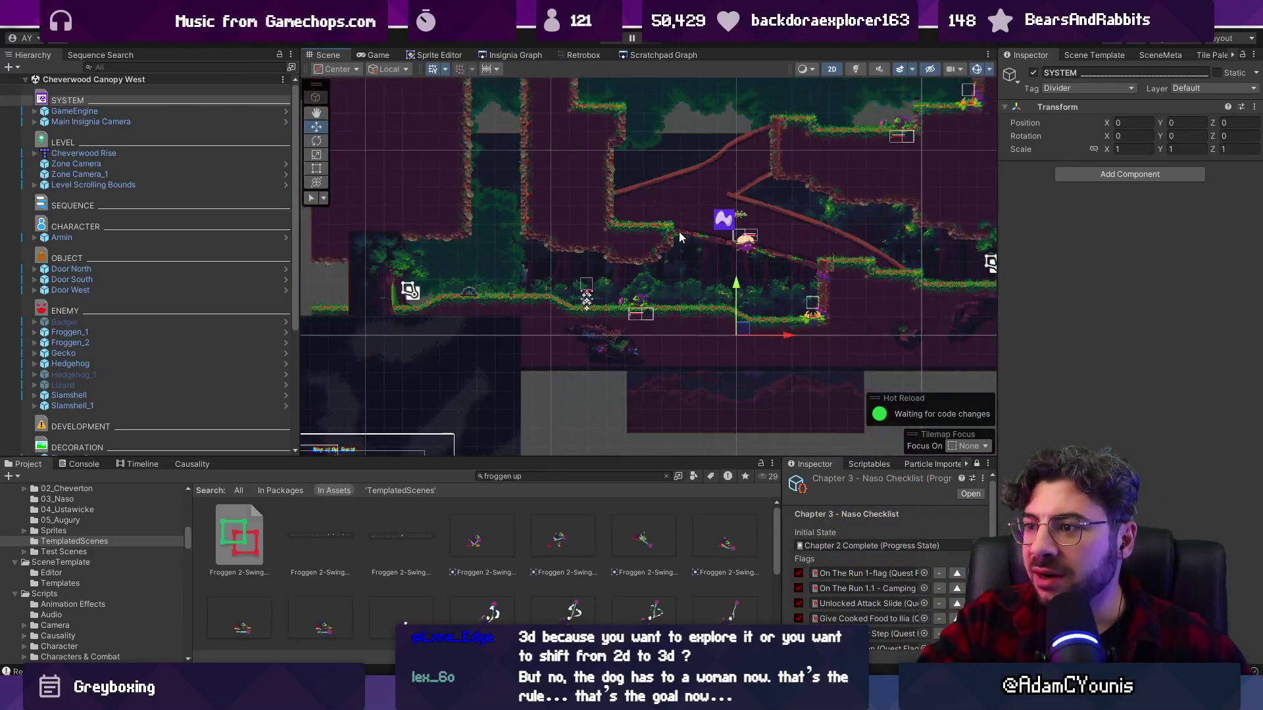
scroll(595, 438, "up", 2)
left_click_drag(604, 459, 604, 497)
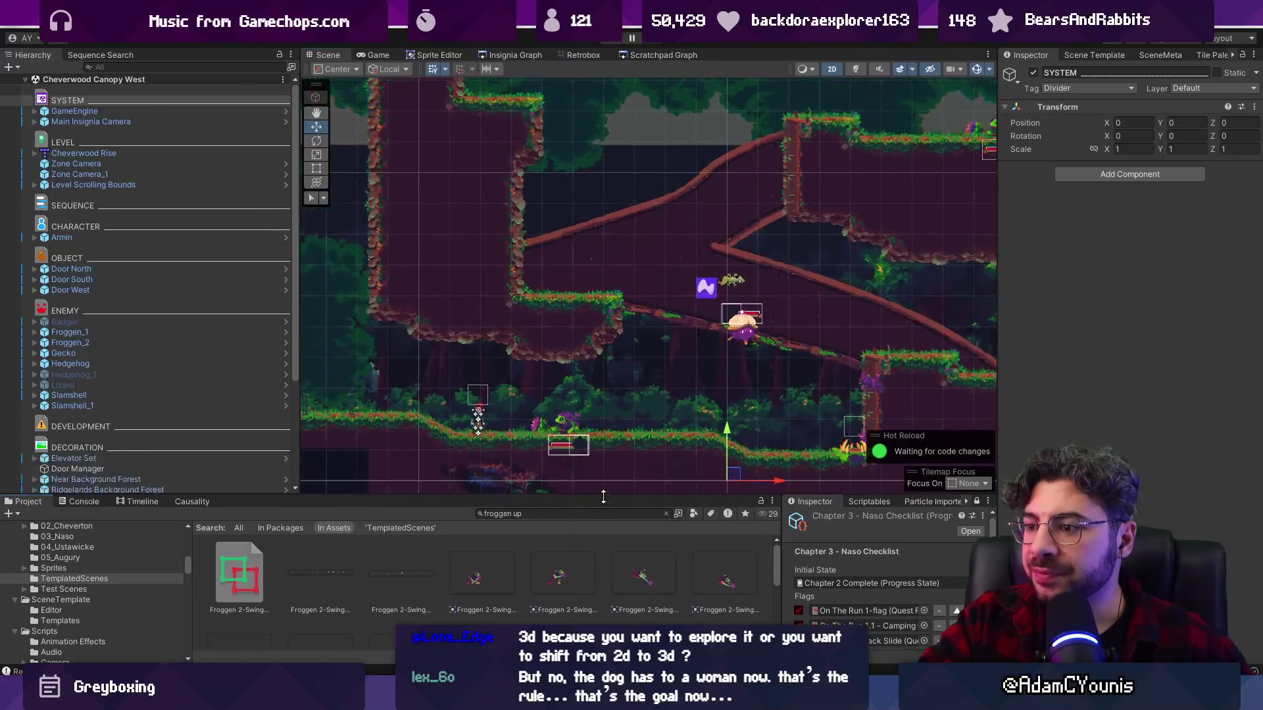
- Clear the 'froggen up' Project search, select Cheverton Forest Background, and start Play mode
left_click(666, 513)
scroll(572, 384, "down", 2)
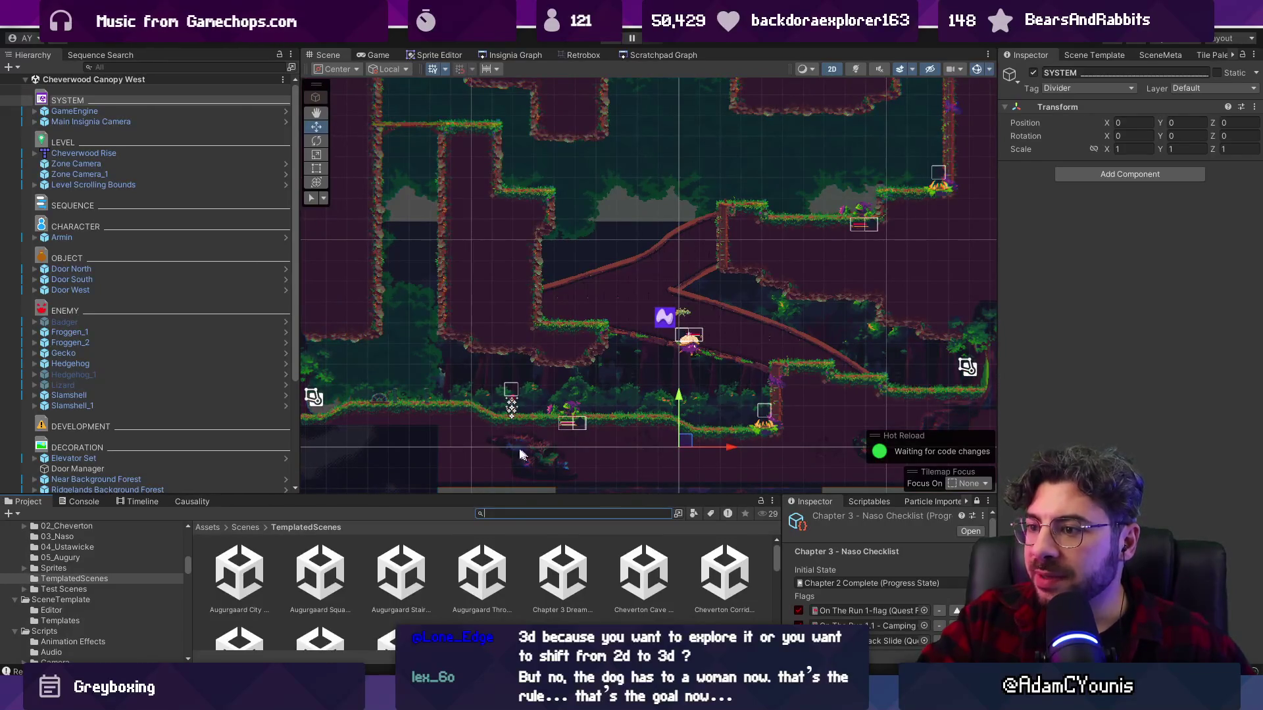
scroll(556, 408, "up", 3)
left_click(586, 407)
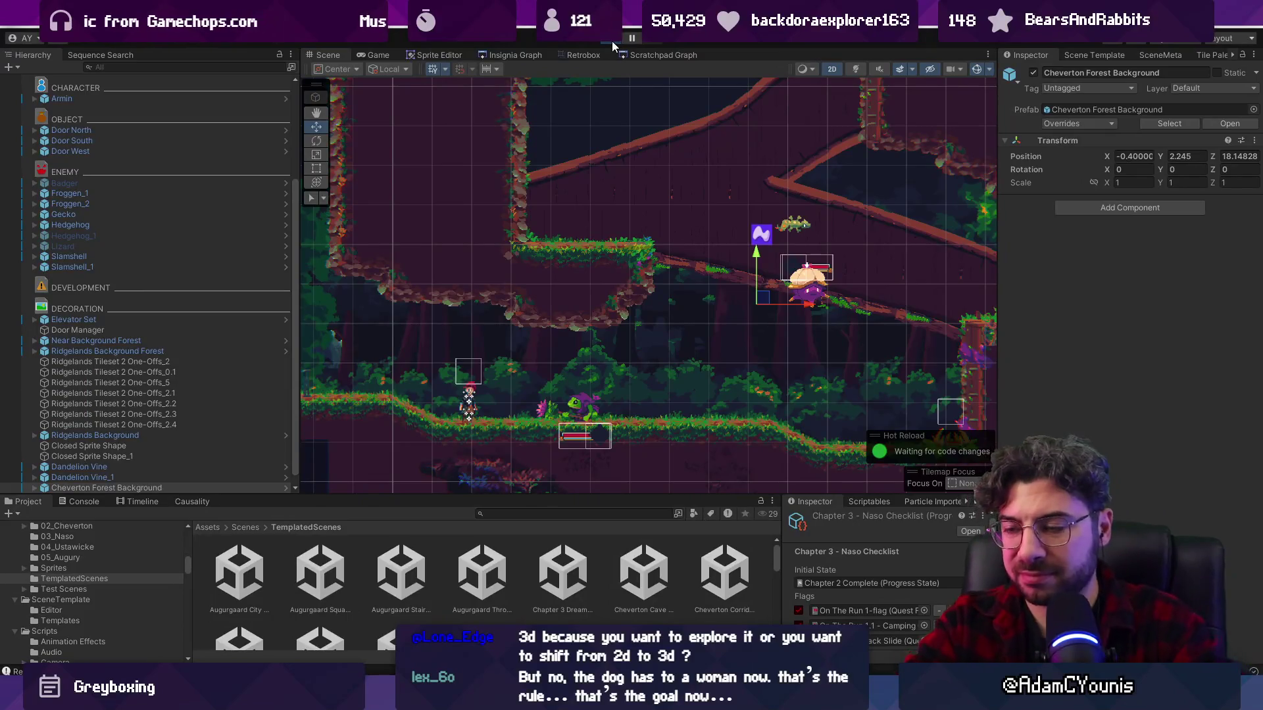
left_click(612, 41)
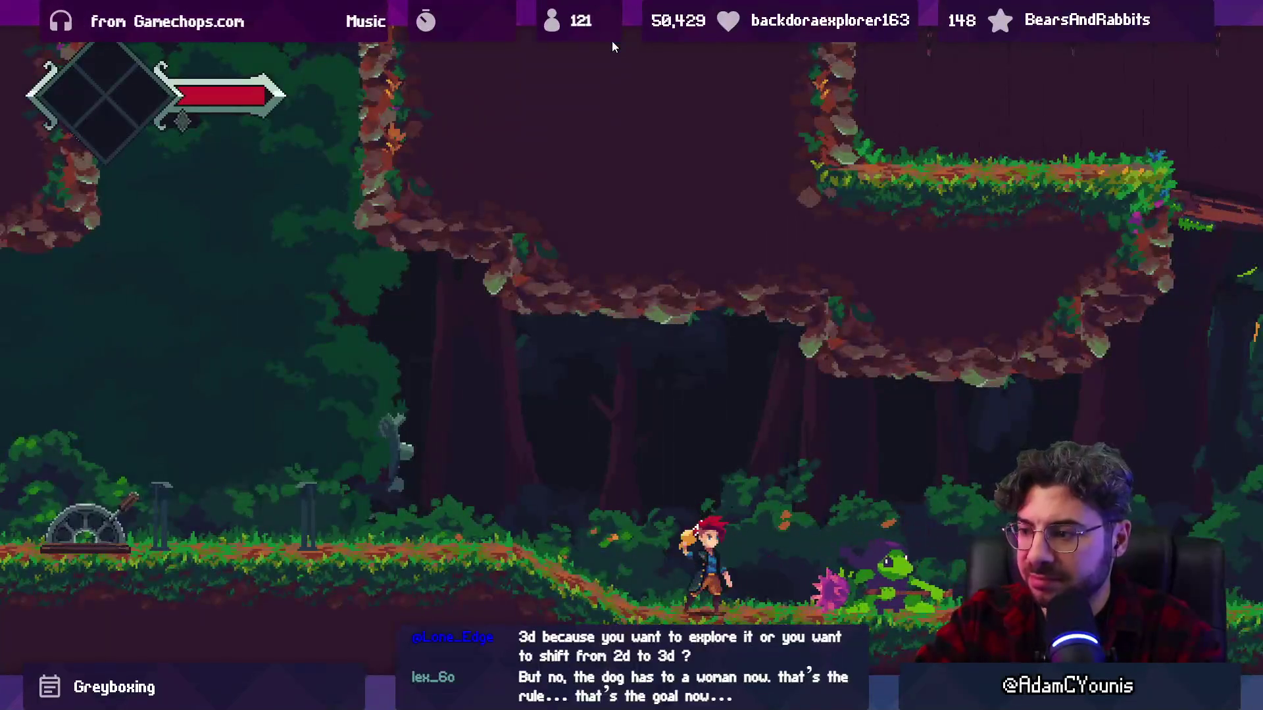
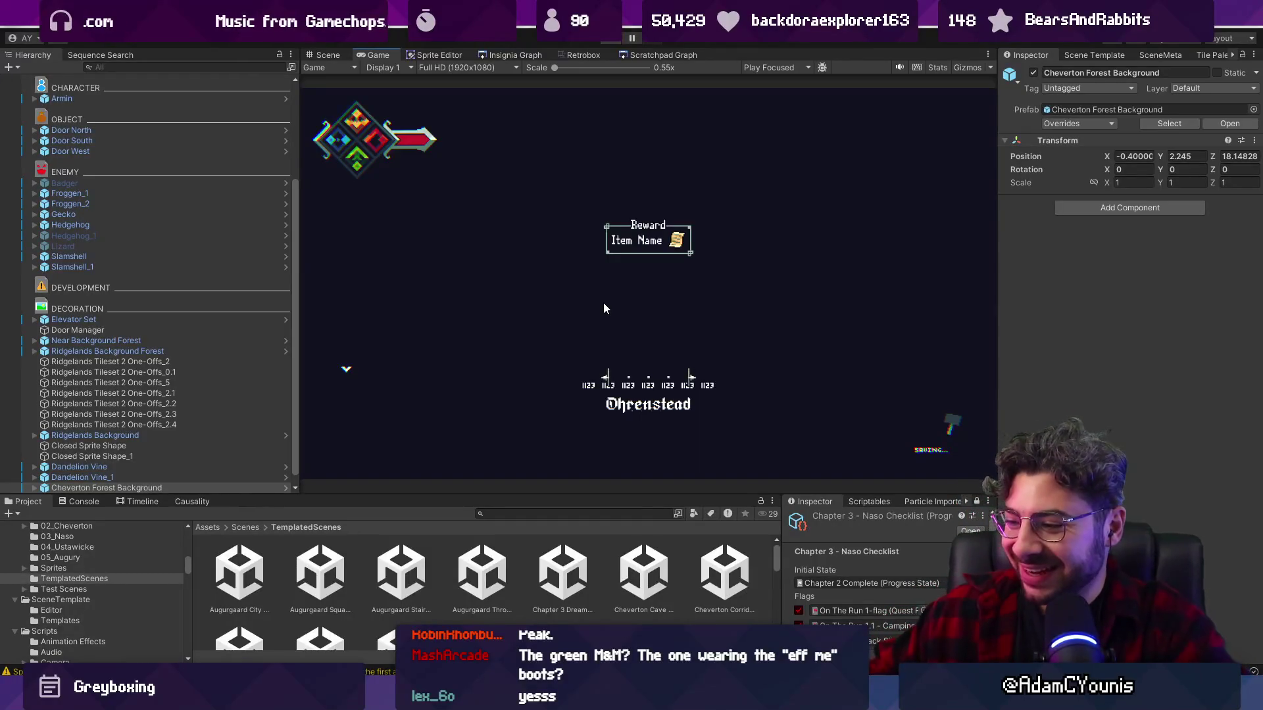
- Switch from Unity to the Aseprite window showing the Froggen sprite animation
key("alt+Tab")
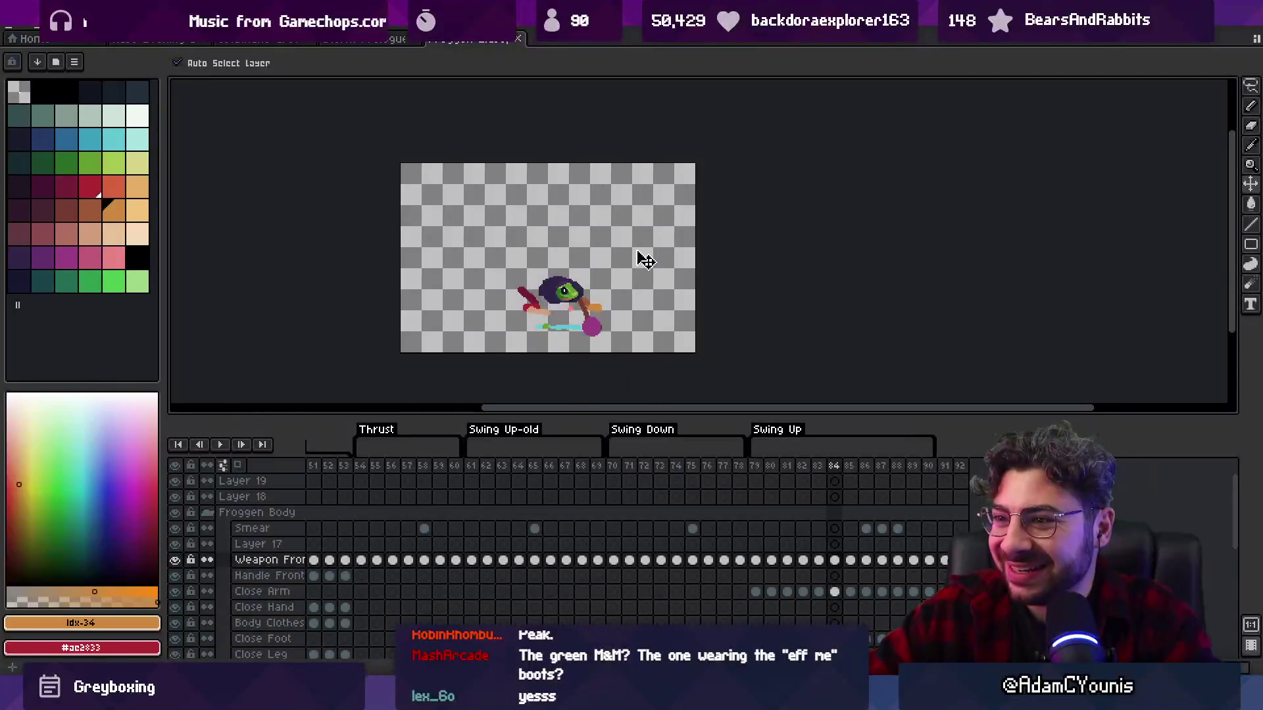
- Re-export the sprite sheet, overwriting the previously exported files
scroll(637, 258, "down", 1)
key("ctrl")
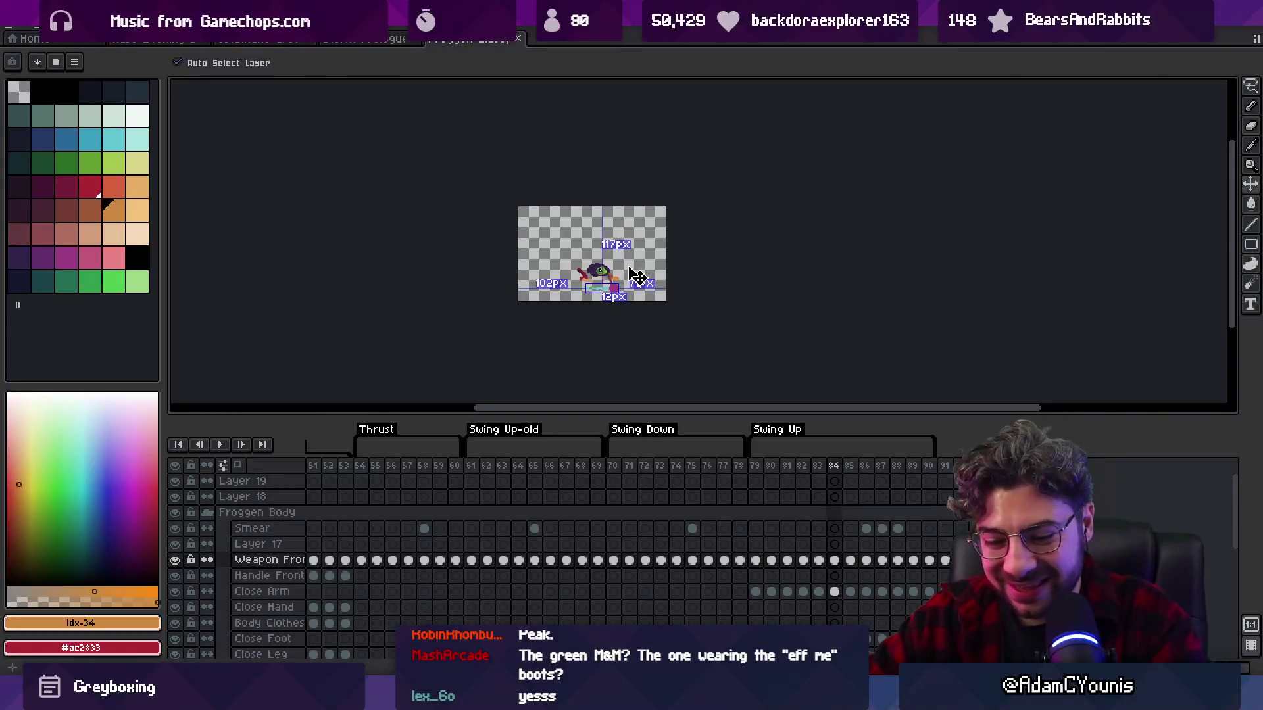
key("ctrl+e")
key("Return")
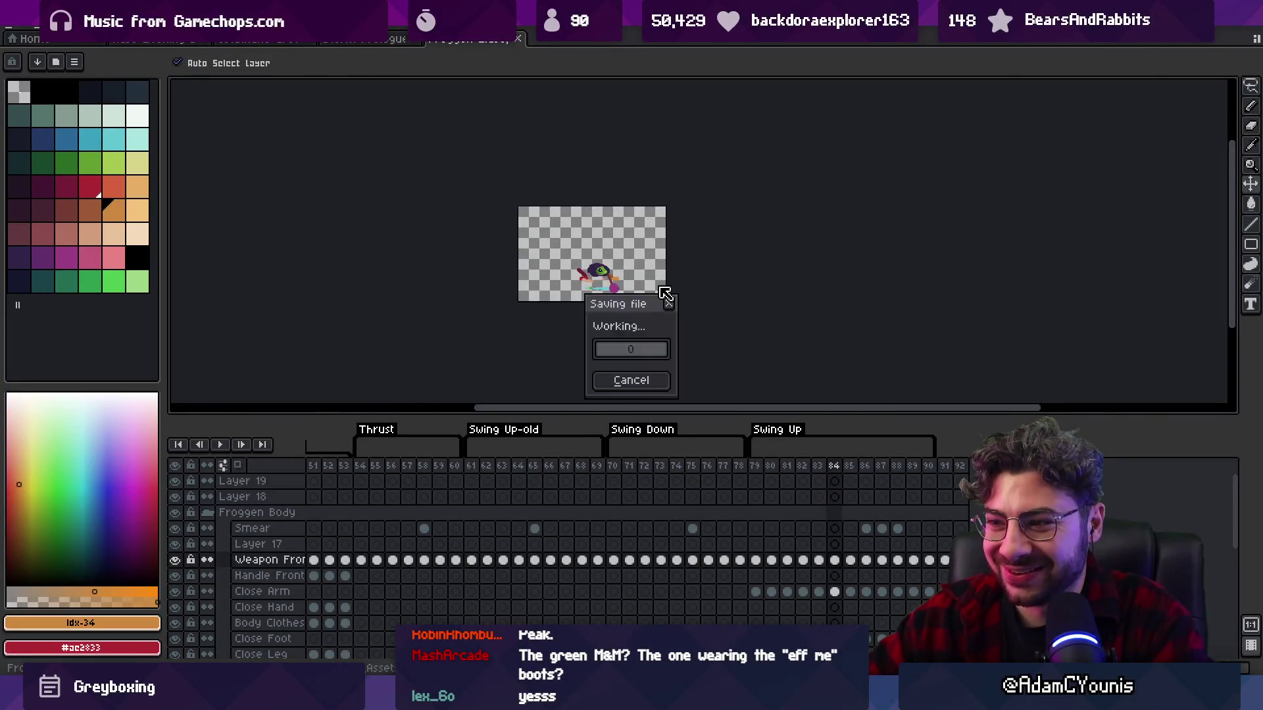
- Play the animation, stop on frame 86, and rotate the close arm toward the weapon handle
scroll(635, 292, "up", 1)
left_click_drag(597, 266, 589, 293)
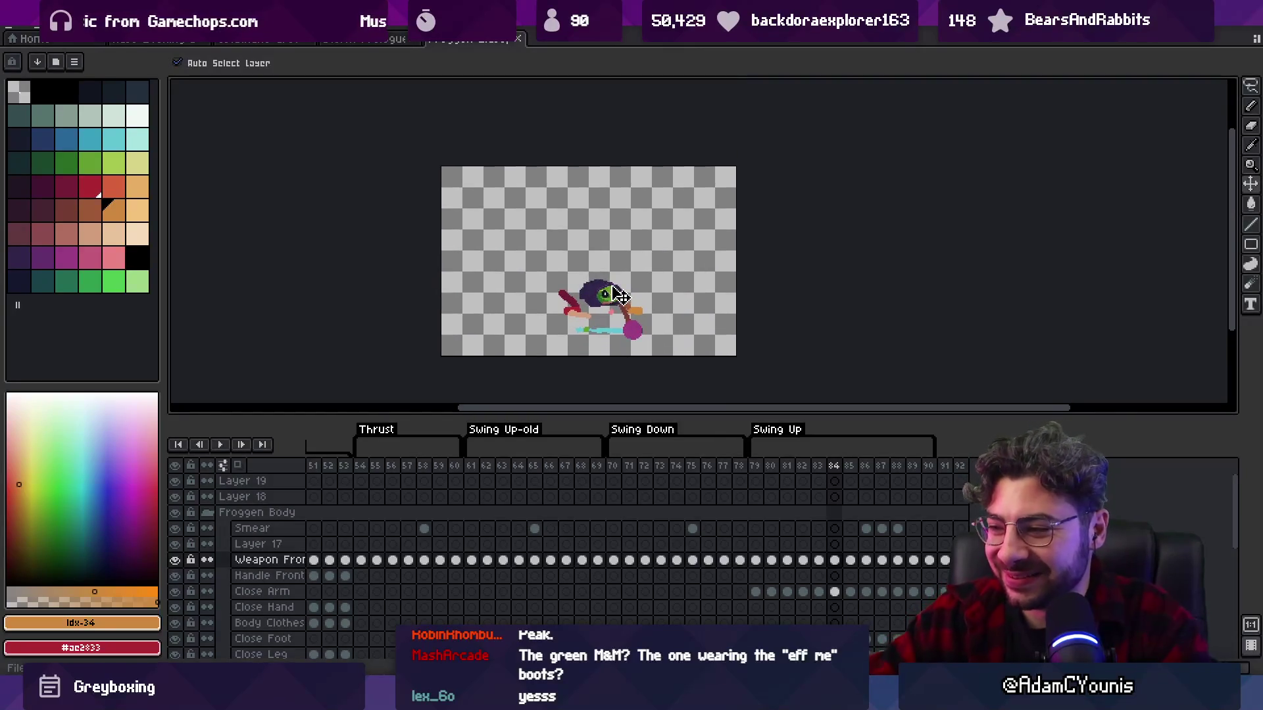
key("Return")
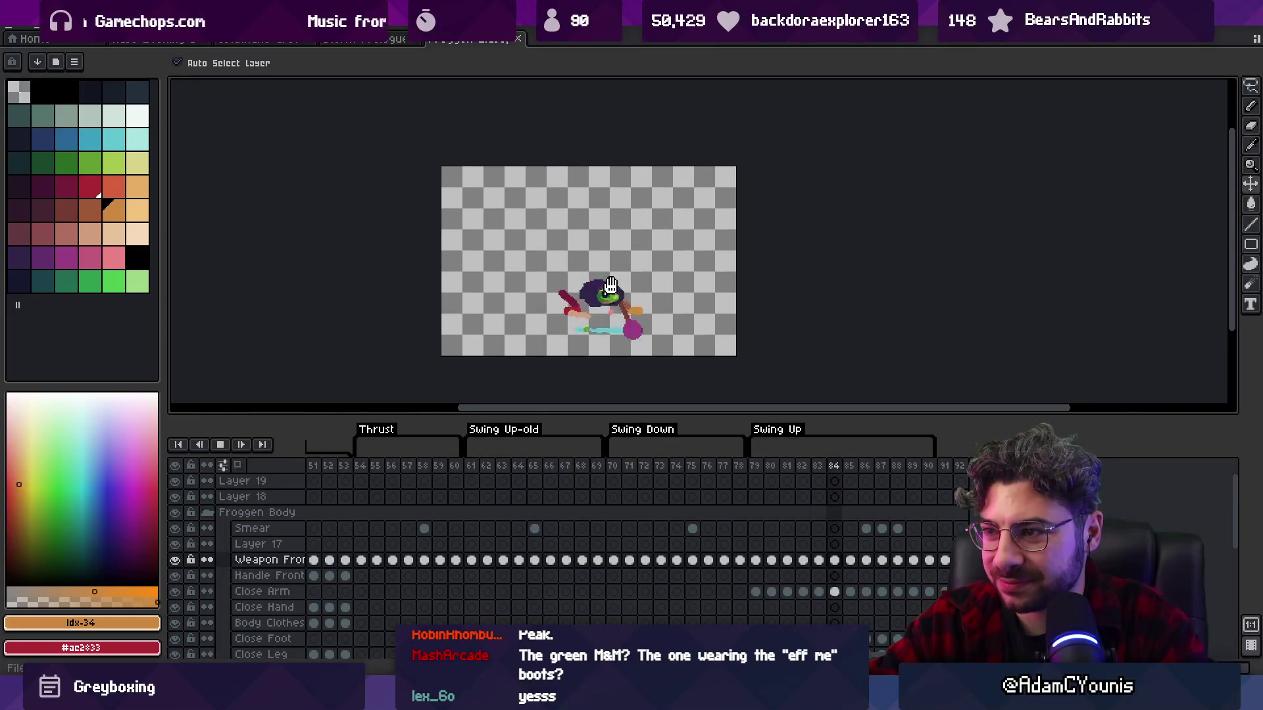
key("Return")
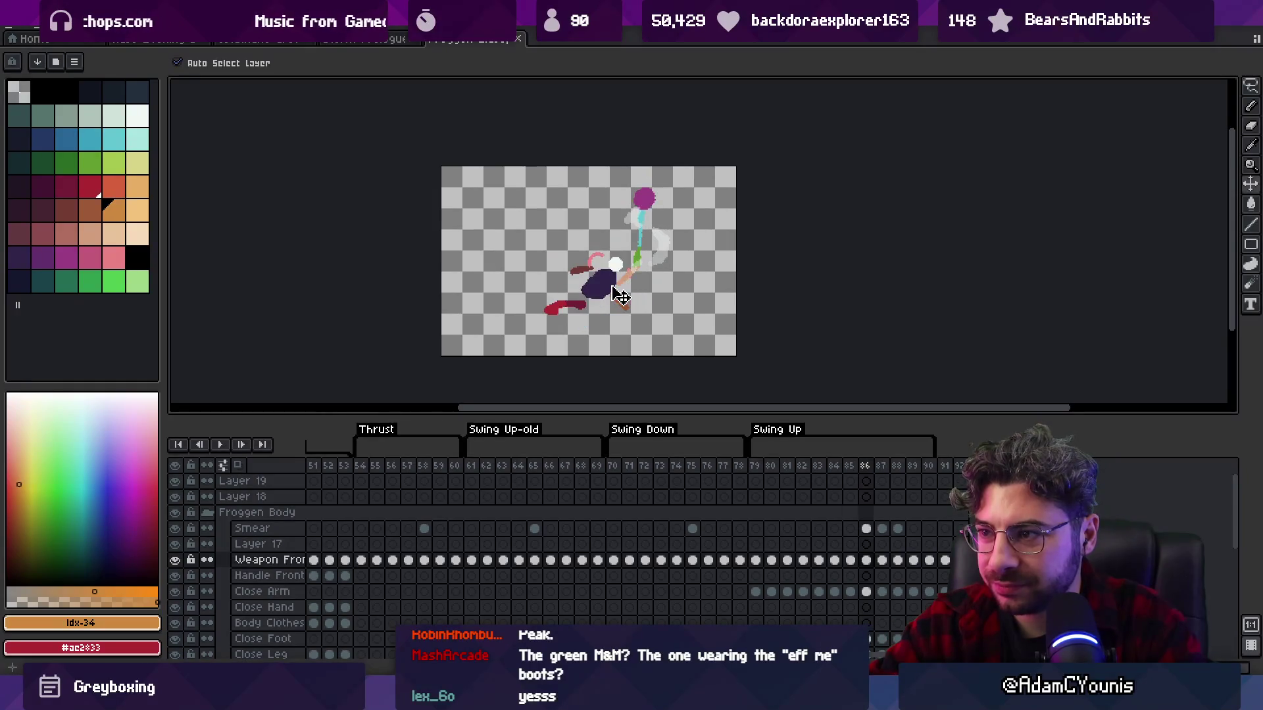
key("Right")
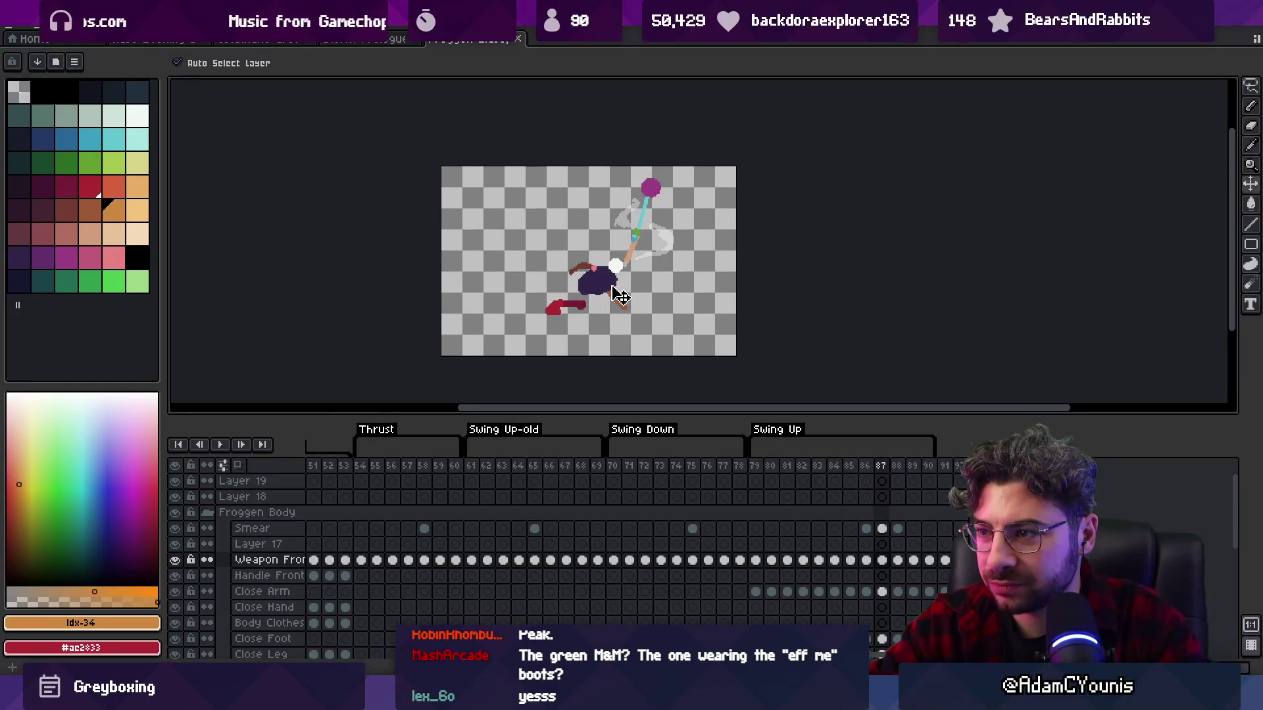
key("Left")
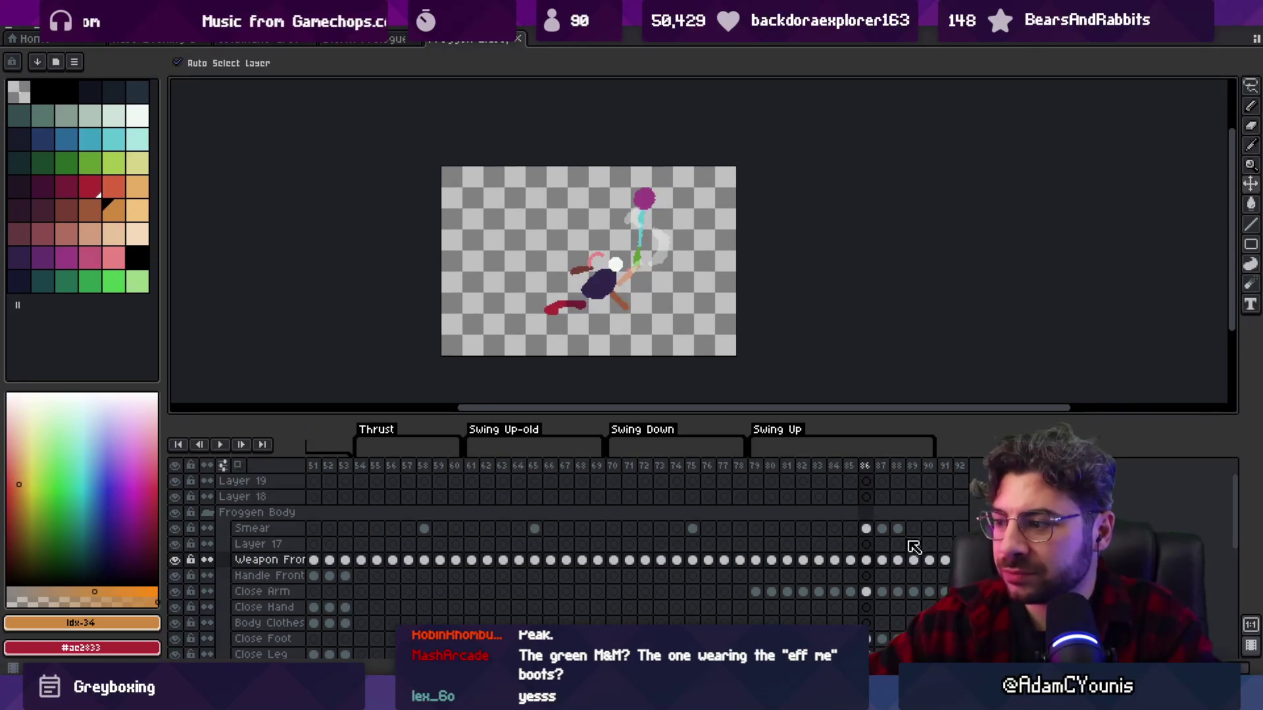
scroll(638, 217, "up", 1)
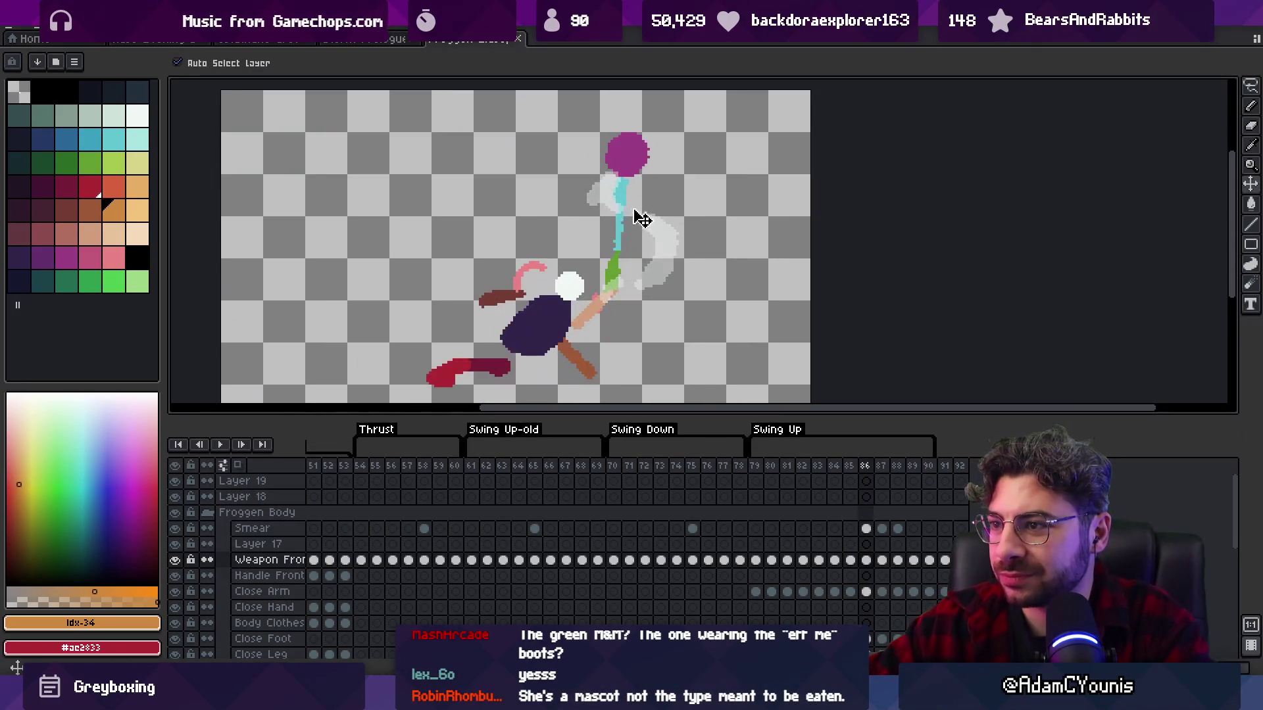
left_click(603, 314)
mouse_move(670, 243)
left_mouse_down()
mouse_move(617, 257)
mouse_move(648, 243)
left_mouse_up()
key("Return")
- Compare the neighbouring frames' poses, then play the Swing Up animation through again
key("v")
key("Right")
key("Right")
key("Left")
key("Left")
key("Right")
key("Right")
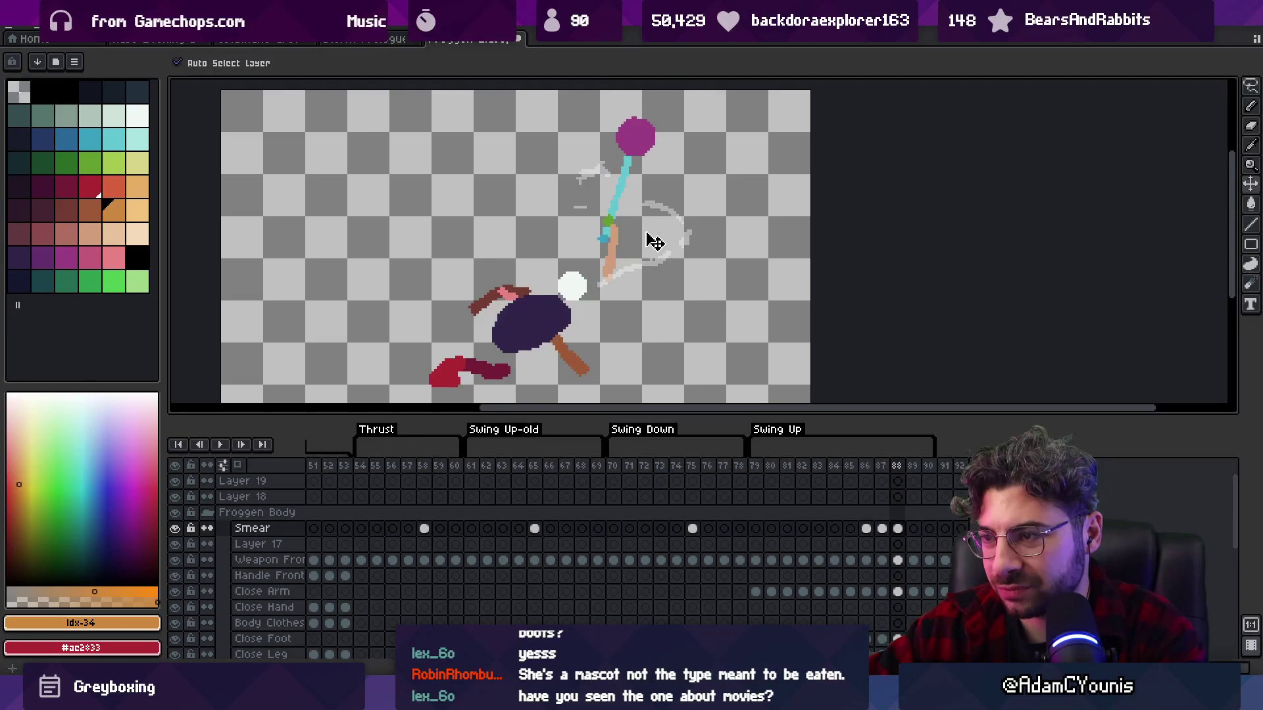
key("Return")
scroll(743, 290, "down", 5)
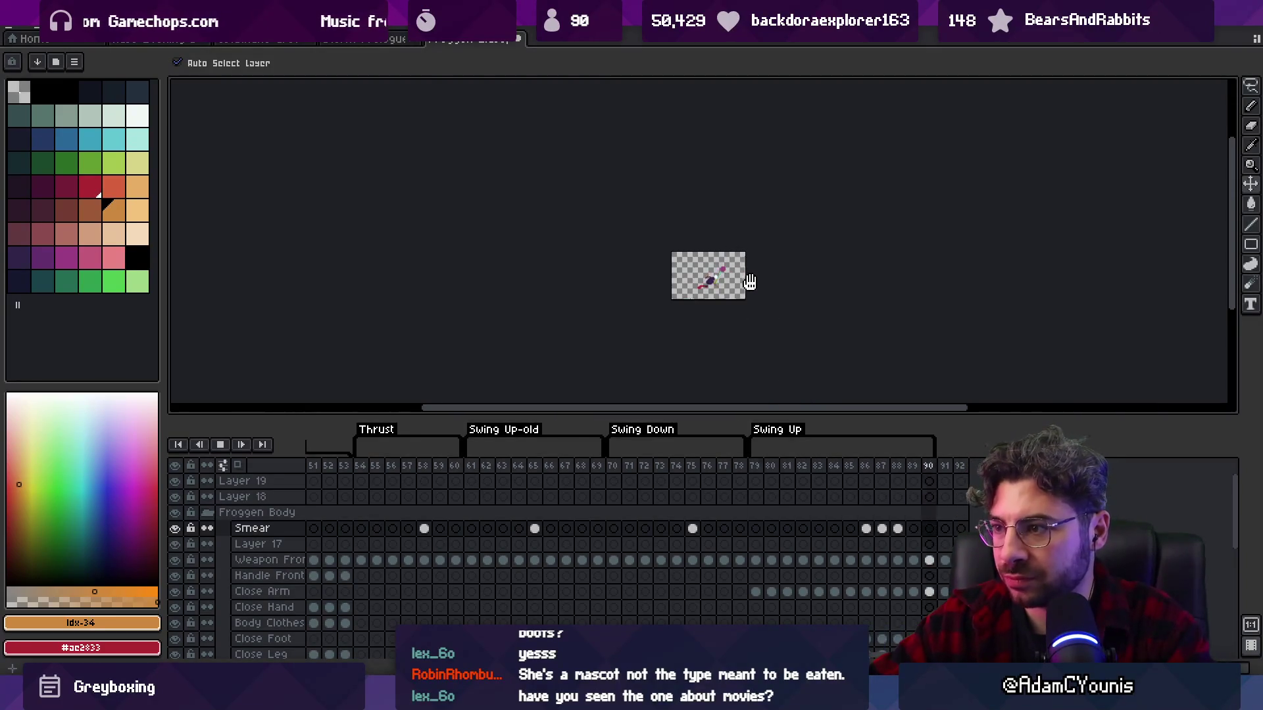
scroll(750, 282, "up", 1)
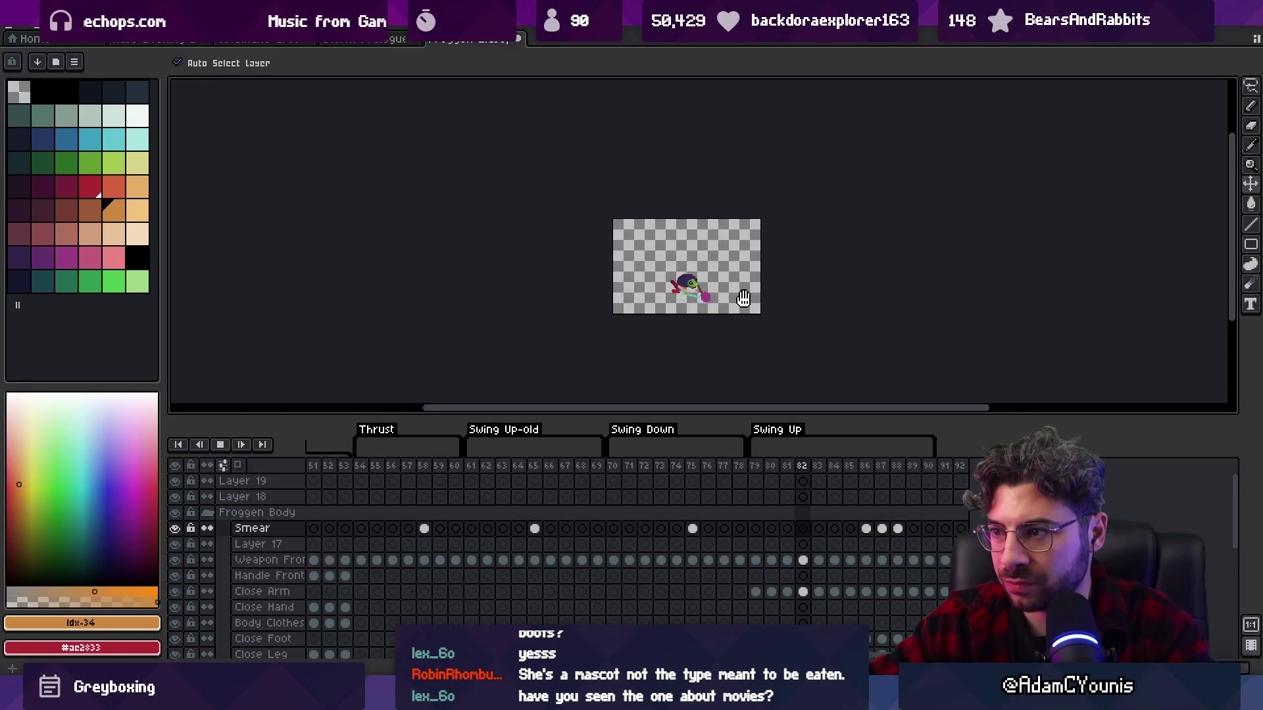
key("Return")
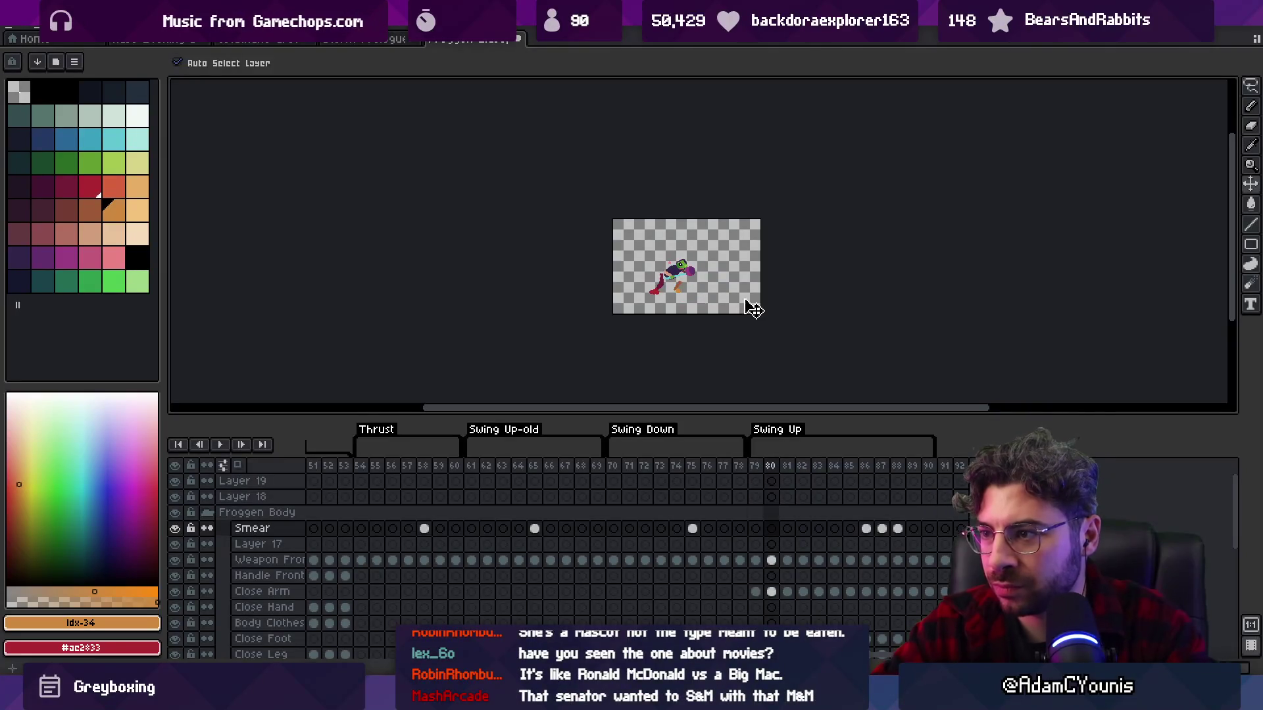
- Move the frog's head down and to the left with the Move tool
scroll(724, 279, "up", 4)
left_click(524, 244)
left_click(464, 276)
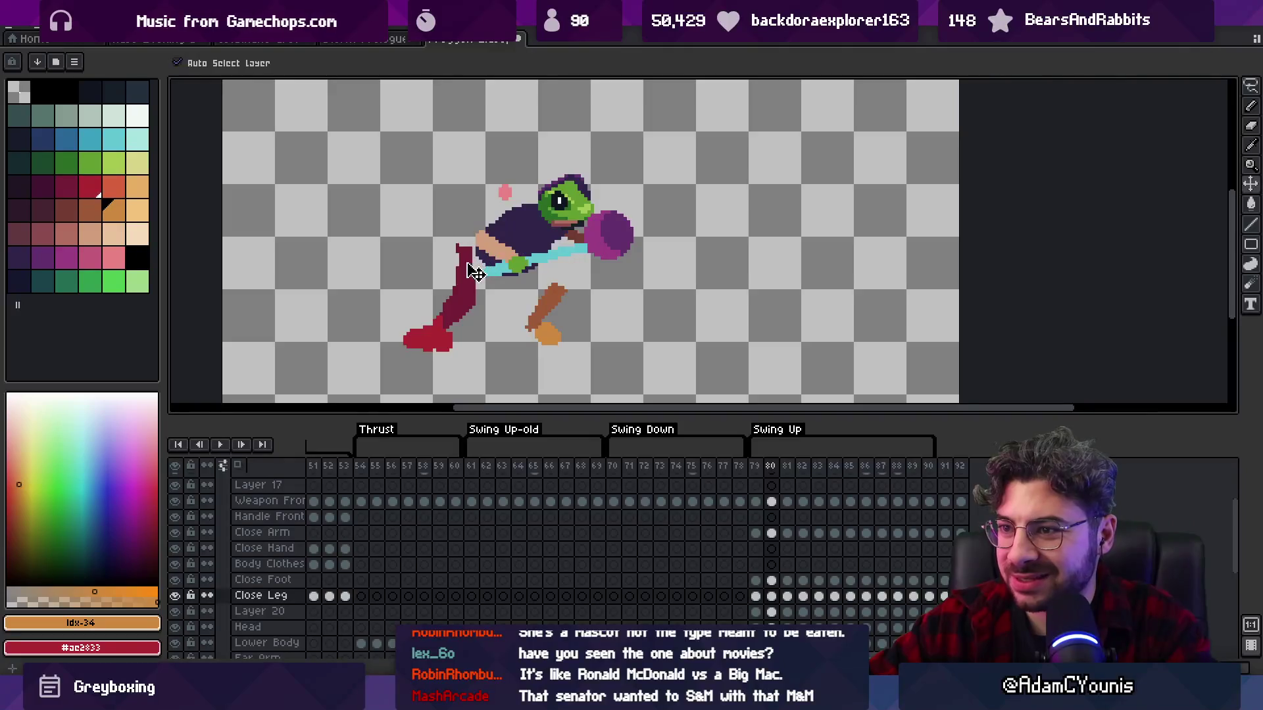
key("b")
key("minus")
key("minus")
key("minus")
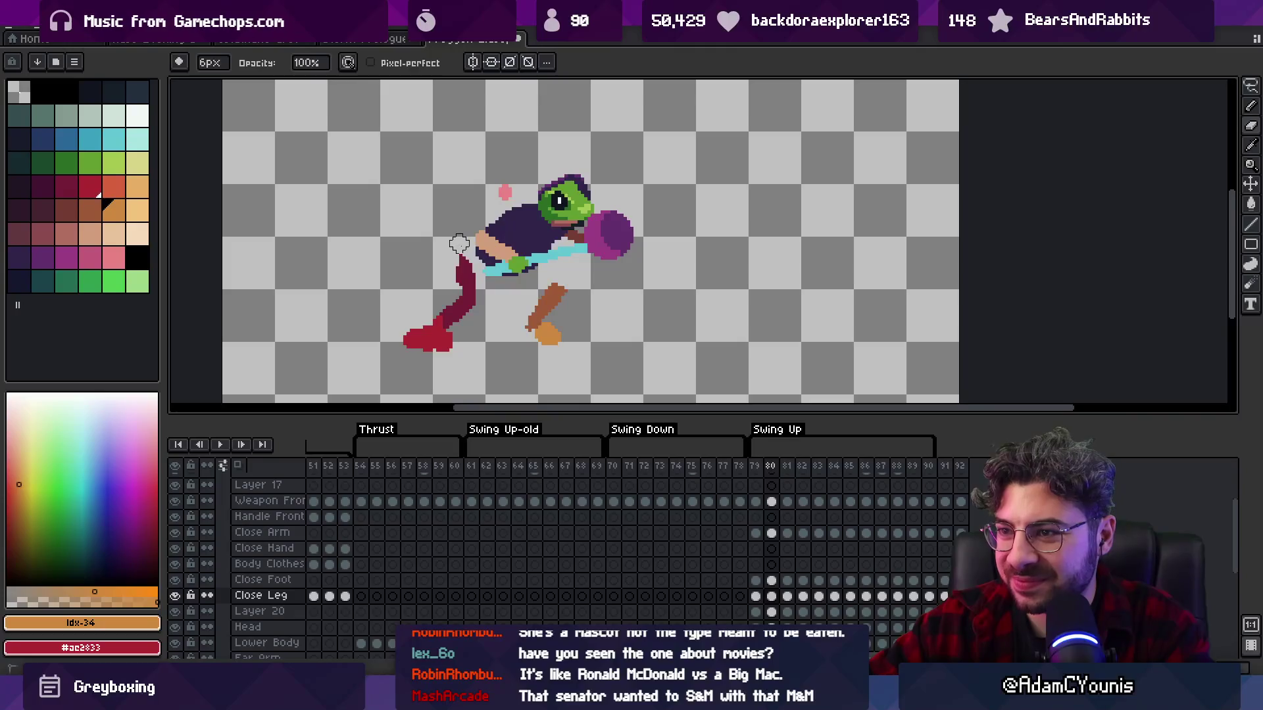
key("v")
left_click(520, 254)
left_click(504, 260)
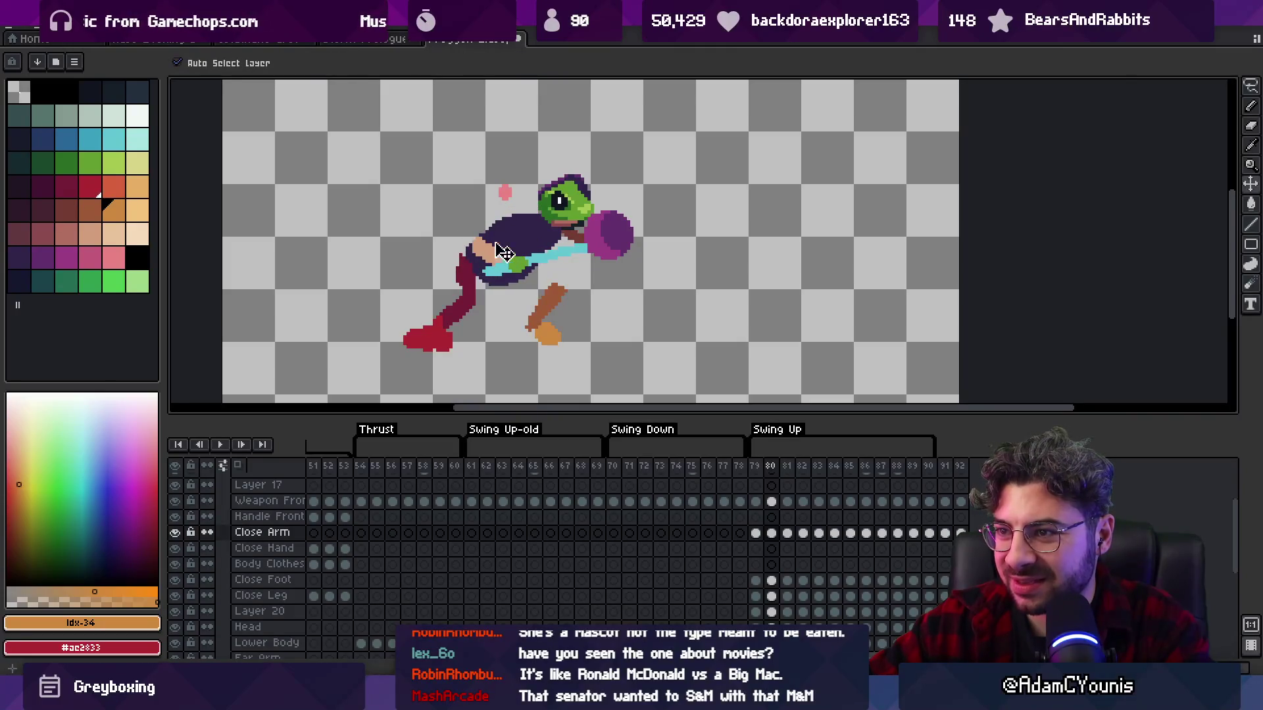
left_click_drag(567, 203, 562, 216)
- Compare adjacent frames and nudge the red close foot up and to the right
key("Left")
key("Right")
key("Right")
key("Left")
key("Left")
key("Right")
key("Right")
key("Left")
key("Left")
key("Right")
key("Left")
key("Right")
key("Left")
- Step to frame 82 and inspect the Close Leg and Far Leg Upper pieces
key("Right")
key("Left")
key("Right")
mouse_move(439, 347)
left_mouse_down()
mouse_move(398, 353)
mouse_move(460, 335)
left_mouse_up()
key("Left")
key("Right")
key("Right")
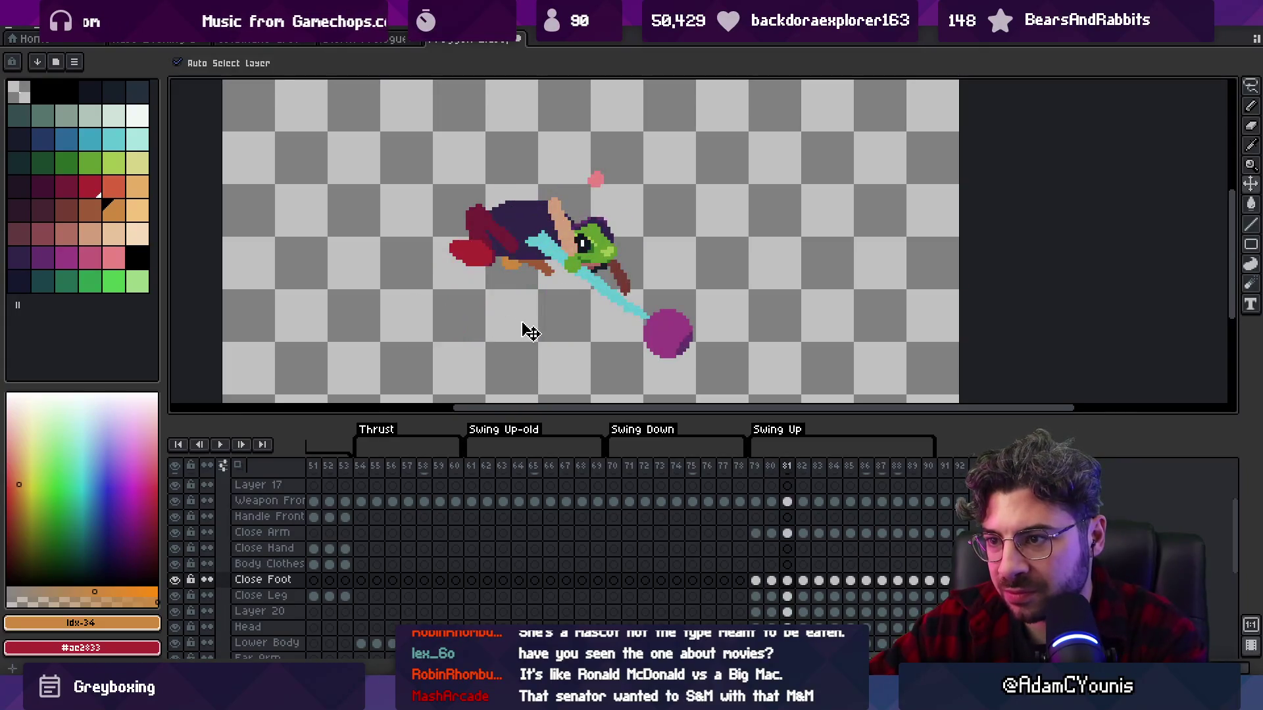
key("Right")
key("Left")
key("Left")
key("Right")
left_click(487, 269)
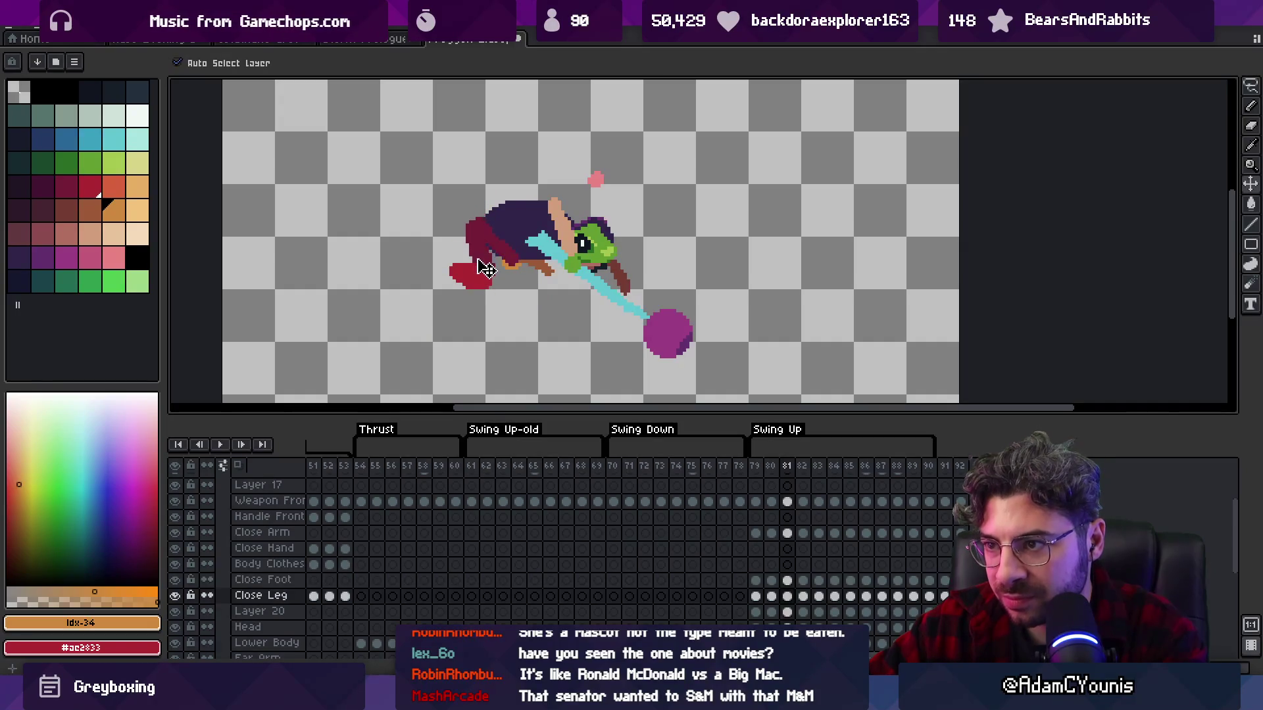
left_click(555, 293)
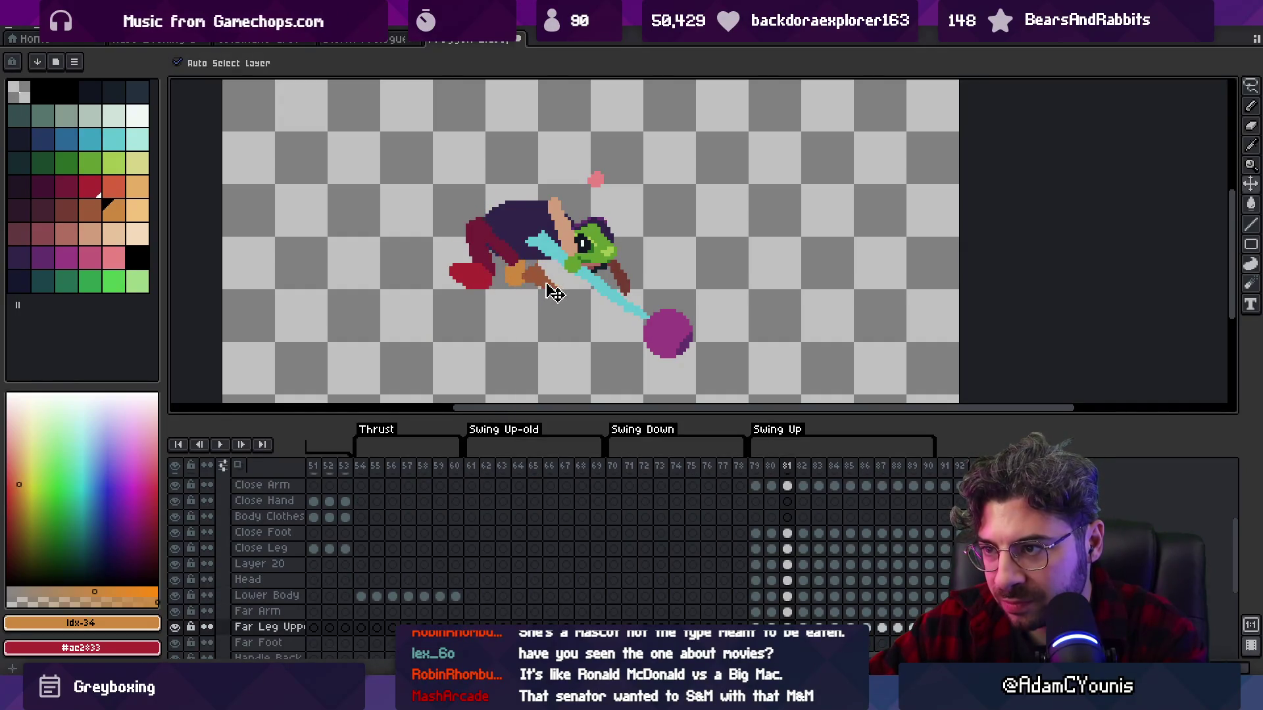
key("Left")
key("Right")
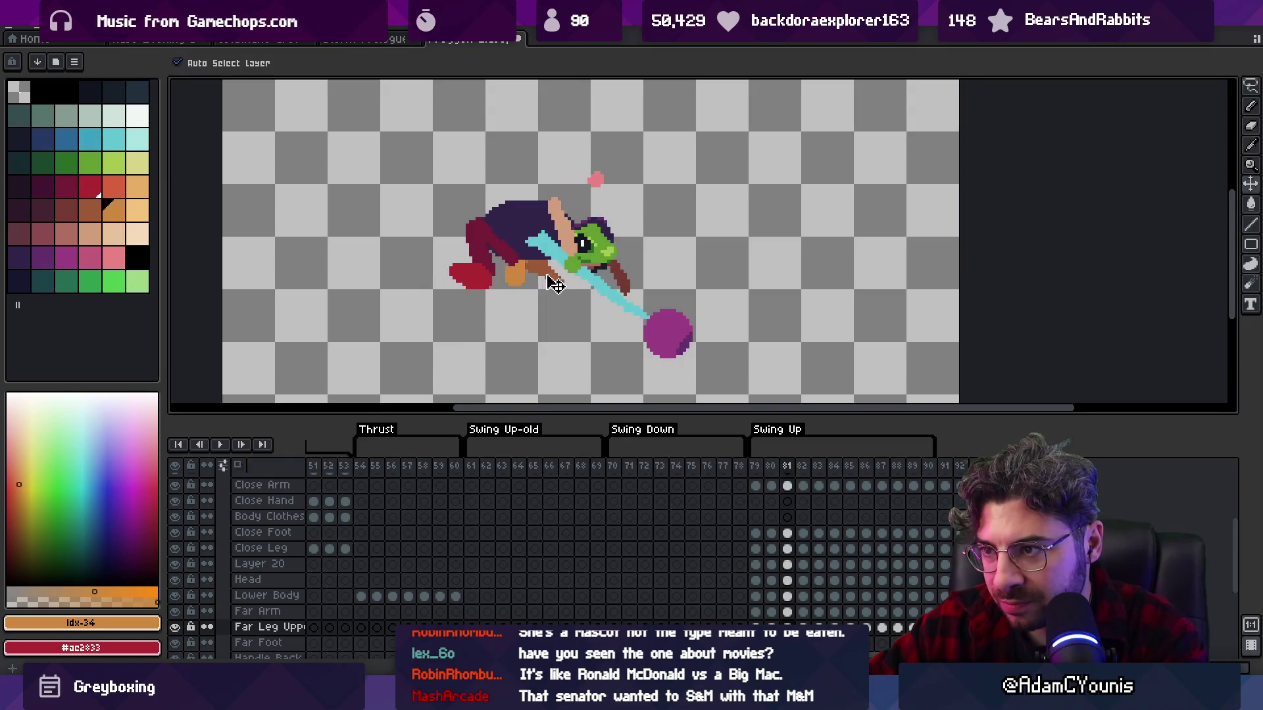
- Check the Far Foot piece against frames 79 and 82, then play the animation
left_click(526, 287)
key("Left")
key("Right")
key("Left")
key("Left")
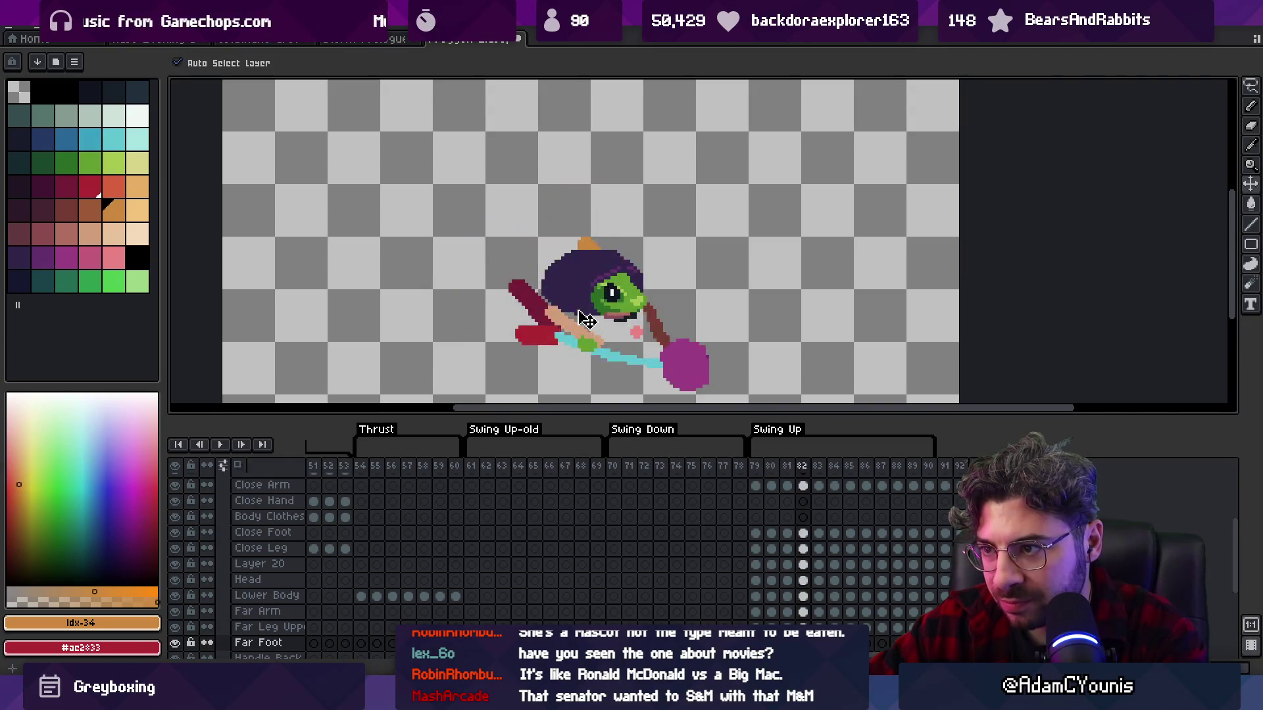
key("Right")
key("Right")
key("Right")
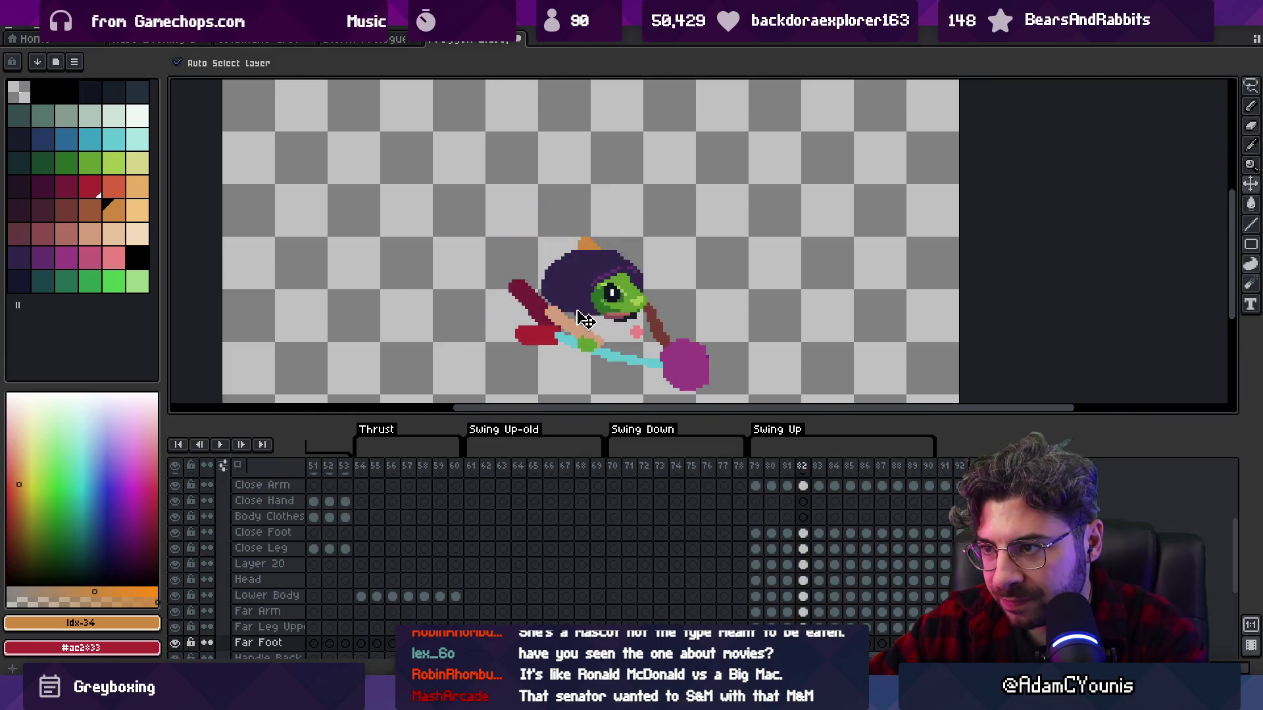
key("Return")
scroll(677, 259, "down", 1)
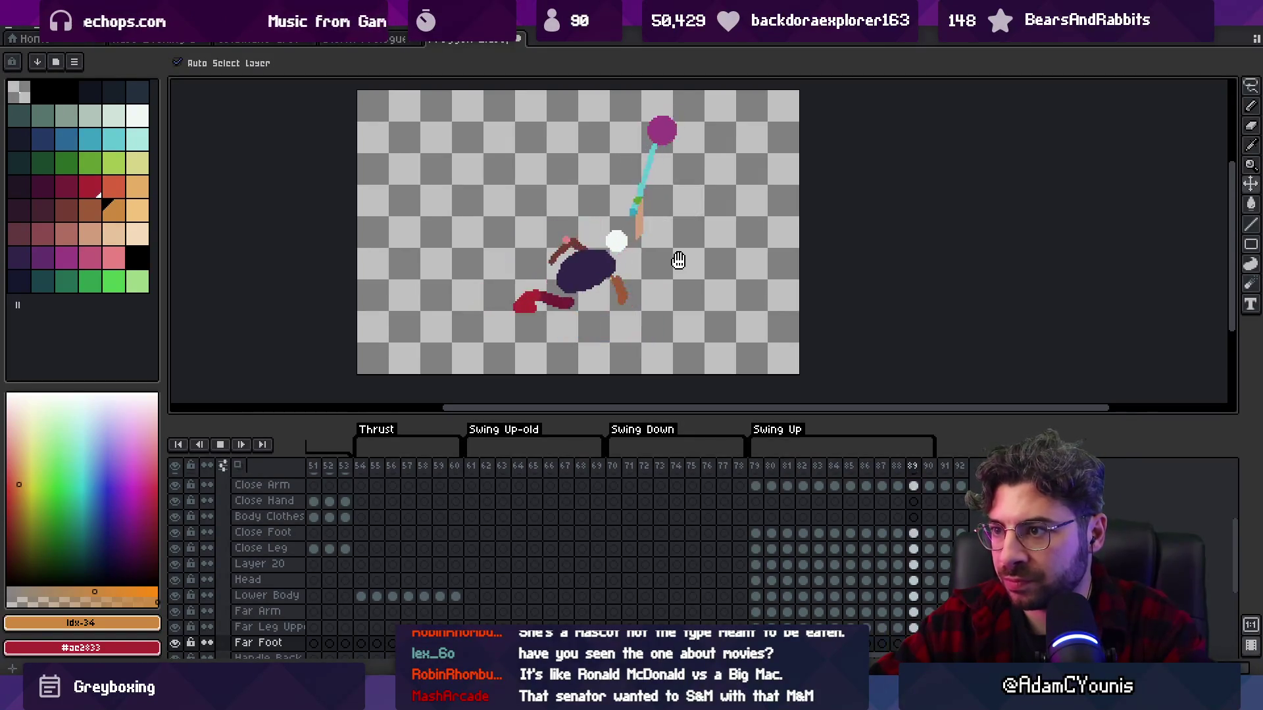
- Save the file and re-export the sprite sheet over the old files
key("ctrl+s")
key("ctrl+e")
key("Return")
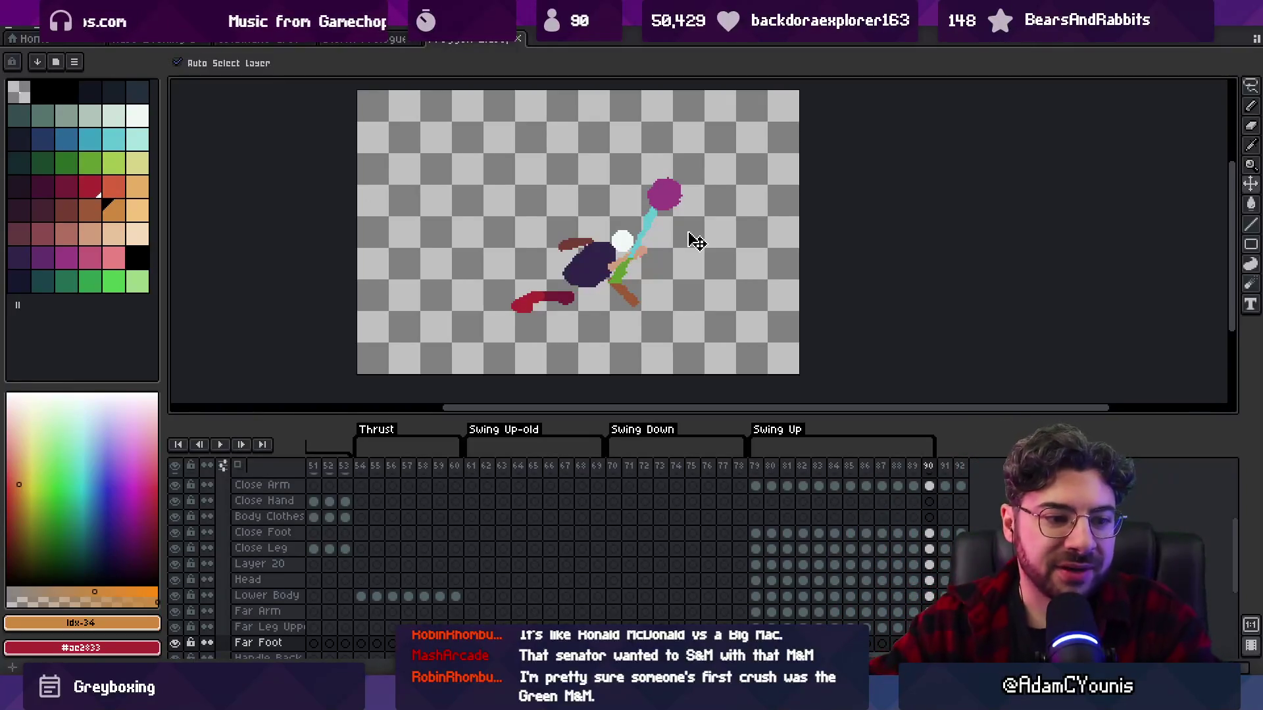
key("ctrl+s")
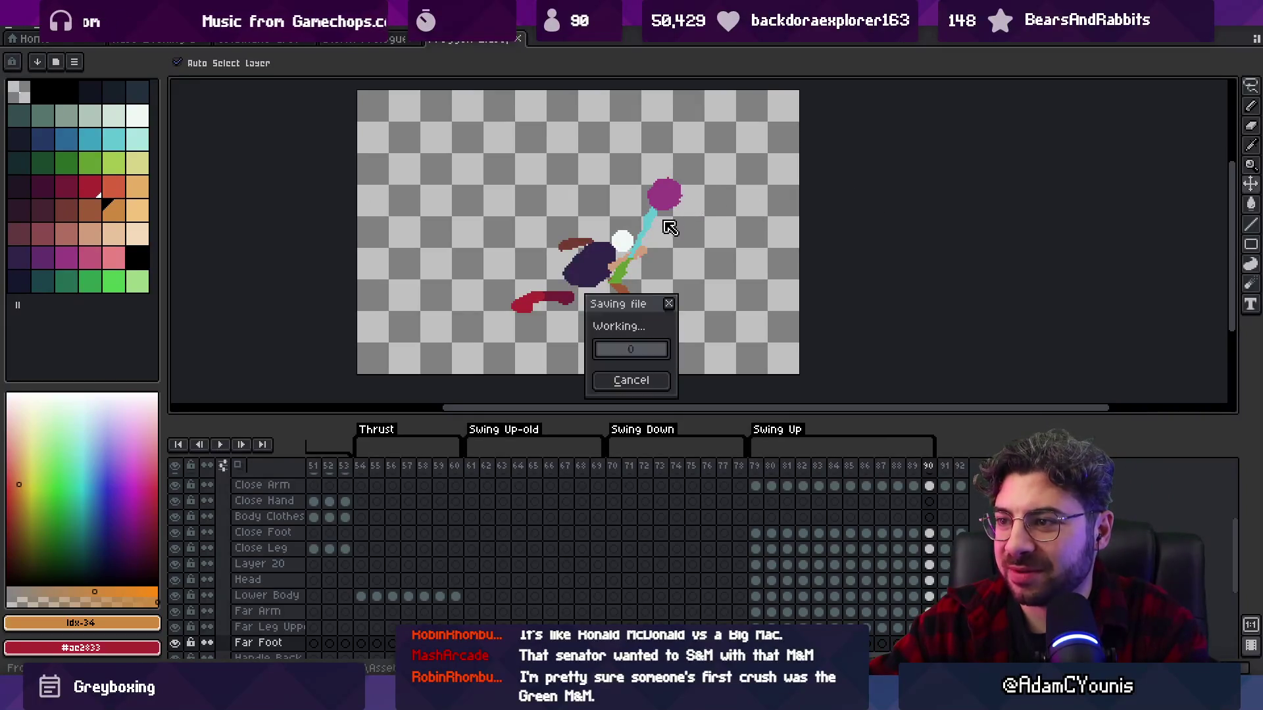
- On frame 90, move the close arm down and left over the body
mouse_move(912, 465)
left_mouse_down()
mouse_move(880, 466)
mouse_move(937, 471)
left_mouse_up()
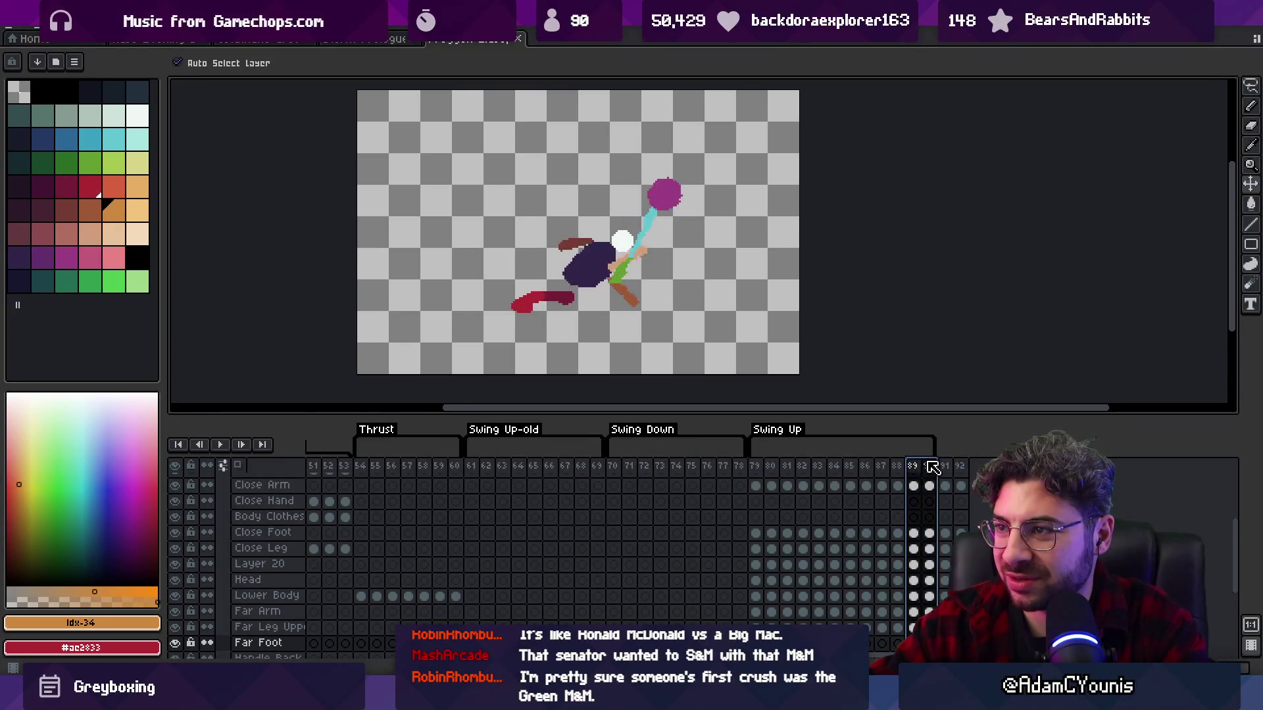
left_click(664, 197)
left_click(628, 254)
left_click_drag(630, 257, 618, 275)
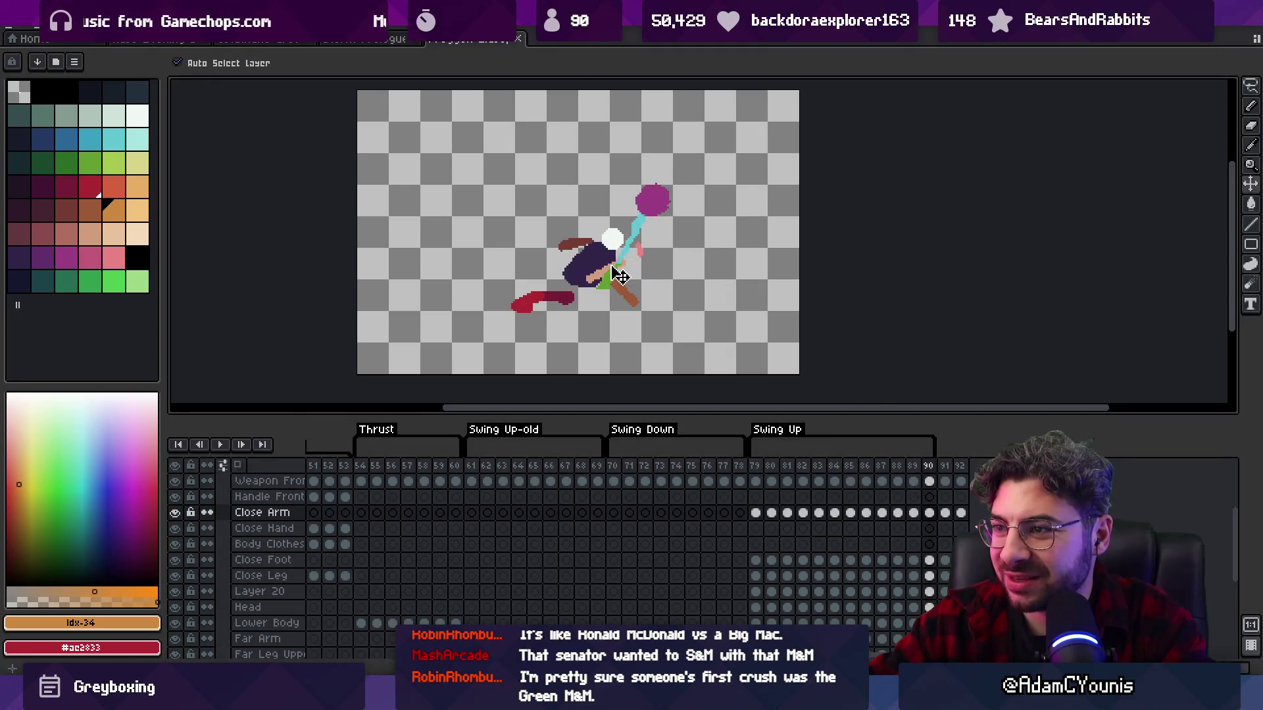
- Move and rotate the pink Layer 20 hand up beside the frog's head
mouse_move(756, 465)
left_mouse_down()
mouse_move(930, 444)
mouse_move(933, 469)
left_mouse_up()
scroll(655, 271, "up", 2)
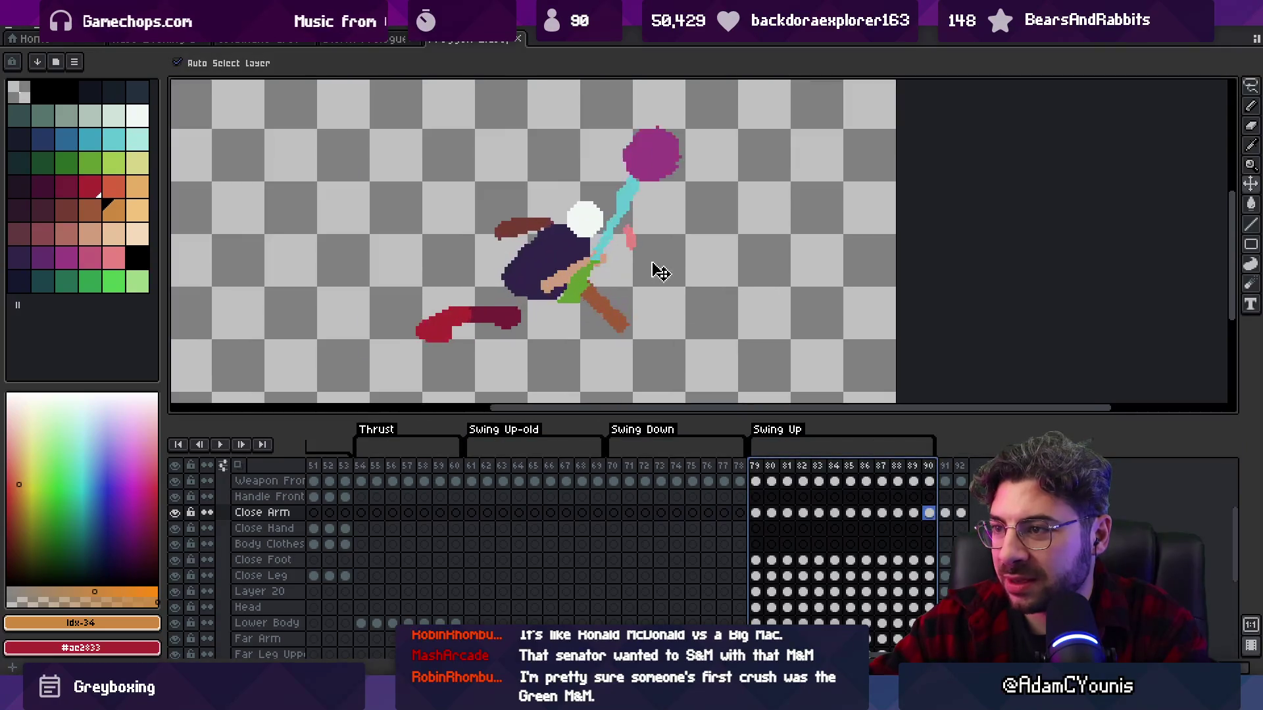
left_click(636, 242)
mouse_move(628, 247)
left_mouse_down()
mouse_move(596, 227)
mouse_move(555, 236)
mouse_move(571, 199)
mouse_move(601, 209)
left_mouse_up()
key("Return")
key("Return")
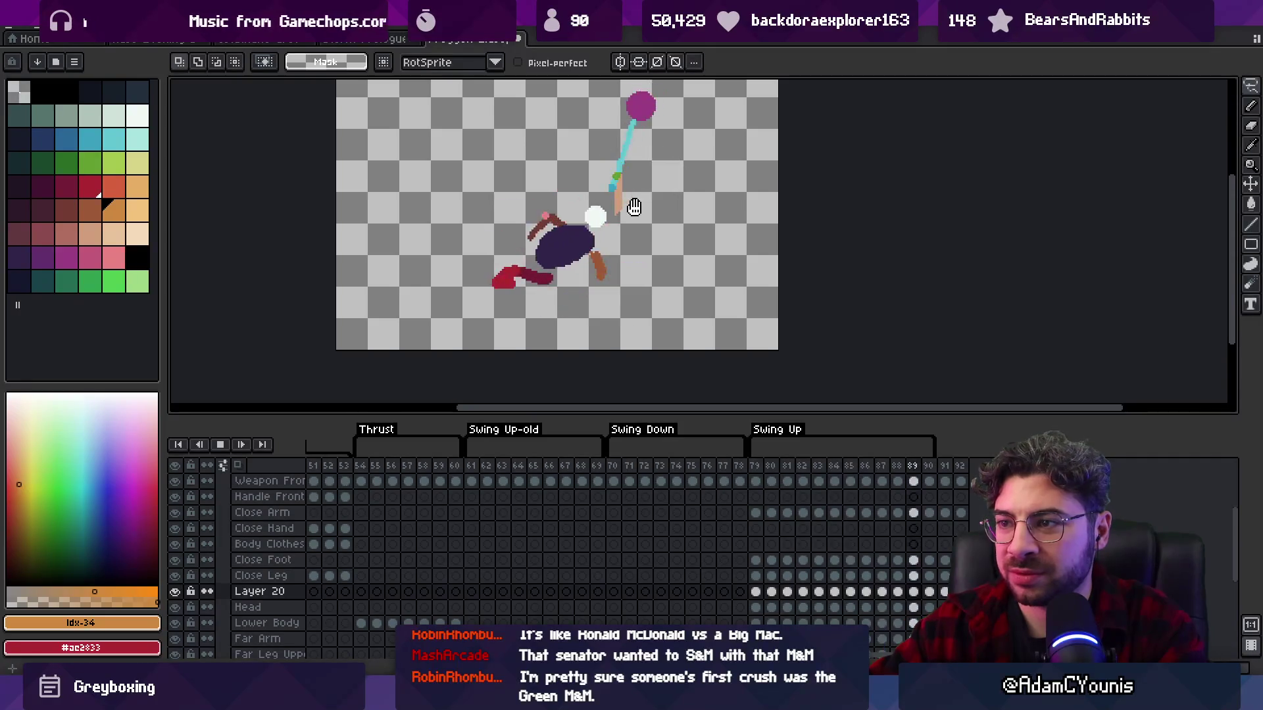
- Go to frame 90, zoom in, and sample the pink hand colour with the eyedropper
key("Return")
key("Return")
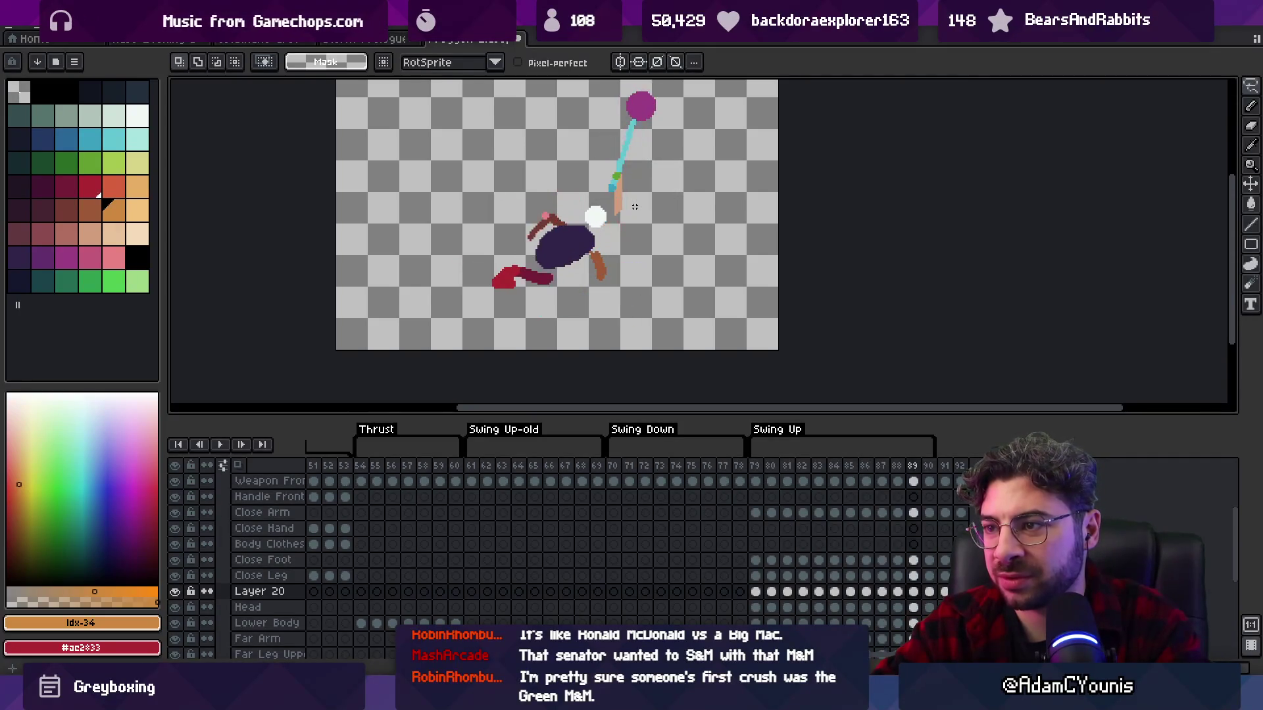
key("Return")
key("Right")
key("Right")
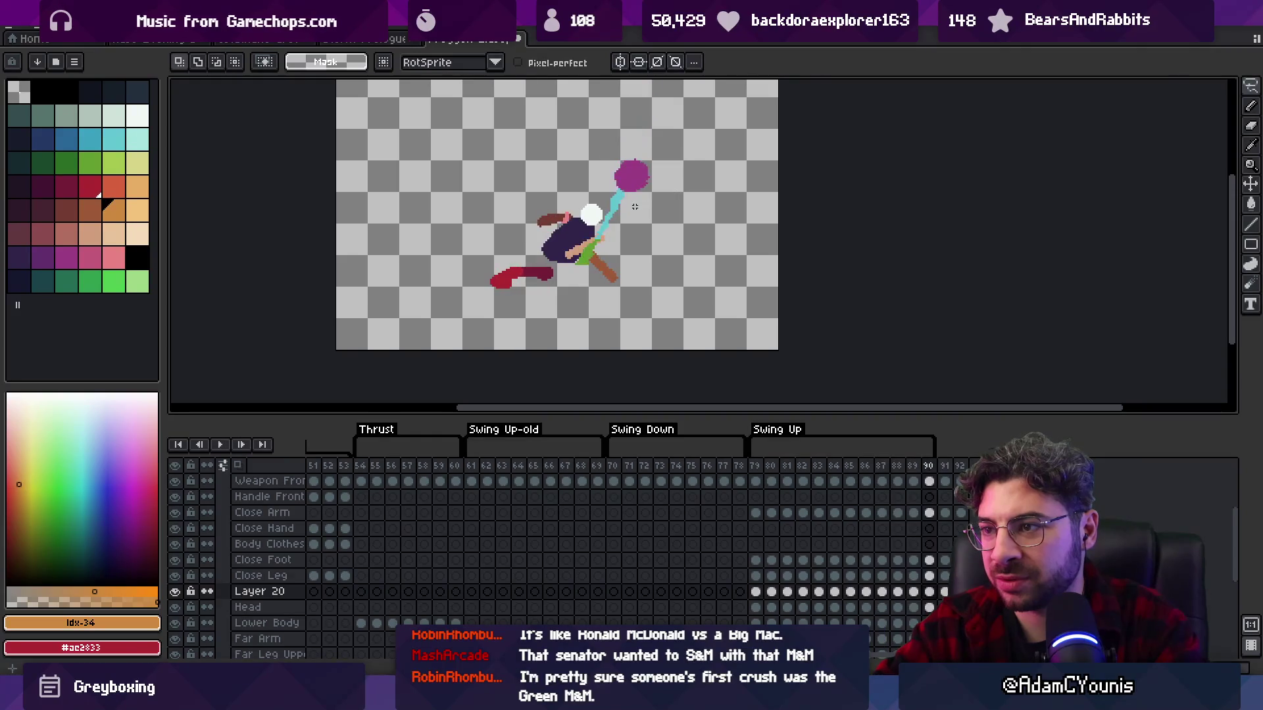
scroll(644, 210, "up", 2)
key("v")
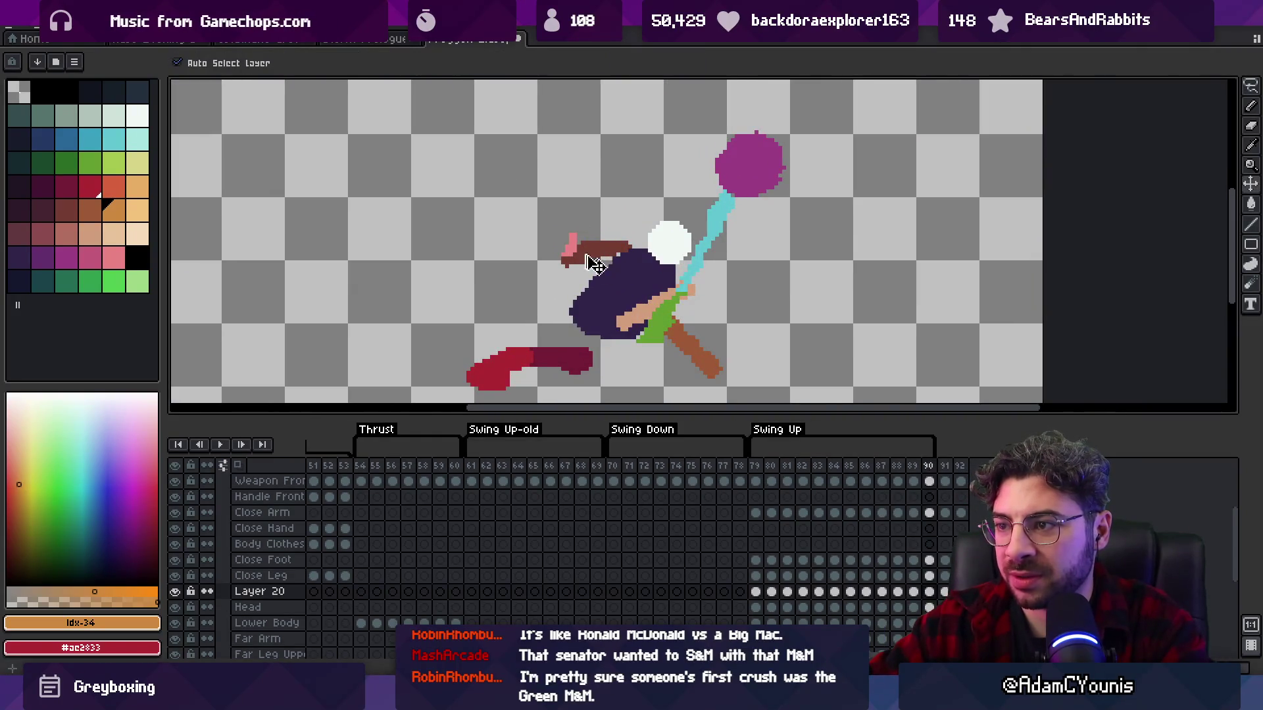
left_click(571, 246, "alt")
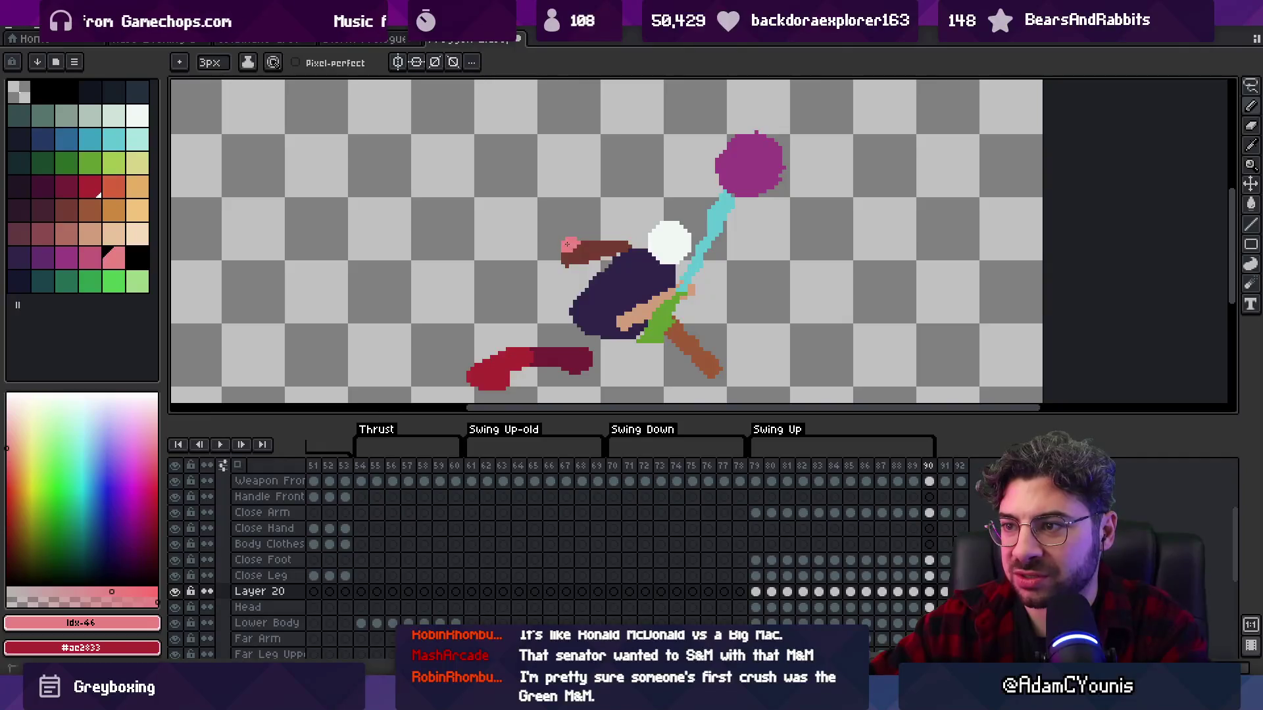
key("1")
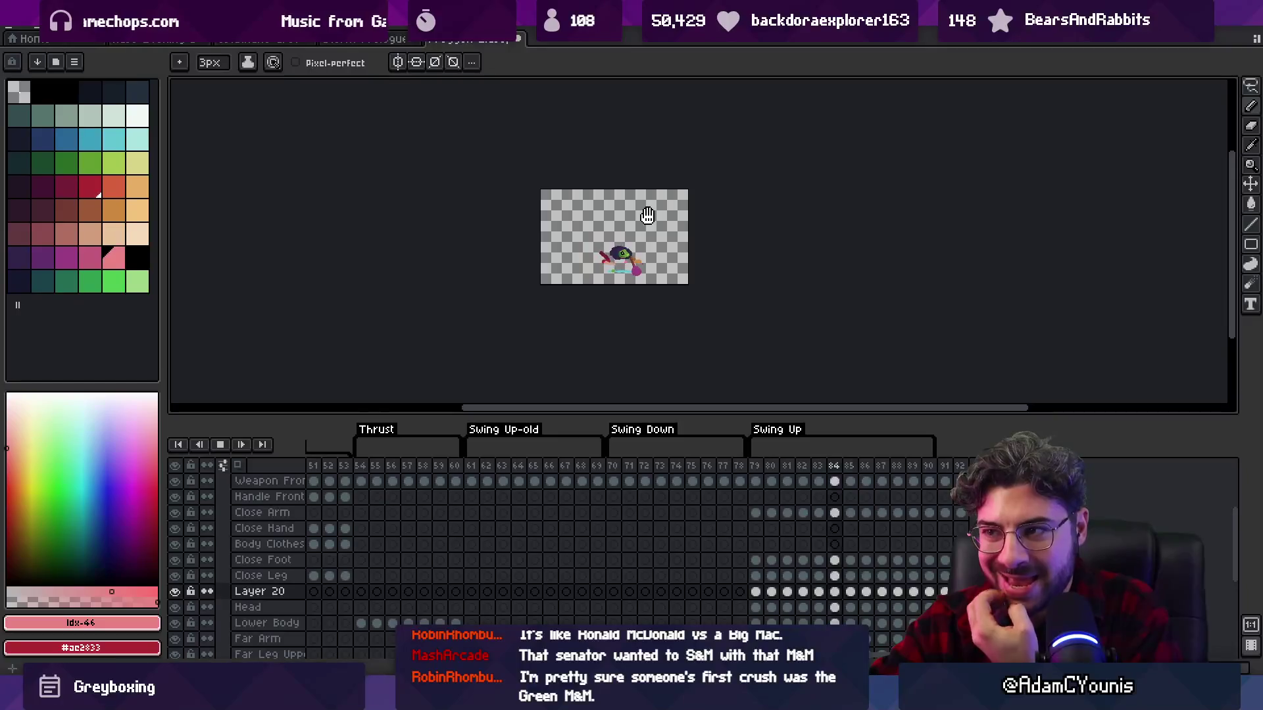
- Stop playback on frame 79, return to the 3px Pencil, and switch back to Unity
key("v")
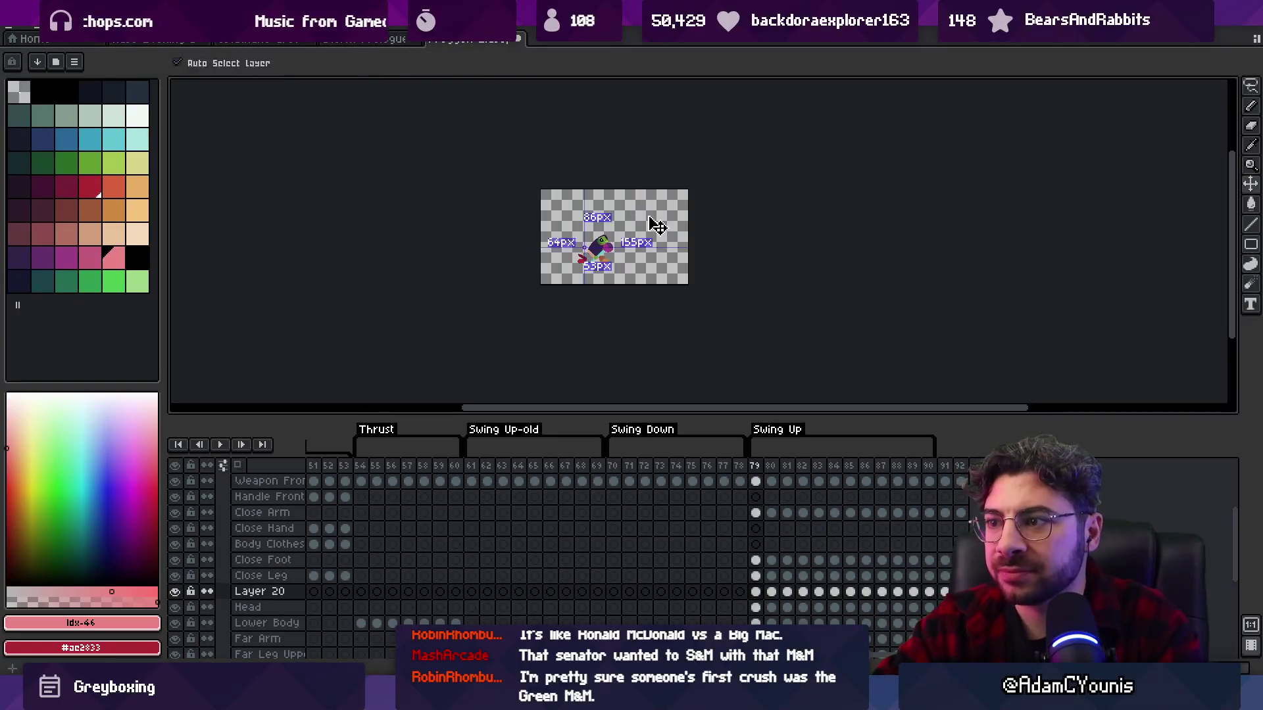
key("b")
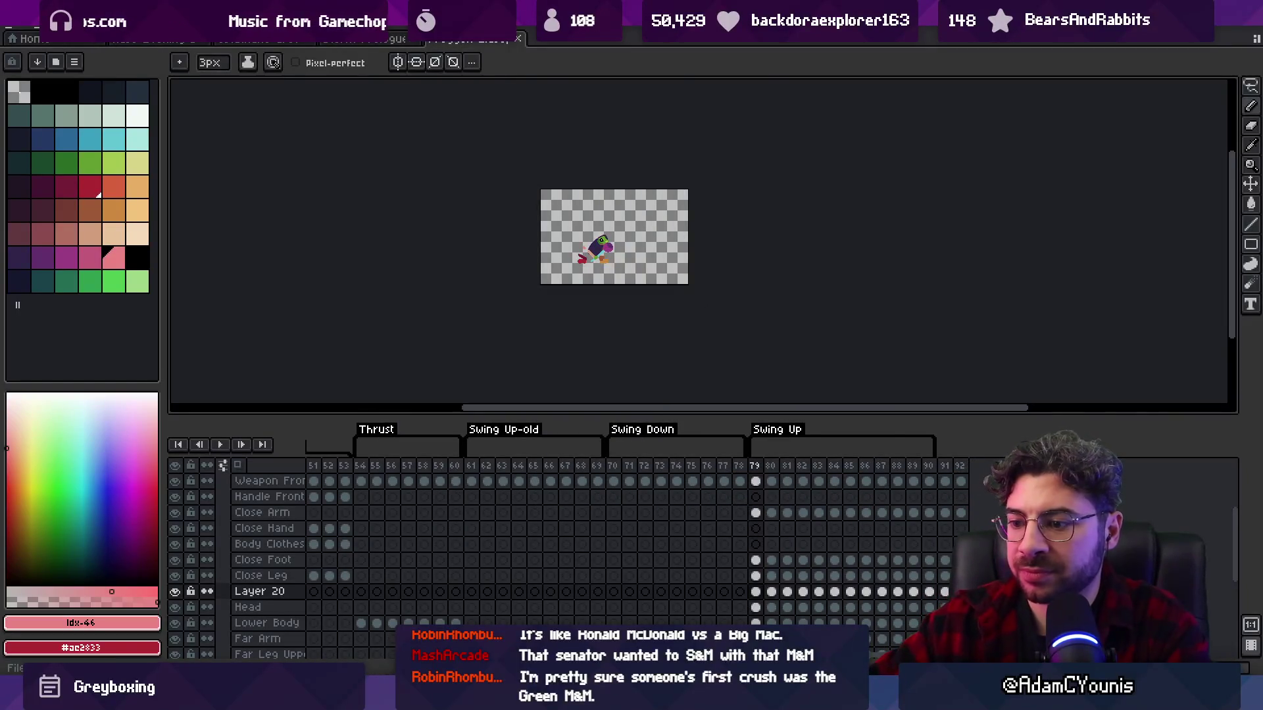
key("alt+Tab")
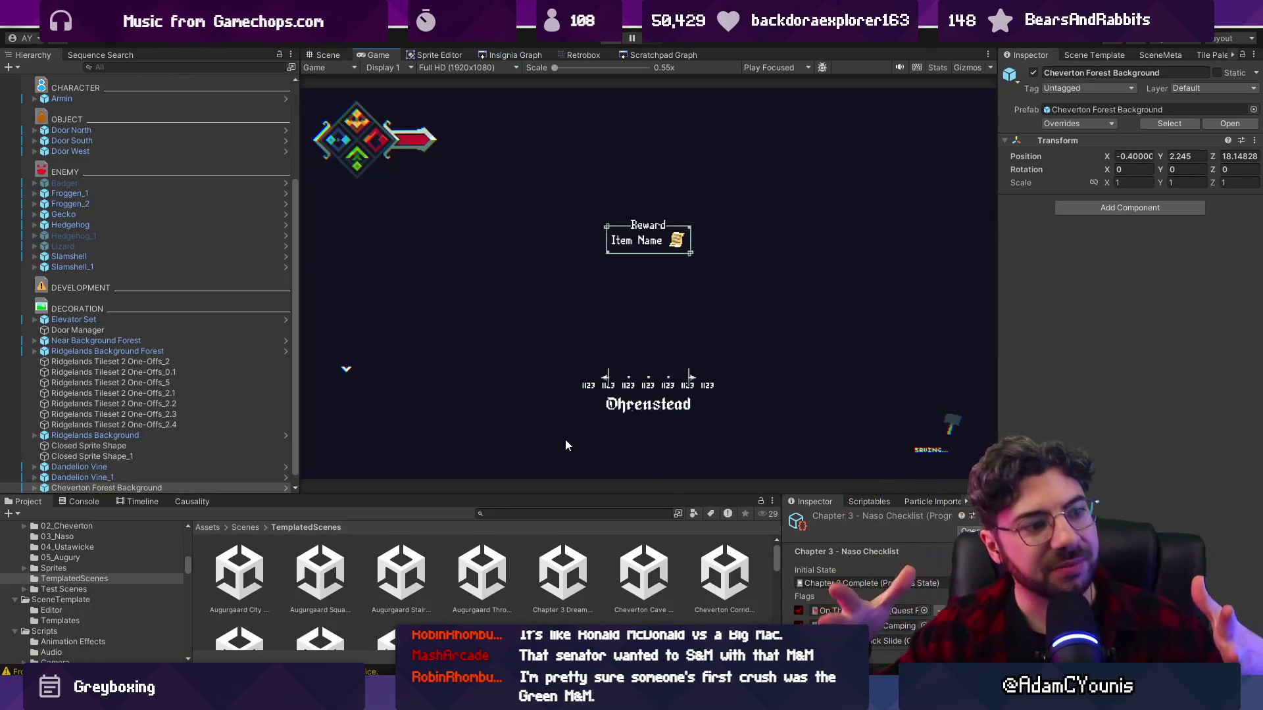
- Show the forest level in the Scene view, then switch over to Figma
left_click(328, 56)
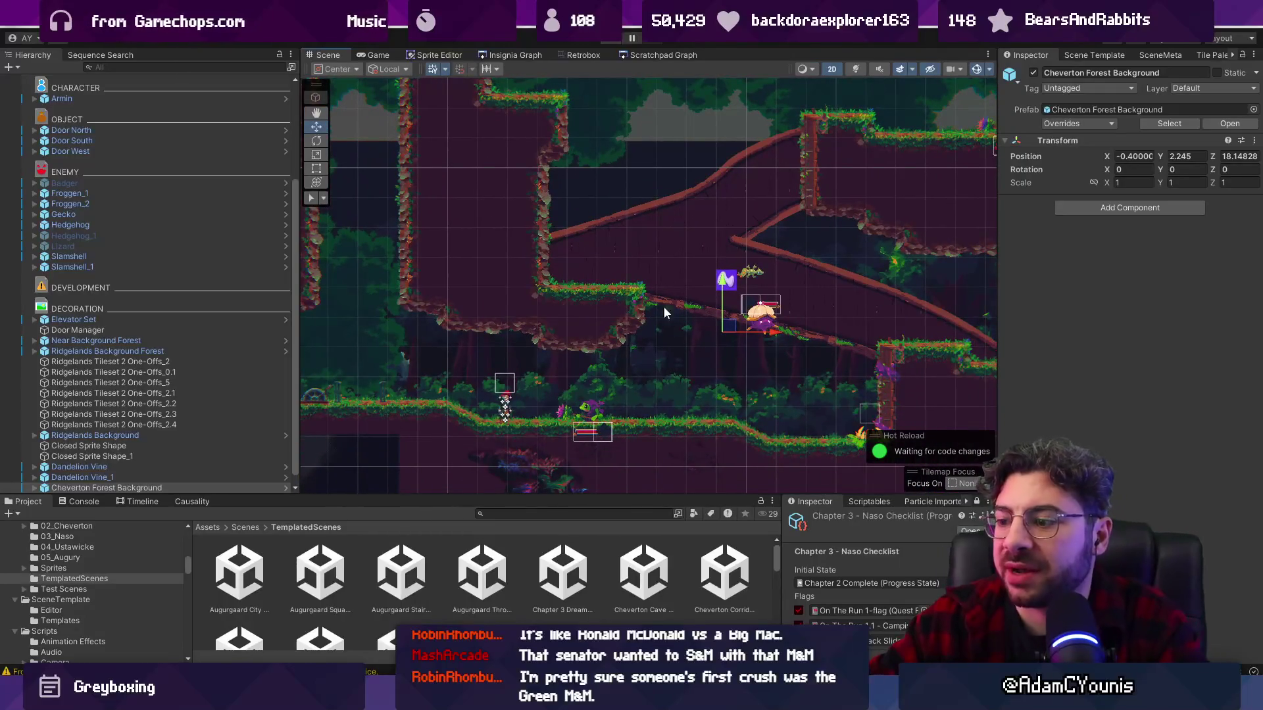
key("alt+Tab")
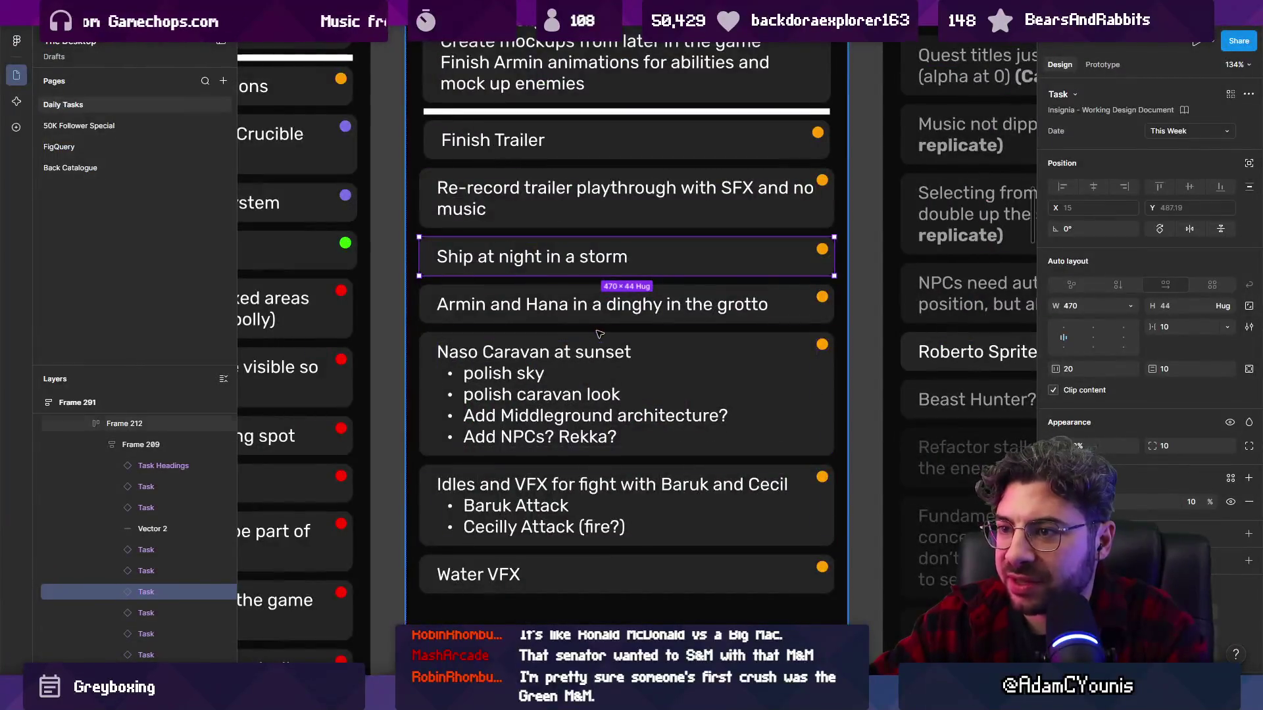
- Select the Trailer column, the three-column frame and the board frame, then open Unity's Insignia Graph
scroll(618, 488, "down", 3)
left_click(618, 488)
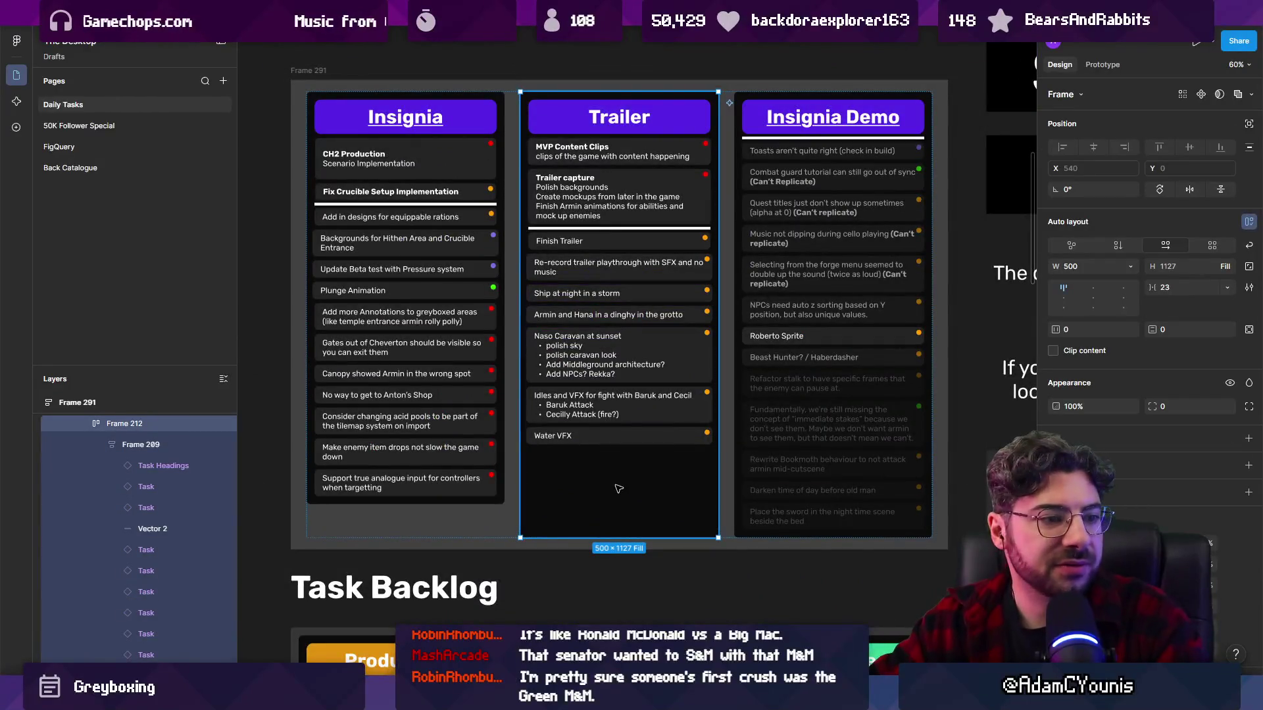
left_click(626, 562)
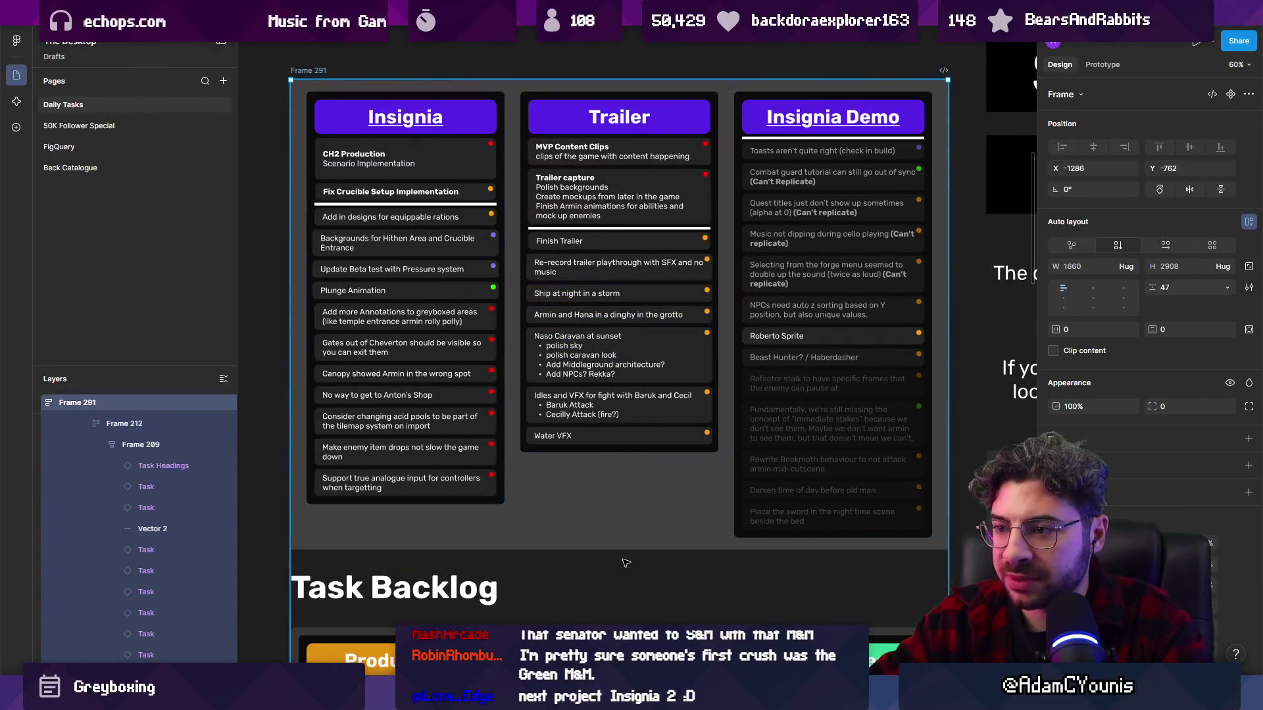
left_click(598, 439)
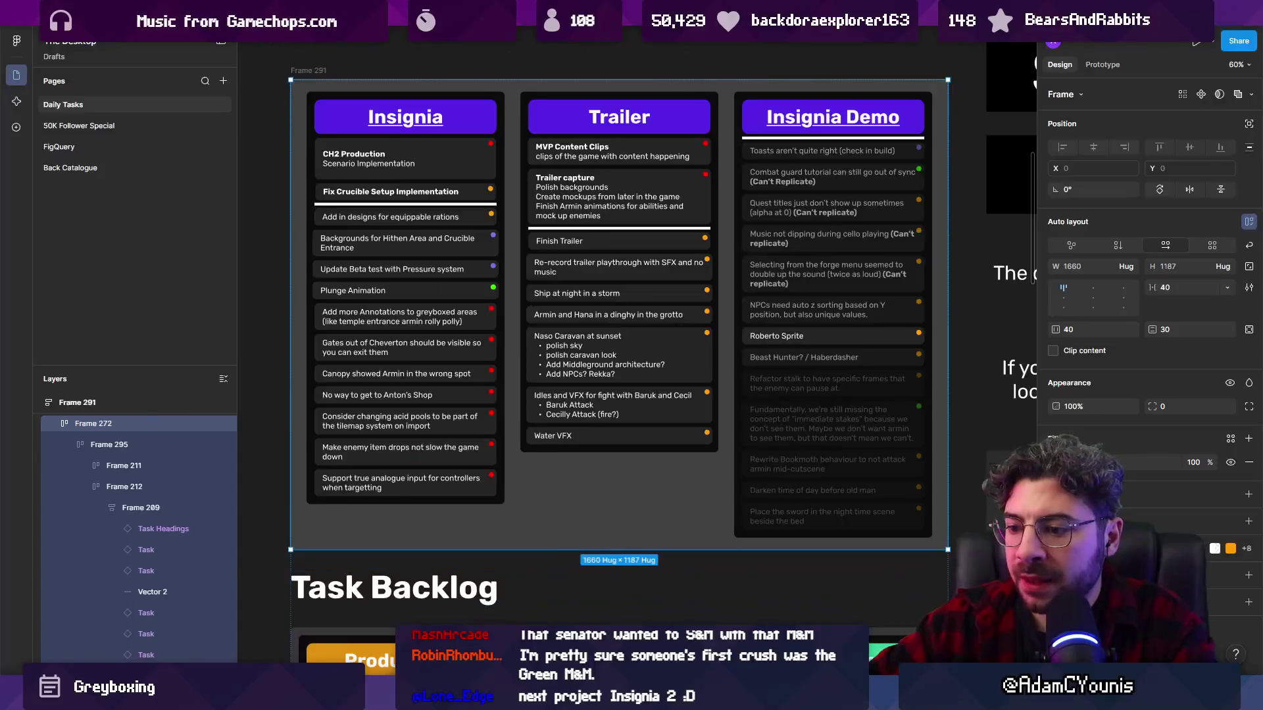
key("alt+Tab")
left_click(514, 55)
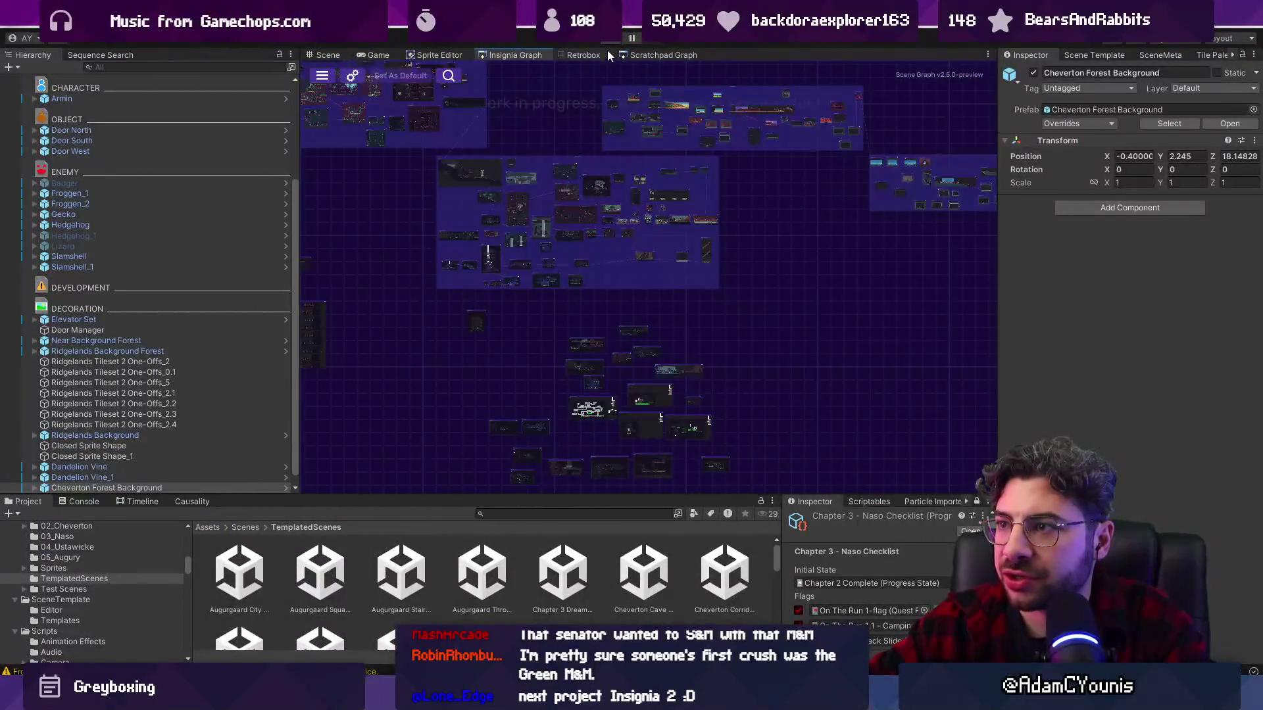
- Open Reflex Wave Test from the Scratchpad Graph, play-test it, then stop play mode
left_click(658, 55)
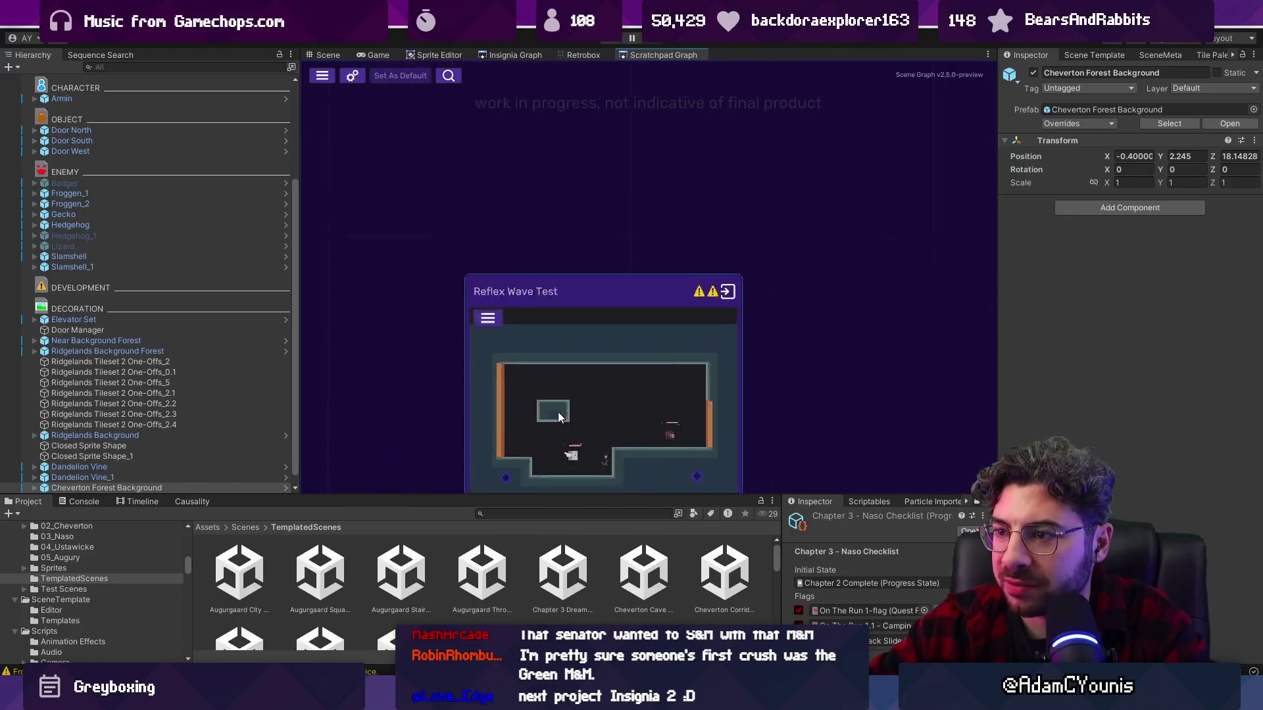
double_click(647, 262)
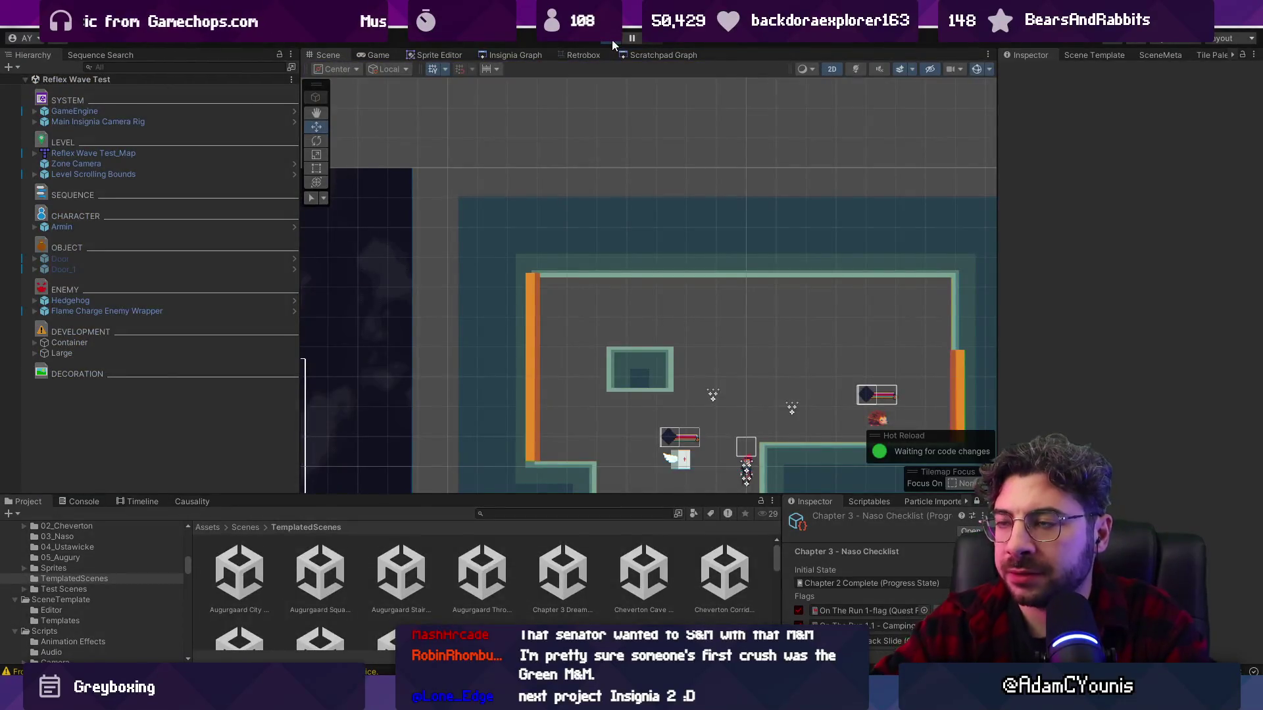
left_click(611, 40)
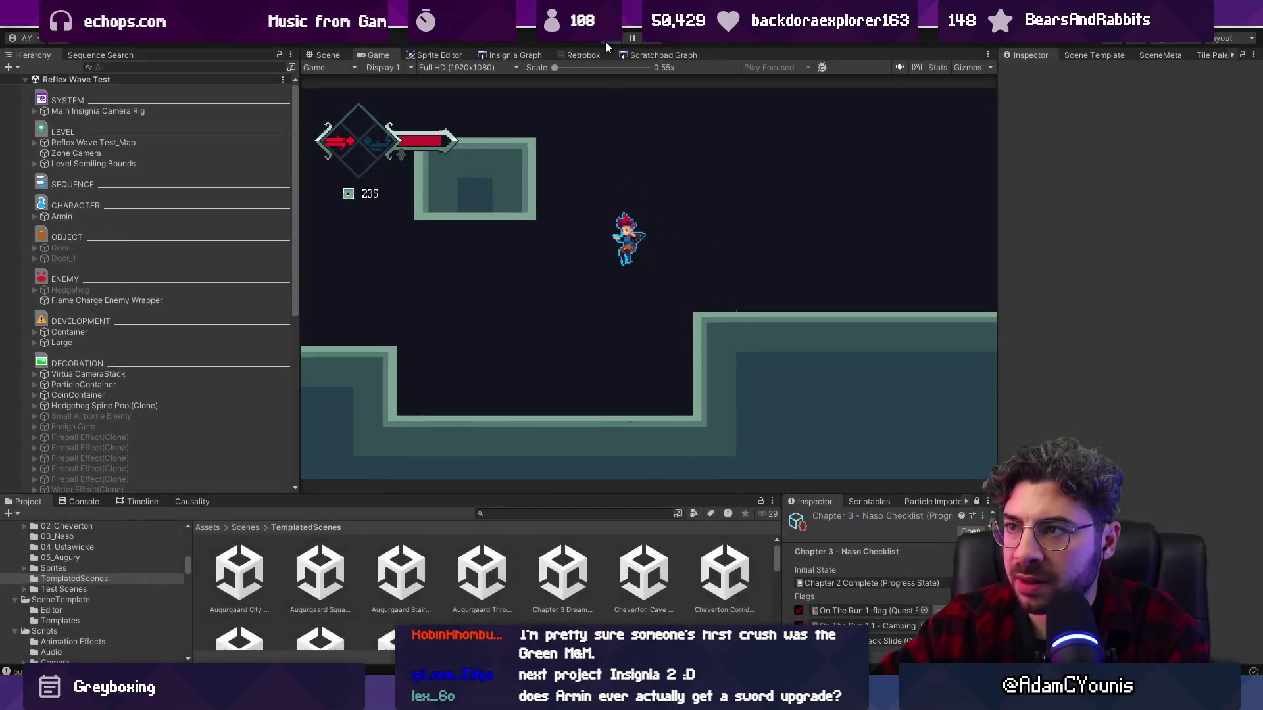
left_click(609, 44)
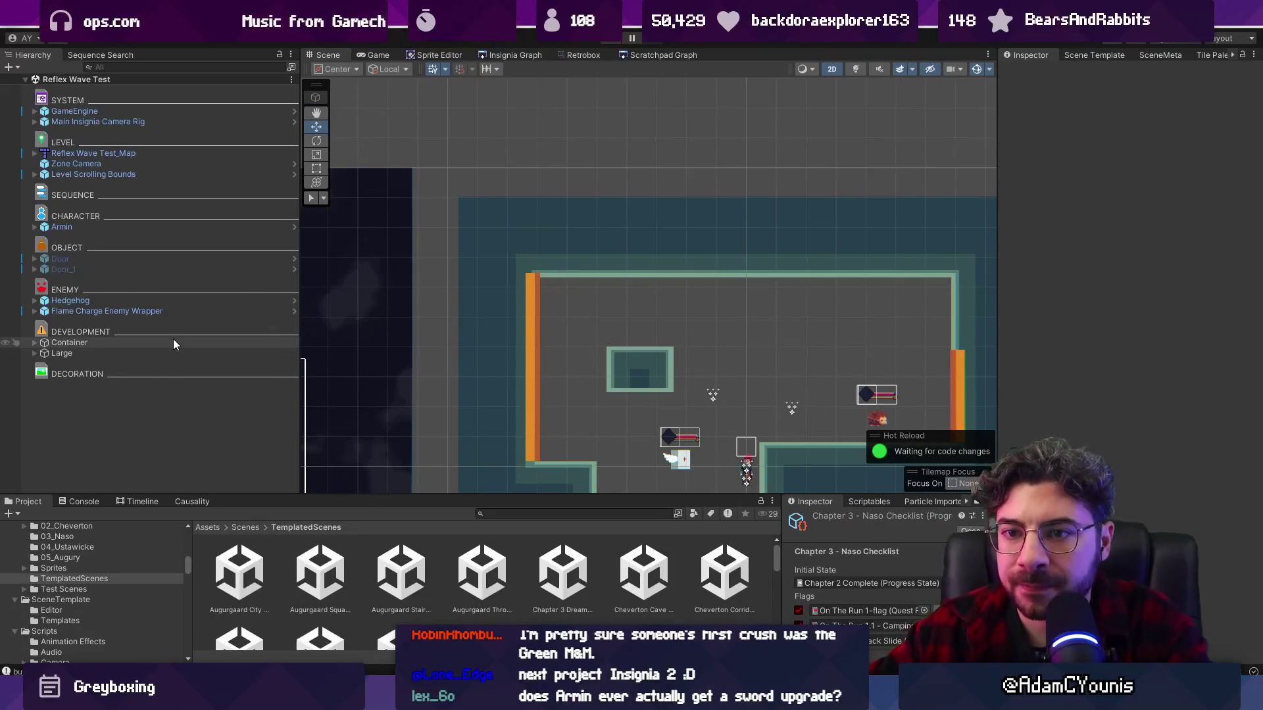
- Play-test the Container particle effect, dragging it around the scene to see its trail
left_click(174, 342)
left_click(34, 343)
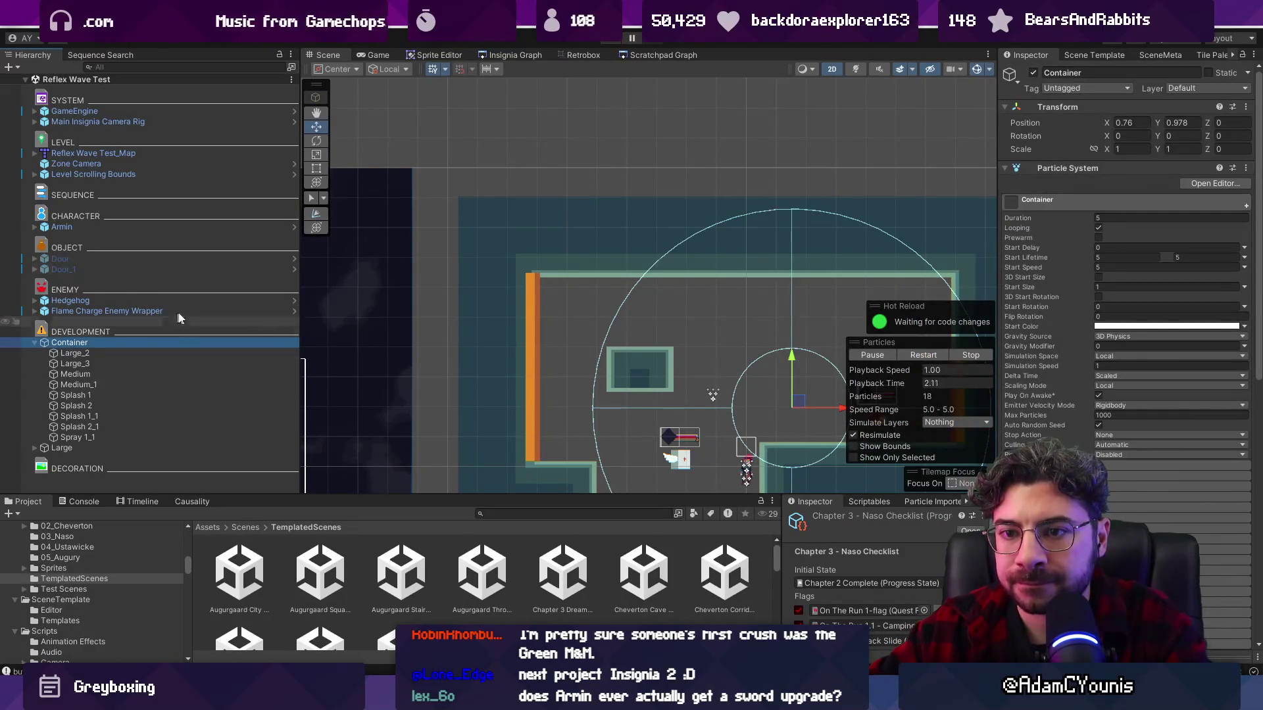
key("ctrl+p")
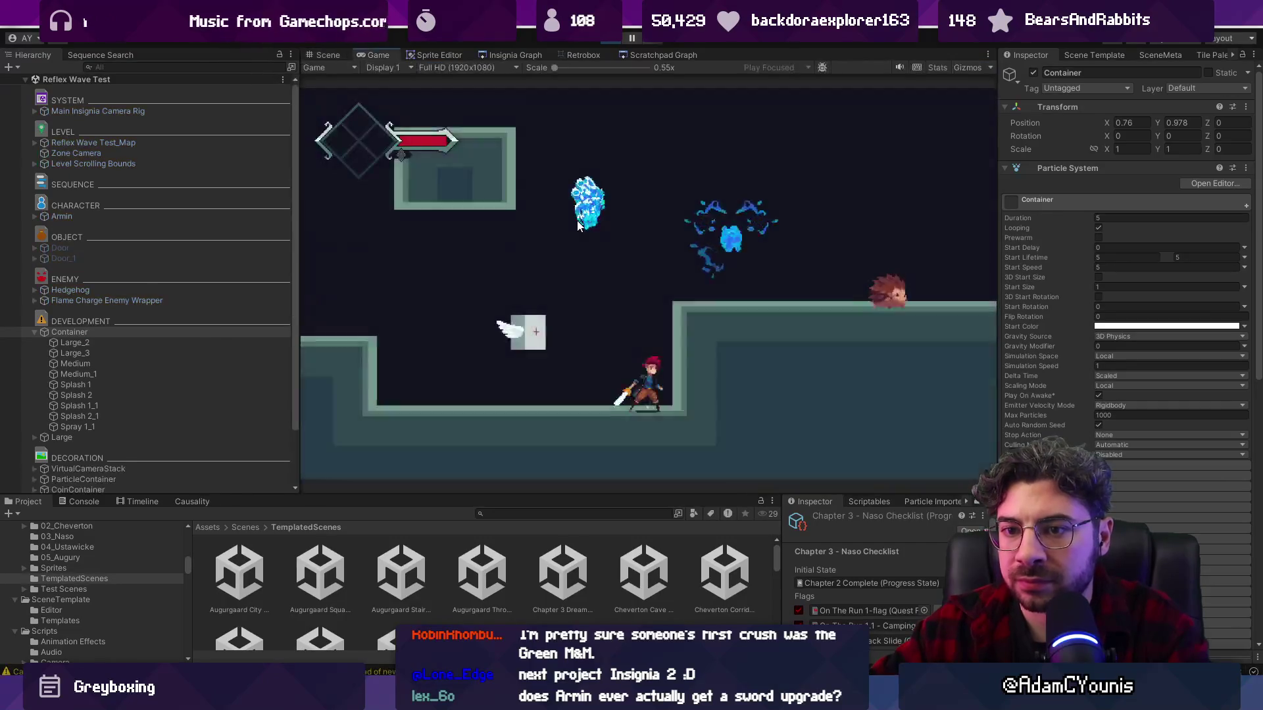
left_click(326, 53)
scroll(803, 368, "down", 2)
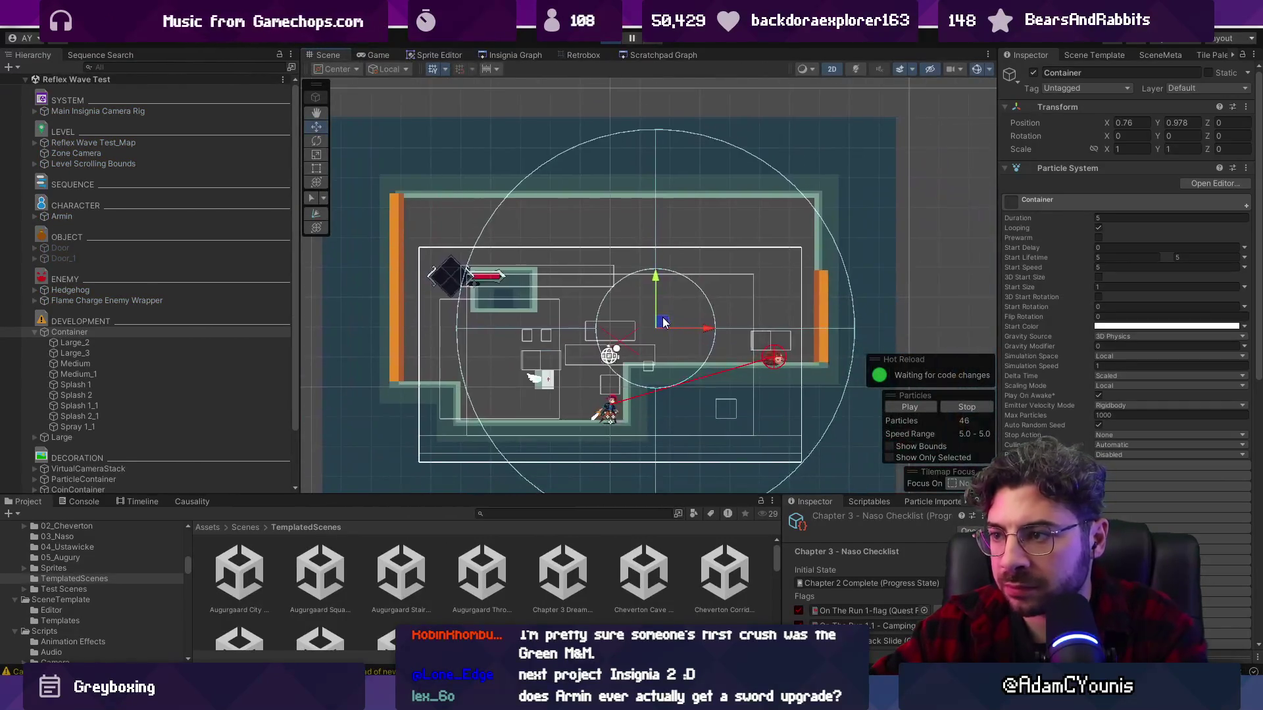
scroll(700, 291, "up", 5)
mouse_move(692, 272)
left_mouse_down()
mouse_move(669, 351)
mouse_move(587, 254)
mouse_move(699, 298)
mouse_move(684, 269)
mouse_move(520, 365)
mouse_move(641, 356)
mouse_move(622, 278)
mouse_move(705, 385)
mouse_move(546, 329)
mouse_move(610, 328)
left_mouse_up()
left_click(605, 40)
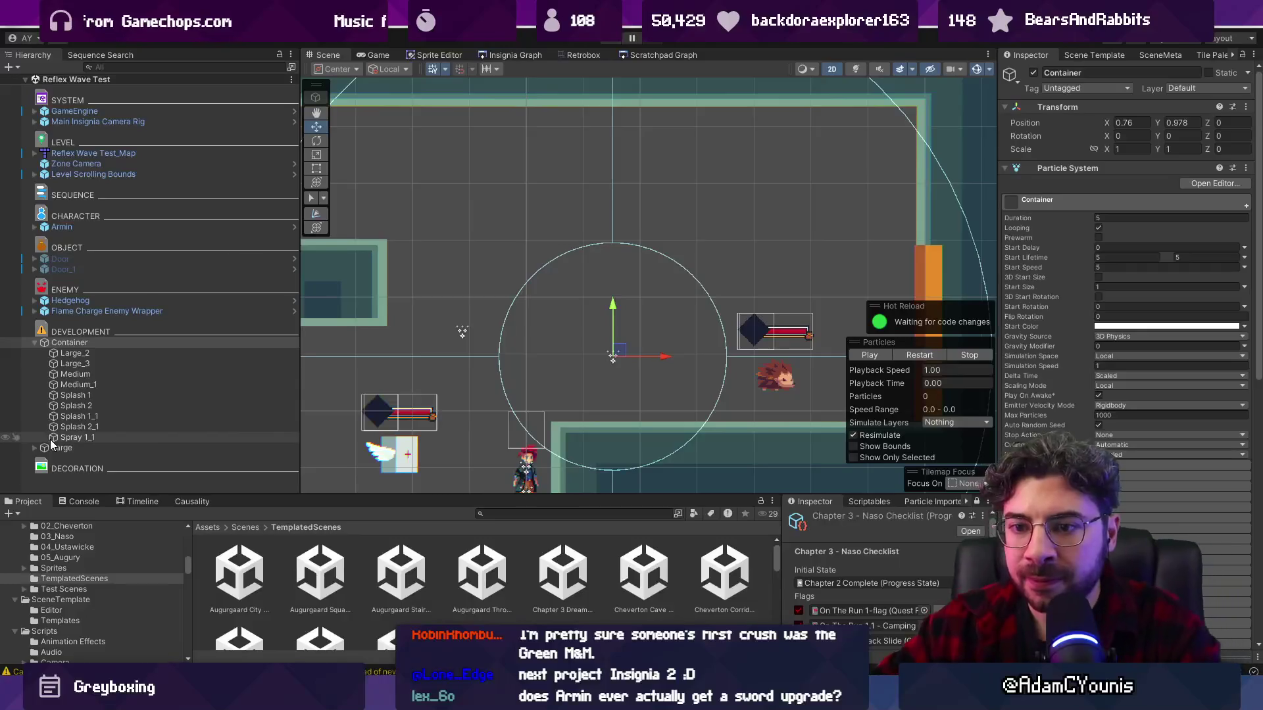
- Select the Large emitter, make the bottom panels taller, widen the lower Inspector, then switch to Aseprite
left_click(35, 343)
left_click(49, 355)
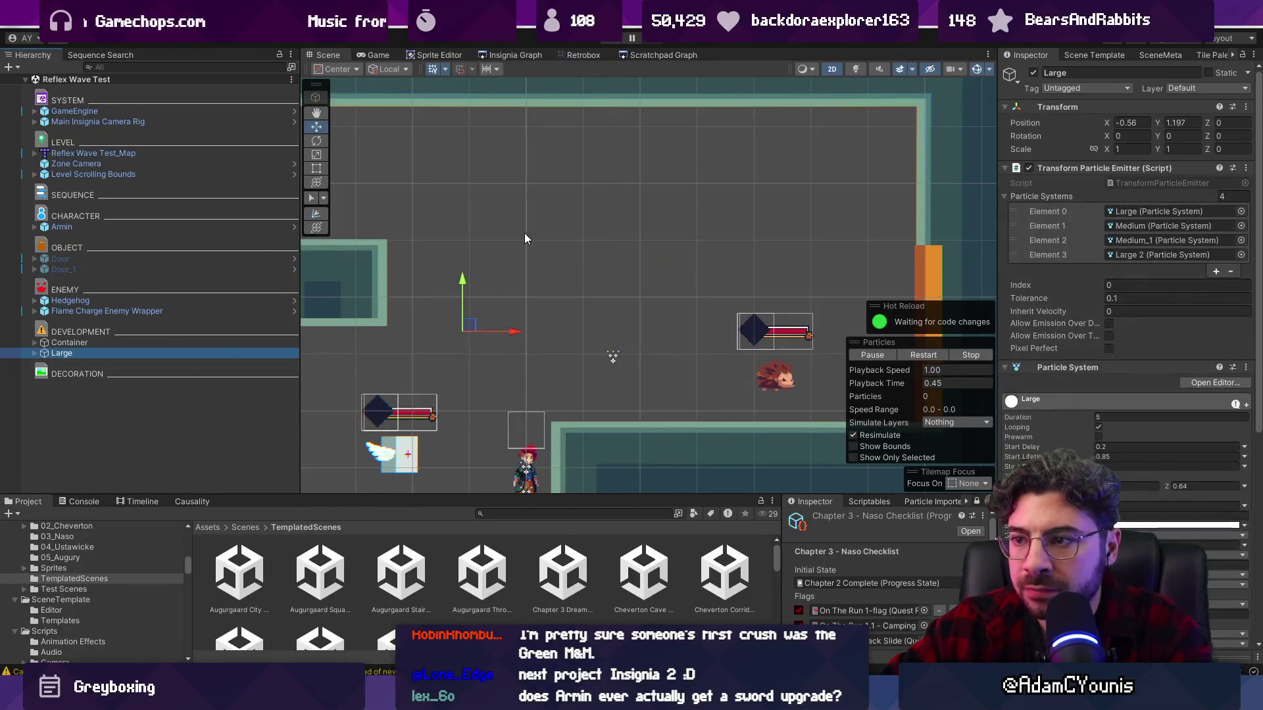
left_click(467, 328)
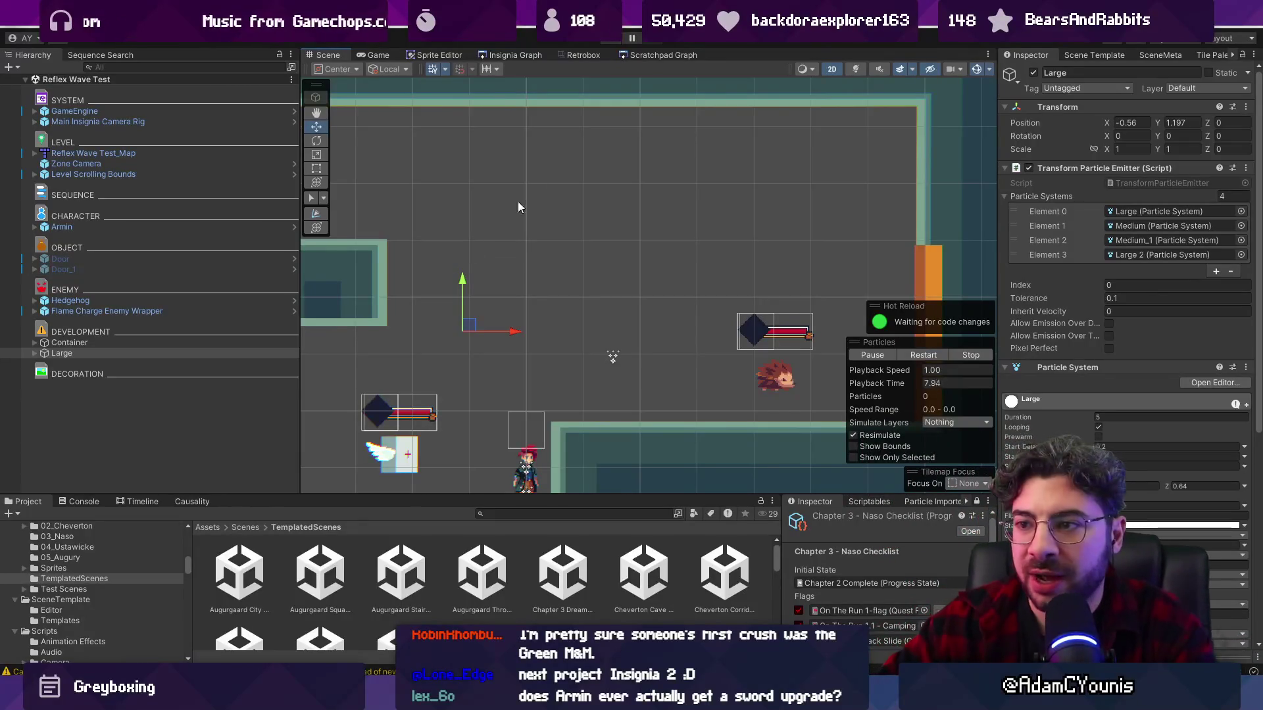
scroll(585, 310, "down", 3)
scroll(538, 332, "up", 3)
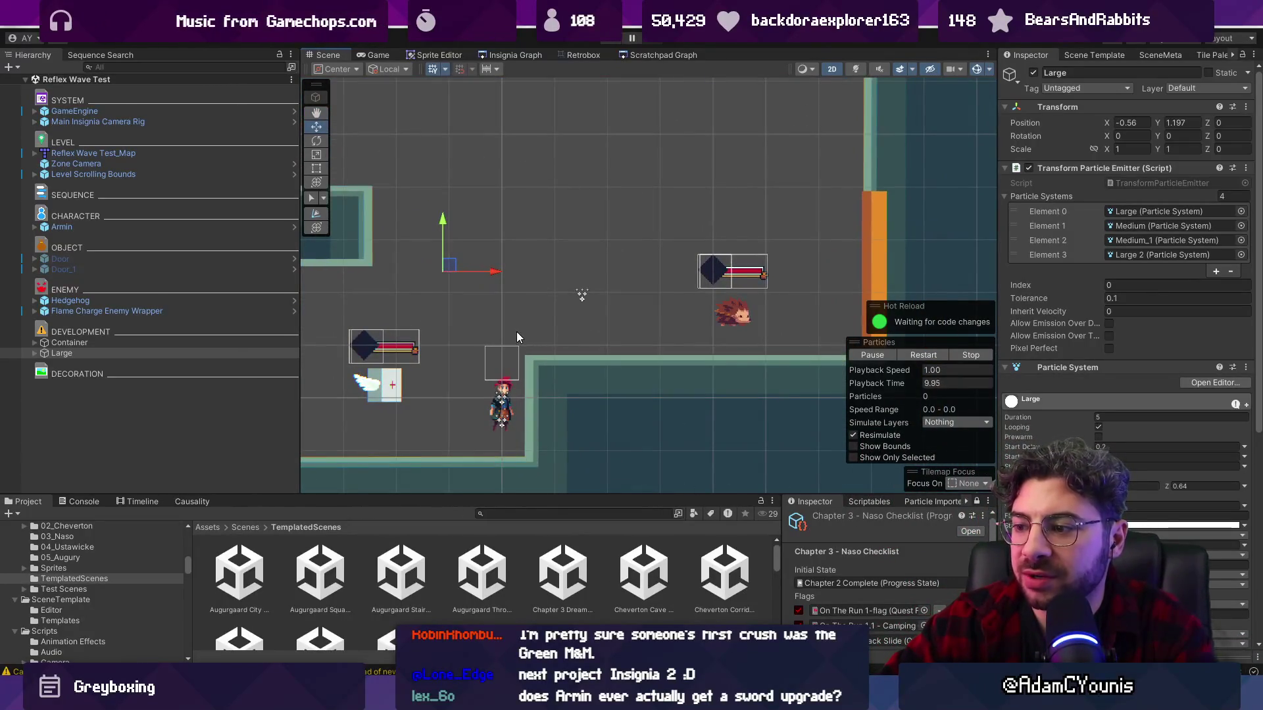
left_click_drag(668, 494, 668, 476)
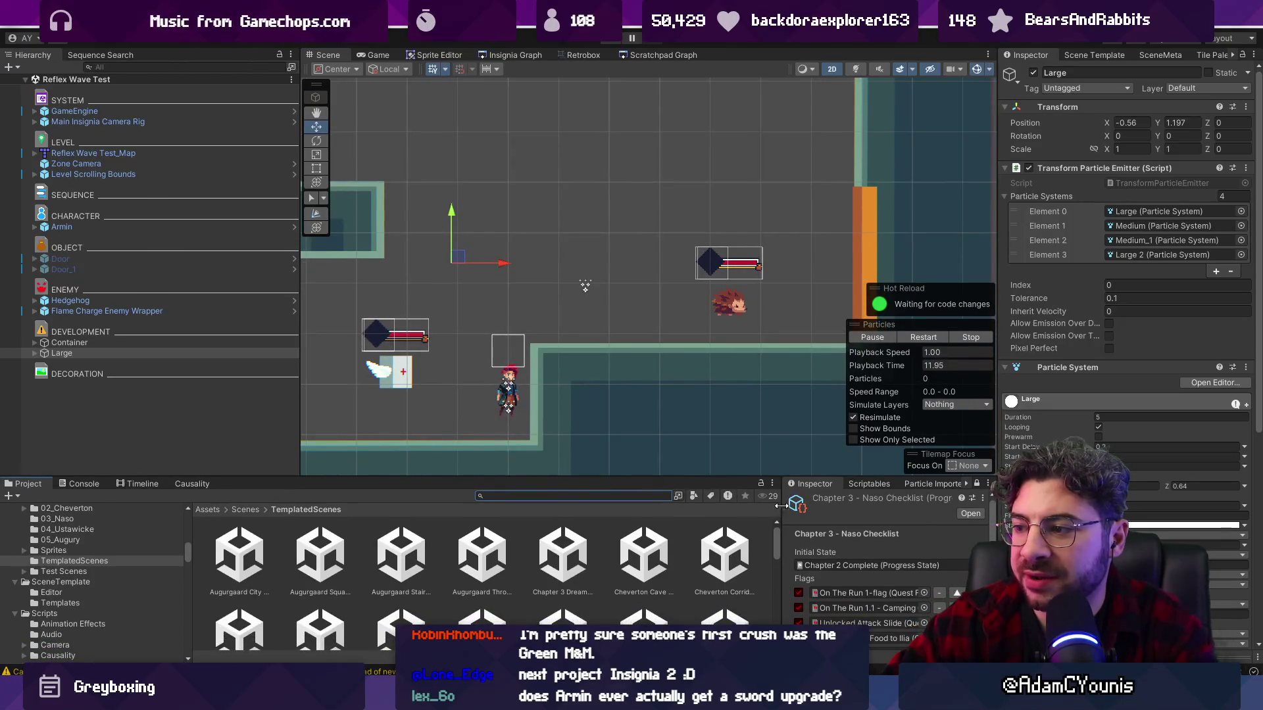
left_click_drag(781, 506, 766, 509)
mouse_move(733, 699)
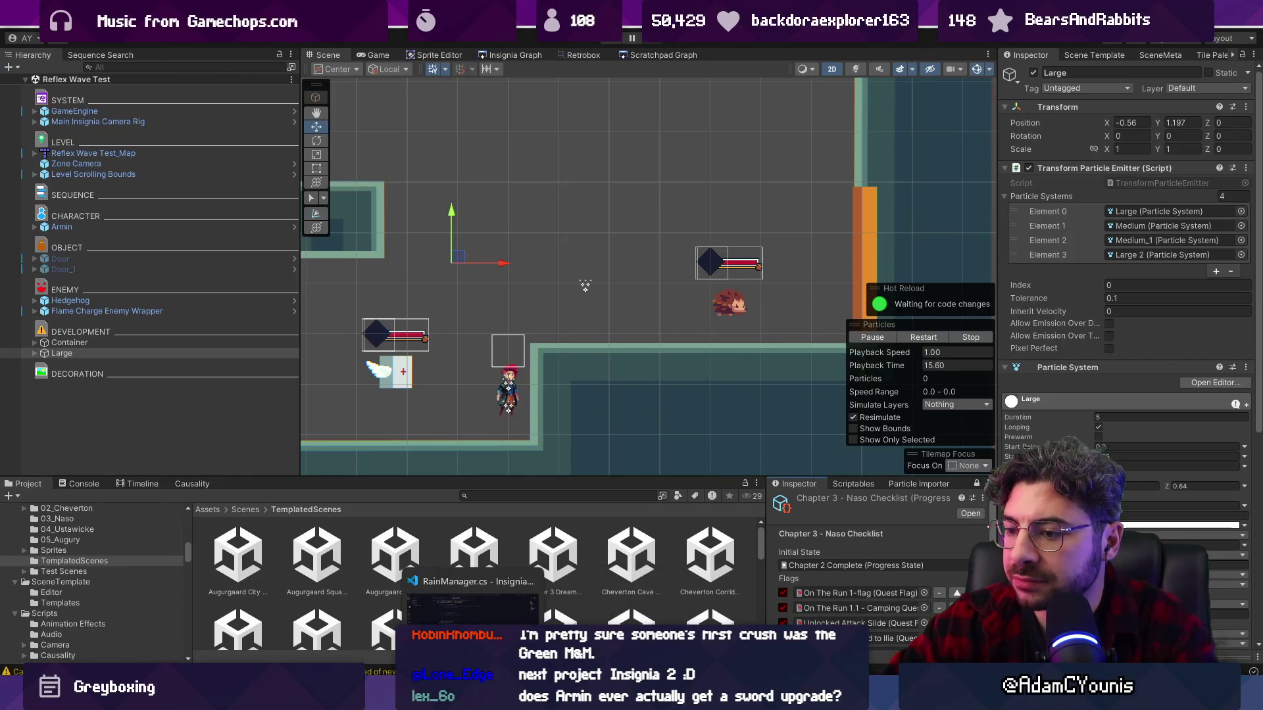
mouse_move(529, 698)
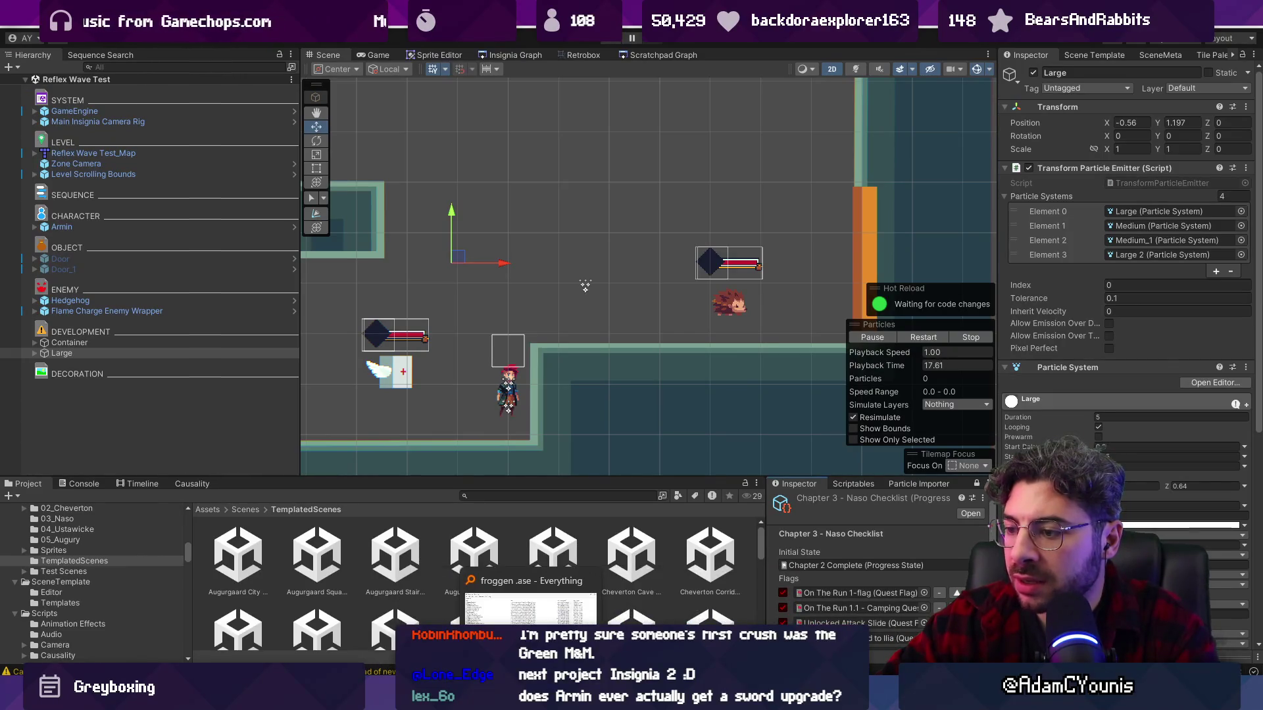
mouse_move(789, 699)
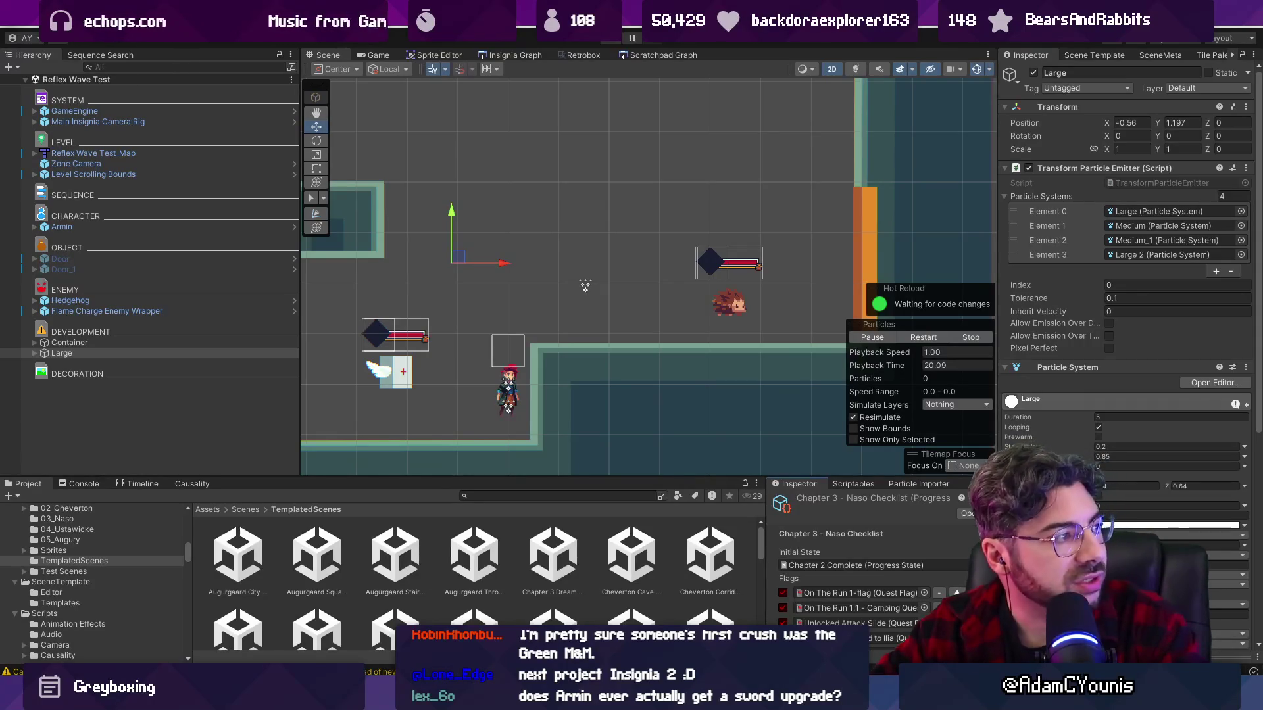
key("alt+Tab")
scroll(690, 186, "up", 1)
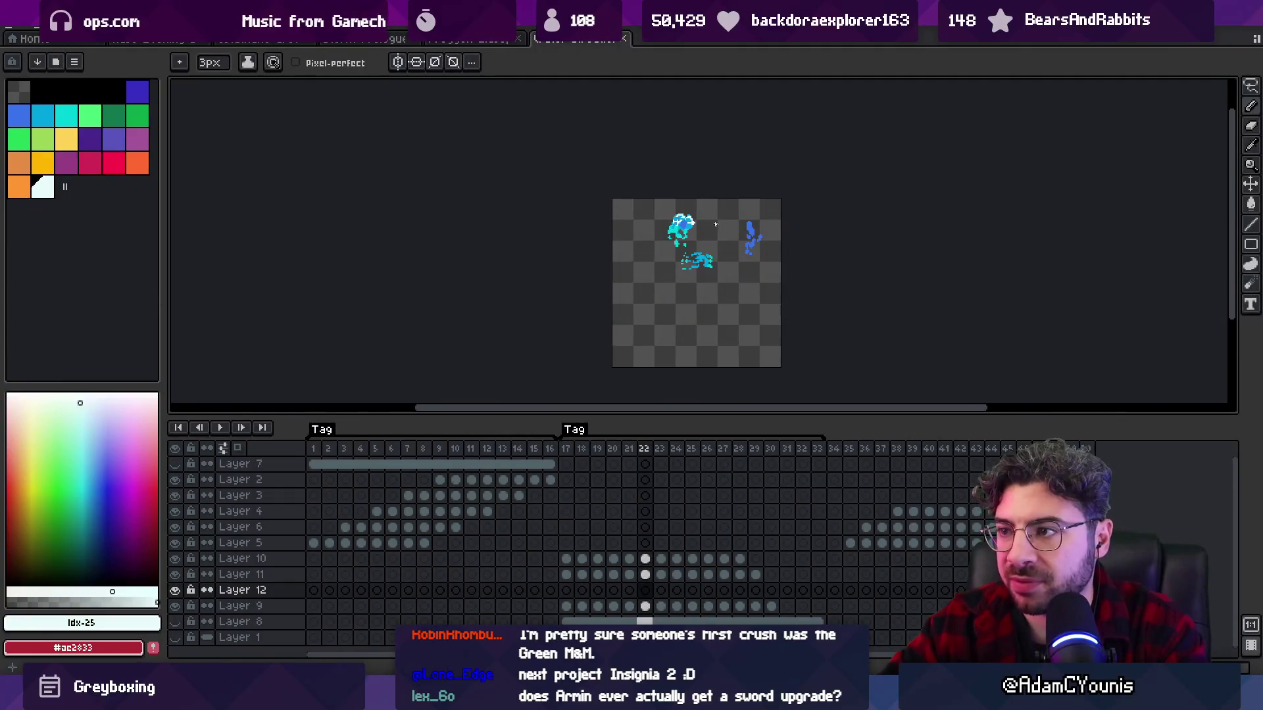
key("Return")
scroll(699, 224, "up", 1)
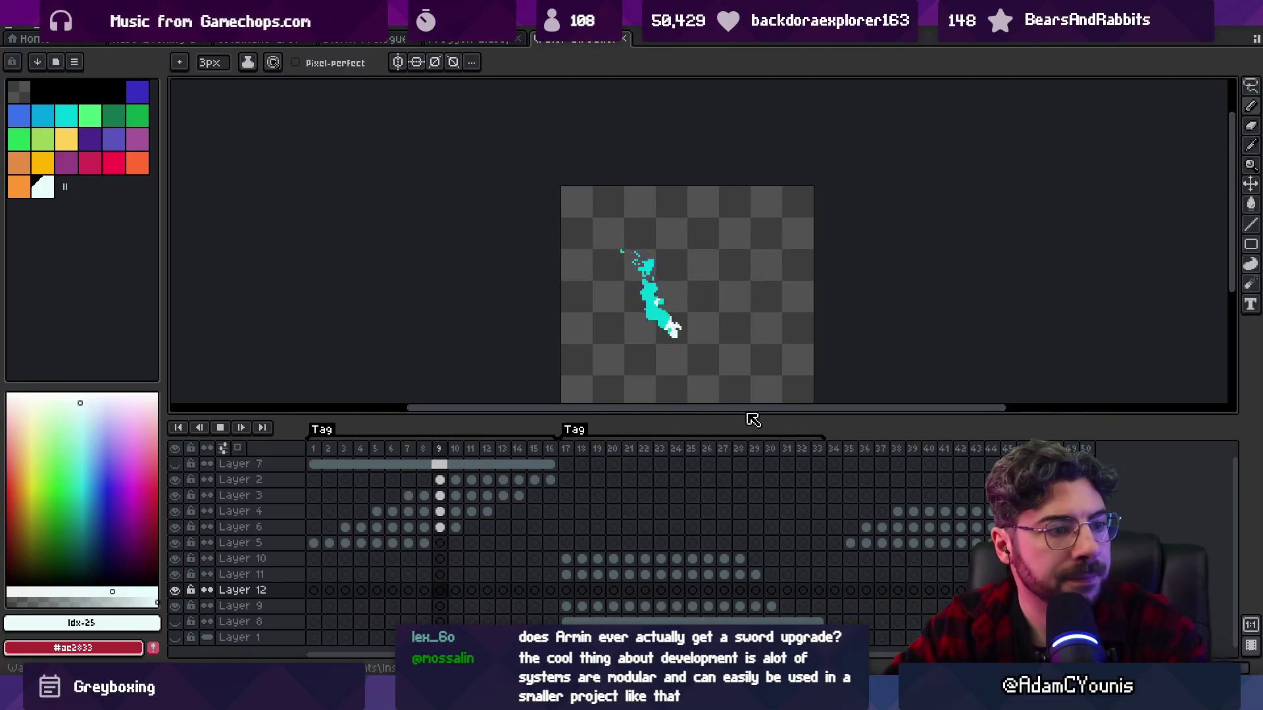
key("Return")
left_click_drag(835, 452, 949, 453)
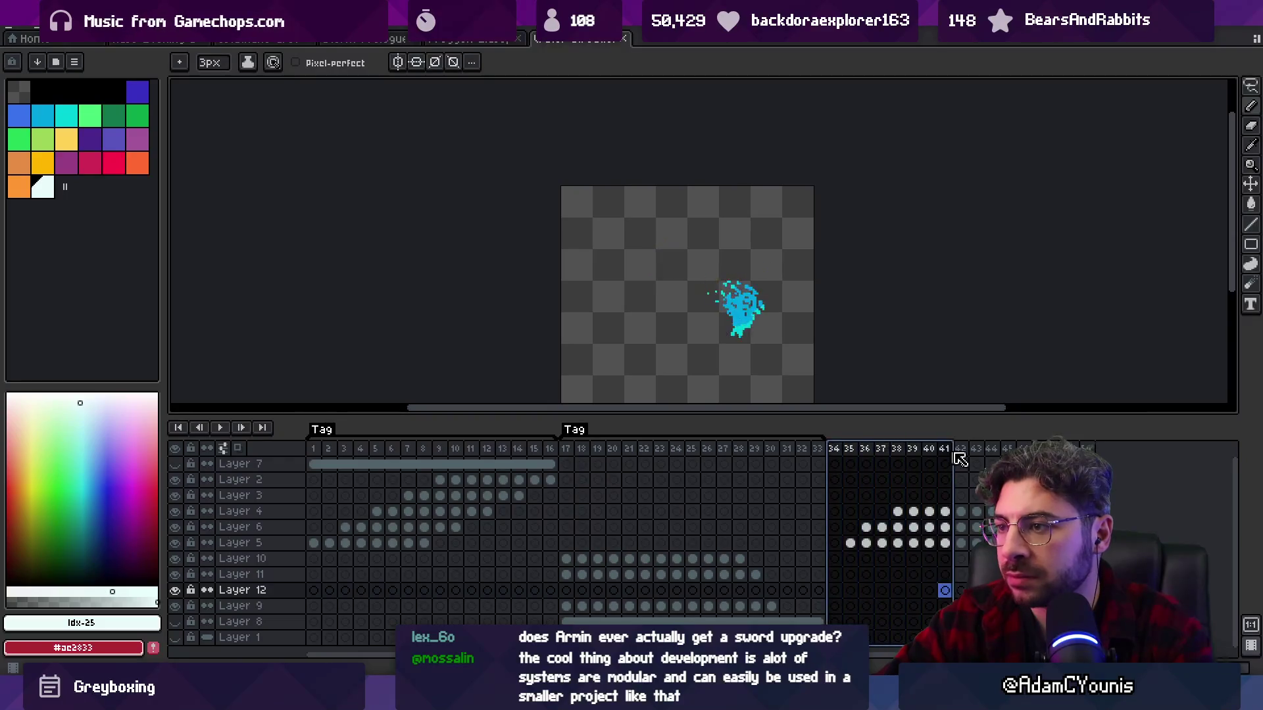
left_click_drag(1085, 452, 976, 462)
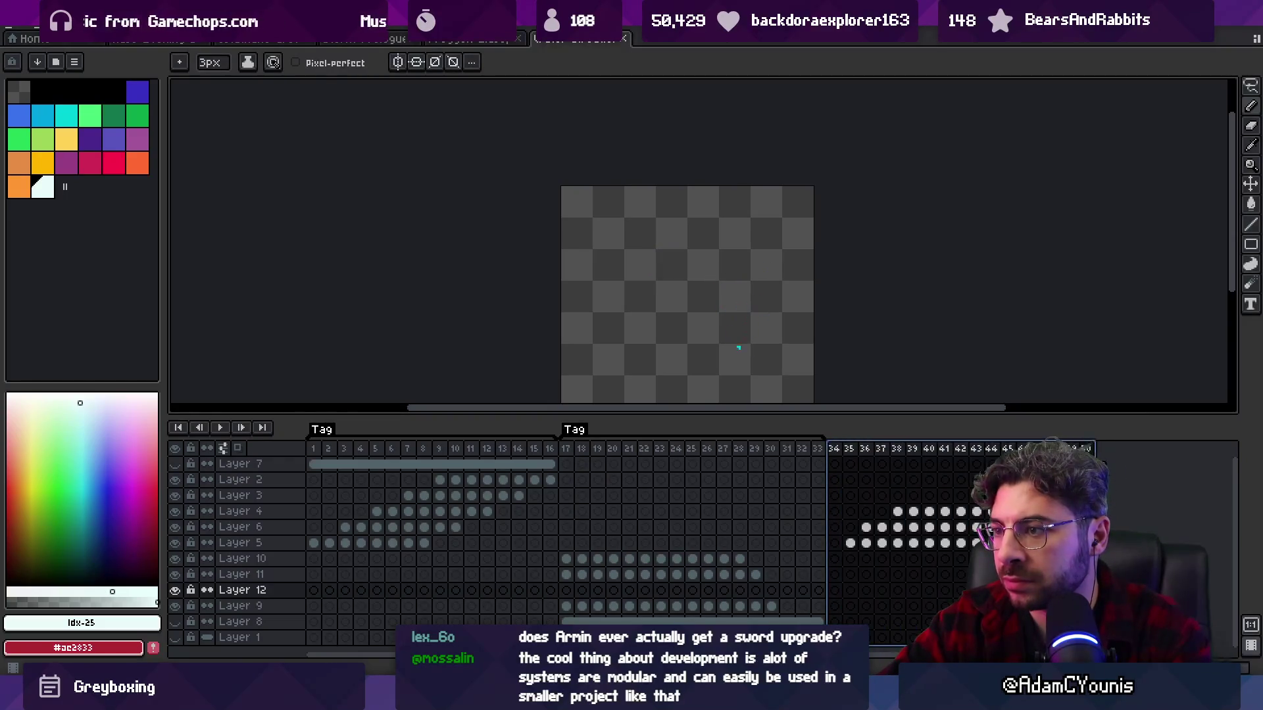
left_click(313, 448)
key("Return")
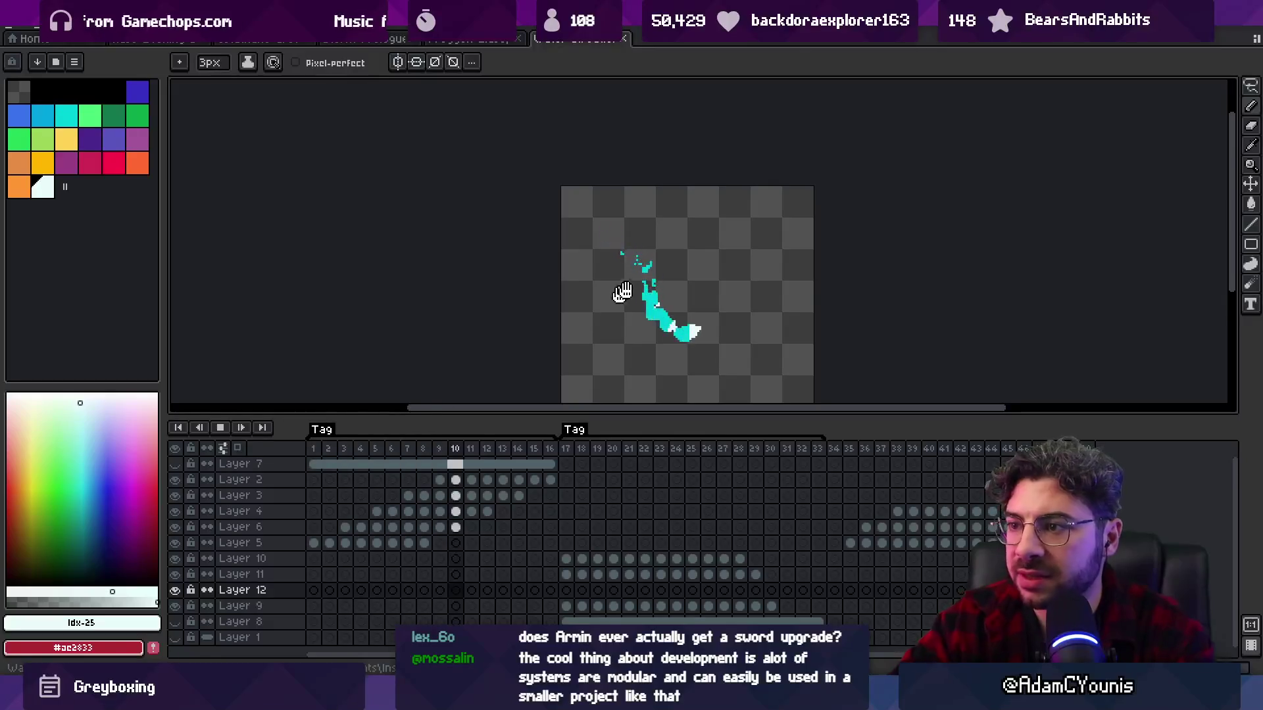
scroll(722, 285, "down", 5)
scroll(731, 309, "up", 3)
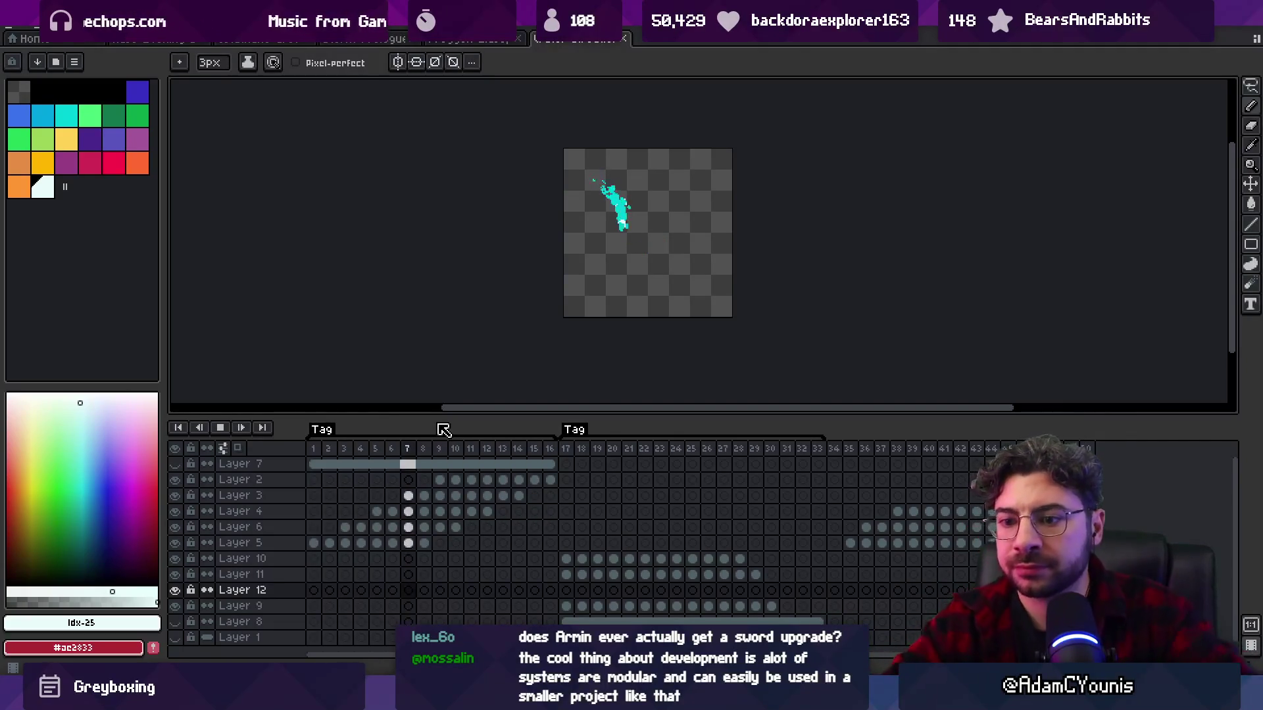
key("Return")
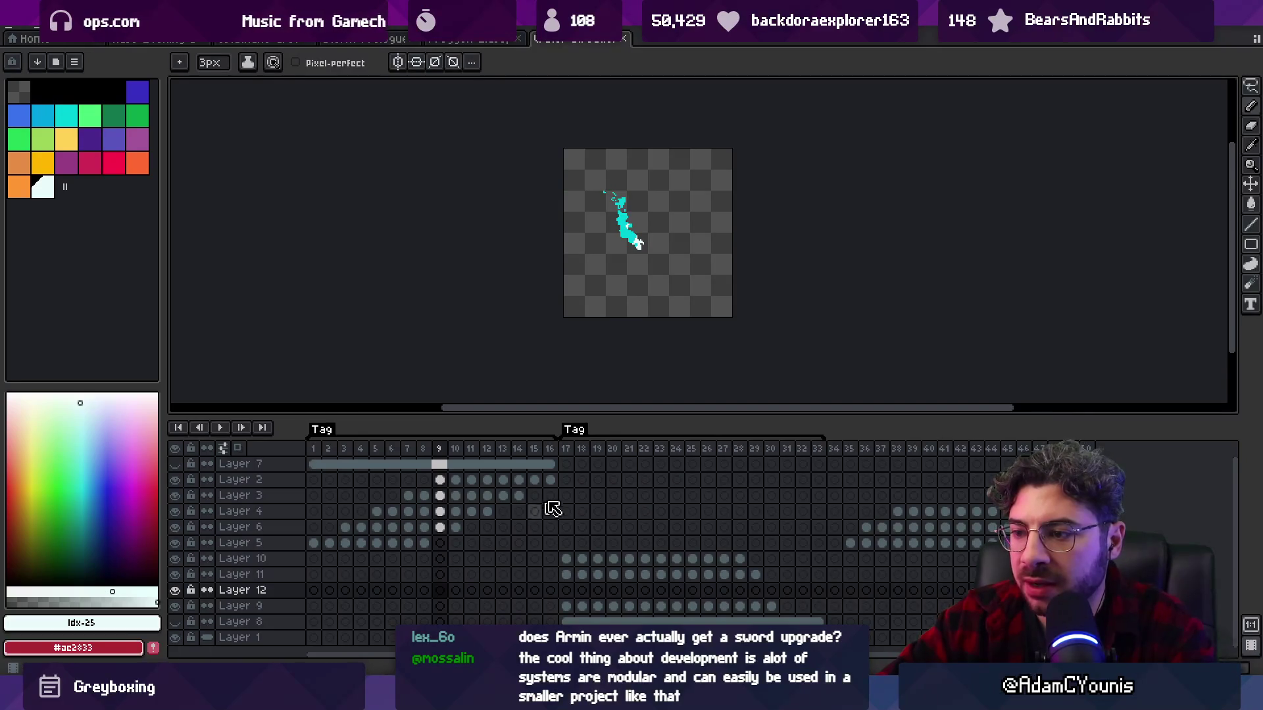
mouse_move(596, 449)
left_mouse_down()
mouse_move(739, 450)
mouse_move(556, 450)
mouse_move(1021, 458)
mouse_move(912, 449)
left_mouse_up()
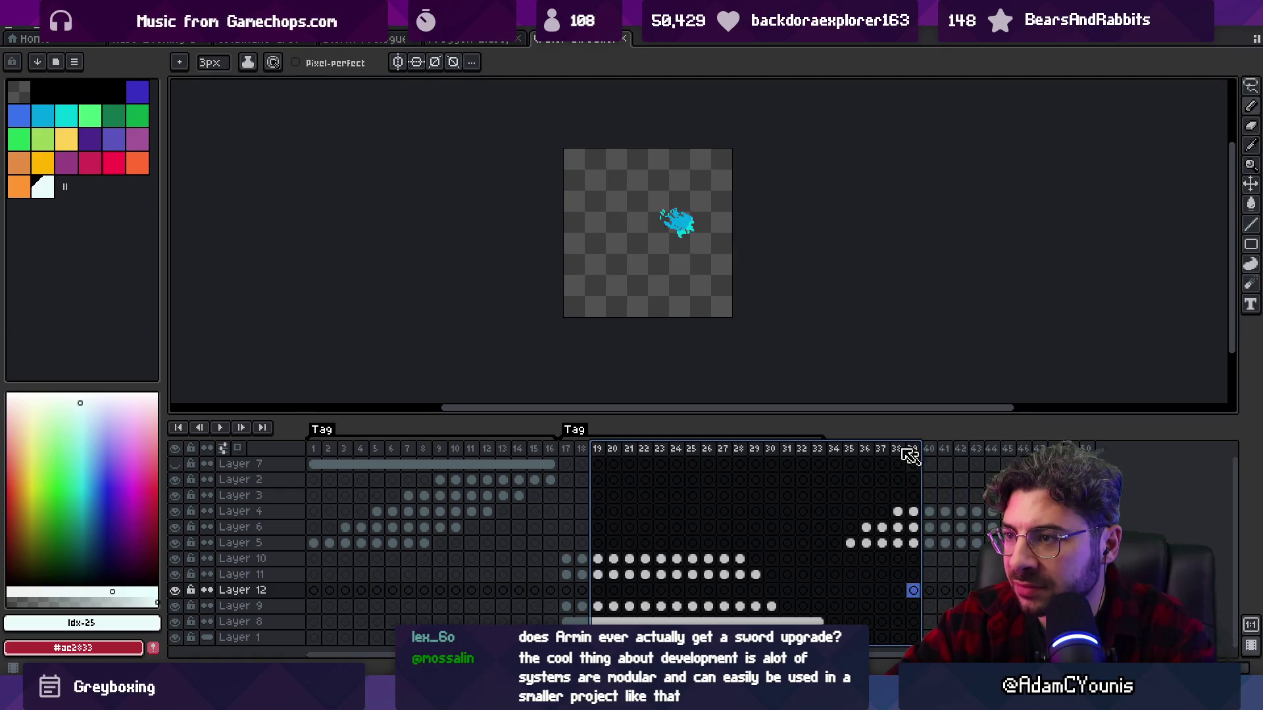
scroll(622, 225, "up", 3)
key("v")
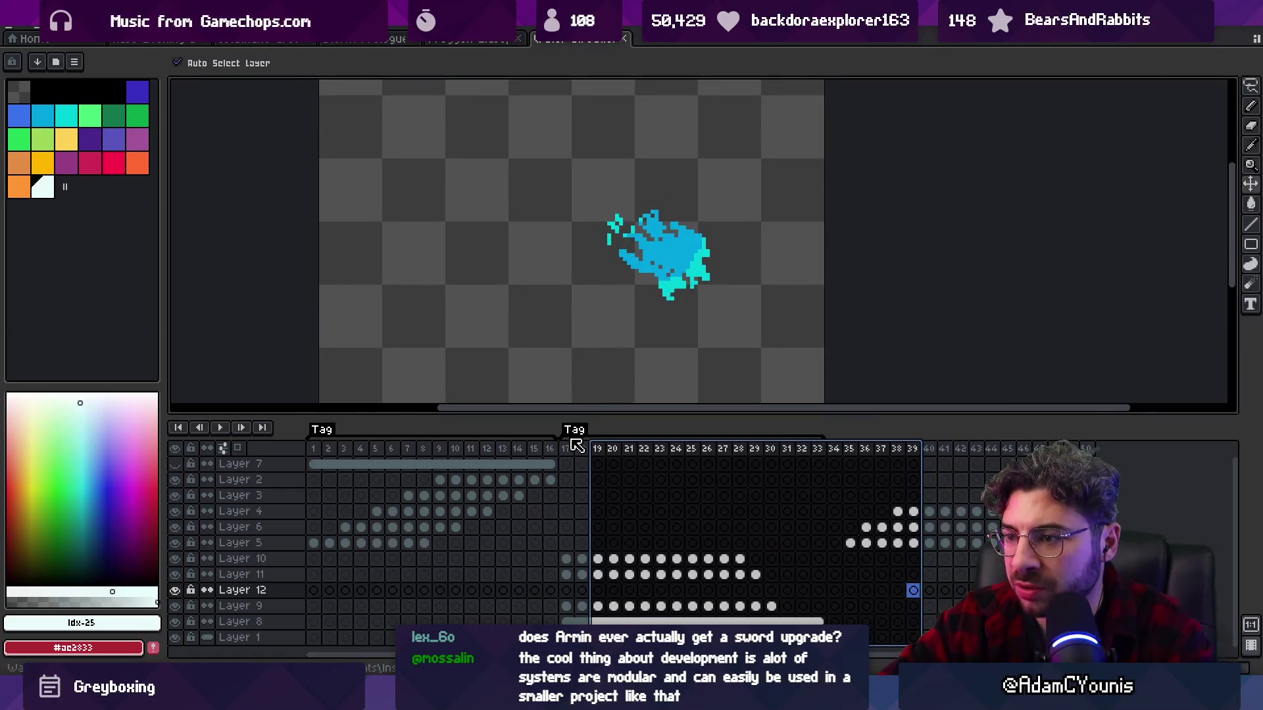
- Jump to frame 17, select frames 1 through 19, then return to Unity
left_click(572, 443)
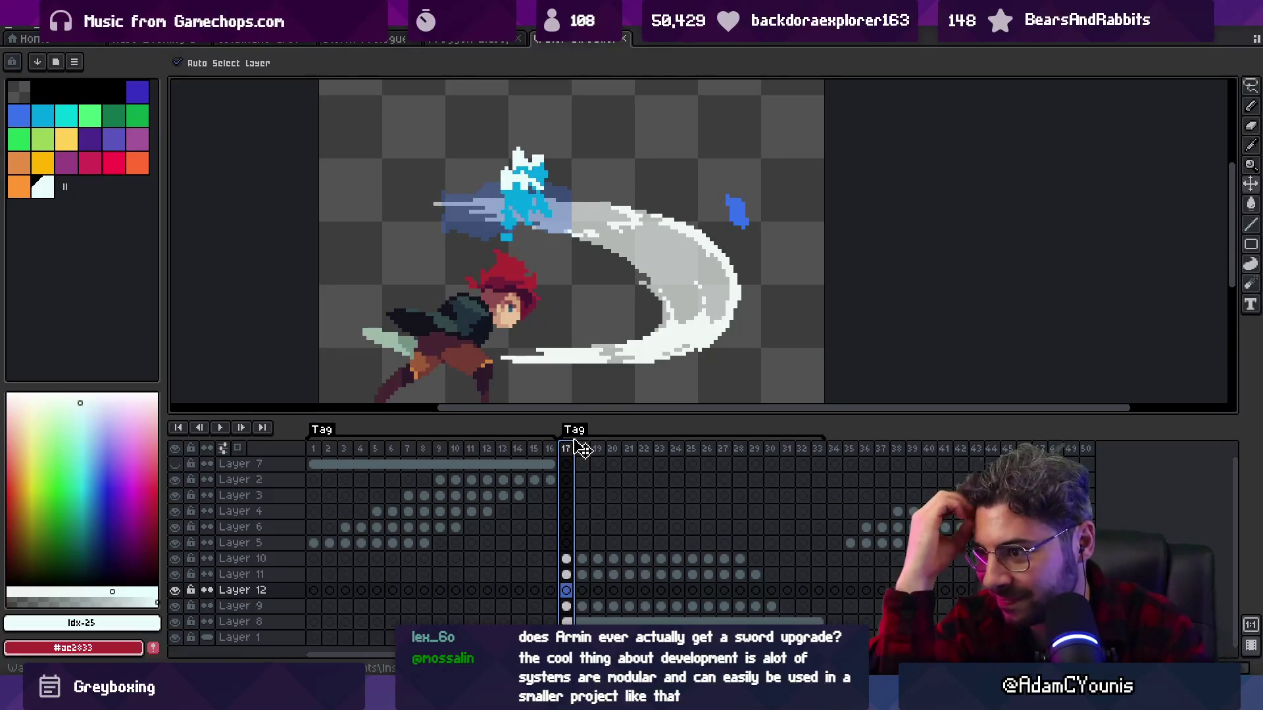
mouse_move(313, 449)
left_mouse_down()
mouse_move(615, 449)
mouse_move(691, 458)
mouse_move(576, 468)
mouse_move(728, 470)
mouse_move(615, 475)
left_mouse_up()
mouse_move(620, 480)
left_mouse_down()
mouse_move(710, 474)
mouse_move(608, 482)
left_mouse_up()
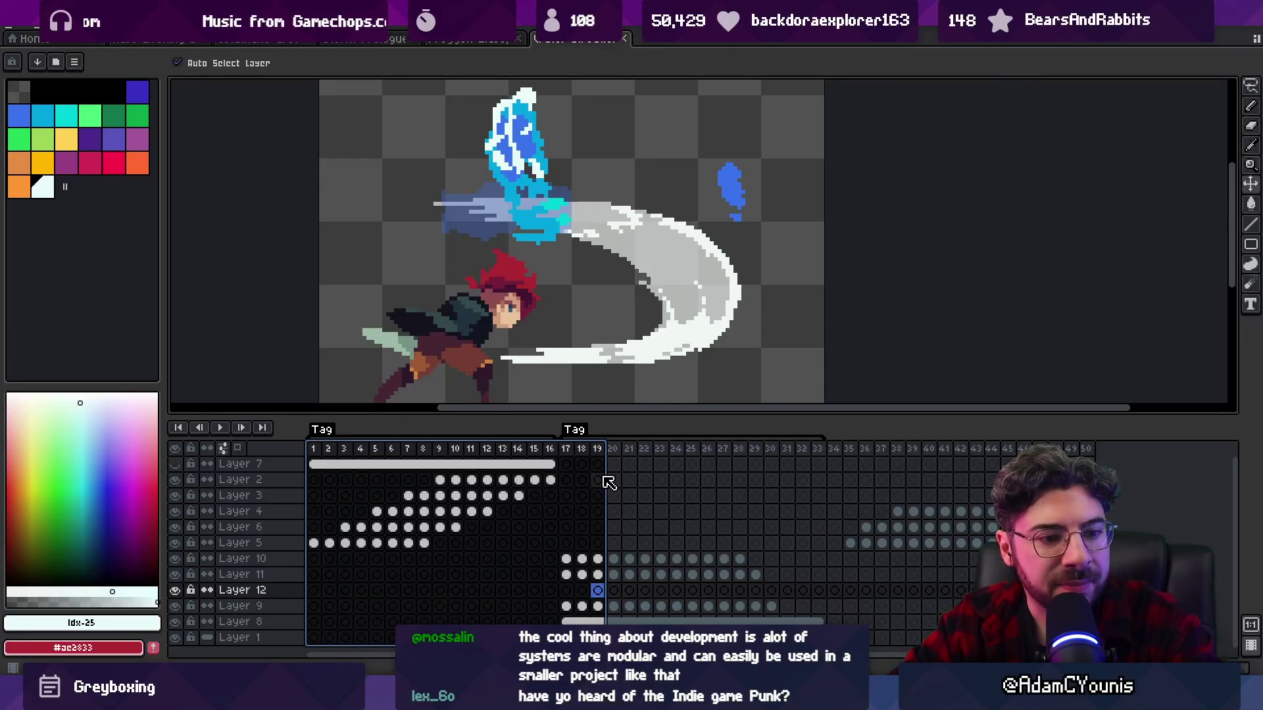
scroll(597, 318, "down", 1)
left_click_drag(580, 304, 555, 279)
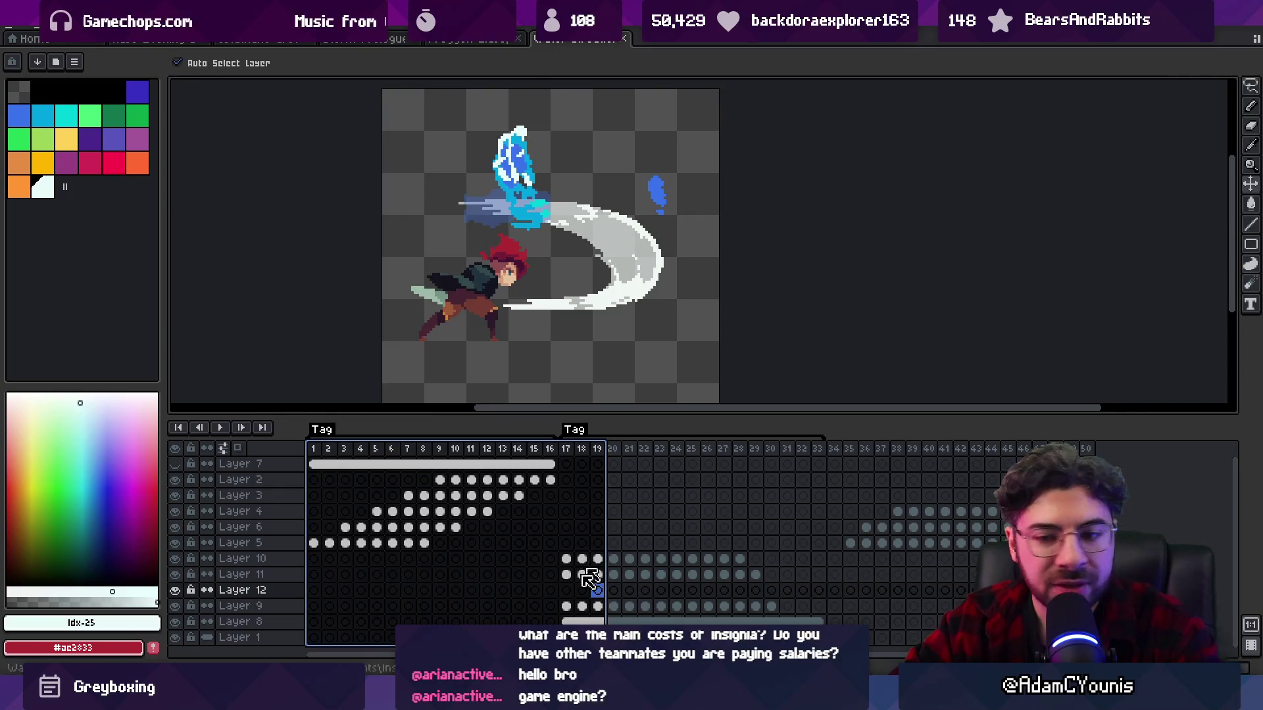
key("alt+Tab")
- Glance over the Unity scene, then bring the Google Sheets staffing estimate table forward
scroll(635, 261, "down", 3)
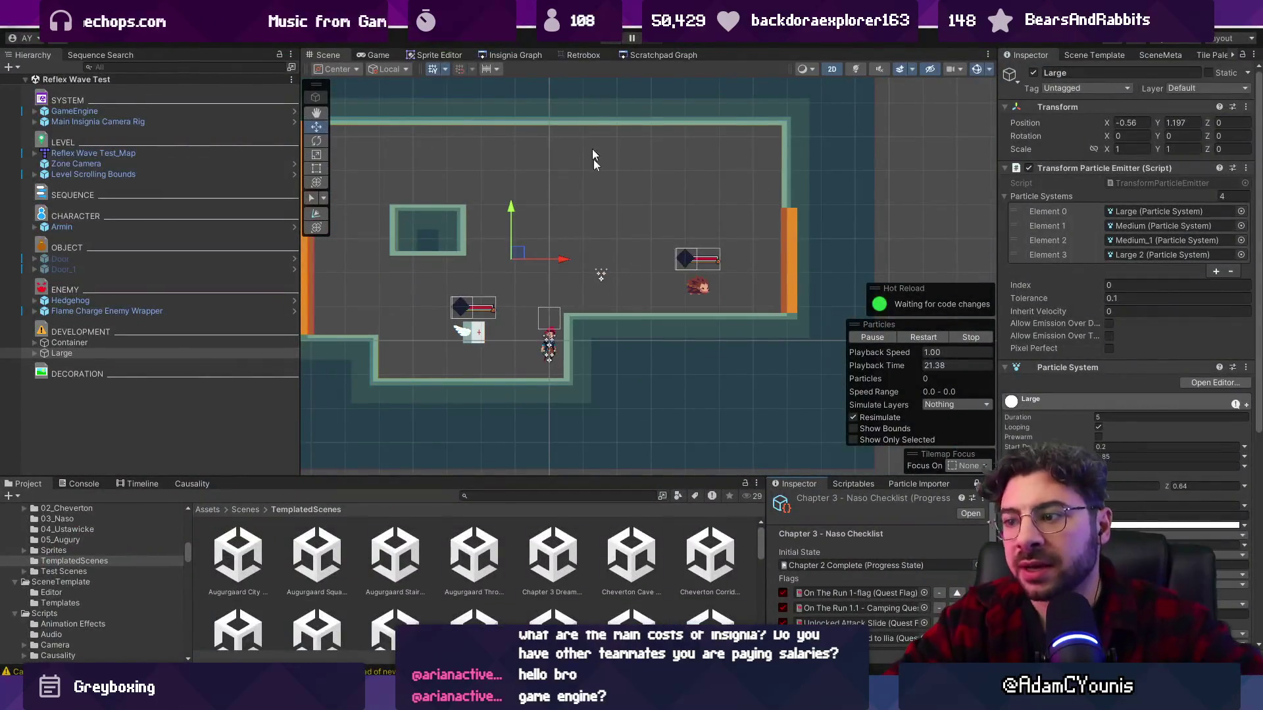
mouse_move(732, 697)
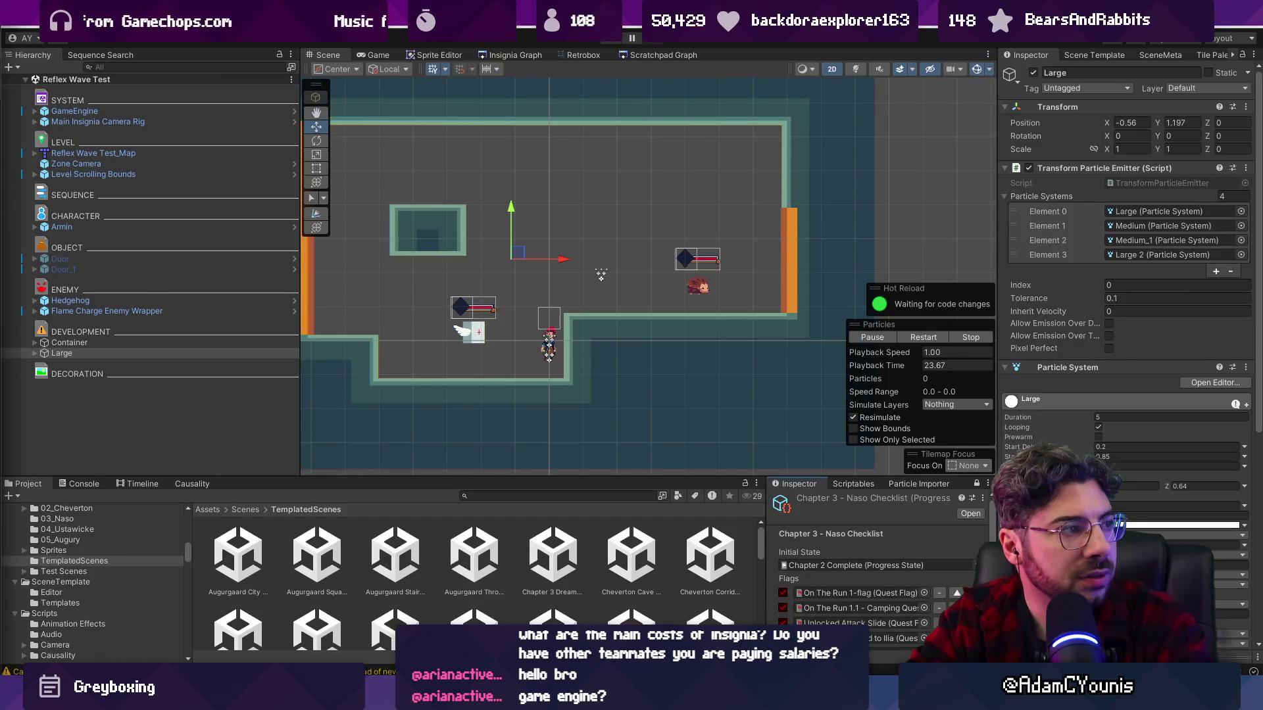
key("alt+Tab")
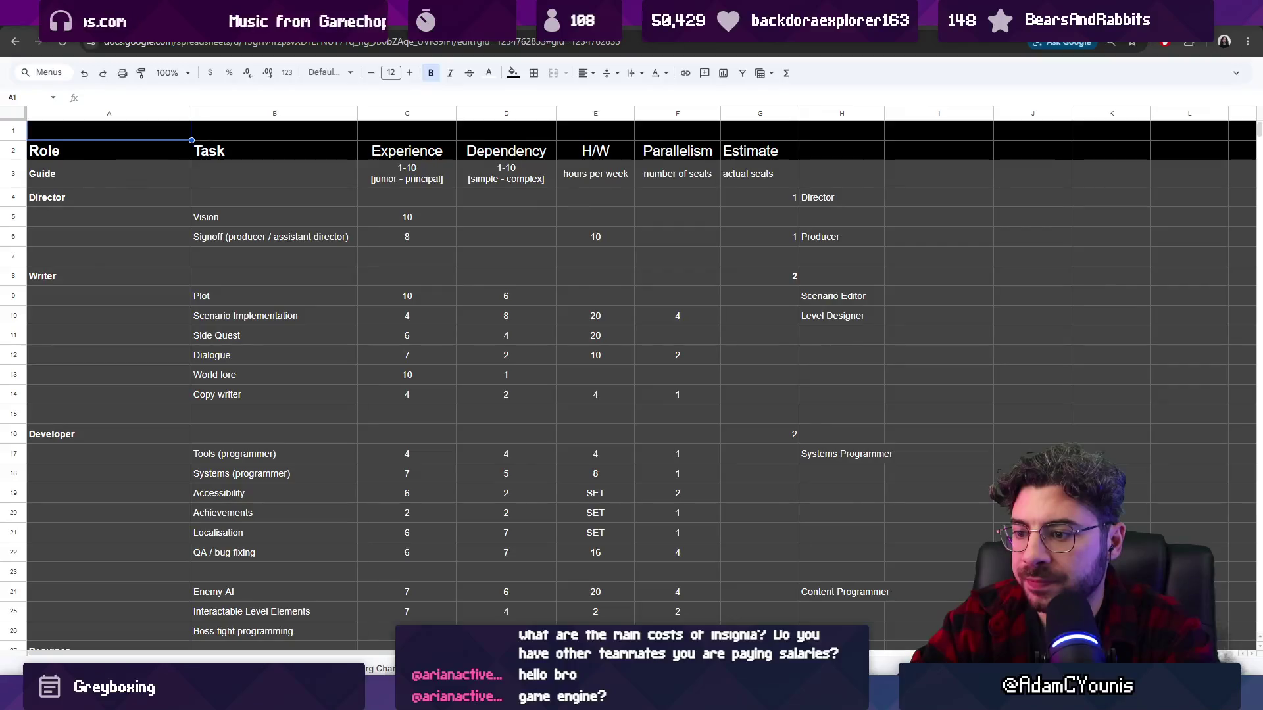
- Review the budget section, selecting the estimate figures in J58:K78, then cell J87
scroll(547, 403, "down", 15)
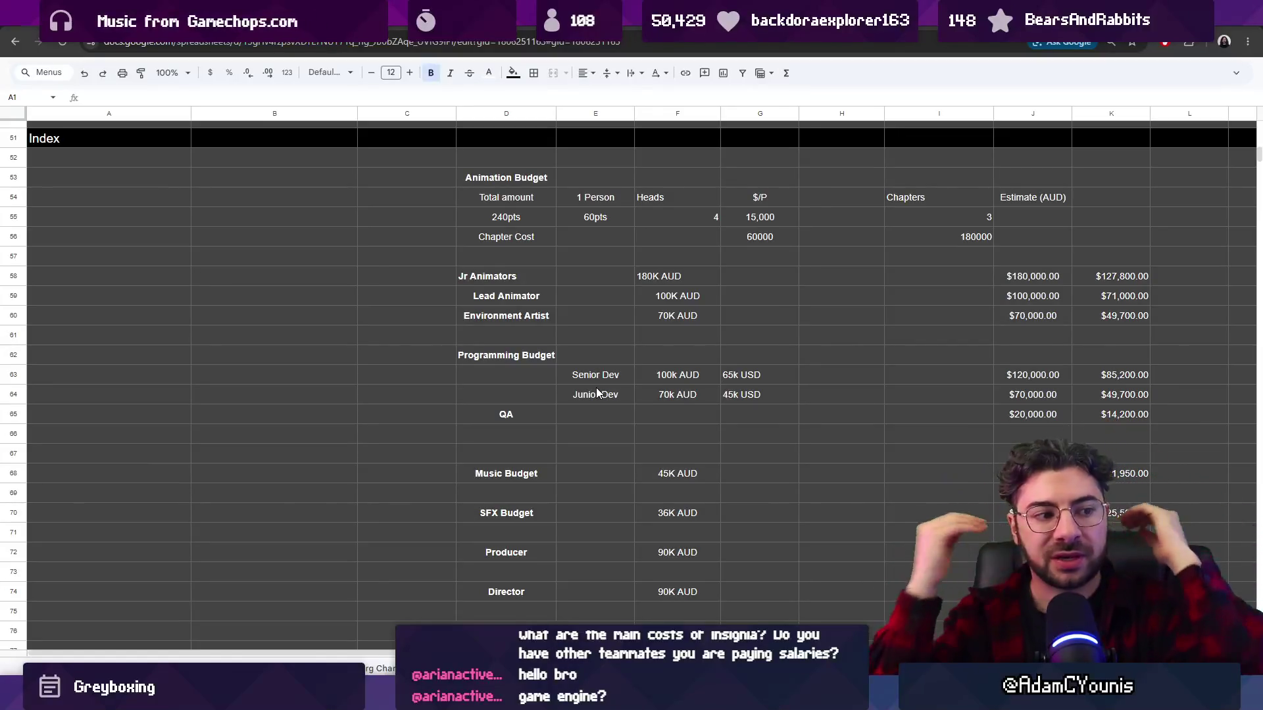
scroll(643, 272, "down", 3)
scroll(776, 296, "up", 1)
scroll(693, 541, "right", 2)
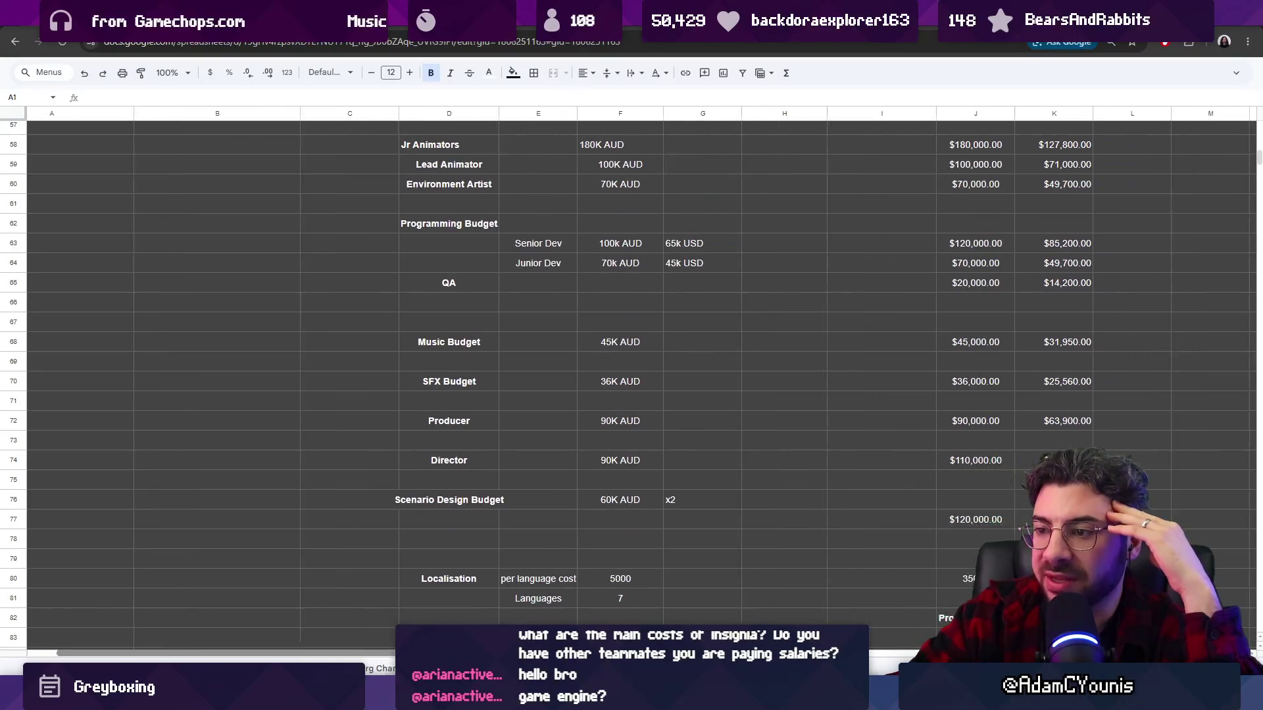
scroll(693, 540, "up", 1)
scroll(755, 500, "down", 1)
scroll(756, 499, "up", 1)
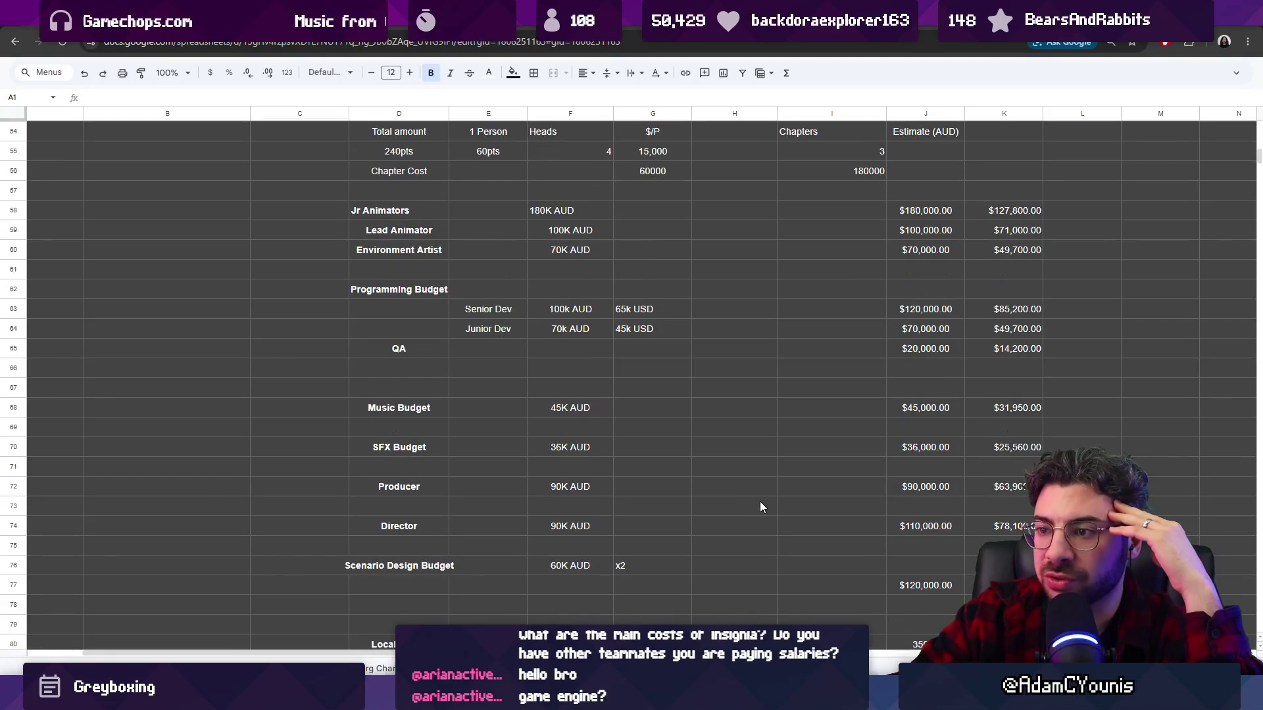
mouse_move(921, 210)
left_mouse_down()
mouse_move(933, 221)
mouse_move(1006, 604)
left_mouse_up()
scroll(926, 380, "down", 7)
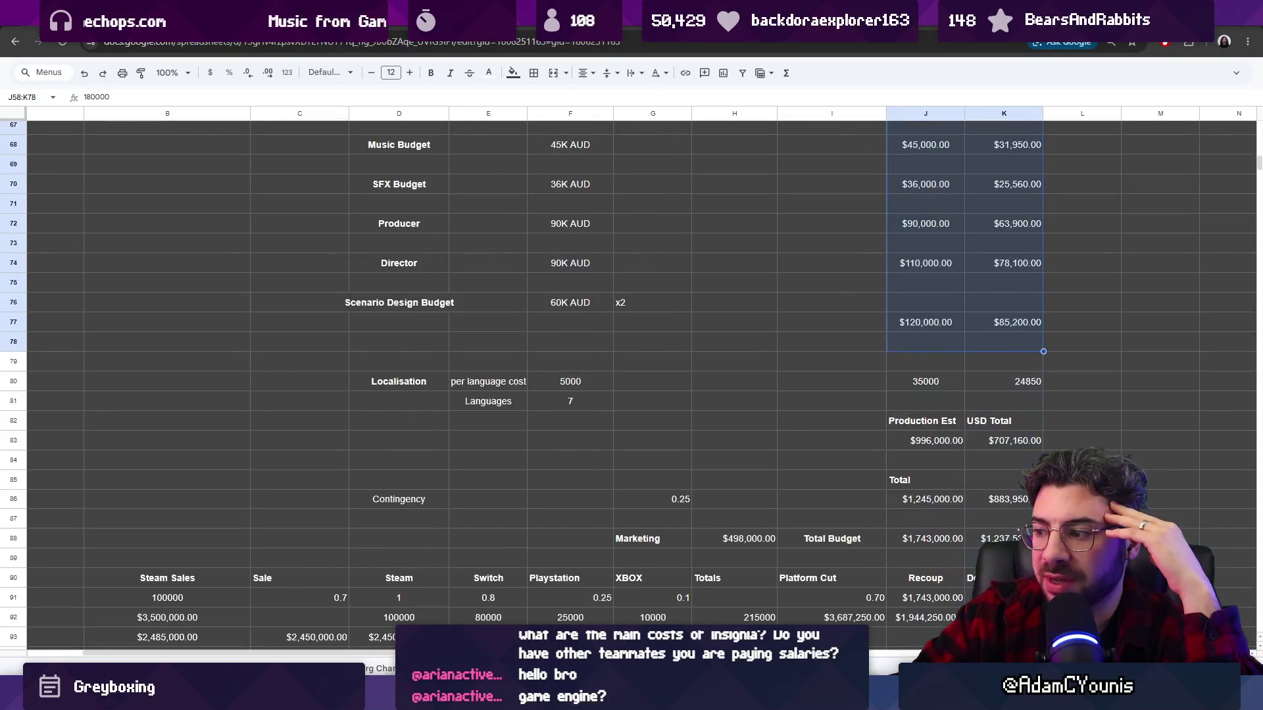
left_click(926, 381)
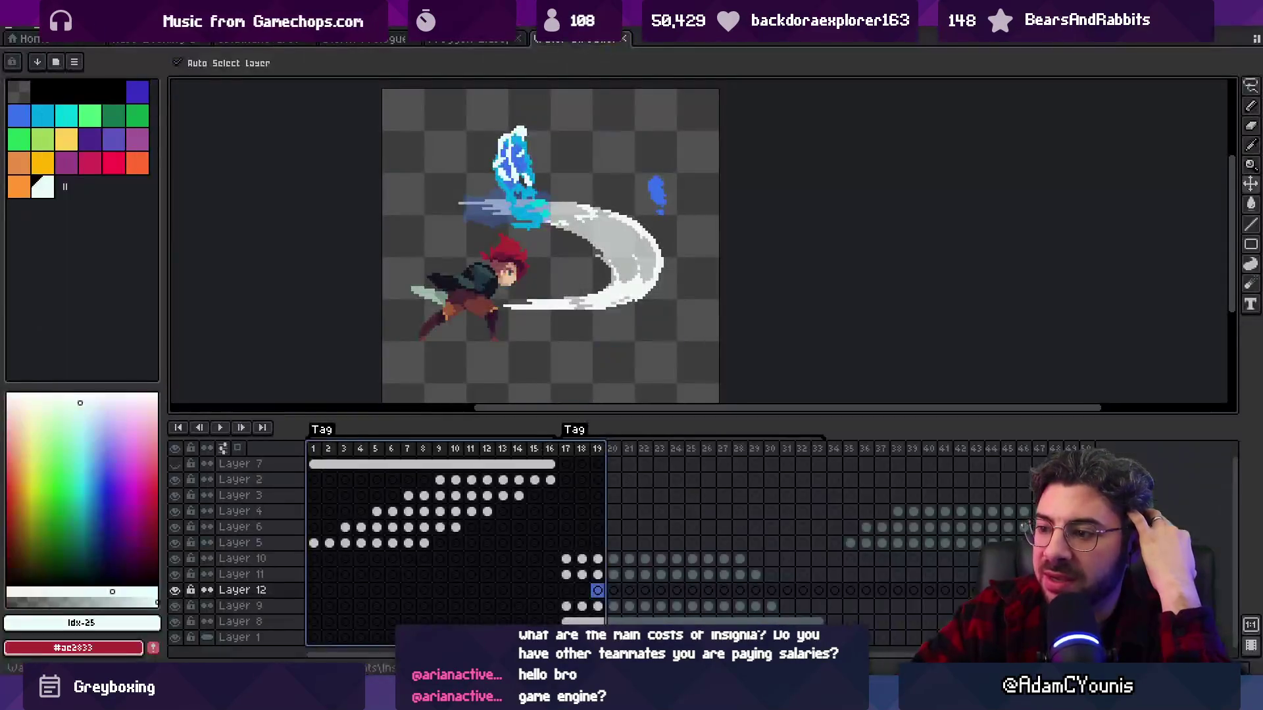
- Switch to the Froggen sprite and scrub through Swing Up frames 79 to 90
left_click(472, 40)
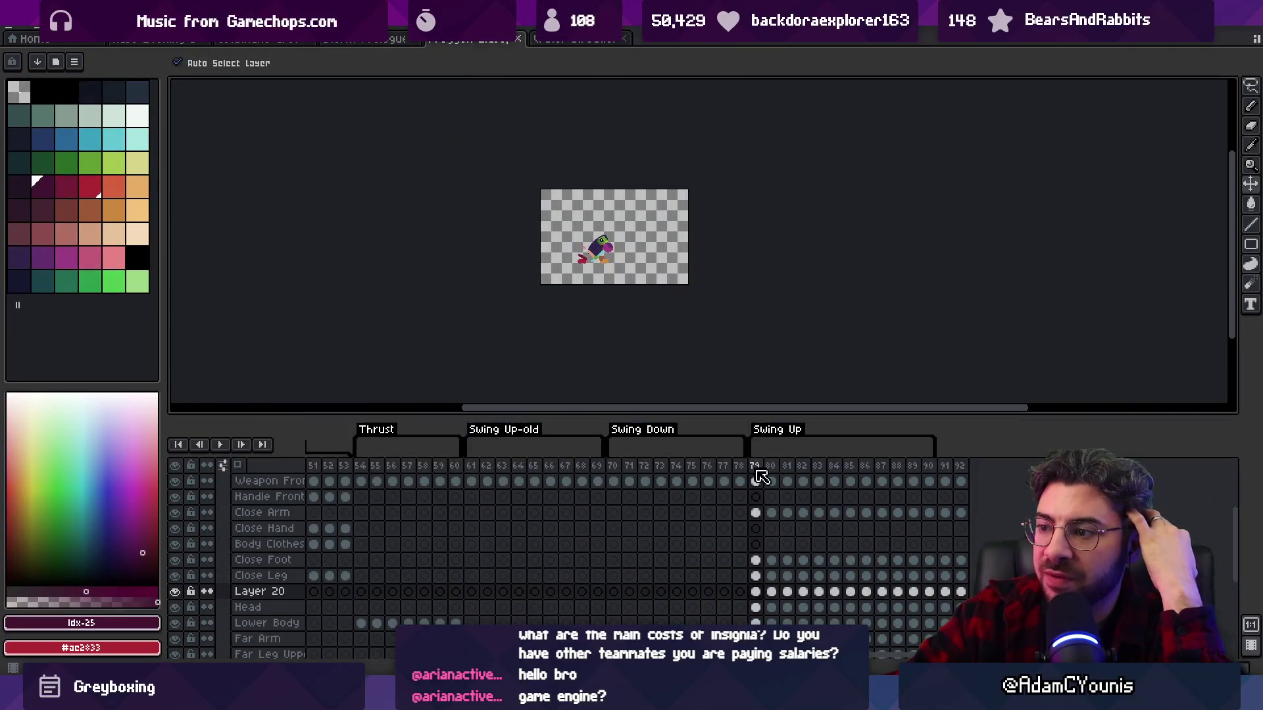
scroll(632, 364, "up", 2)
scroll(633, 364, "down", 1)
mouse_move(755, 470)
left_mouse_down()
mouse_move(883, 481)
mouse_move(760, 485)
mouse_move(928, 481)
left_mouse_up()
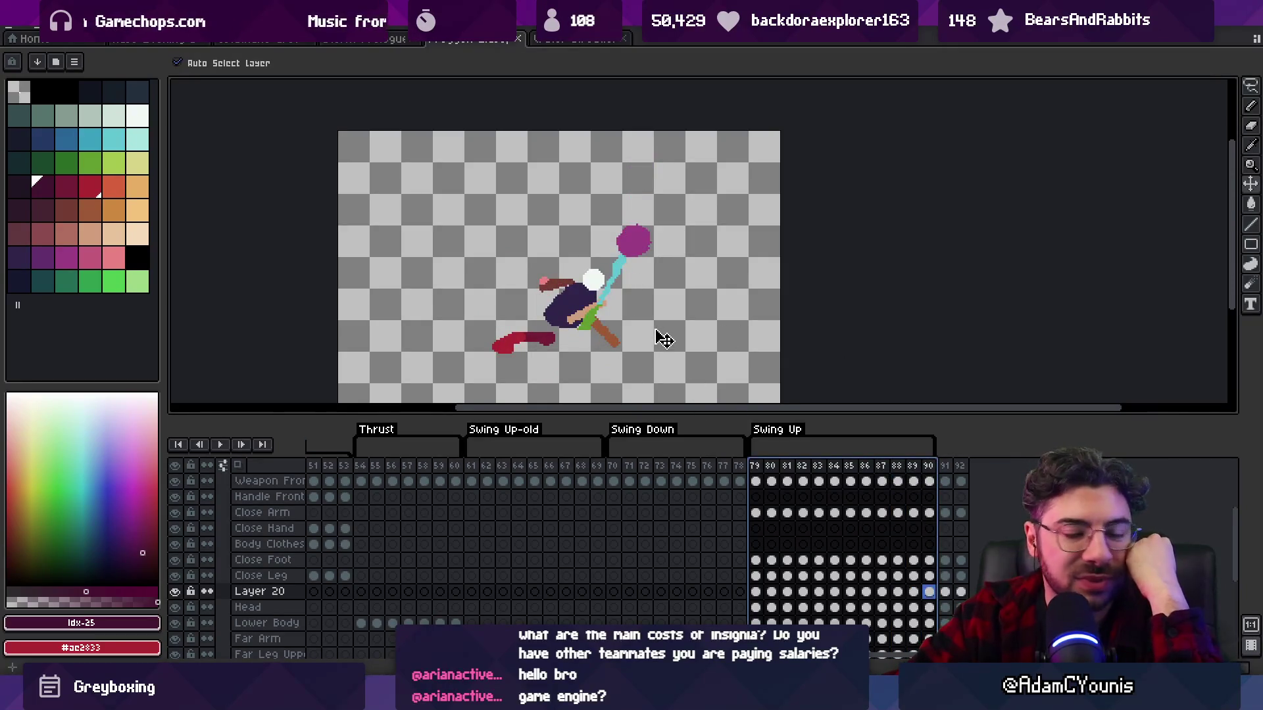
left_click_drag(759, 471, 928, 460)
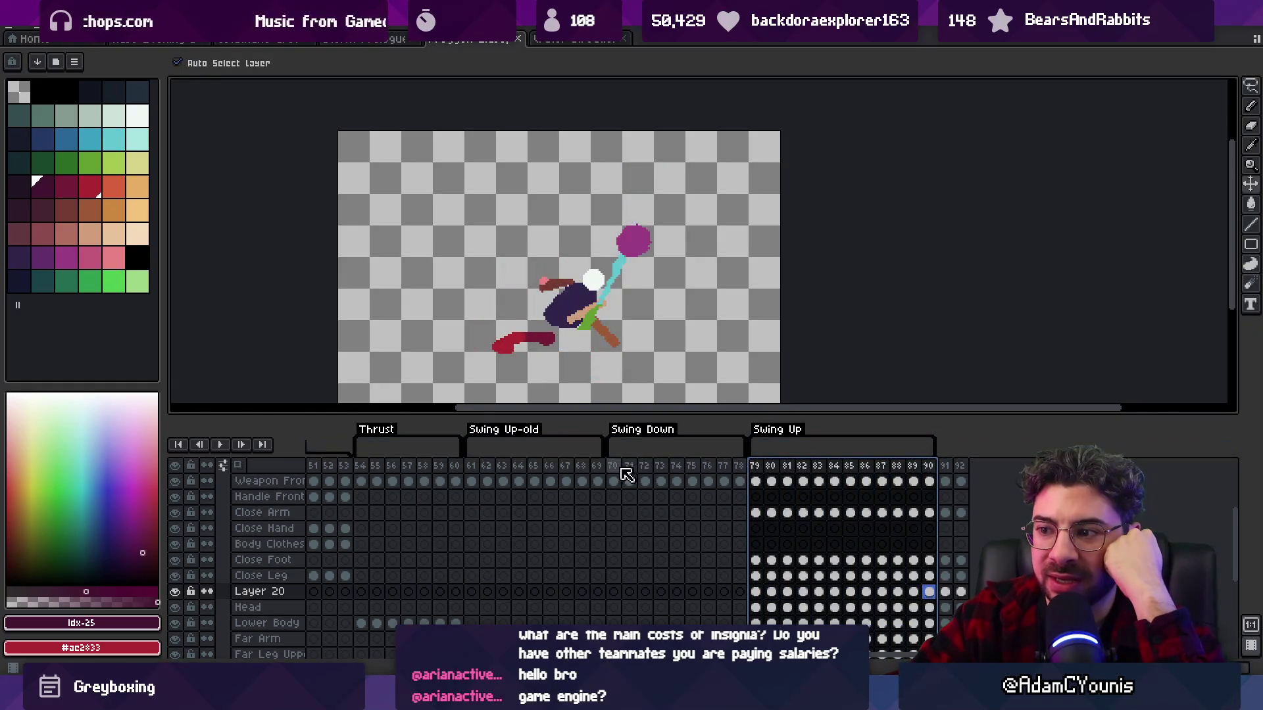
- Preview the wider frame range 61 to 89 in the timeline, then return to Unity
left_click_drag(487, 467, 836, 463)
left_click_drag(471, 466, 930, 465)
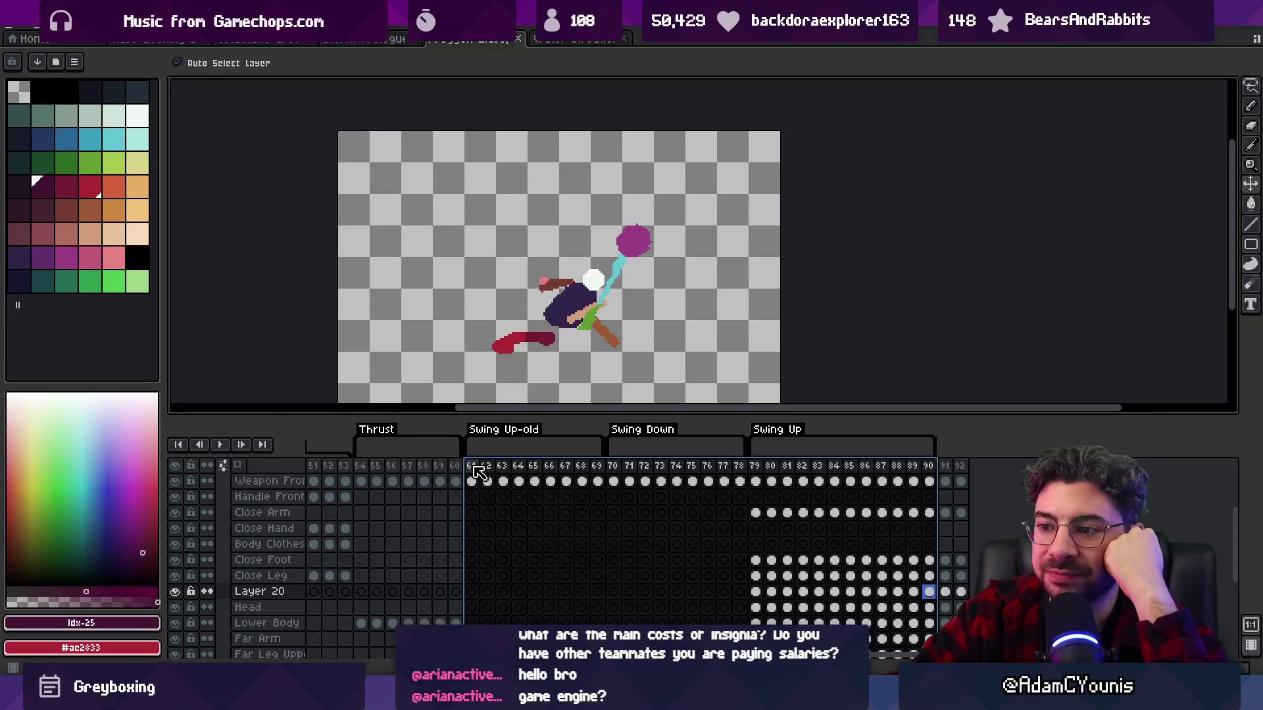
left_click_drag(478, 472, 930, 472)
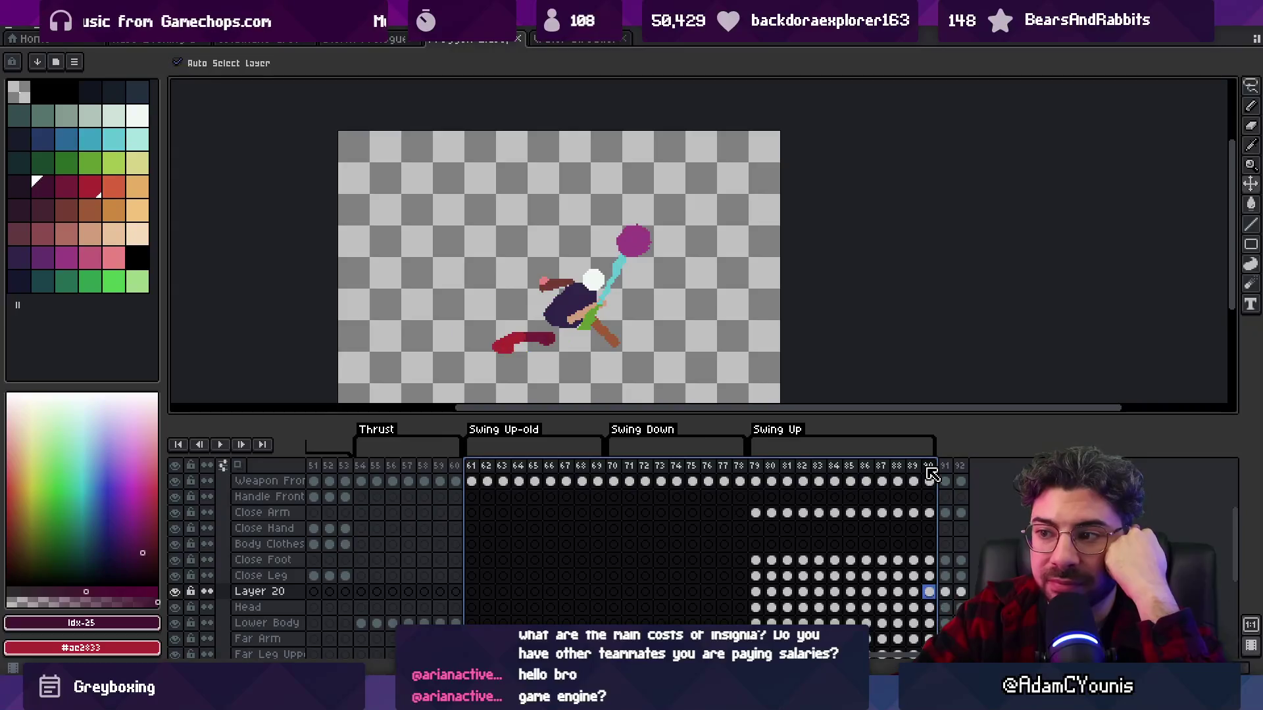
mouse_move(535, 516)
left_mouse_down()
mouse_move(1257, 521)
mouse_move(522, 510)
mouse_move(686, 524)
left_mouse_up()
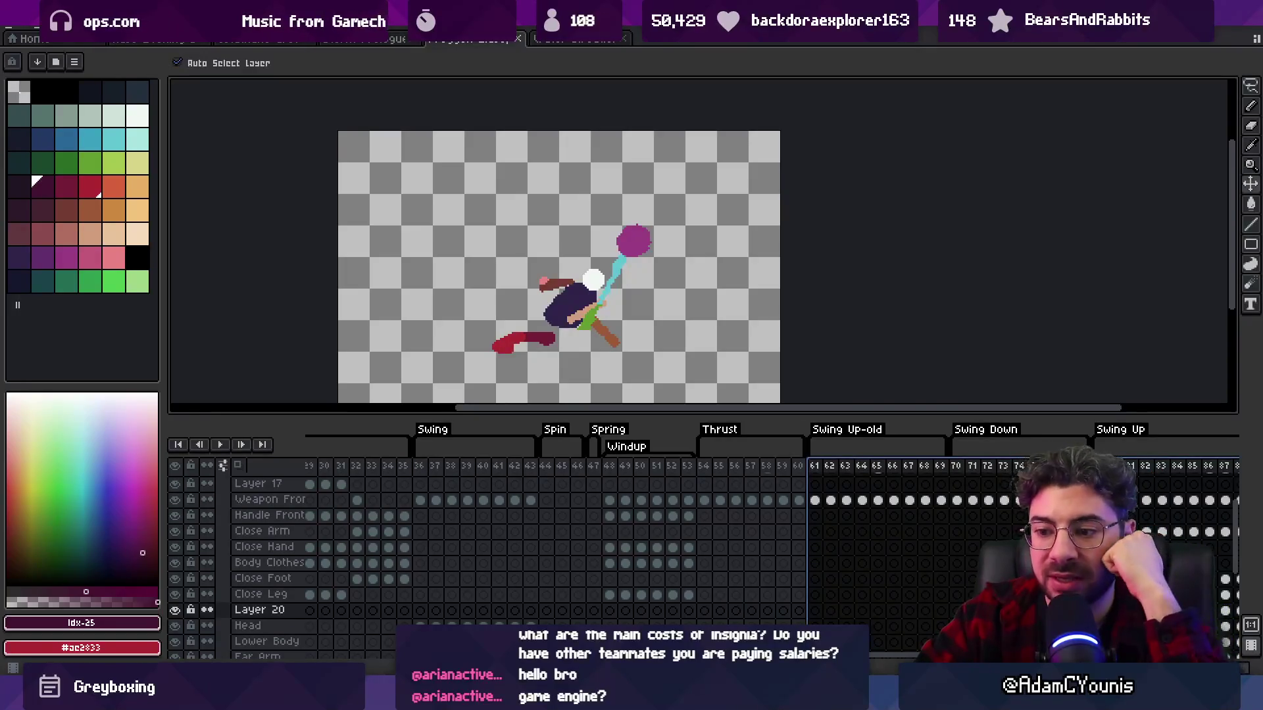
key("alt+Tab")
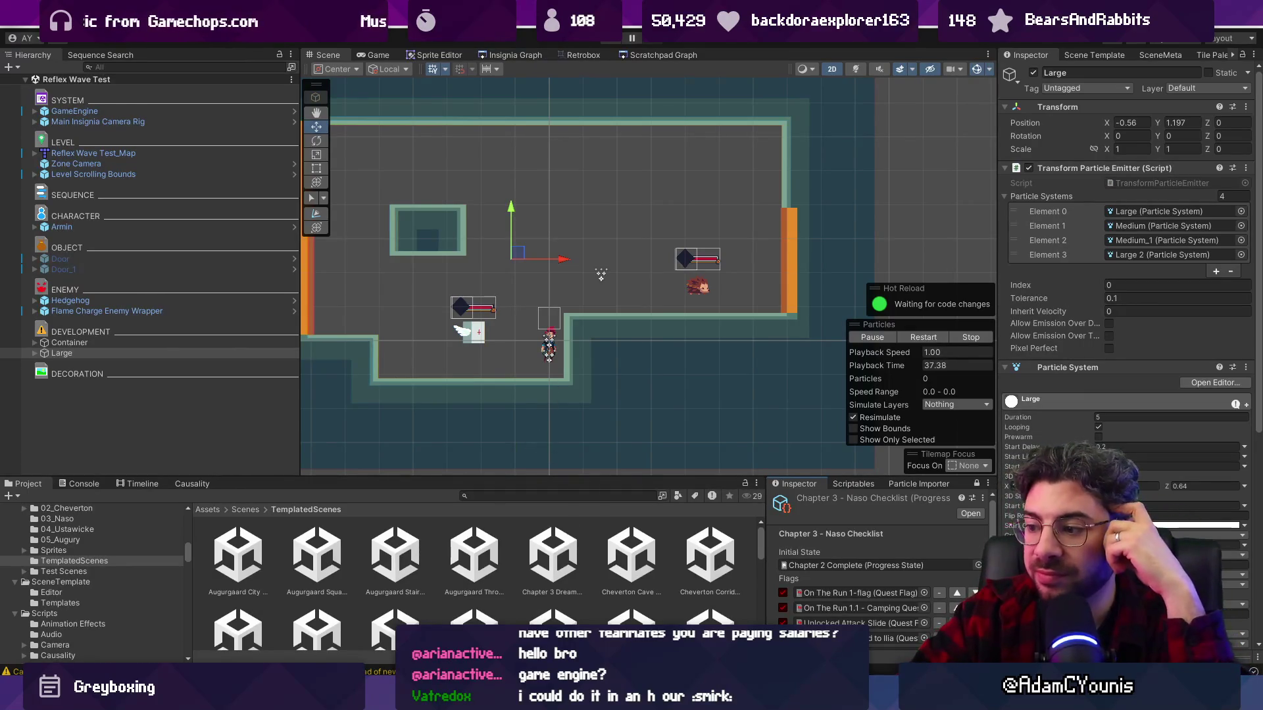
- Scan the Google Sheets role and task table up to row 1, then return to Unity
left_click(853, 611)
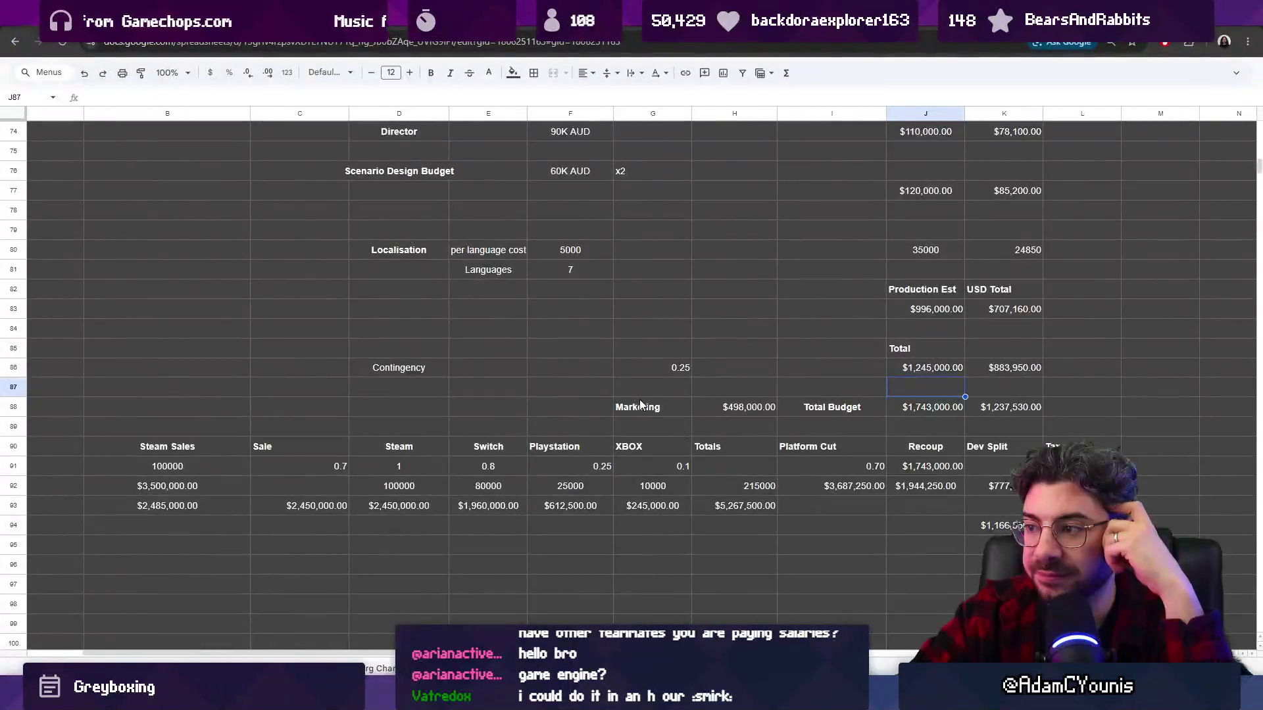
scroll(654, 414, "up", 10)
scroll(664, 432, "up", 5)
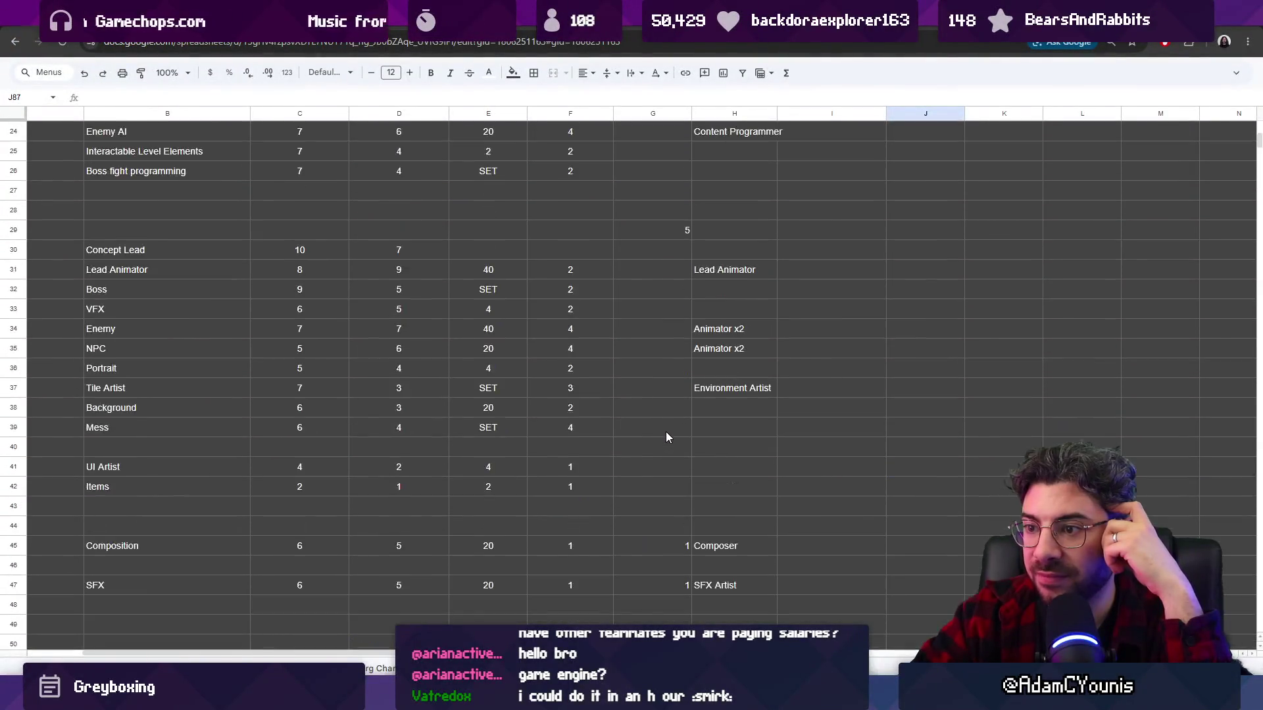
scroll(666, 432, "up", 5)
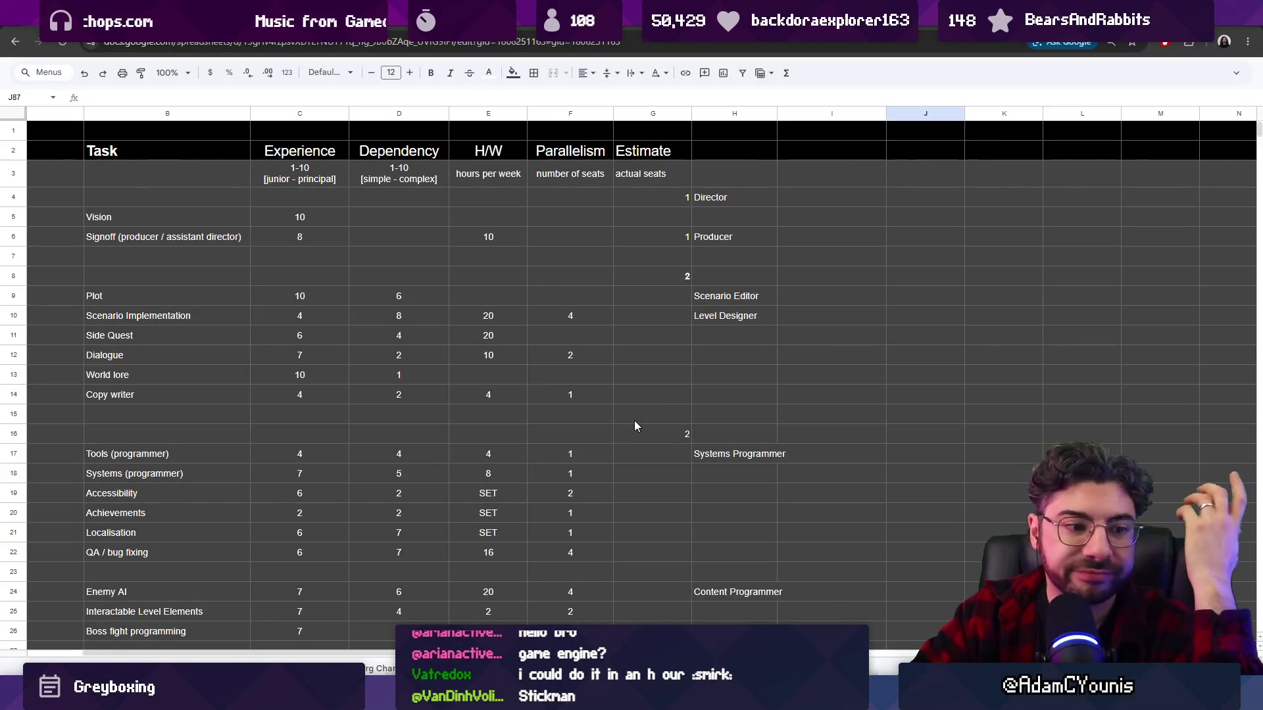
mouse_move(862, 697)
scroll(718, 549, "down", 4)
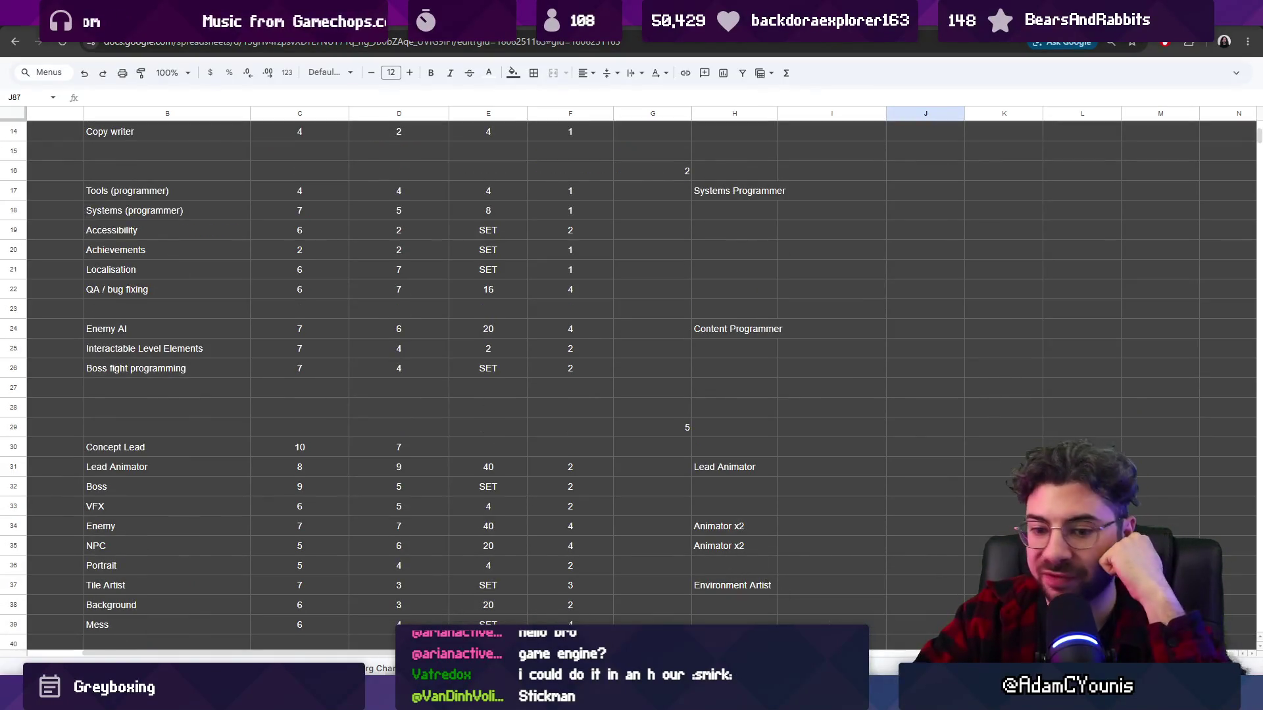
key("alt+Tab")
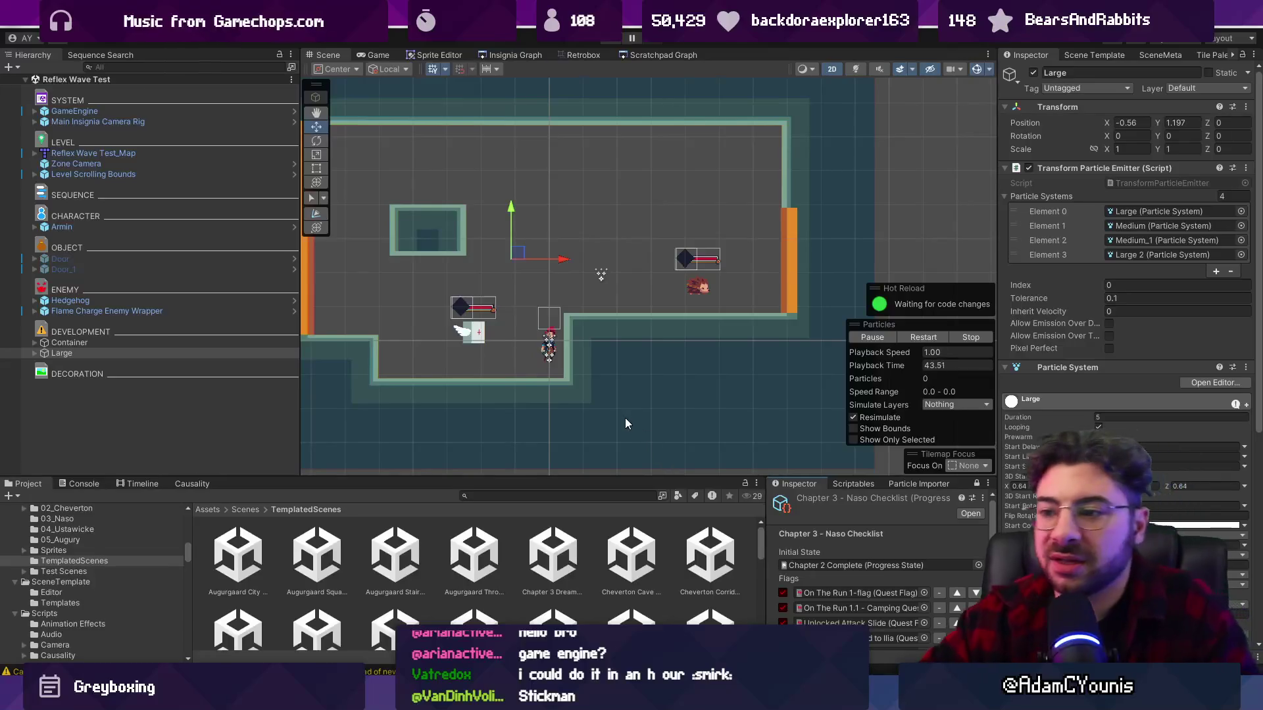
- Enlarge and recenter the scene view, then display the Insignia Graph of connected rooms
left_click_drag(631, 478, 631, 486)
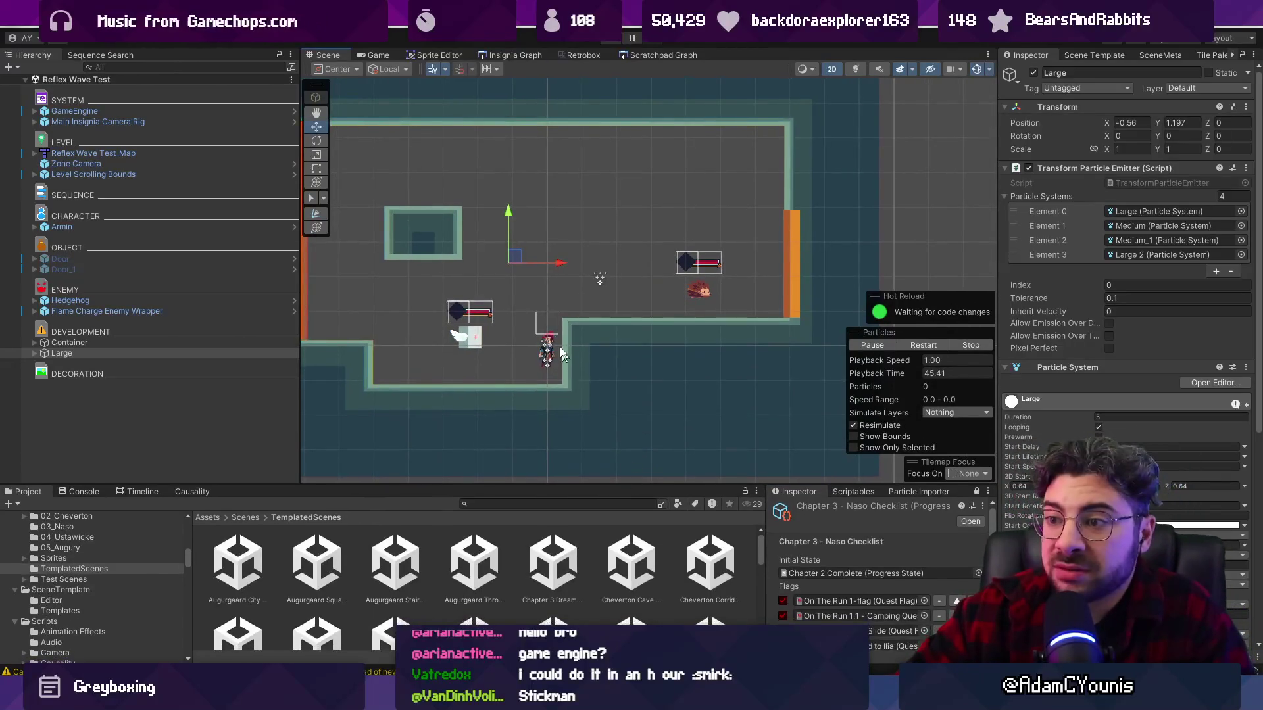
left_click_drag(567, 349, 646, 362)
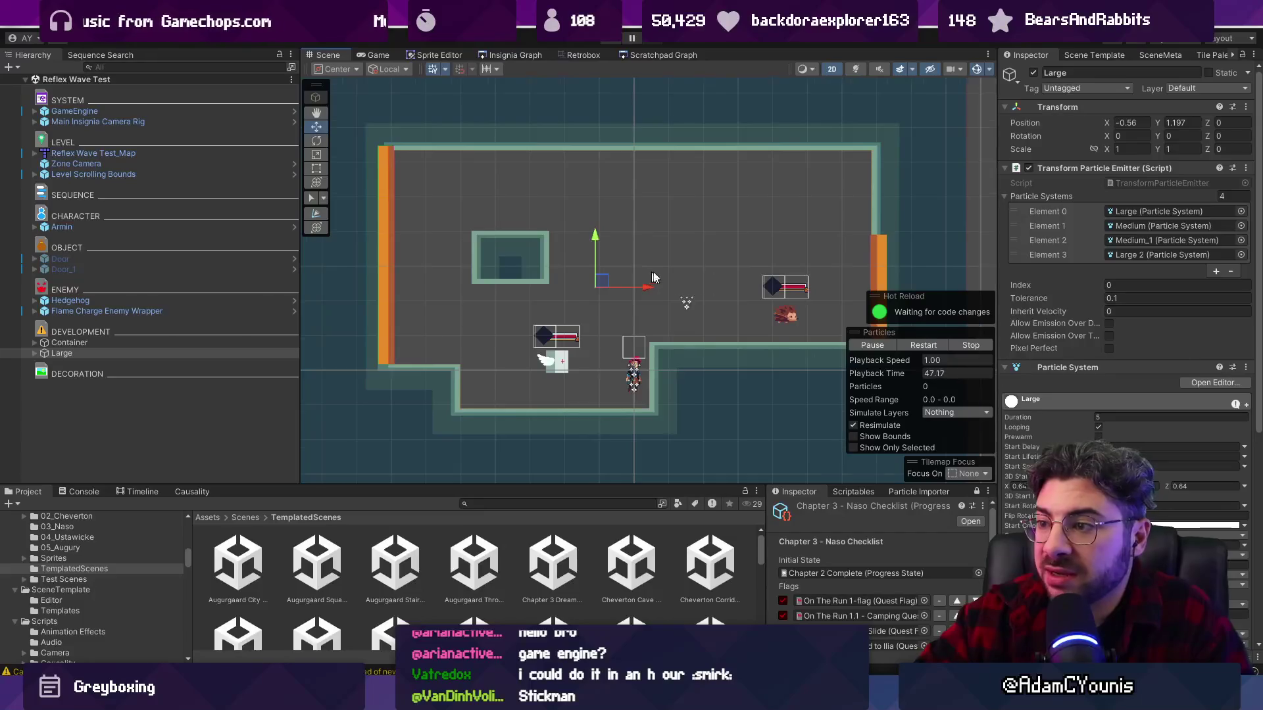
scroll(711, 289, "up", 2)
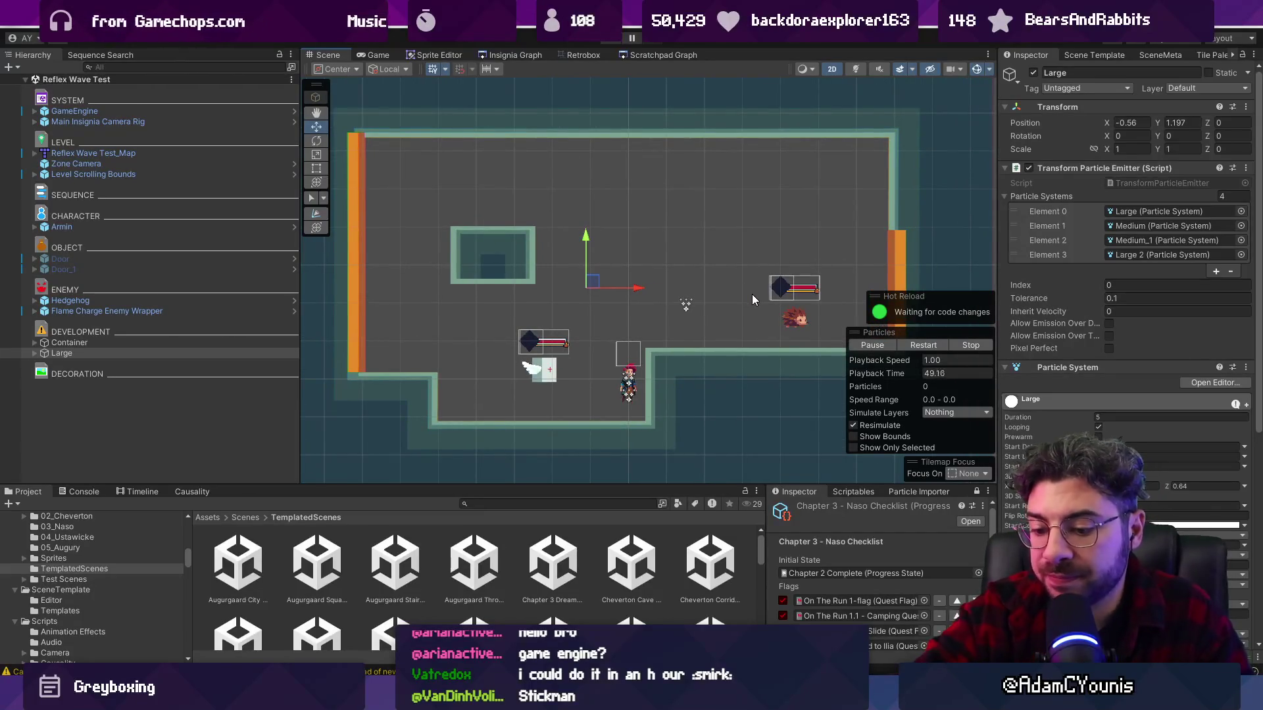
left_click(507, 55)
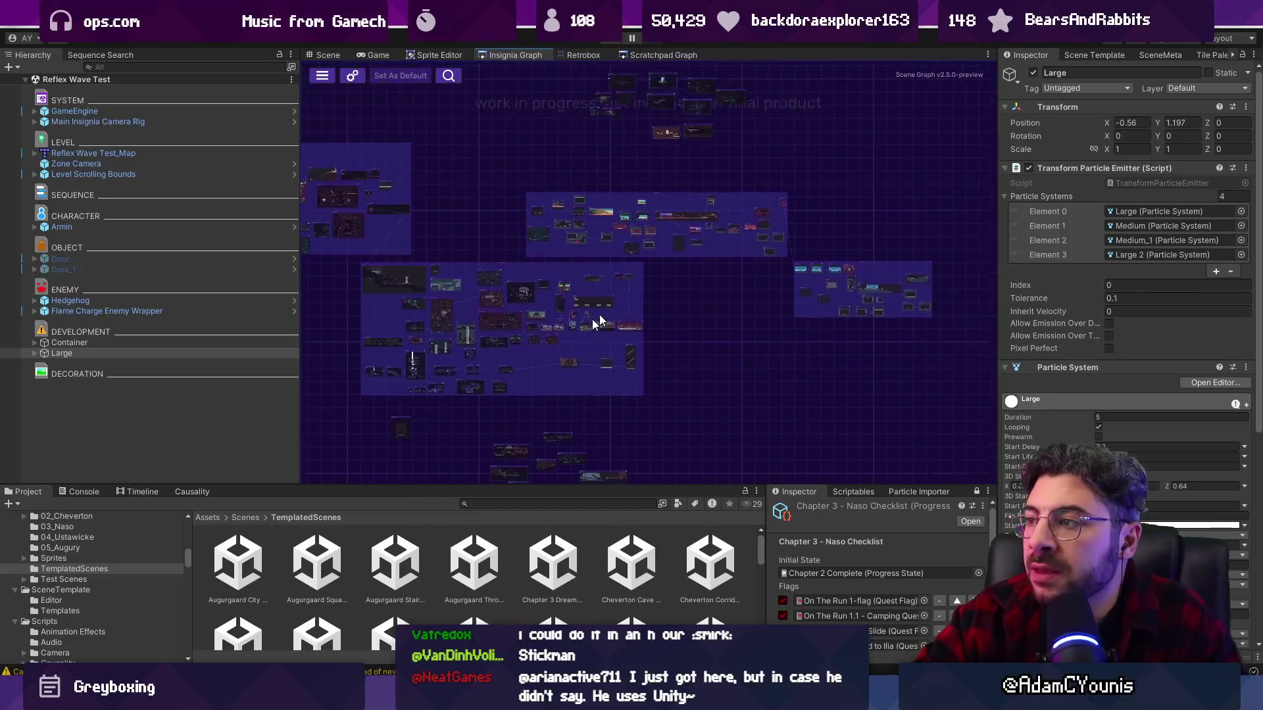
scroll(861, 332, "up", 5)
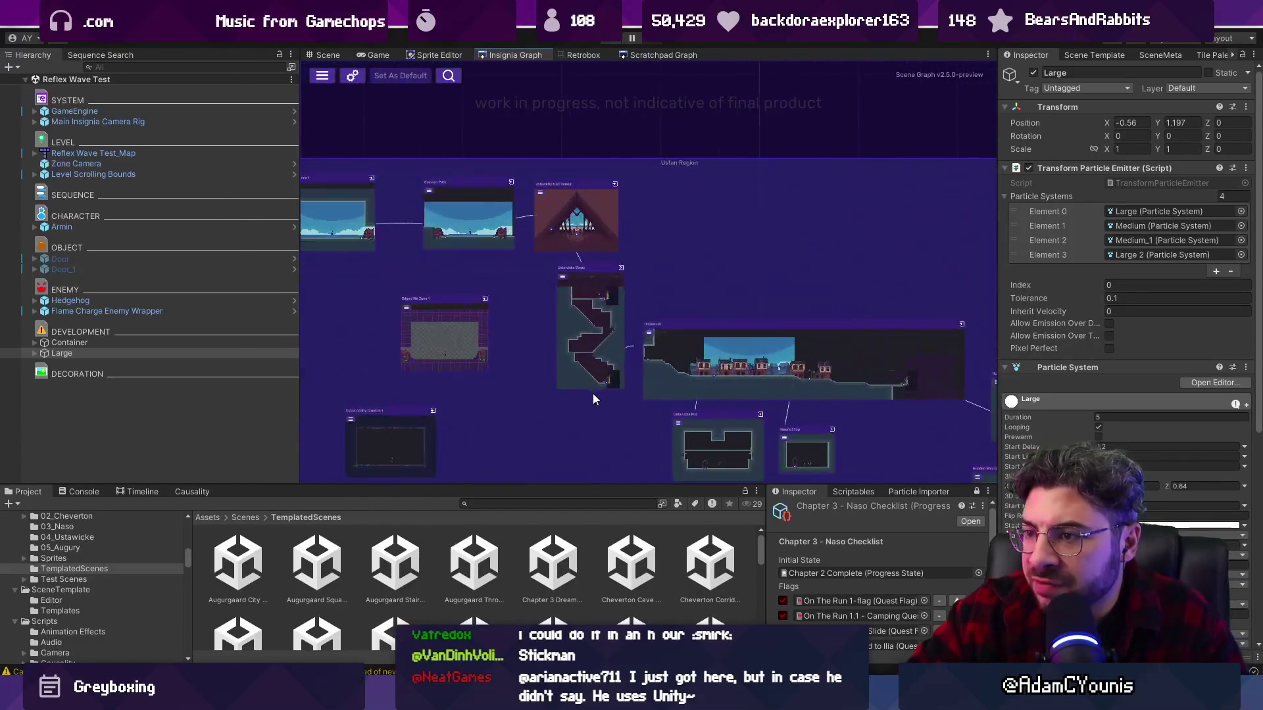
scroll(835, 273, "down", 3)
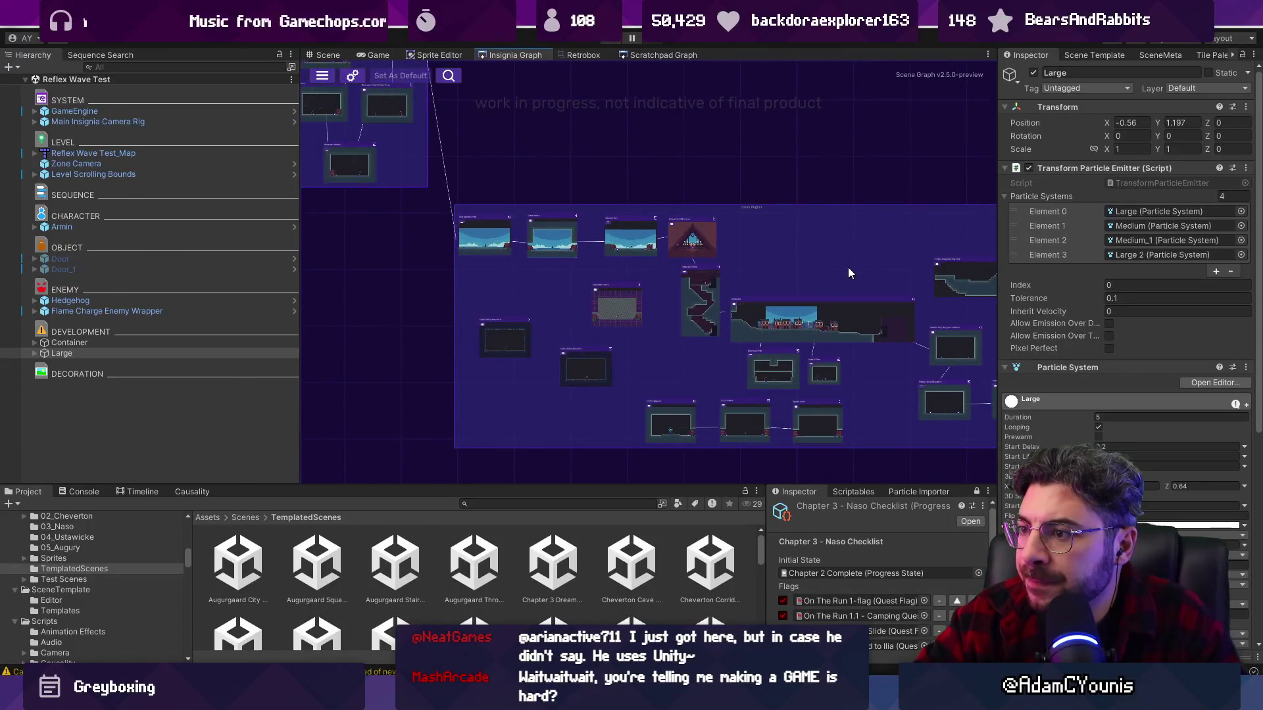
scroll(498, 242, "up", 6)
scroll(467, 177, "down", 5)
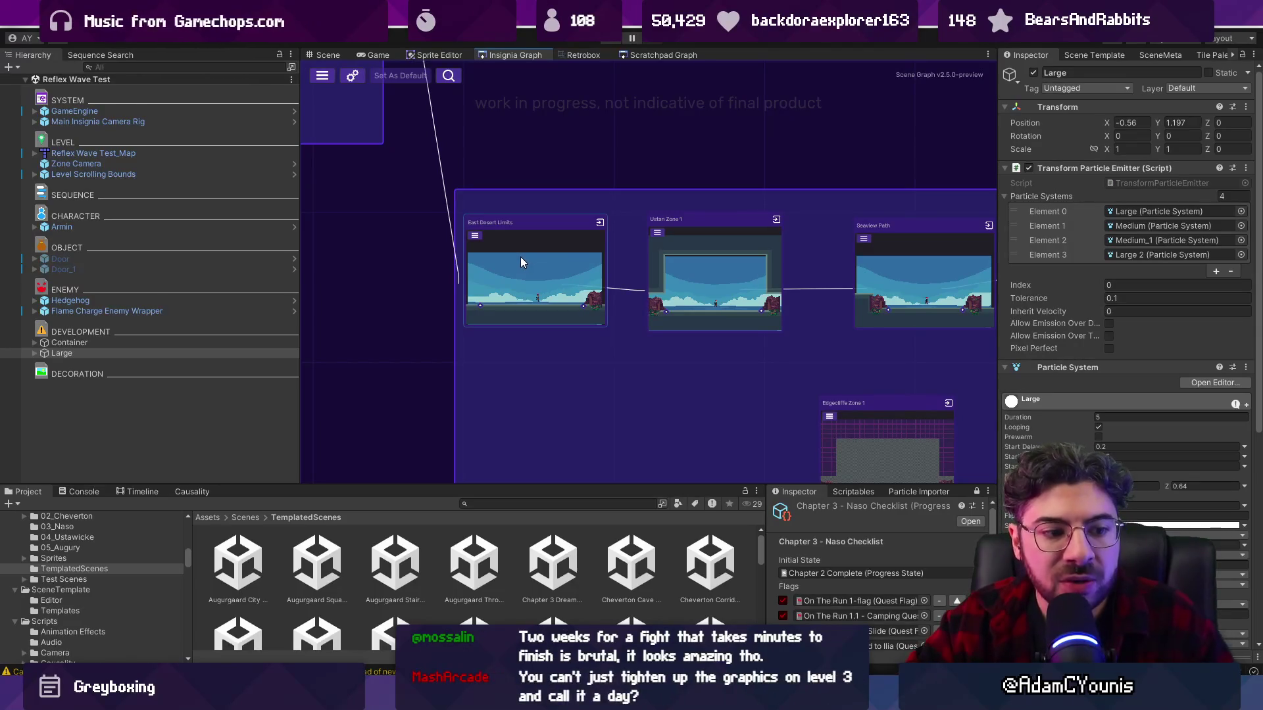
mouse_move(578, 699)
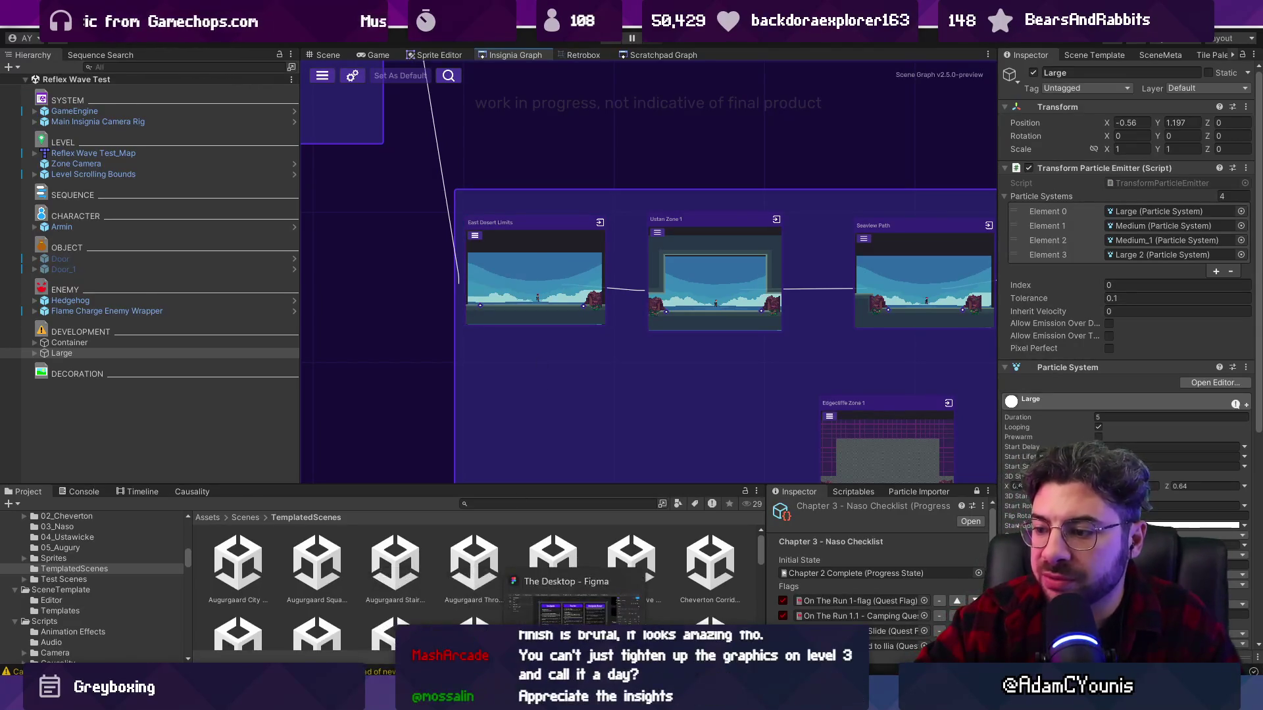
left_click(575, 605)
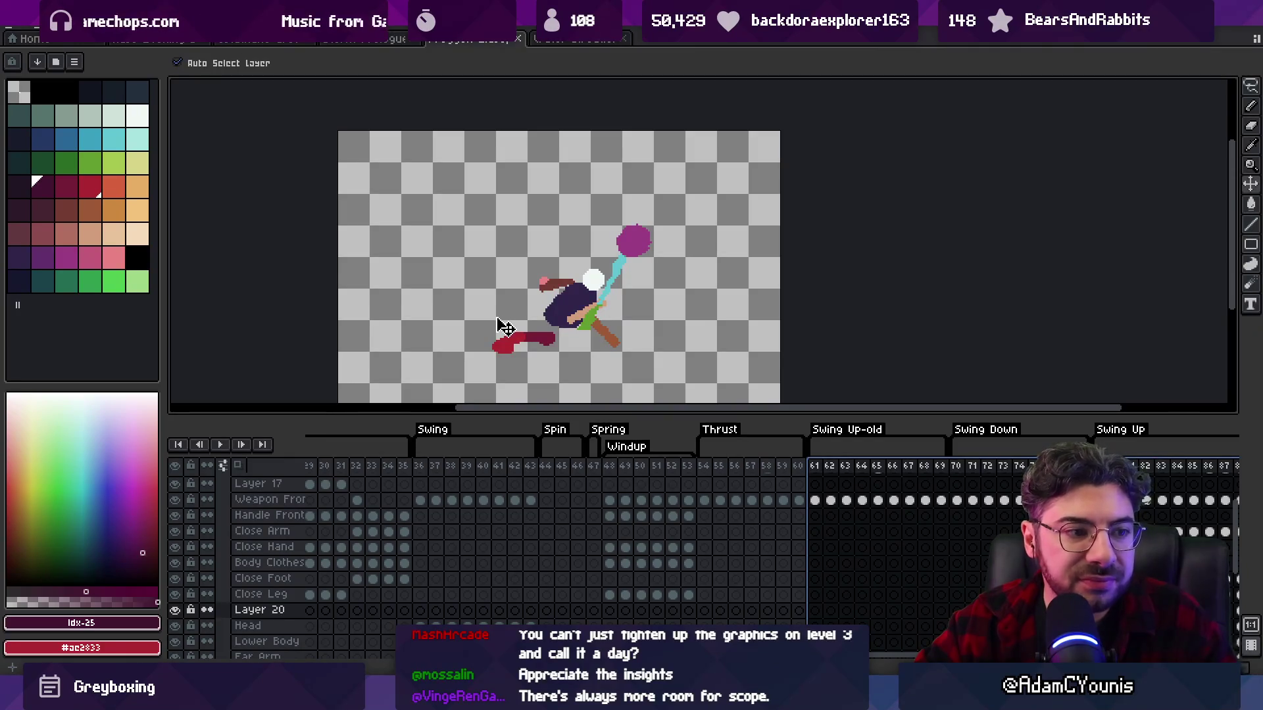
scroll(558, 279, "down", 1)
left_click_drag(513, 260, 519, 322)
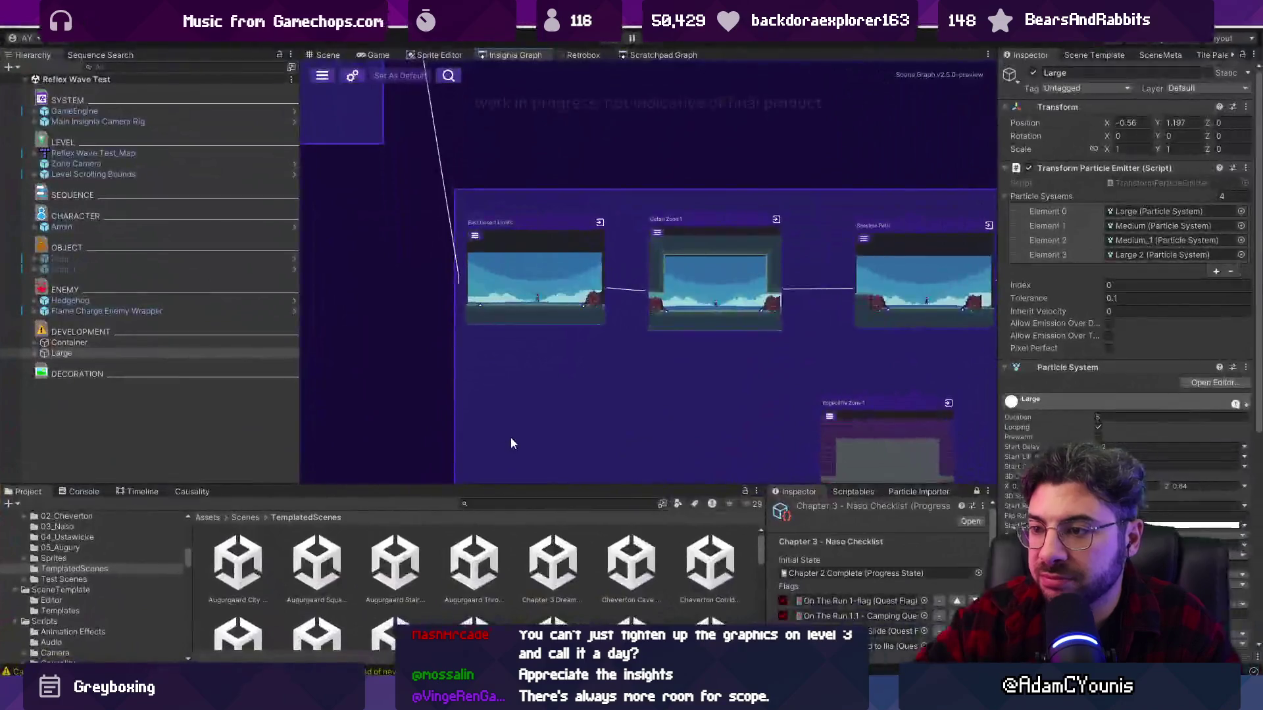
scroll(434, 340, "down", 4)
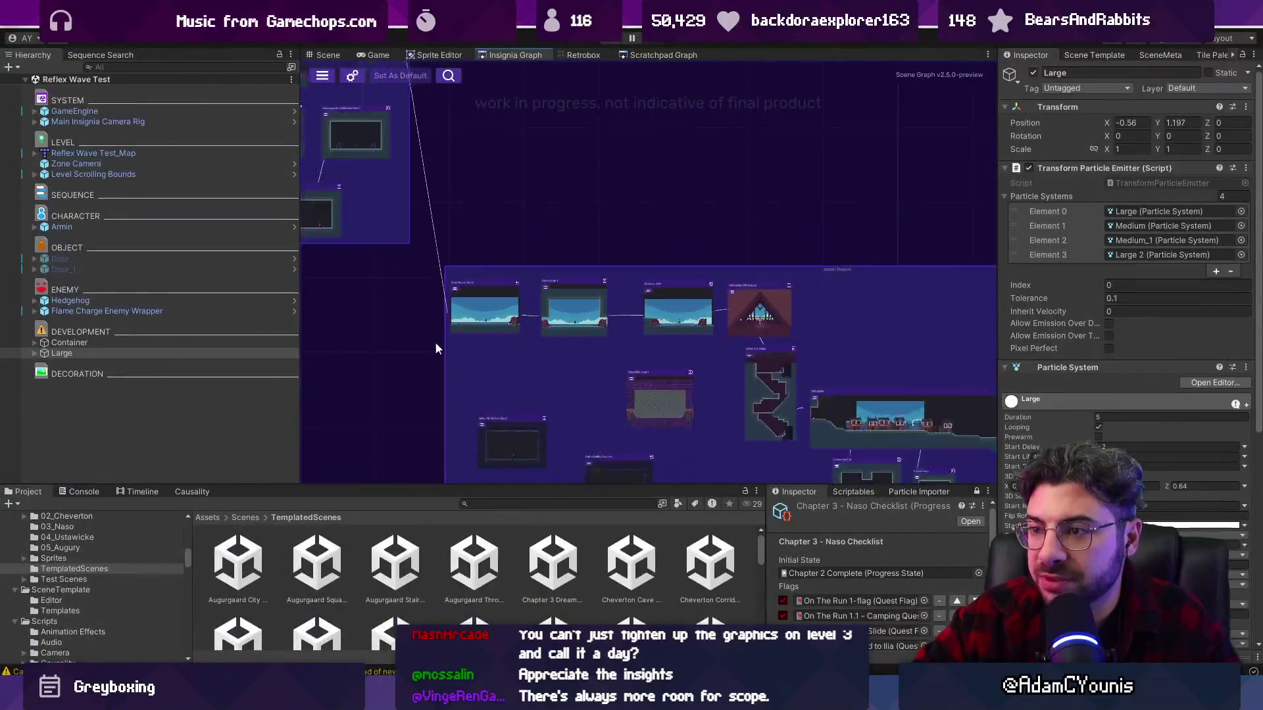
scroll(590, 368, "down", 3)
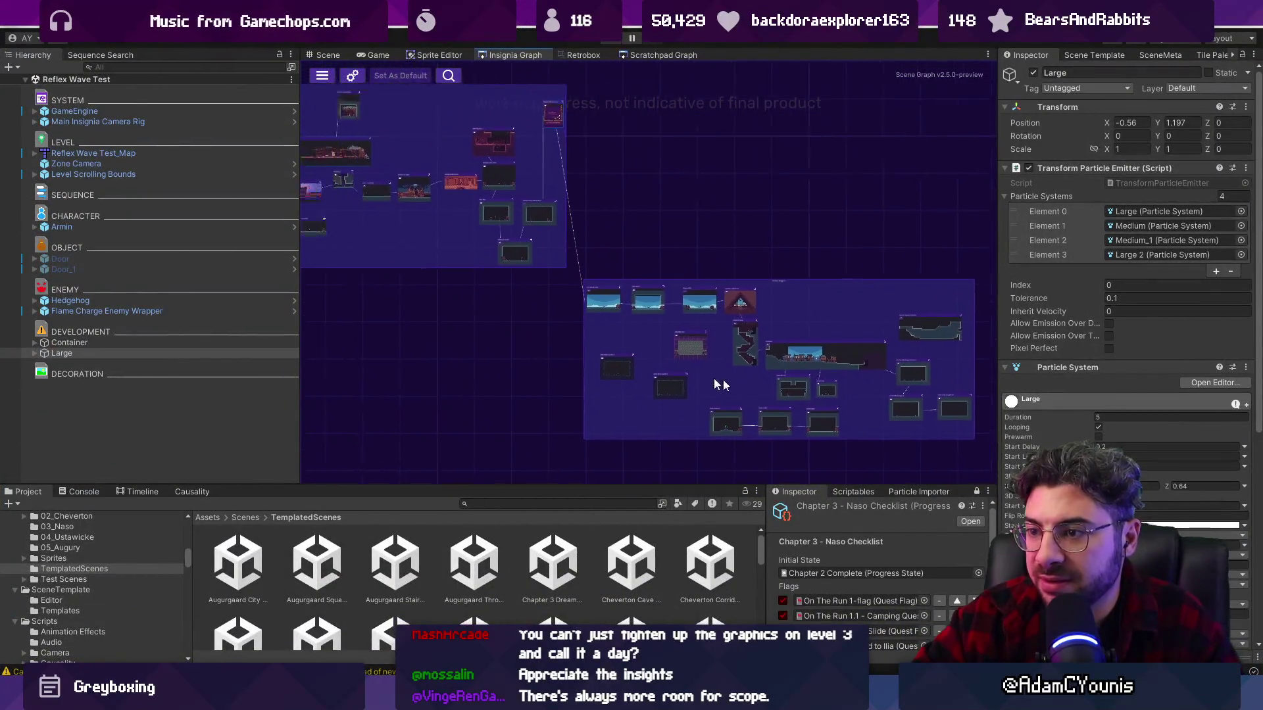
left_click_drag(699, 380, 847, 393)
left_click_drag(572, 395, 684, 370)
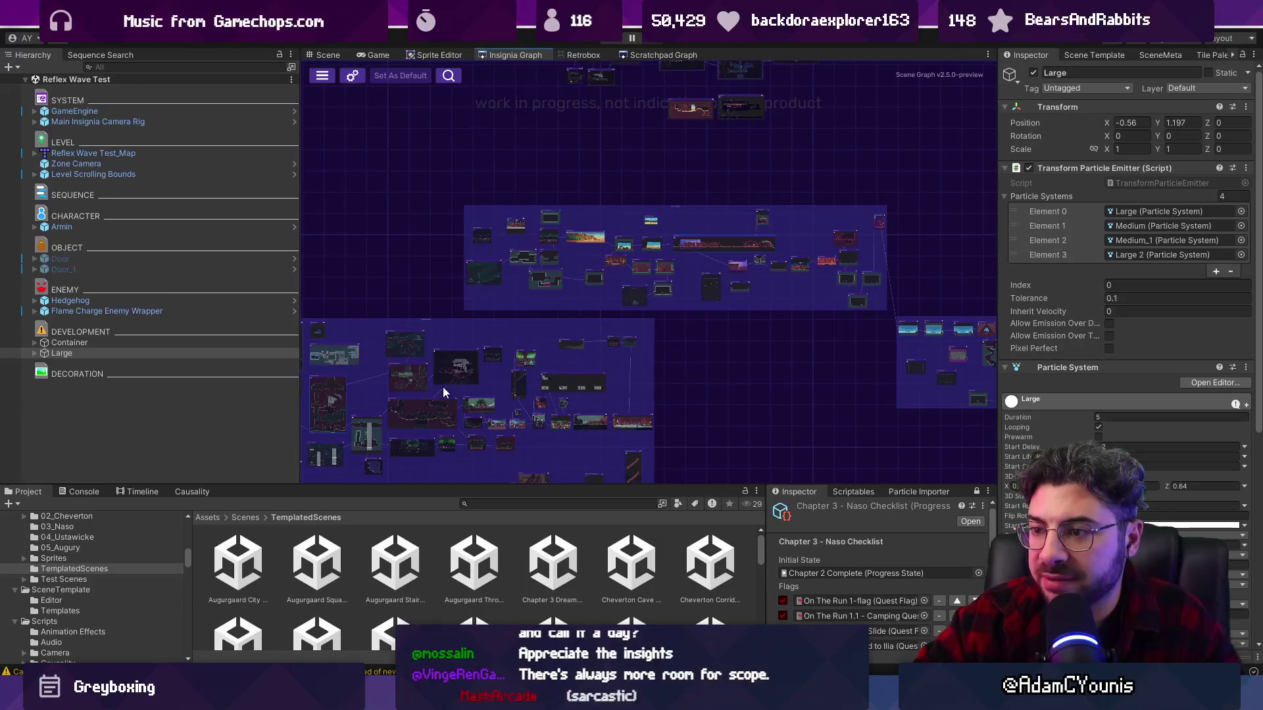
left_click_drag(442, 387, 554, 365)
left_click_drag(803, 389, 411, 332)
left_click_drag(550, 350, 735, 359)
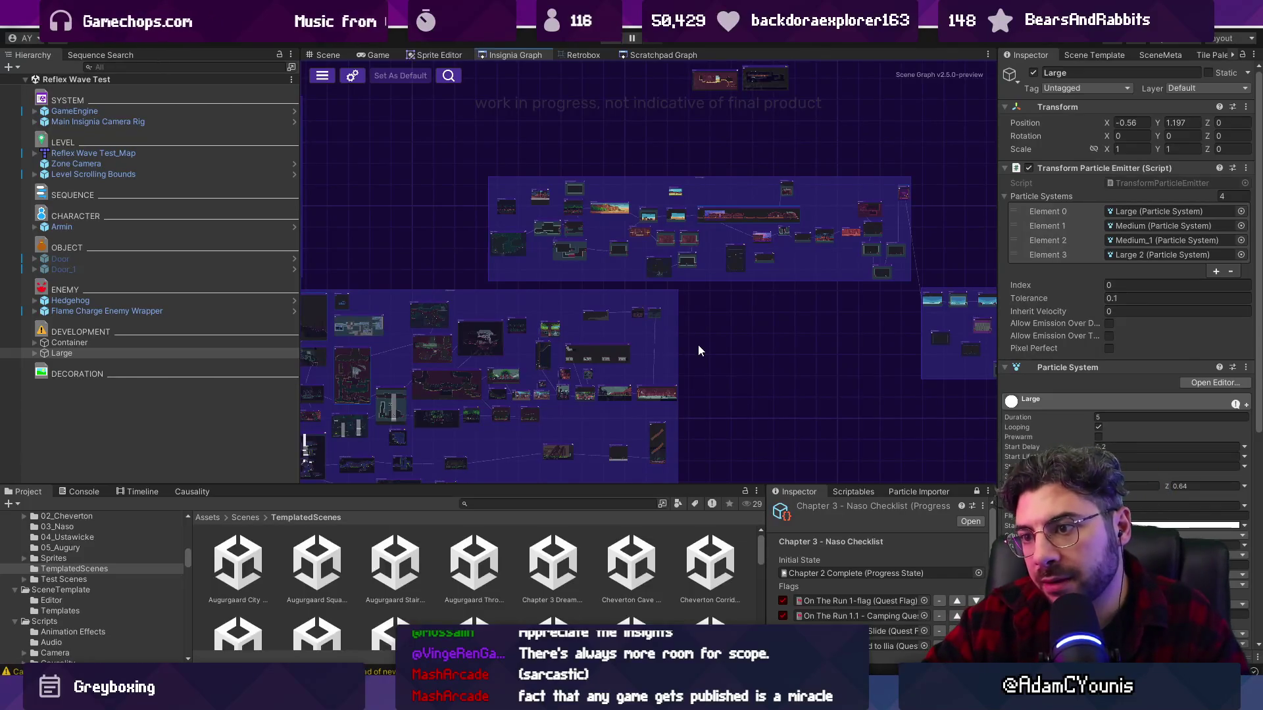
left_click_drag(684, 349, 609, 307)
scroll(530, 318, "up", 3)
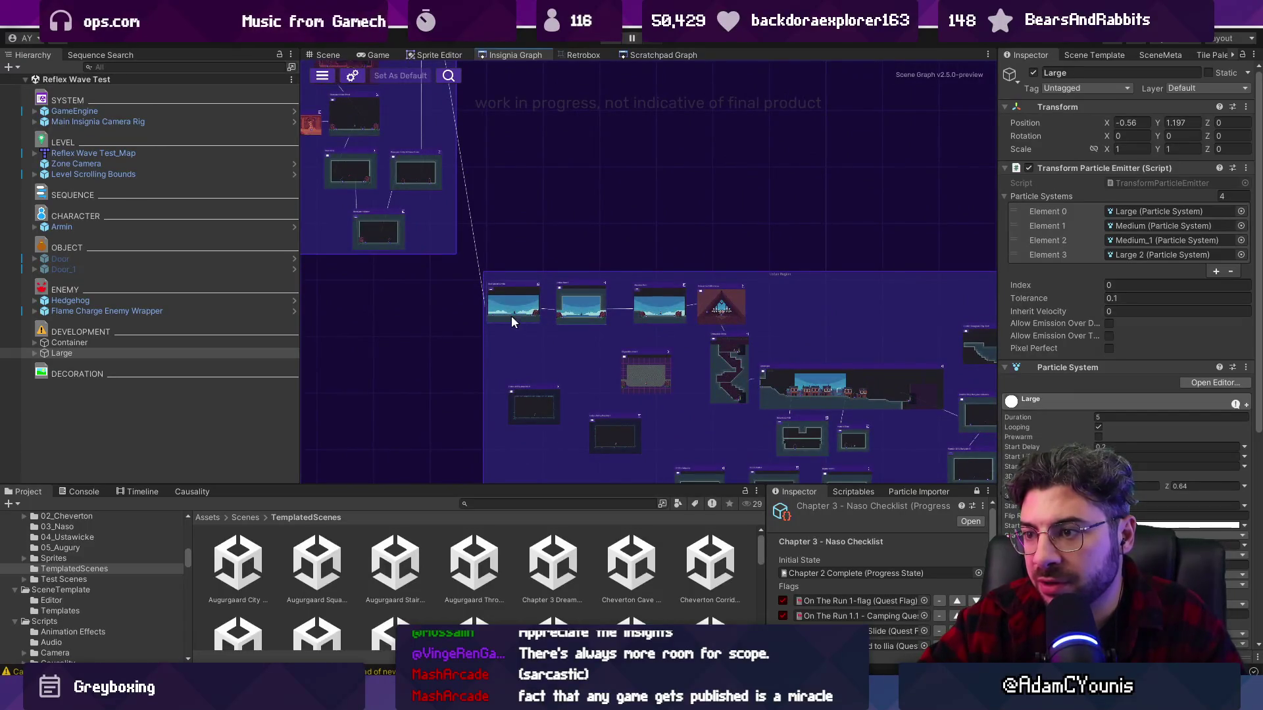
scroll(514, 317, "up", 4)
scroll(514, 283, "up", 3)
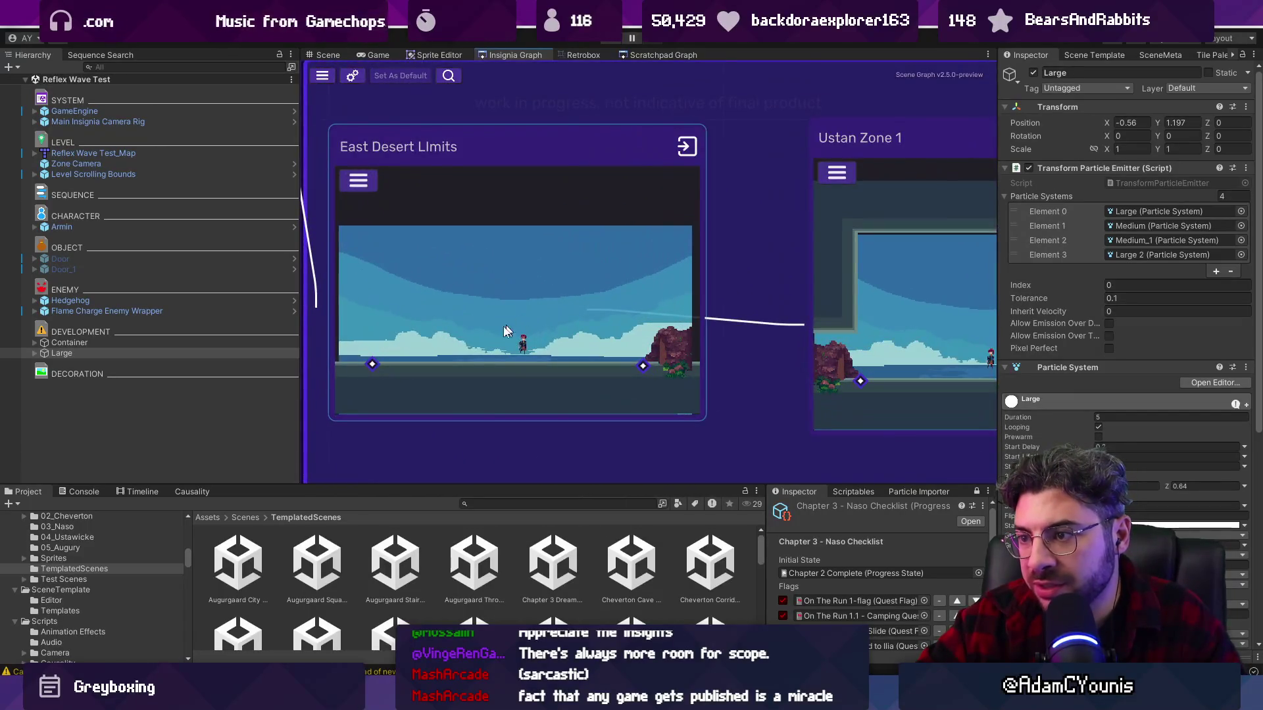
scroll(526, 306, "down", 6)
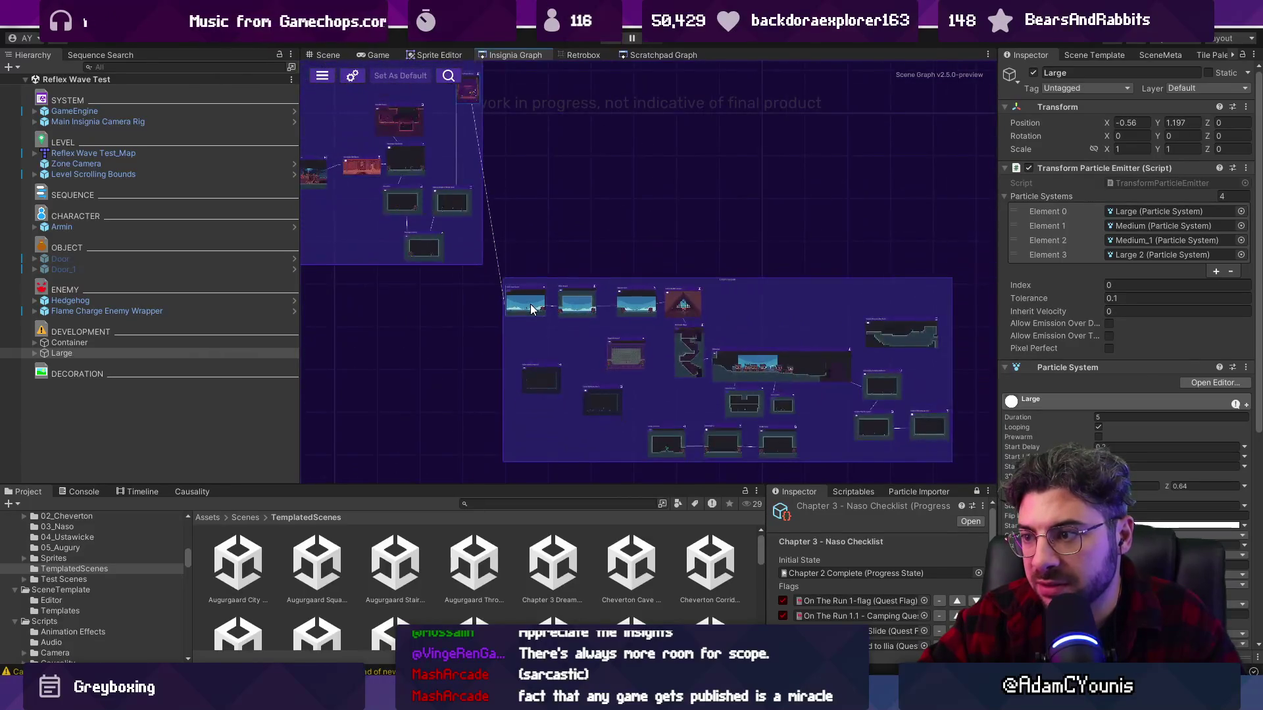
scroll(533, 310, "up", 3)
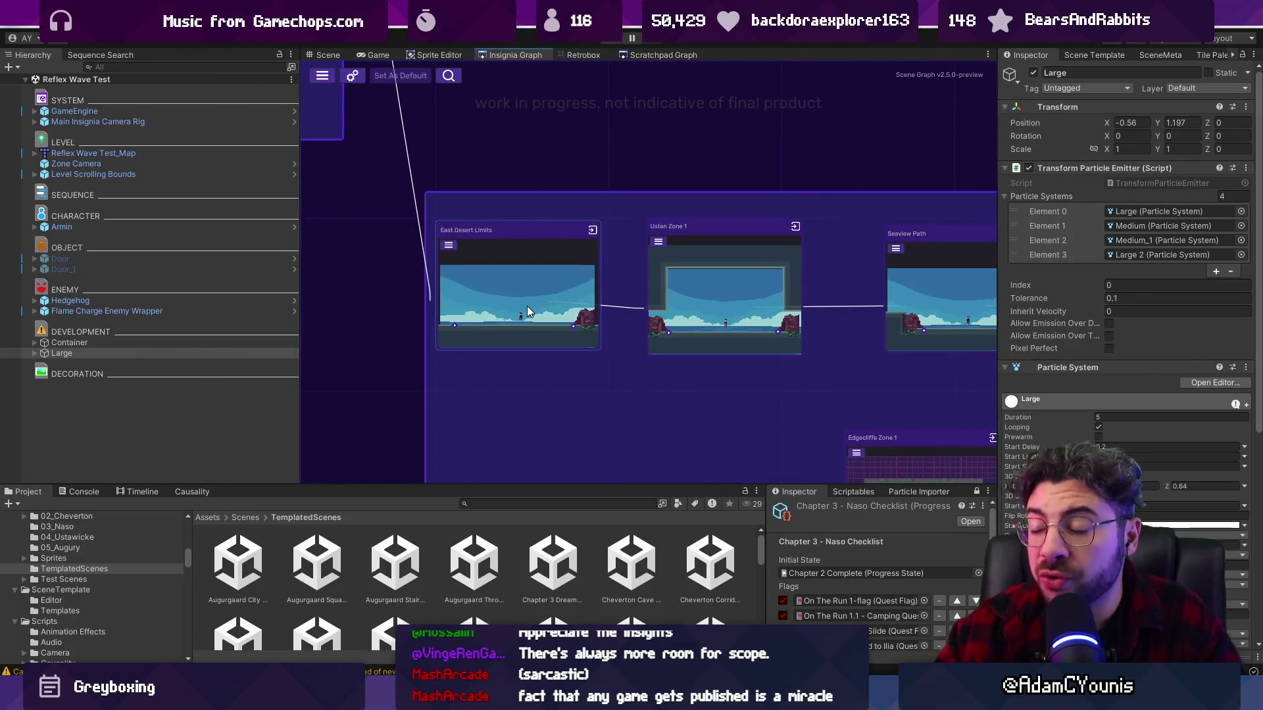
scroll(523, 309, "down", 1)
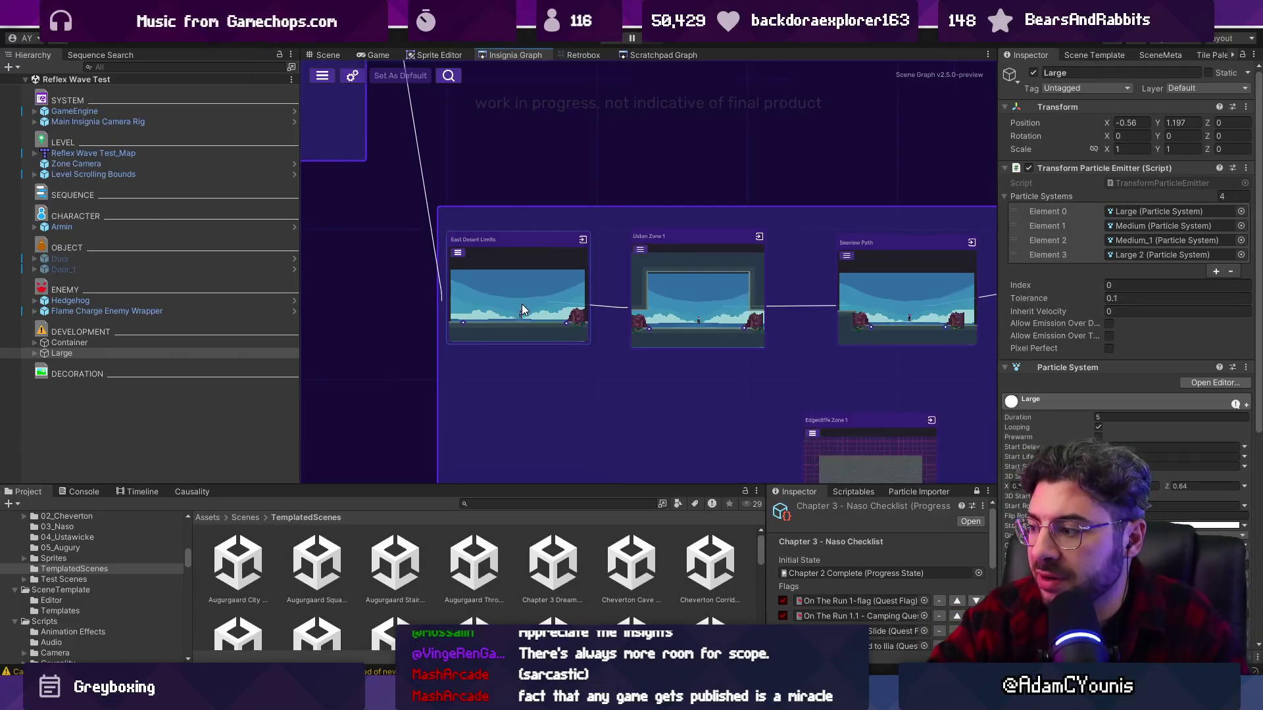
scroll(533, 304, "down", 3)
scroll(798, 371, "up", 2)
scroll(794, 376, "down", 3)
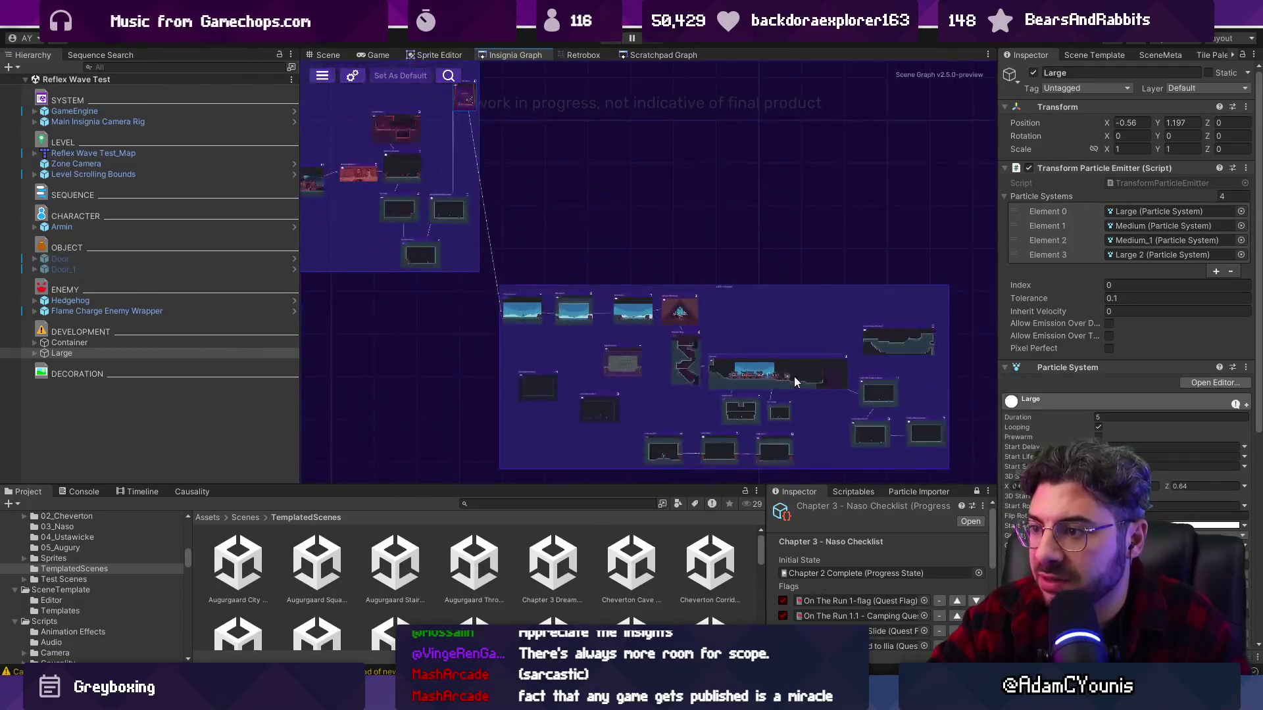
scroll(795, 376, "down", 3)
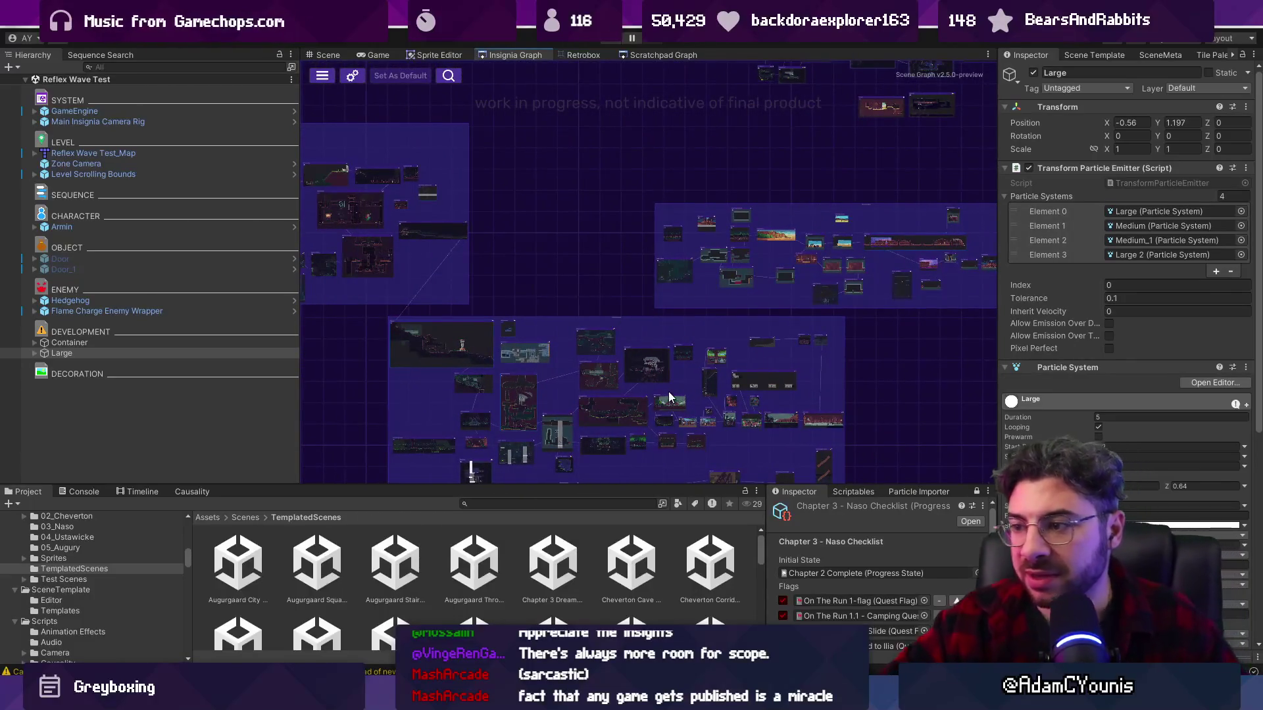
scroll(602, 344, "up", 6)
left_click(650, 357)
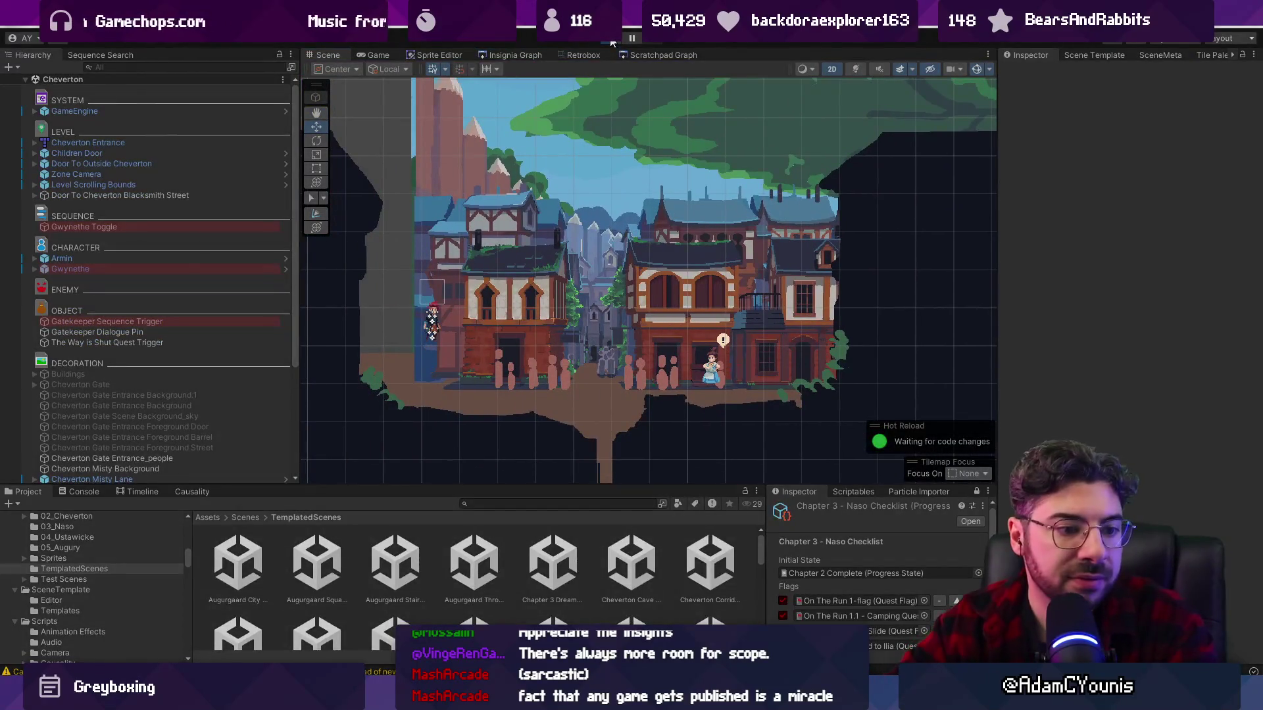
- Play-test Cheverton, skipping the Gatekeeper's greeting and walking right then left, then return to Aseprite
left_click(612, 40)
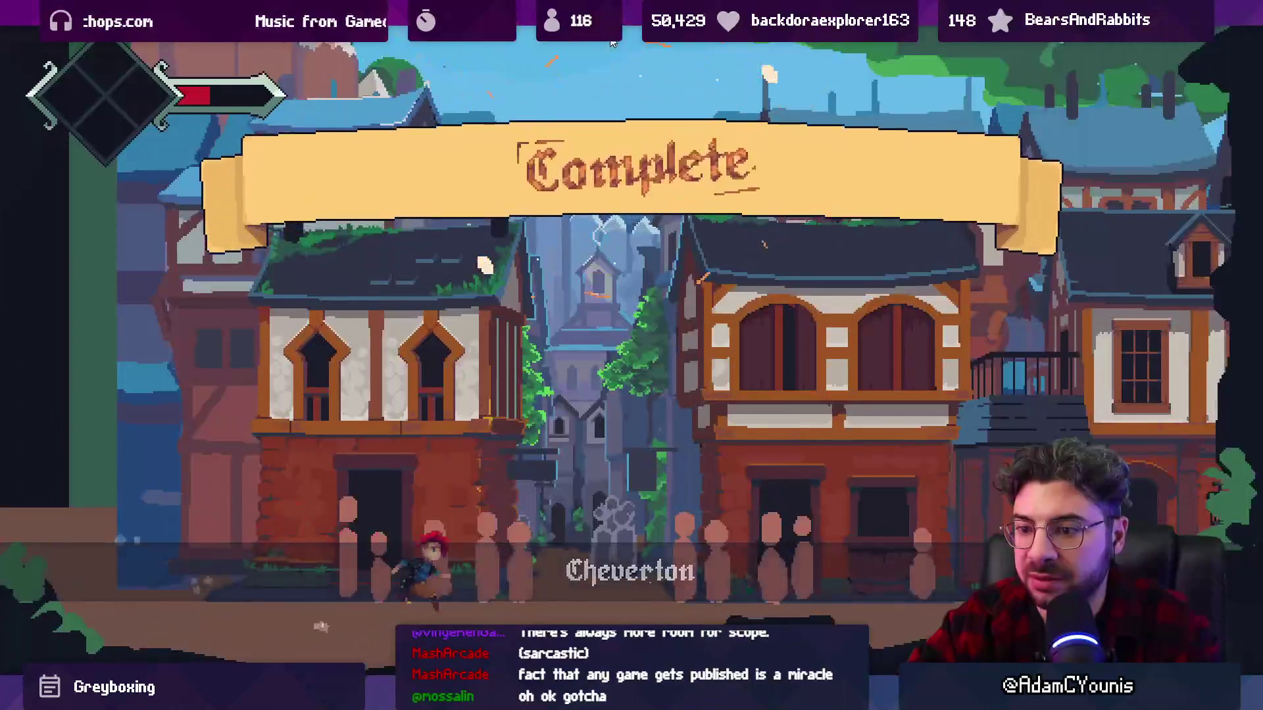
key("space")
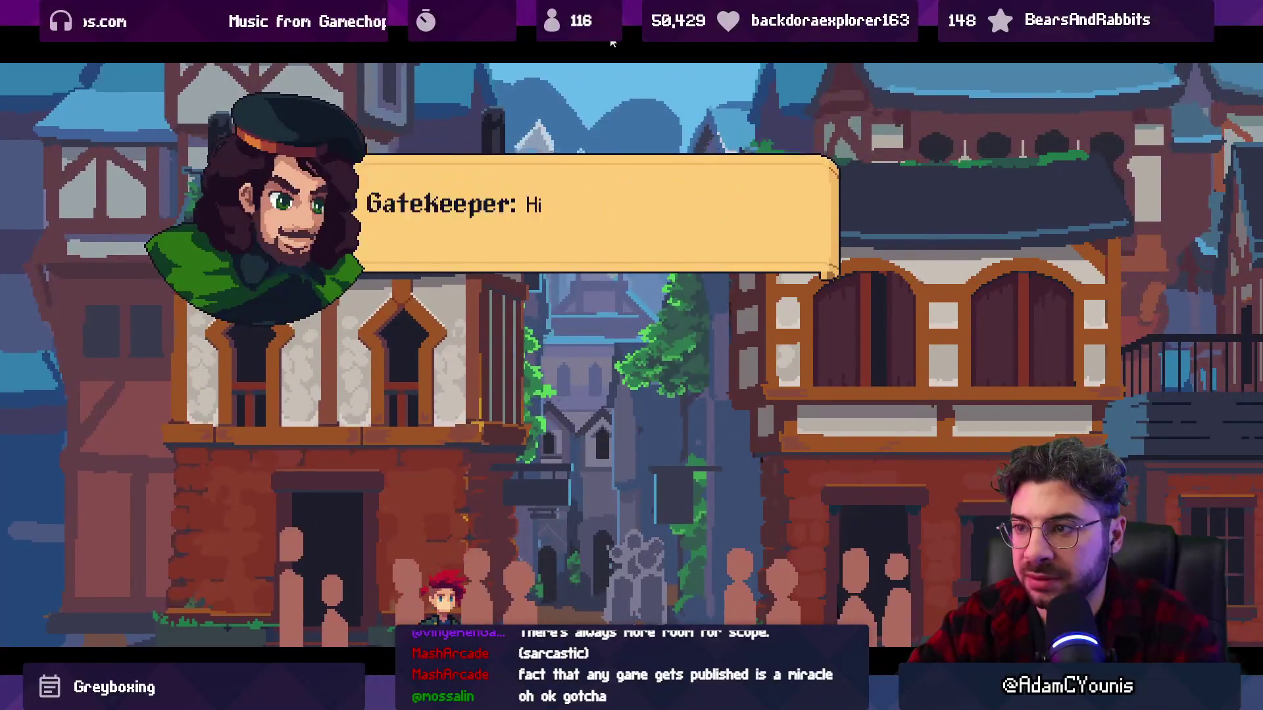
key("space")
key("Right")
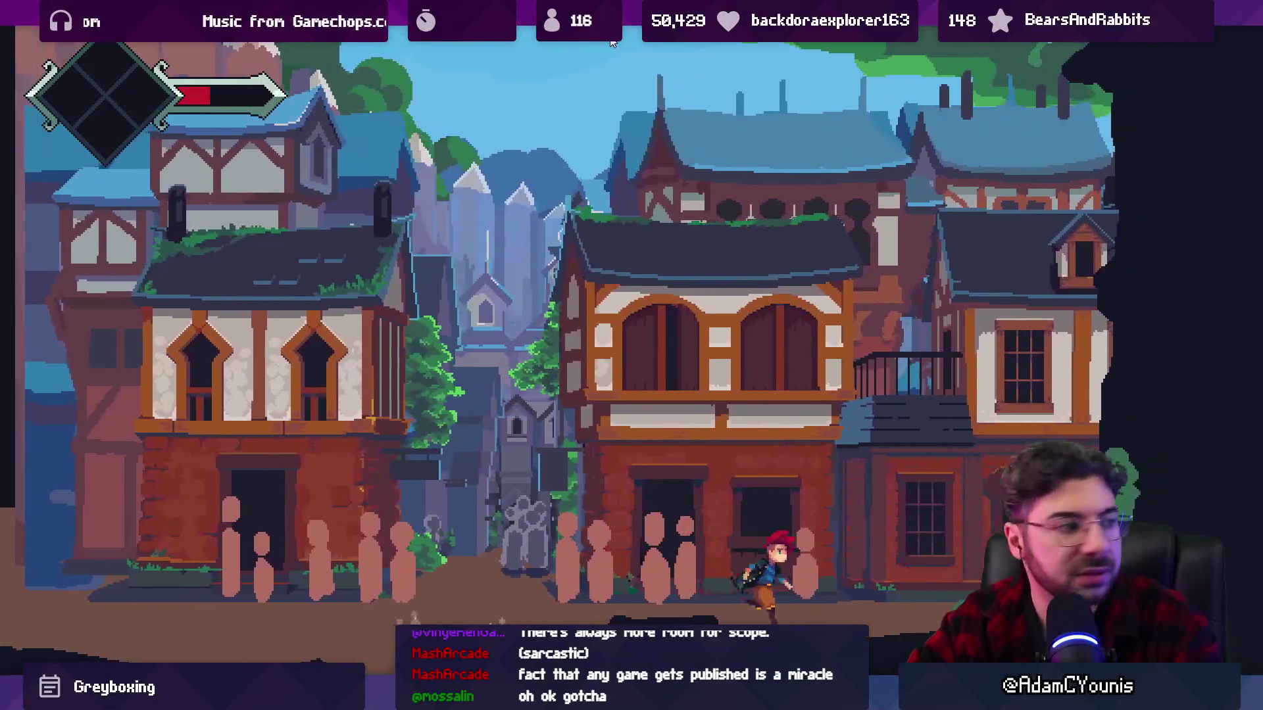
key("Left")
key("shift+space")
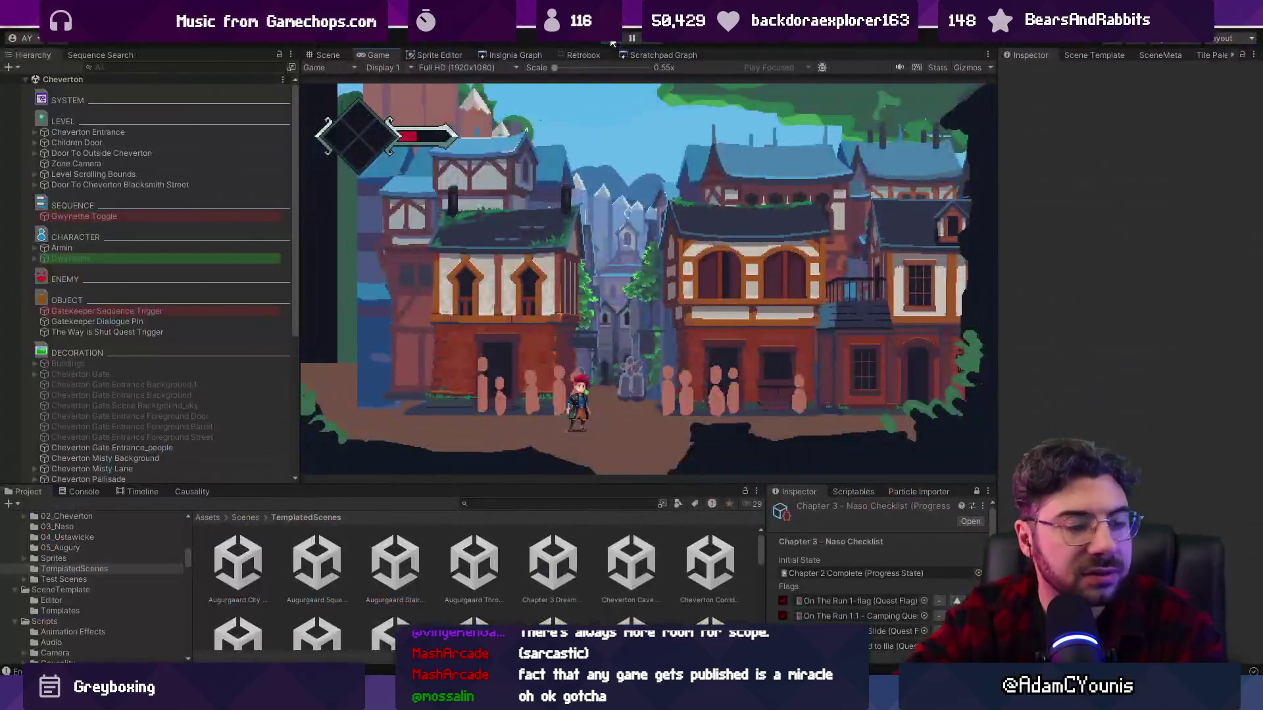
key("alt+Tab")
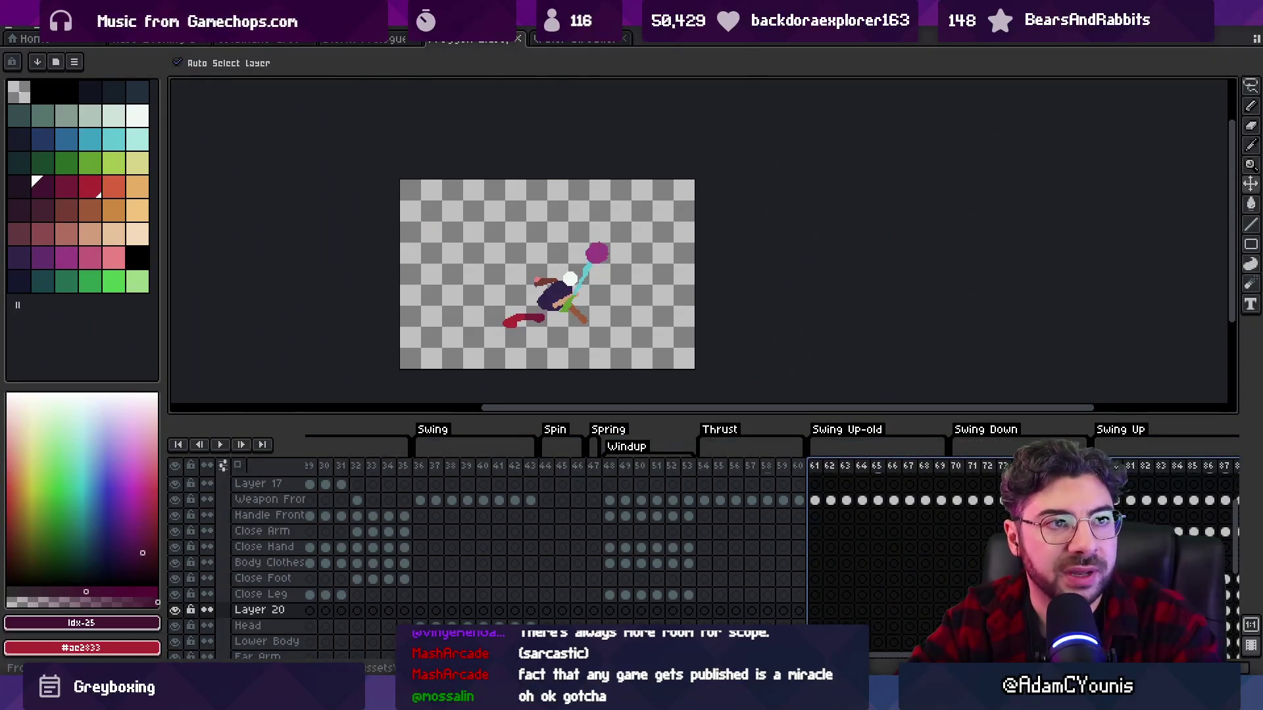
- Search Everything for 'misty ase' and open Cheverton Misty Background.aseprite
key("alt+Tab")
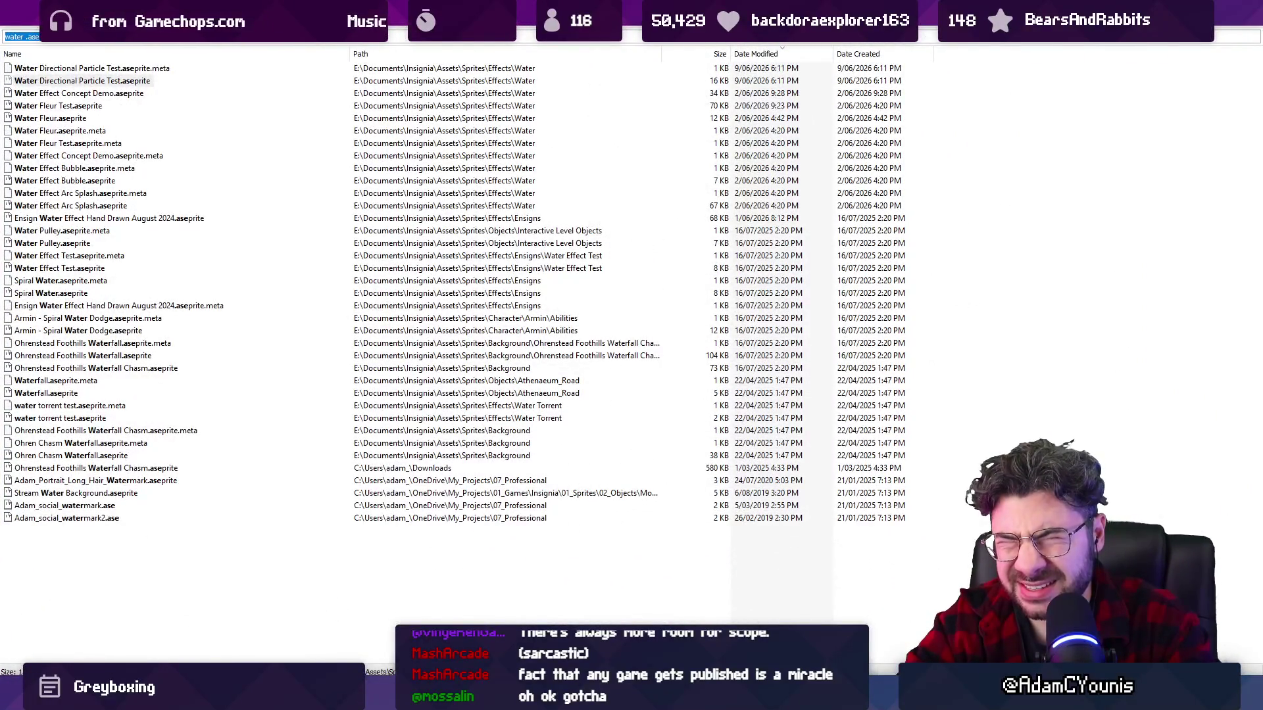
type("miusty")
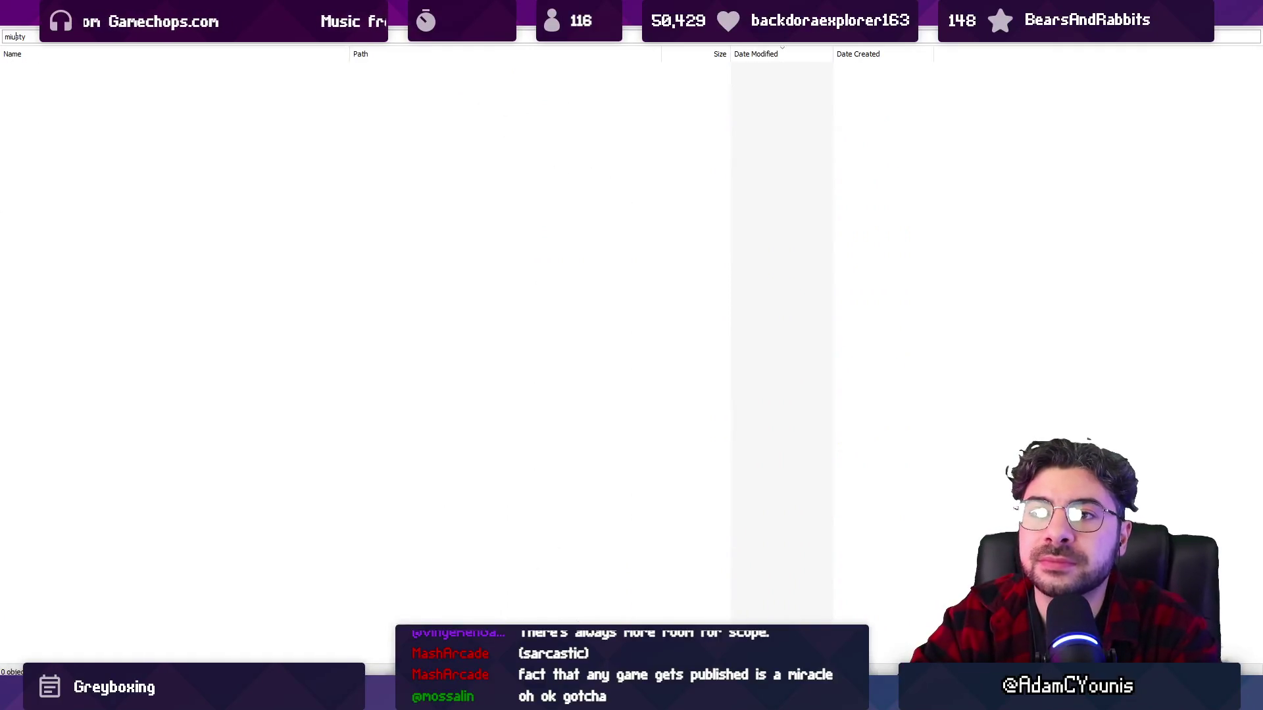
key("BackSpace")
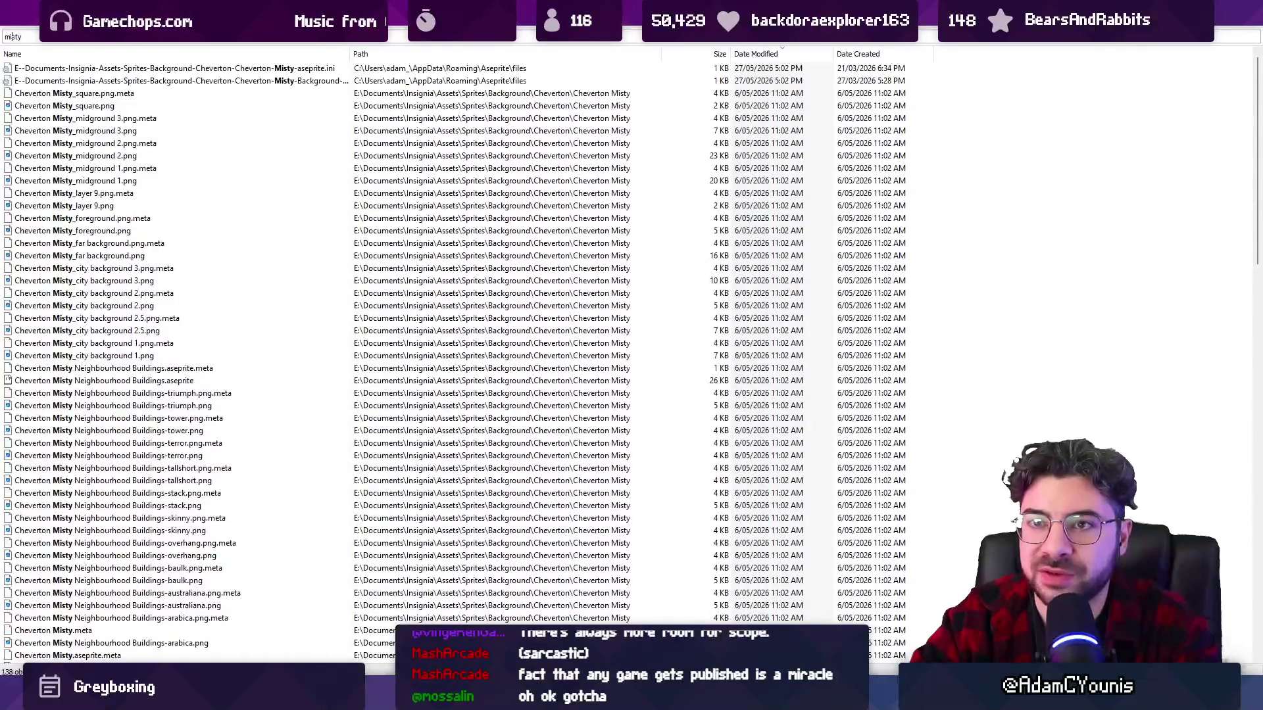
type("ase")
key("Down")
key("Down")
key("Down")
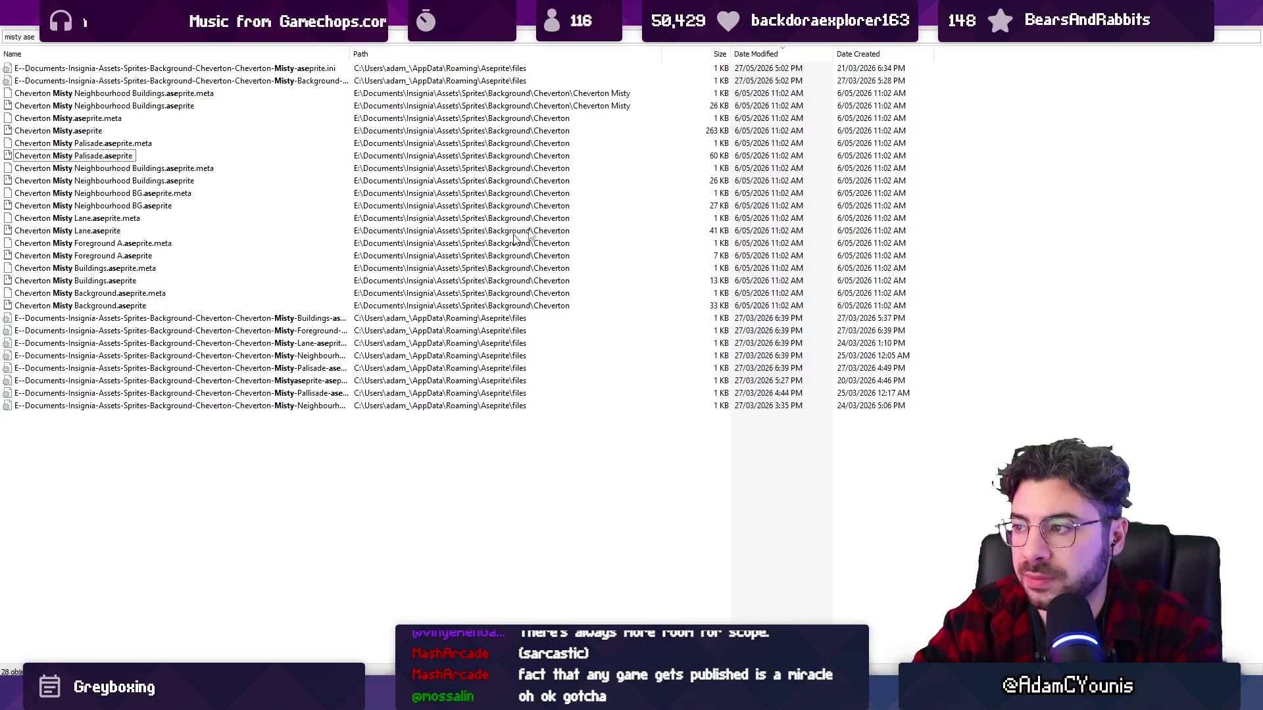
double_click(66, 307)
- Bring Everything back to the front and restore it to a smaller window
scroll(601, 283, "down", 1)
scroll(599, 290, "up", 1)
key("ctrl+w")
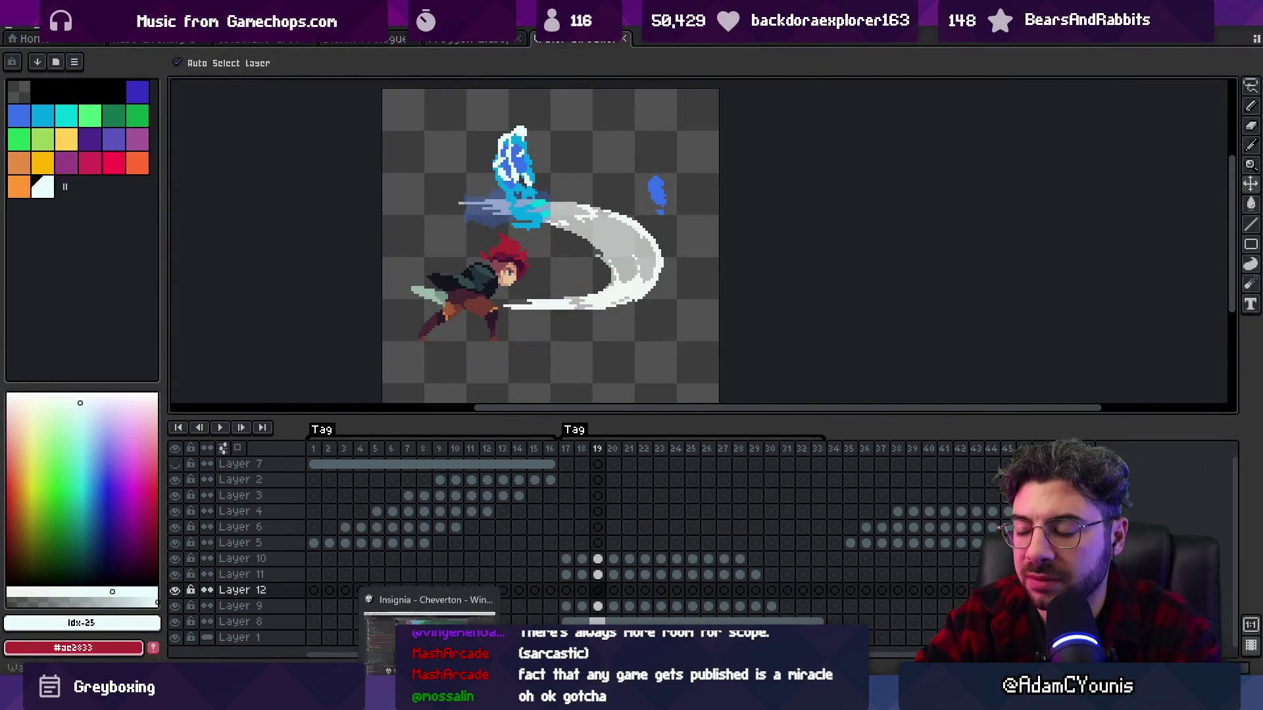
key("alt+Tab")
key("super+Down")
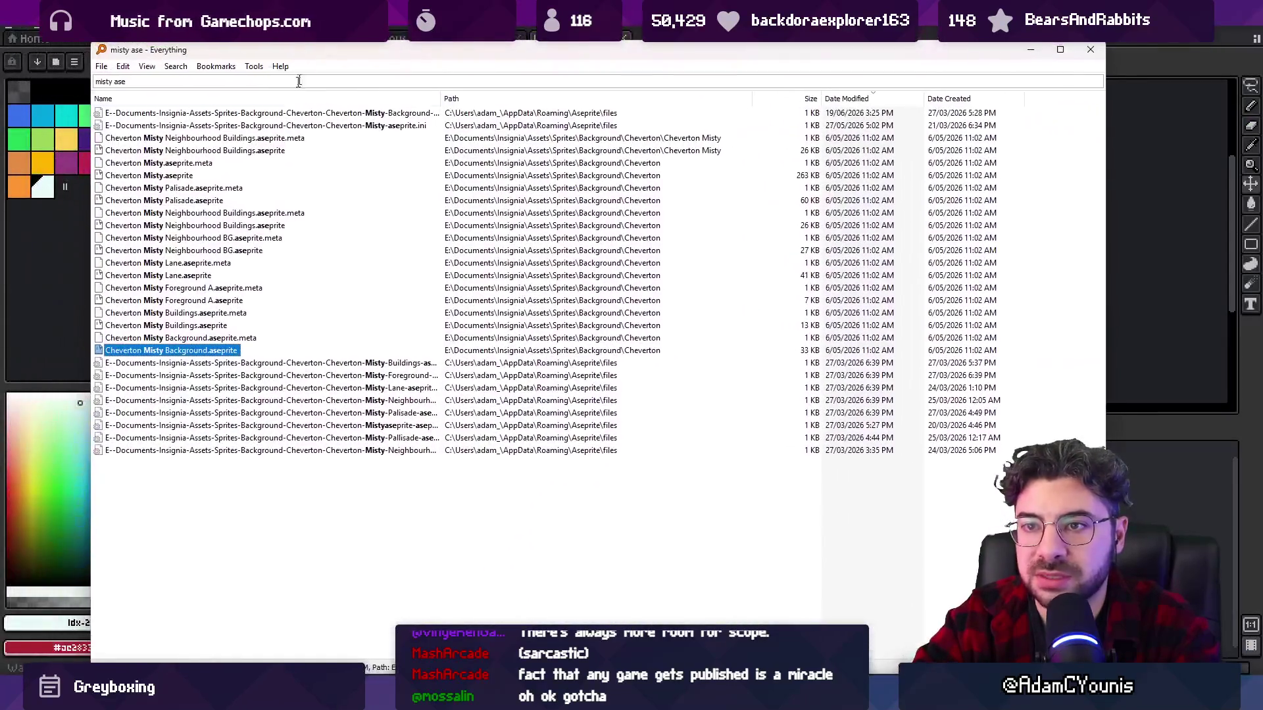
- Open Cheverton Misty.aseprite, select Layer 38 under Midground 3, and hide the Foreground layer
double_click(206, 176)
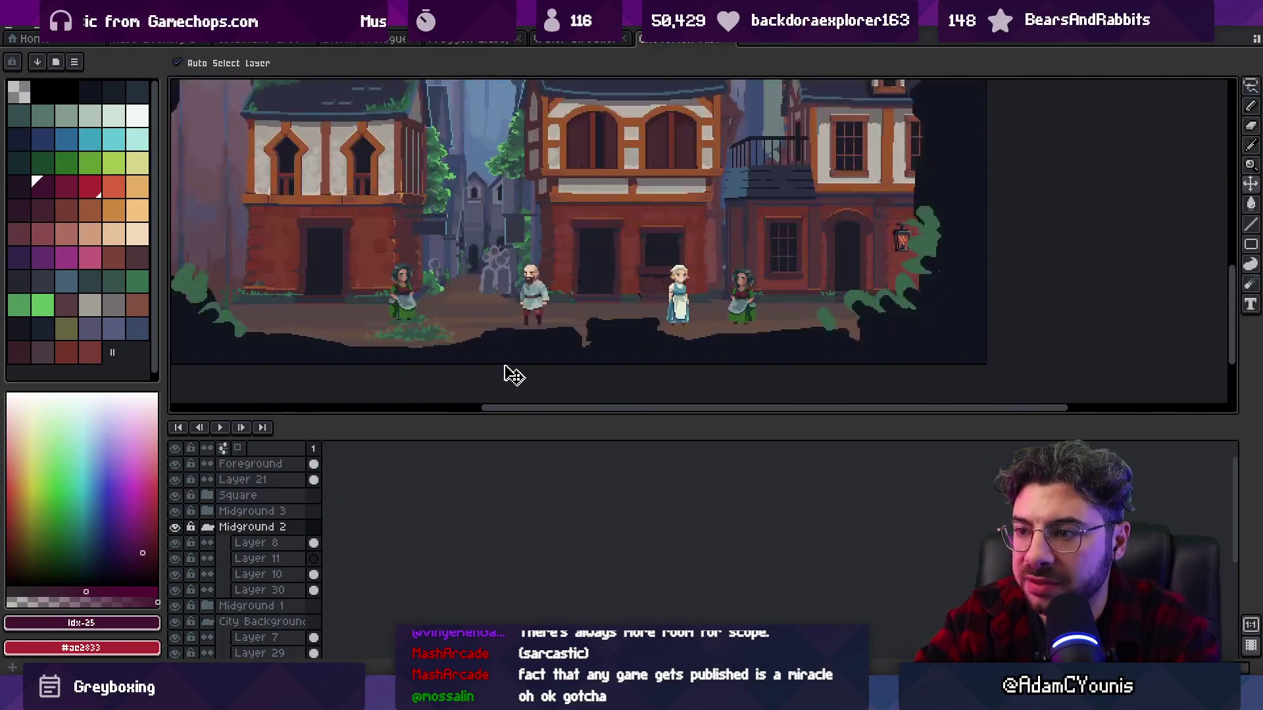
scroll(513, 322, "up", 2)
left_click(522, 319)
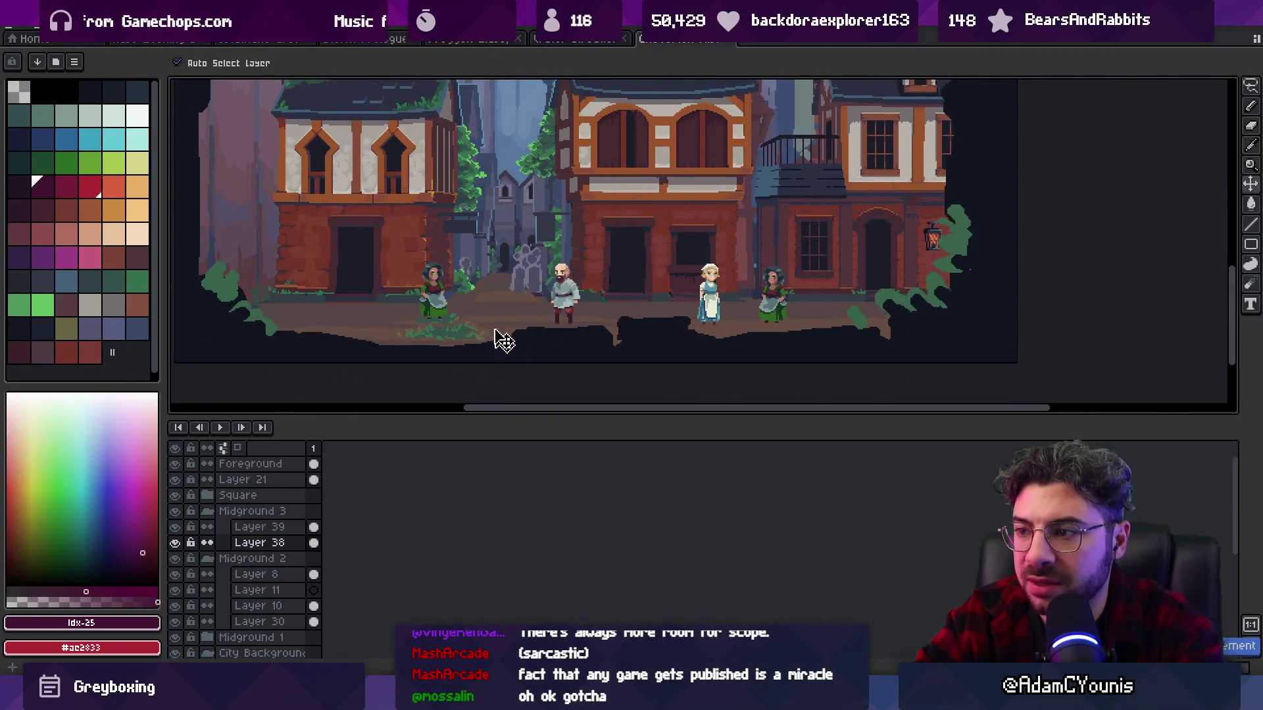
scroll(585, 324, "down", 2)
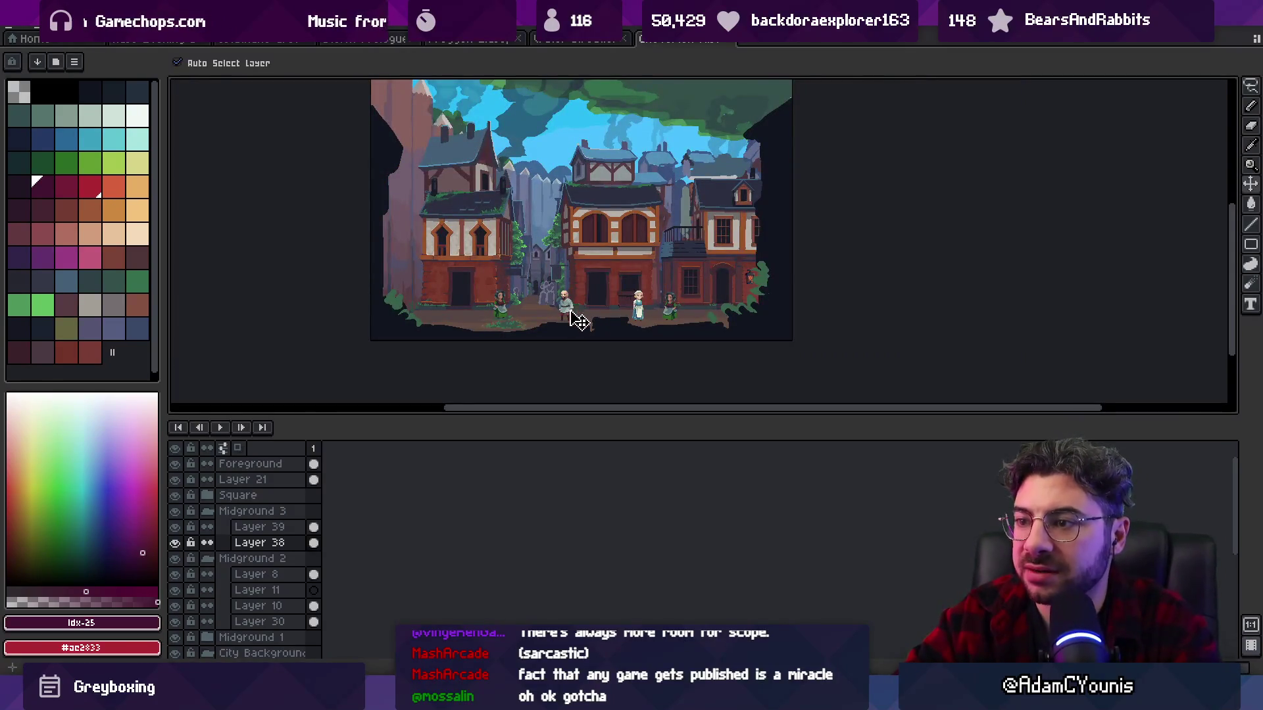
left_click(191, 538)
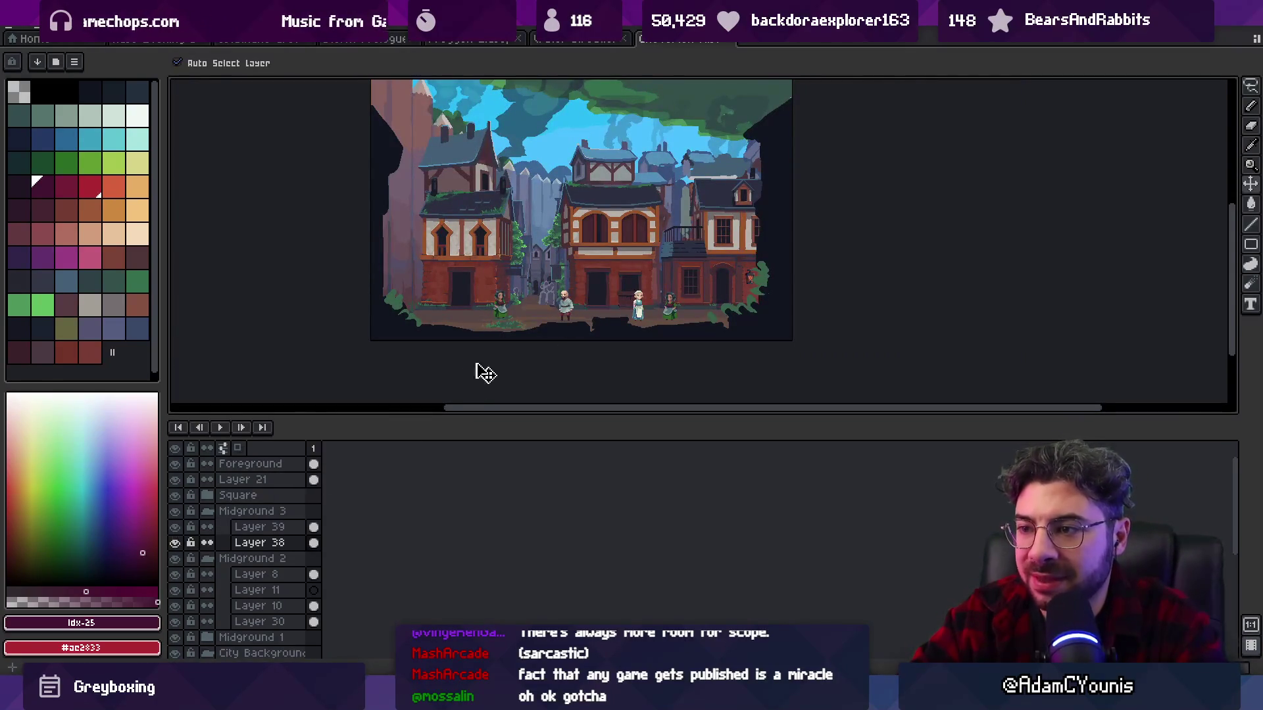
left_click(176, 464)
left_click(595, 354)
- Flip to the attack sprite document and back to the town street scene, then go to Unity
scroll(559, 332, "up", 2)
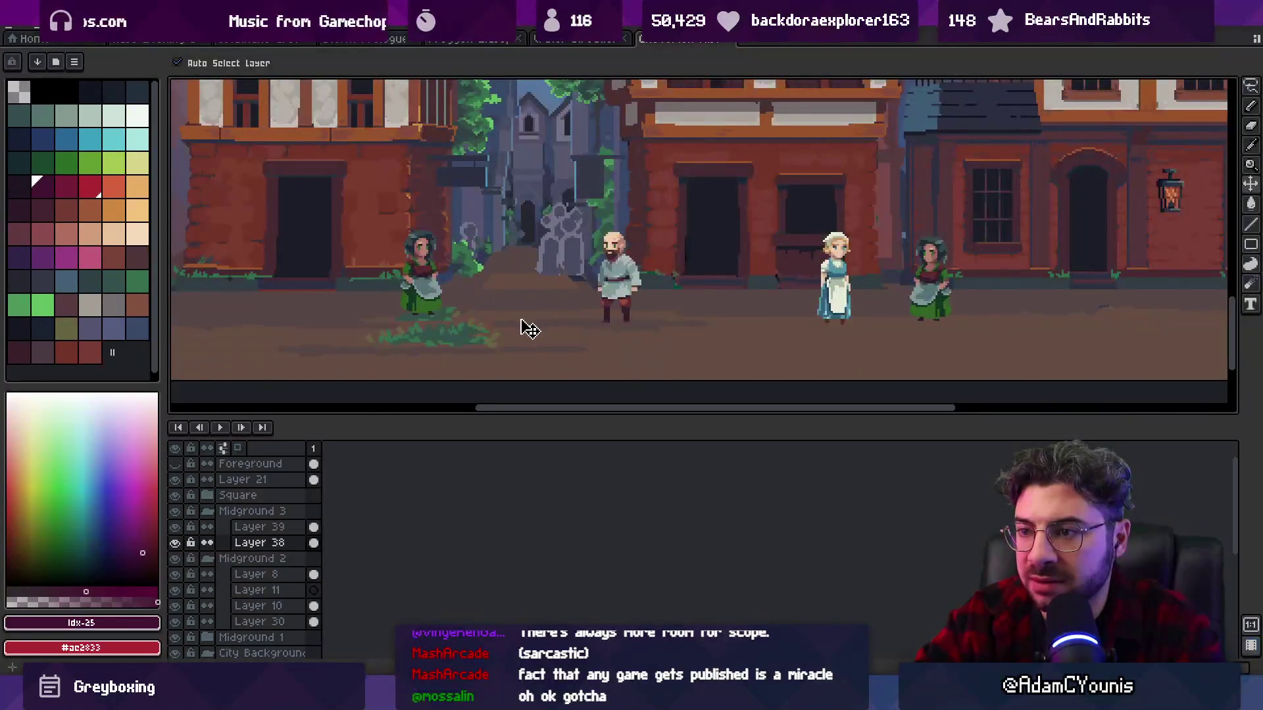
scroll(533, 331, "down", 2)
scroll(547, 327, "up", 1)
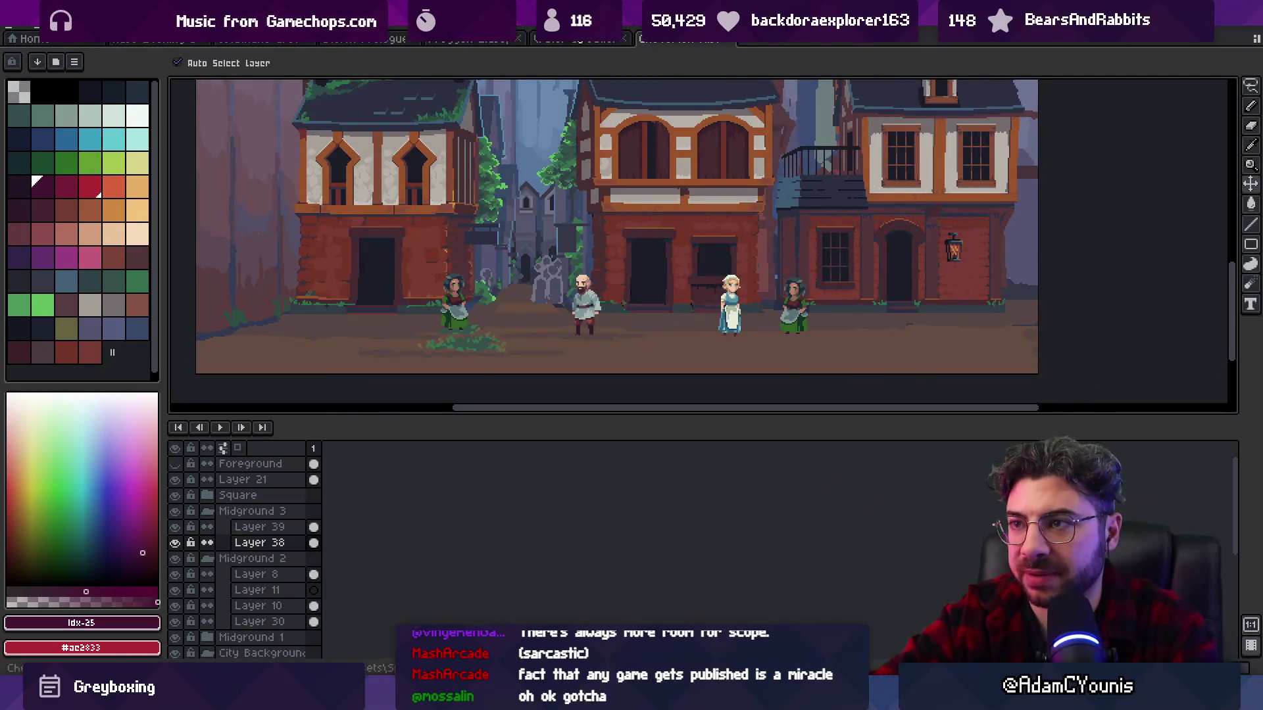
left_click(564, 41)
left_click(664, 43)
mouse_move(612, 362)
left_mouse_down()
mouse_move(642, 409)
mouse_move(634, 453)
left_mouse_up()
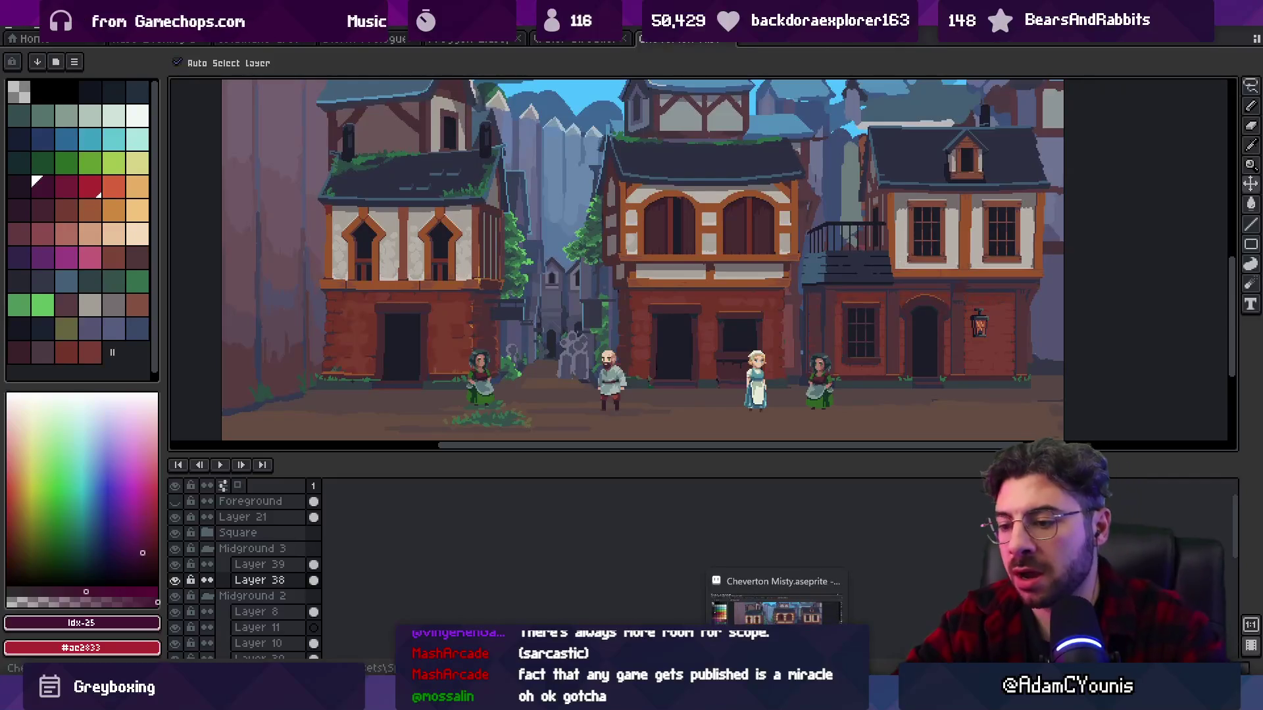
key("alt+Tab")
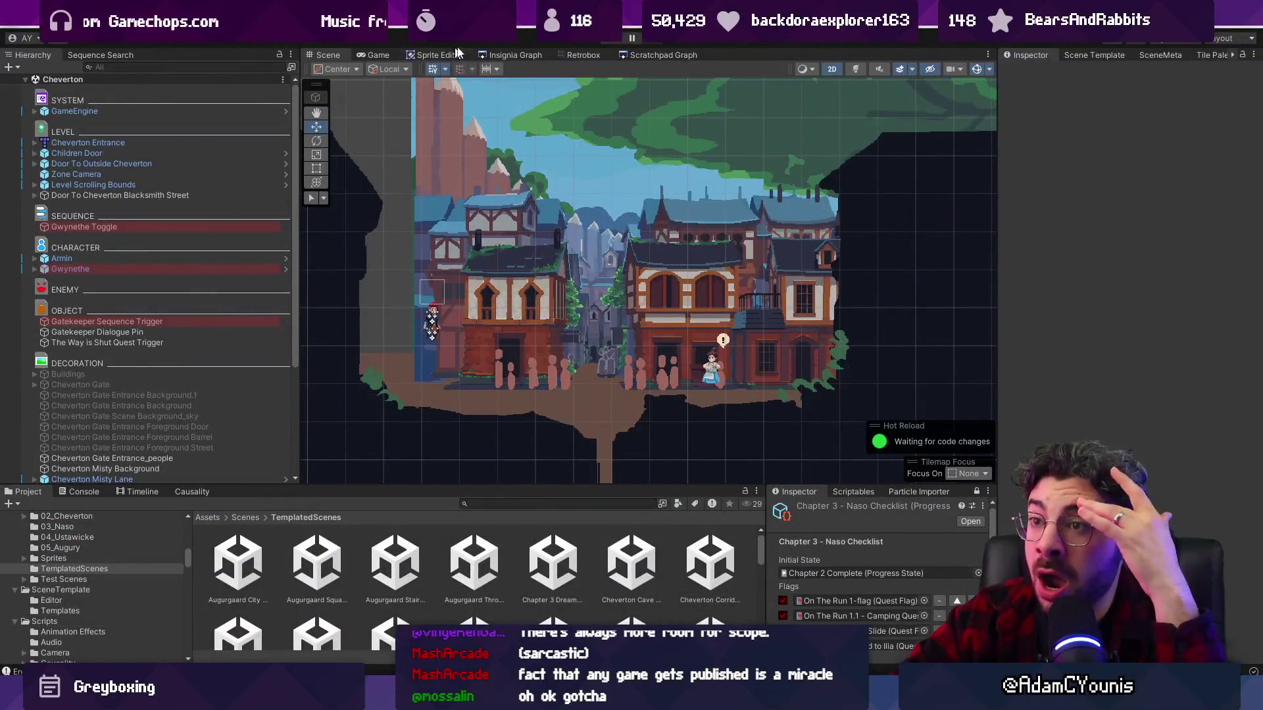
- Load Cheverton Blacksmith Street from the Insignia Graph, play-test walking left, then return to Aseprite
left_click(510, 55)
double_click(607, 254)
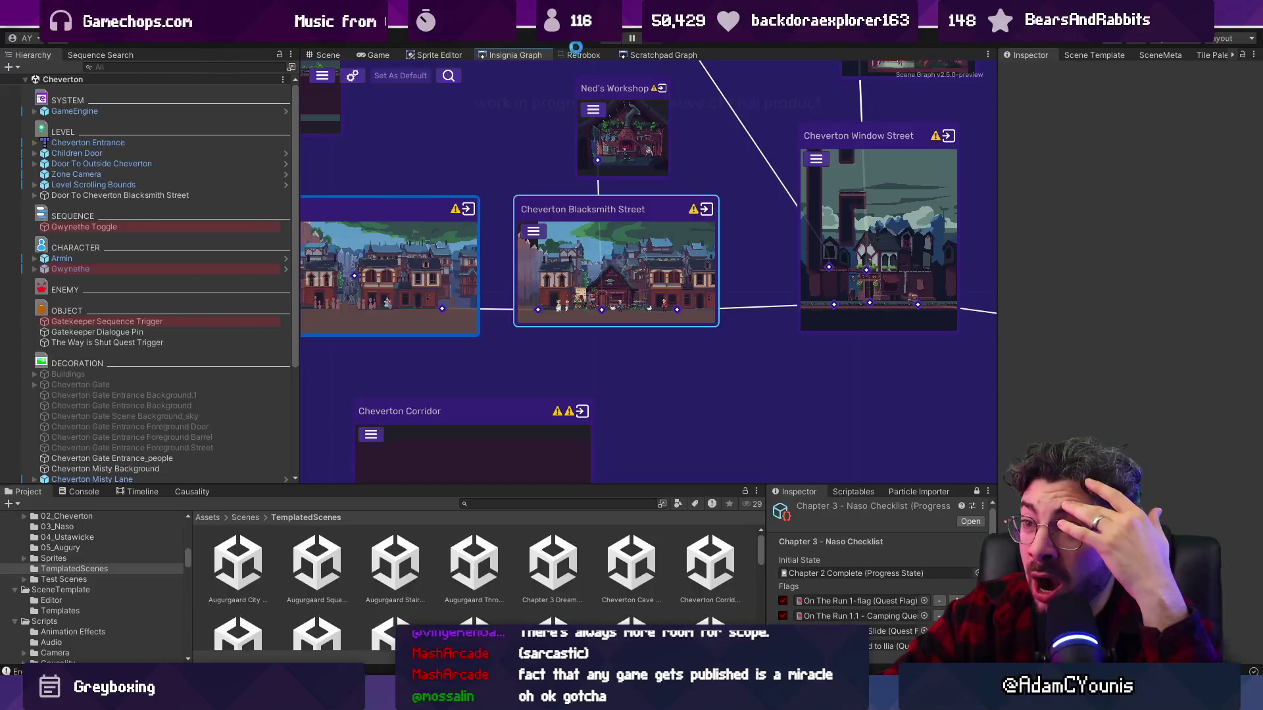
left_click(606, 42)
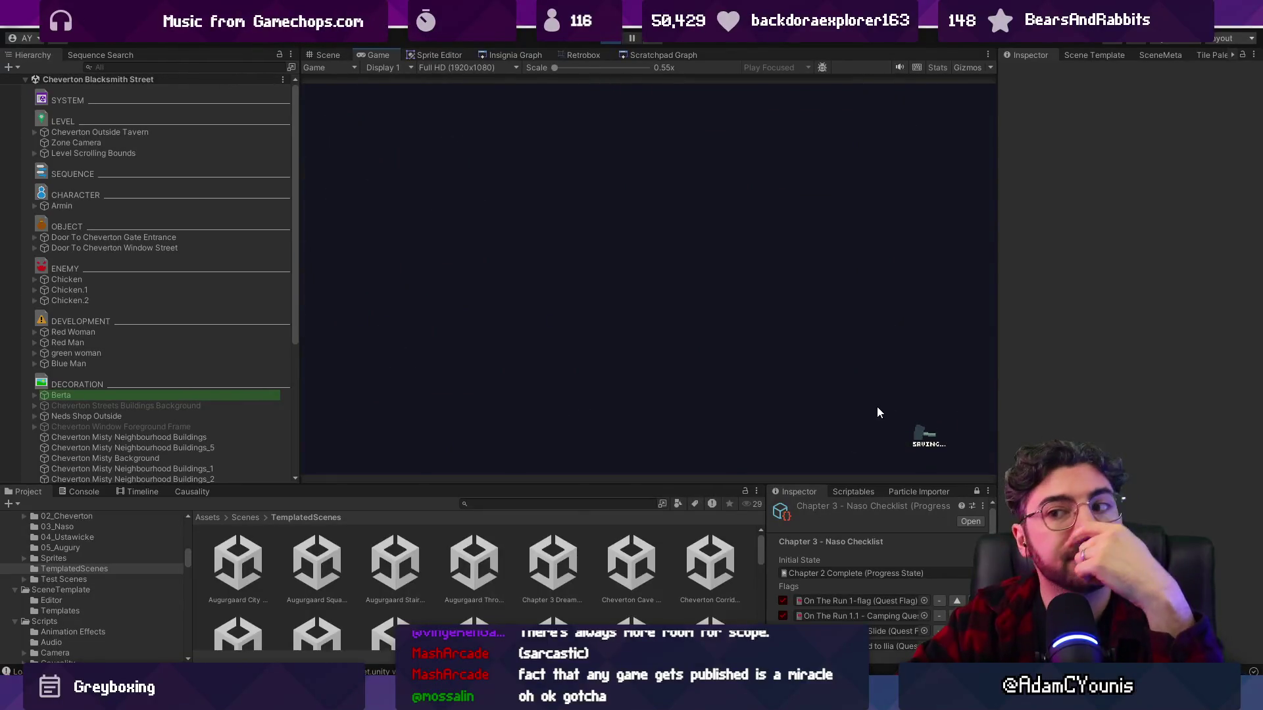
key("Left")
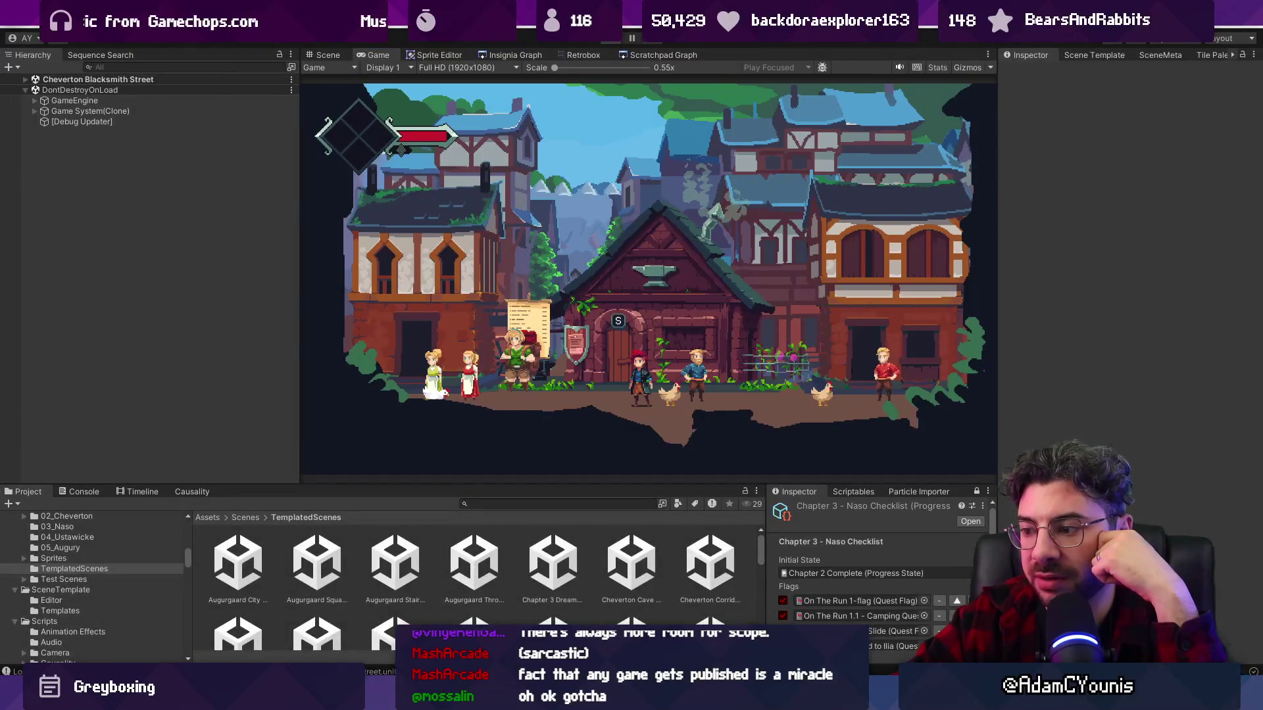
key("alt+Tab")
left_click_drag(657, 388, 602, 335)
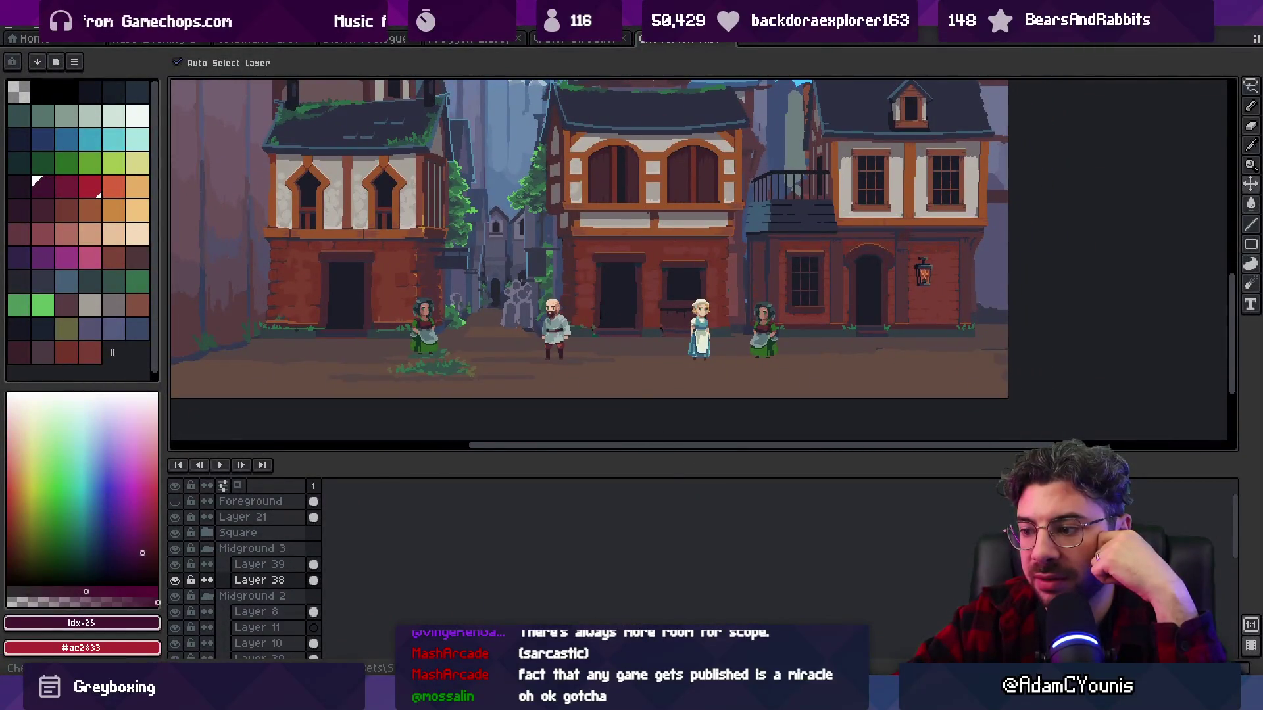
- Search Everything for 'cheverton environment' and open Cheverton Environment Concepts.leo
mouse_move(830, 698)
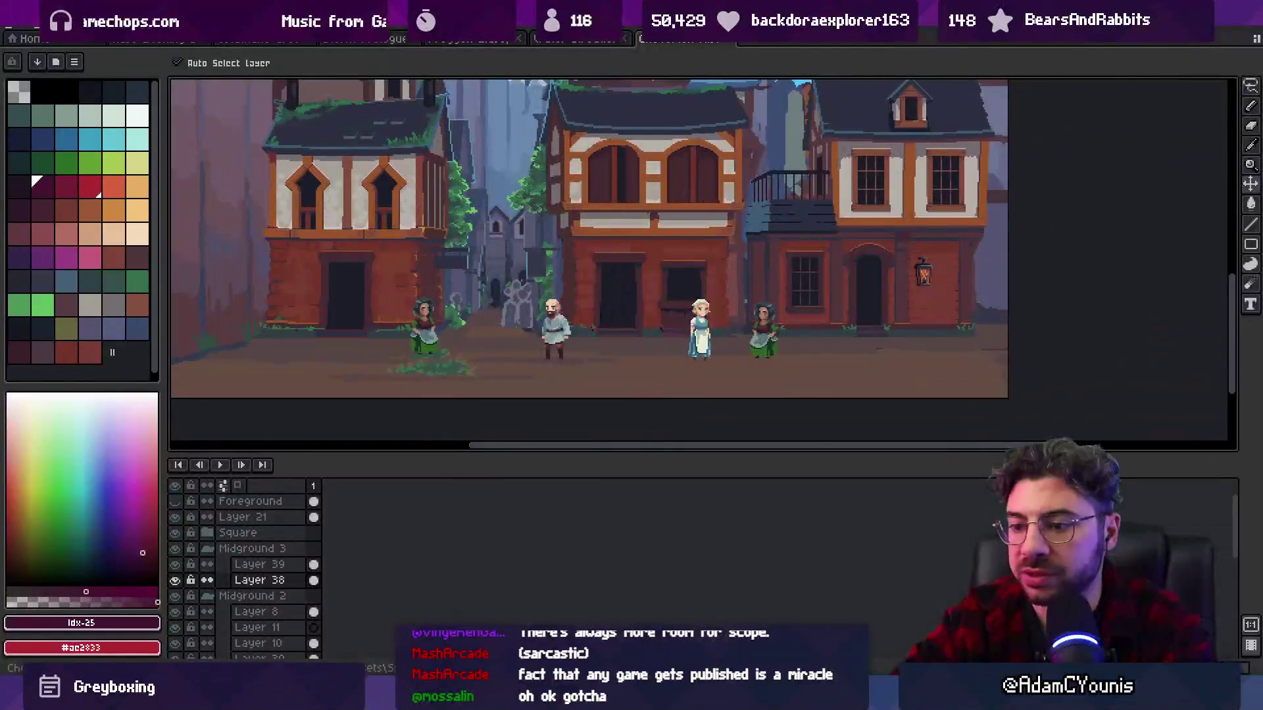
key("alt+Tab")
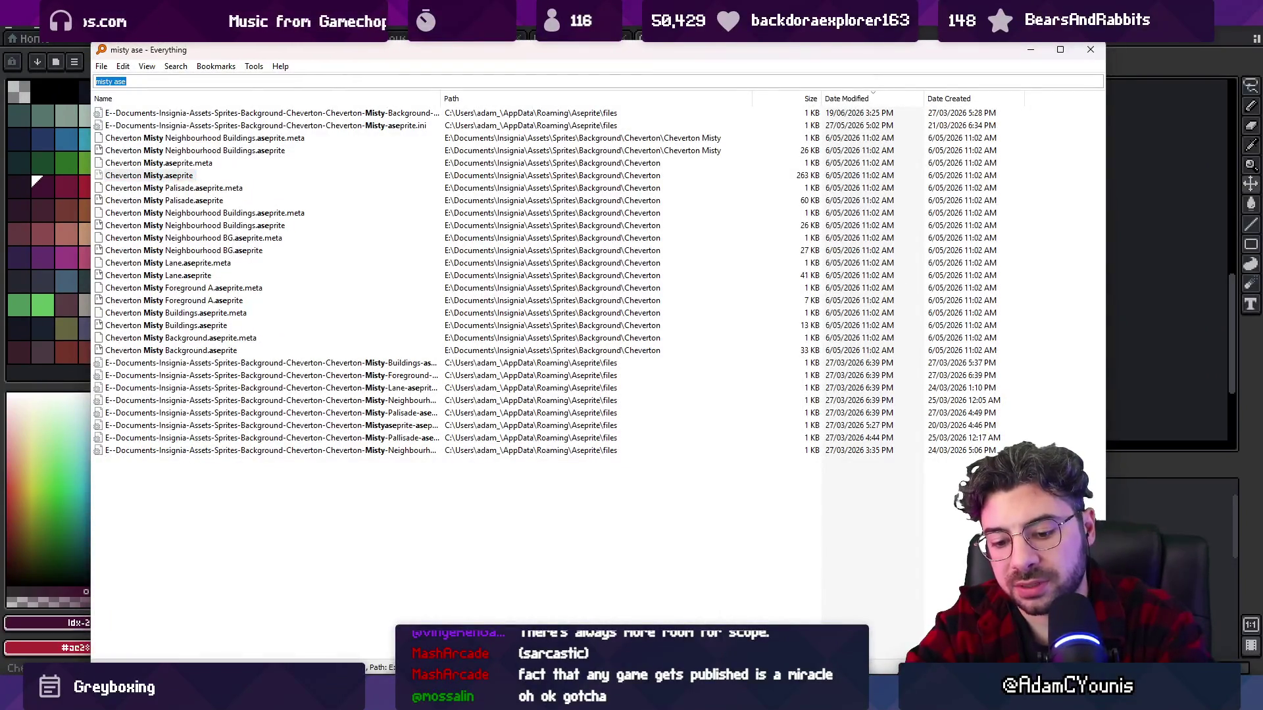
type("cheverton environment")
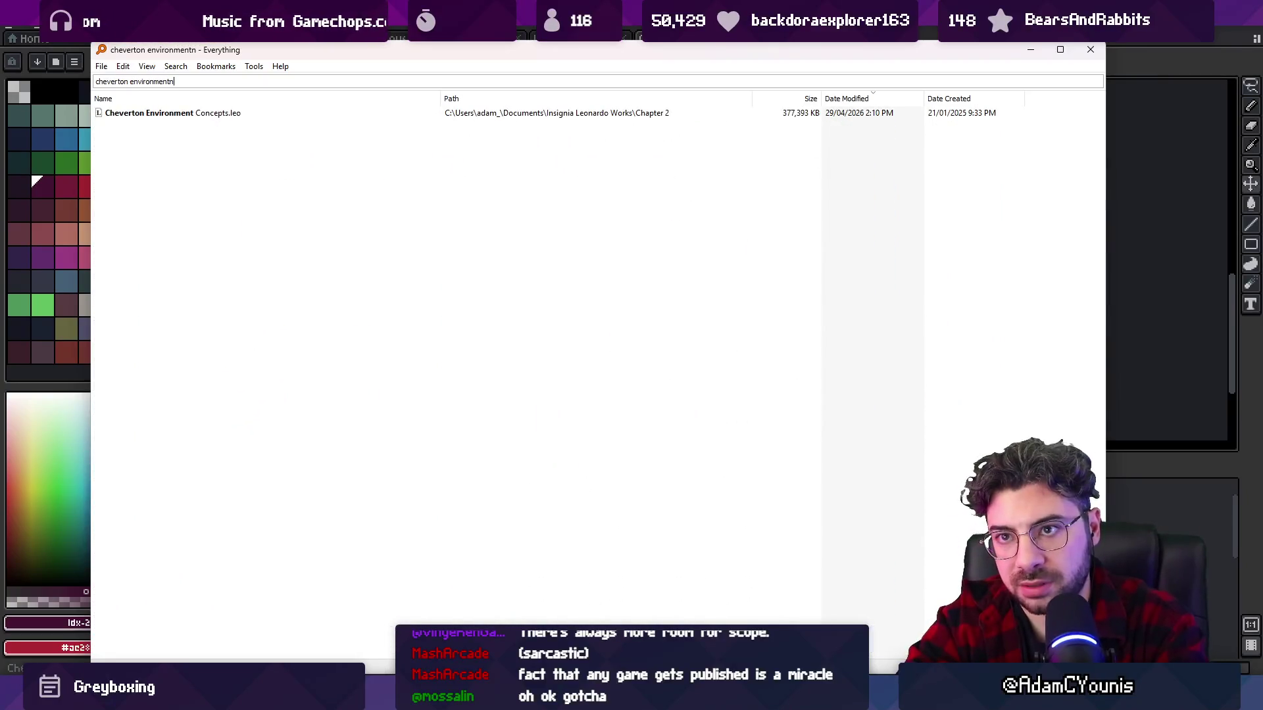
key("Down")
key("Return")
scroll(798, 310, "down", 2)
- Browse the Leonardo street paintings and medieval photos, then return to Aseprite's town street scene
mouse_move(663, 482)
left_mouse_down()
mouse_move(527, 342)
mouse_move(691, 333)
mouse_move(698, 355)
mouse_move(642, 398)
left_mouse_up()
scroll(642, 398, "up", 8)
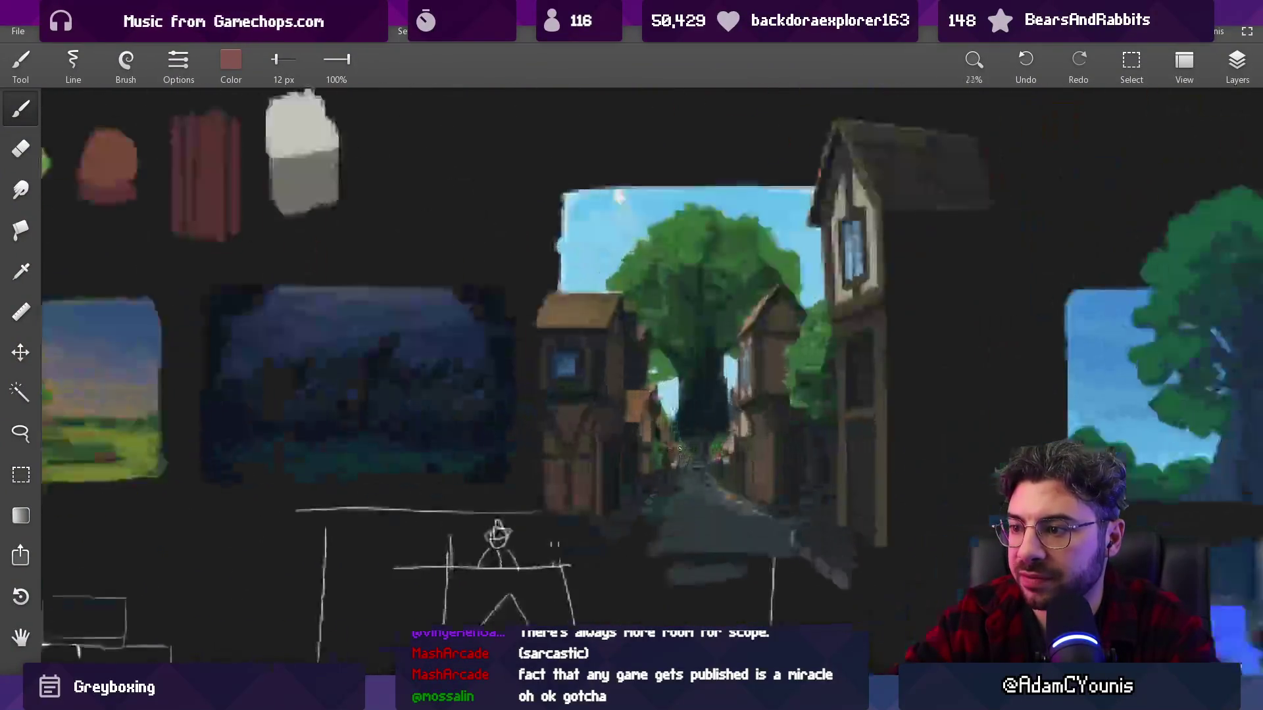
scroll(606, 421, "down", 7)
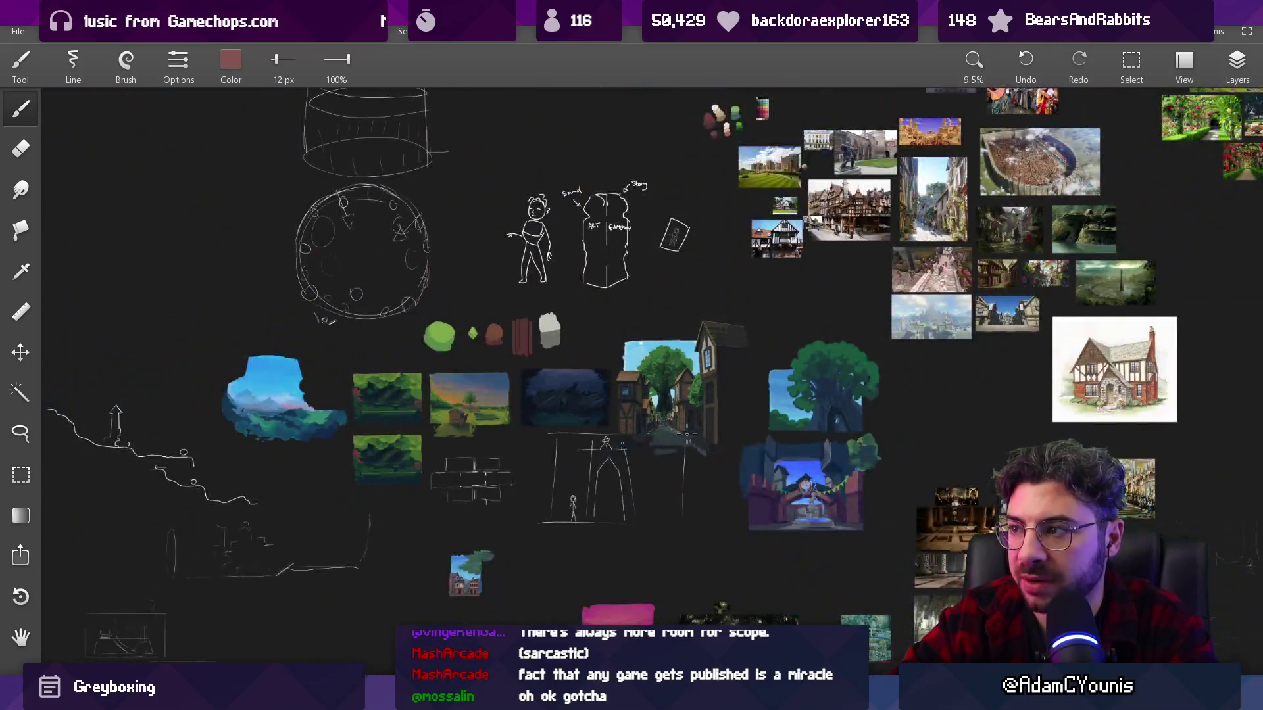
mouse_move(686, 434)
left_mouse_down()
mouse_move(612, 480)
mouse_move(699, 536)
mouse_move(680, 511)
left_mouse_up()
scroll(699, 536, "up", 5)
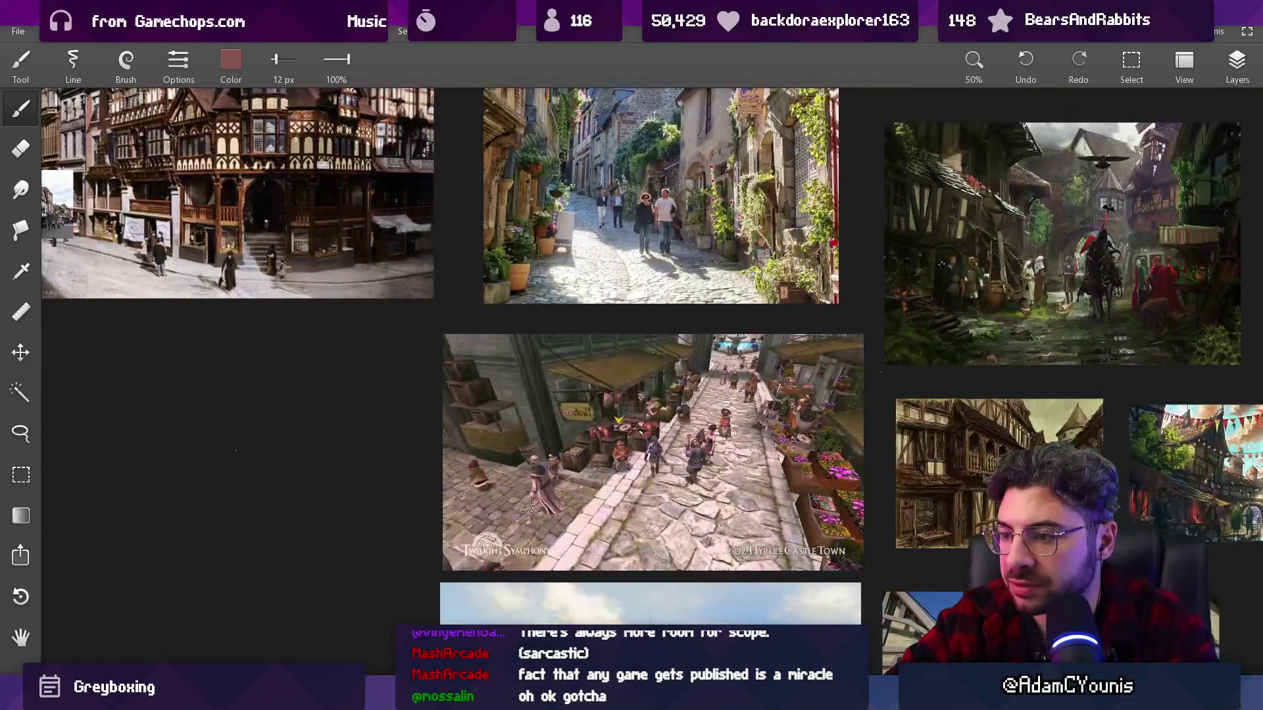
key("Home")
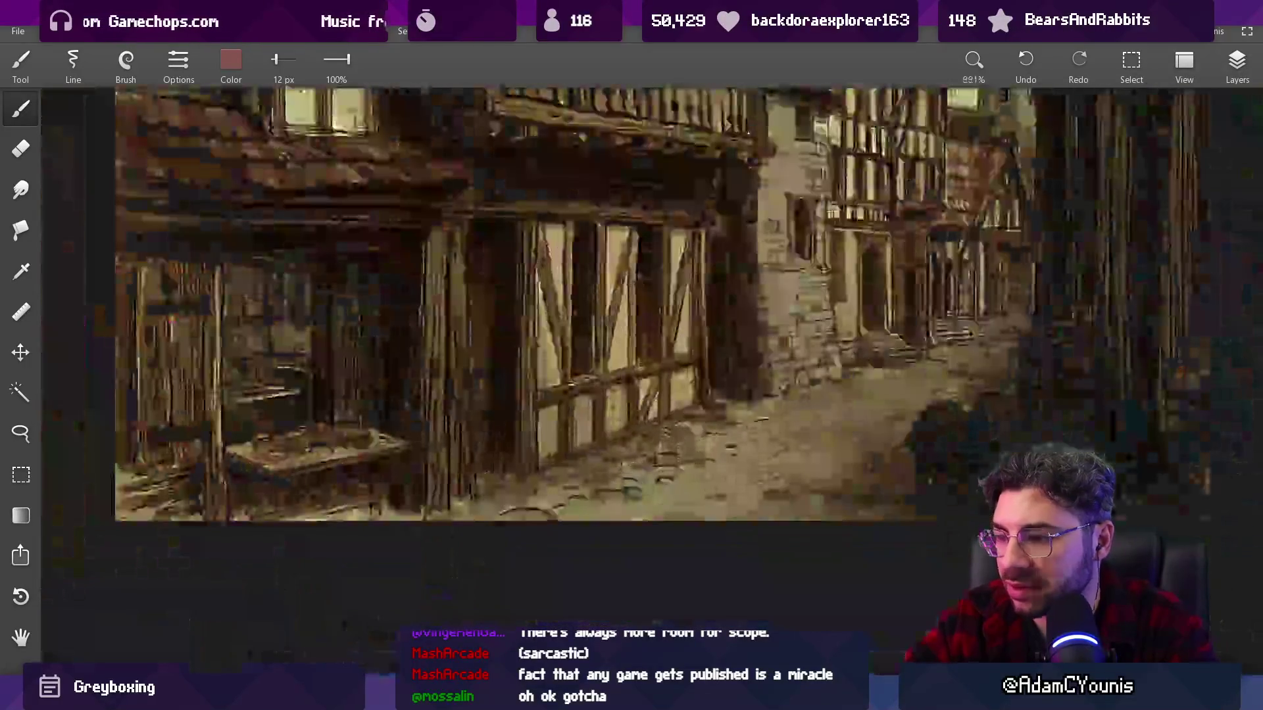
scroll(635, 461, "down", 6)
scroll(625, 421, "up", 4)
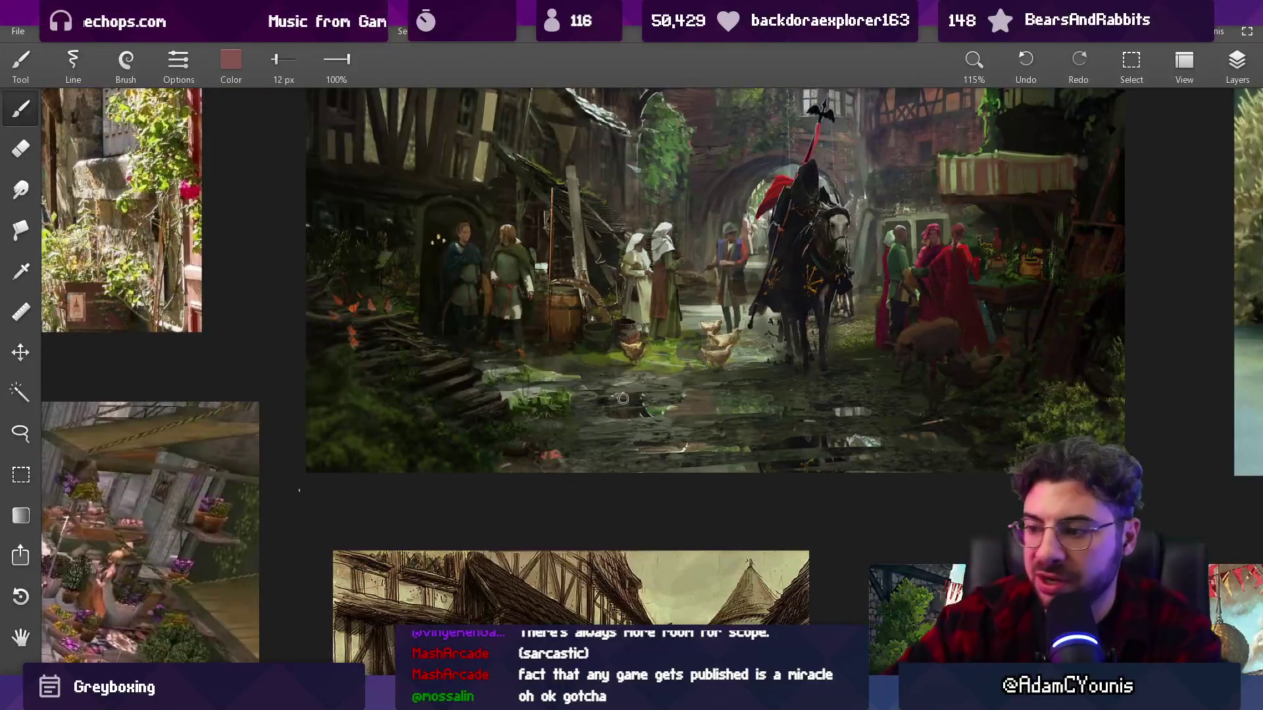
key("alt+Tab")
mouse_move(511, 236)
left_mouse_down()
mouse_move(537, 248)
mouse_move(548, 169)
left_mouse_up()
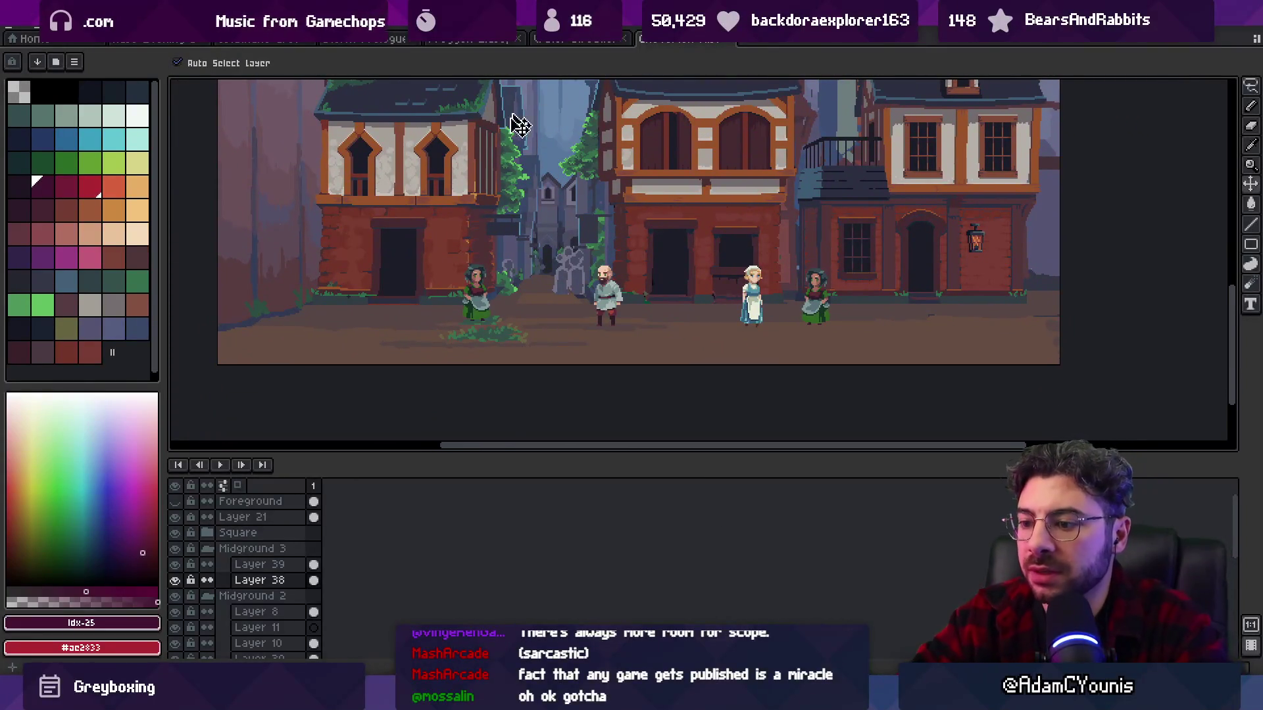
- In Unity, deactivate the Cheverton Misty Foreground A-Left and A-Right objects
key("alt+Tab")
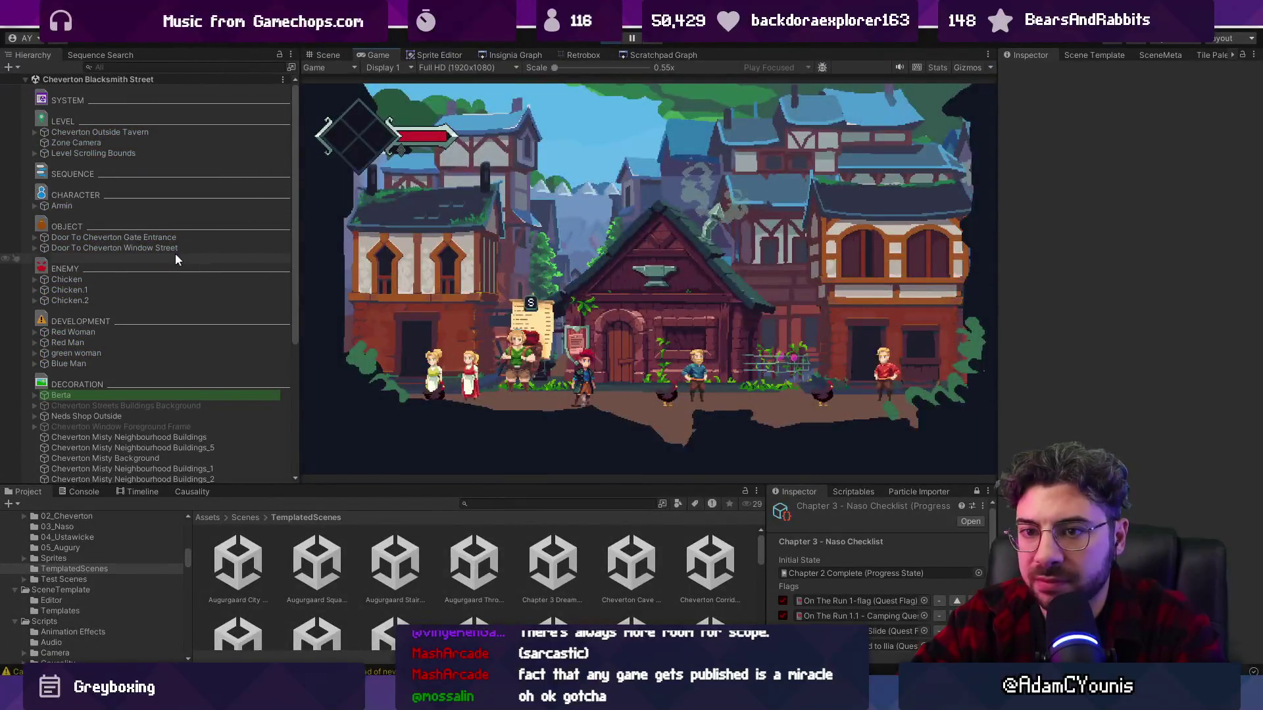
scroll(217, 434, "down", 5)
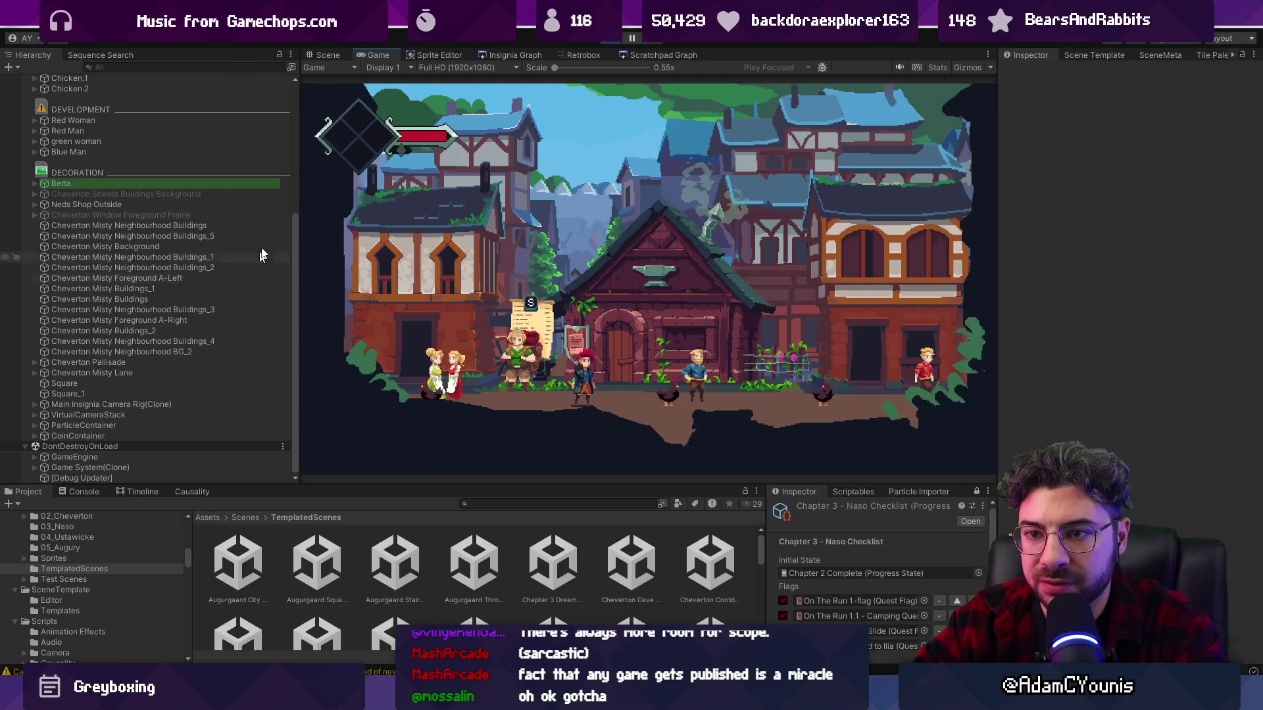
left_click(274, 280)
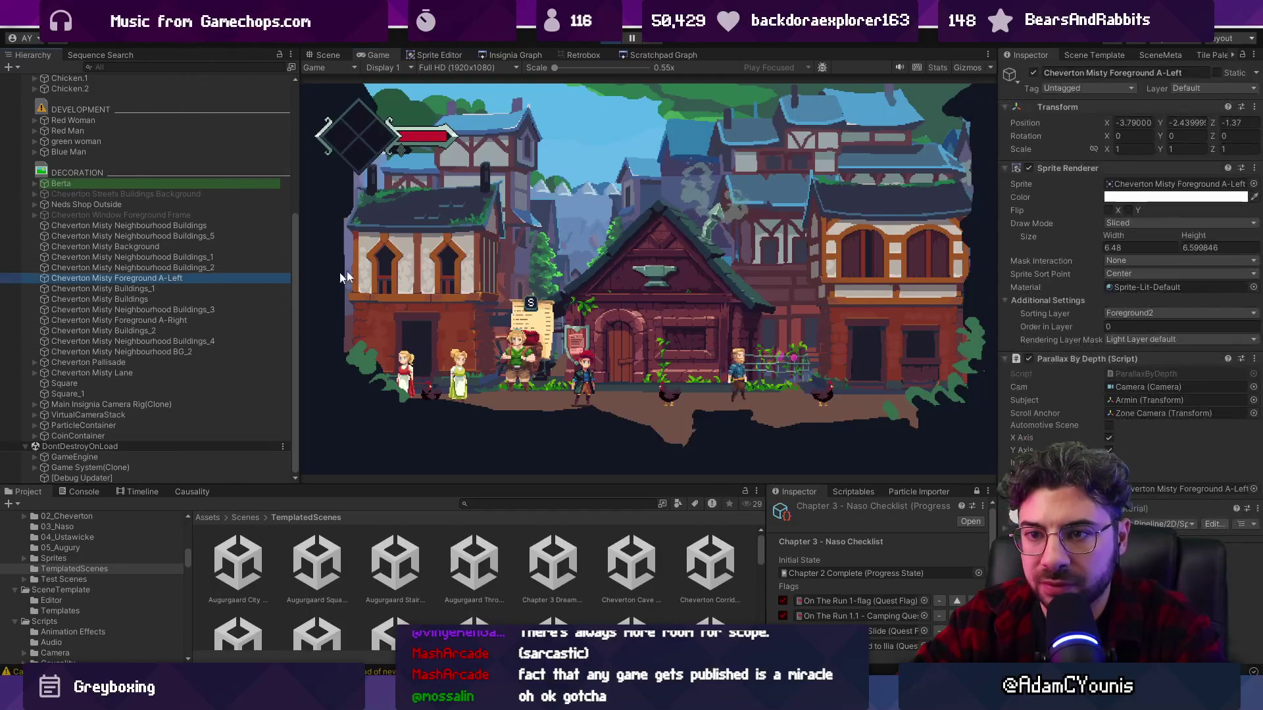
key("alt+shift+a")
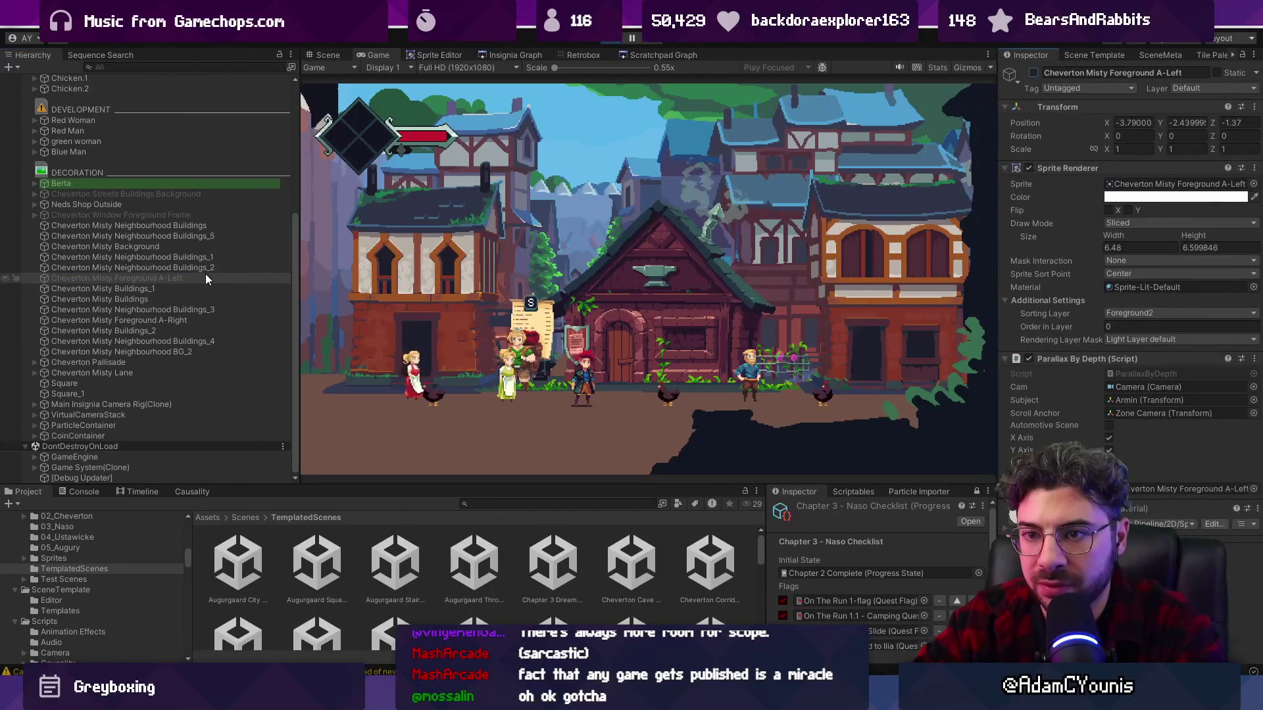
left_click(195, 319)
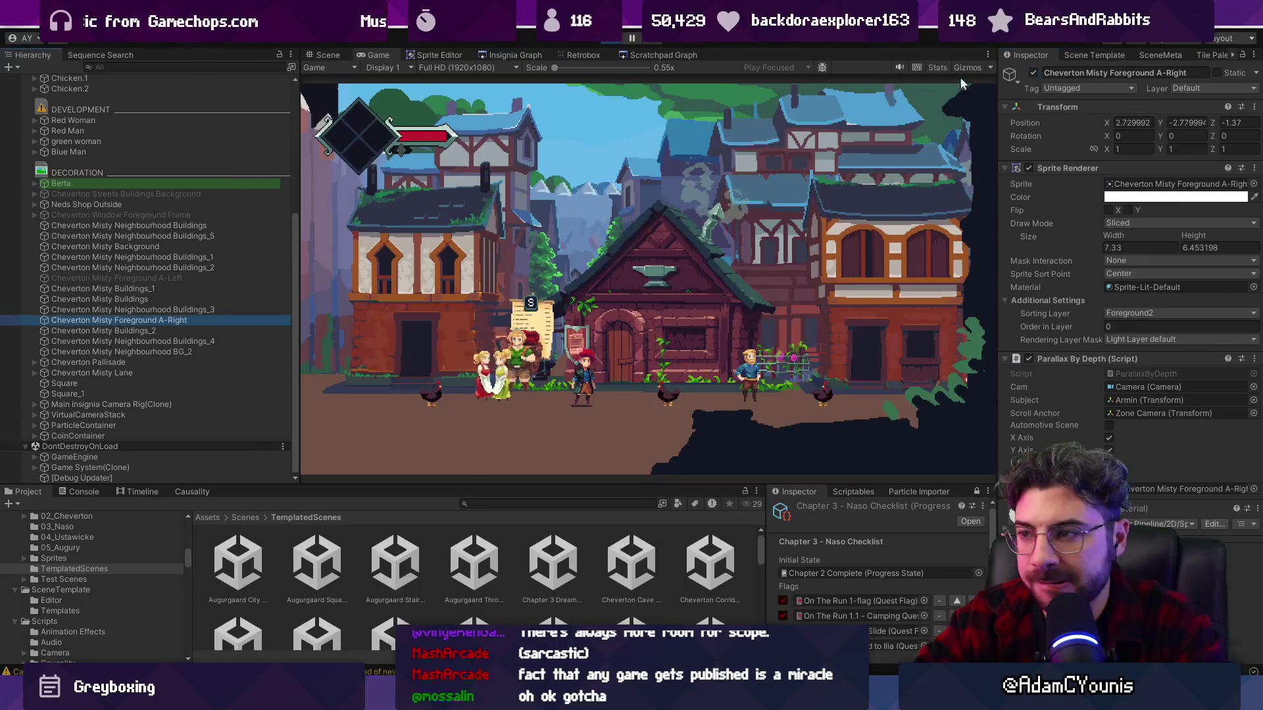
left_click(1034, 72)
- Set the Game view to 640x360 and snip a capture of it
key("shift+space")
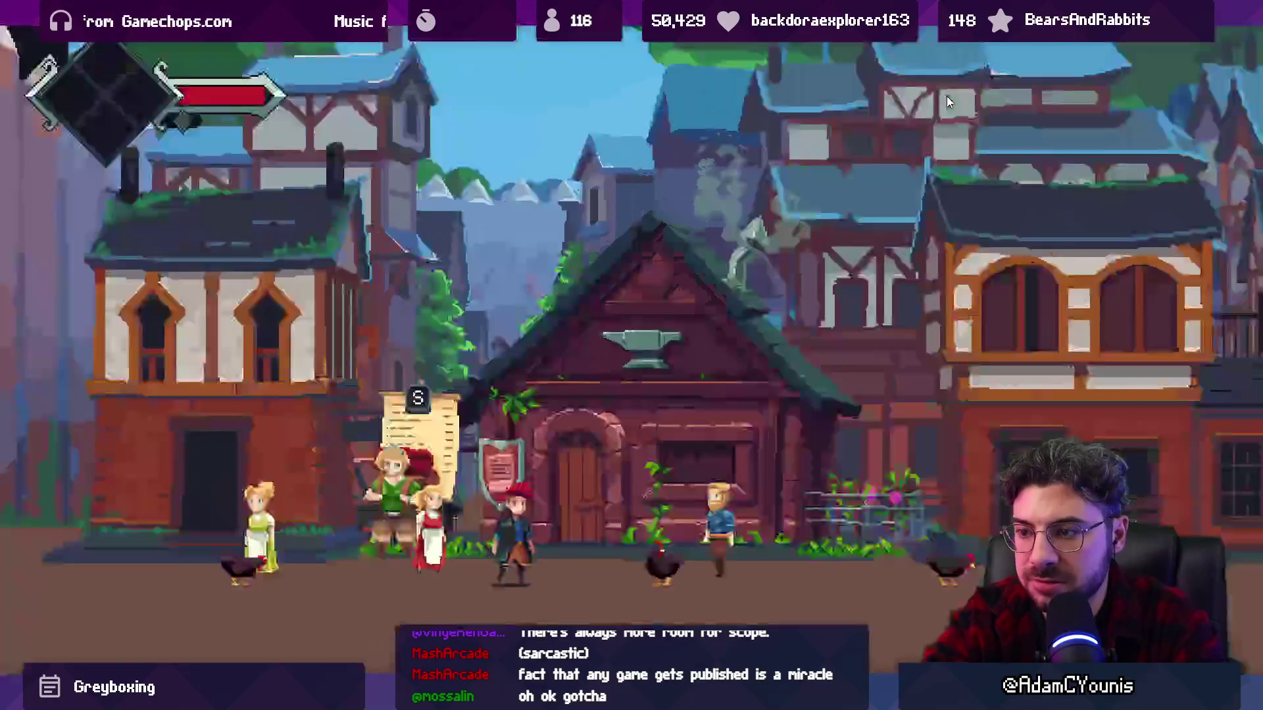
key("shift+space")
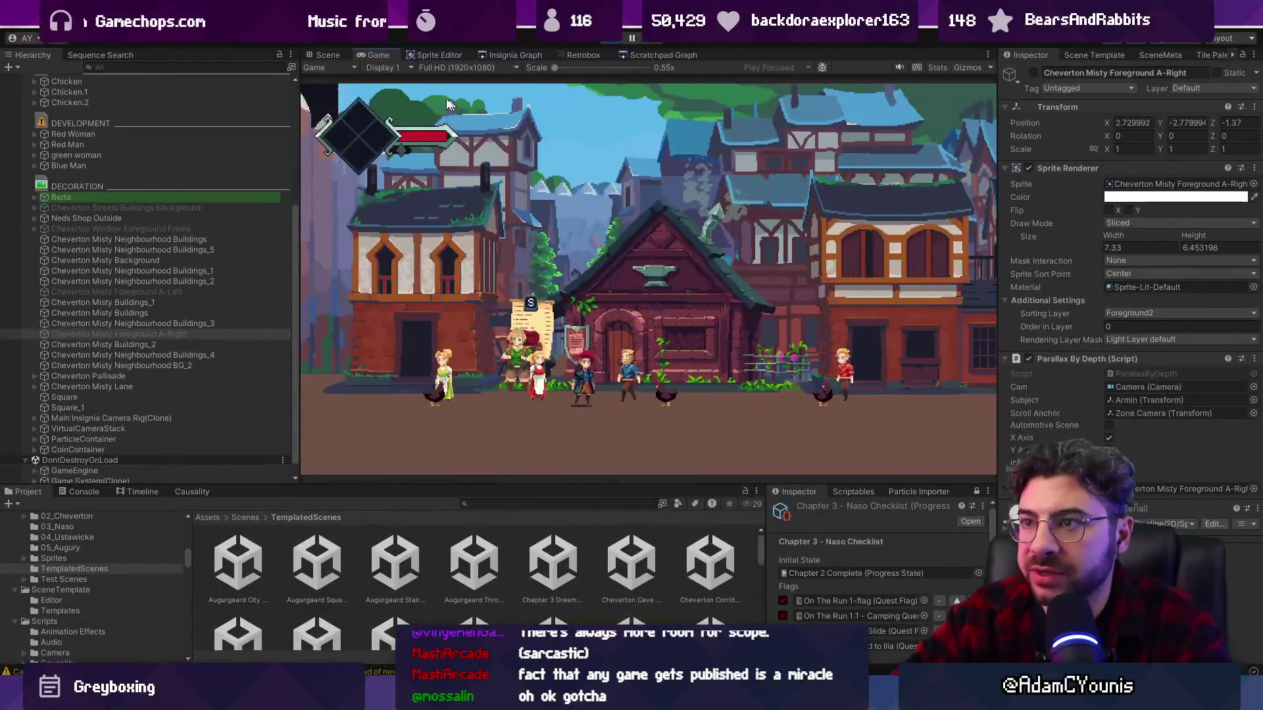
left_click(444, 66)
left_click(478, 195)
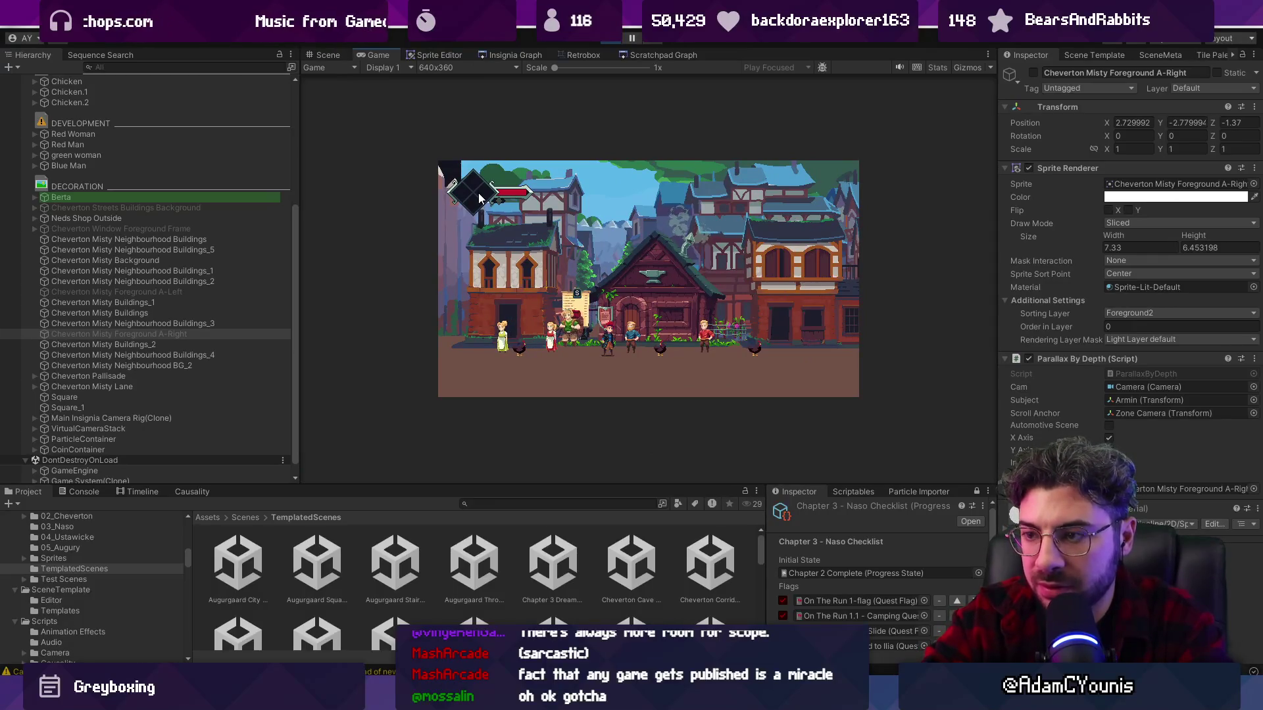
key("super+shift+s")
mouse_move(424, 156)
left_mouse_down()
mouse_move(826, 408)
mouse_move(864, 404)
left_mouse_up()
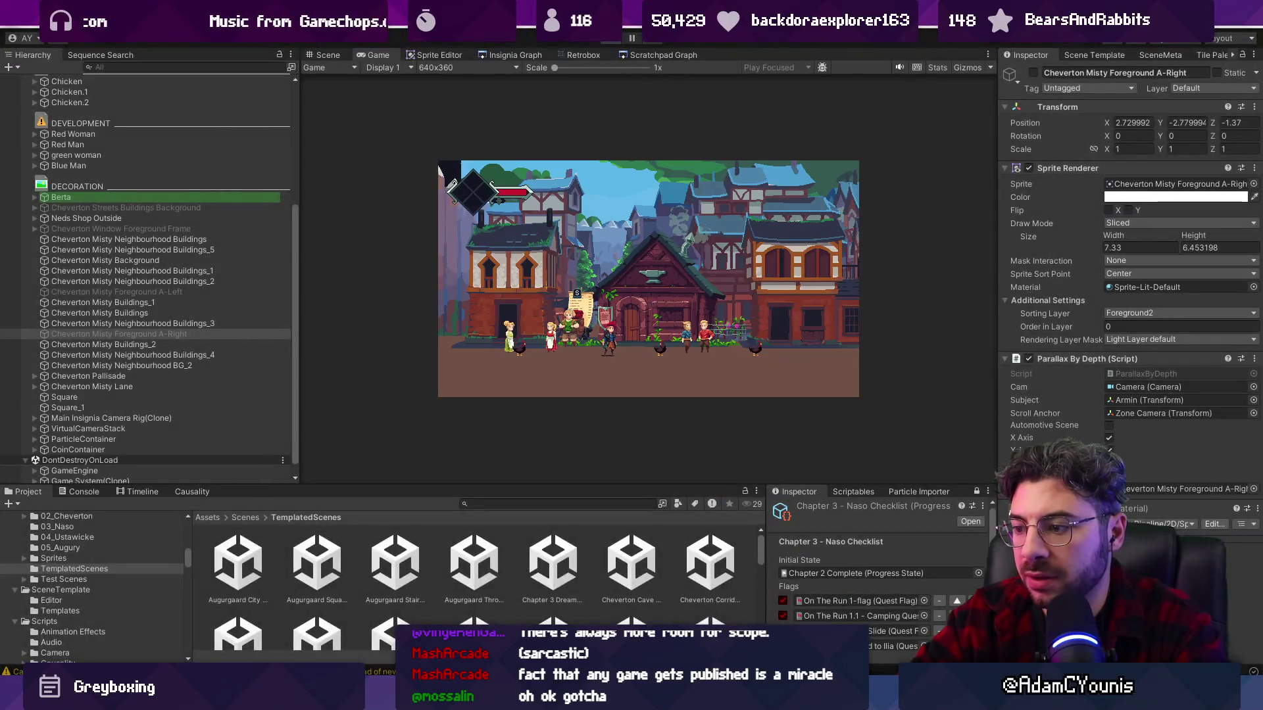
- Exit Play mode and start a new sprite in Aseprite
left_click(611, 39)
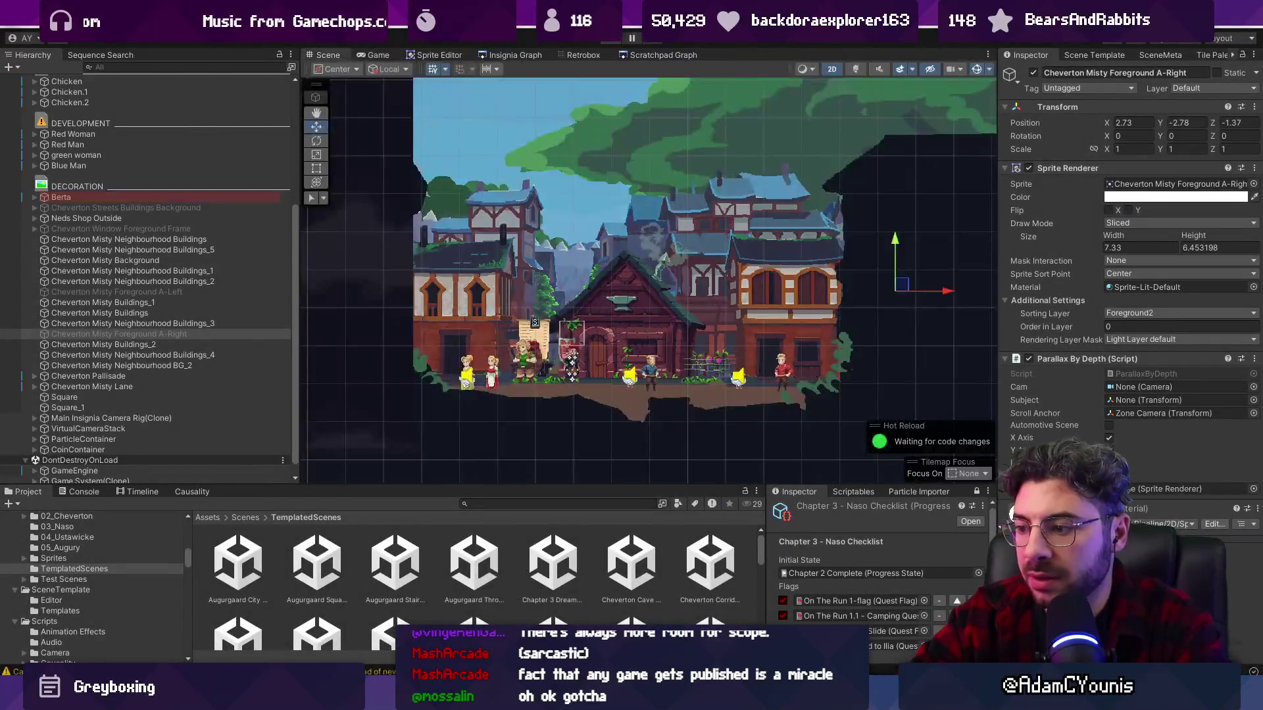
key("alt+Tab")
key("ctrl+n")
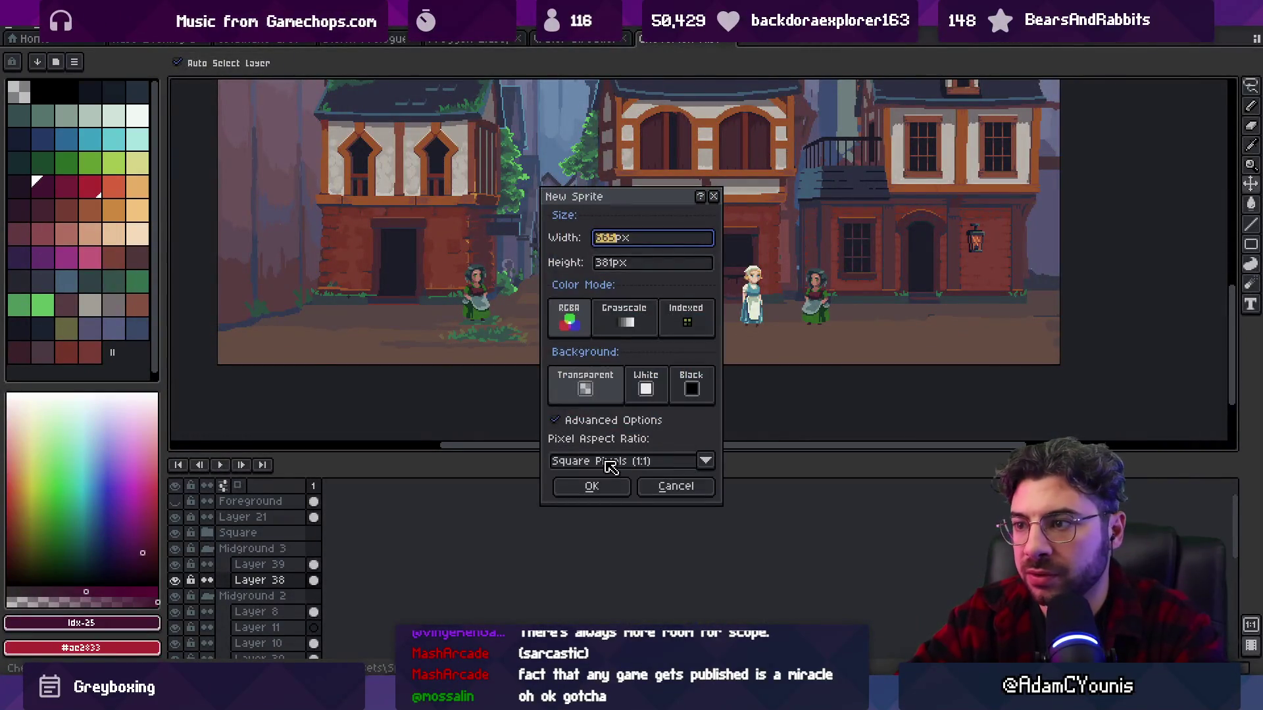
- Create the 665x381 sprite, paste the captured game view, and trim the sprite to its edges
left_click(593, 485)
key("ctrl+v")
key("Return")
scroll(460, 303, "up", 2)
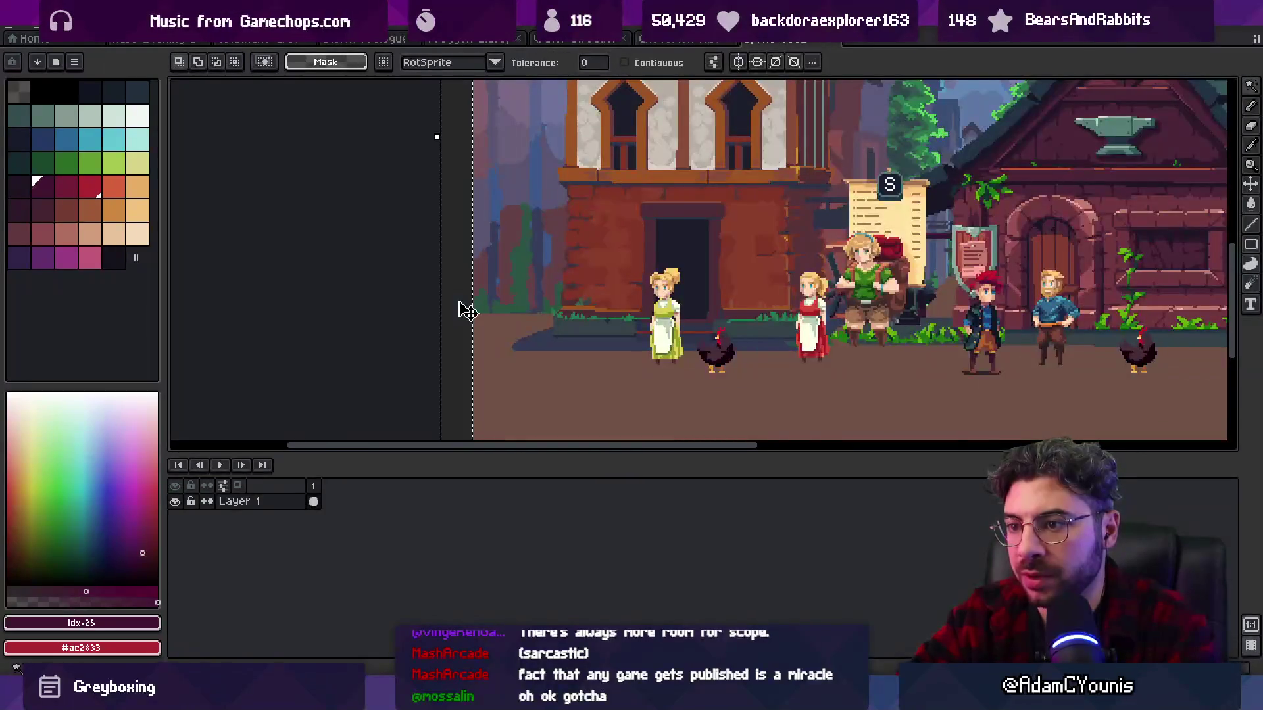
left_click(73, 29)
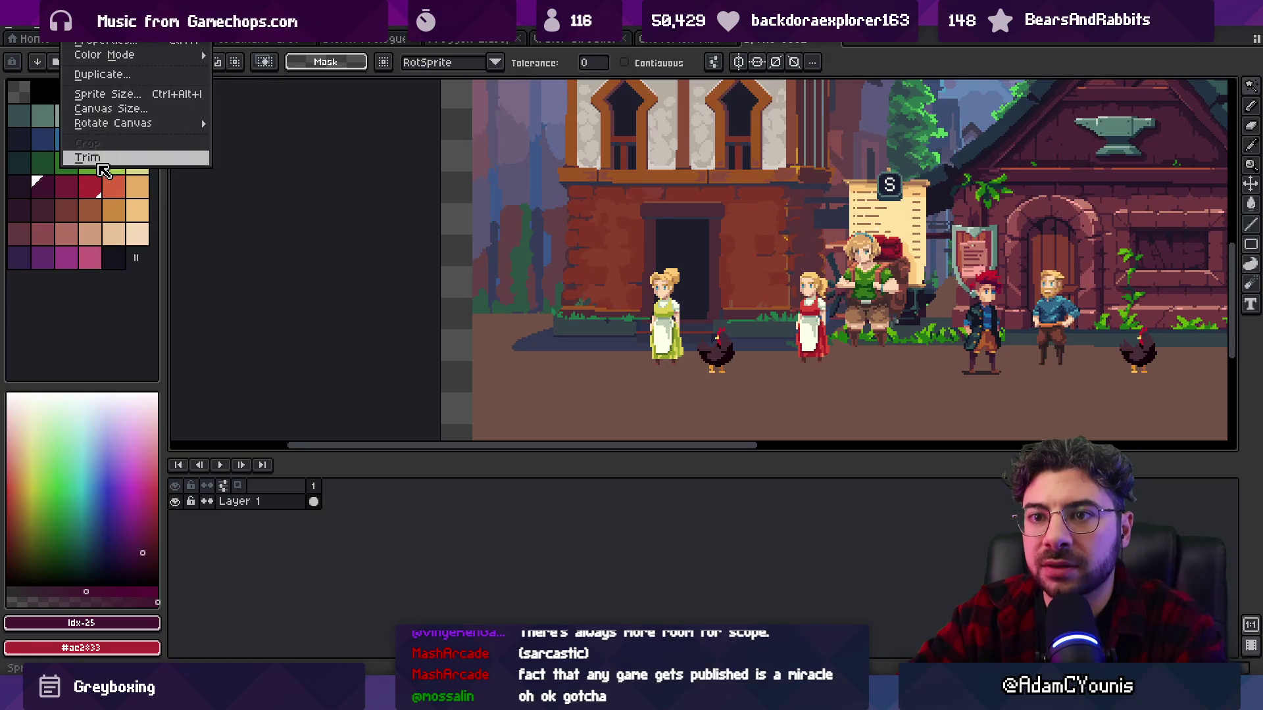
left_click(92, 158)
- Eyedrop the ground's brown colour and add it to the palette
scroll(441, 112, "down", 2)
scroll(641, 290, "up", 1)
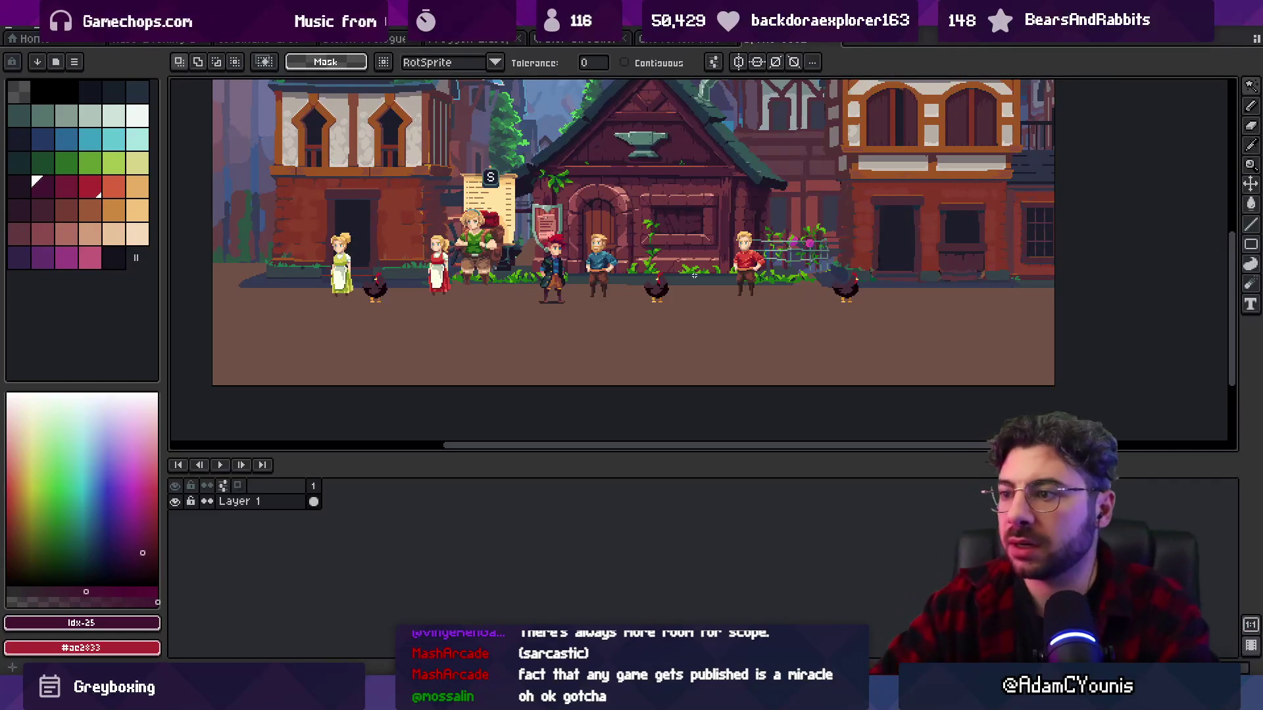
scroll(684, 295, "up", 1)
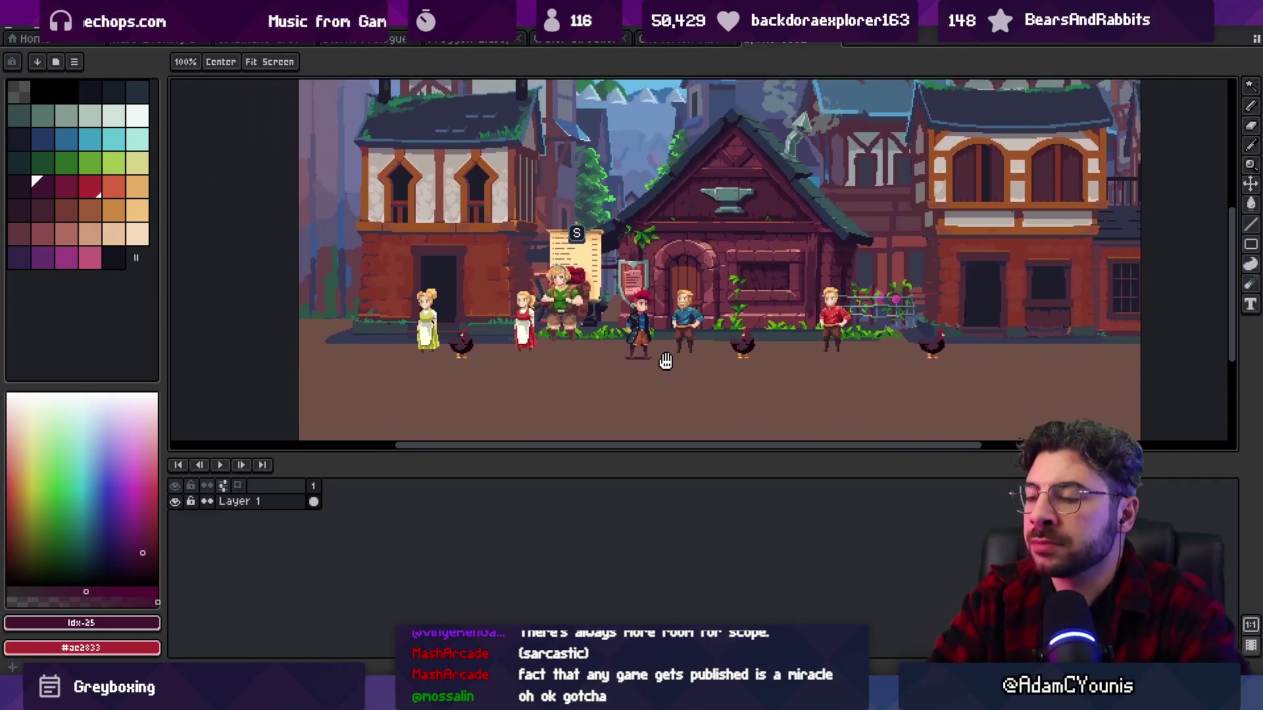
scroll(656, 334, "down", 1)
left_click(595, 358, "alt")
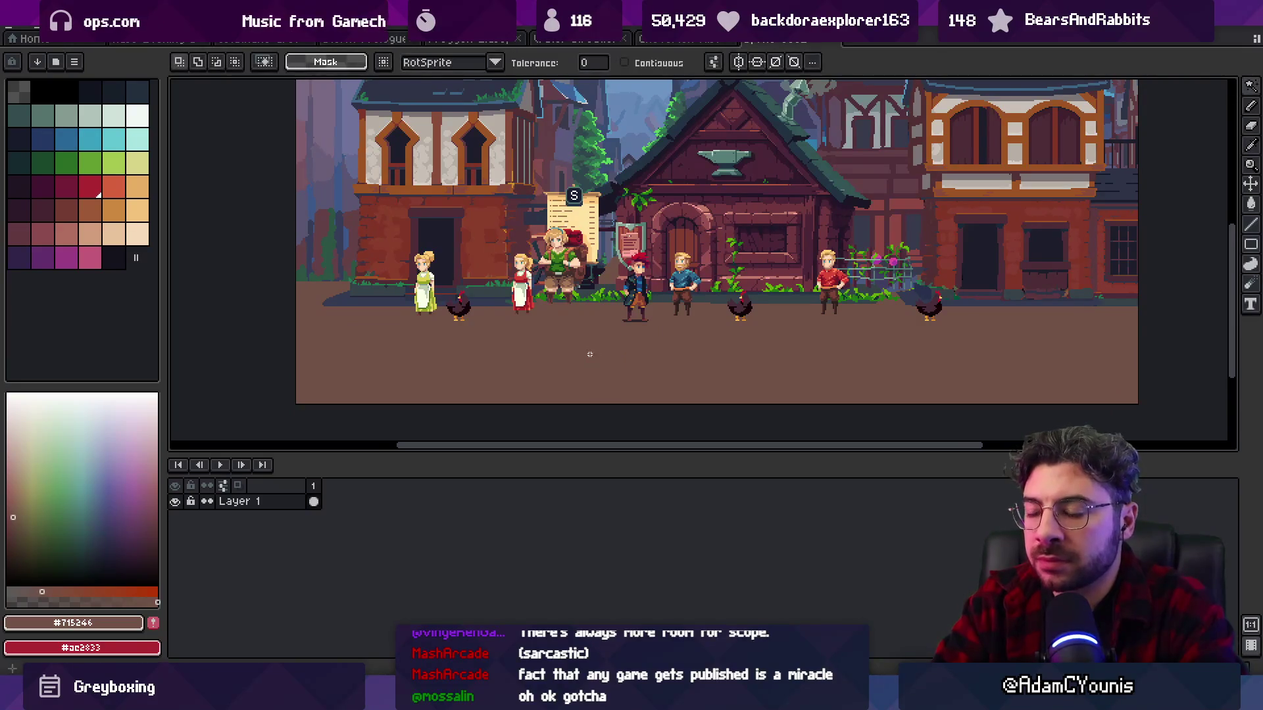
scroll(589, 409, "up", 1)
scroll(589, 409, "down", 1)
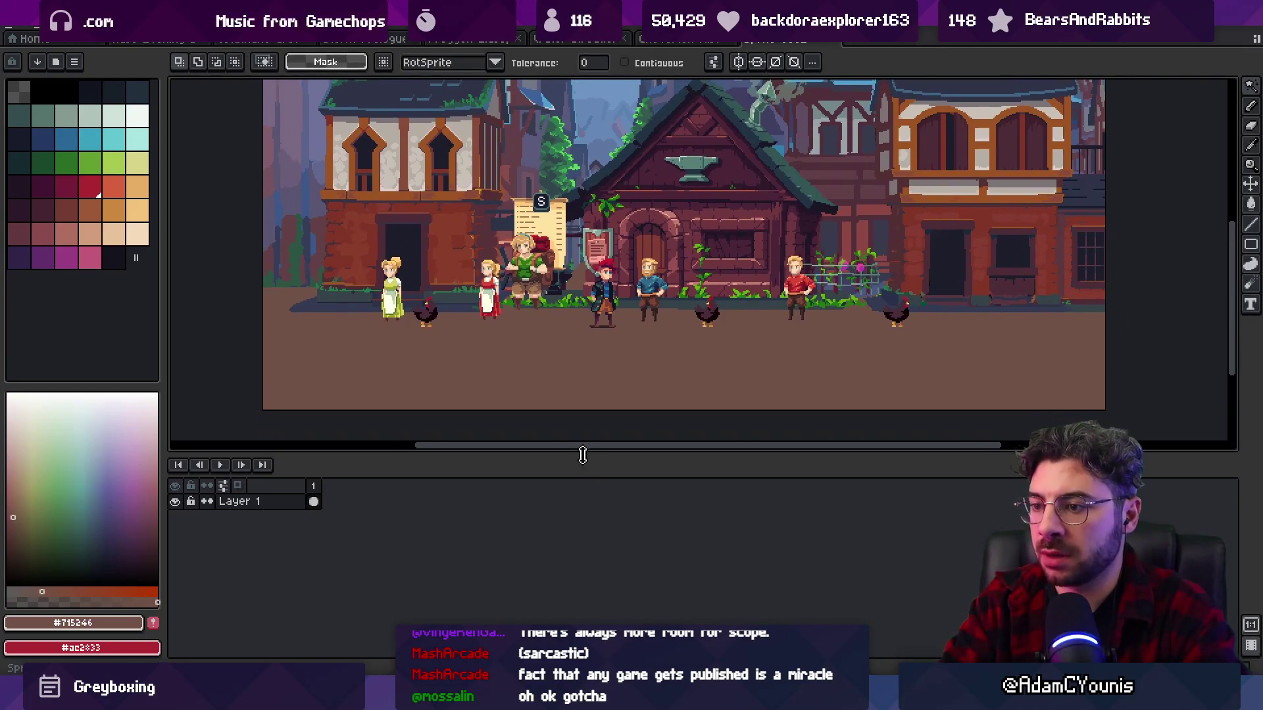
left_click_drag(582, 456, 582, 529)
key("z")
scroll(621, 276, "down", 1)
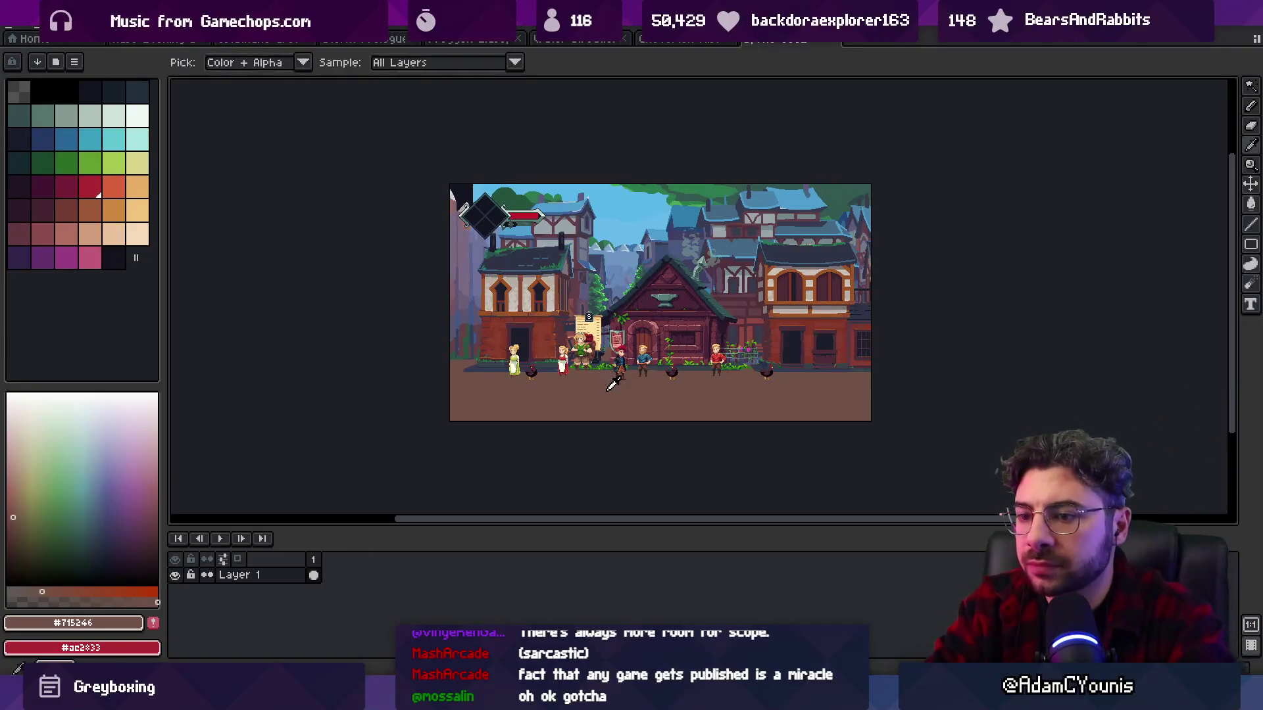
scroll(603, 348, "up", 3)
left_click(153, 623)
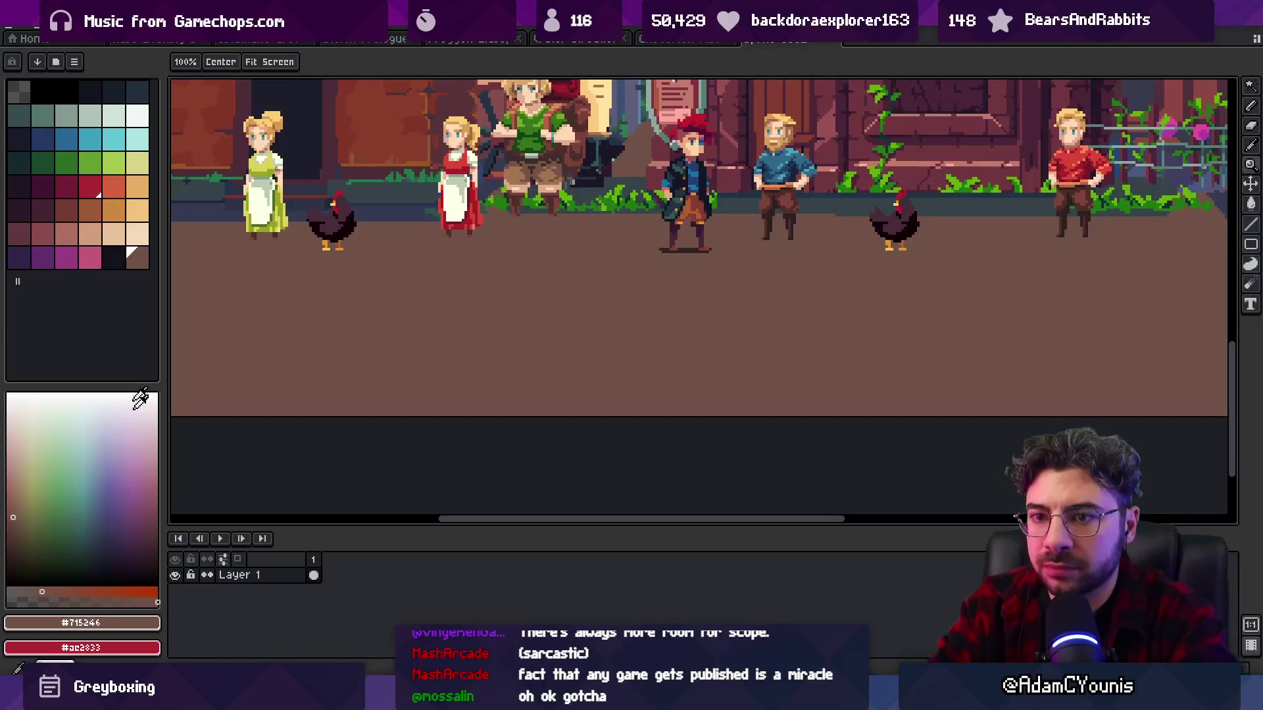
- Paint a darker reddish-brown shadow blob on the ground below the characters
left_click(19, 517)
key("b")
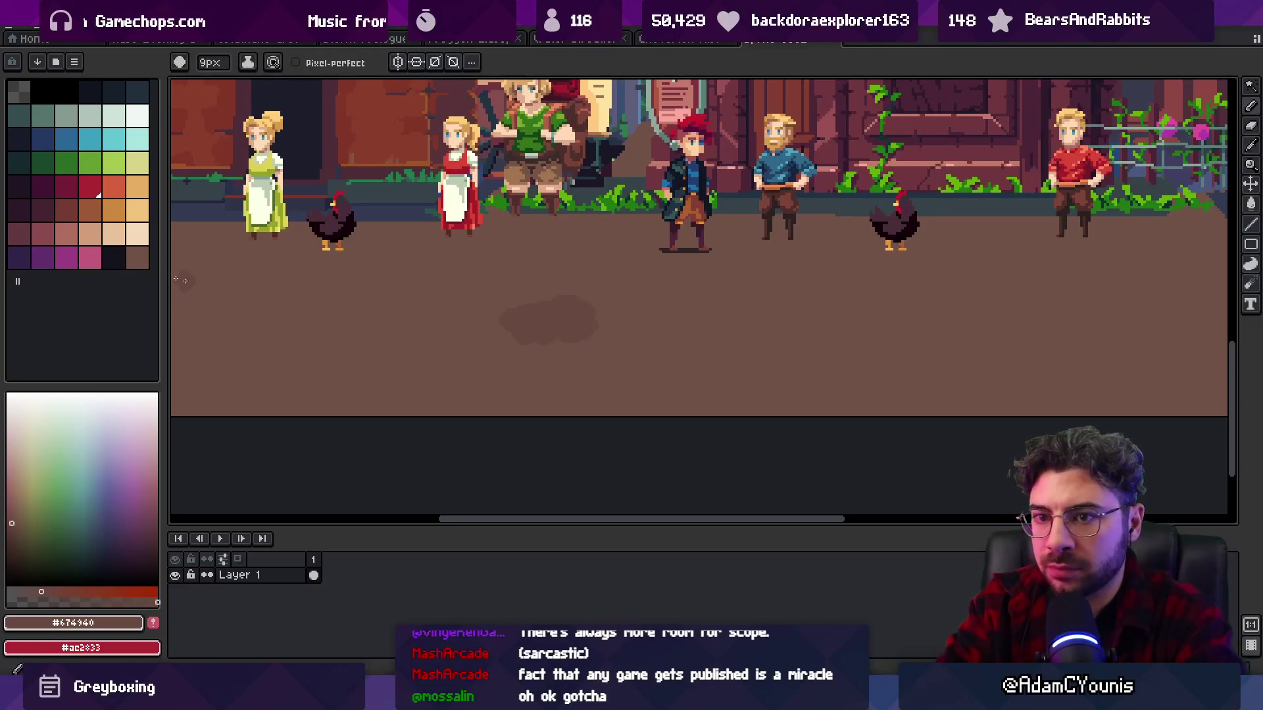
left_click(156, 528)
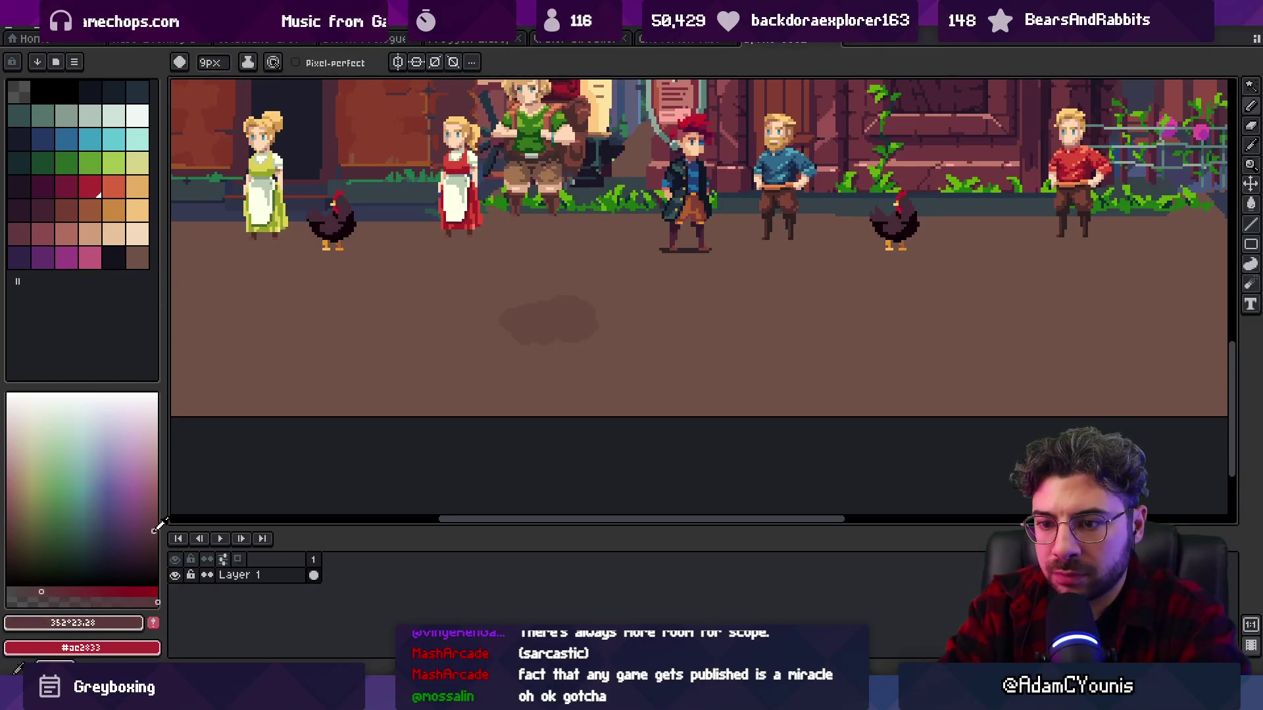
left_click_drag(590, 318, 635, 314)
left_click(556, 304, "alt")
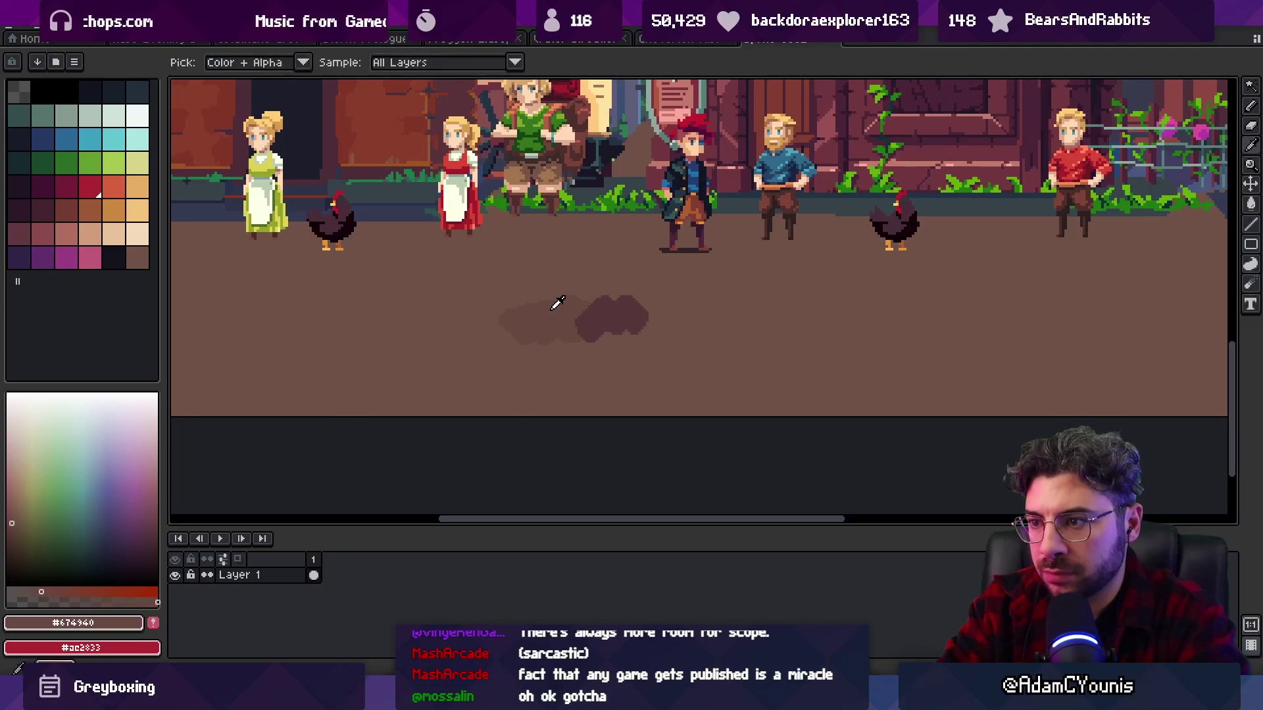
left_click(93, 235)
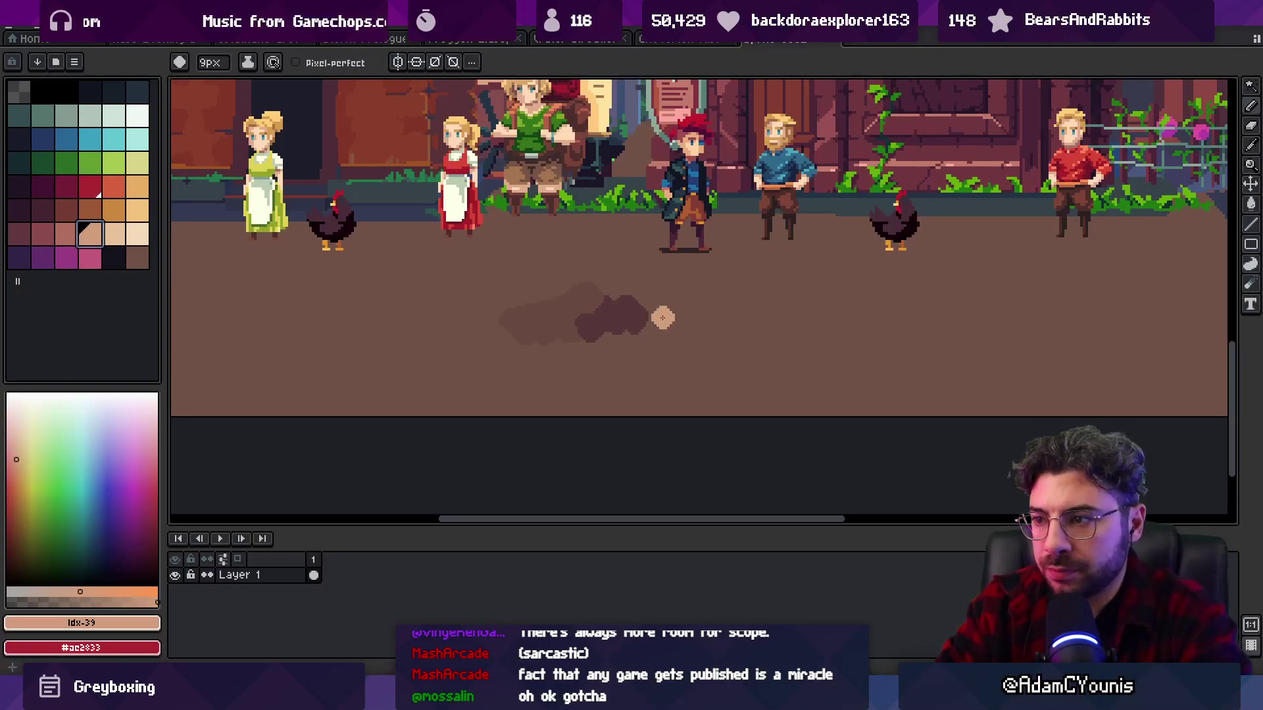
left_click(68, 211)
left_click(644, 321)
- Cover the light smudge left of the blob and add a dark pinkish-brown patch at its left end
key("bracketleft")
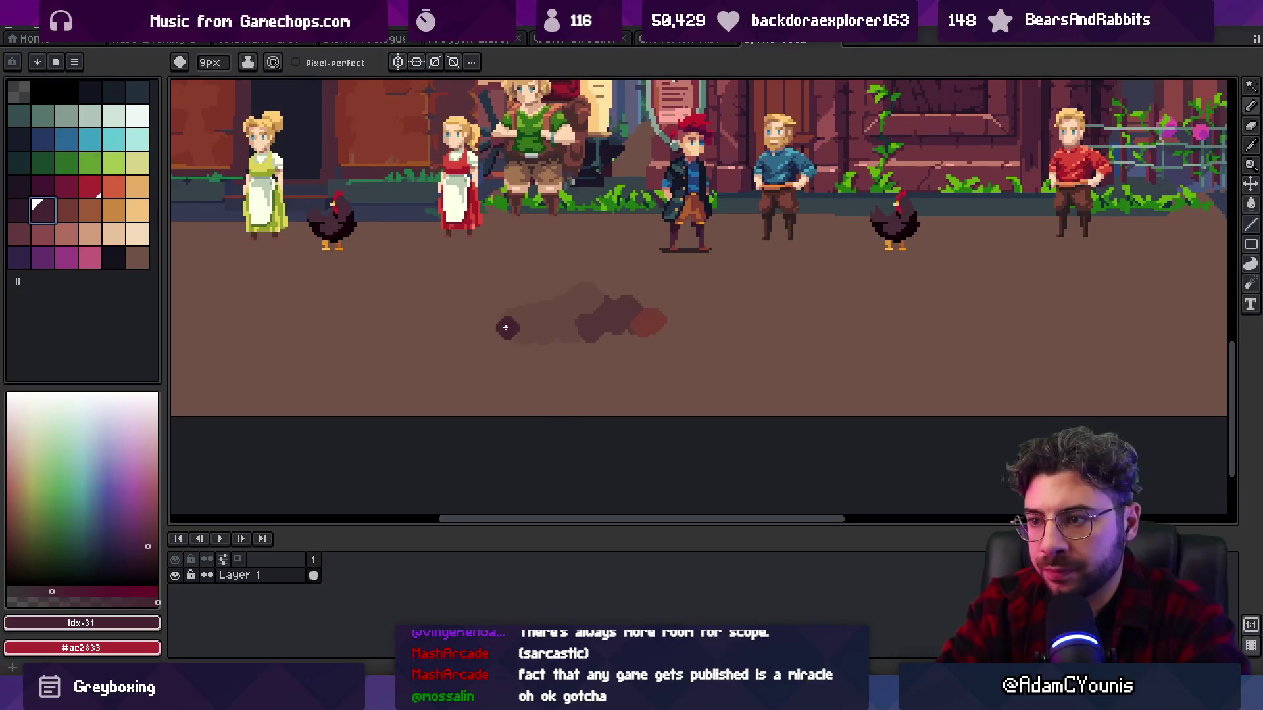
left_click(137, 258)
left_click(457, 391, "alt")
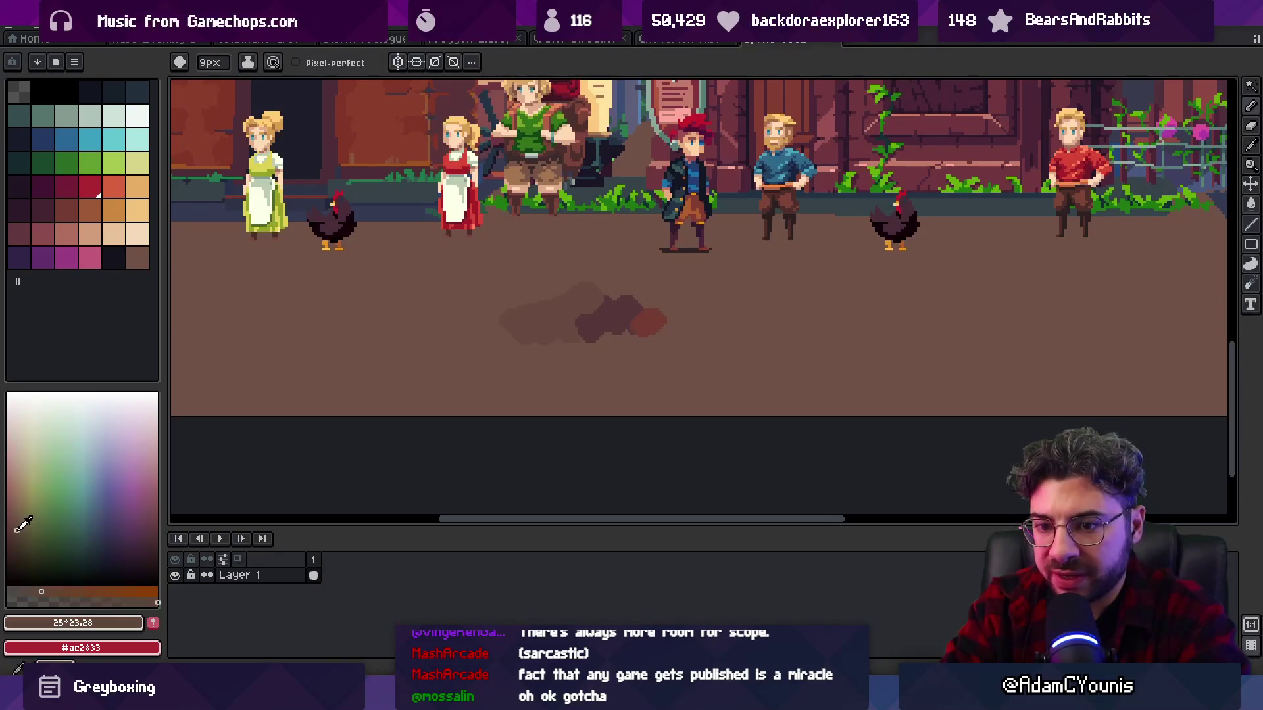
left_click_drag(496, 317, 470, 309)
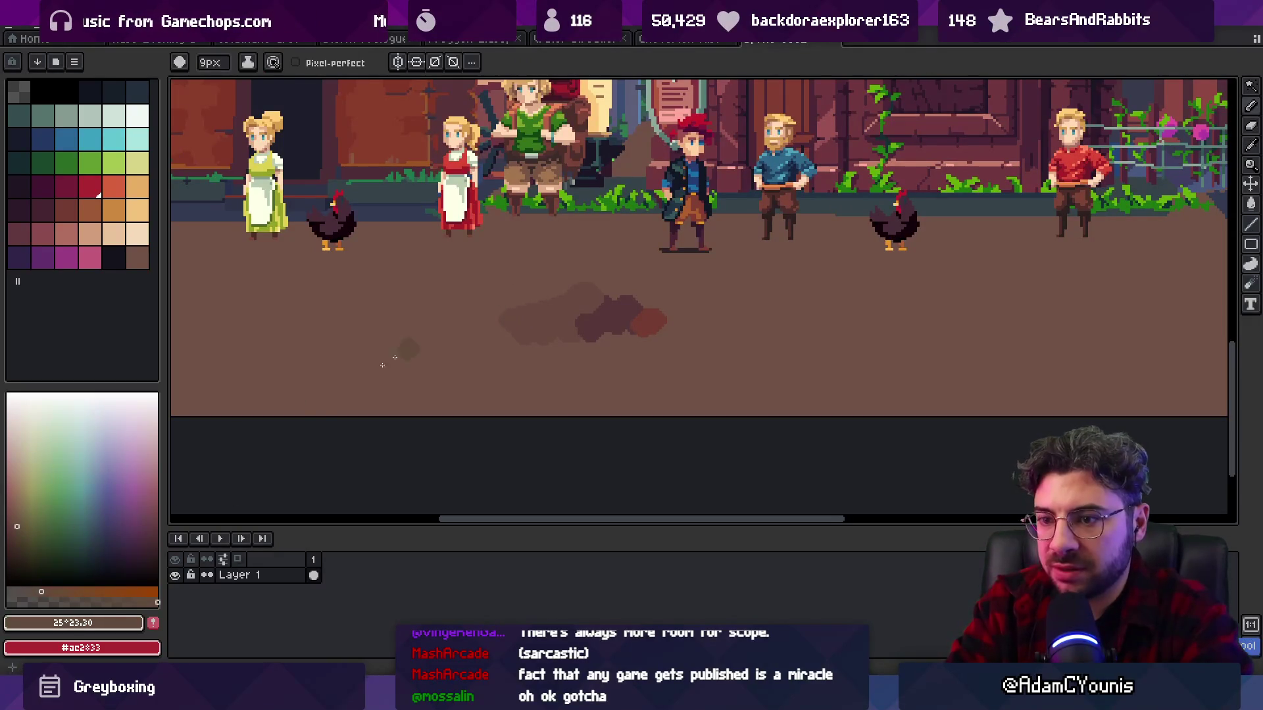
left_click(52, 592)
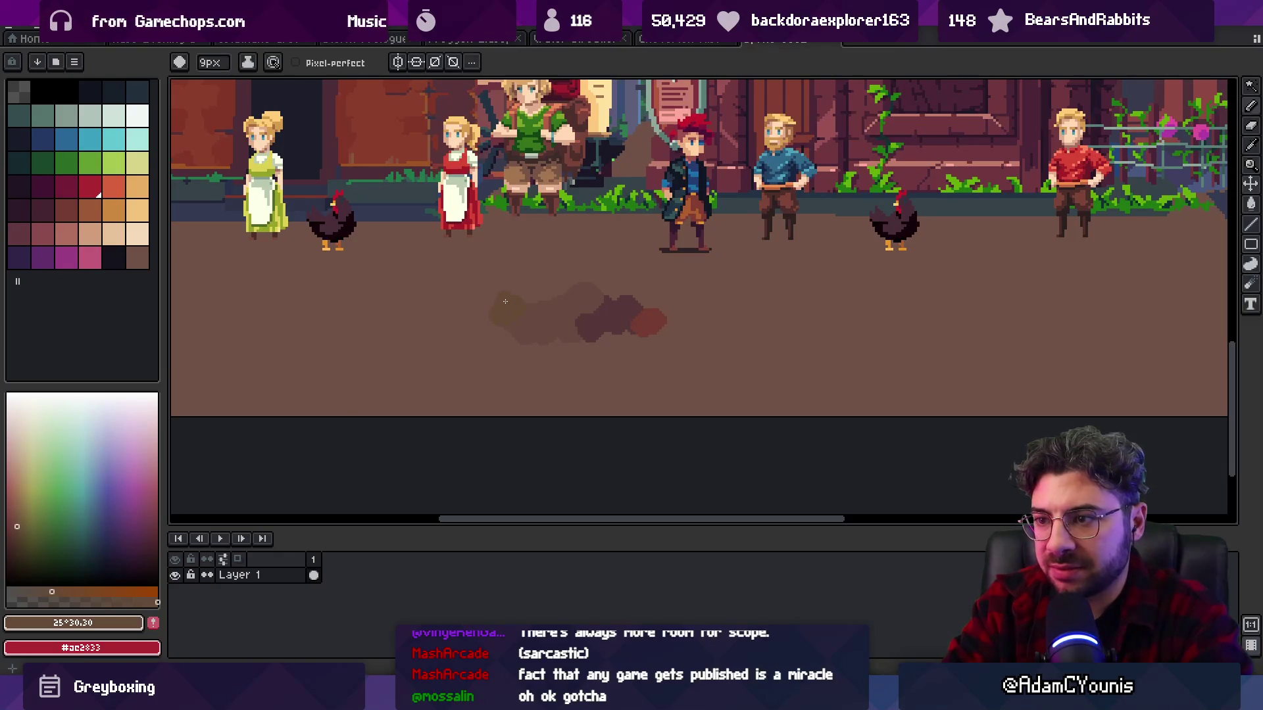
left_click(146, 531)
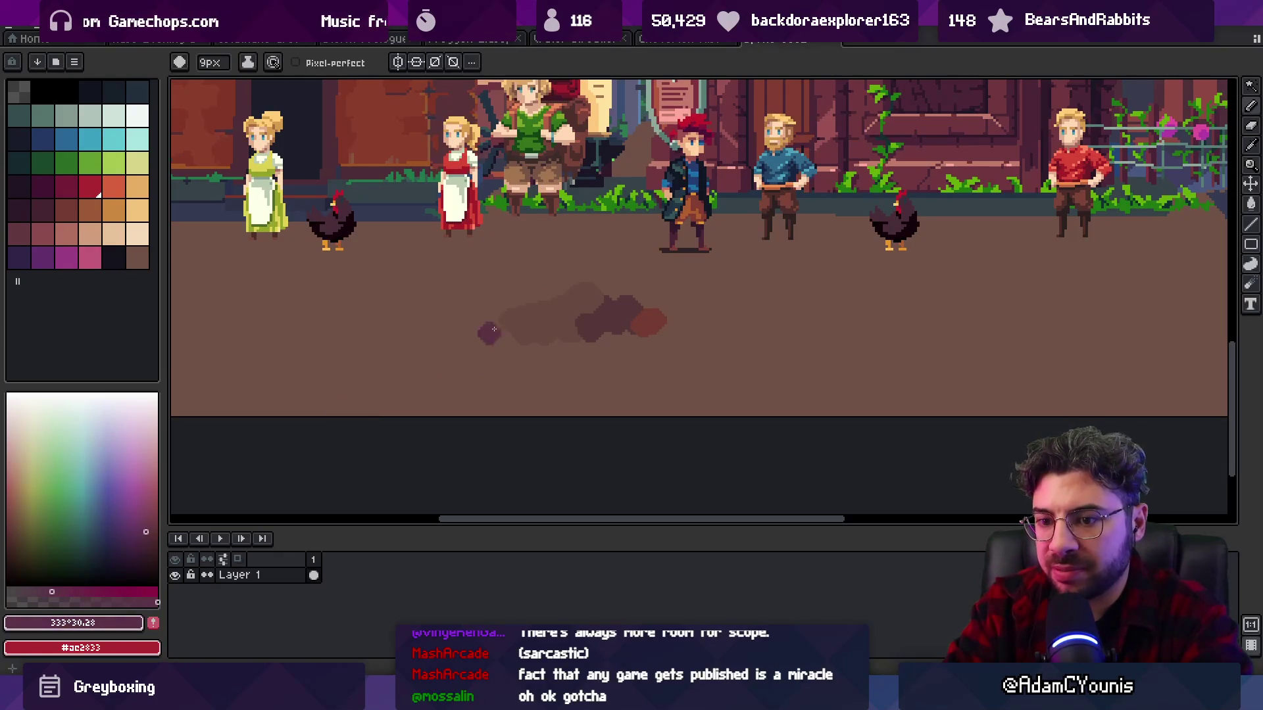
left_click(149, 532)
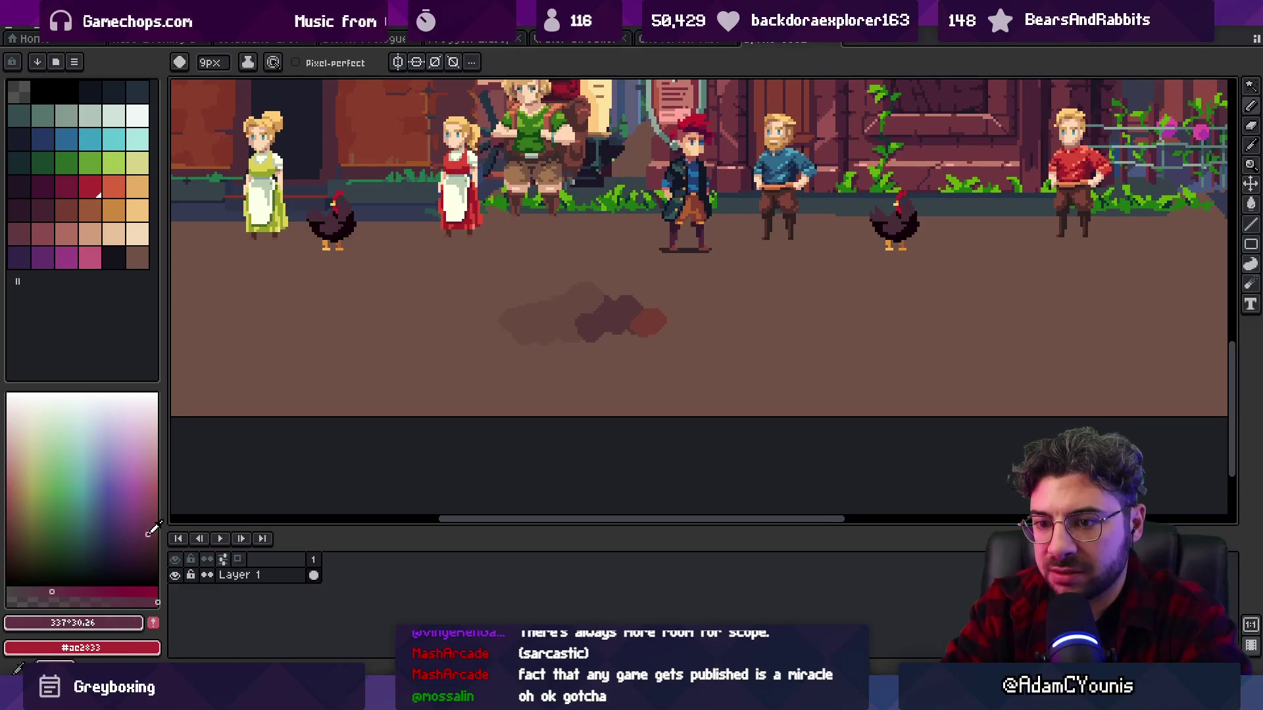
left_click(46, 592)
left_click_drag(486, 326, 514, 313)
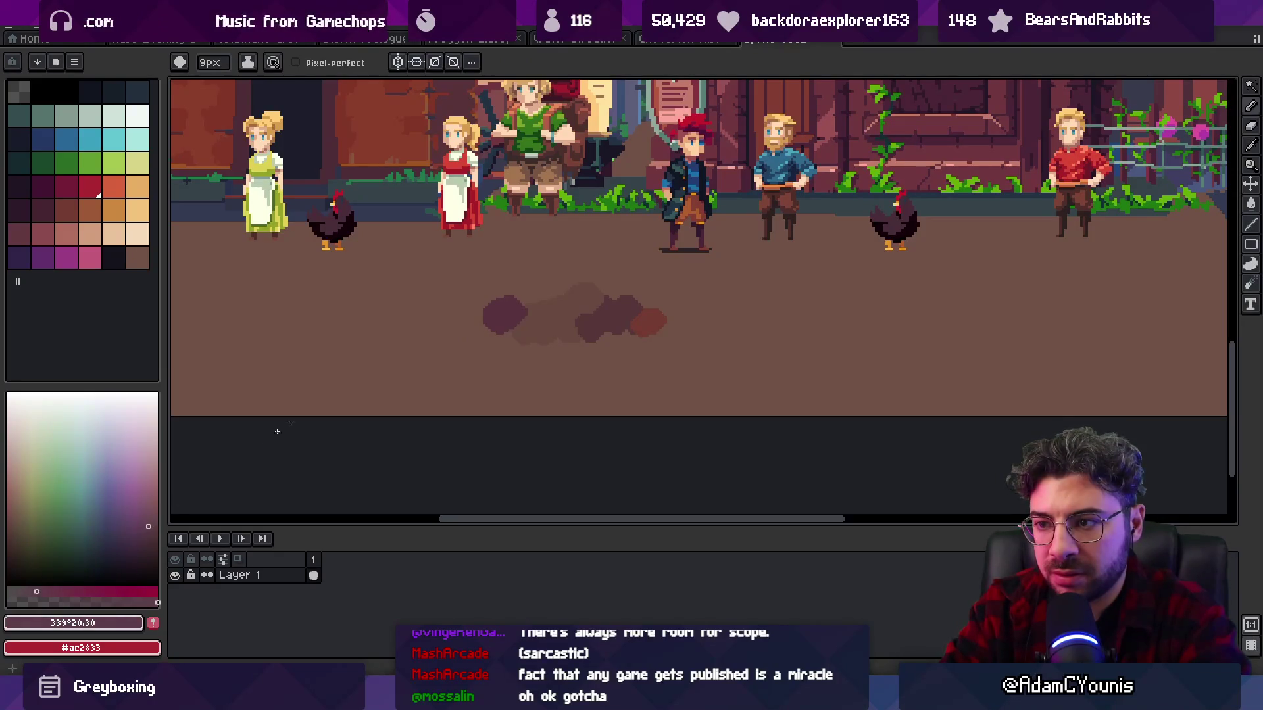
- Paint a long shadow along the street using browns #5f3f3c and #674940
scroll(518, 302, "down", 3)
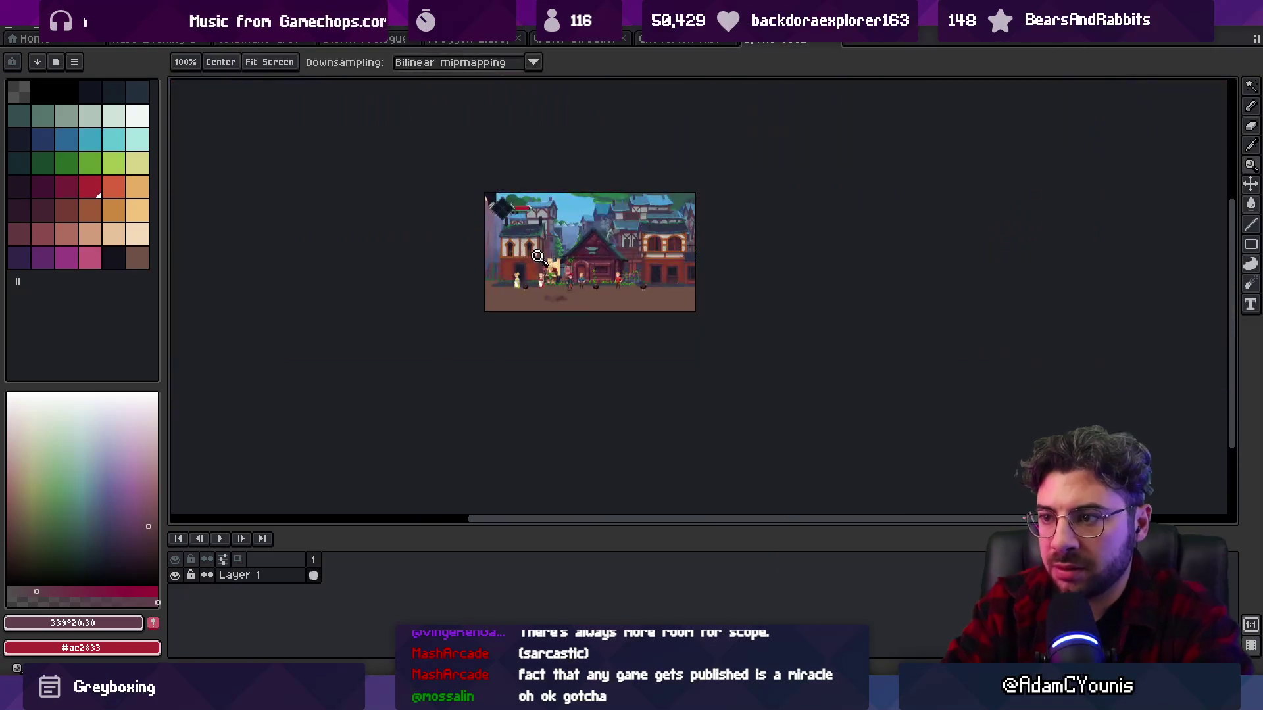
scroll(520, 303, "up", 3)
left_click(530, 320, "alt")
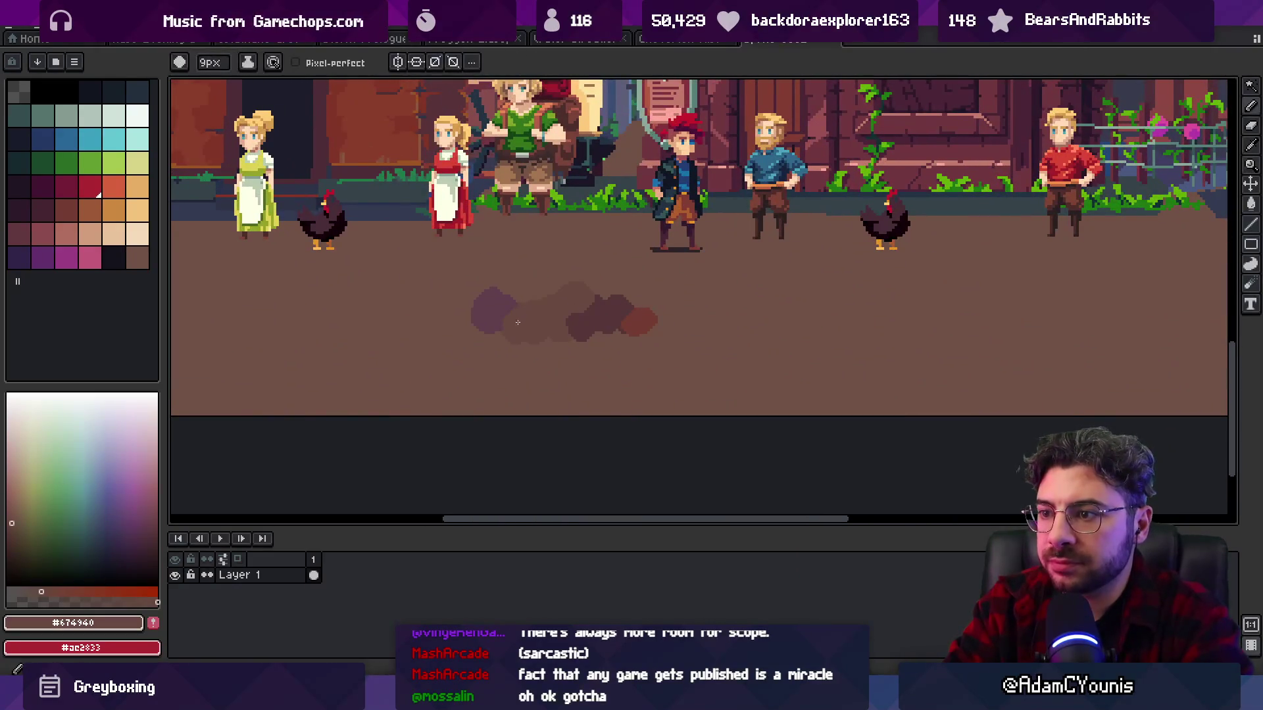
mouse_move(500, 283)
left_mouse_down()
mouse_move(559, 310)
mouse_move(684, 290)
mouse_move(670, 279)
mouse_move(575, 355)
mouse_move(574, 339)
left_mouse_up()
key("b")
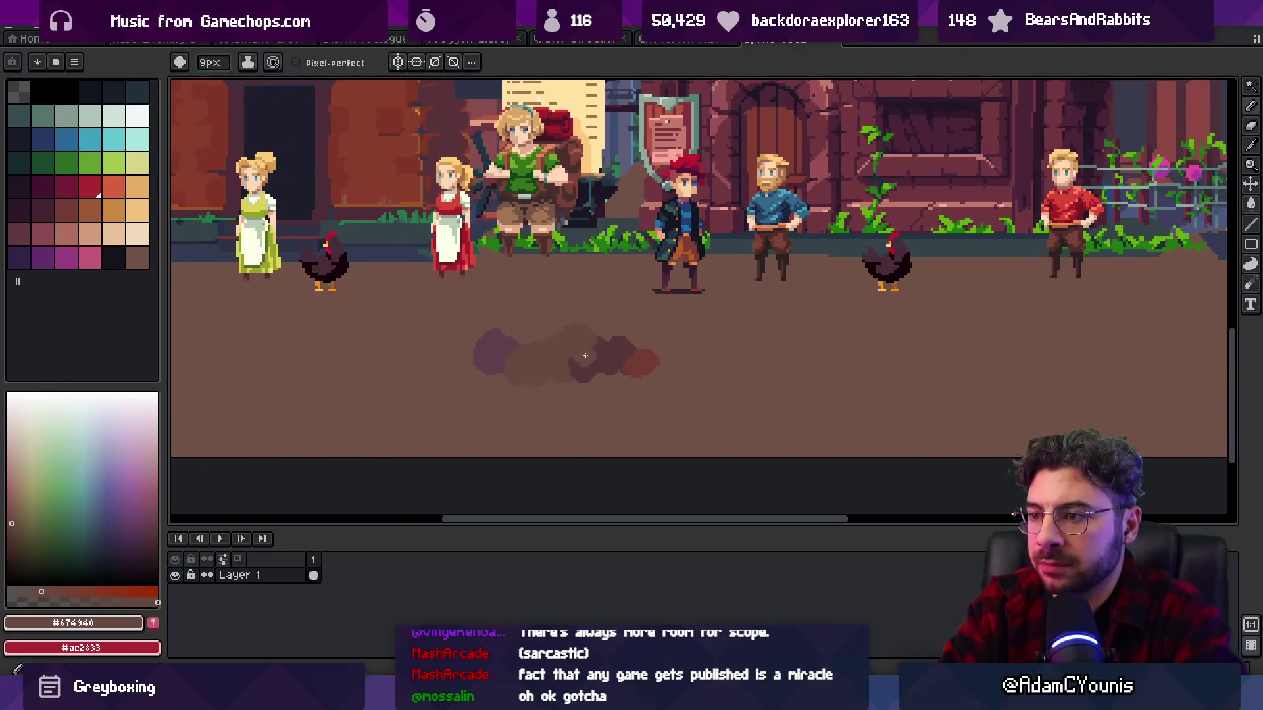
left_click(592, 352, "alt")
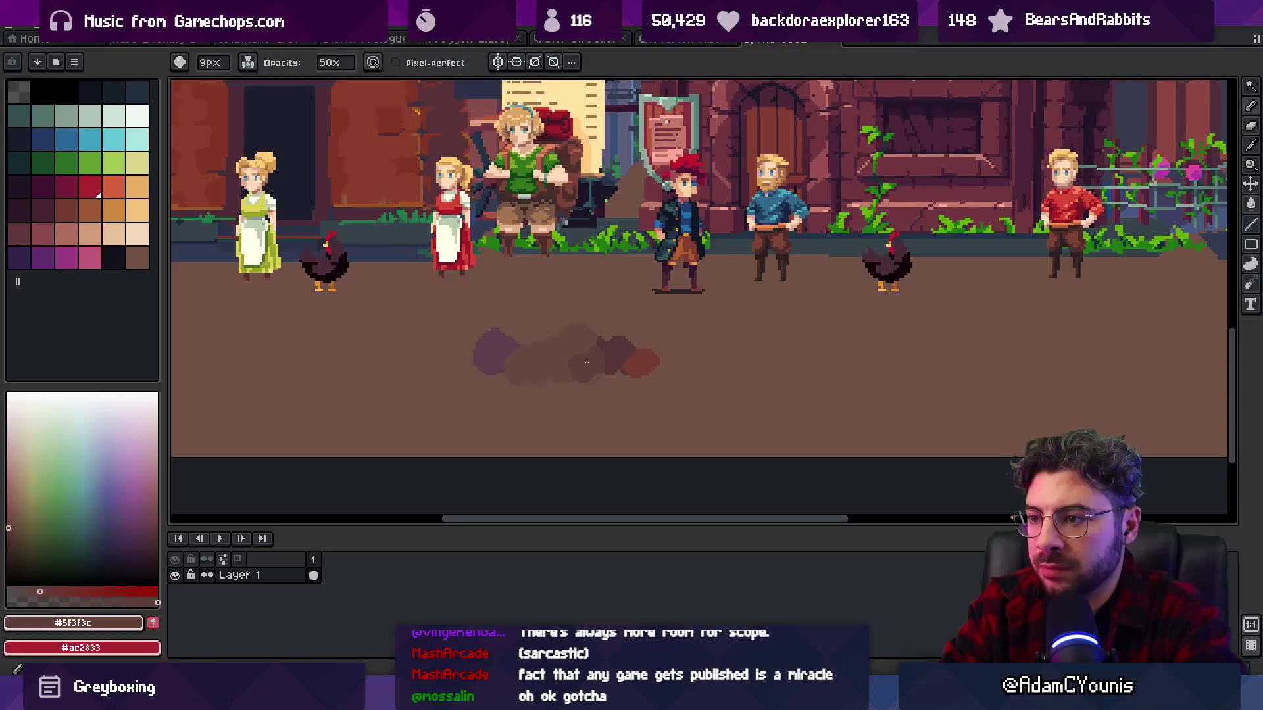
mouse_move(775, 347)
left_mouse_down()
mouse_move(543, 333)
mouse_move(736, 319)
left_mouse_up()
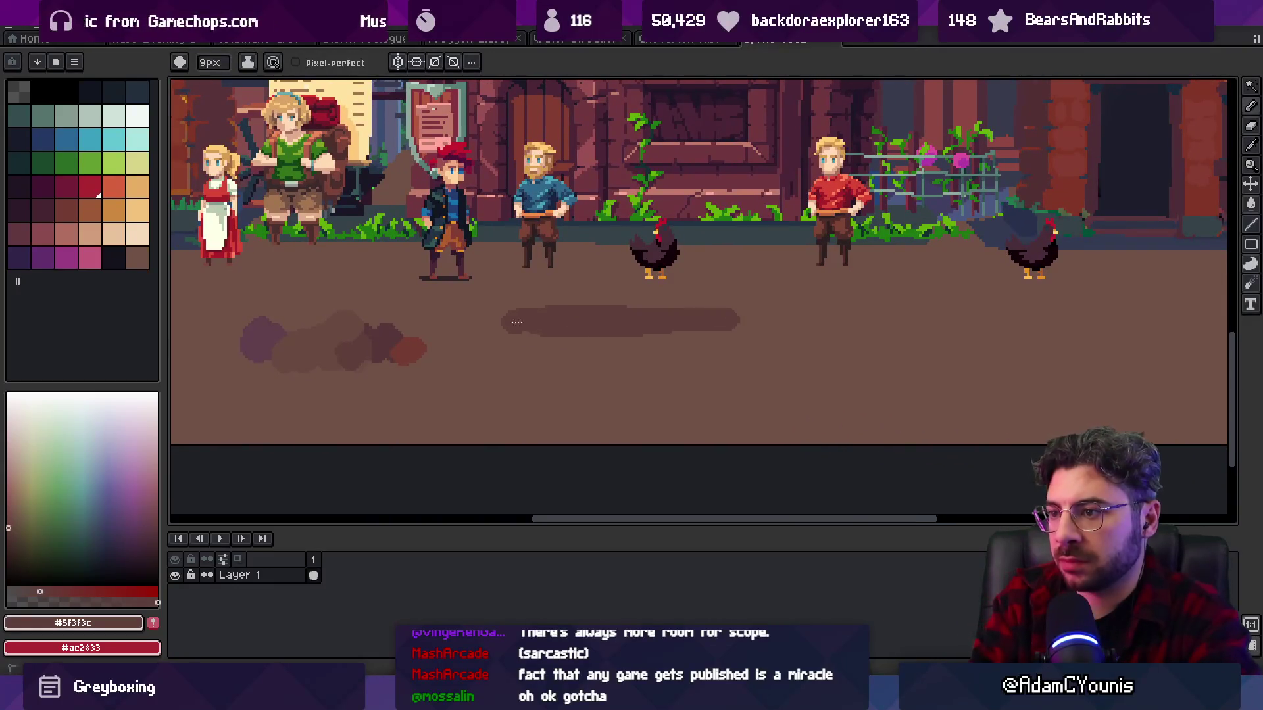
left_click(539, 321, "alt")
left_click_drag(539, 322, 736, 319)
left_click(625, 301, "alt")
mouse_move(580, 299)
left_mouse_down()
mouse_move(726, 300)
mouse_move(553, 299)
left_mouse_up()
scroll(641, 302, "down", 3)
scroll(641, 303, "up", 3)
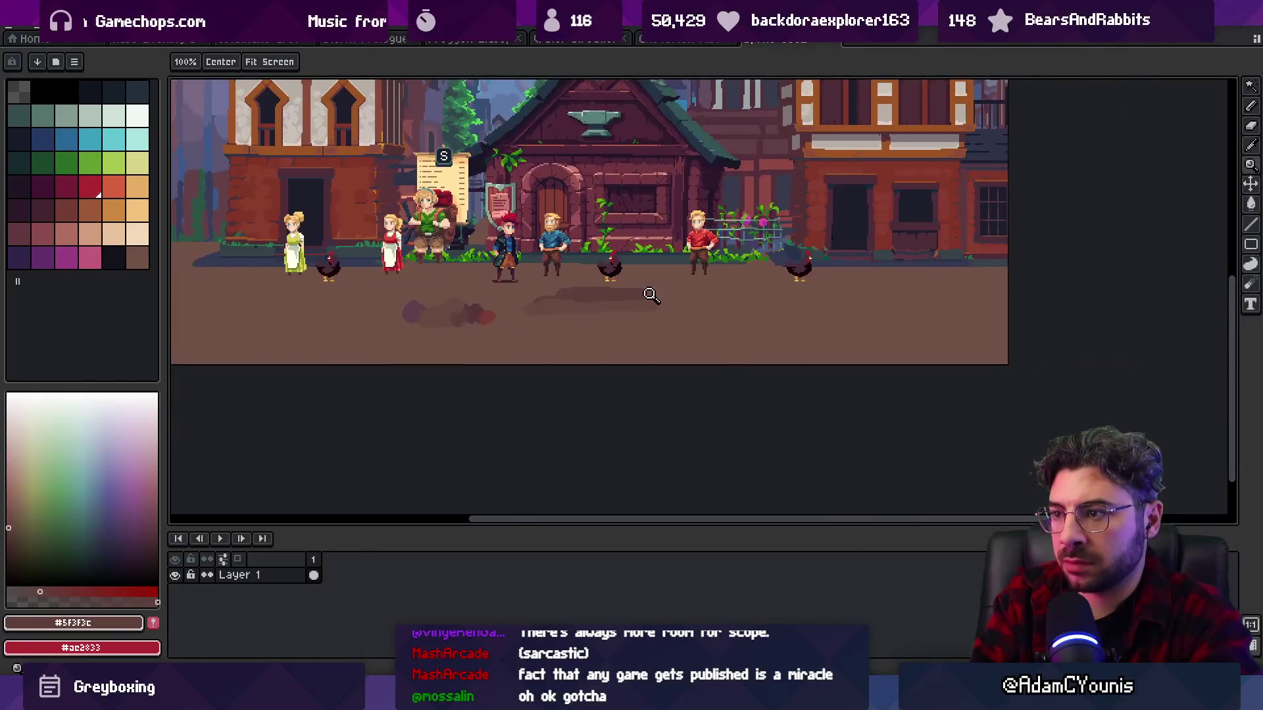
- Cut the brown ground and shadow blobs into a new Layer 2 placed below Layer 1
key("w")
left_click(654, 317)
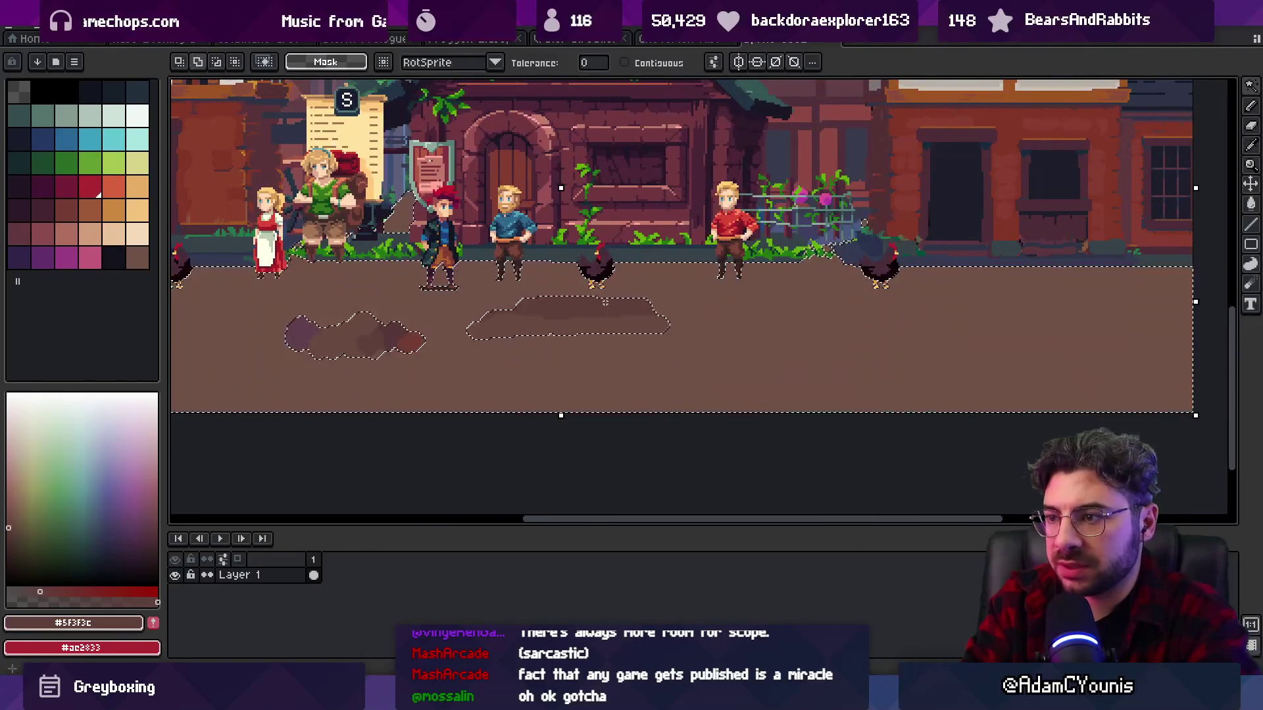
left_click(372, 349, "shift")
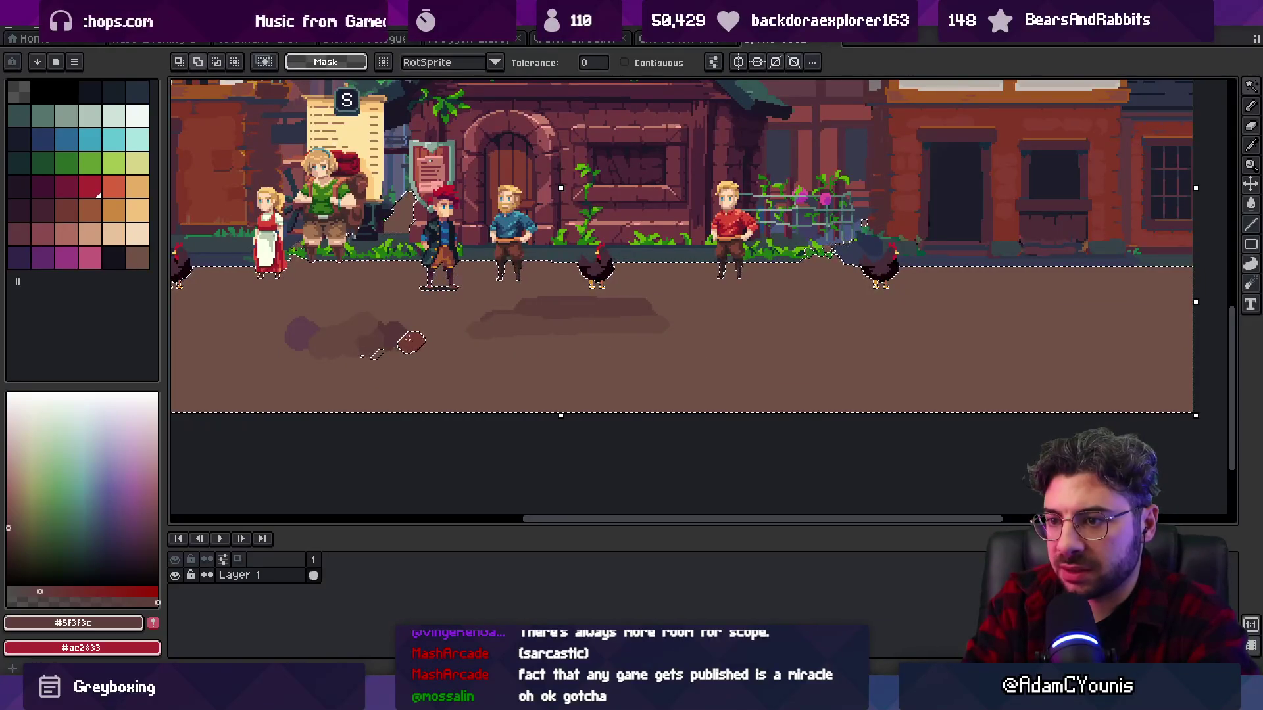
key("ctrl+x")
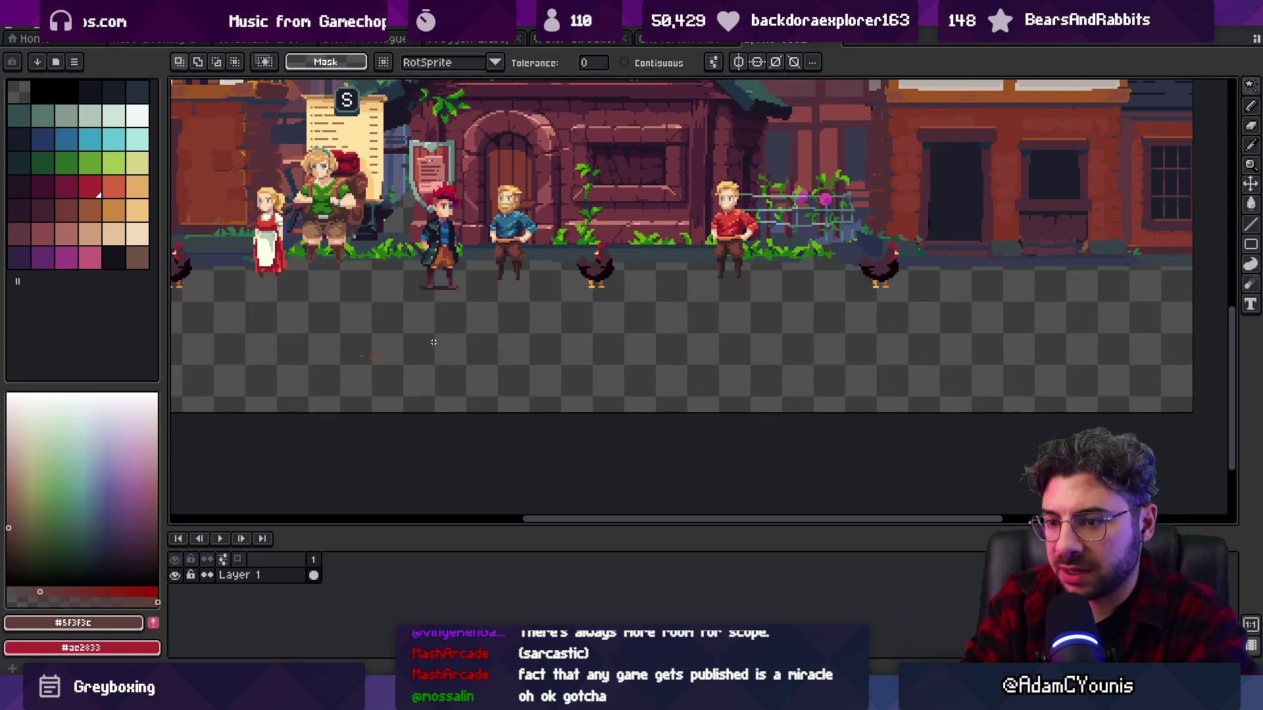
key("shift+n")
key("ctrl+v")
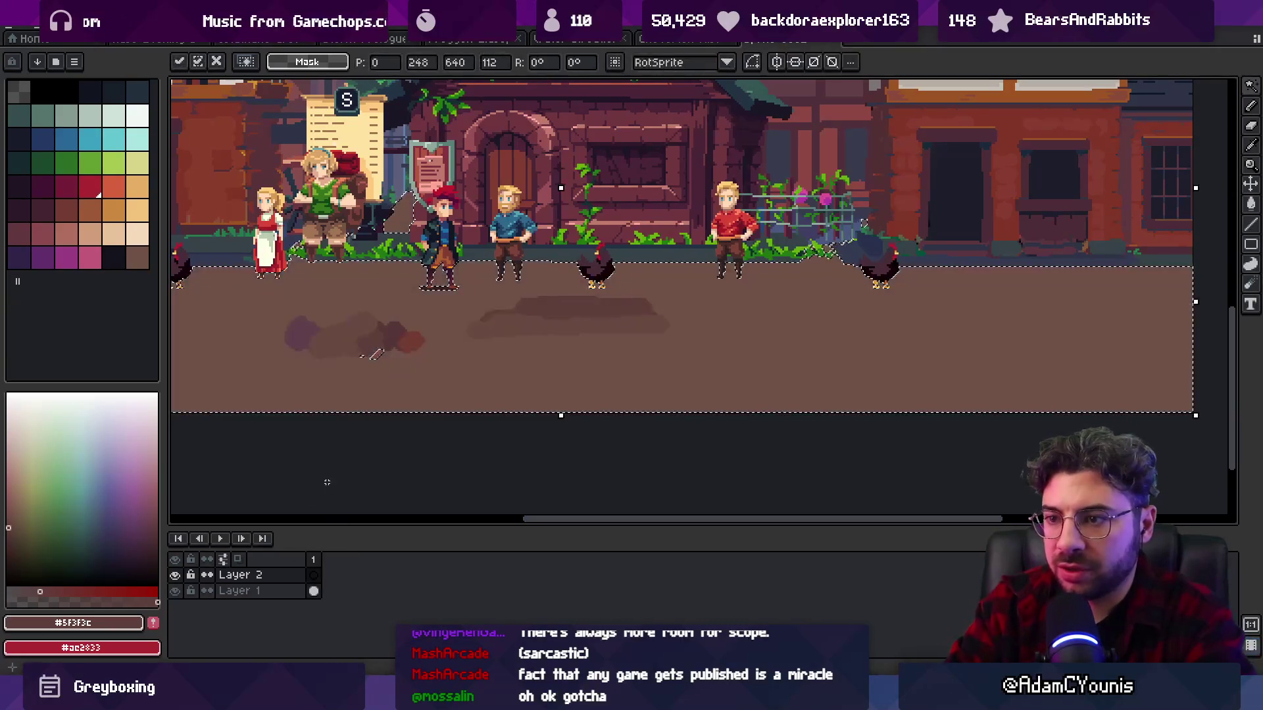
left_click_drag(290, 575, 290, 597)
- Sample the darker shadow brown and paint a dark shadow under the right-hand chicken
left_click(388, 362)
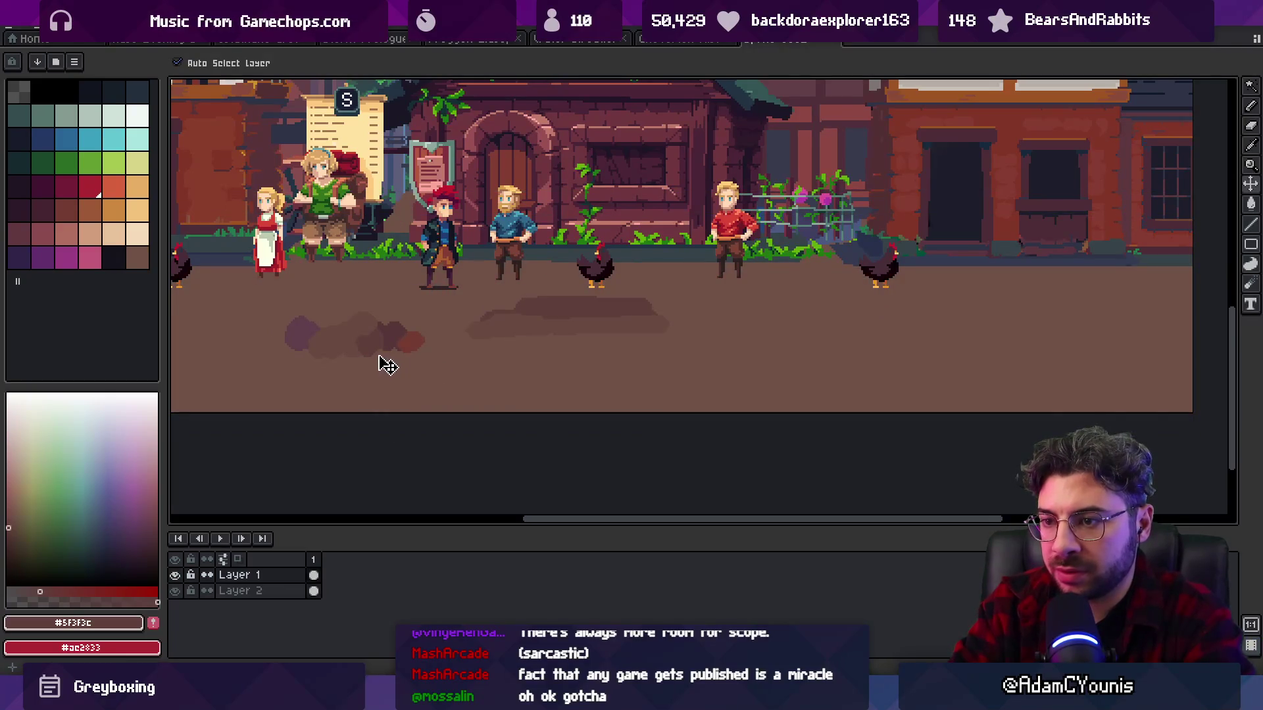
key("b")
left_click(391, 379, "alt")
left_click(369, 361, "ctrl")
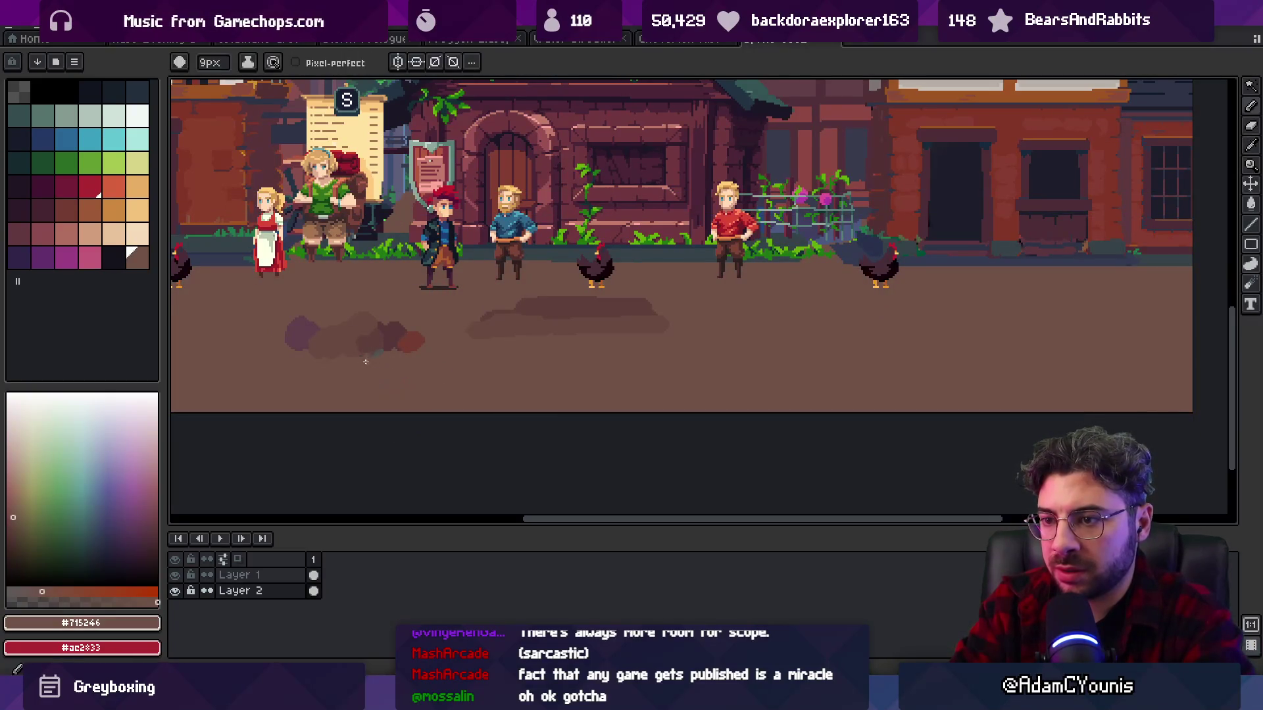
left_click(559, 312, "alt")
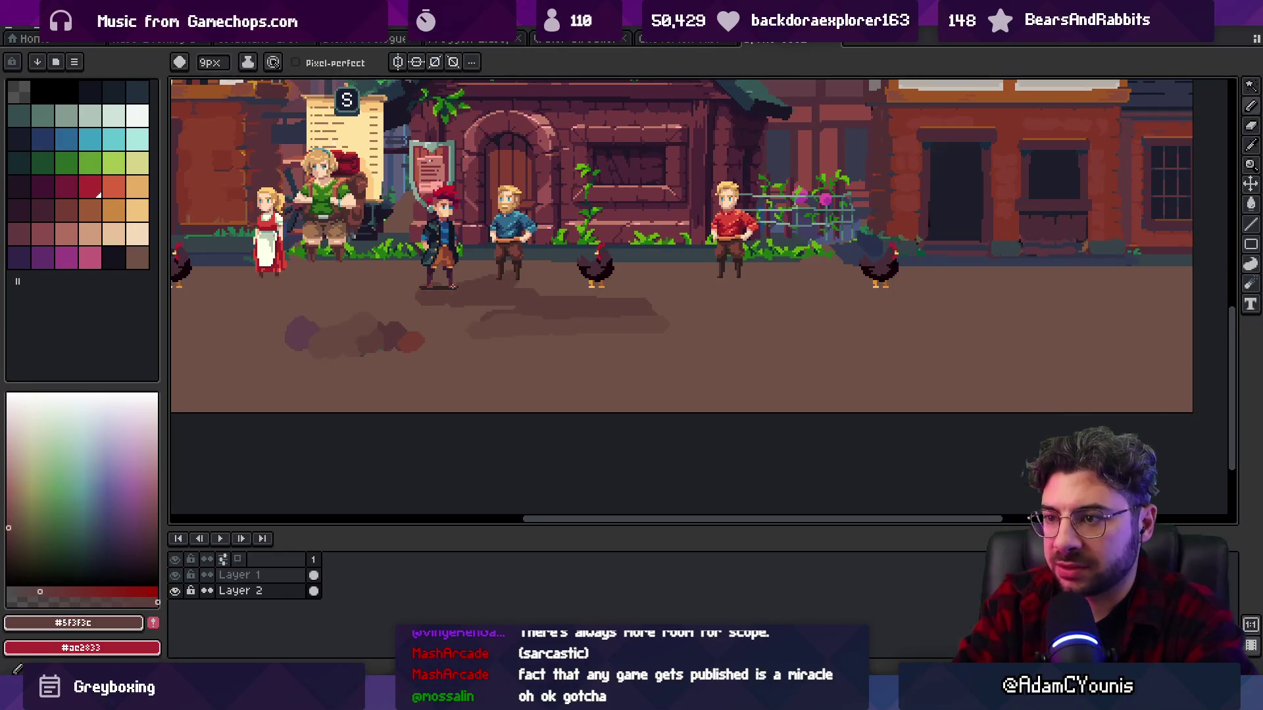
scroll(567, 297, "up", 4)
key("z")
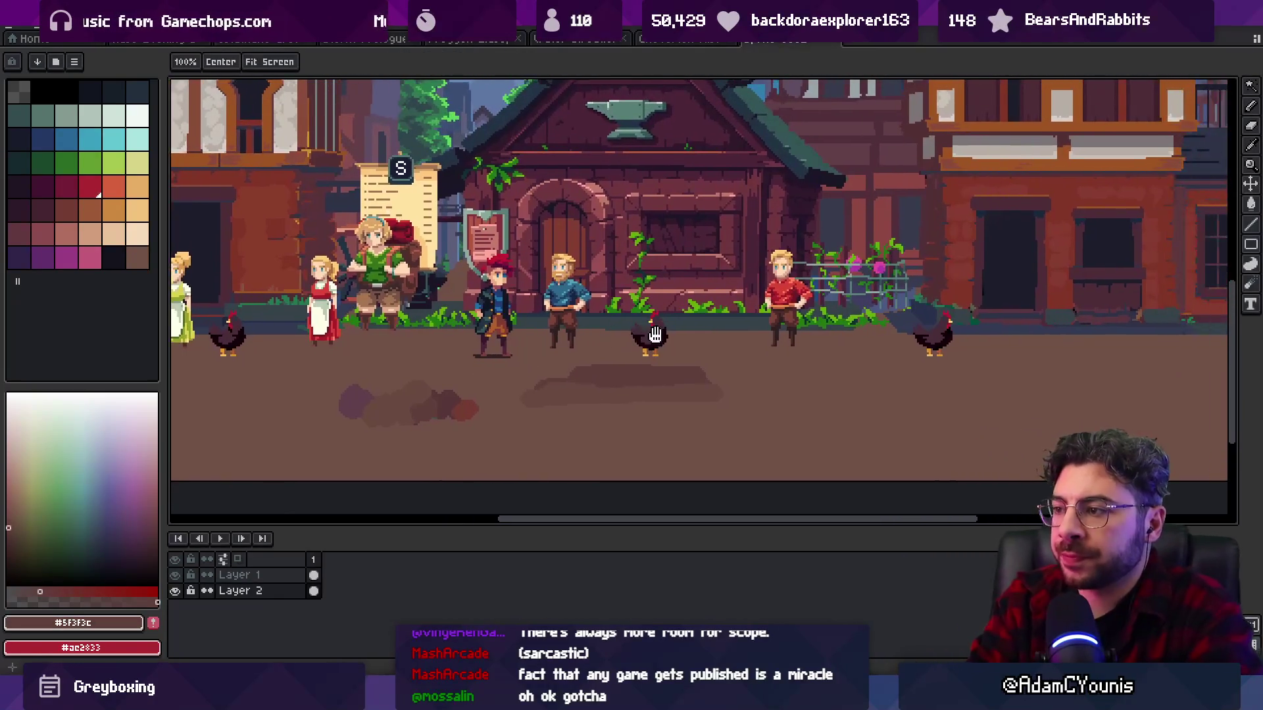
scroll(735, 332, "down", 5)
scroll(565, 334, "up", 4)
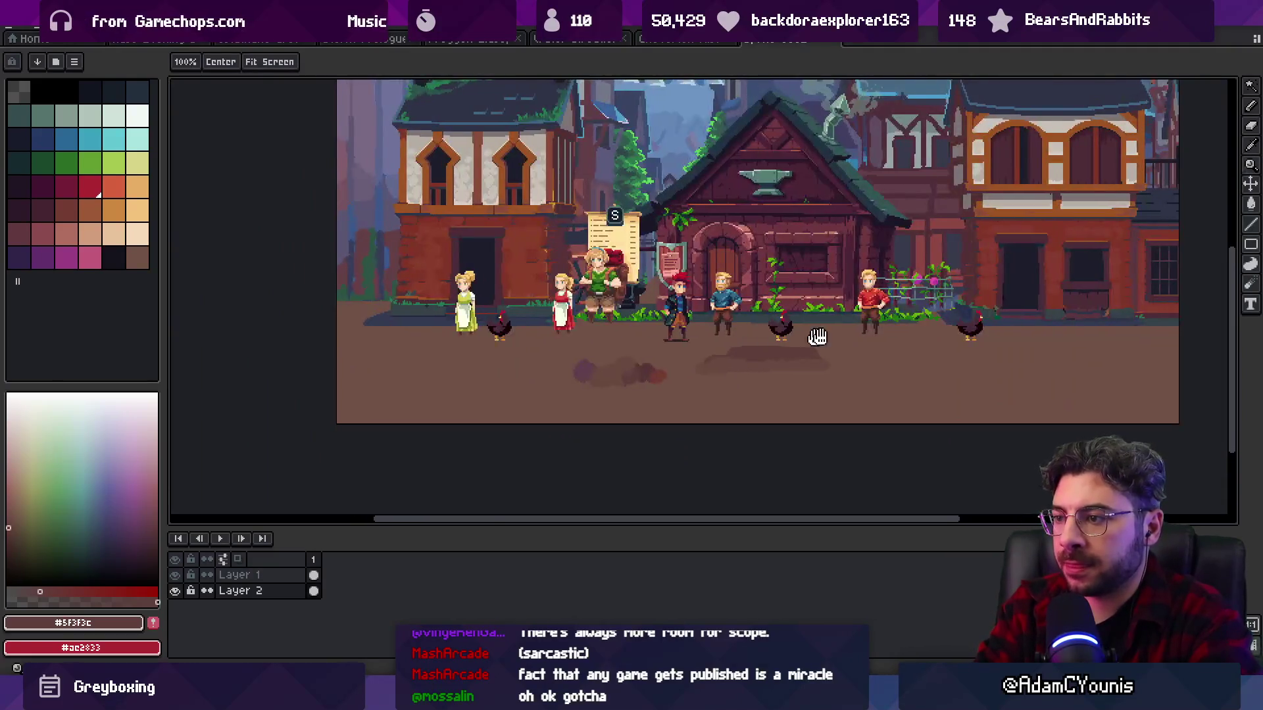
key("alt")
left_click_drag(743, 322, 870, 328)
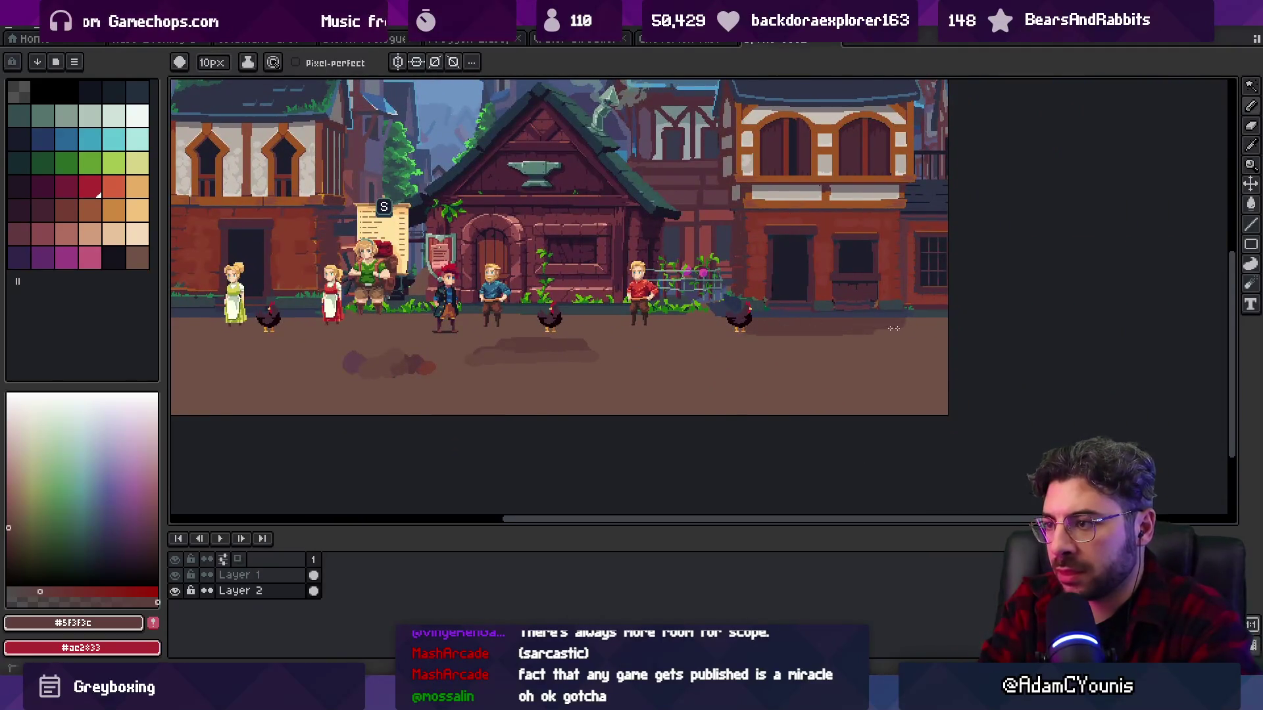
- Zoom around the lower-right chickens, make Layer 1 active, and pick ground brown #715246
scroll(849, 336, "down", 4)
key("z")
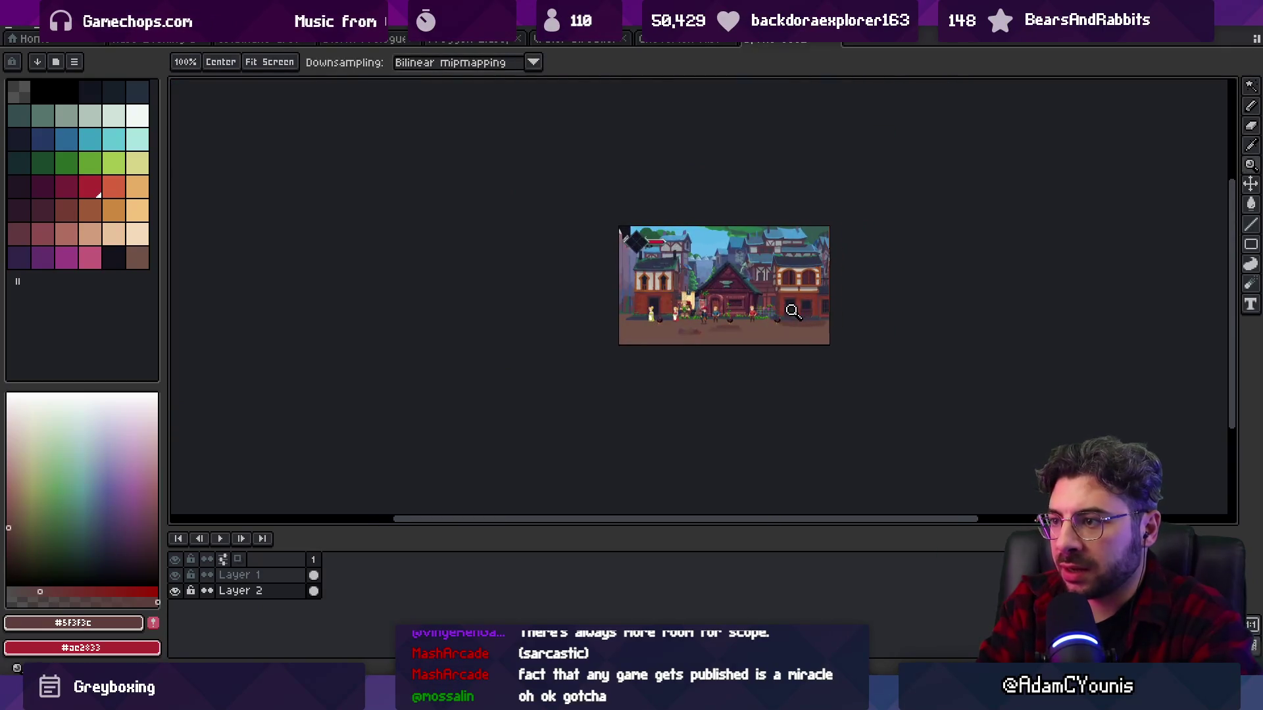
scroll(783, 309, "up", 1)
left_click(753, 332)
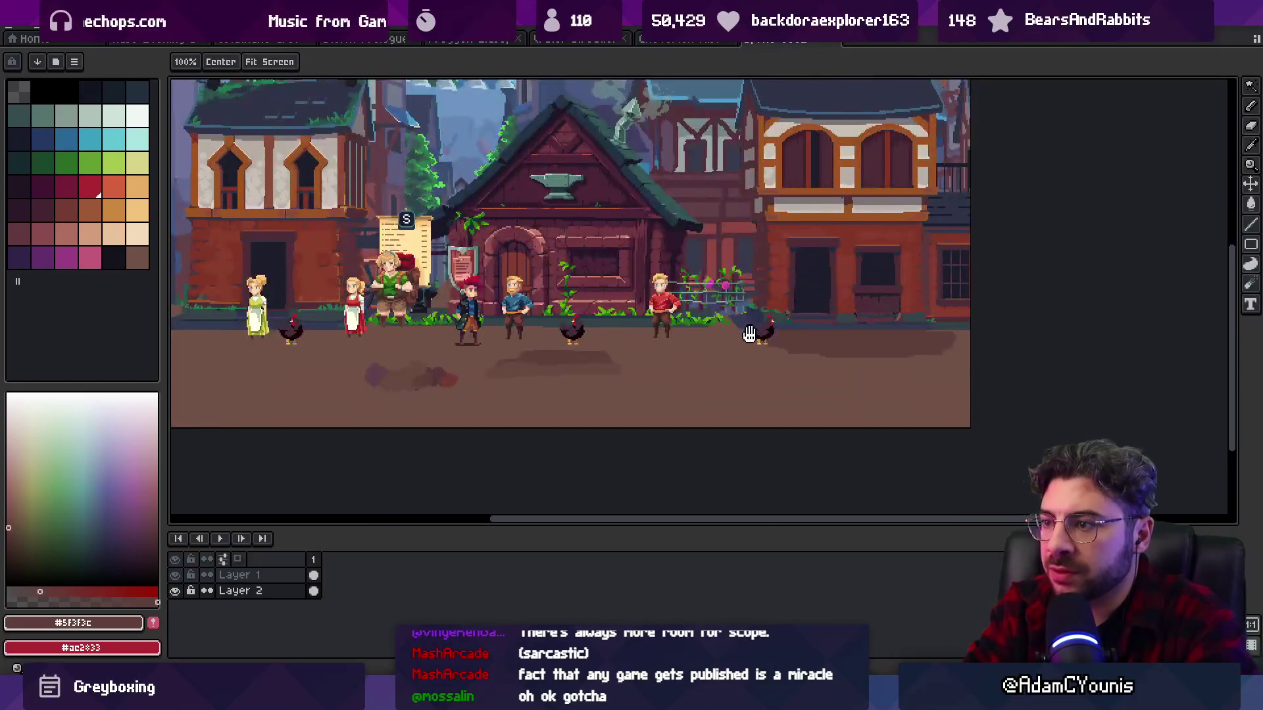
key("b")
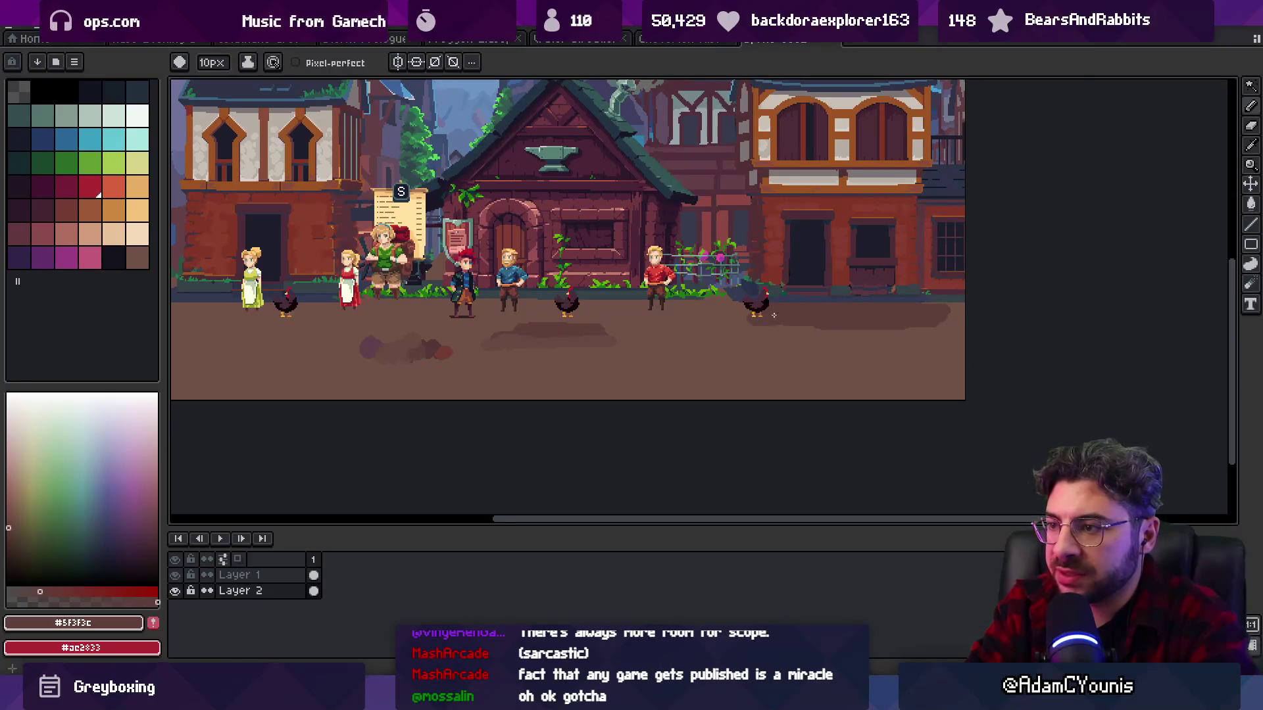
mouse_move(450, 294)
left_mouse_down()
mouse_move(746, 300)
mouse_move(486, 317)
left_mouse_up()
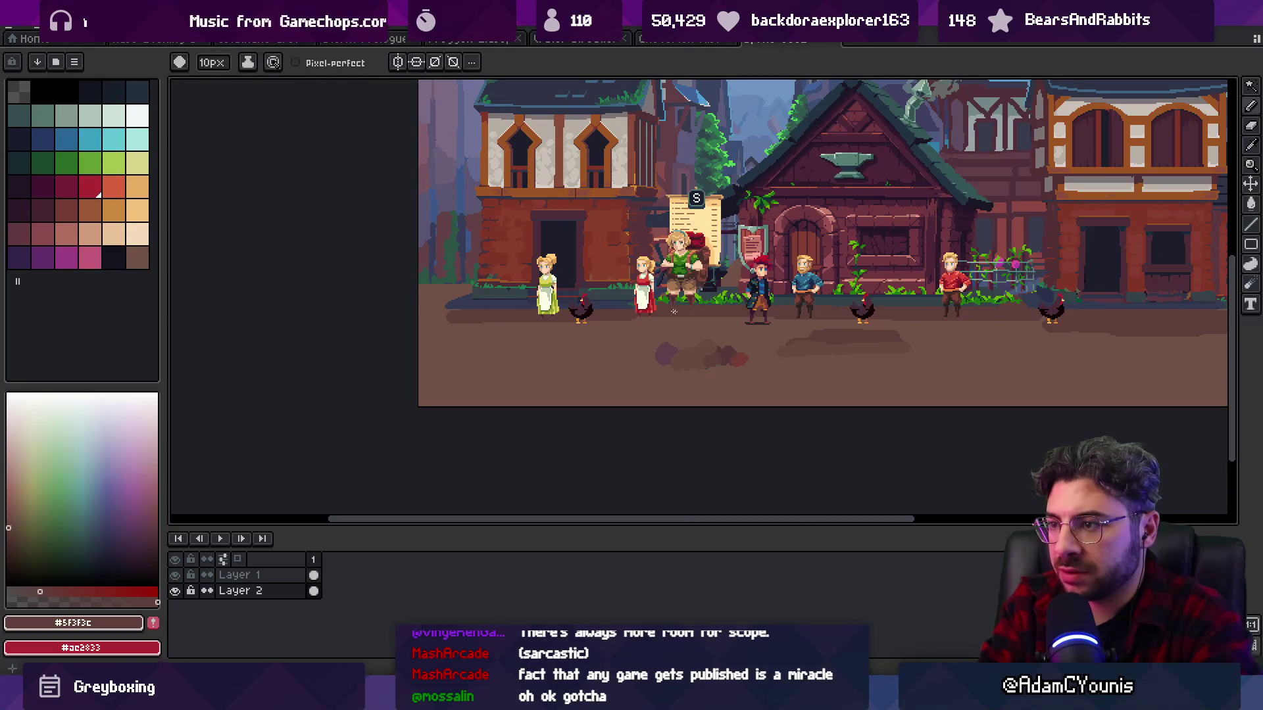
key("v")
left_click_drag(733, 317, 684, 311)
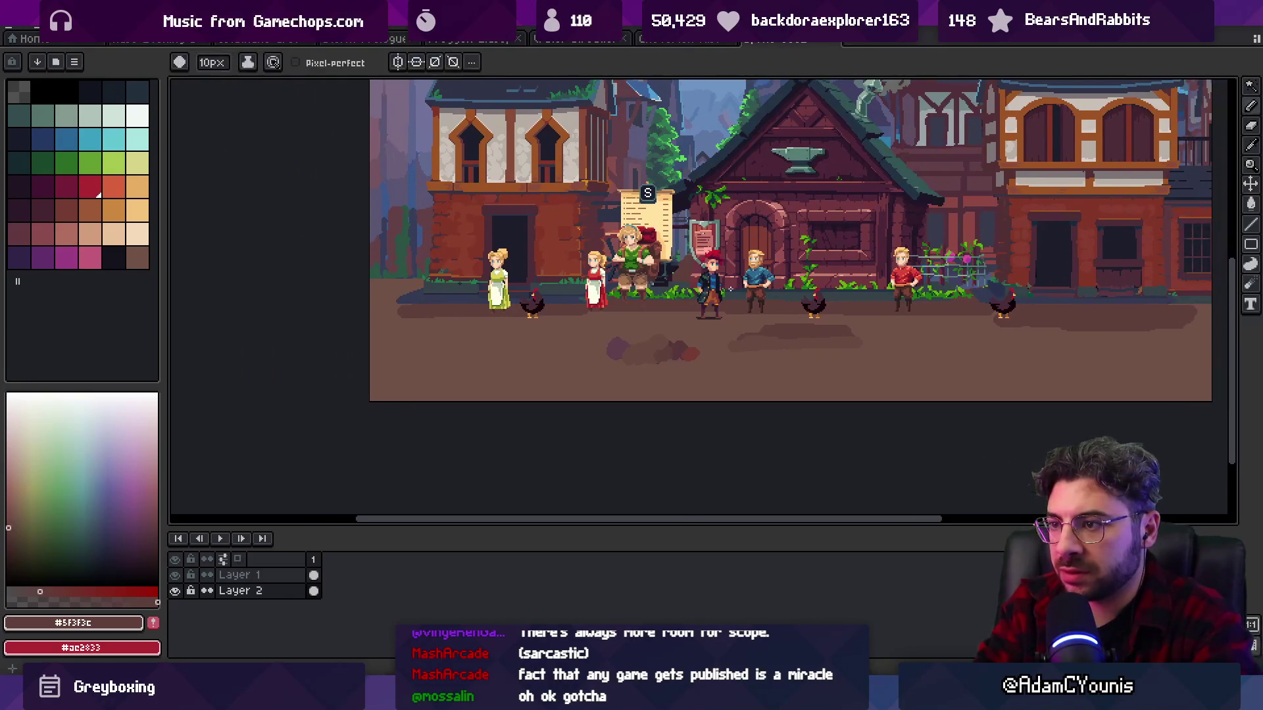
left_click(684, 311)
key("b")
left_click(657, 305, "alt")
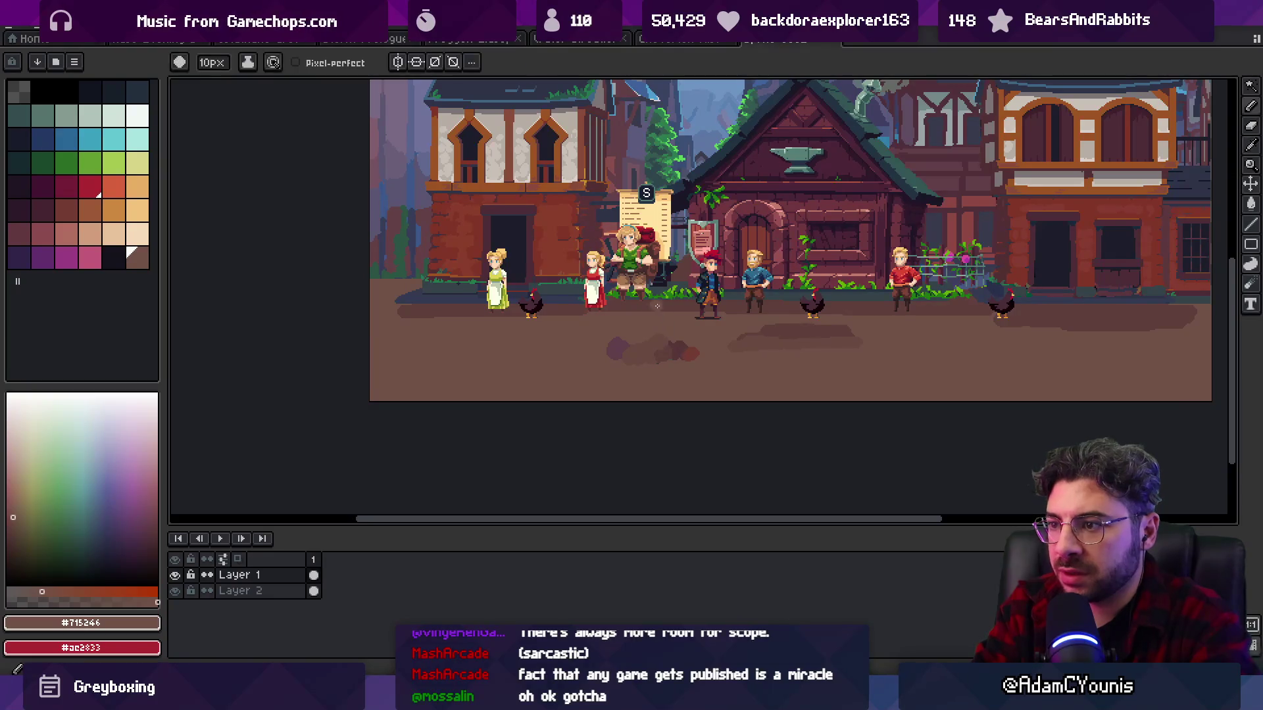
- Paint a dark #5f3f3c stroke on the ground and choose a warmer orange-brown
left_click(903, 332, "alt")
mouse_move(876, 334)
left_mouse_down()
mouse_move(947, 339)
mouse_move(909, 339)
left_mouse_up()
left_click(843, 343, "alt")
left_click(685, 335, "alt")
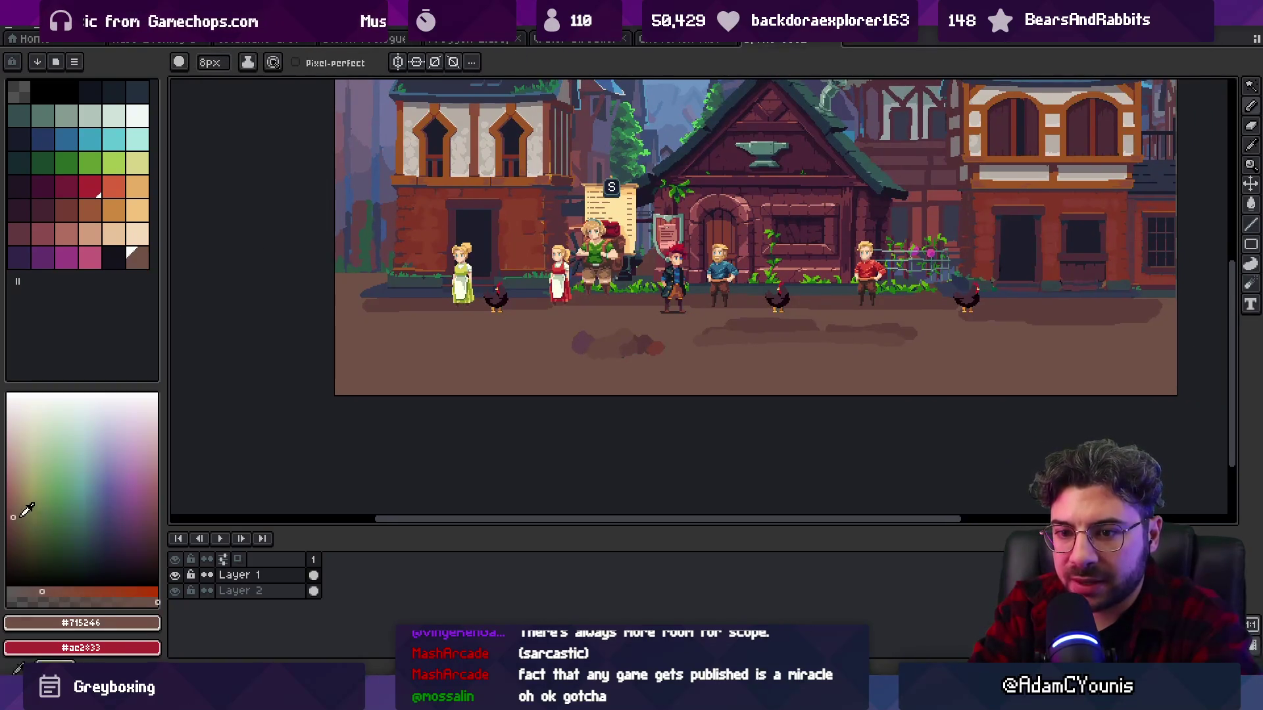
left_click(19, 516)
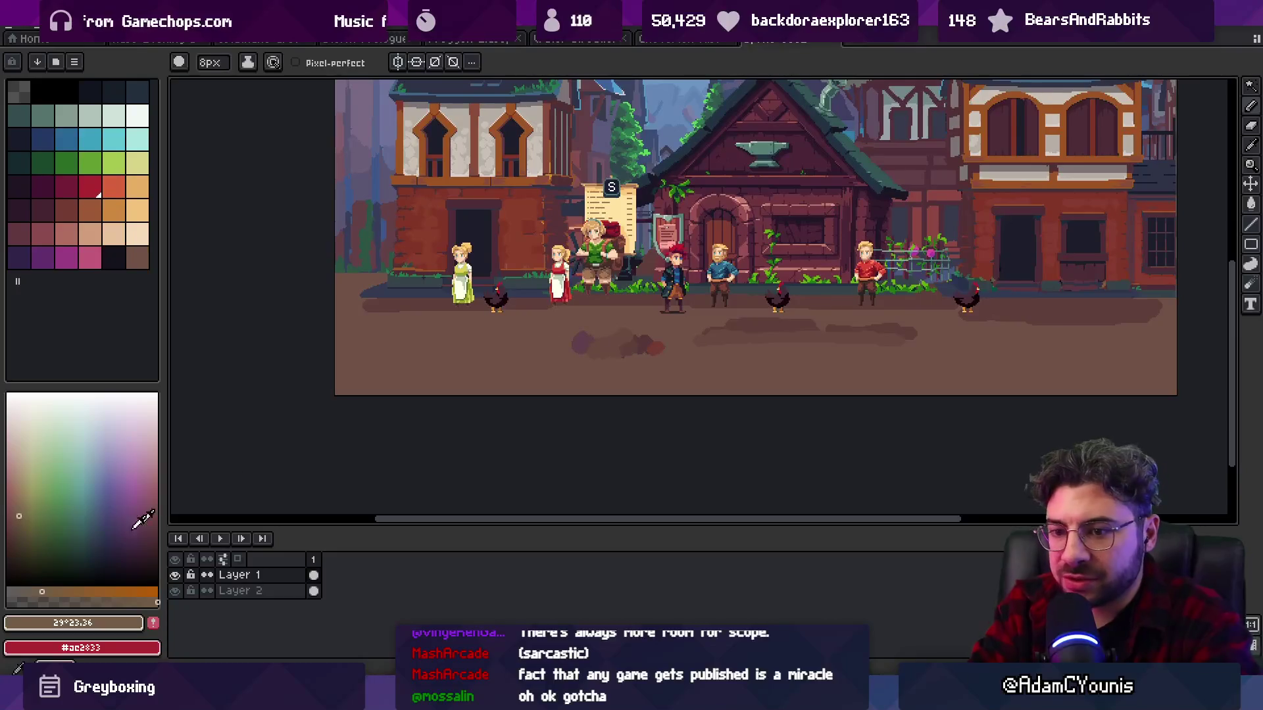
- Pick #5F3F3C and brush long dark shading bands across the right side of the ground
scroll(527, 376, "up", 1)
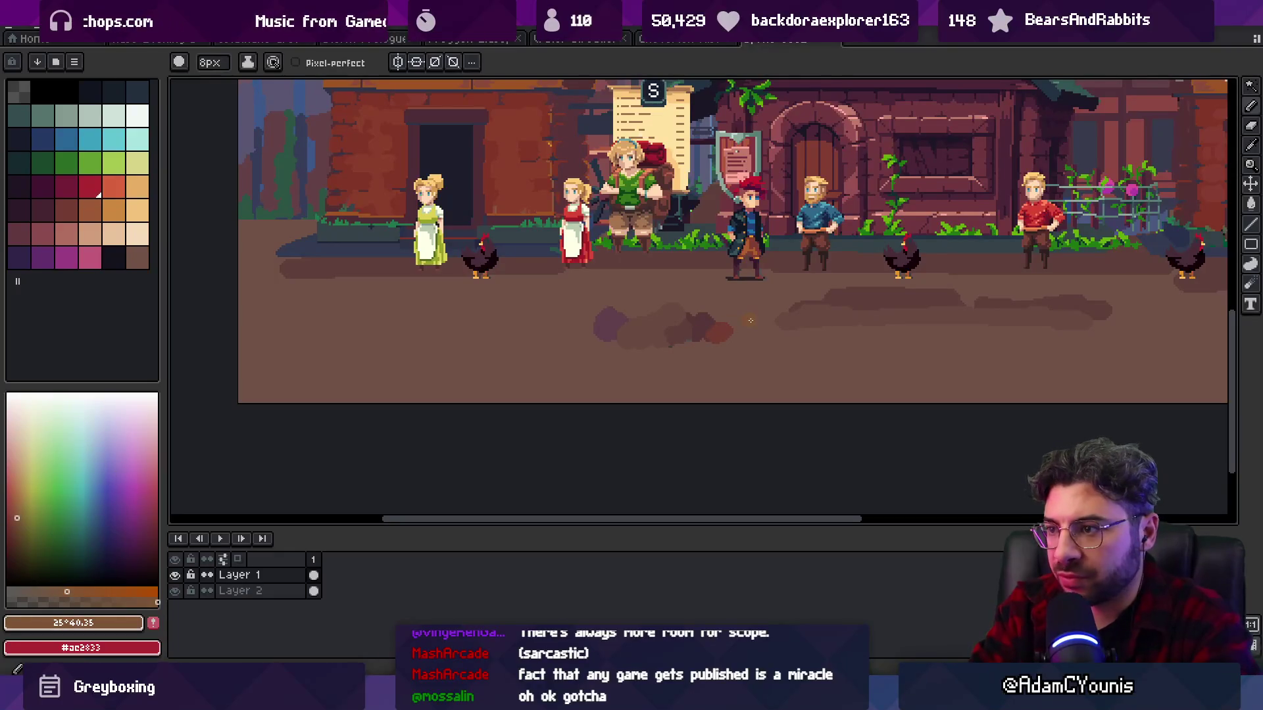
scroll(762, 319, "up", 1)
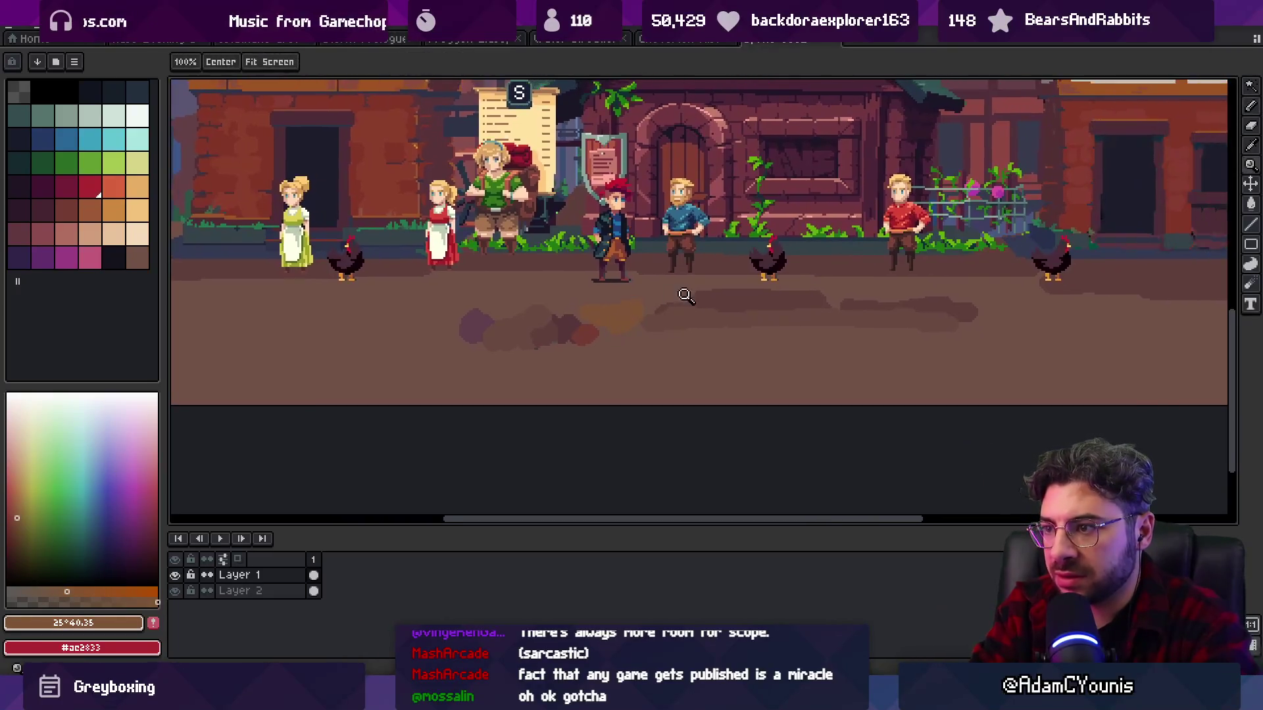
scroll(762, 319, "down", 3)
scroll(672, 274, "up", 4)
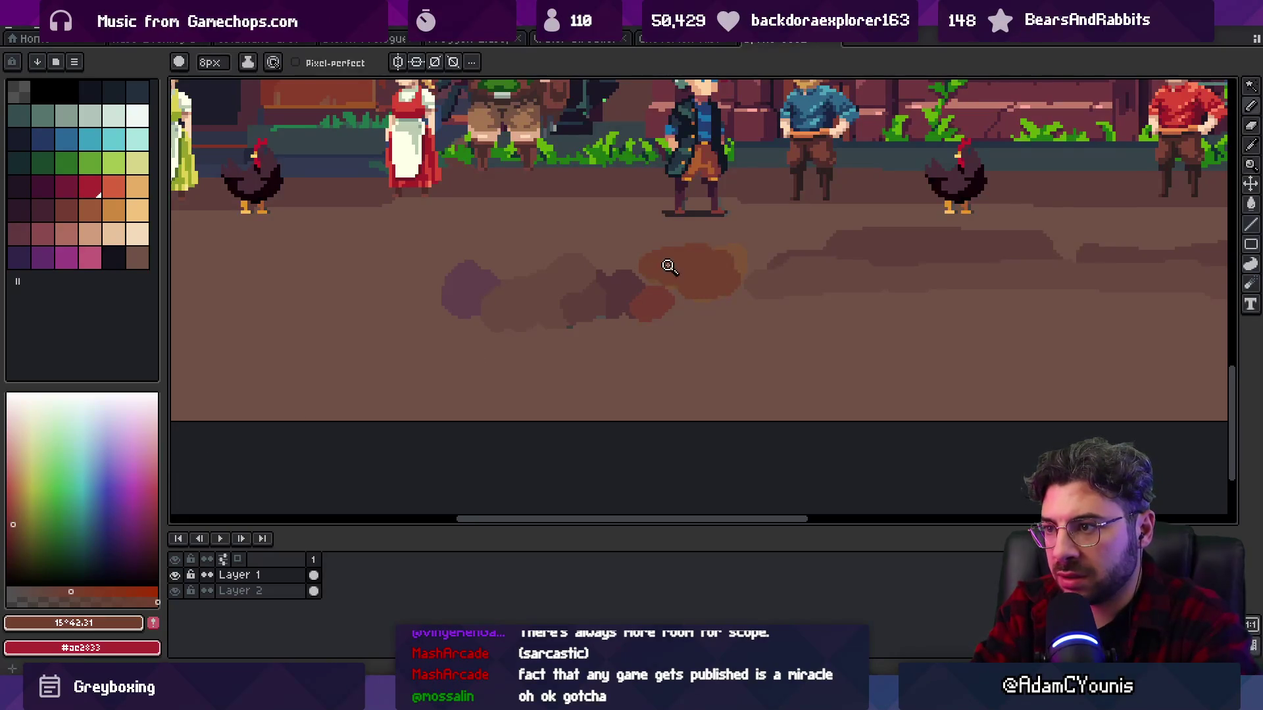
scroll(669, 265, "down", 4)
scroll(409, 387, "up", 5)
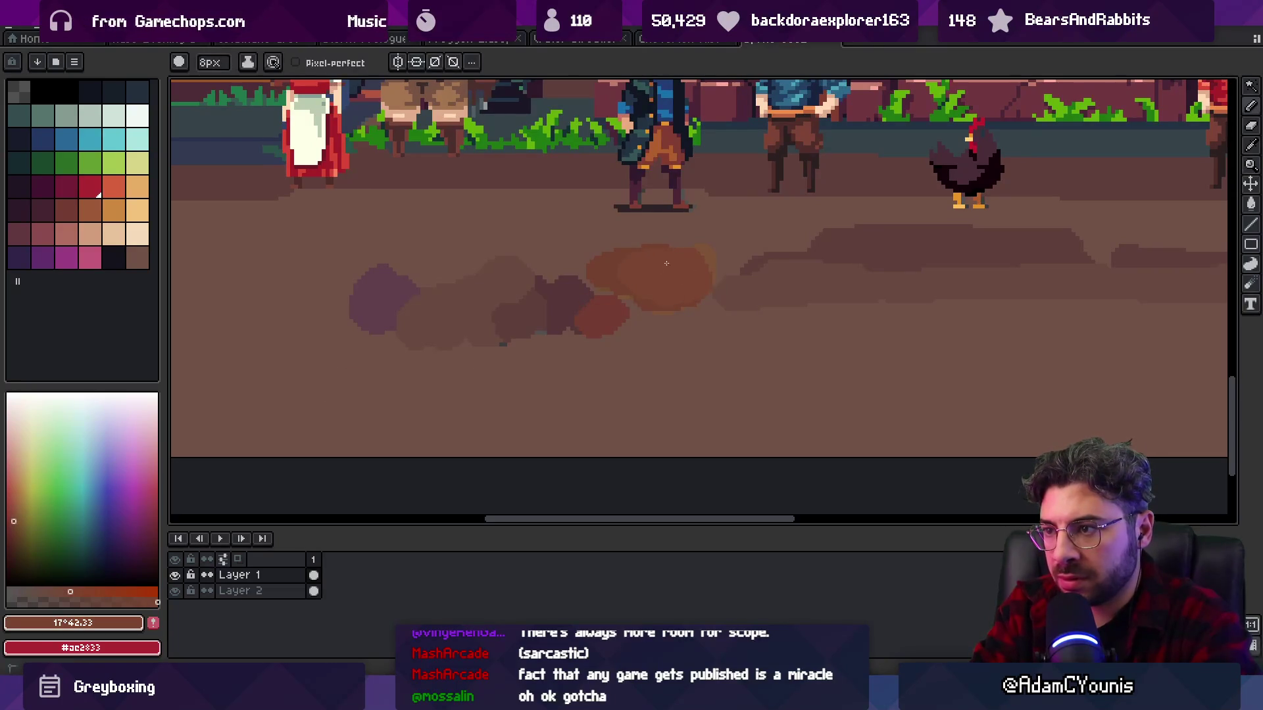
scroll(673, 295, "down", 5)
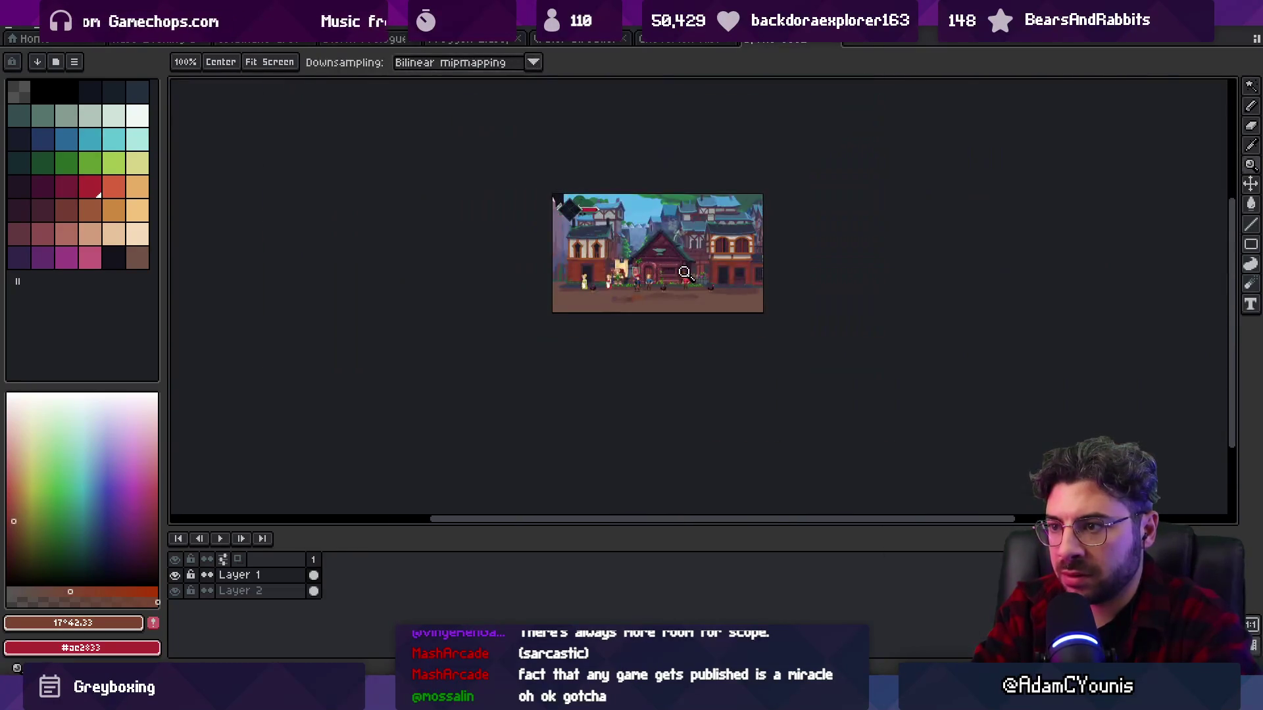
scroll(639, 300, "up", 3)
scroll(640, 300, "up", 2)
key("i")
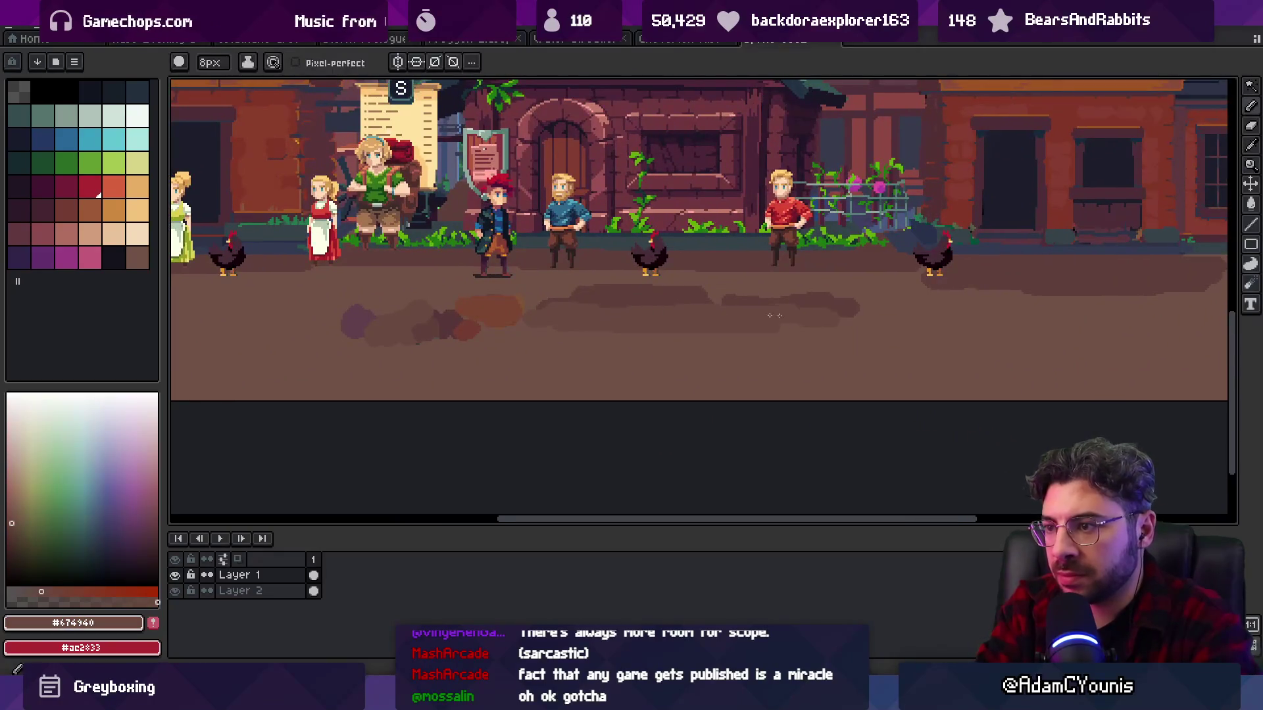
left_click(709, 295)
left_click_drag(552, 337, 1092, 336)
left_click_drag(826, 296, 1068, 299)
- Extend the shading strokes rightward and add a lower dark band across the ground
scroll(953, 290, "right", 3)
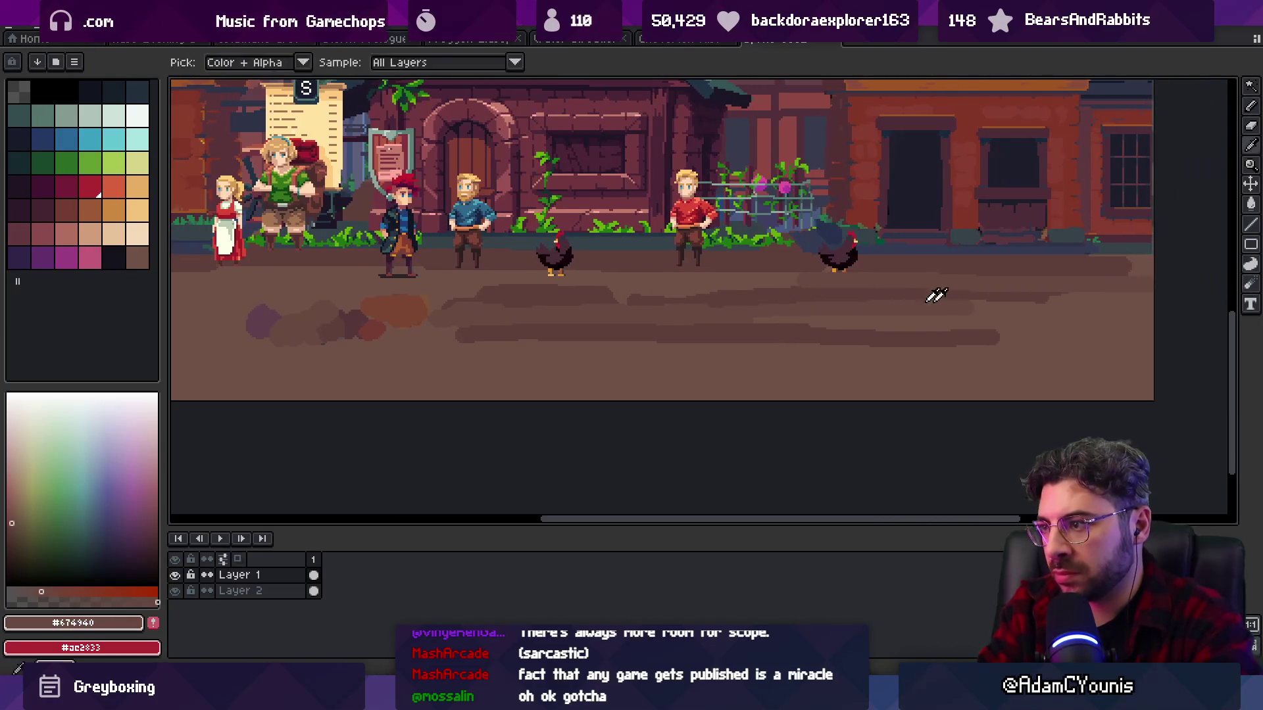
left_click_drag(849, 293, 1085, 285)
left_click(757, 317, "alt")
left_click(798, 327, "alt")
left_click_drag(858, 326, 1117, 325)
scroll(701, 325, "left", 5)
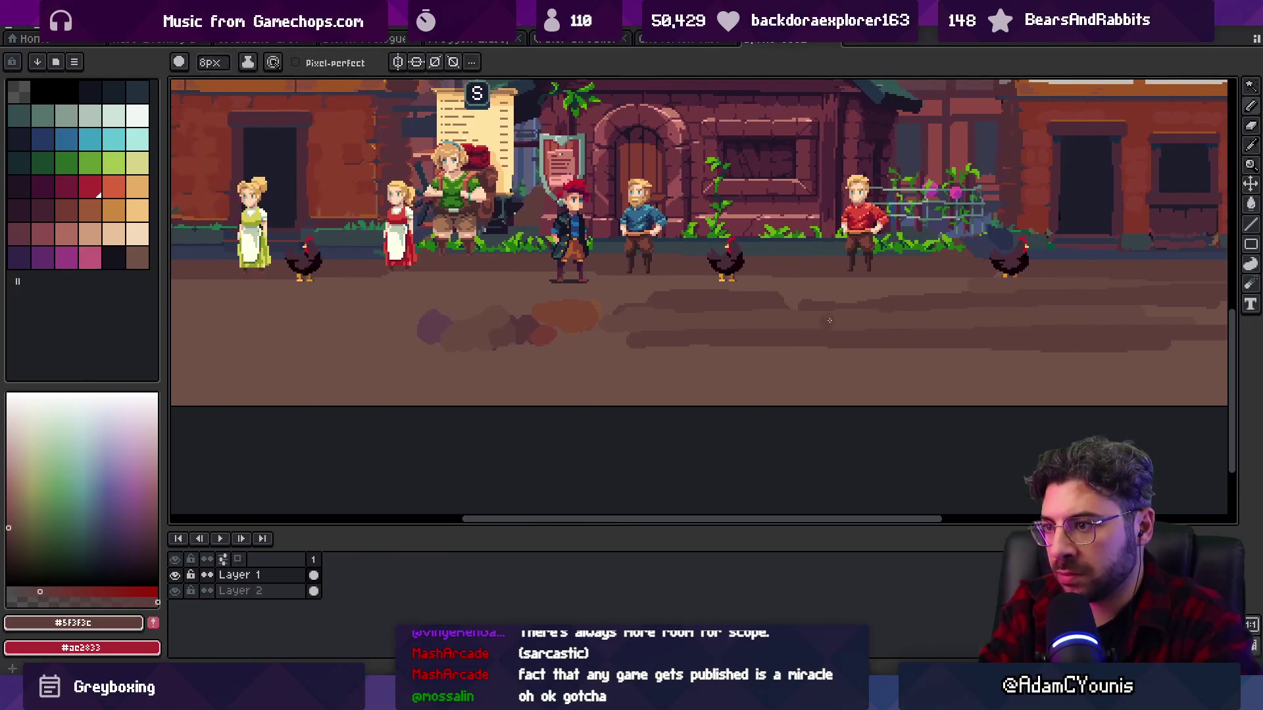
scroll(861, 299, "left", 4)
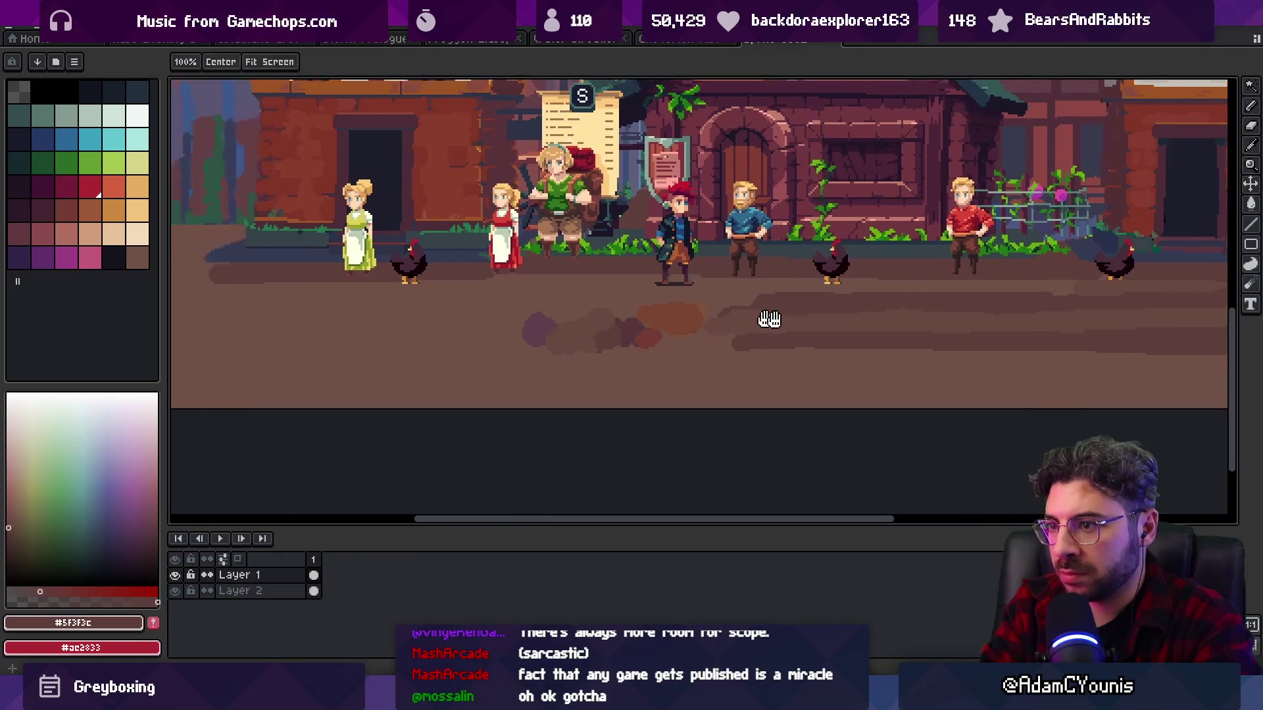
- Dab lighter sampled browns onto the ground and pick mid-brown #715246
left_click(723, 319, "alt")
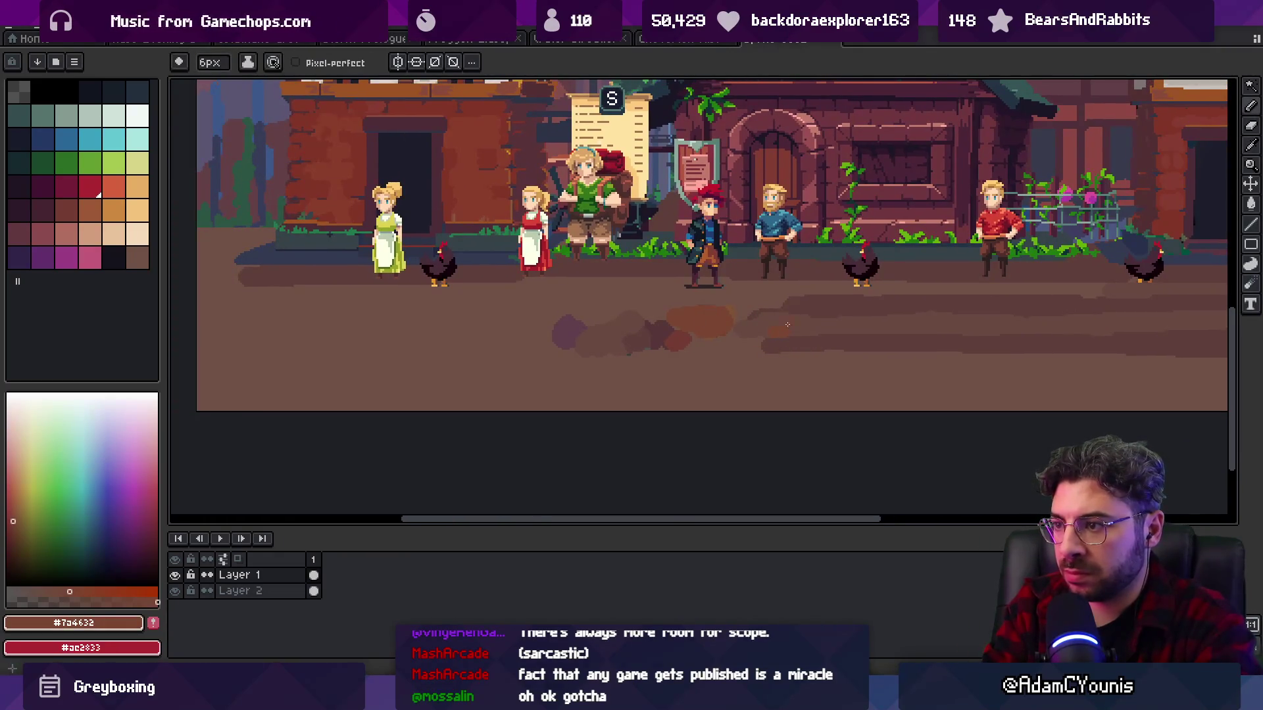
key("alt")
left_click(737, 293, "alt")
left_click(785, 330)
left_click(797, 332)
left_click(718, 347, "alt")
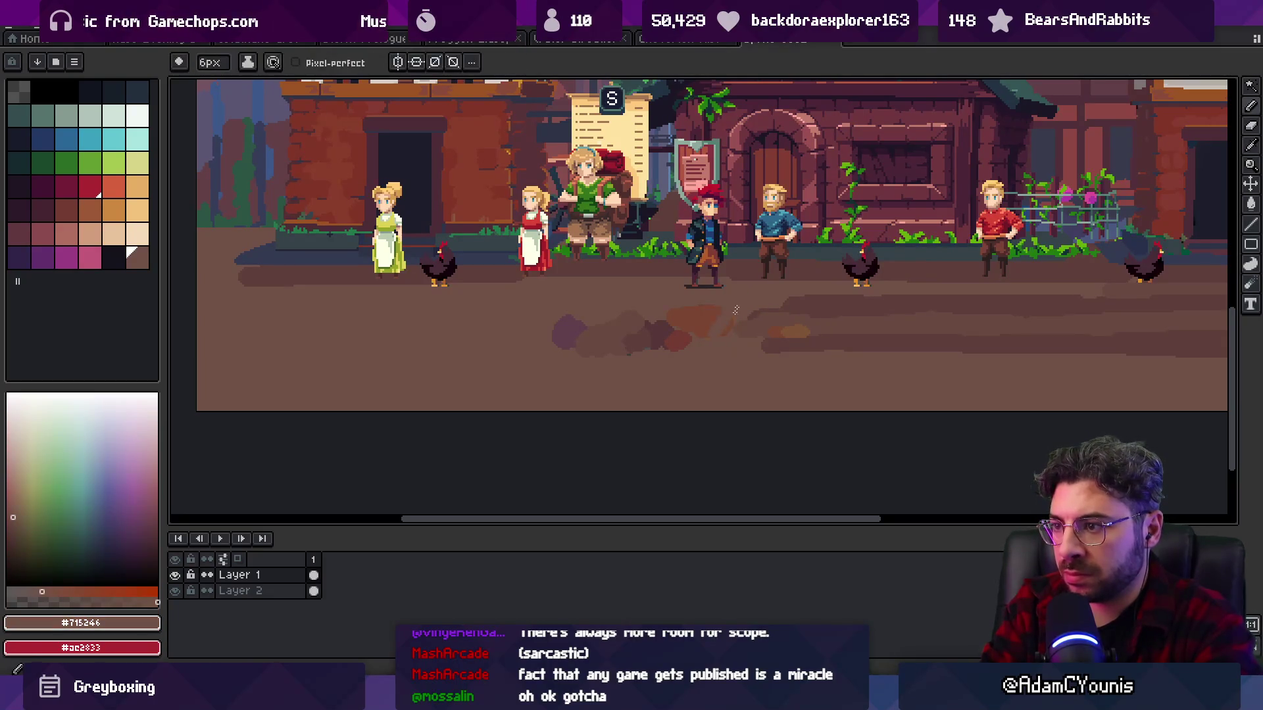
- Select a rectangular strip of painted ground on Layer 1 and delete it
key("q")
left_click_drag(710, 319, 341, 346)
key("Escape")
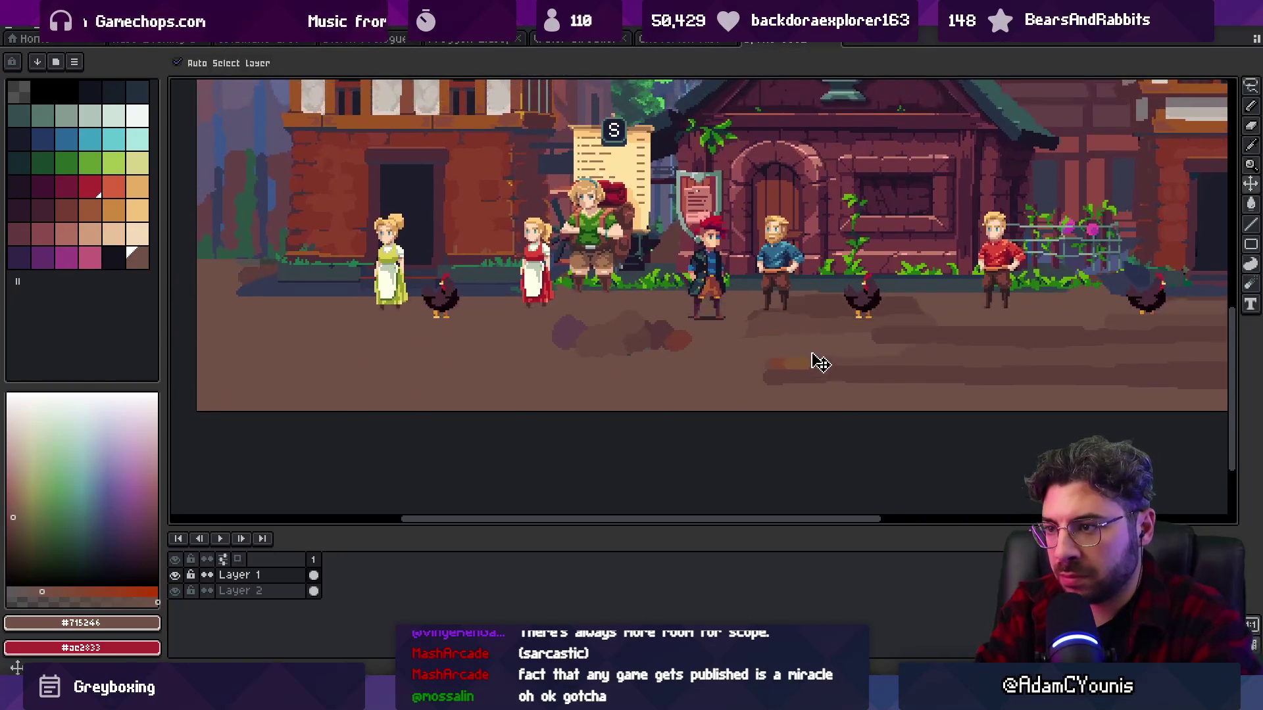
left_click_drag(818, 333, 558, 325)
mouse_move(435, 376)
left_mouse_down()
mouse_move(1076, 326)
mouse_move(1221, 284)
left_mouse_up()
key("Delete")
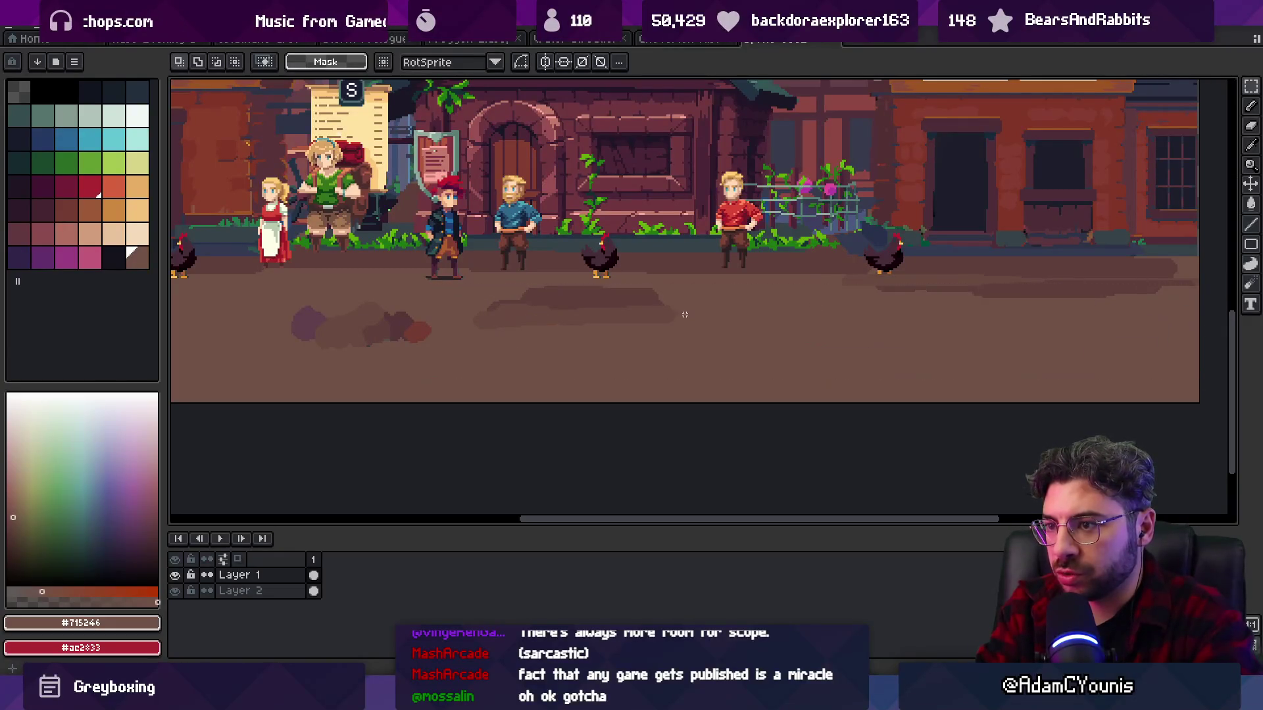
key("ctrl+z")
key("ctrl+z")
key("ctrl+z")
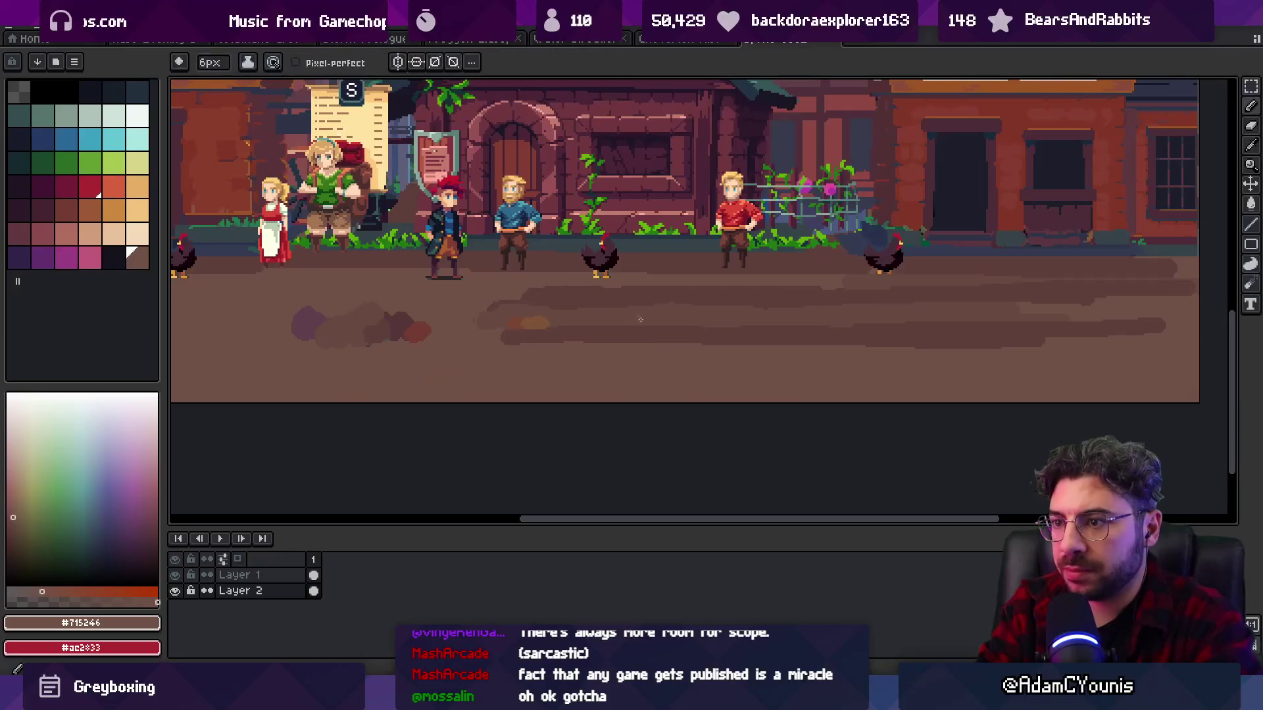
- Save the file, then try moving the Layer 2 ground strip lower and undo it
key("ctrl+s")
key("Return")
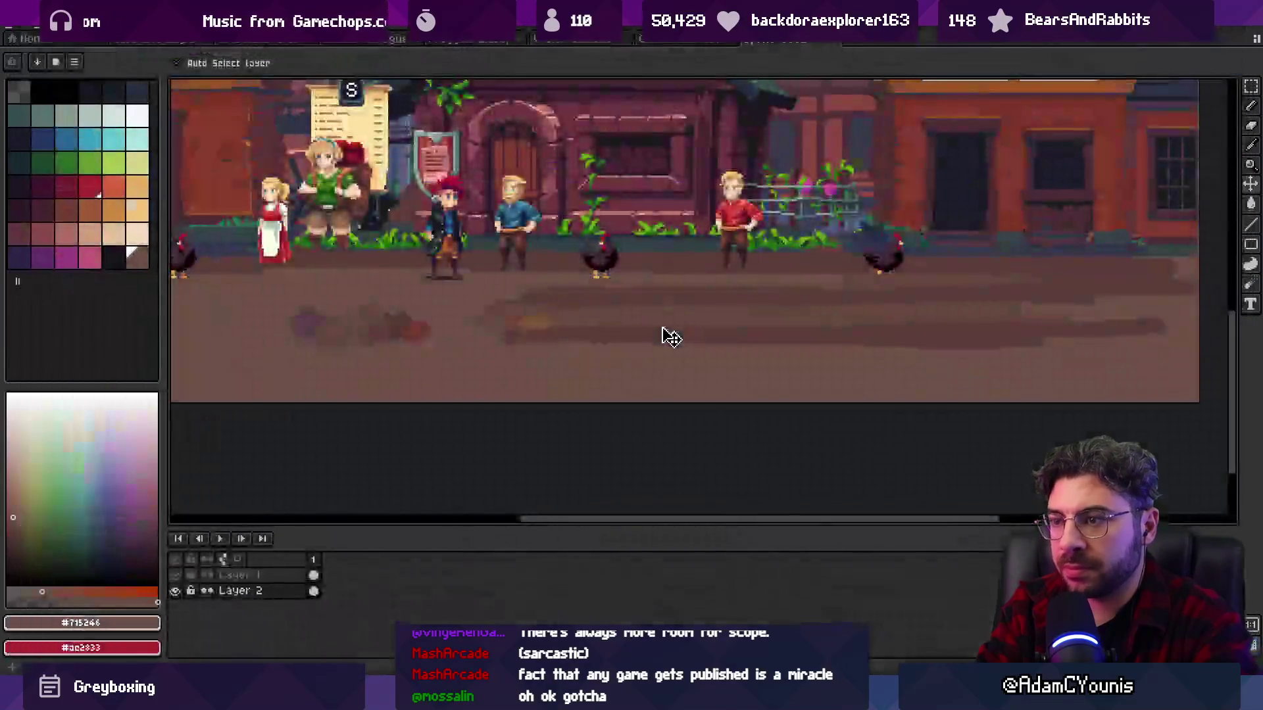
mouse_move(667, 337)
left_mouse_down()
mouse_move(642, 352)
mouse_move(657, 366)
mouse_move(661, 354)
left_mouse_up()
key("ctrl+z")
- Copy the dark ground blob further left using a rectangular selection
left_click_drag(569, 338, 719, 341)
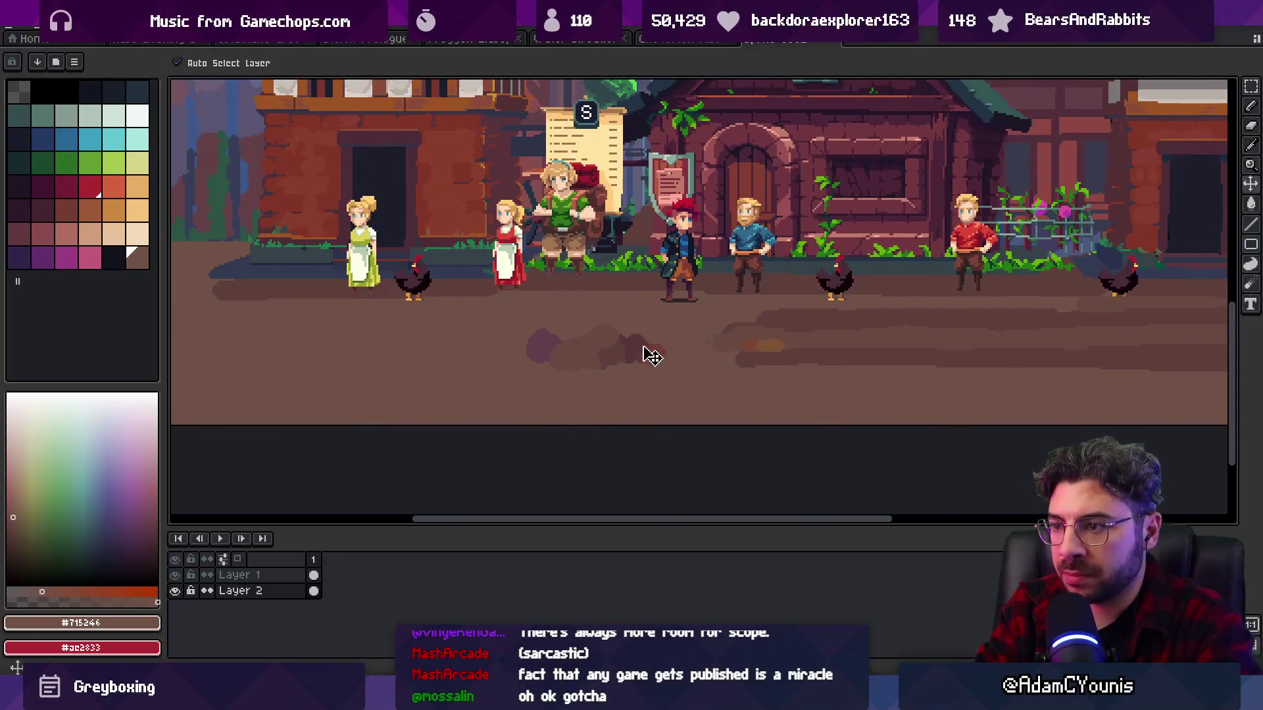
key("m")
mouse_move(582, 313)
left_mouse_down()
mouse_move(654, 335)
mouse_move(396, 372)
mouse_move(284, 371)
left_mouse_up()
- Paint darker #5F3F3C shadow strokes across the ground, resampling the #674940 ground brown between them
key("b")
left_click(546, 340, "alt")
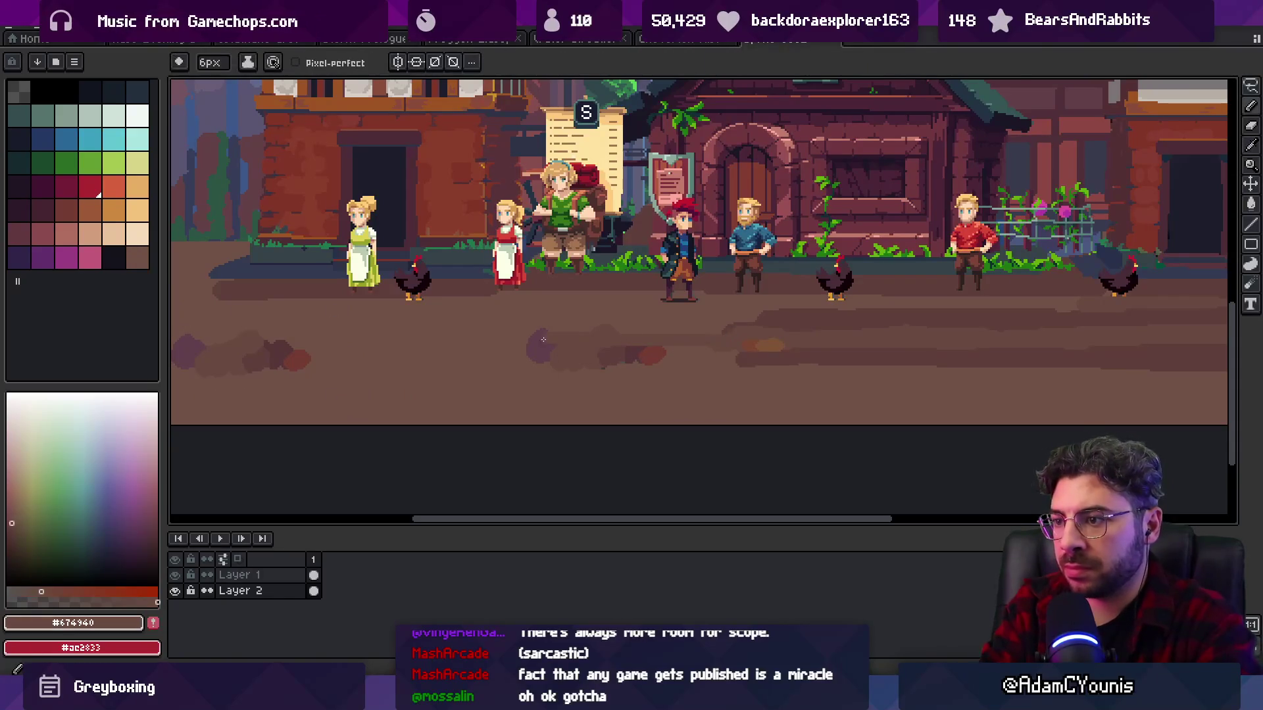
left_click(820, 310, "alt")
mouse_move(756, 317)
left_mouse_down()
mouse_move(513, 321)
mouse_move(676, 324)
left_mouse_up()
left_click(699, 369, "alt")
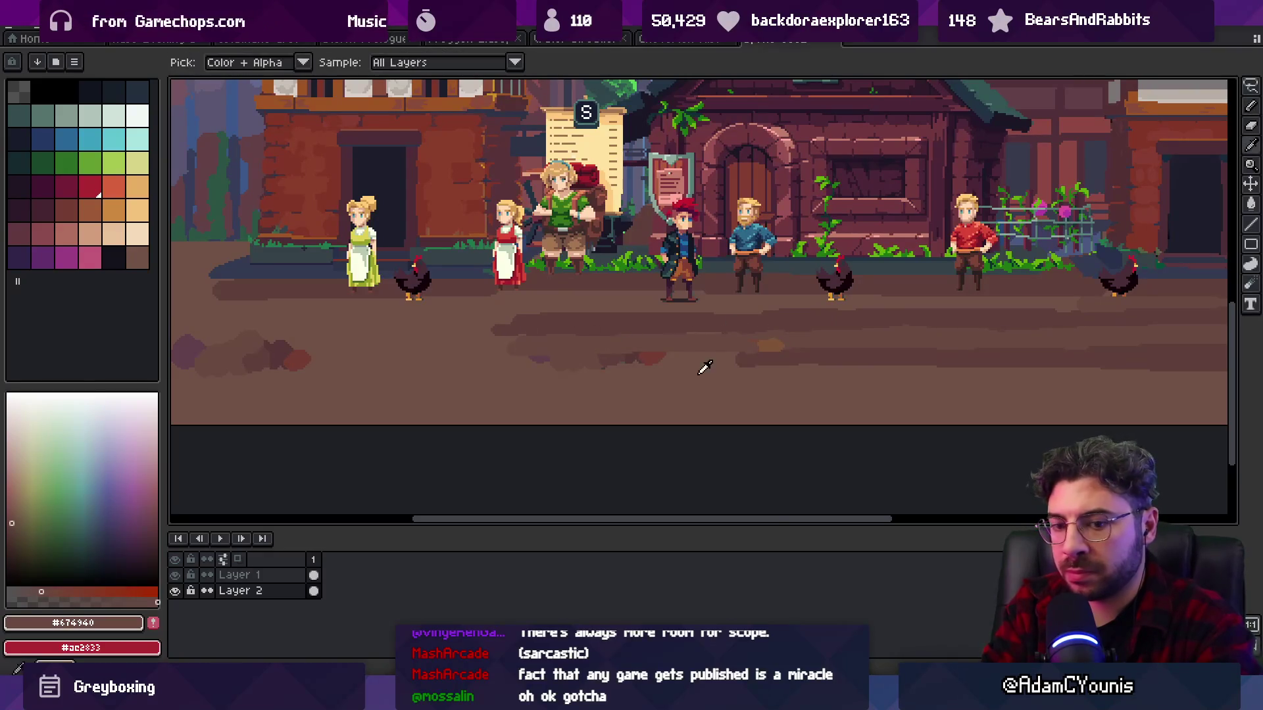
left_click(800, 339, "alt")
mouse_move(464, 347)
left_mouse_down()
mouse_move(773, 352)
mouse_move(492, 362)
left_mouse_up()
left_click(795, 344, "alt")
- Zoom out and paint a long lighter brown stroke along the street ground
key("z")
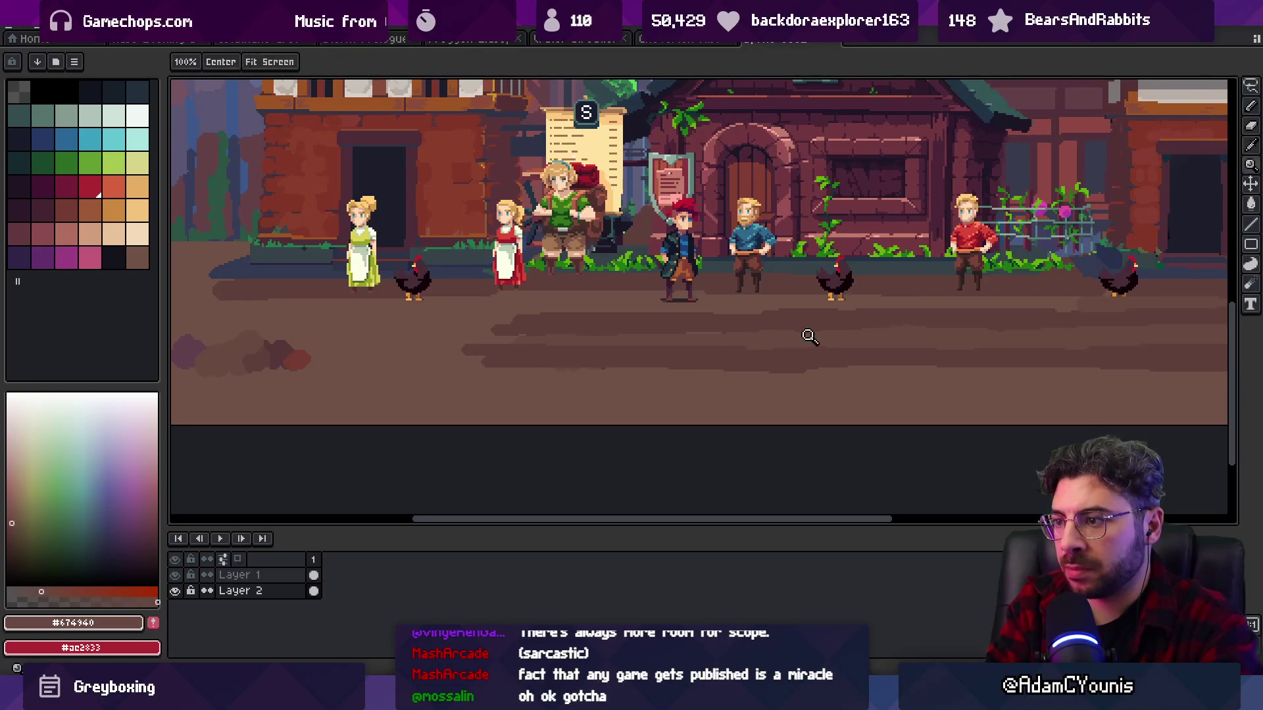
scroll(706, 329, "down", 5)
scroll(706, 329, "up", 1)
scroll(706, 329, "up", 2)
key("b")
left_click(349, 328, "alt")
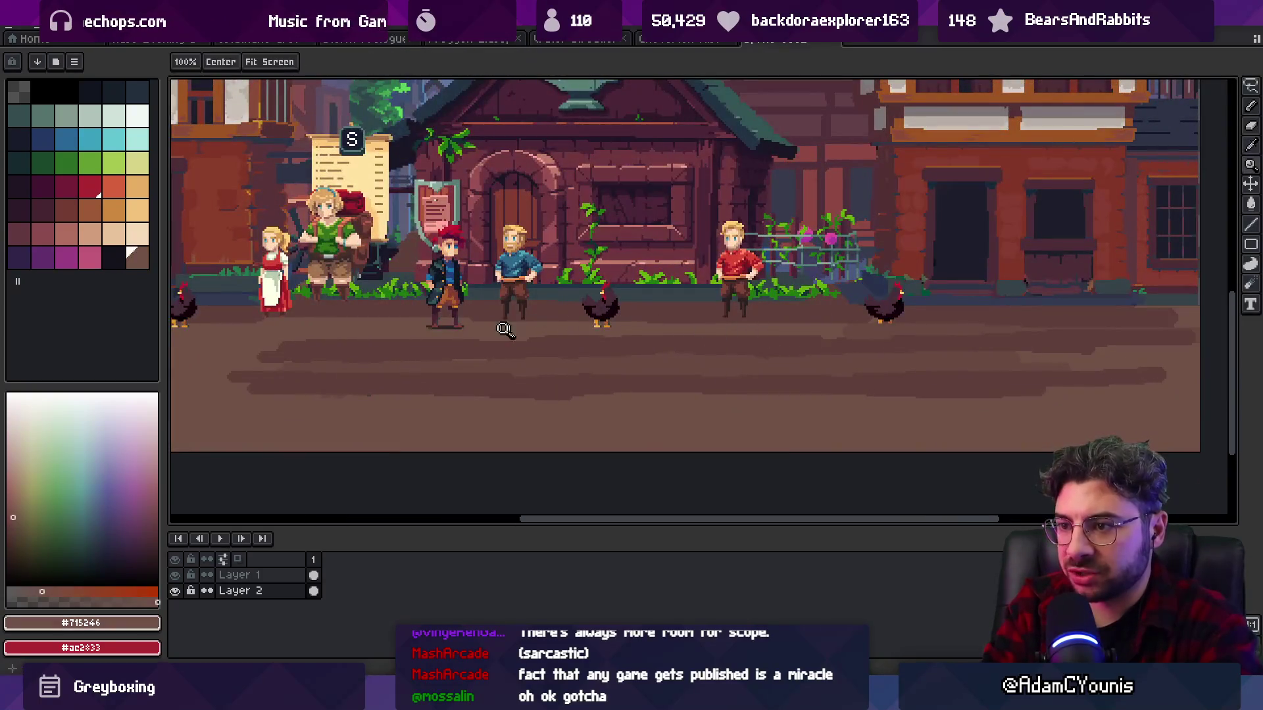
left_click_drag(349, 328, 755, 336)
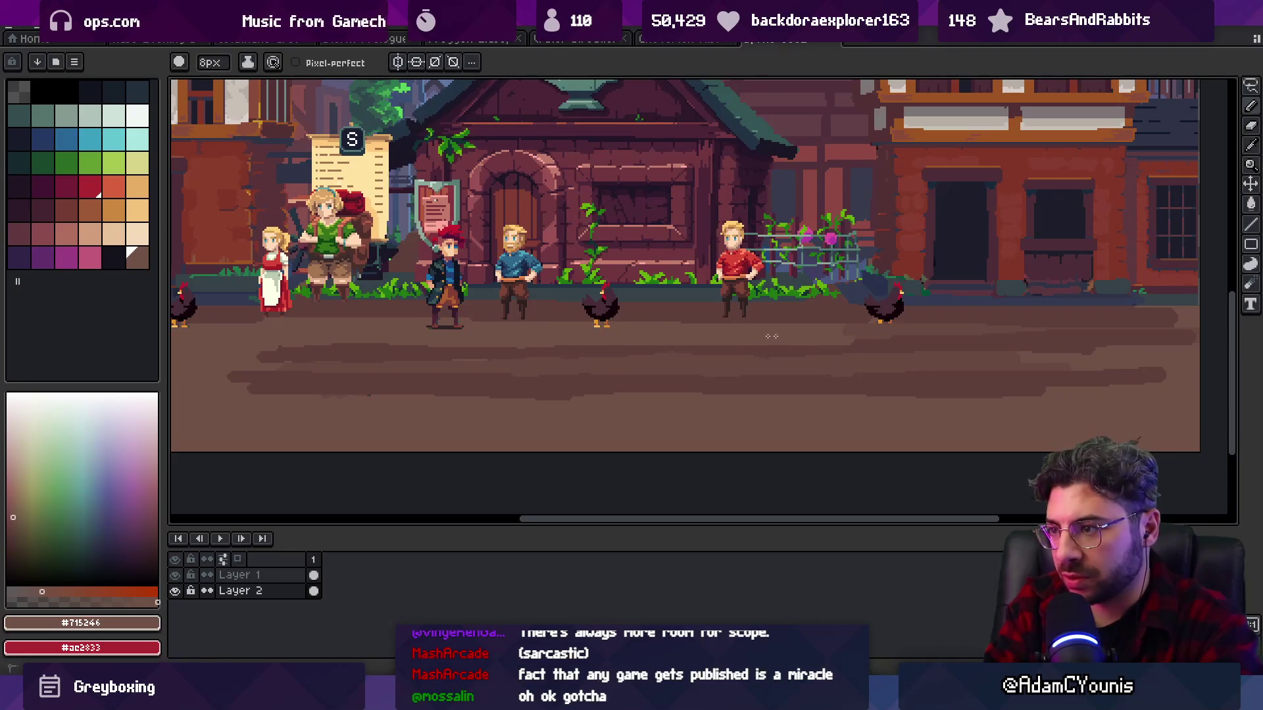
left_click_drag(847, 330, 1177, 335)
key("b")
key("alt+Up")
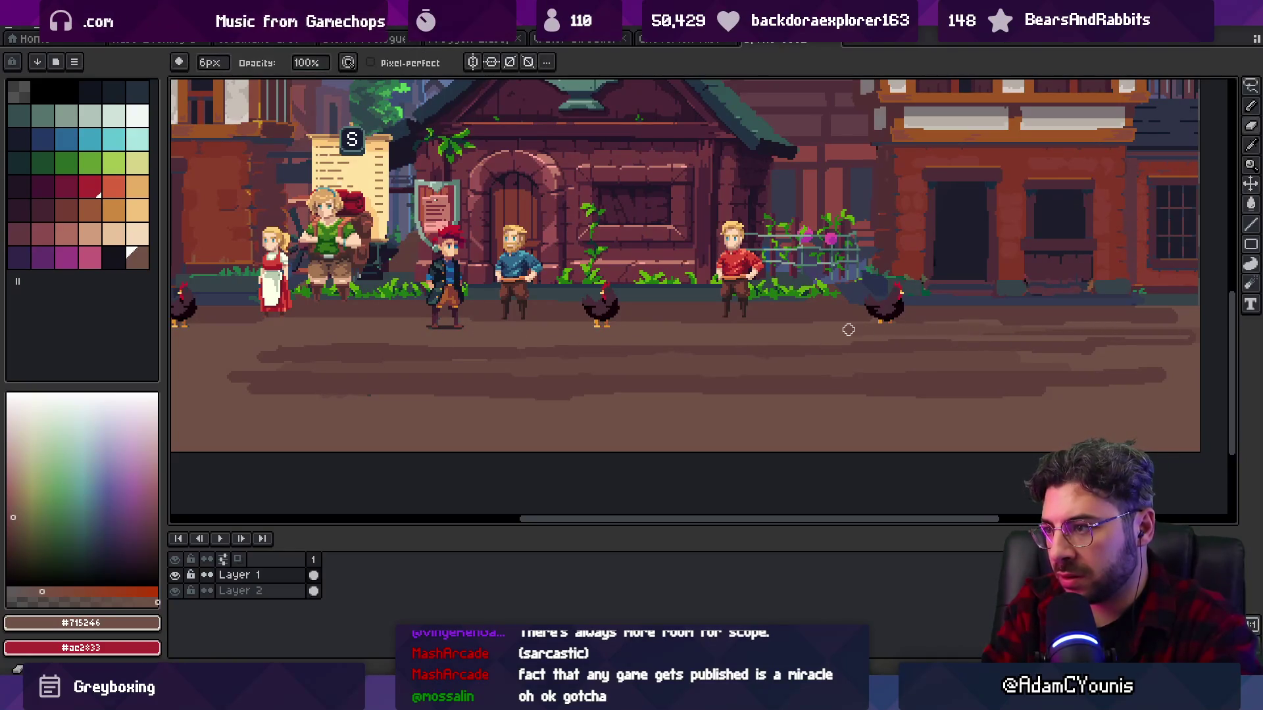
- Sample the darker #674940 and lighter ground browns while panning along the street
scroll(885, 348, "down", 1)
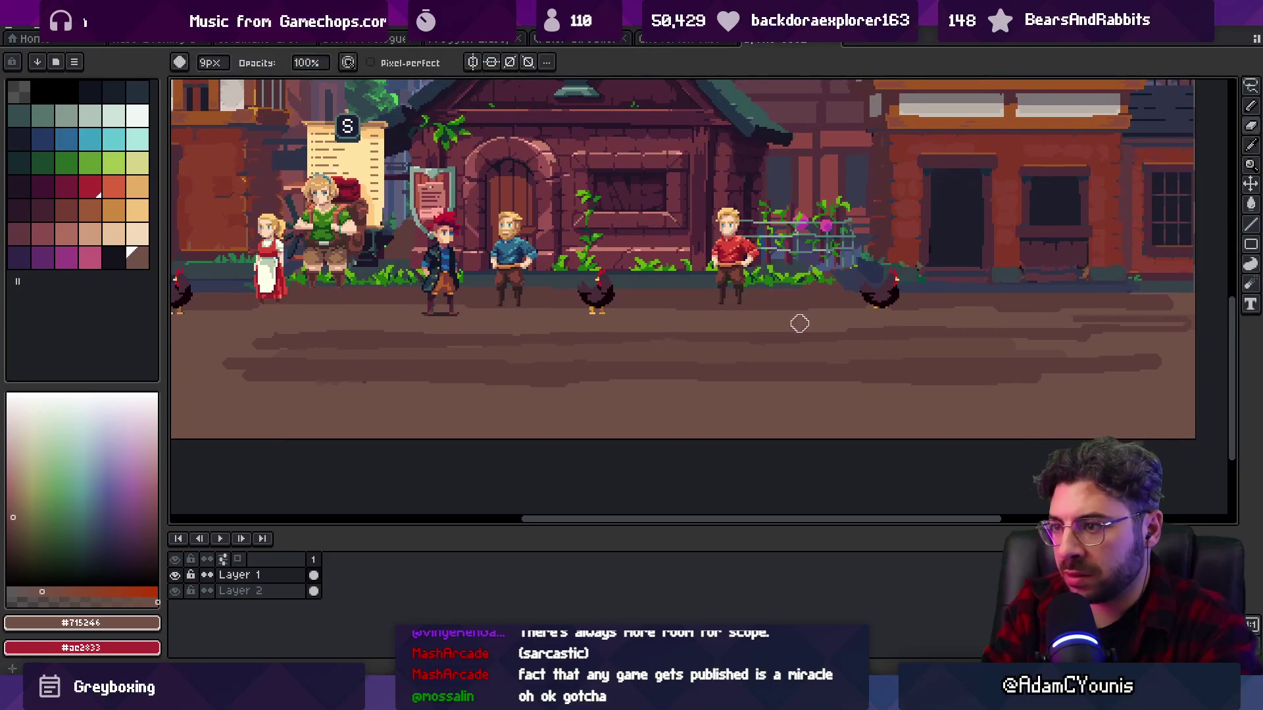
left_click(594, 345, "alt")
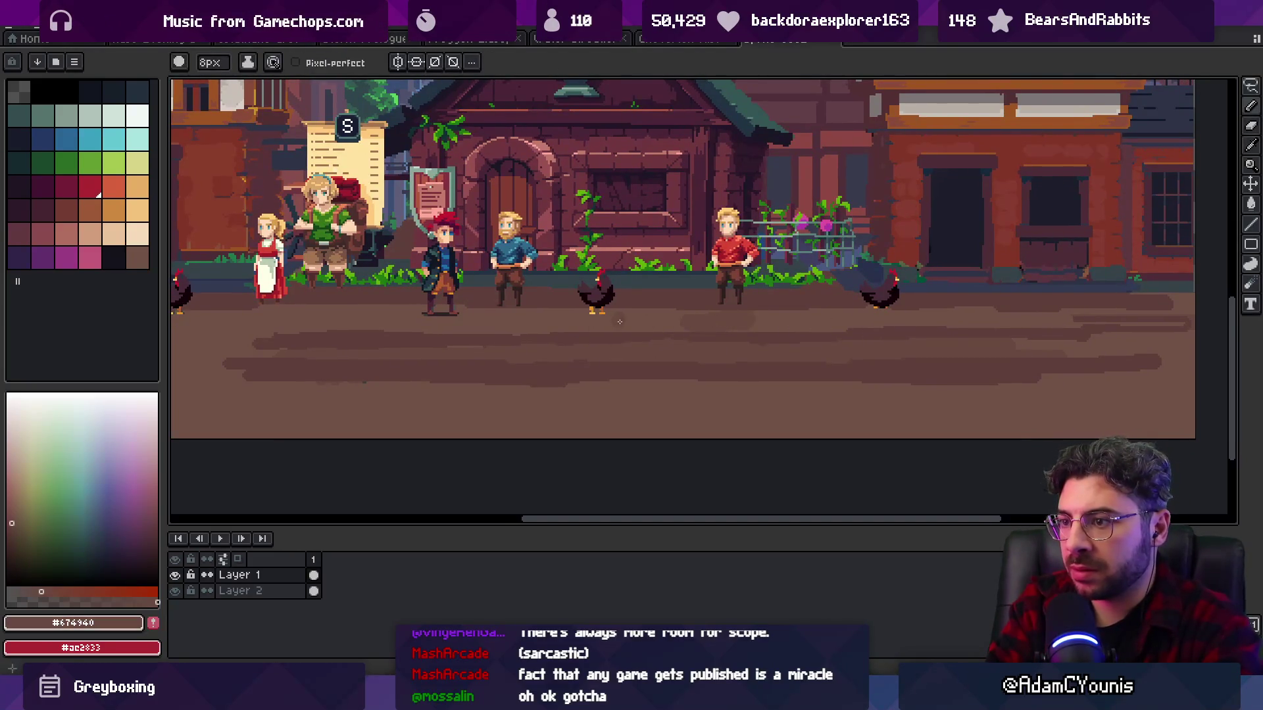
left_click_drag(411, 320, 598, 316)
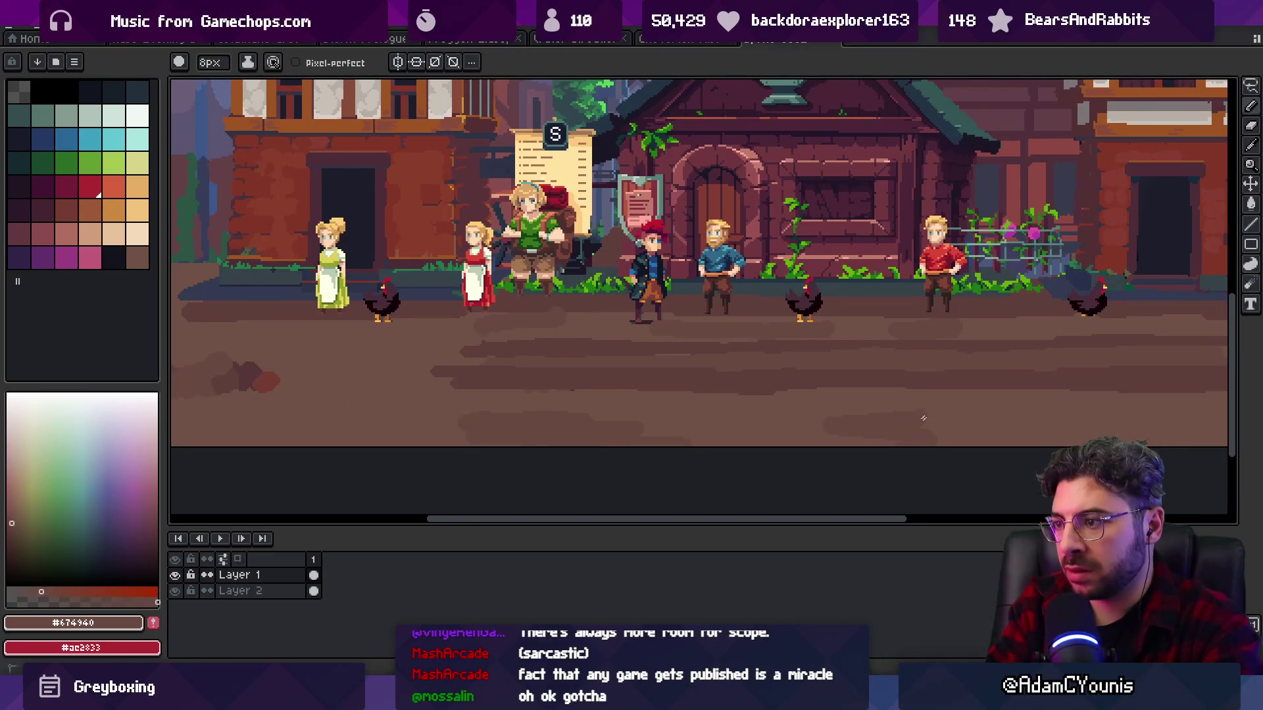
scroll(885, 398, "right", 5)
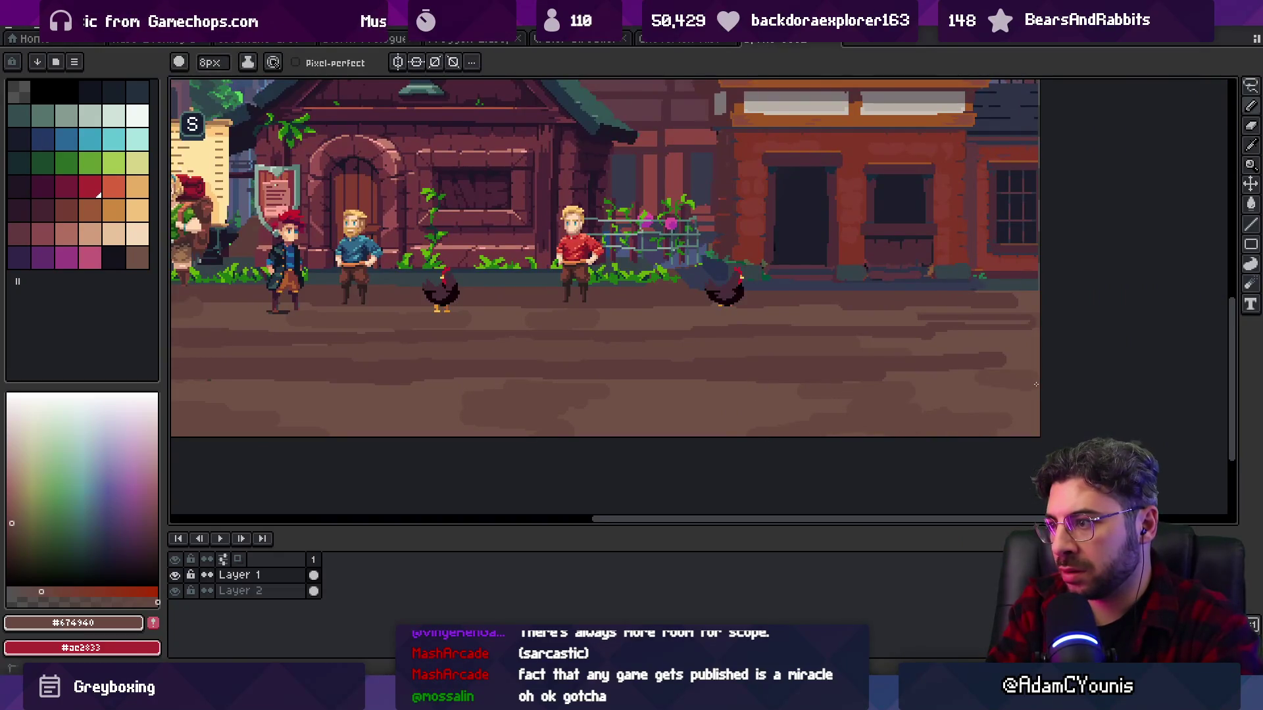
scroll(1028, 384, "down", 2)
scroll(668, 367, "up", 2)
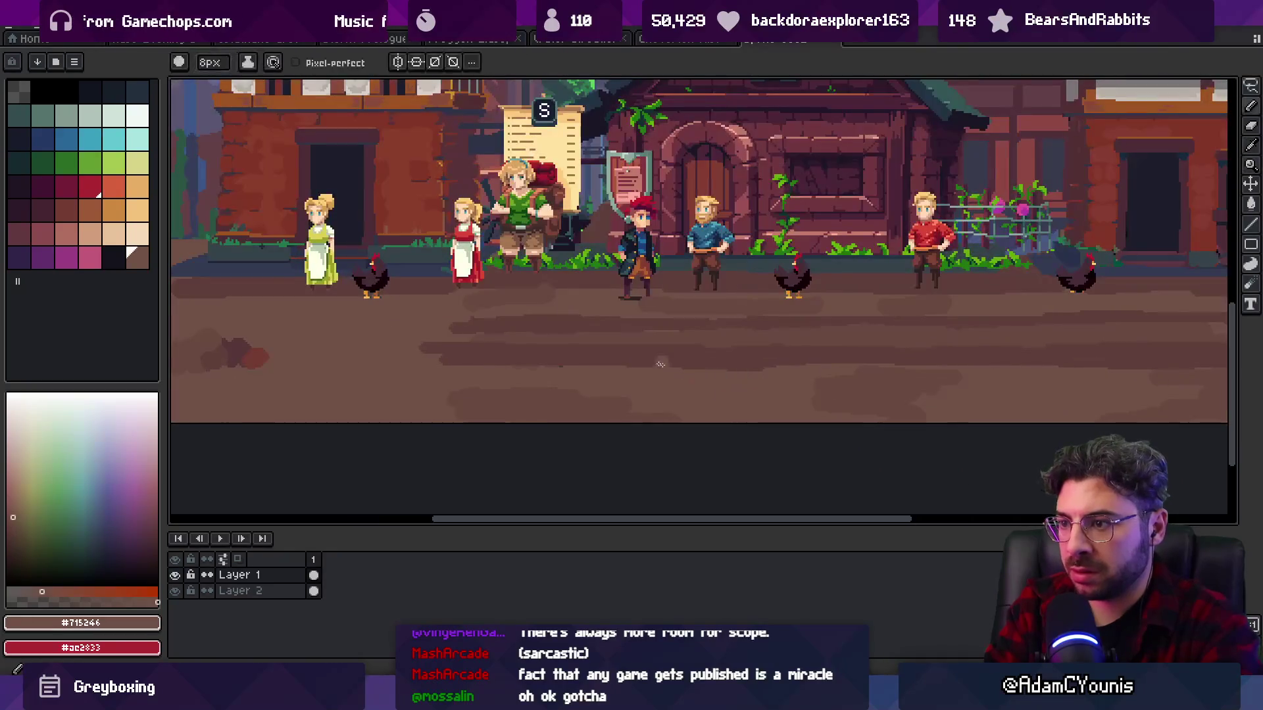
left_click(704, 332, "alt")
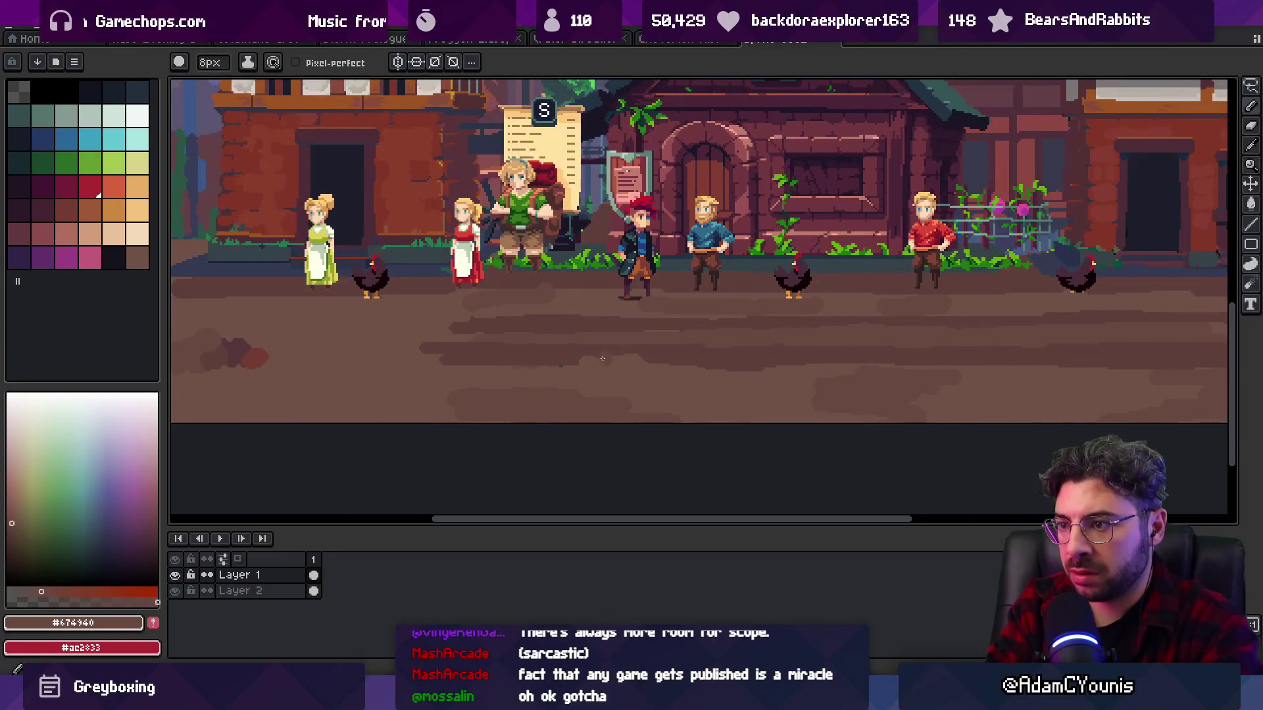
left_click(695, 376, "alt")
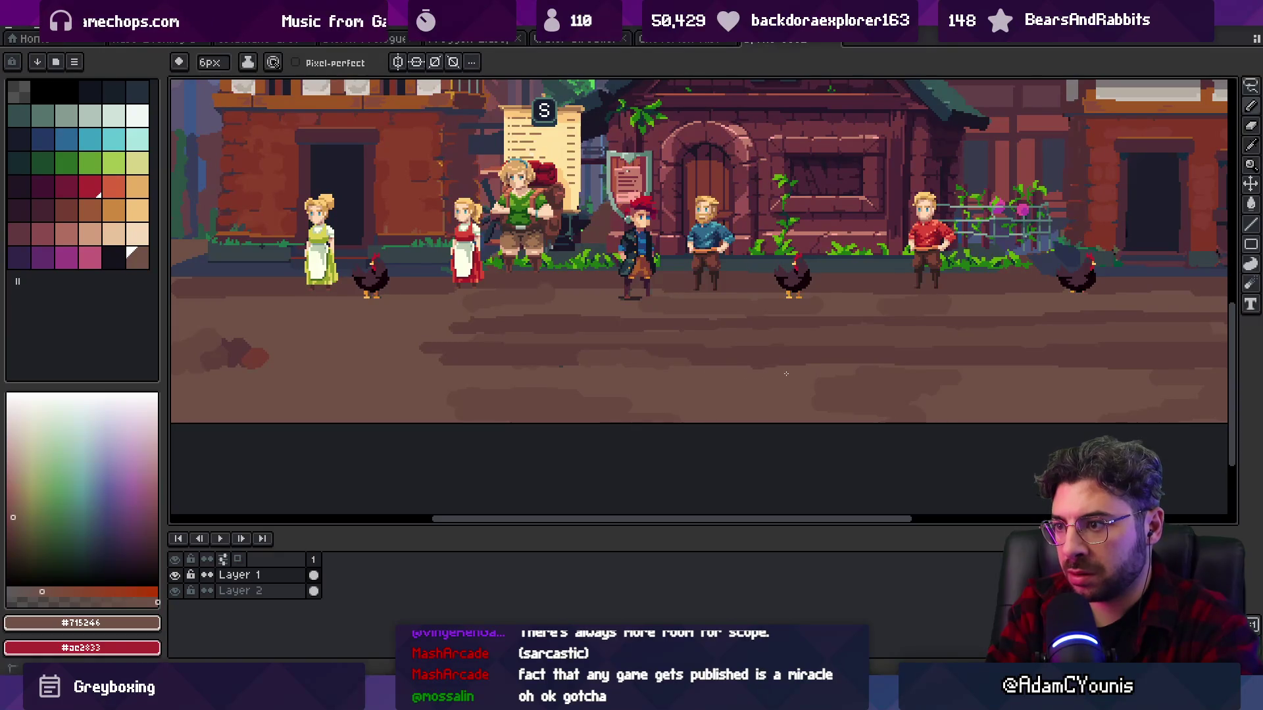
left_click(665, 359, "alt")
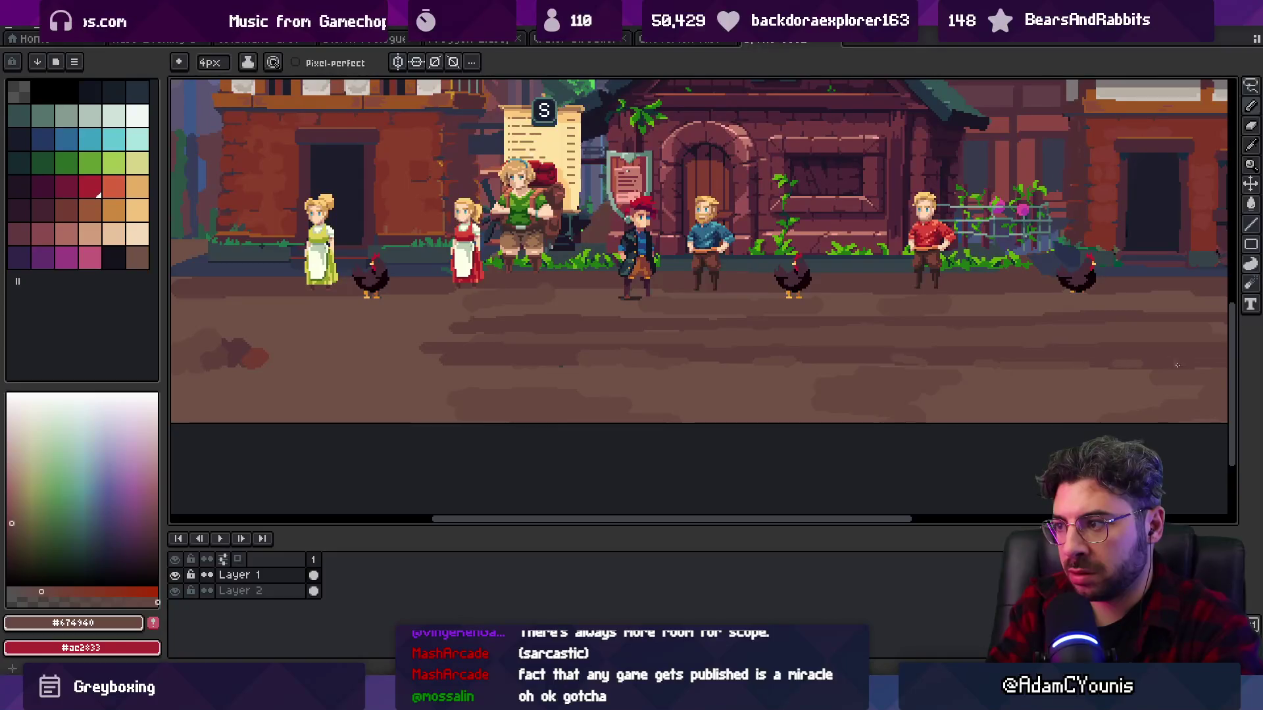
scroll(724, 355, "right", 2)
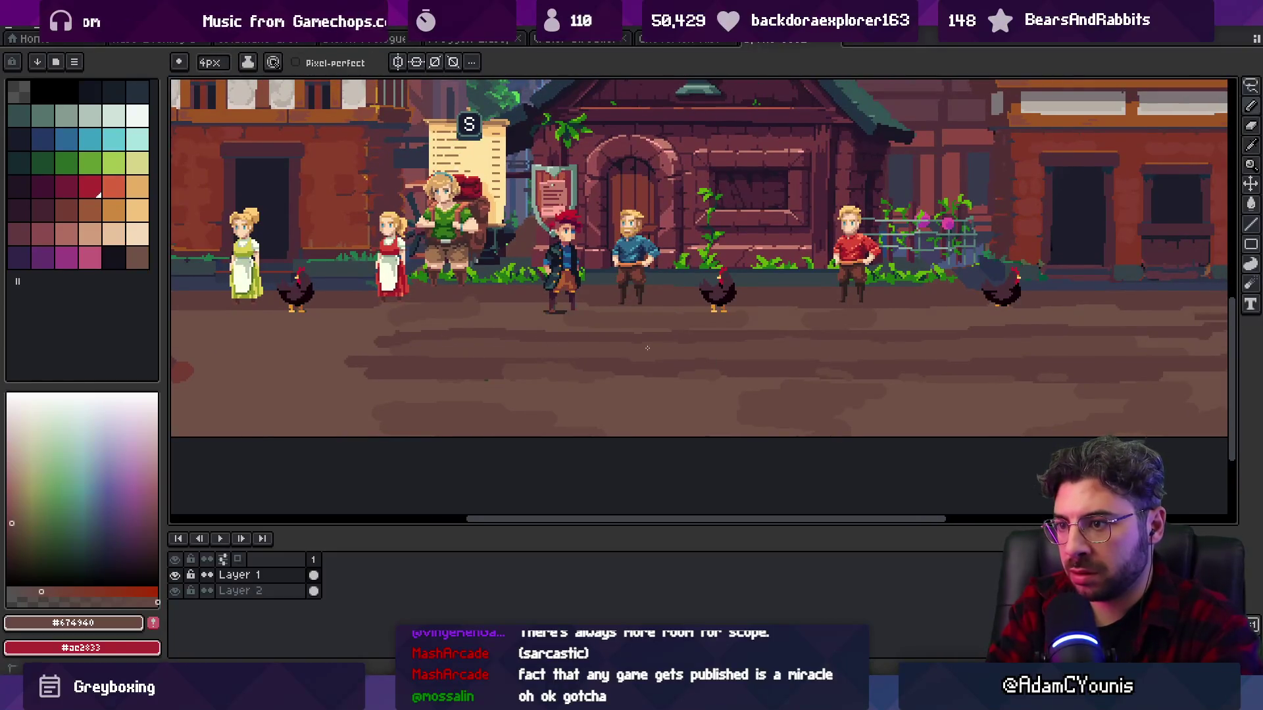
scroll(934, 341, "right", 2)
left_click(923, 342, "alt")
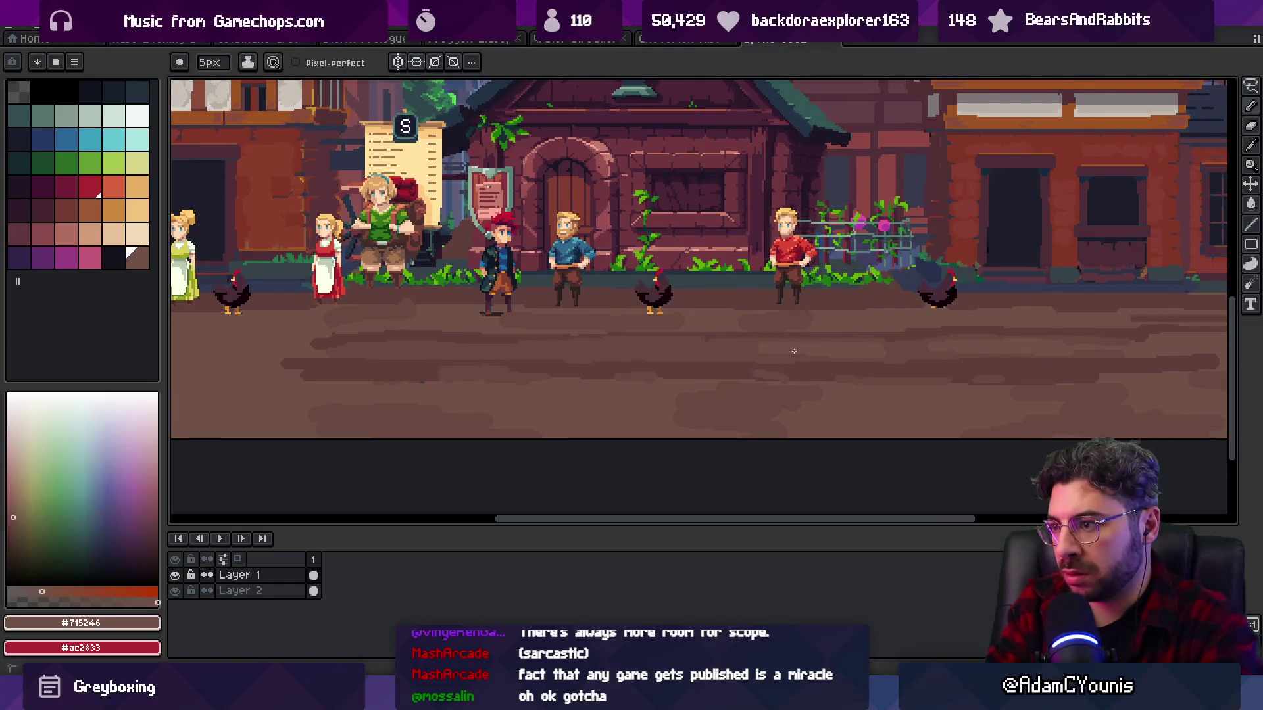
scroll(873, 351, "left", 4)
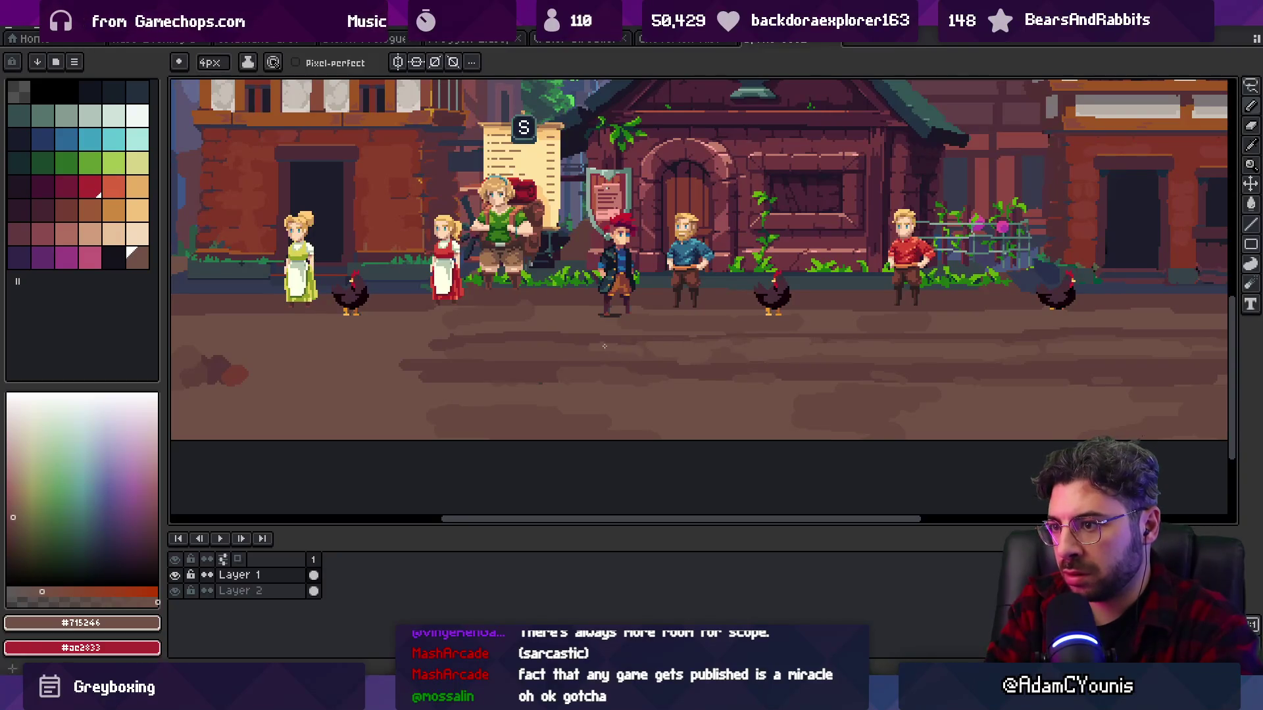
- Zoom in, select the contiguous brown ground with the Magic Wand, and move to Layer 2
key("z")
scroll(520, 347, "down", 3)
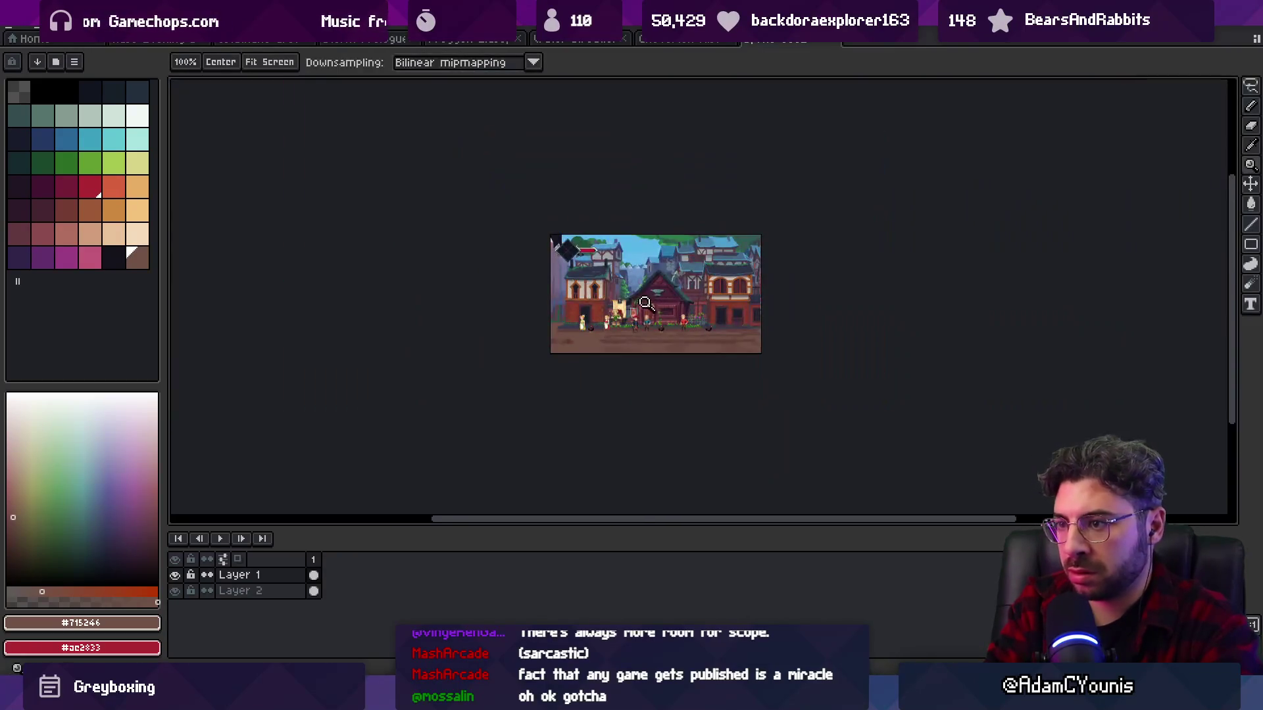
scroll(677, 338, "up", 3)
scroll(683, 332, "up", 1)
scroll(682, 332, "up", 1)
key("b")
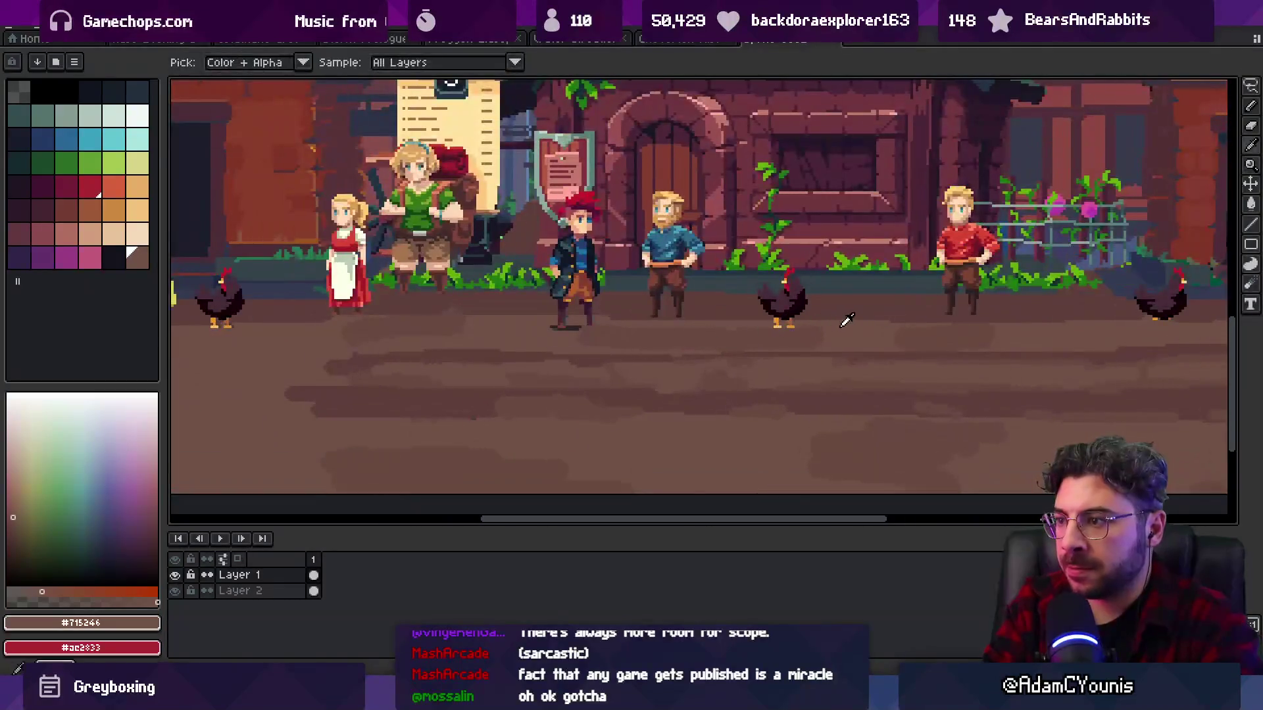
left_click(594, 304, "alt")
key("z")
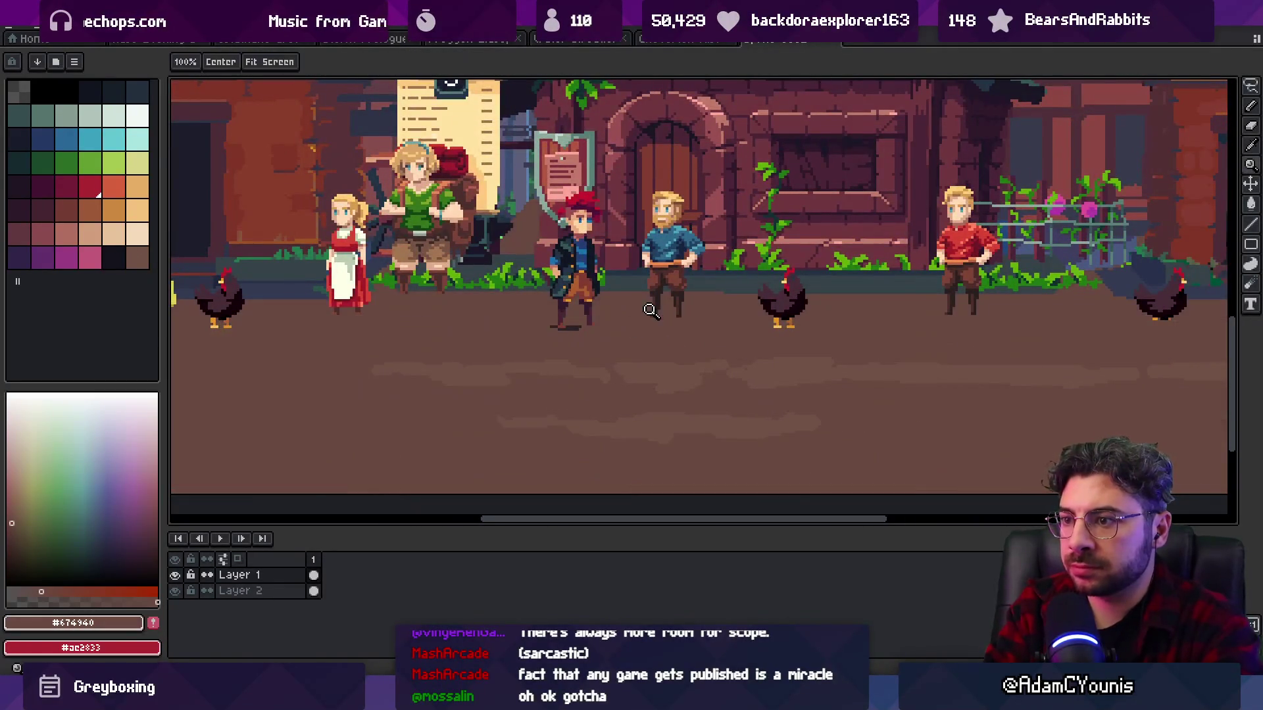
scroll(593, 303, "down", 3)
scroll(634, 332, "up", 3)
key("x")
key("v")
key("w")
left_click(645, 329)
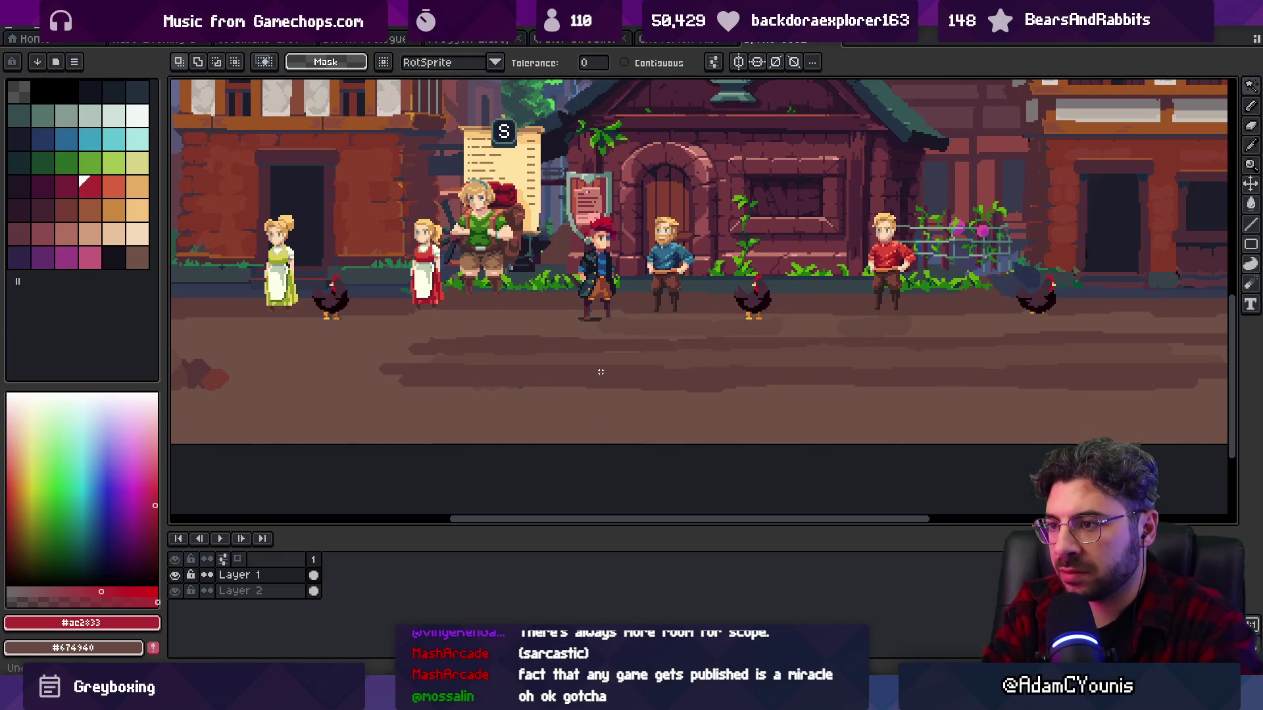
key("alt+Down")
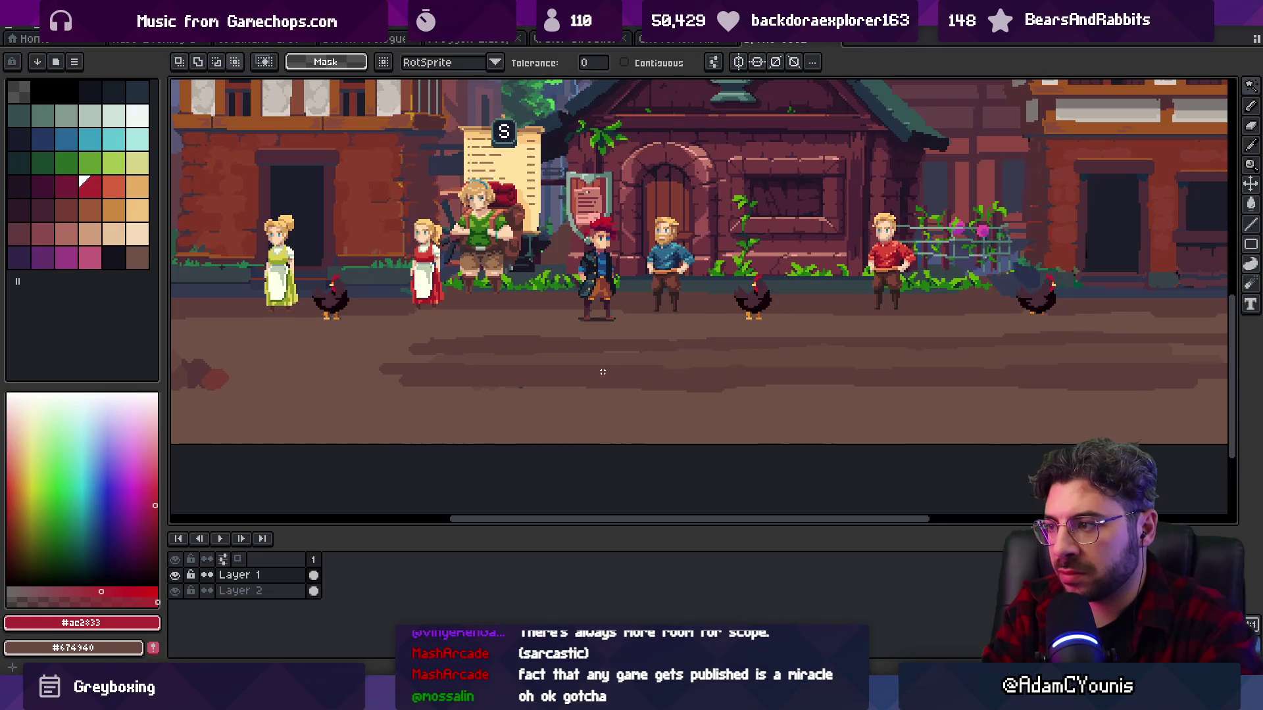
- Return to Layer 2 at 100% zoom and pick the ground brown #715246 with the Pencil
key("m")
key("v")
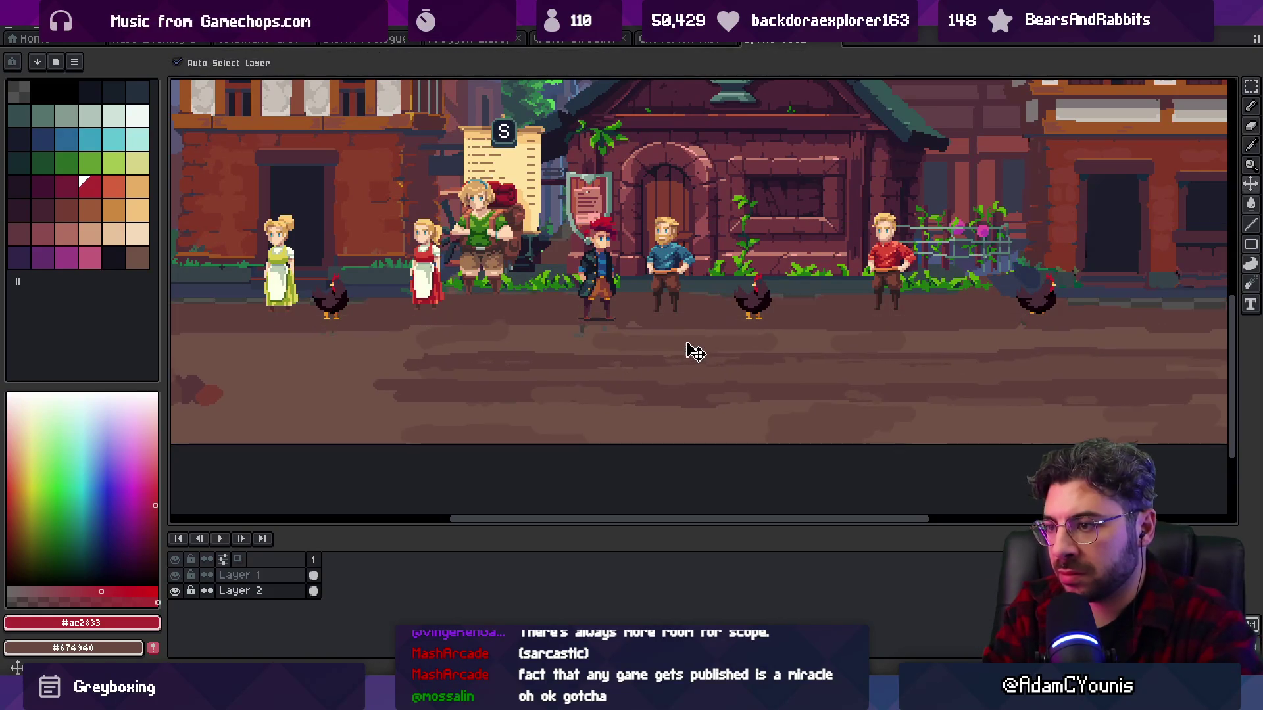
key("alt+Up")
key("alt+Down")
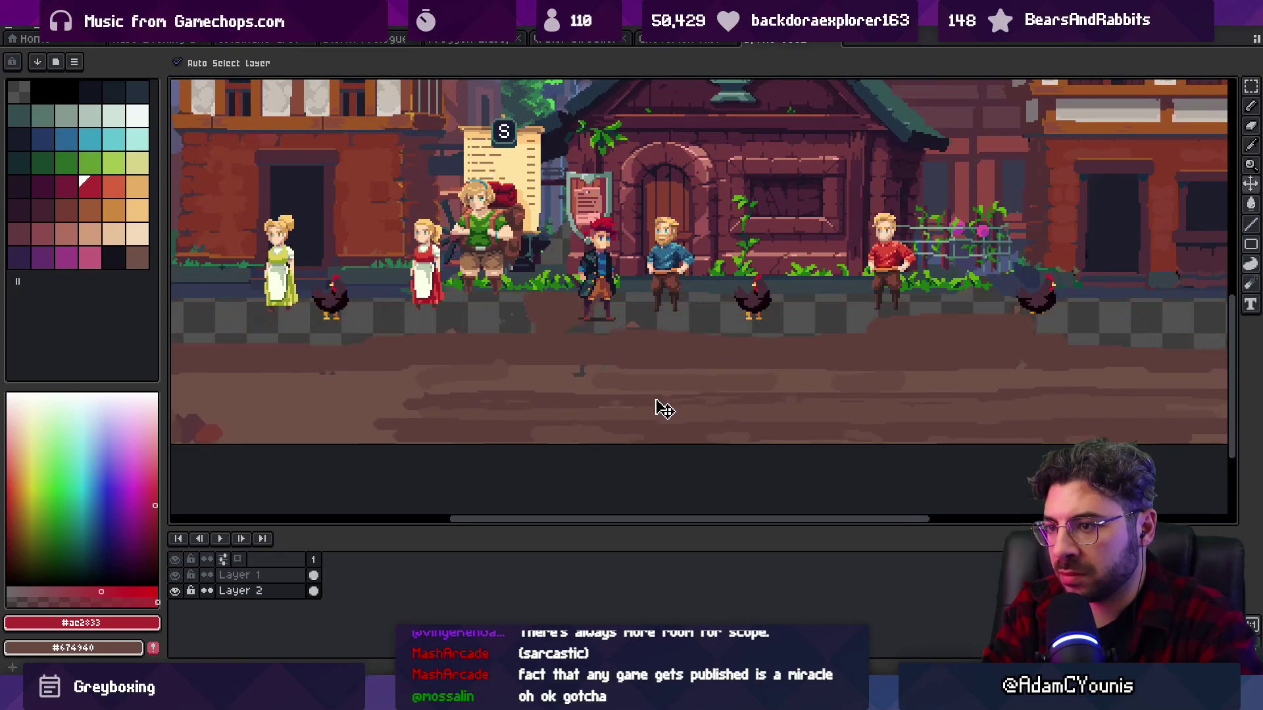
key("z")
scroll(651, 368, "down", 2)
scroll(641, 349, "up", 1)
key("b")
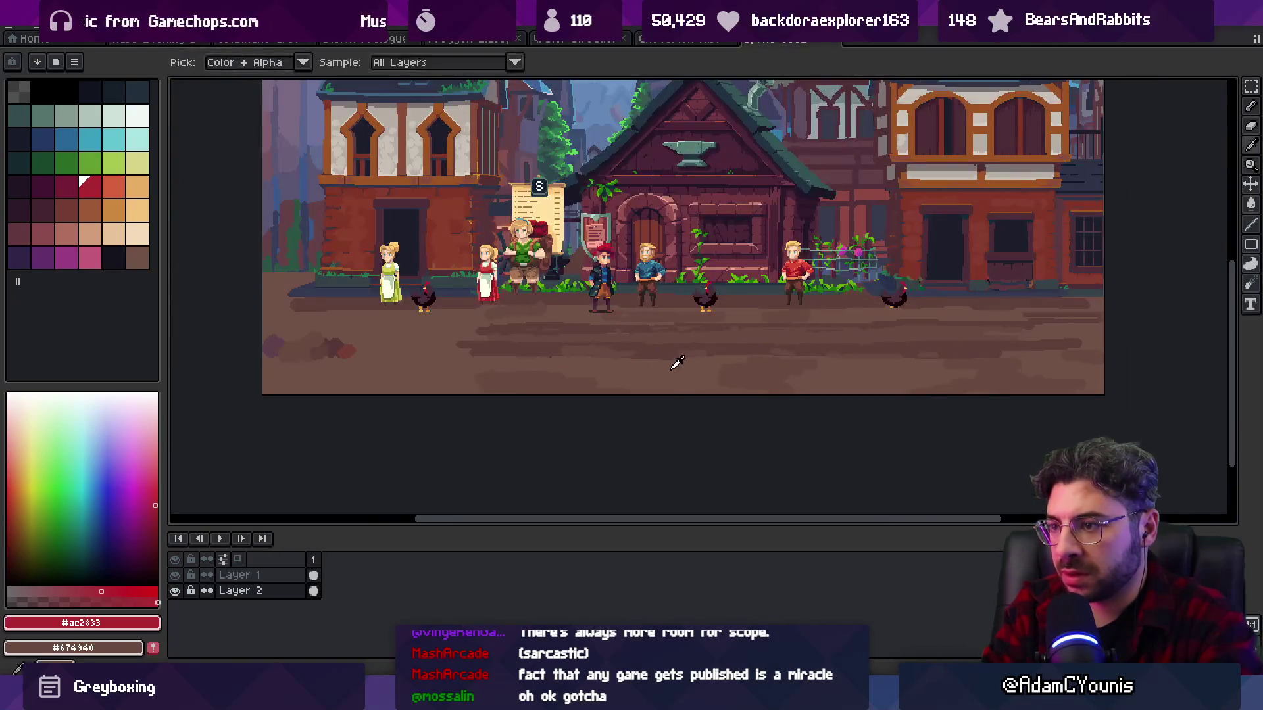
left_click(637, 364, "alt")
left_click(688, 355, "alt")
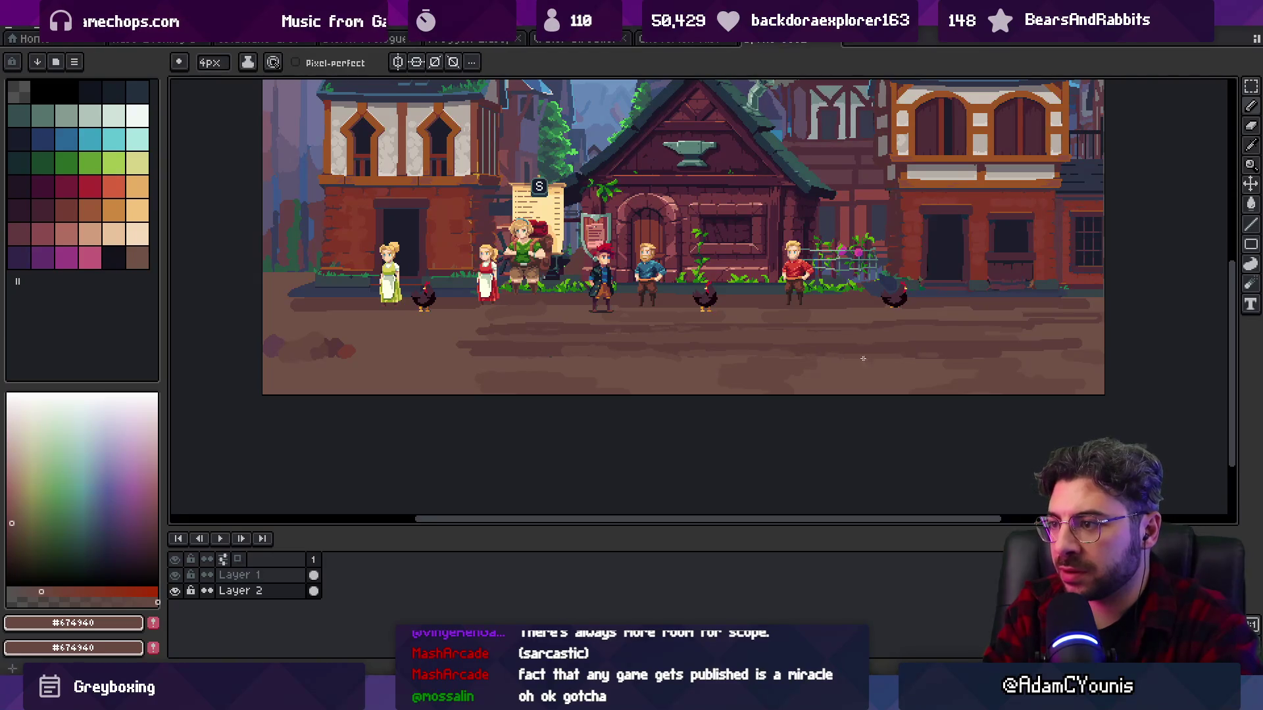
left_click(639, 344, "alt")
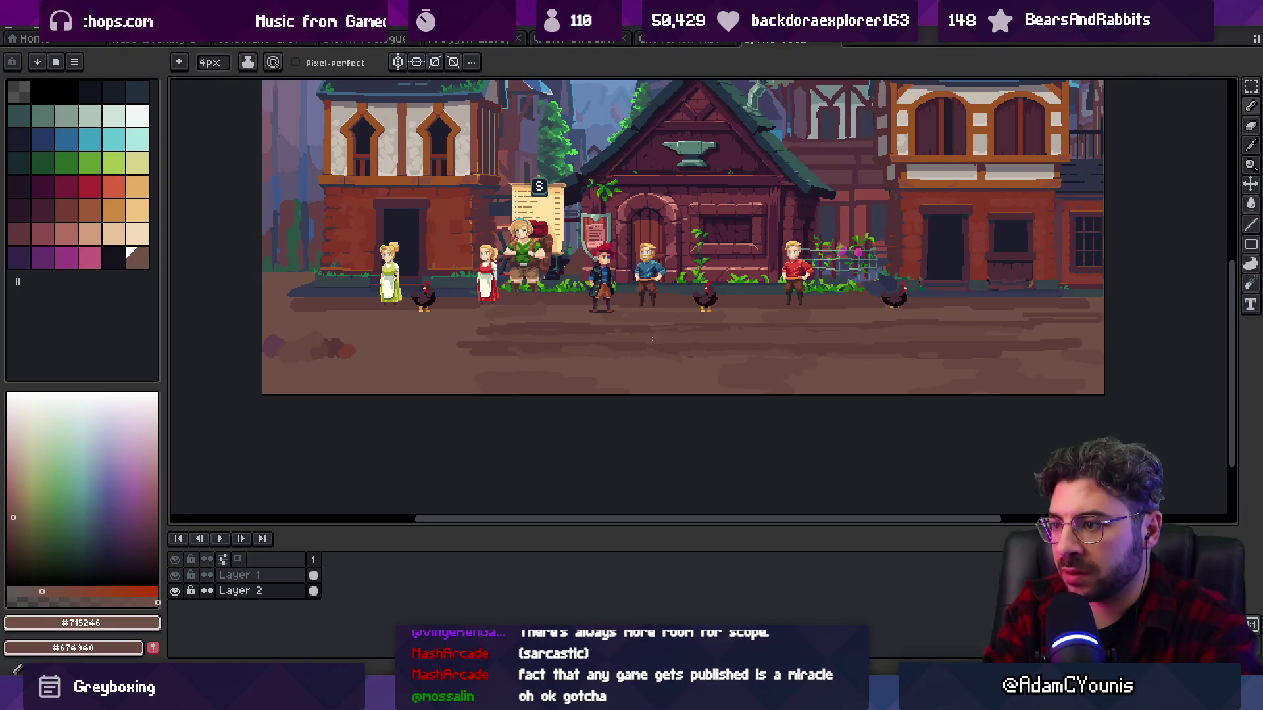
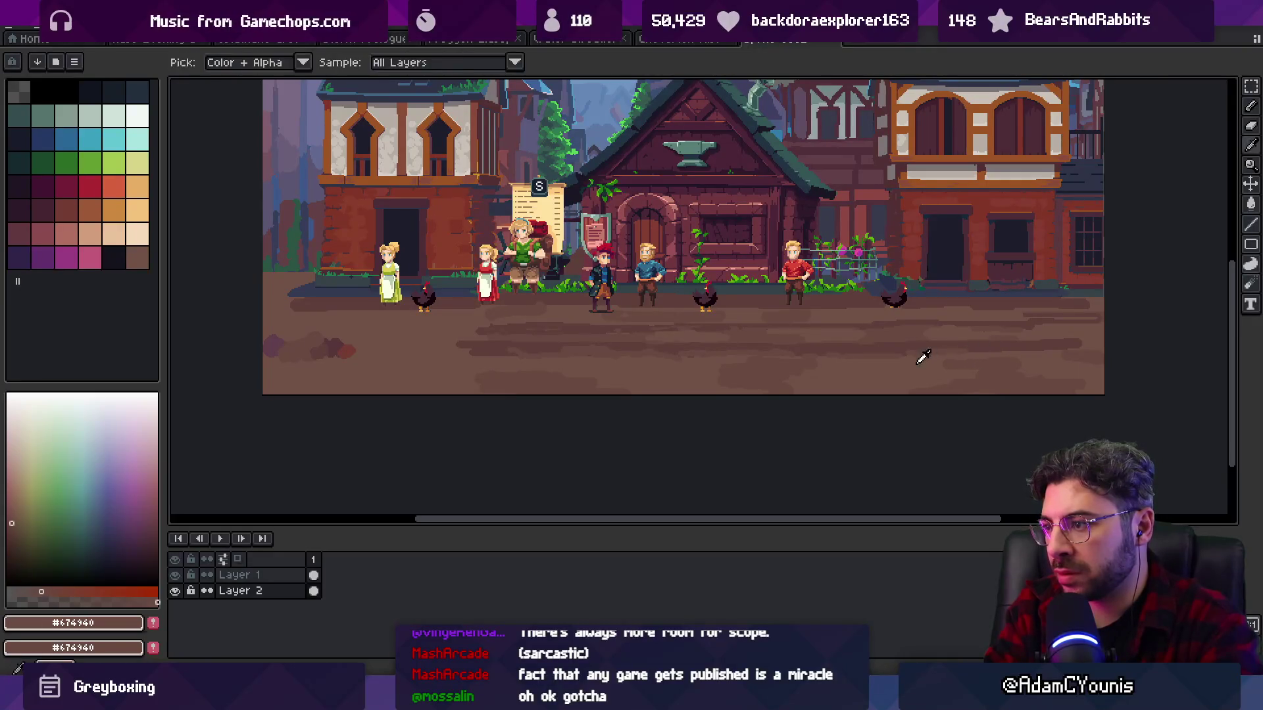
- Sample the ground browns #674940, #715246 and #5F3F3C while zooming in on the dirt
left_click(1088, 346, "alt")
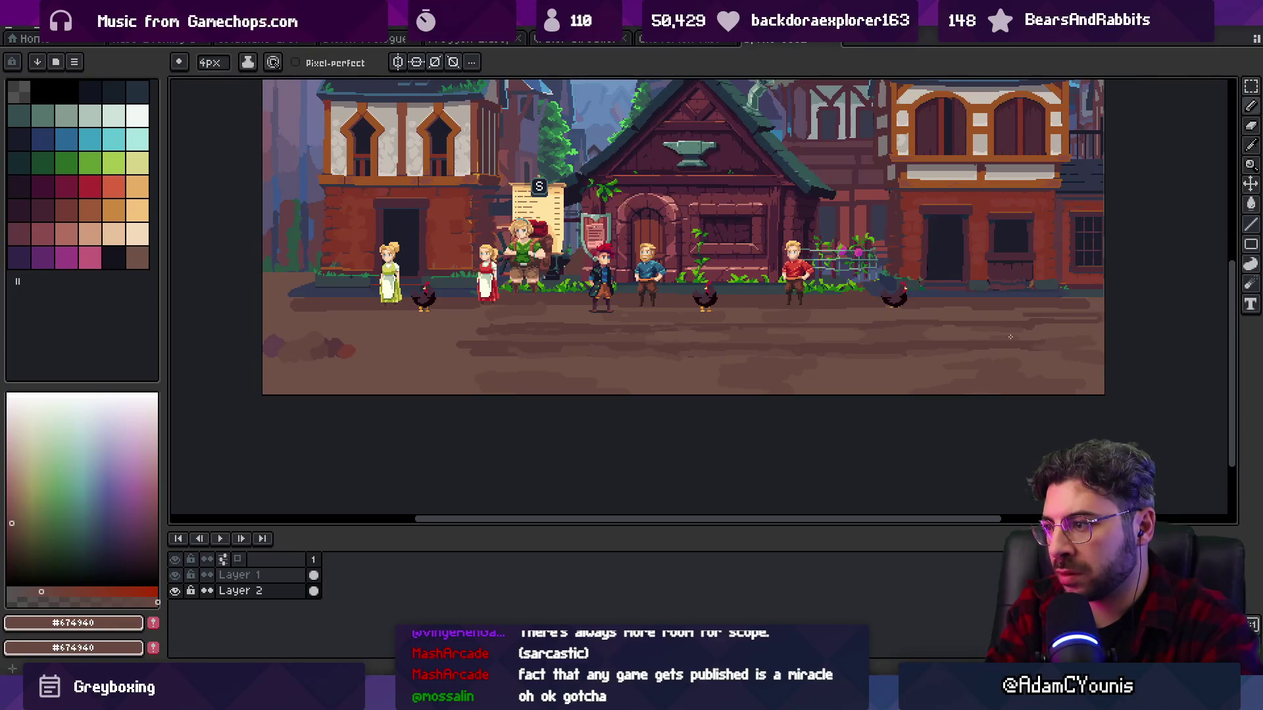
left_click(418, 357, "alt")
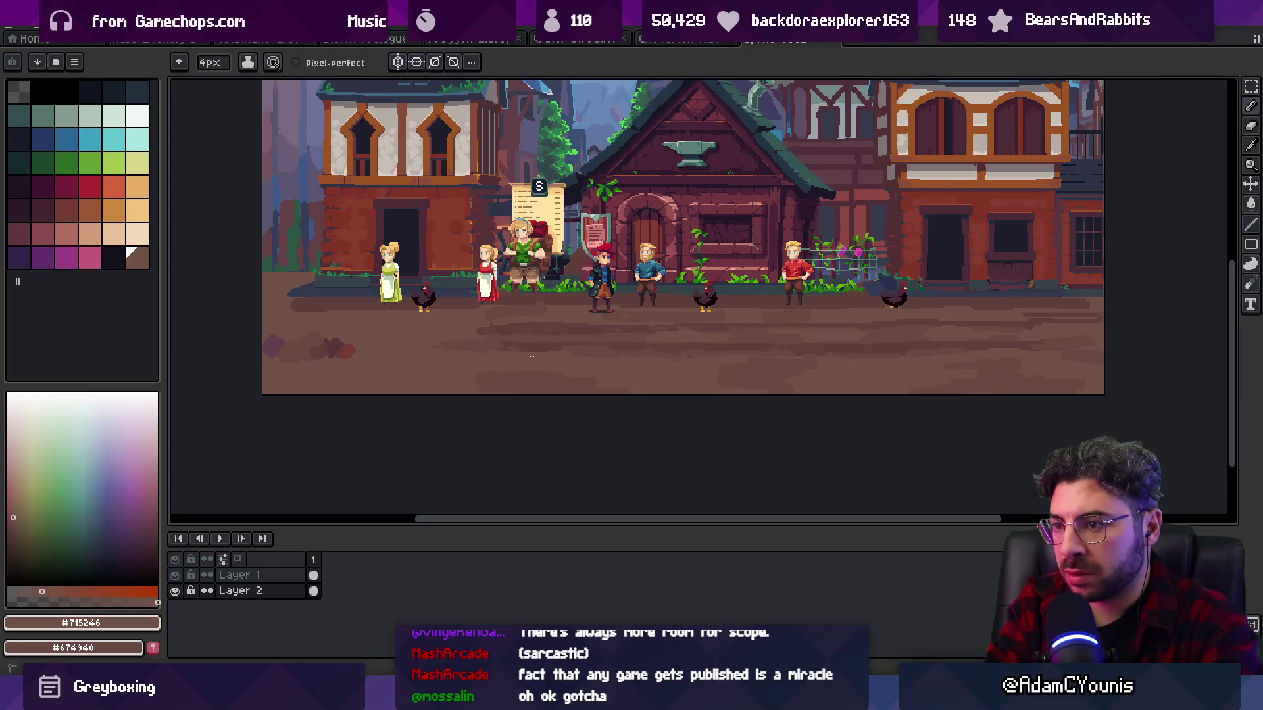
left_click(728, 350, "alt")
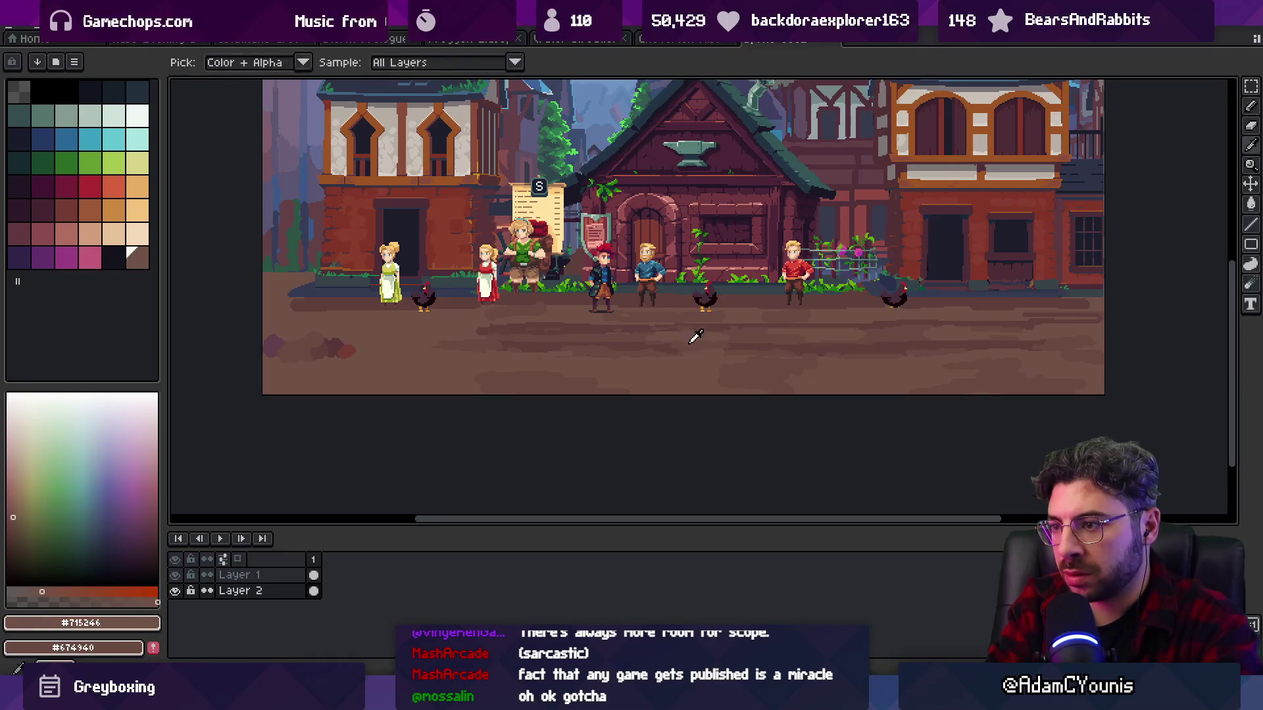
left_click(727, 344, "alt")
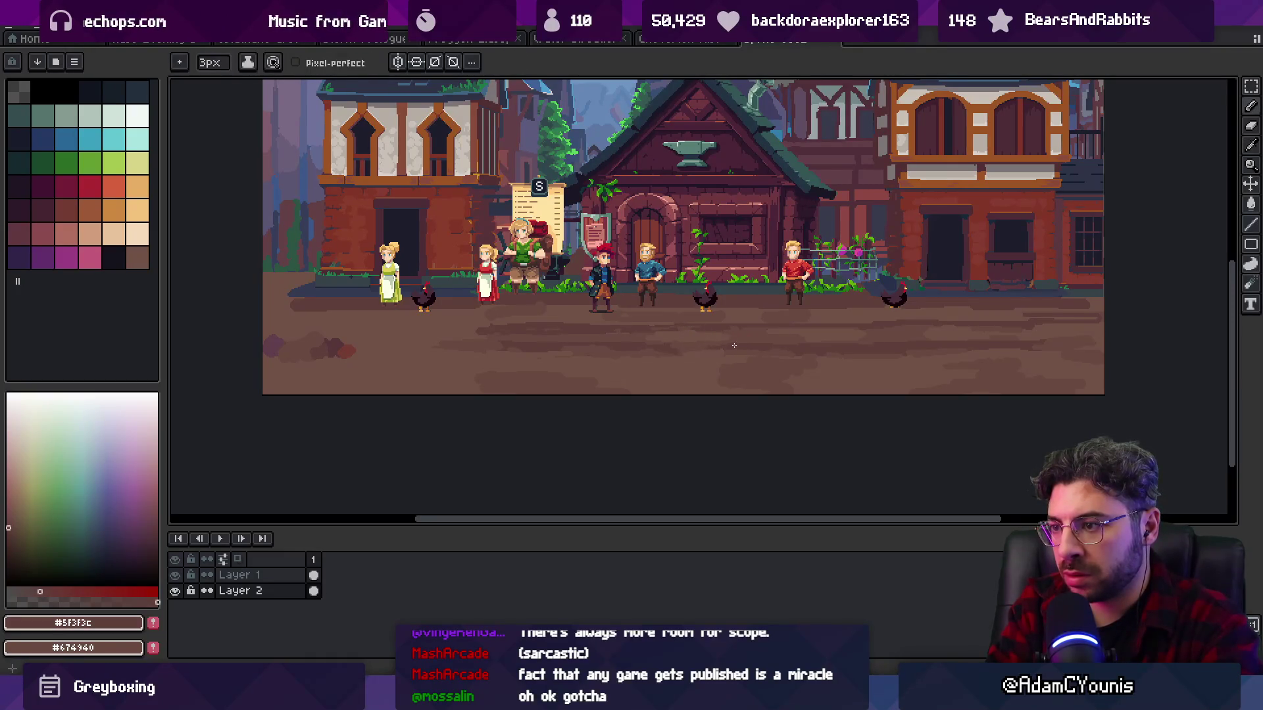
key("z")
scroll(697, 346, "down", 4)
scroll(703, 340, "up", 4)
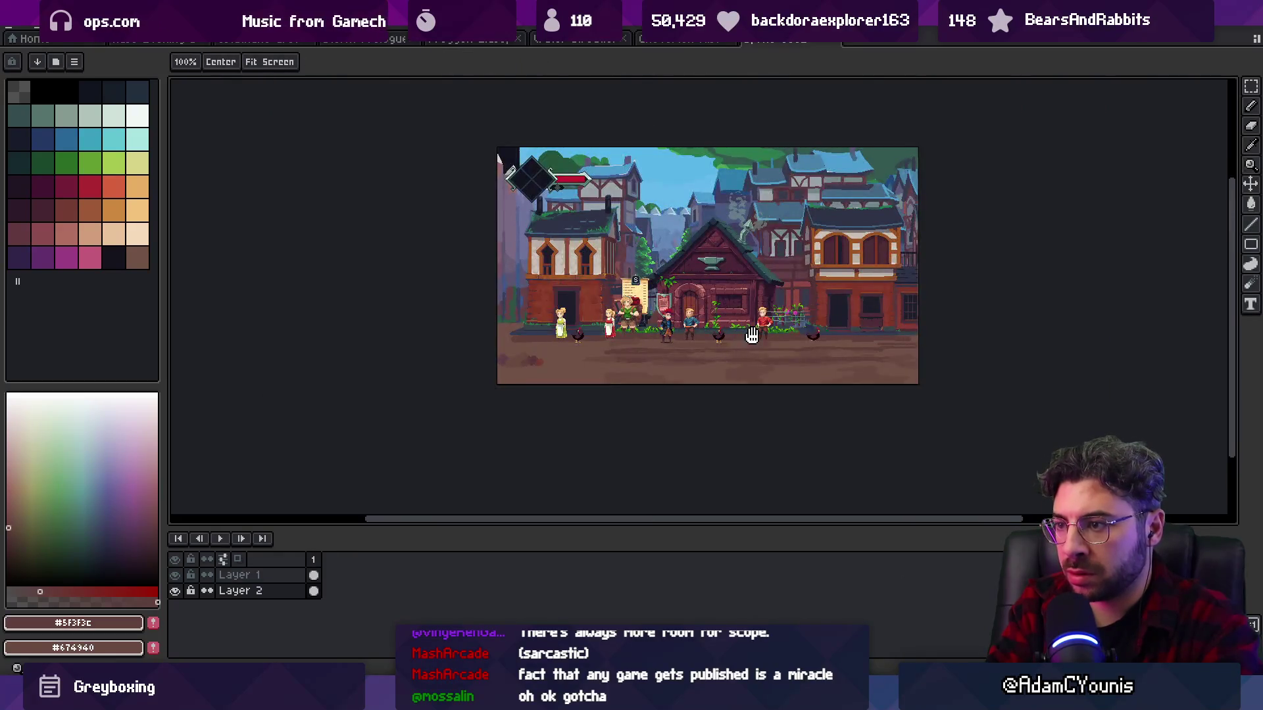
scroll(482, 324, "up", 1)
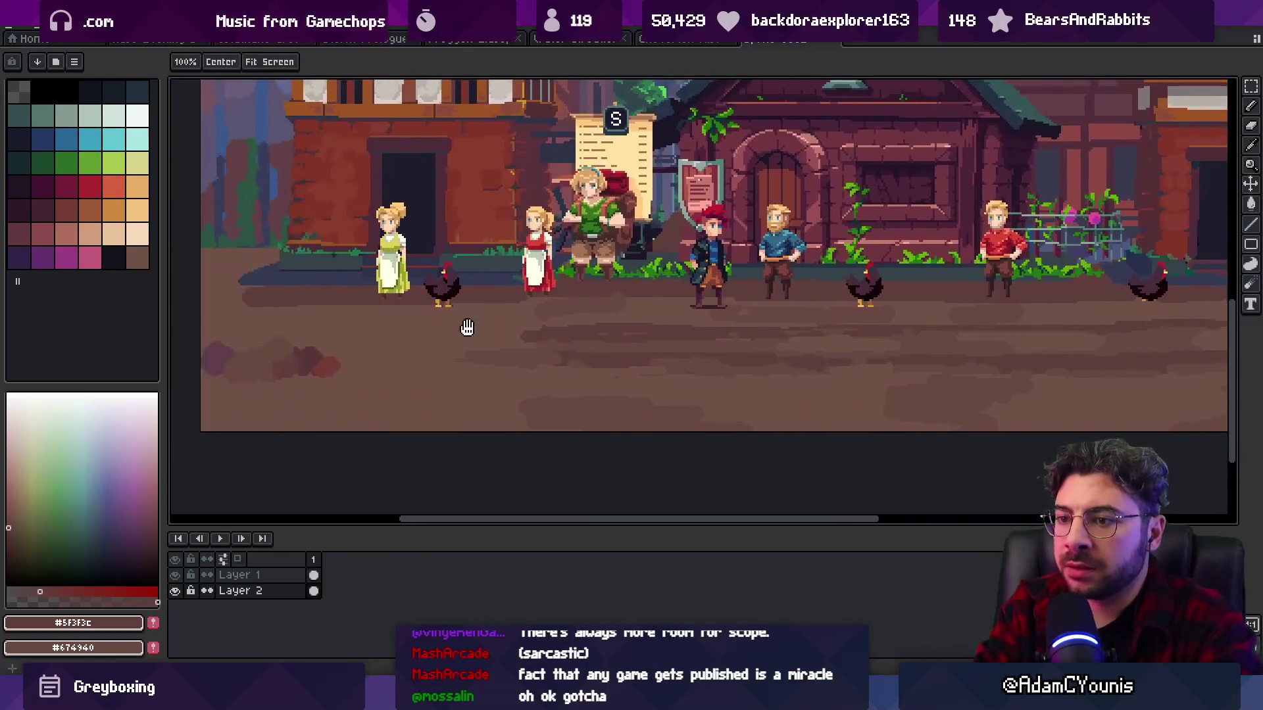
- Sample the stain's reddish-brown and the surrounding ground, then pick the dark shadow colour #2D2327
left_click(395, 354, "alt")
scroll(732, 297, "up", 1)
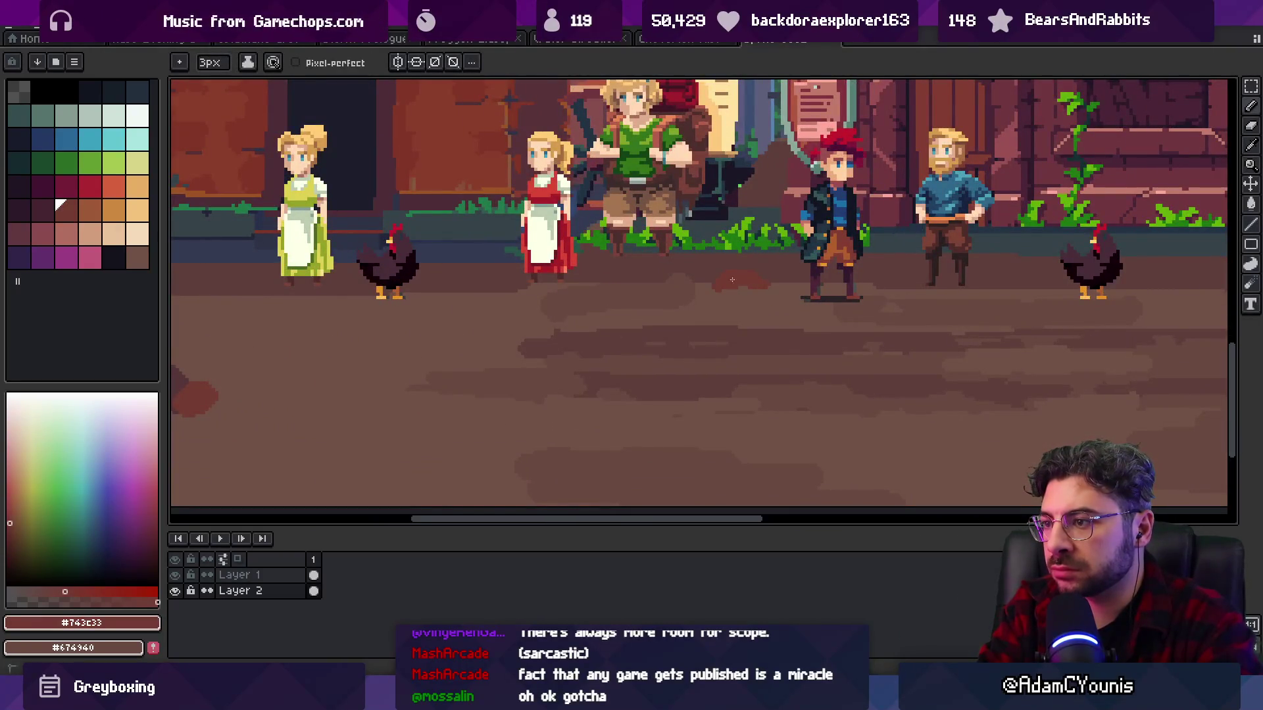
left_click(713, 327, "alt")
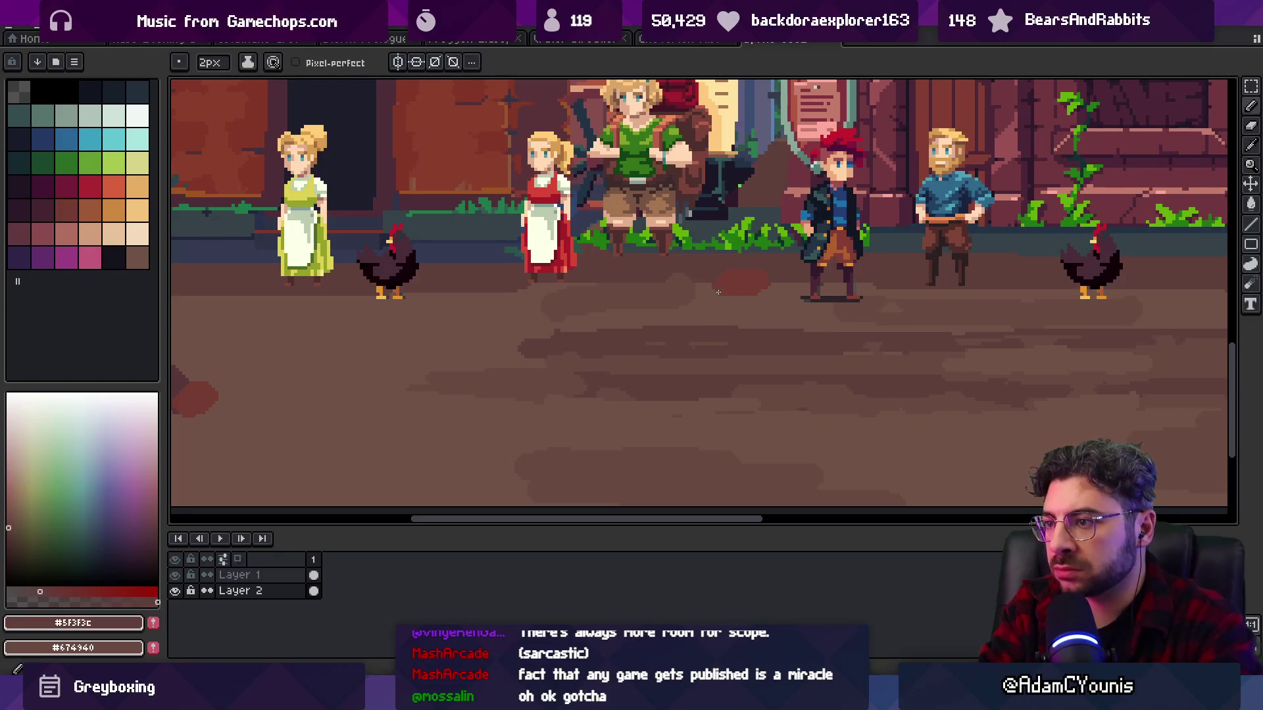
left_click(756, 281, "alt")
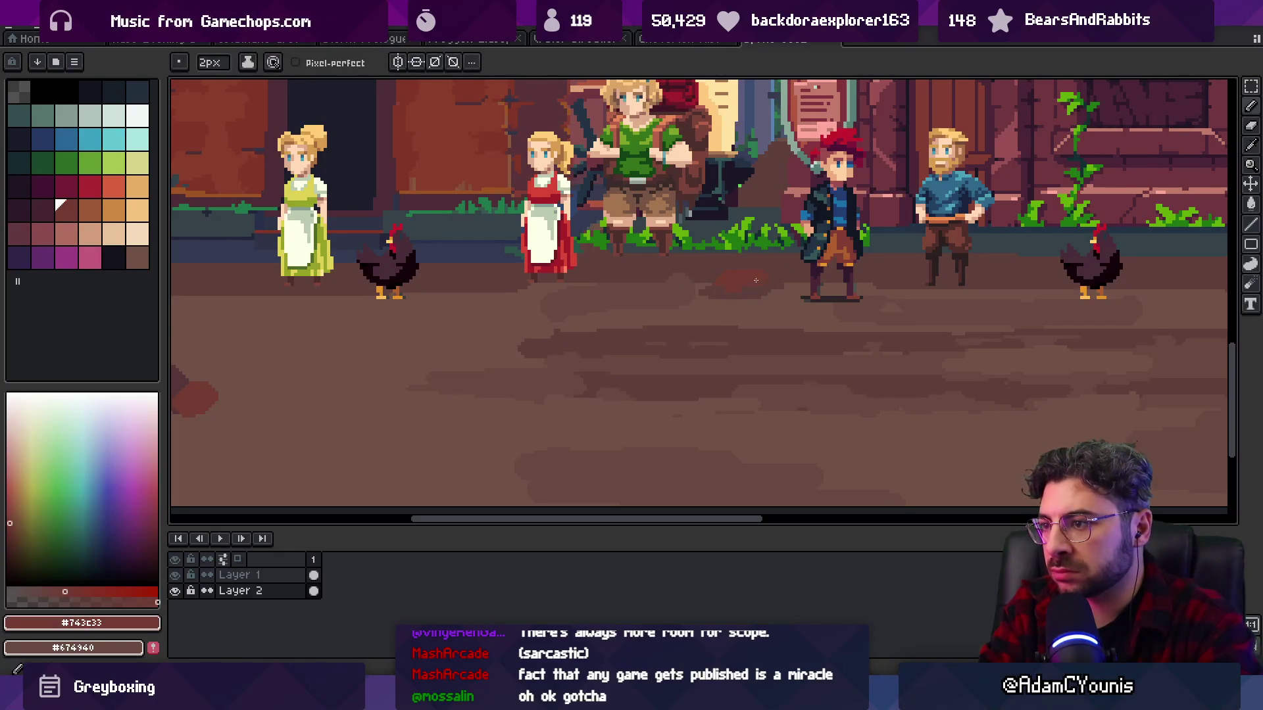
key("alt")
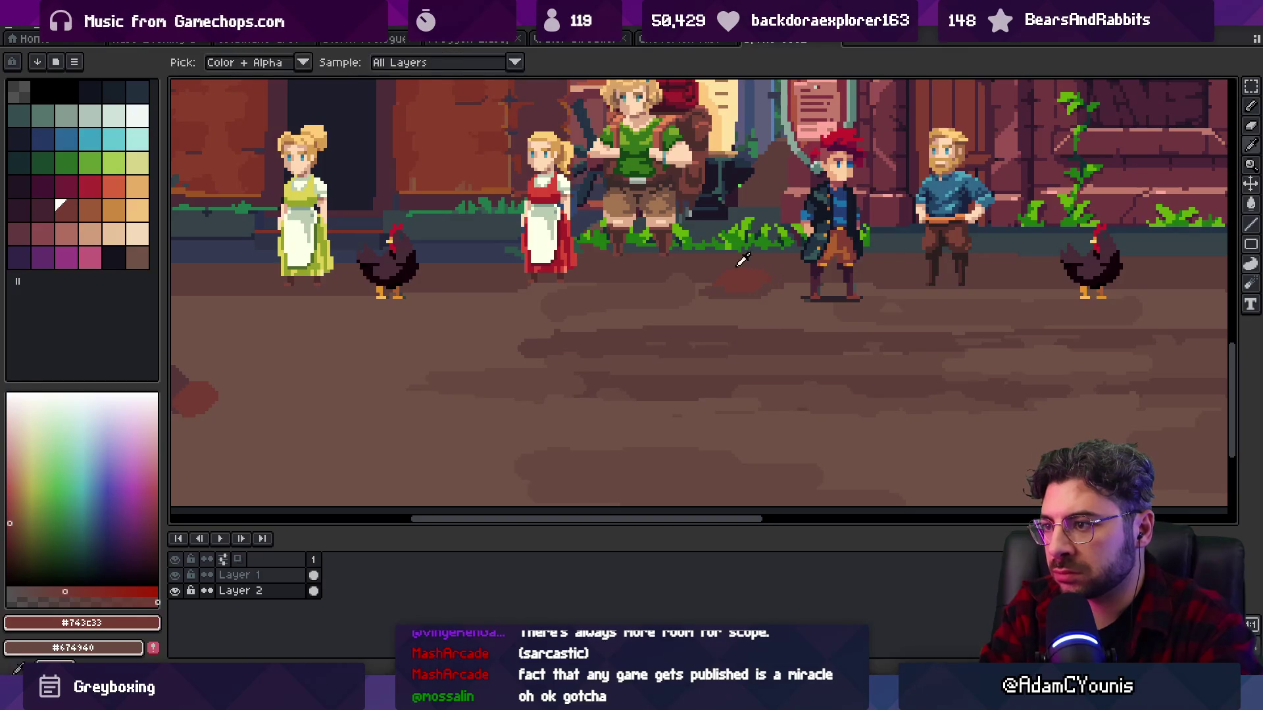
left_click(742, 263, "alt")
scroll(782, 270, "up", 1)
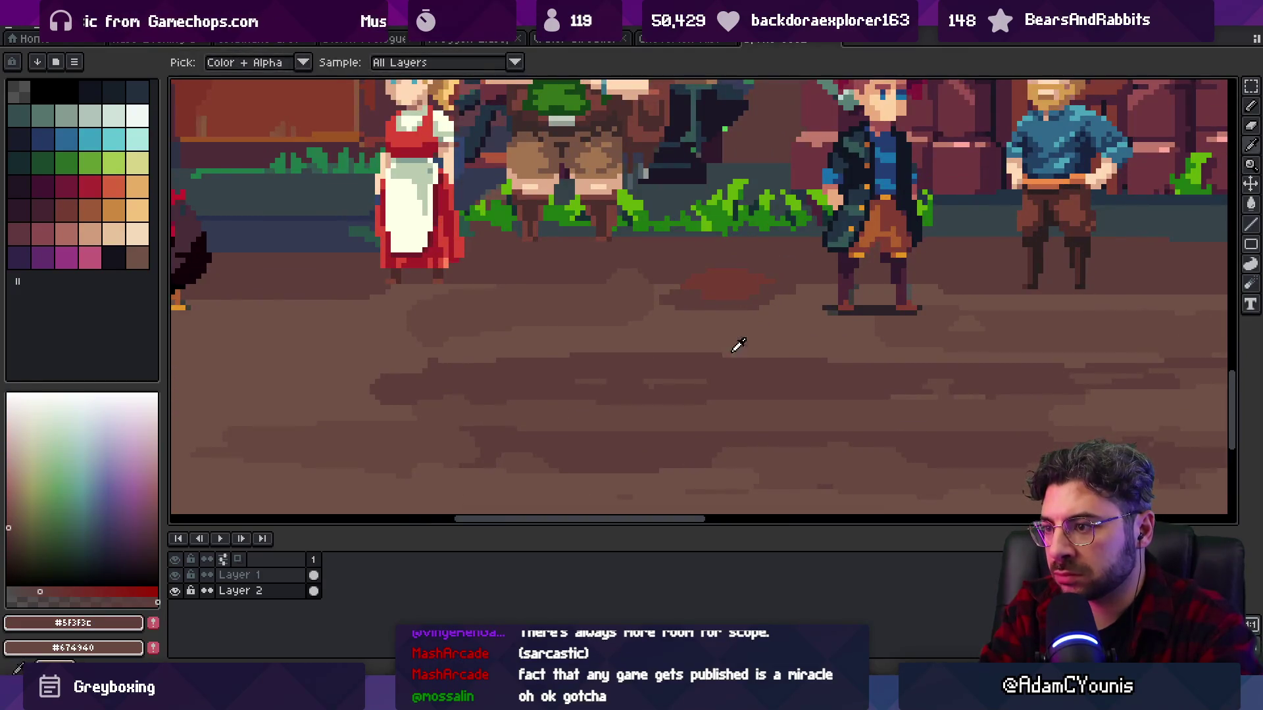
left_click(830, 306, "alt")
- Draw a 1px dark shadow along the stain's right edge
key("minus")
left_click_drag(768, 287, 757, 292)
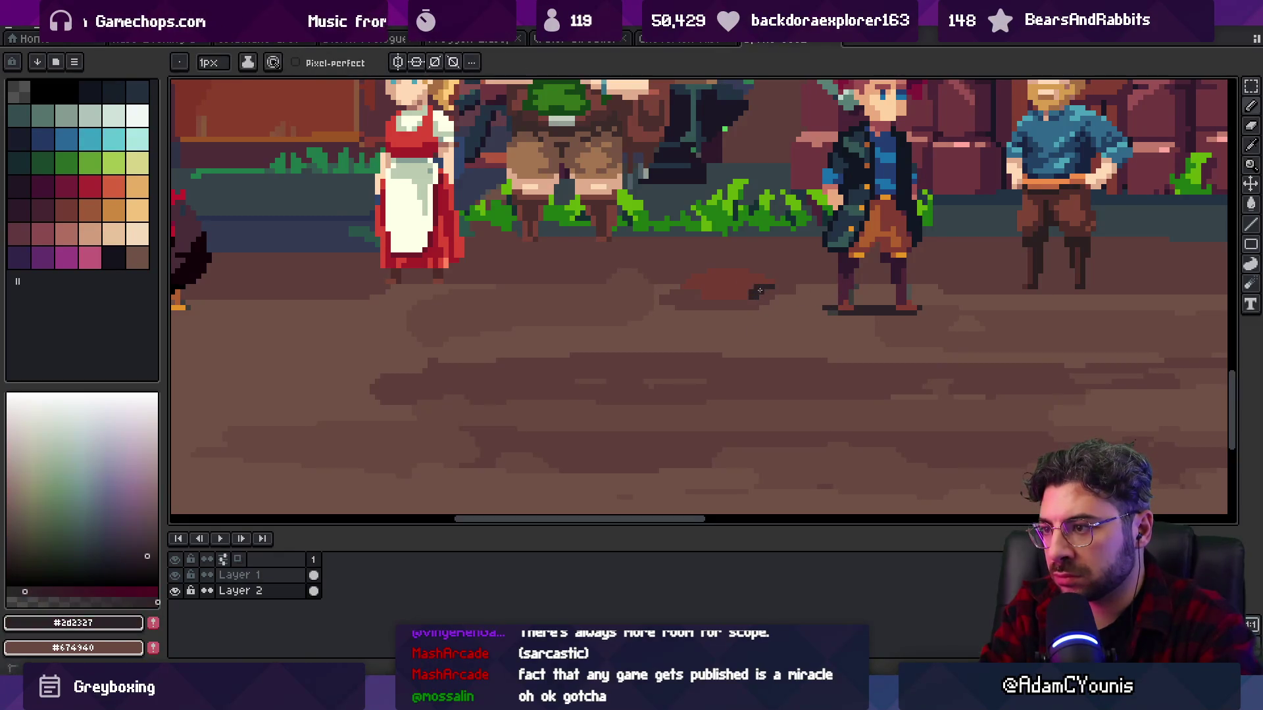
left_click(738, 283, "alt")
scroll(726, 297, "down", 4)
- Sample the ground browns #5F3F3C, #674940 and #715246, then zoom out over the street
scroll(717, 316, "up", 3)
left_click(710, 324, "alt")
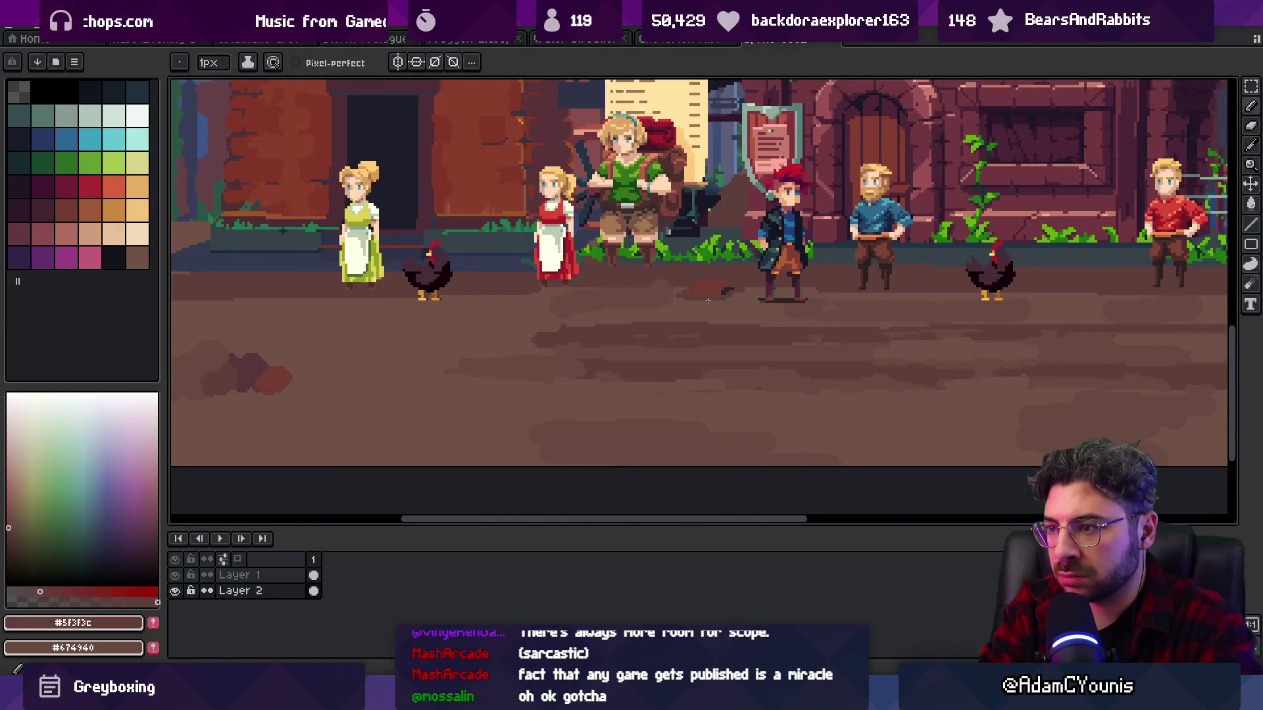
scroll(711, 325, "up", 3)
left_click(698, 377, "alt")
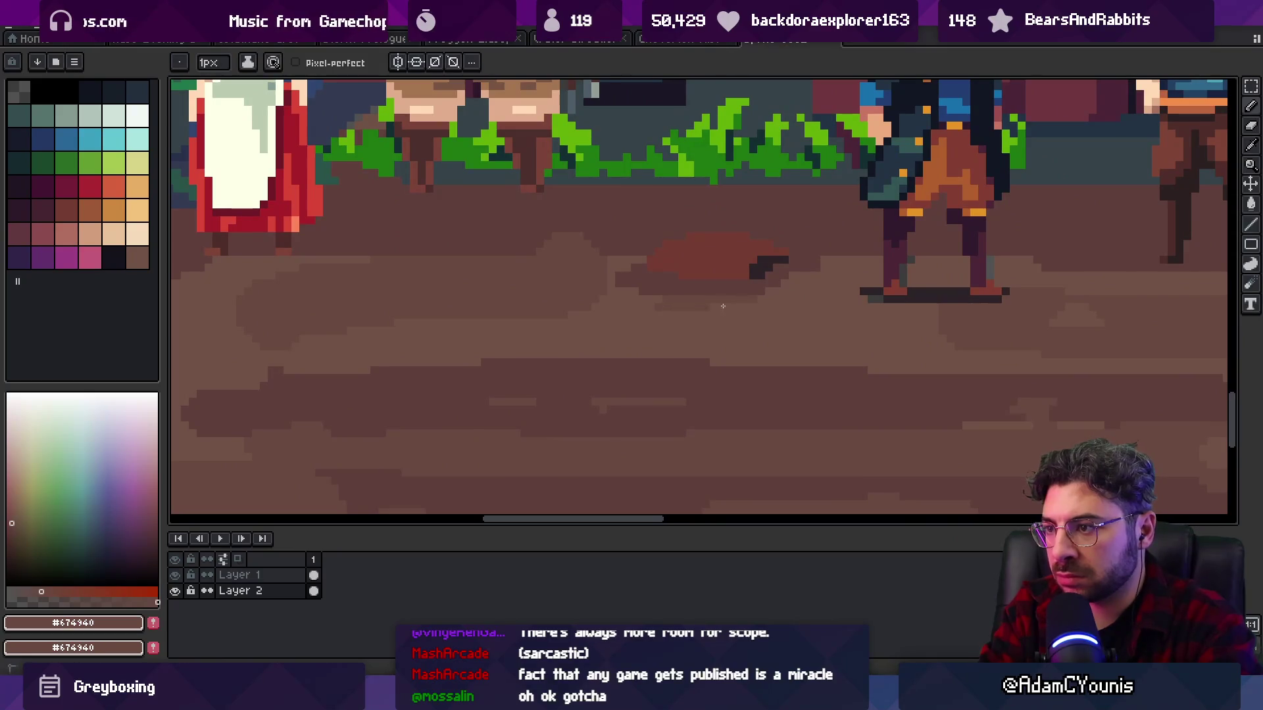
key("alt")
left_click(787, 273, "alt")
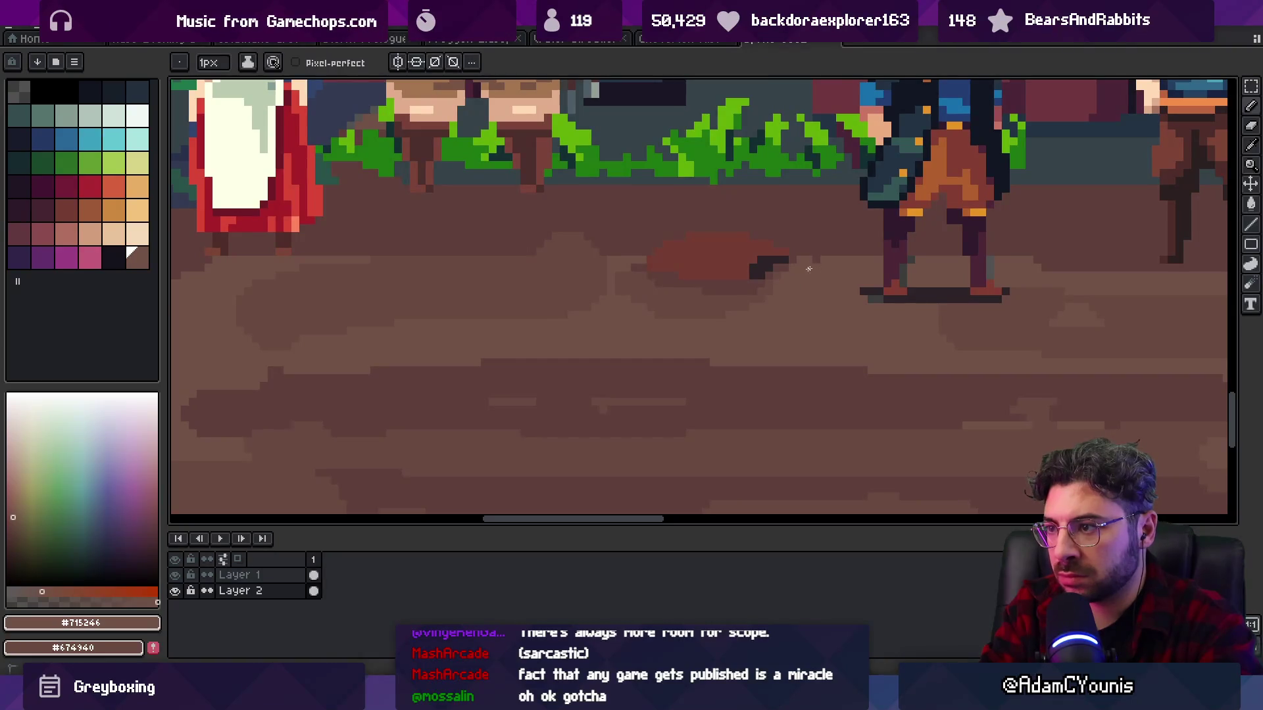
key("alt")
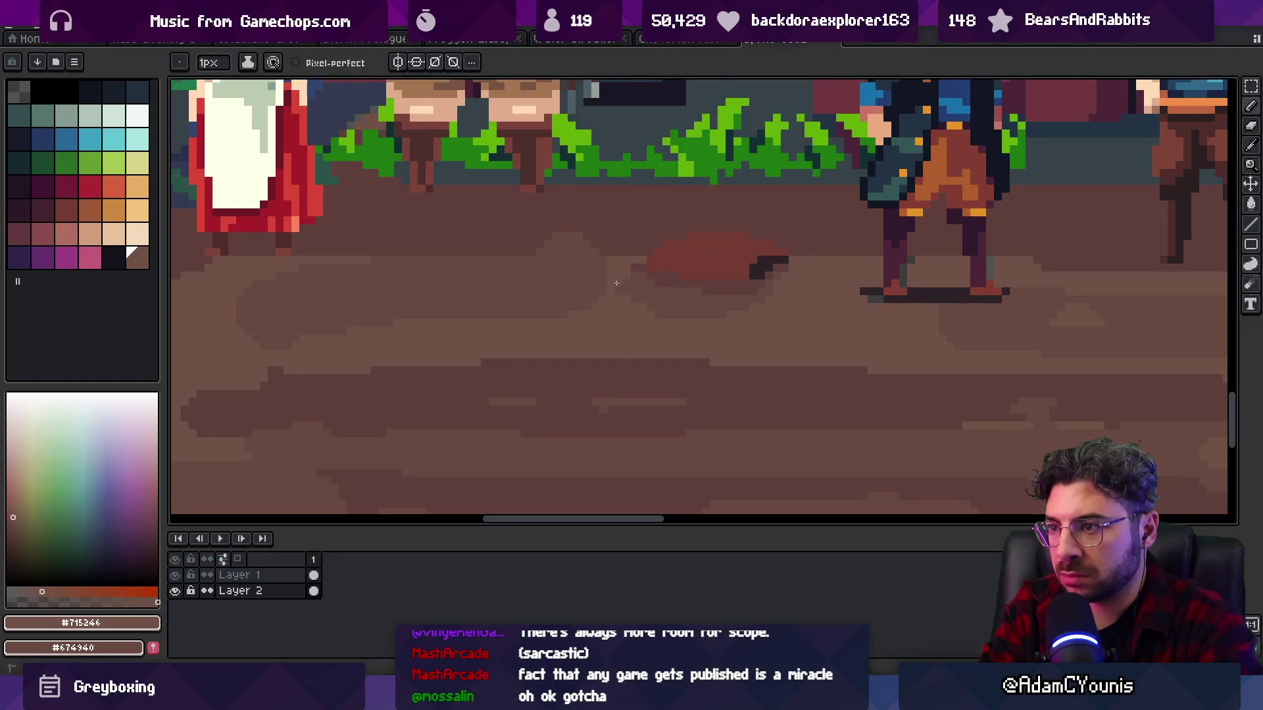
key("z")
scroll(626, 293, "down", 5)
scroll(603, 297, "up", 2)
scroll(603, 297, "up", 1)
- Paint purple streaks across the left-side dirt with the Pencil
key("b")
left_click(490, 302, "alt")
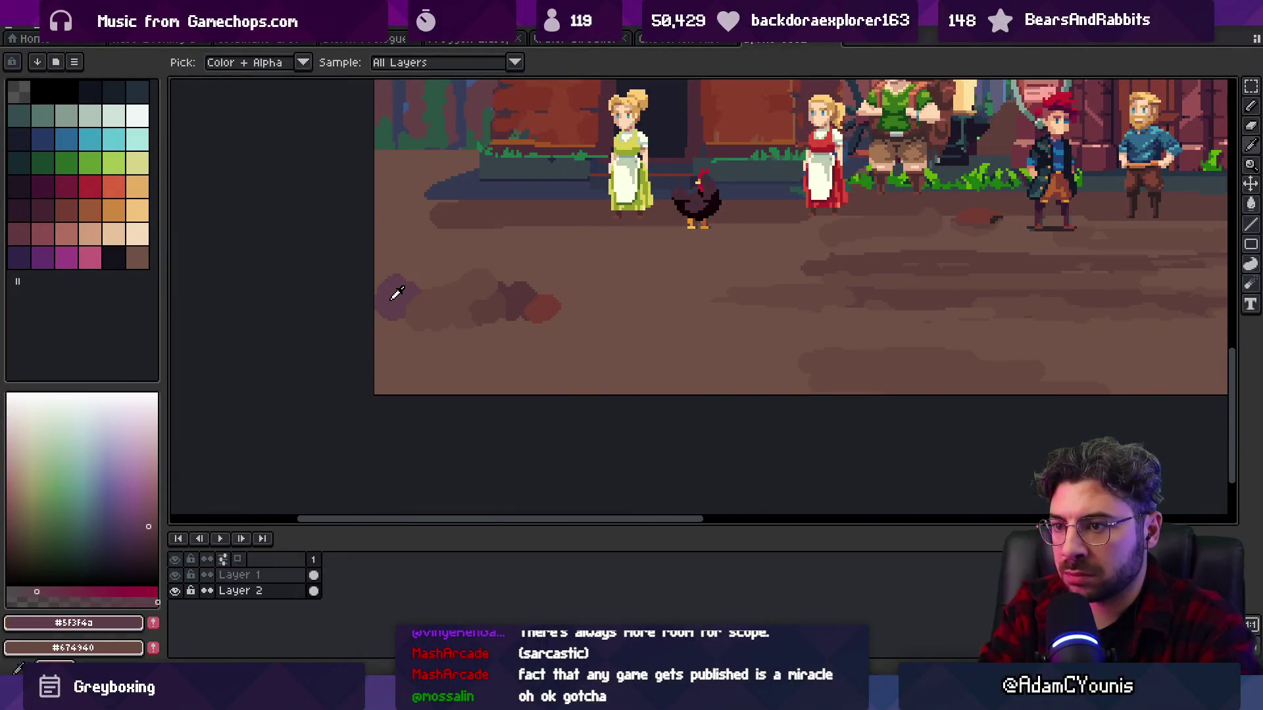
mouse_move(736, 310)
left_mouse_down()
mouse_move(764, 311)
mouse_move(726, 308)
left_mouse_up()
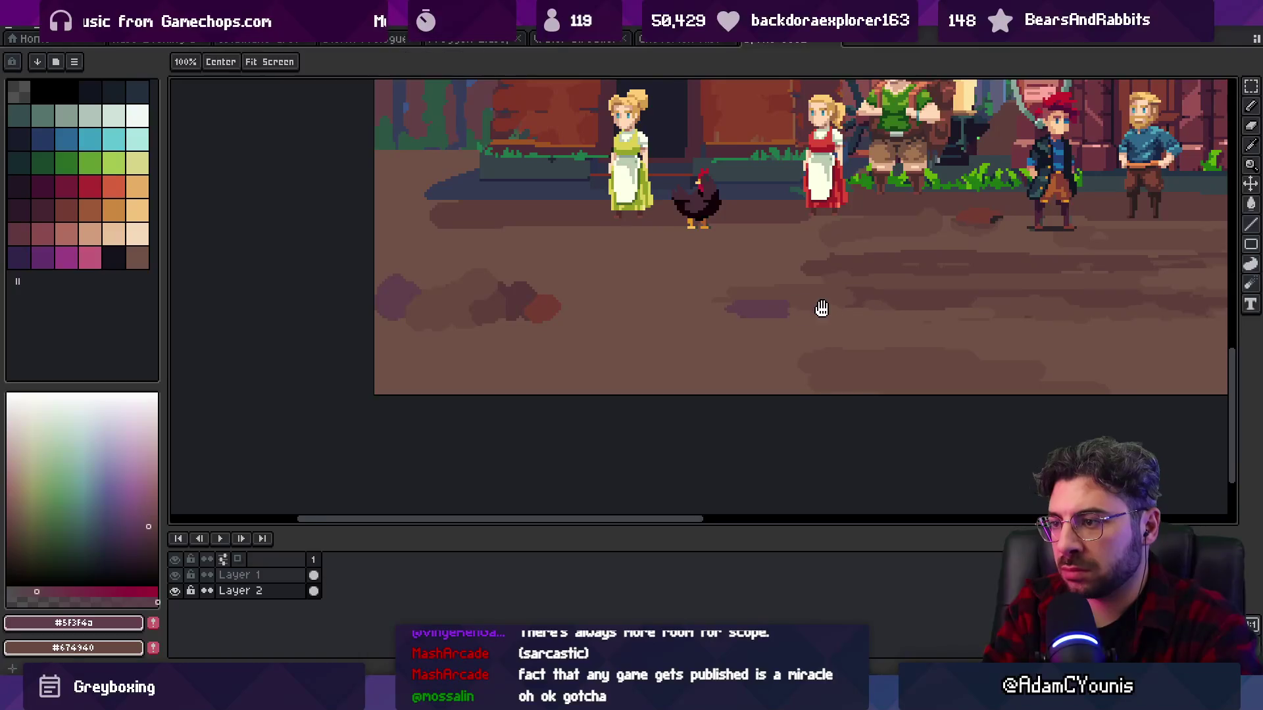
left_click_drag(823, 310, 768, 310)
left_click(713, 313, "alt")
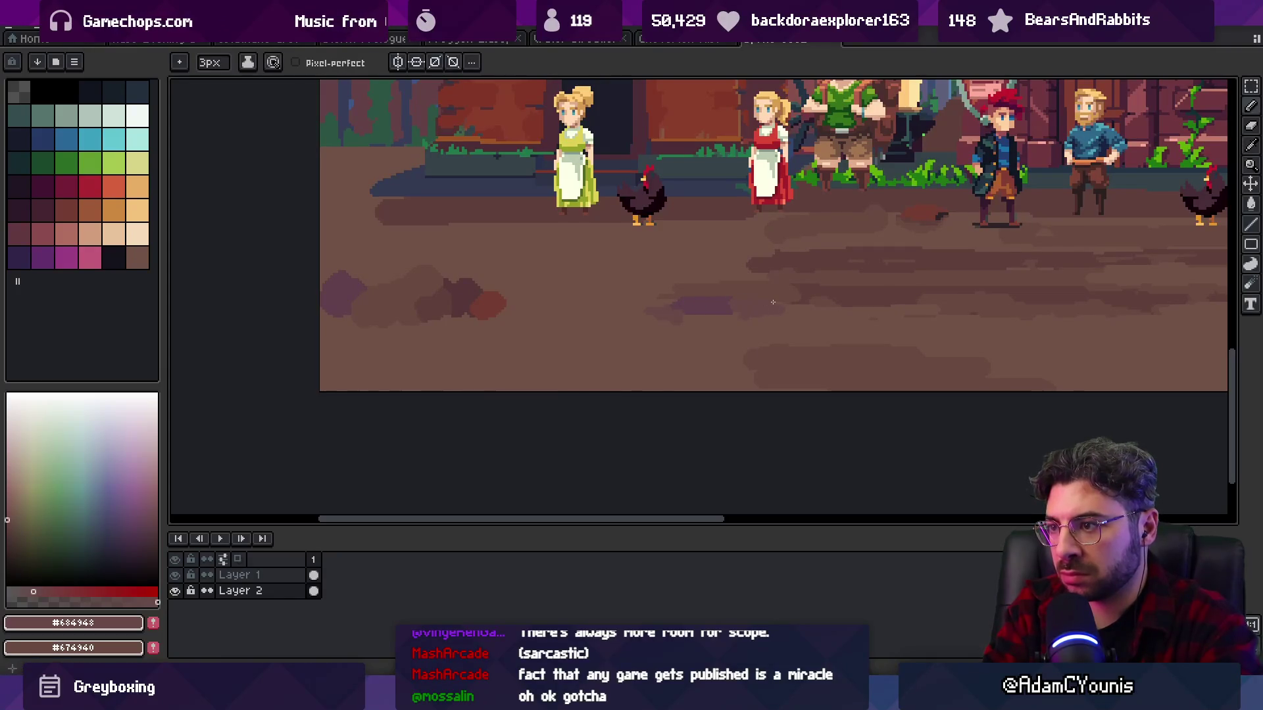
- Zoom out to review the purple streaks against the whole scene
scroll(770, 302, "up", 3)
scroll(743, 305, "down", 1)
key("g")
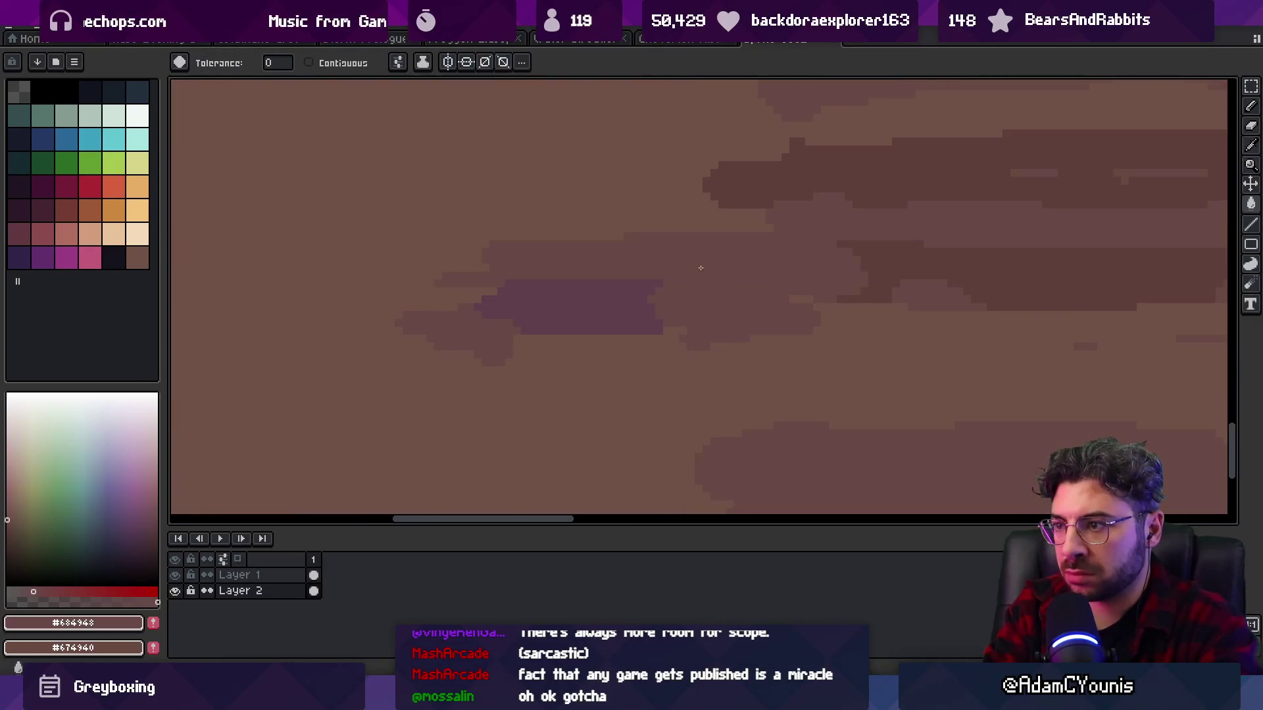
key("z")
scroll(674, 276, "down", 3)
scroll(677, 273, "up", 1)
scroll(632, 296, "up", 1)
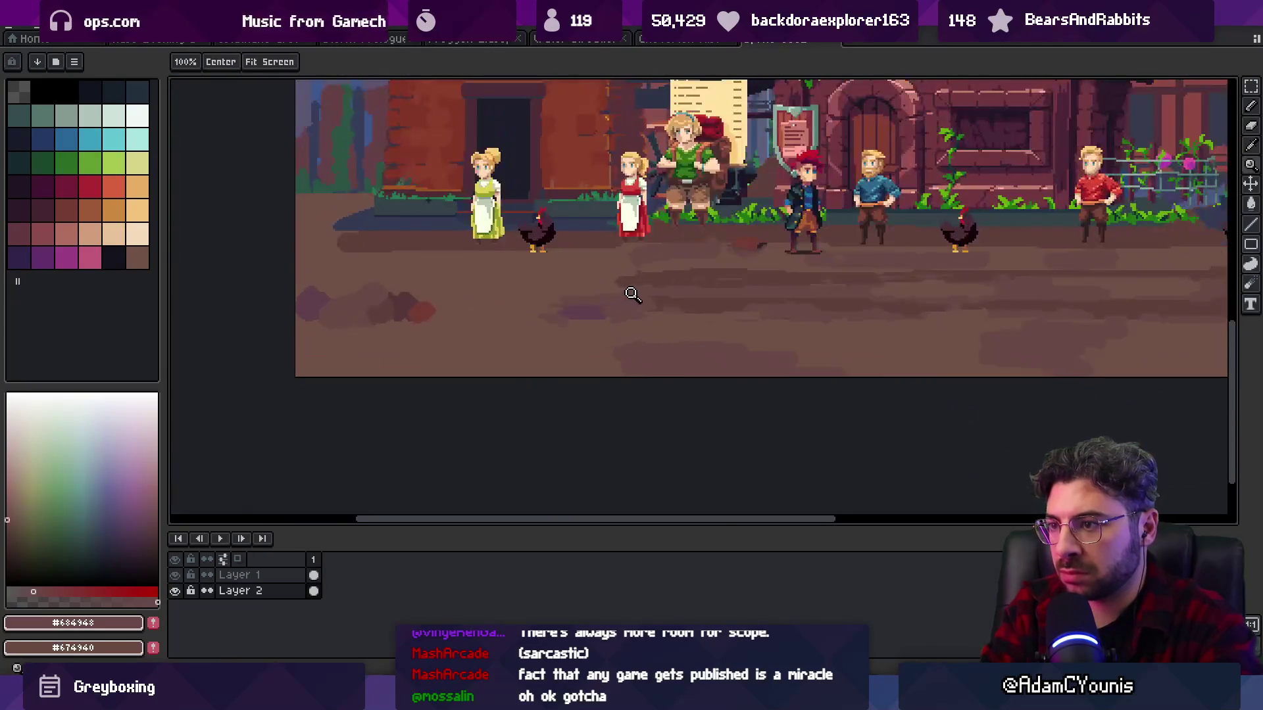
scroll(662, 276, "down", 4)
scroll(679, 302, "up", 2)
key("v")
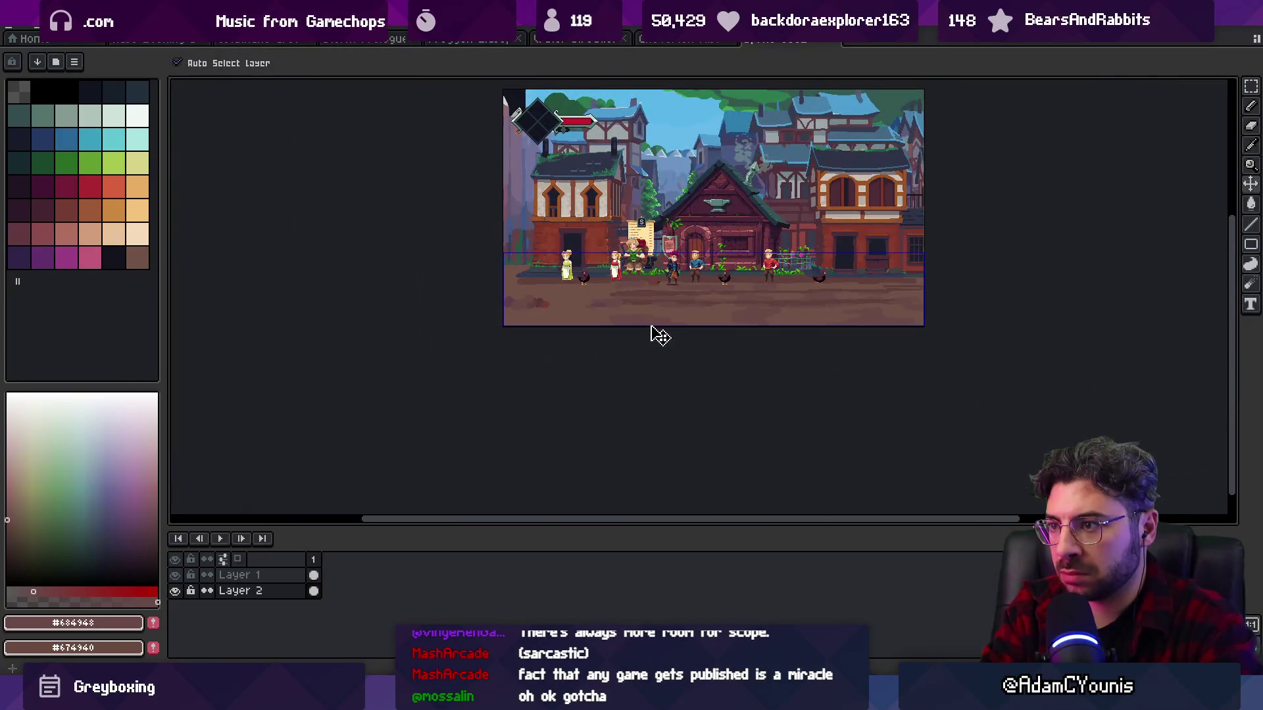
key("z")
scroll(651, 302, "up", 4)
key("i")
- Sample the dirt colours #715246, #674940 and the purplish patch colour #63424a
left_click(597, 266)
key("z")
key("g")
left_click(515, 298, "alt")
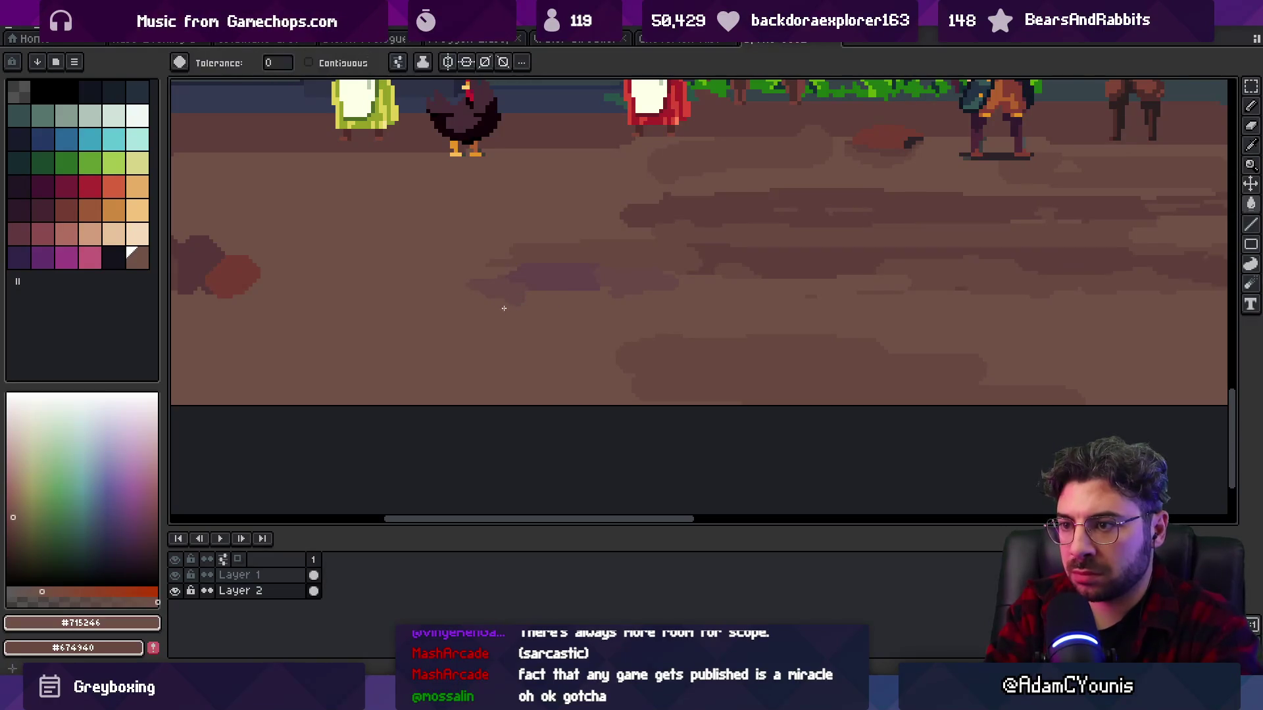
key("b")
left_click(580, 251, "alt")
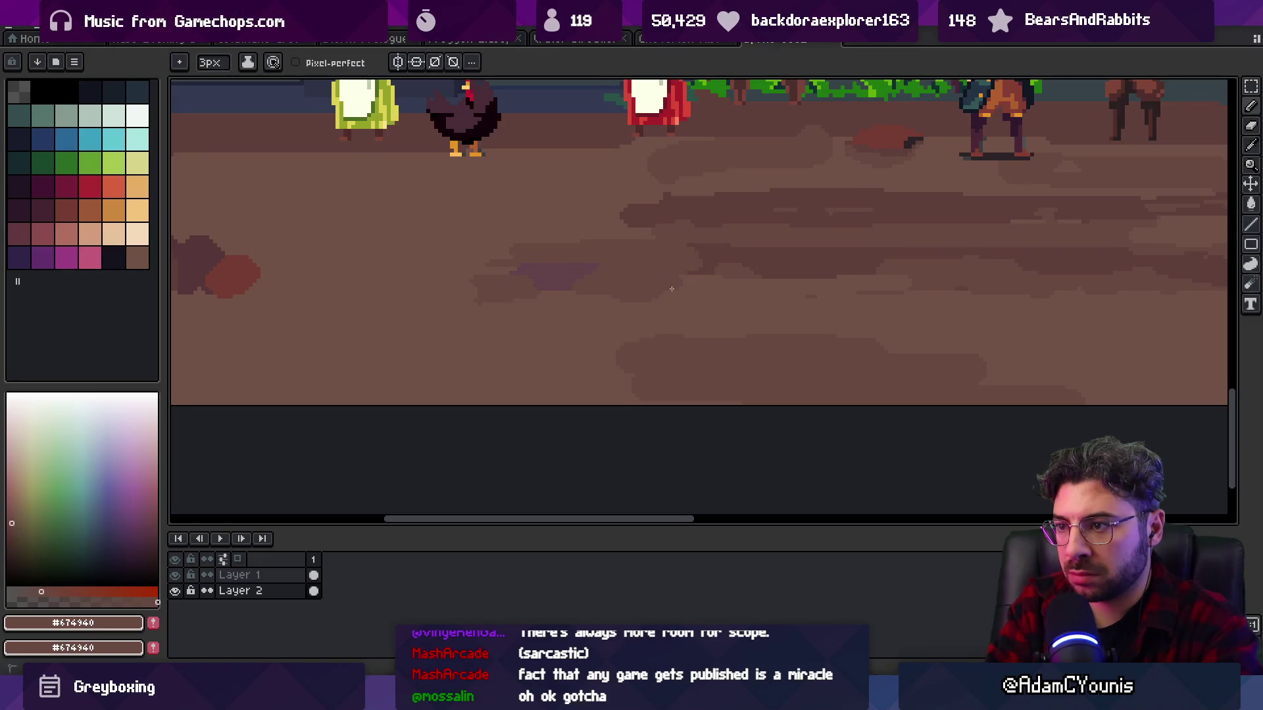
left_click(605, 284, "alt")
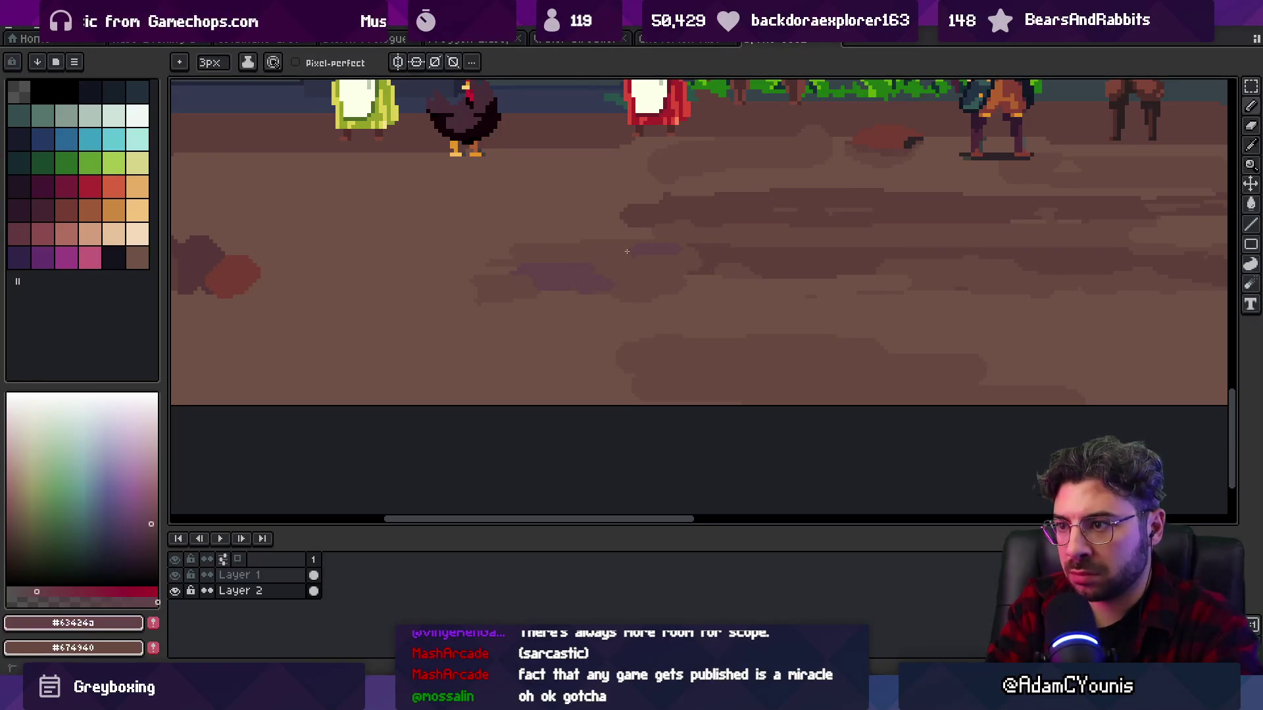
- Pan and zoom across the street to check the purple stains on the ground
scroll(633, 251, "right", 5)
key("z")
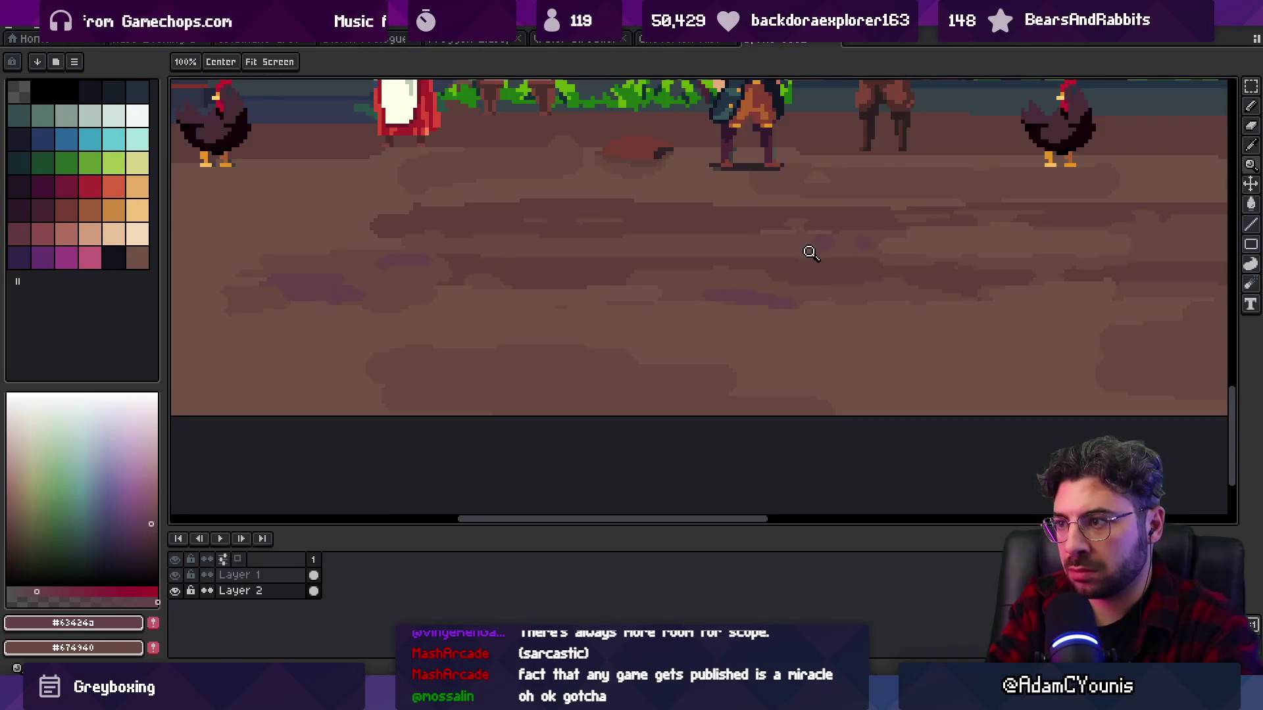
scroll(812, 243, "down", 3)
scroll(726, 257, "up", 1)
scroll(725, 256, "up", 1)
key("b")
scroll(849, 257, "right", 3)
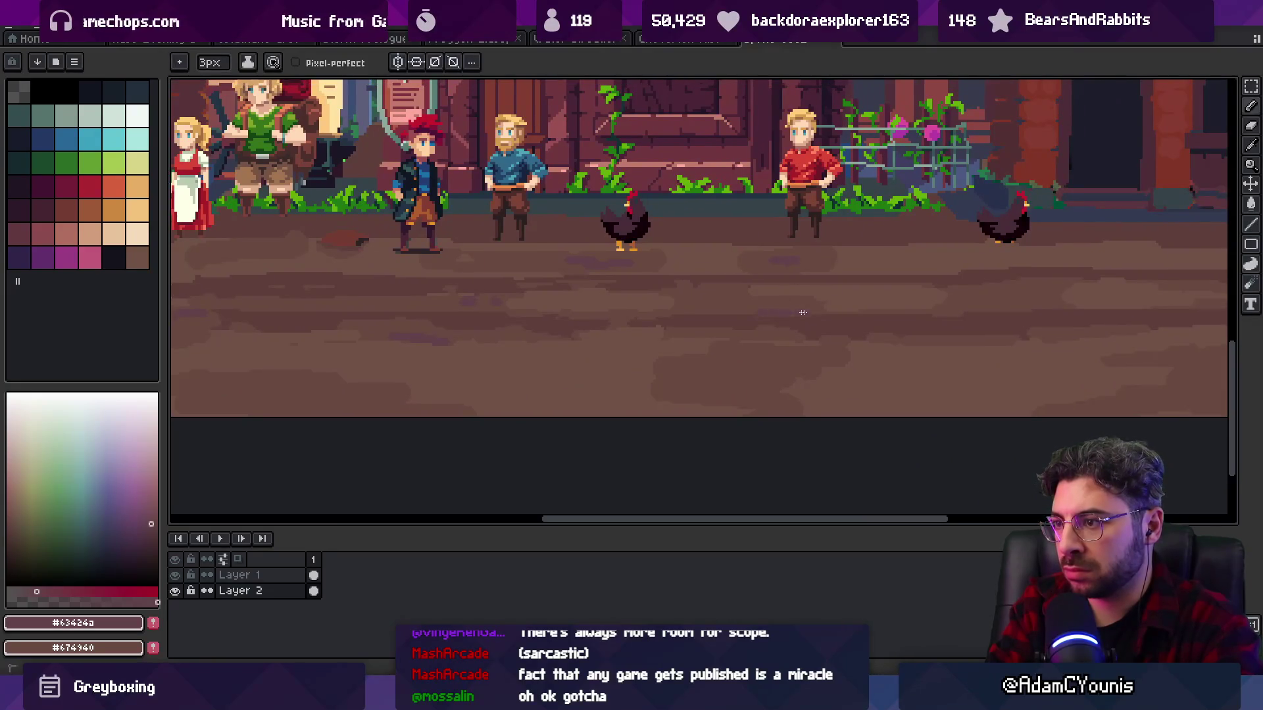
scroll(839, 294, "right", 4)
key("z")
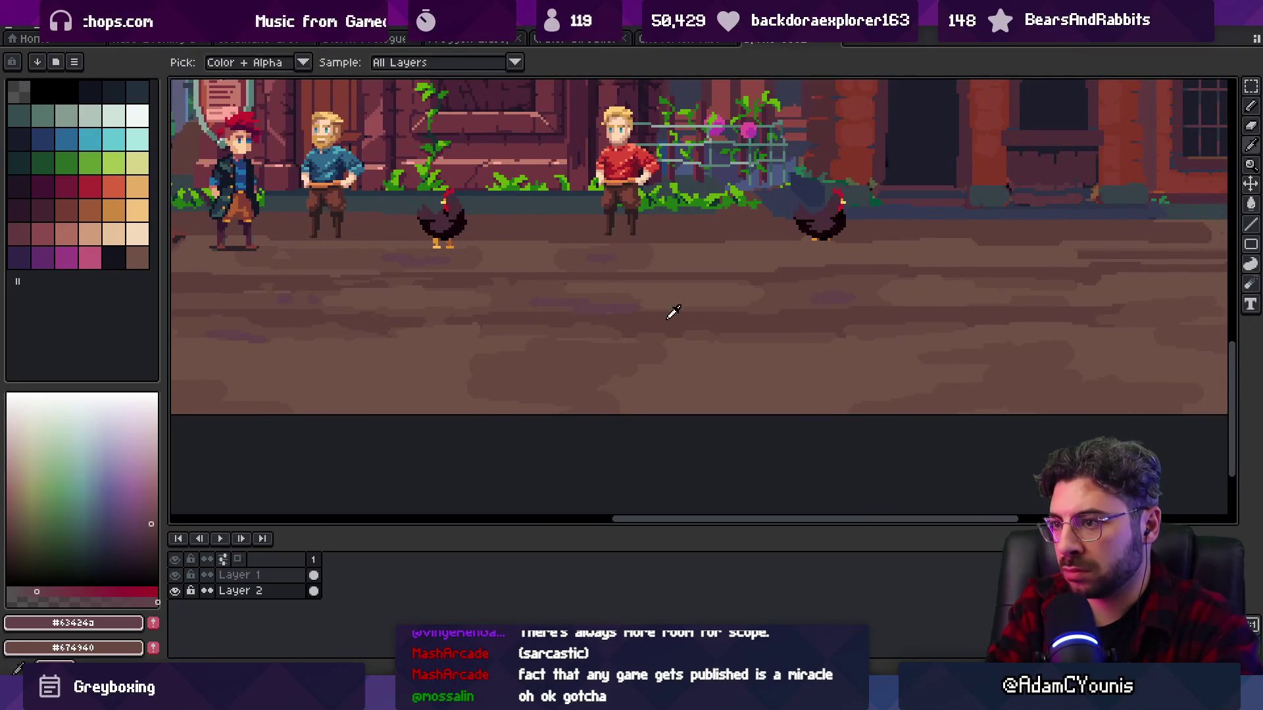
scroll(714, 301, "down", 1)
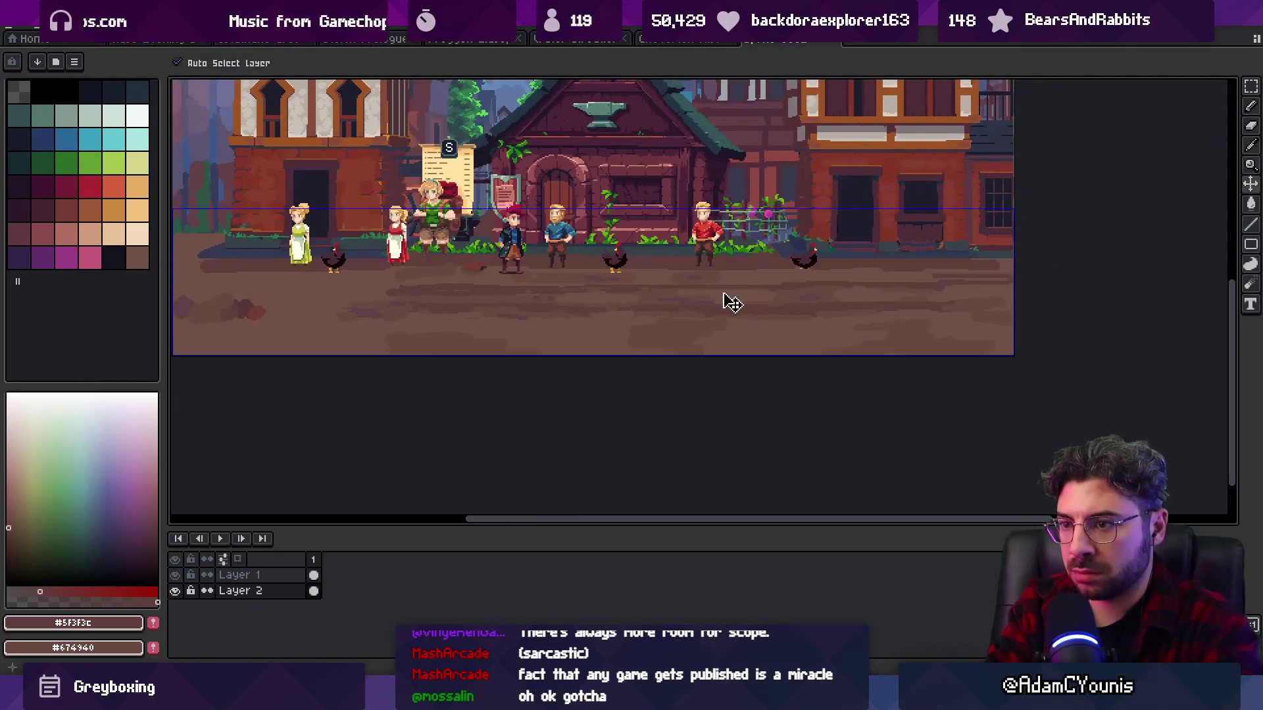
scroll(817, 302, "up", 1)
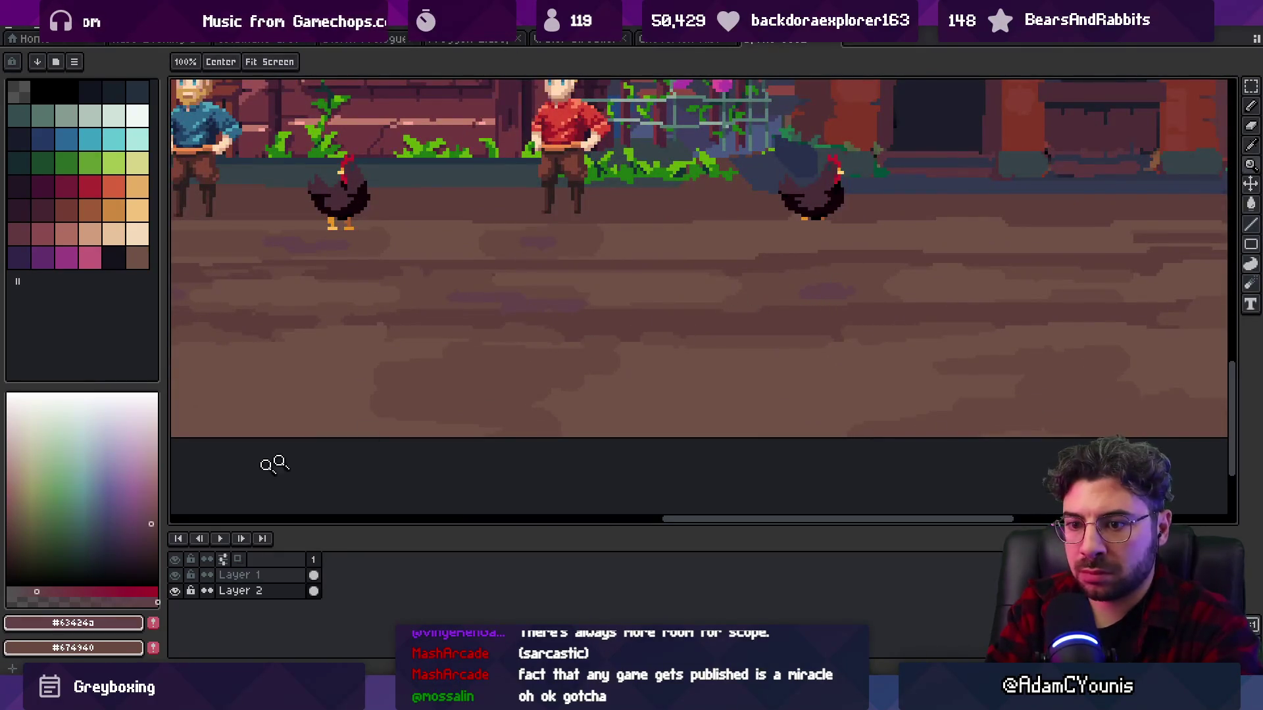
- Refill all purple ground stains with a duller mauve using the non-contiguous Paint Bucket
left_click_drag(141, 522, 138, 524)
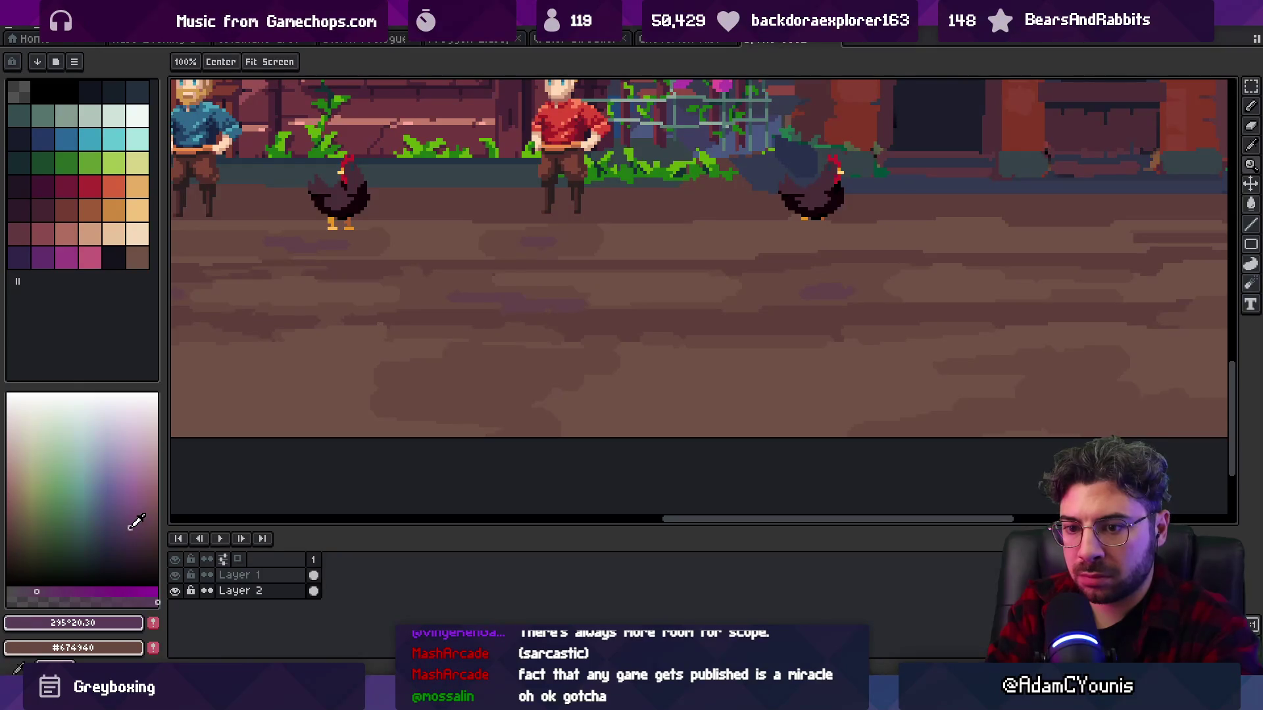
key("g")
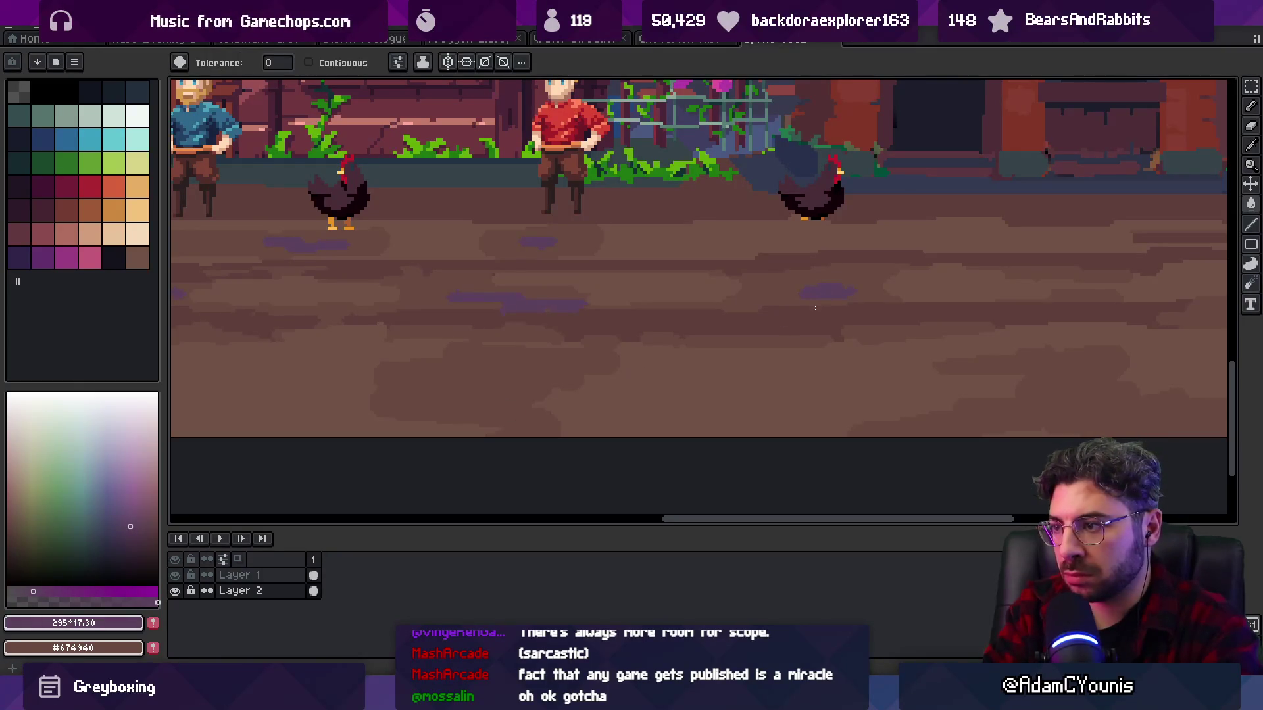
left_click(137, 516)
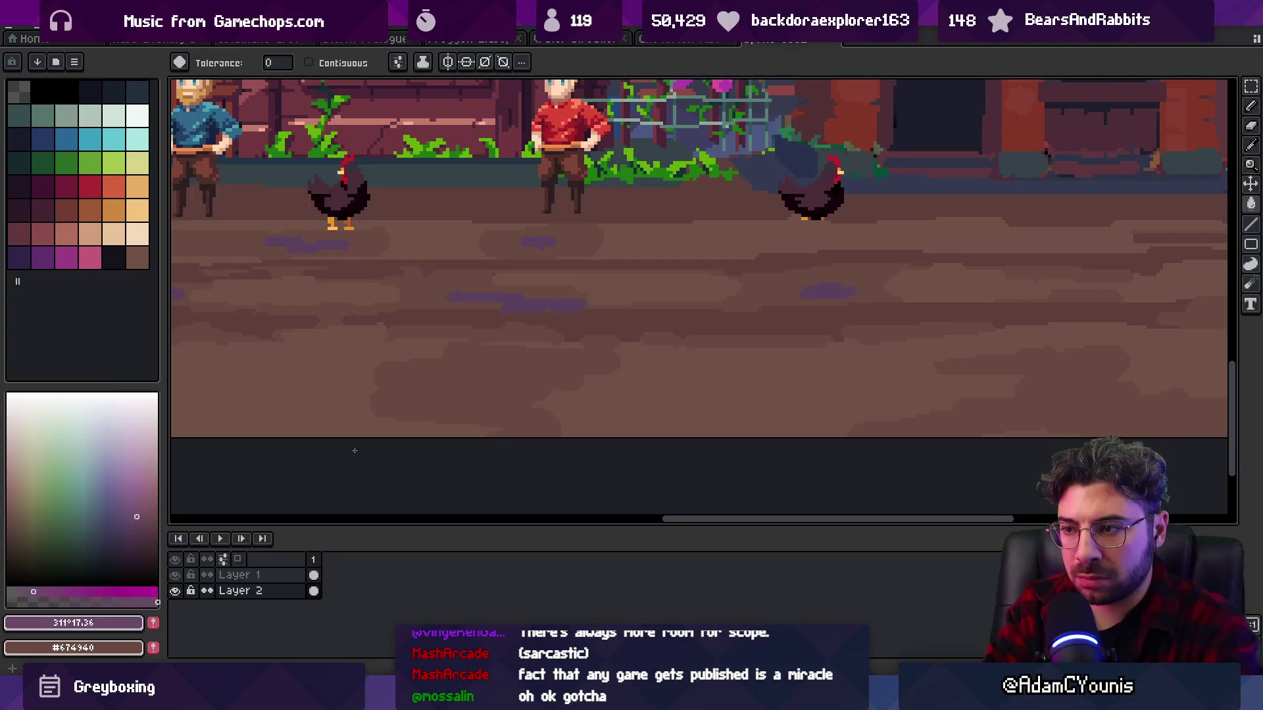
left_click(822, 292)
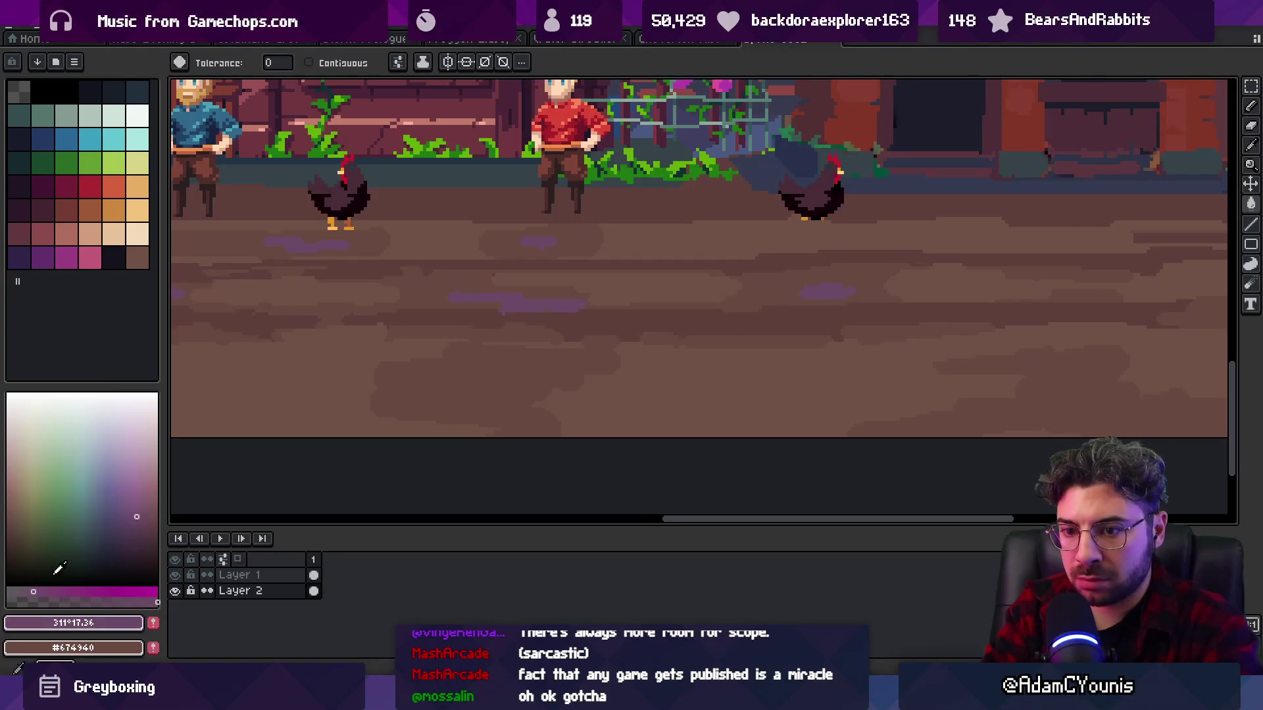
left_click(147, 518)
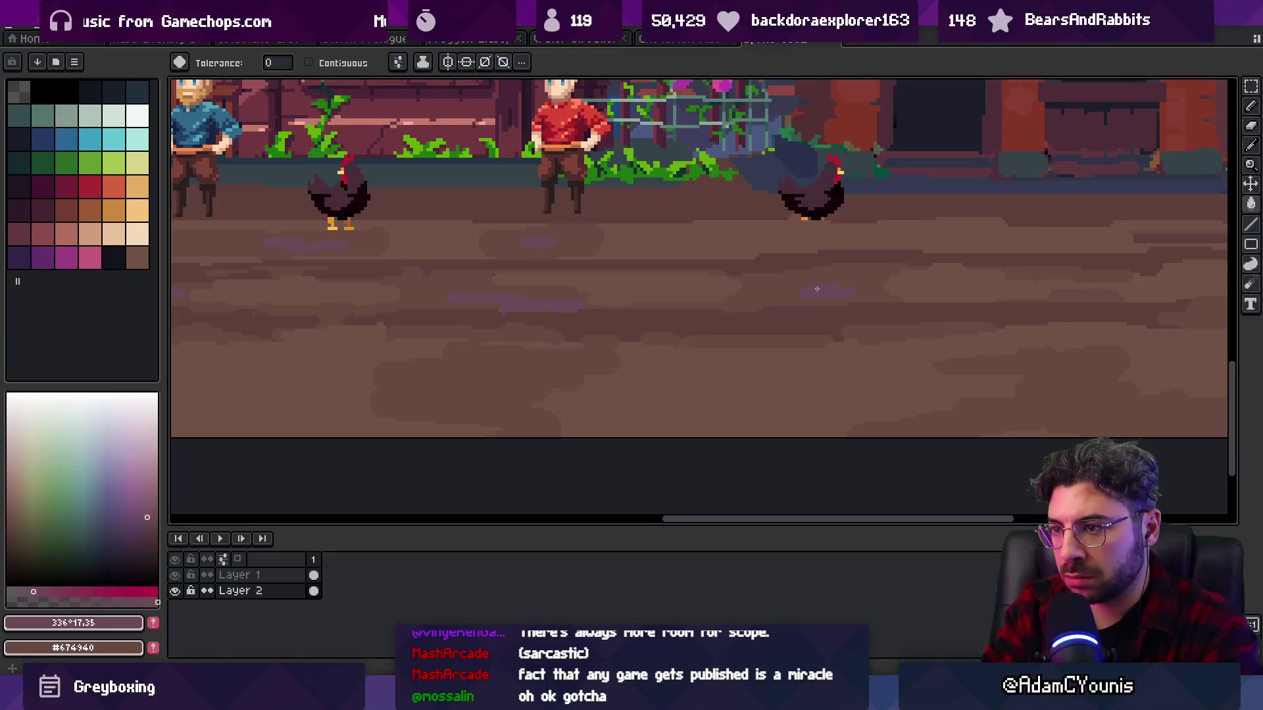
left_click(146, 514)
left_click(27, 592)
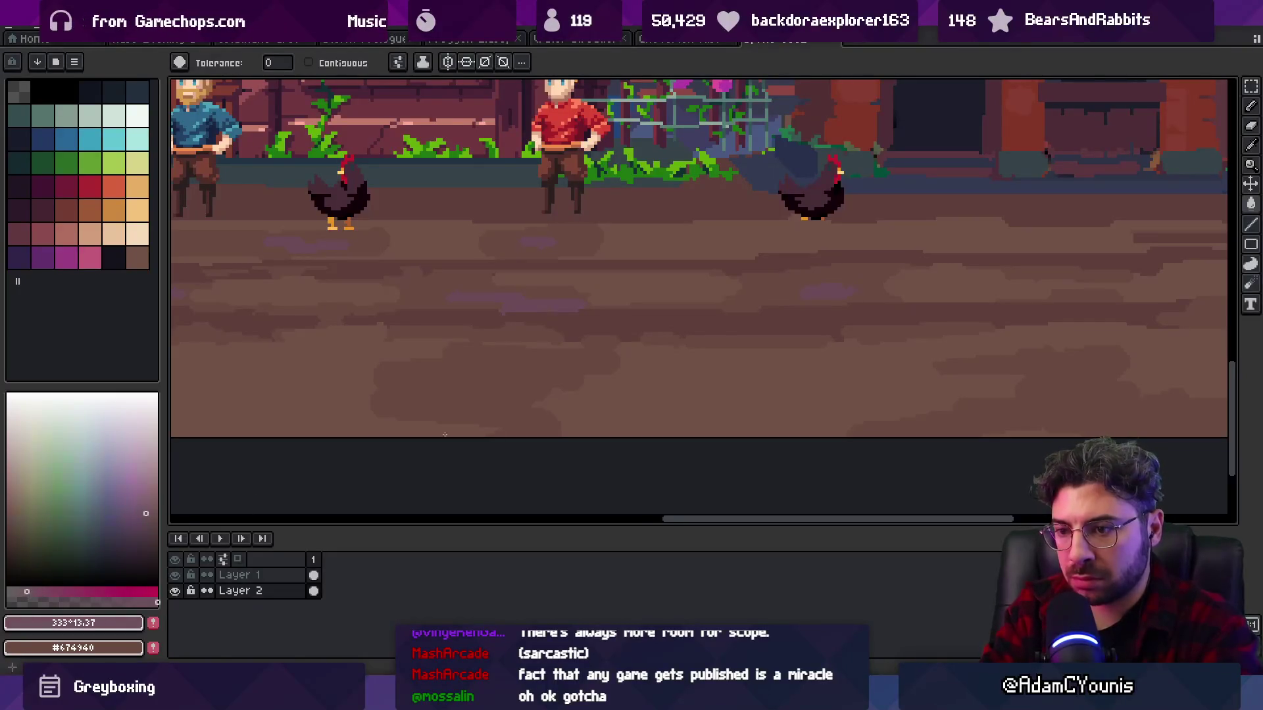
left_click(154, 524)
left_click(823, 294)
- Zoom in on the lower-left dirt and sample a mid-brown from the ground
key("space")
scroll(789, 283, "down", 2)
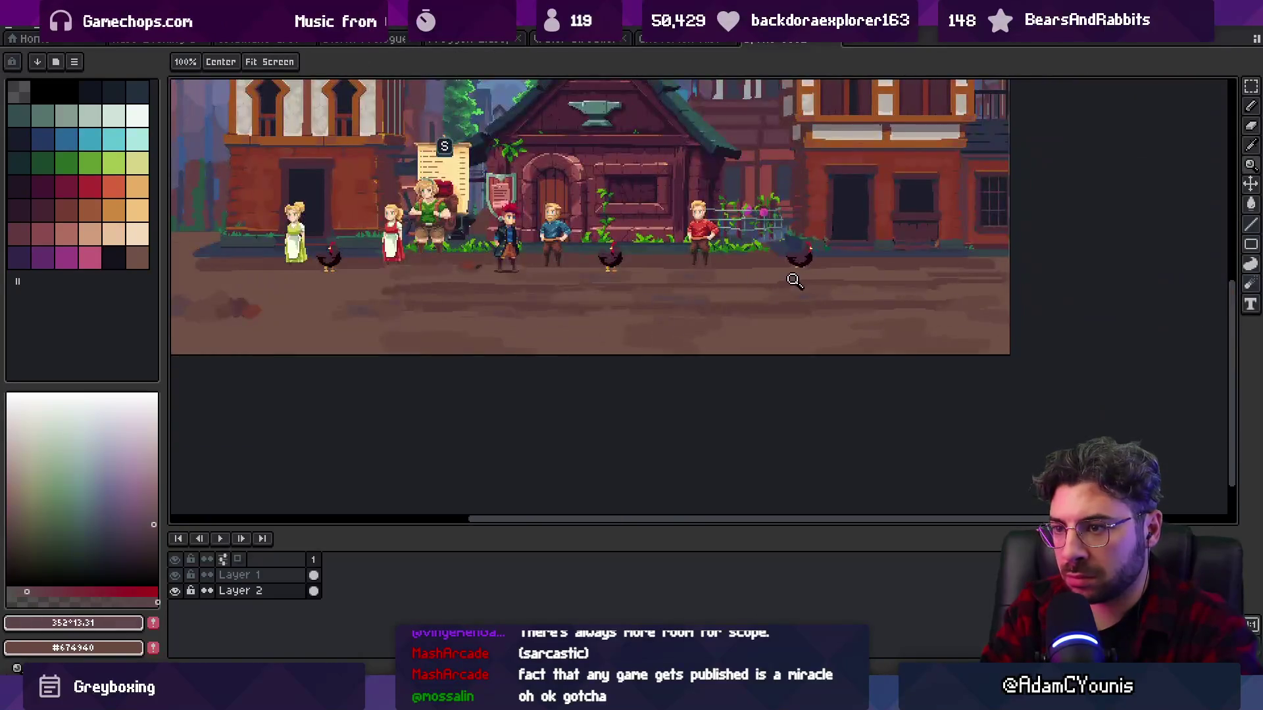
scroll(778, 273, "up", 2)
scroll(457, 338, "up", 3)
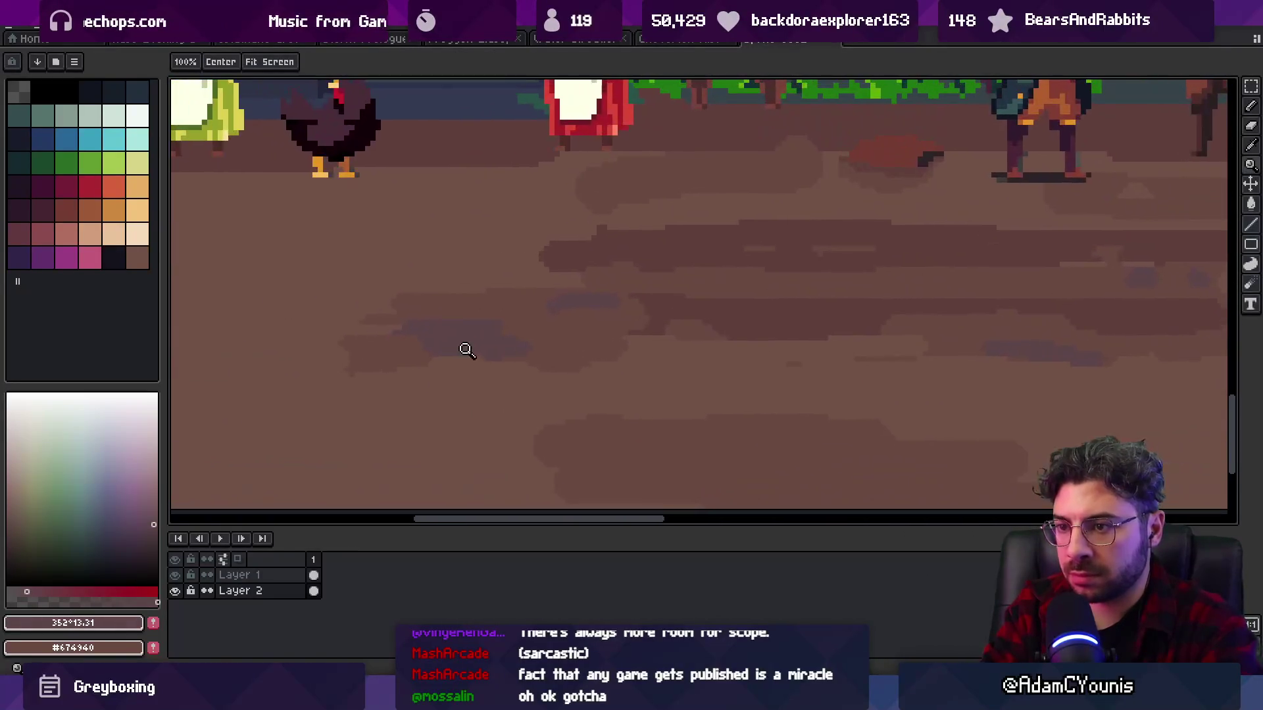
left_click(536, 329, "alt")
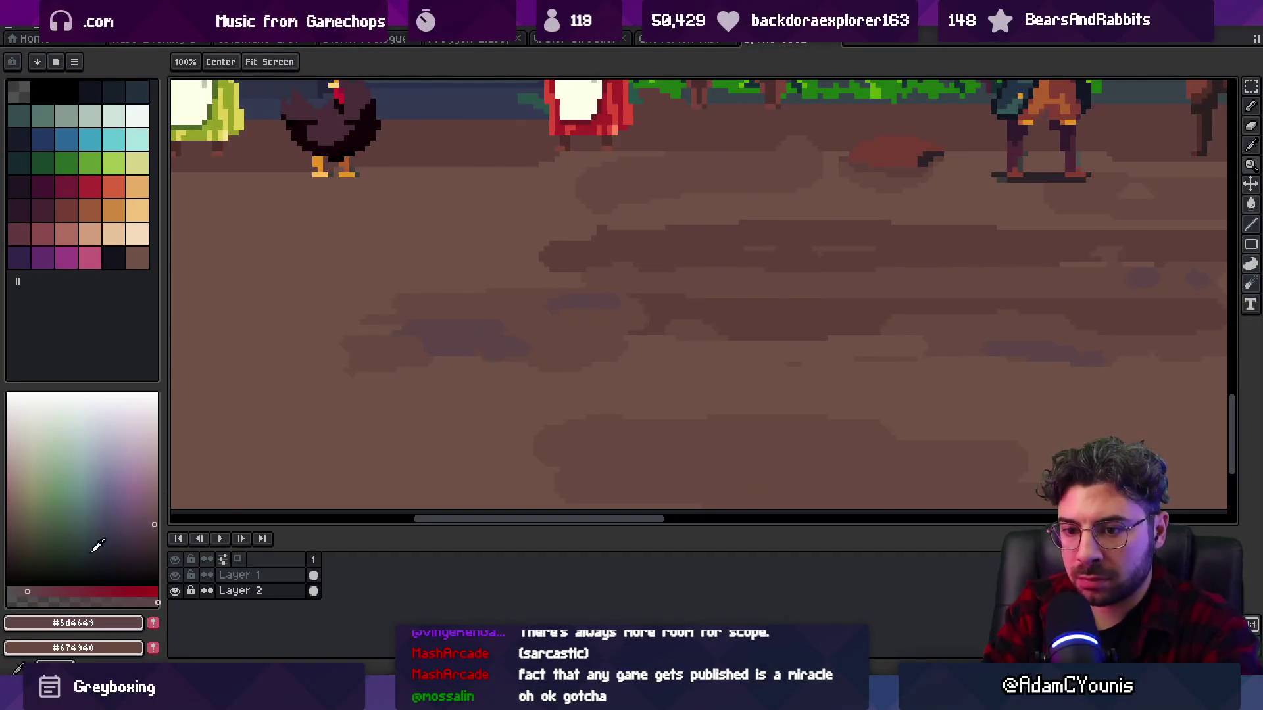
scroll(474, 347, "down", 3)
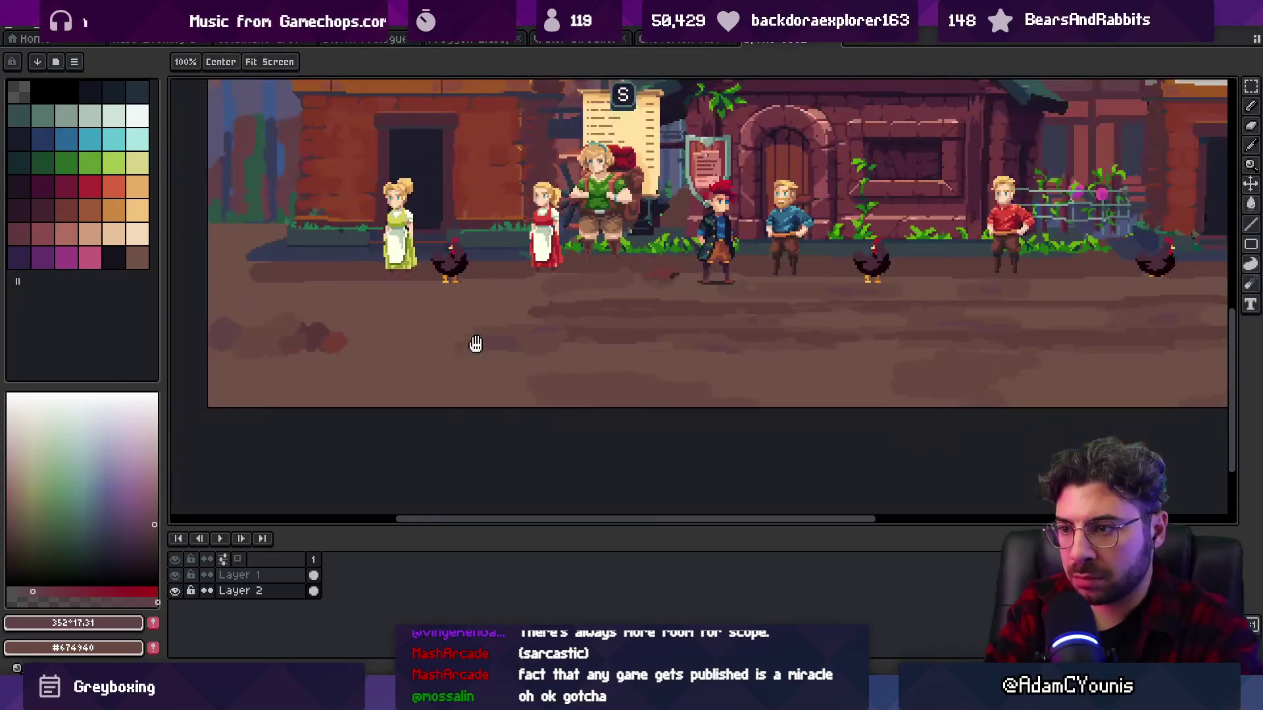
scroll(568, 337, "down", 1)
scroll(795, 329, "up", 5)
key("b")
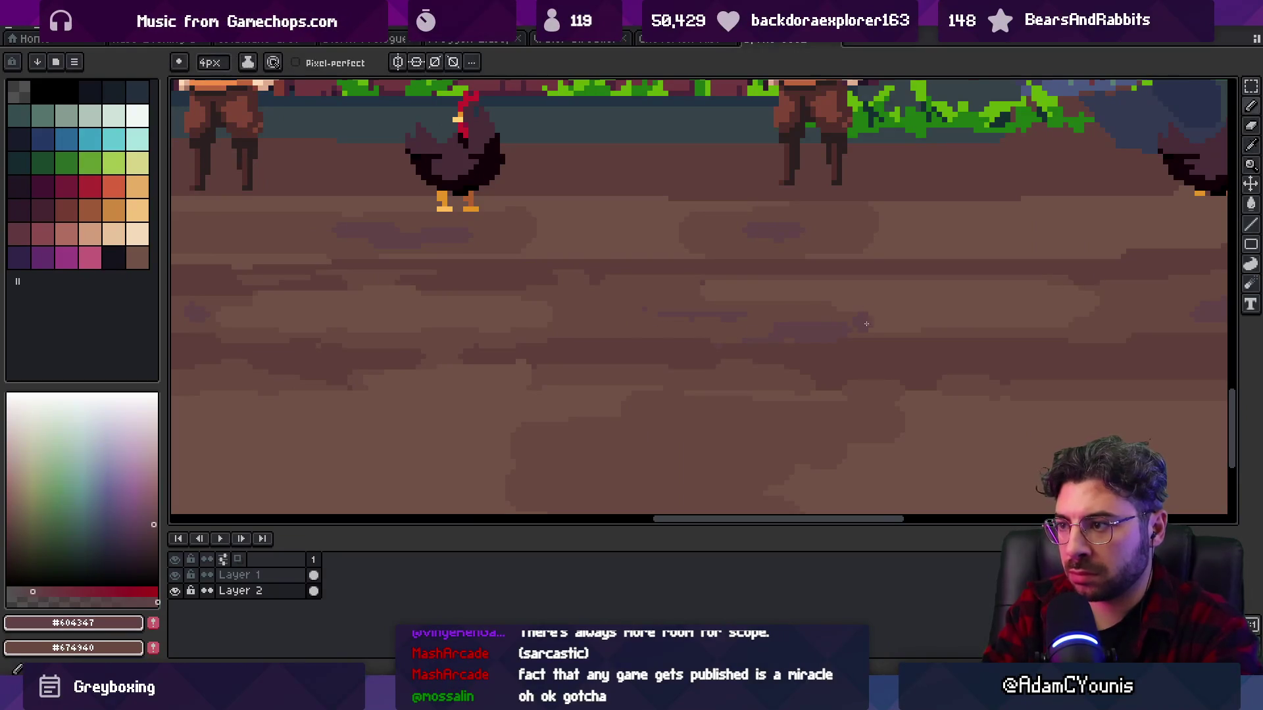
key("alt")
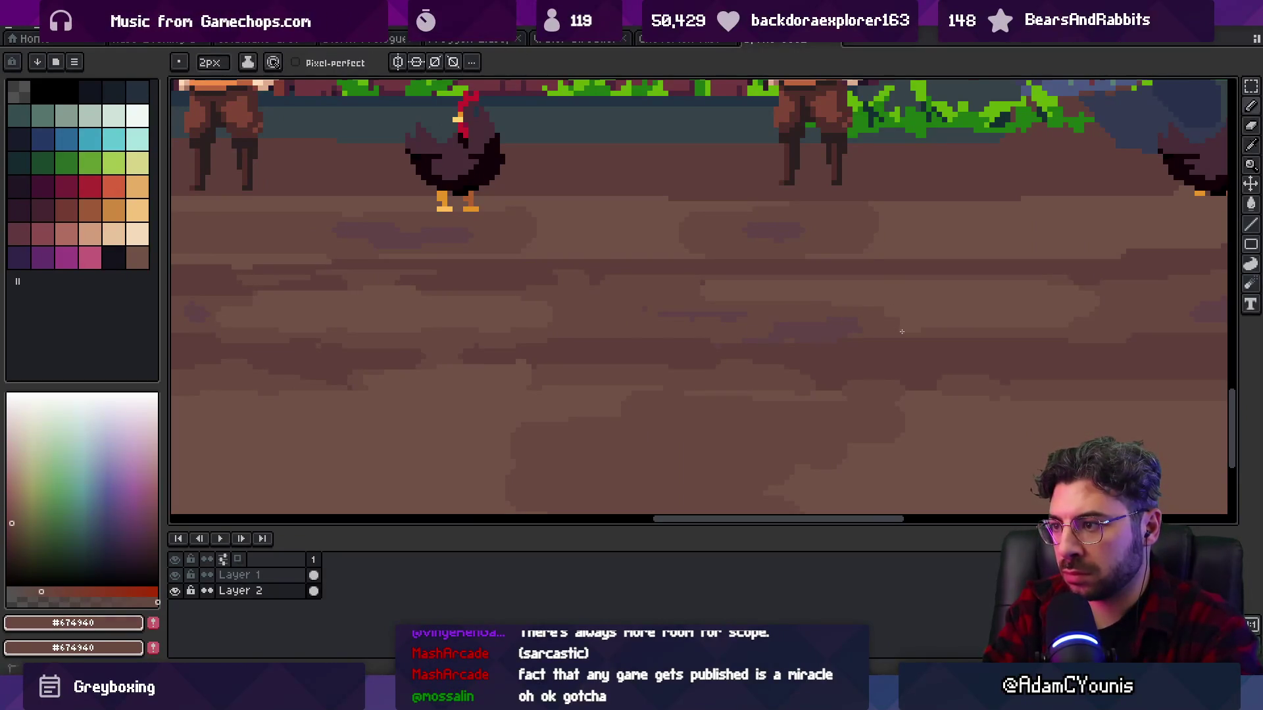
key("alt")
mouse_move(876, 308)
left_mouse_down()
mouse_move(827, 329)
mouse_move(896, 294)
mouse_move(847, 323)
left_mouse_up()
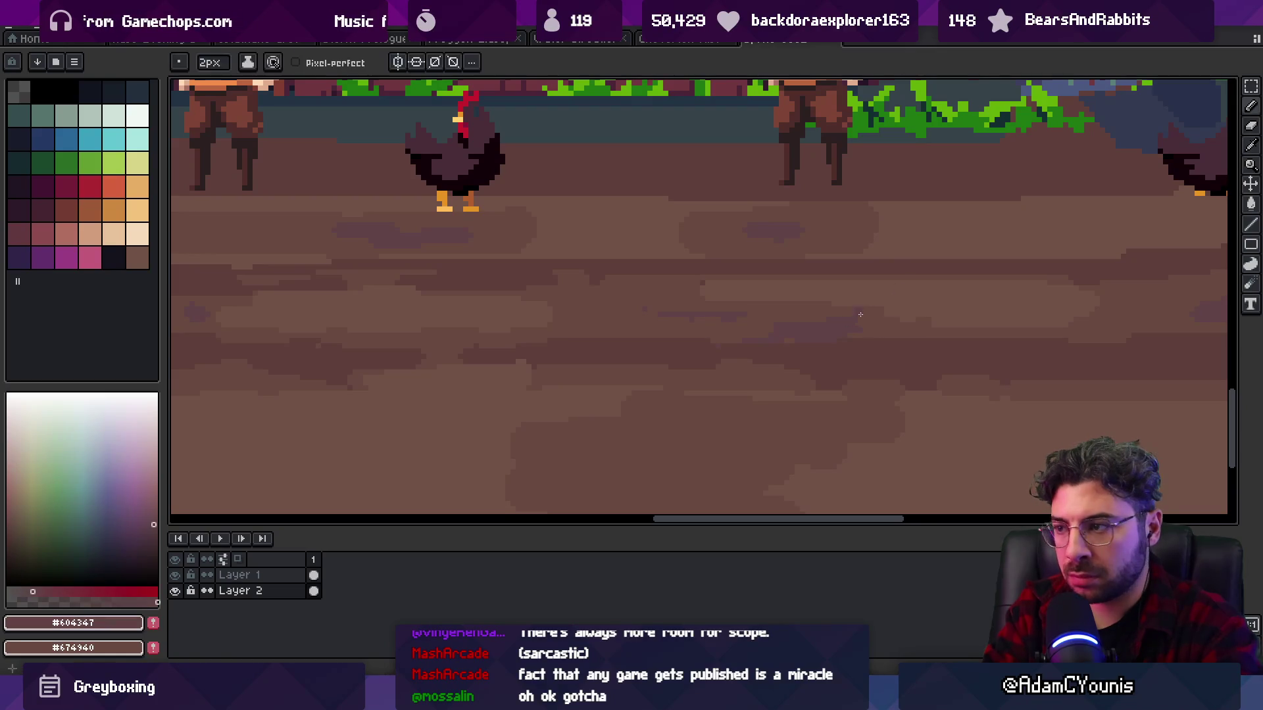
- Sample the lighter and dark dirt browns from the ground for the streaks
key("z")
scroll(792, 324, "down", 3)
scroll(651, 321, "up", 3)
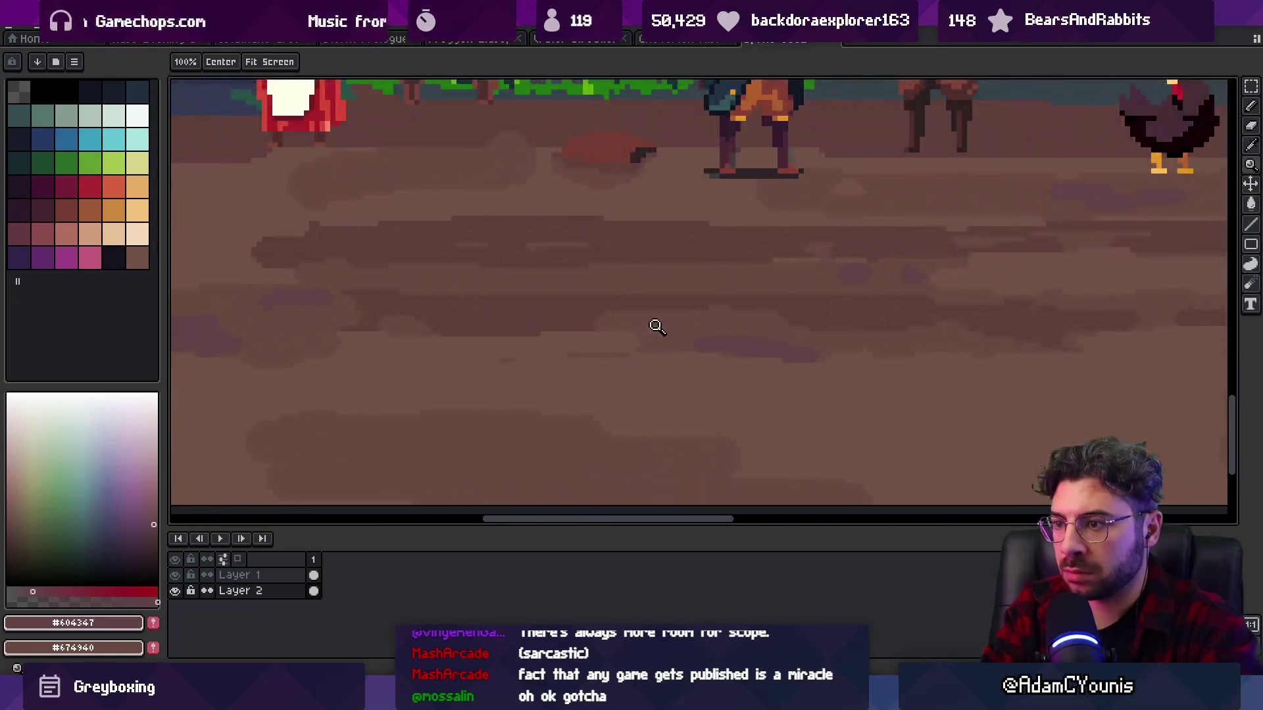
key("i")
left_click(751, 371)
mouse_move(855, 351)
left_mouse_down()
mouse_move(854, 313)
mouse_move(855, 369)
mouse_move(852, 300)
mouse_move(783, 341)
left_mouse_up()
key("b")
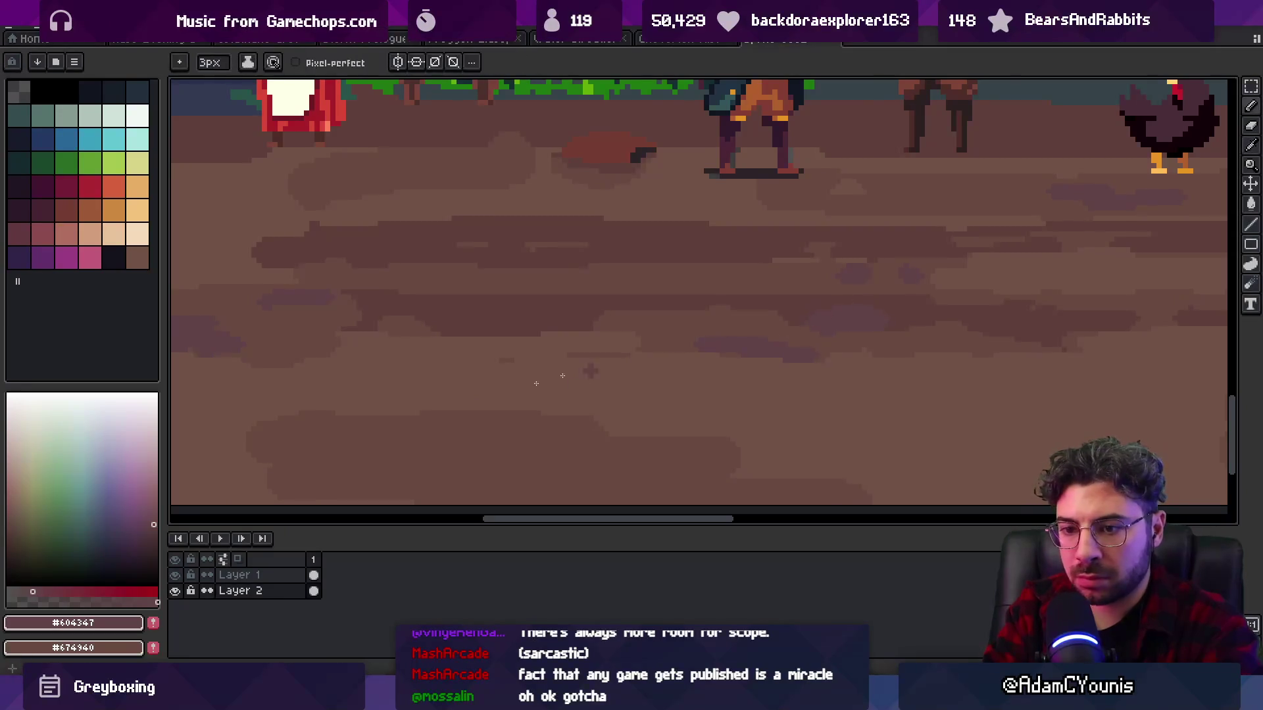
key("g")
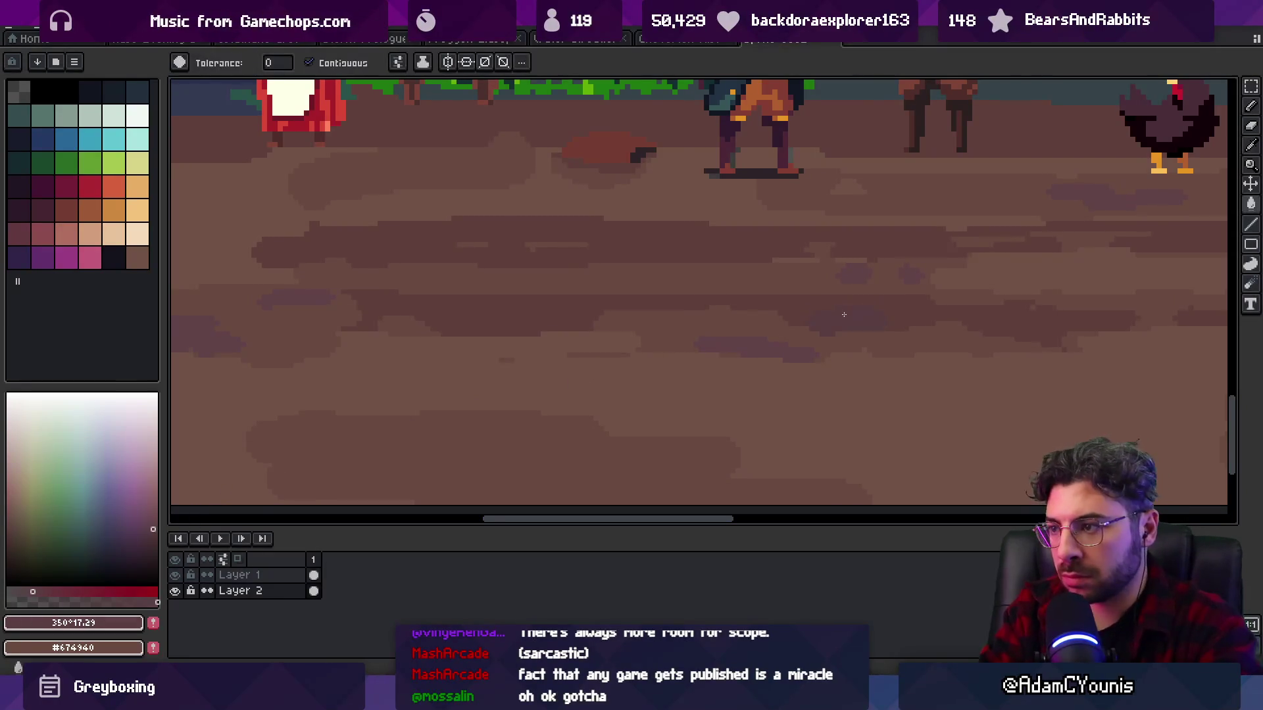
scroll(767, 348, "down", 2)
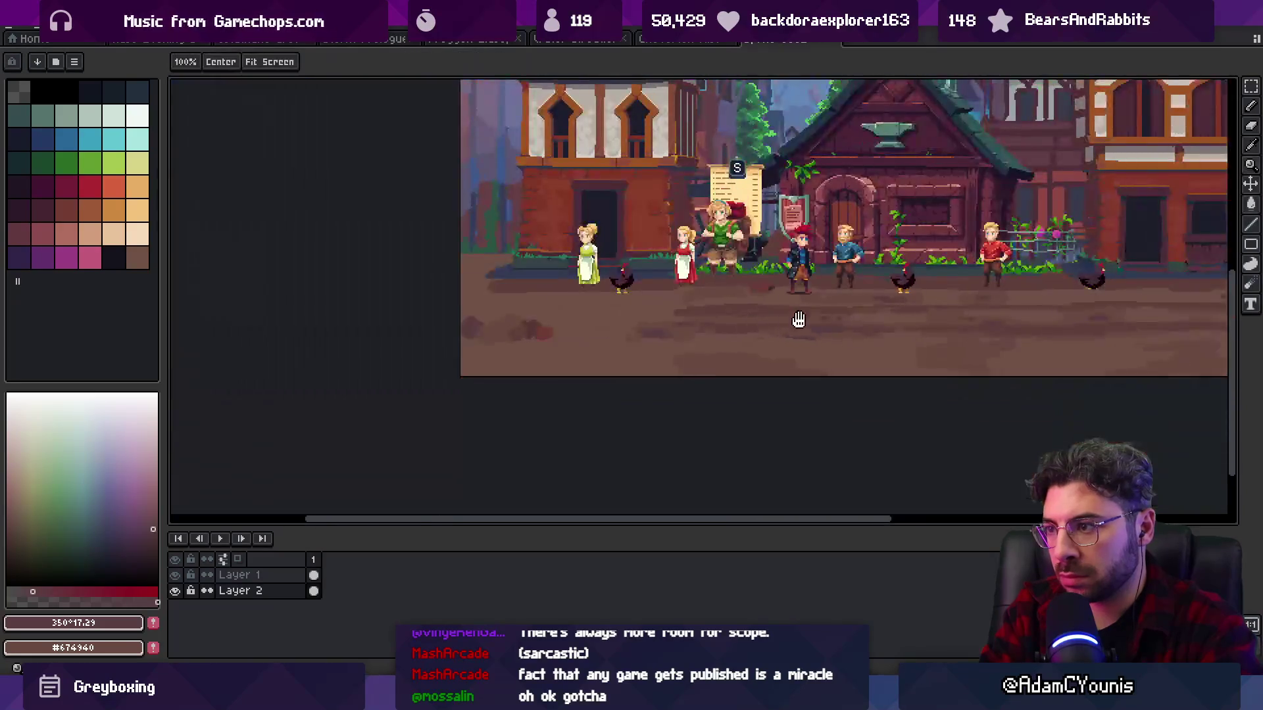
scroll(797, 318, "up", 4)
left_click(781, 290)
key("b")
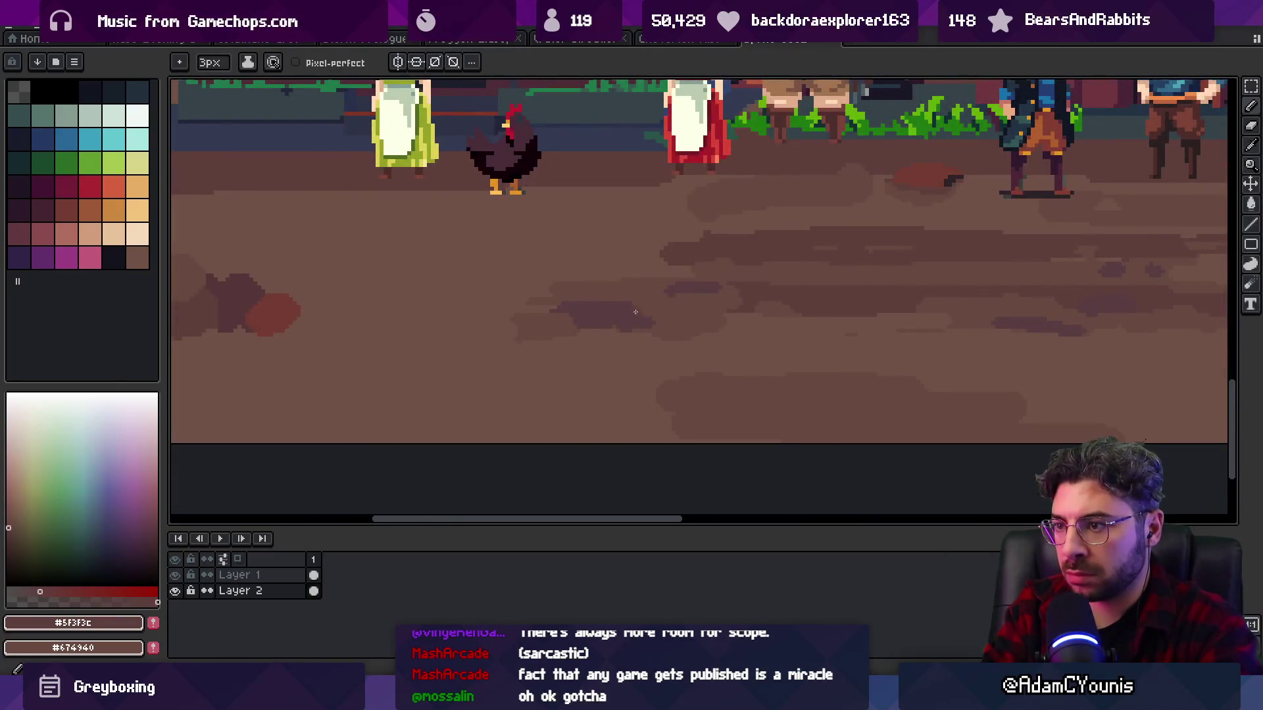
- Paint a dark brown streak across the middle ground, then resample the dirt browns
left_click_drag(560, 314, 503, 316)
left_click(551, 332, "alt")
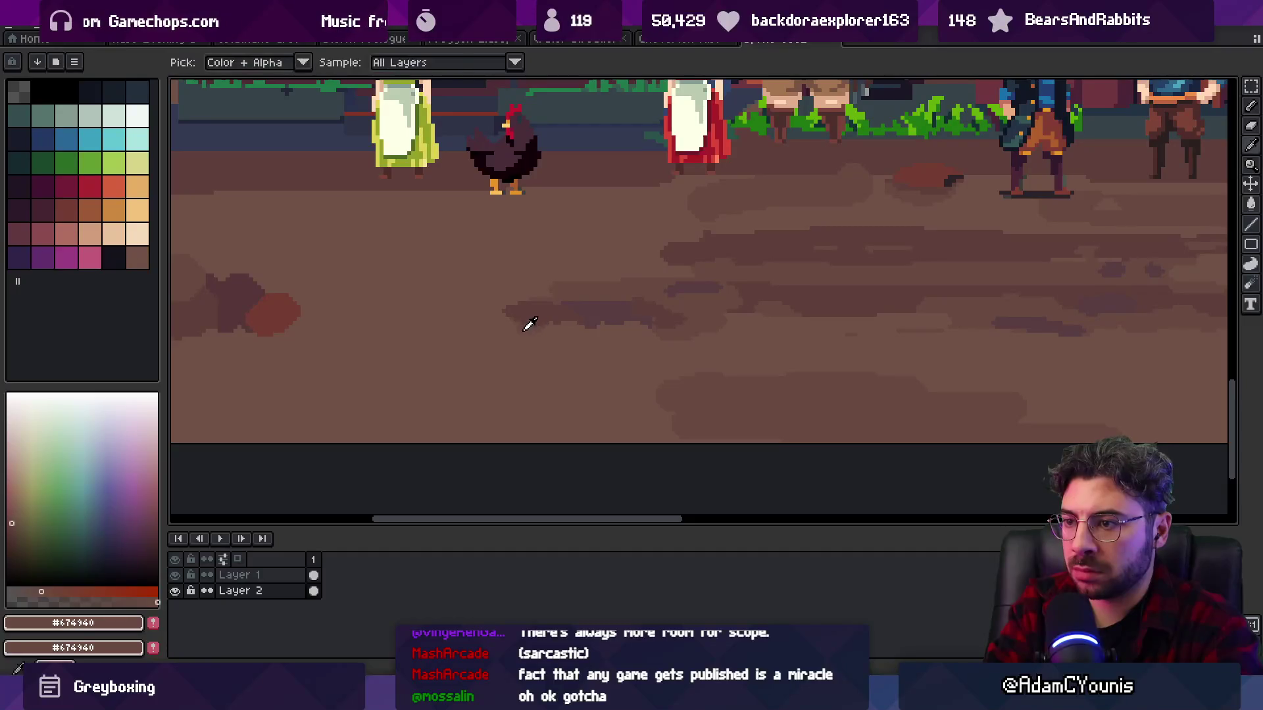
left_click(682, 302, "alt")
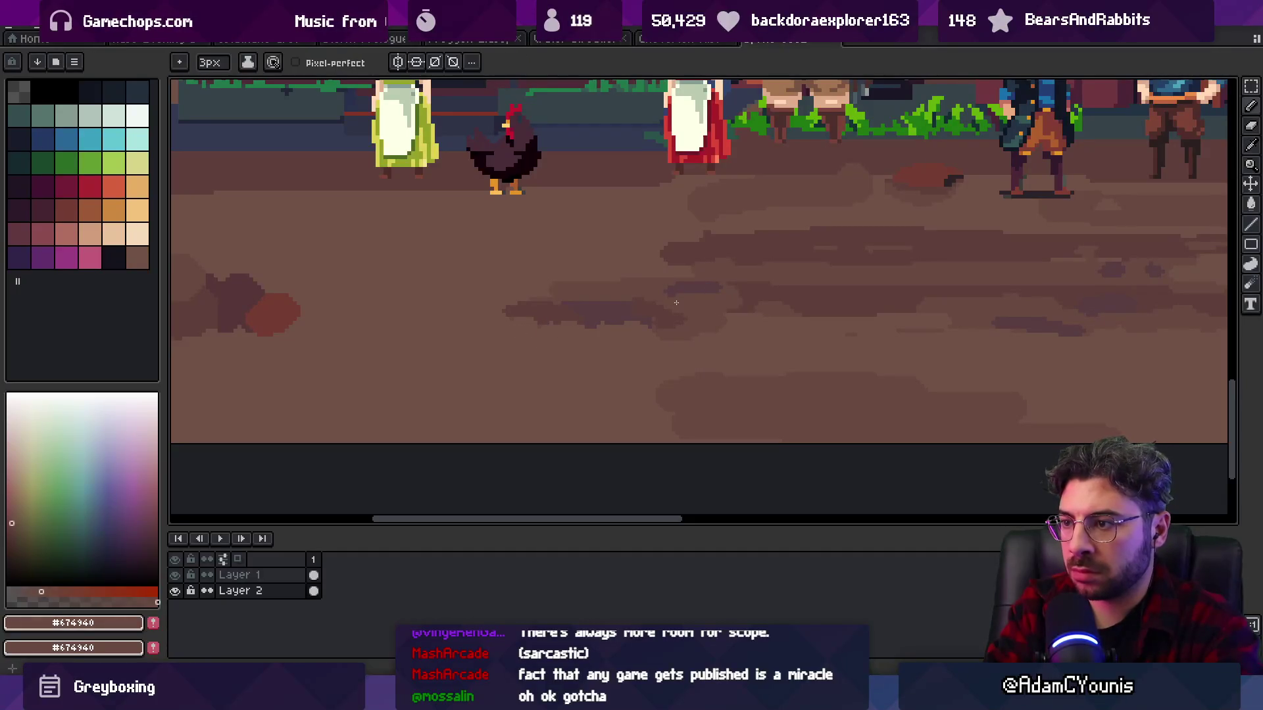
left_click(752, 282, "alt")
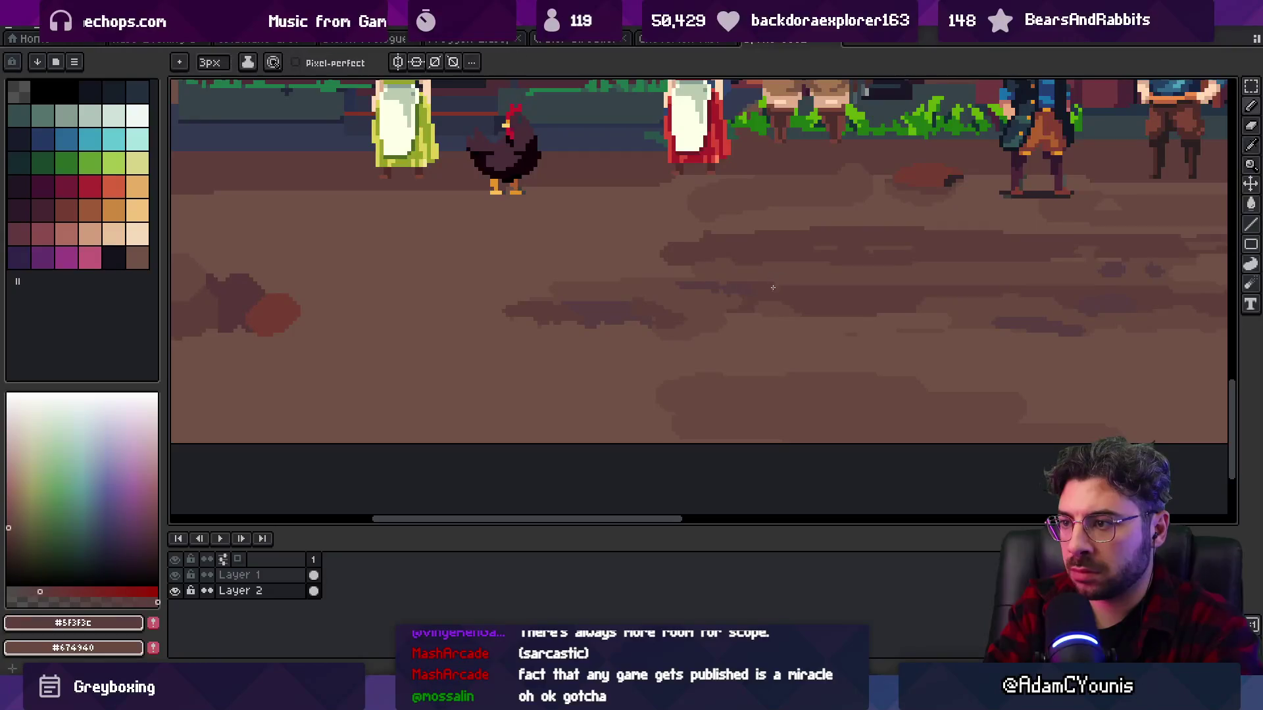
key("z")
scroll(717, 290, "down", 4)
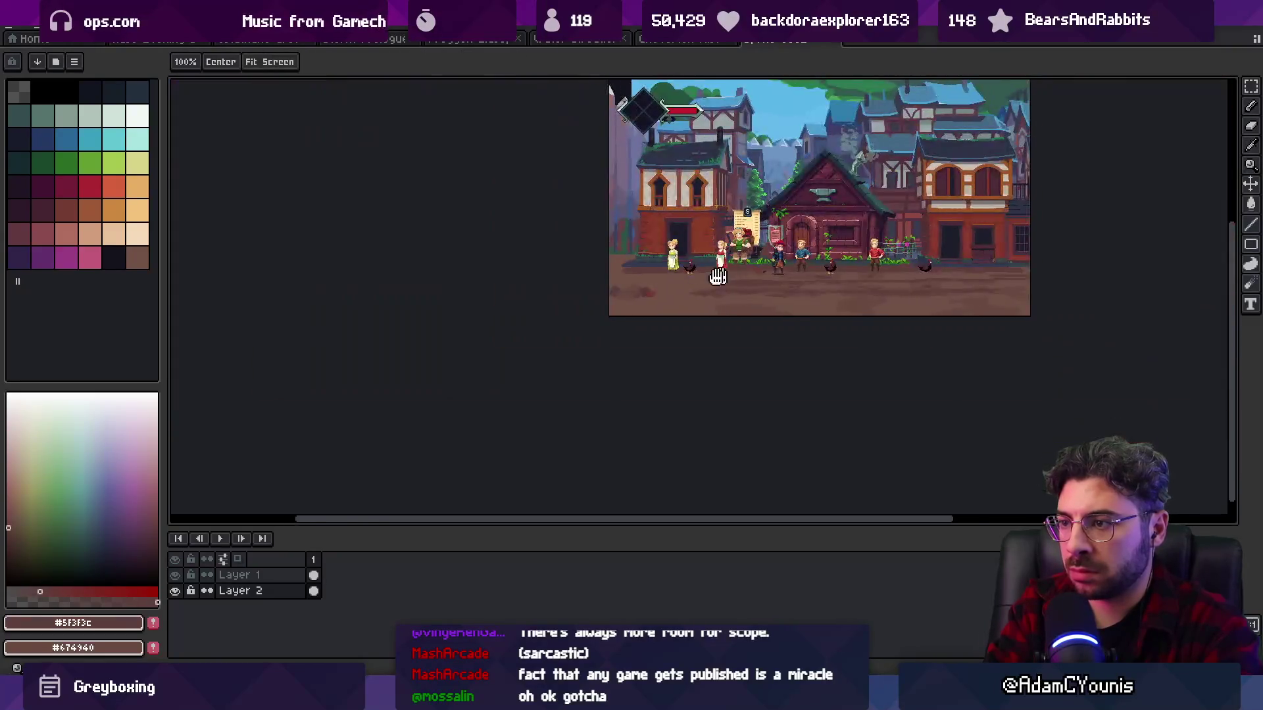
- Sample the lighter and mid dirt browns and zoom in closer on the streaks
scroll(778, 305, "up", 4)
key("b")
left_click(612, 280, "alt")
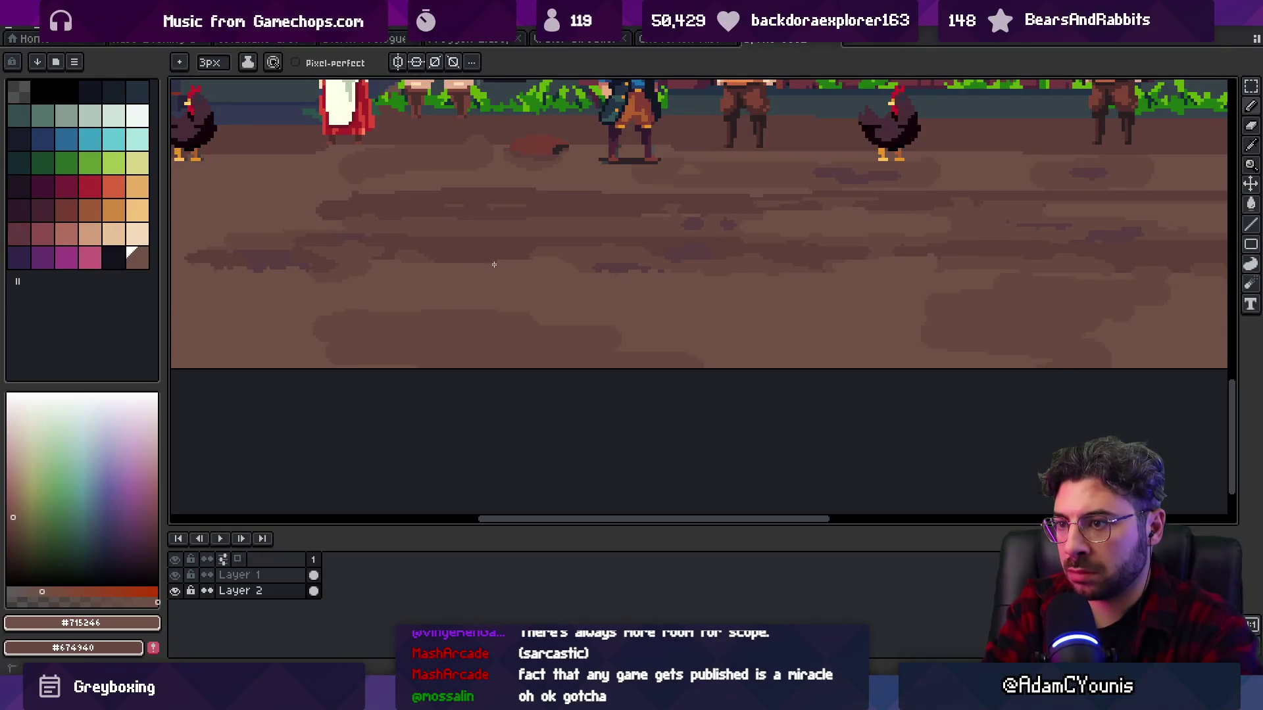
scroll(606, 285, "down", 1)
left_click(606, 284, "alt")
key("z")
left_click(645, 298)
left_click(645, 298)
- Sample dirt browns from the streaks, ending on a very dark brown
left_click(648, 267, "alt")
key("b")
left_click(664, 275, "alt")
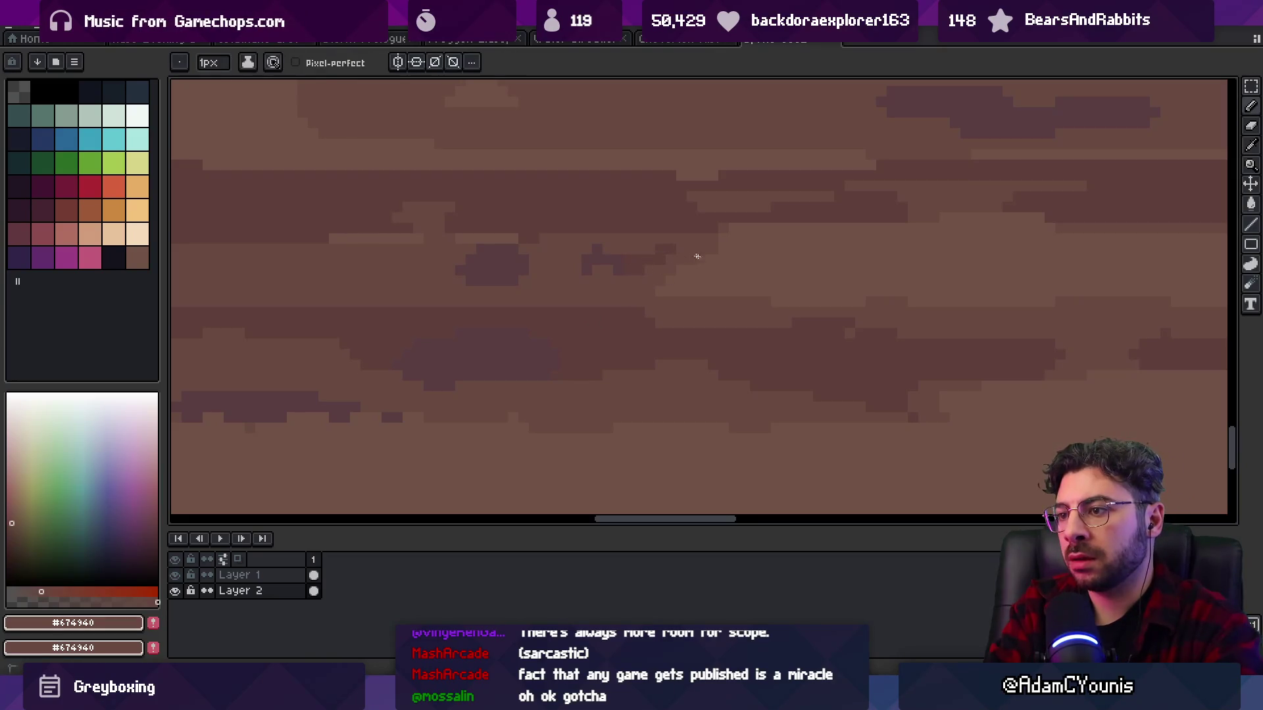
left_click(666, 256, "alt")
scroll(561, 324, "down", 3)
scroll(598, 305, "up", 3)
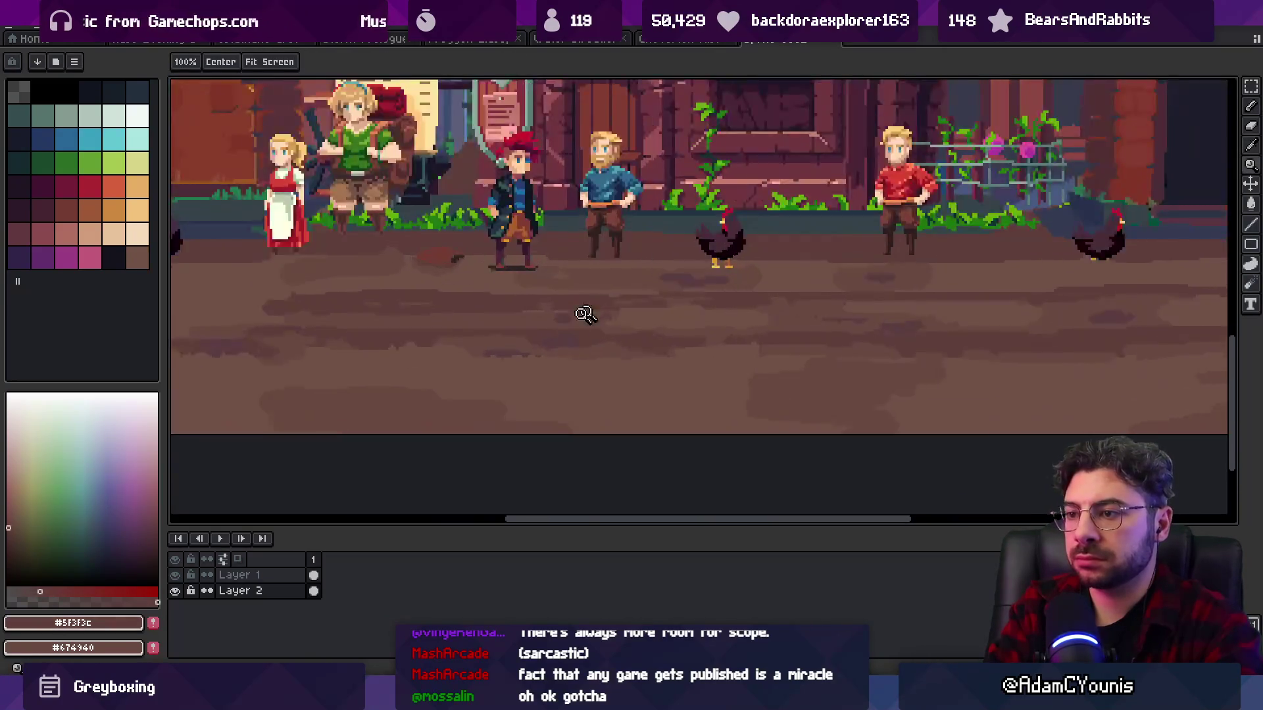
left_click(566, 324, "alt")
left_click(556, 305, "alt")
- Dab small dark brown pixels onto the dirt streak, then zoom out over the scene
mouse_move(572, 321)
left_mouse_down()
mouse_move(586, 311)
mouse_move(493, 308)
left_mouse_up()
left_click(666, 305, "alt")
left_click(530, 323, "alt")
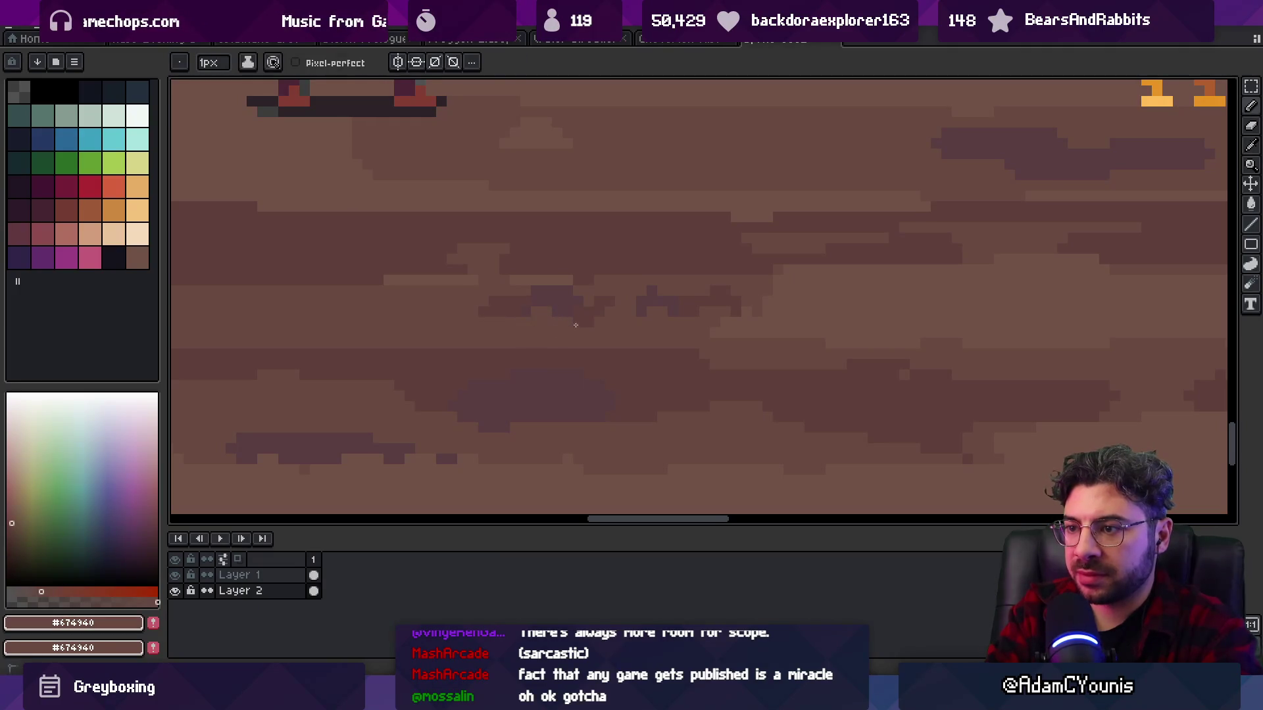
key("z")
scroll(622, 321, "down", 5)
scroll(632, 309, "down", 3)
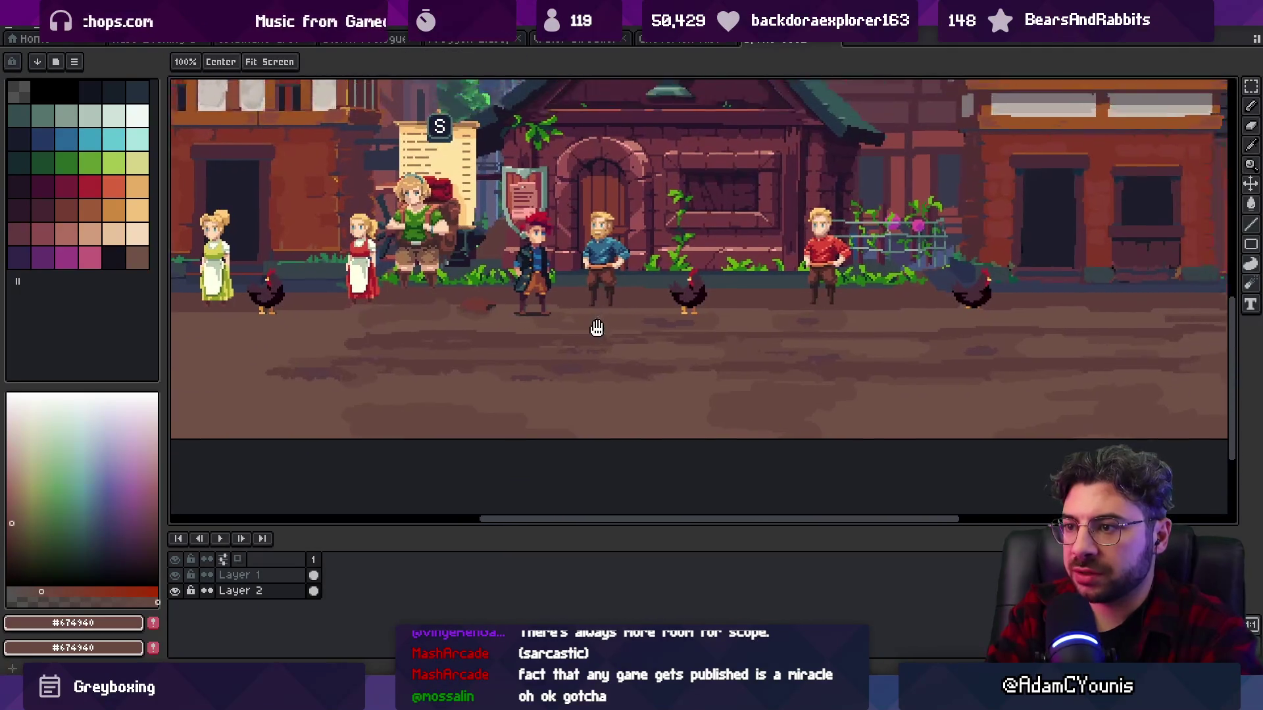
scroll(624, 325, "up", 3)
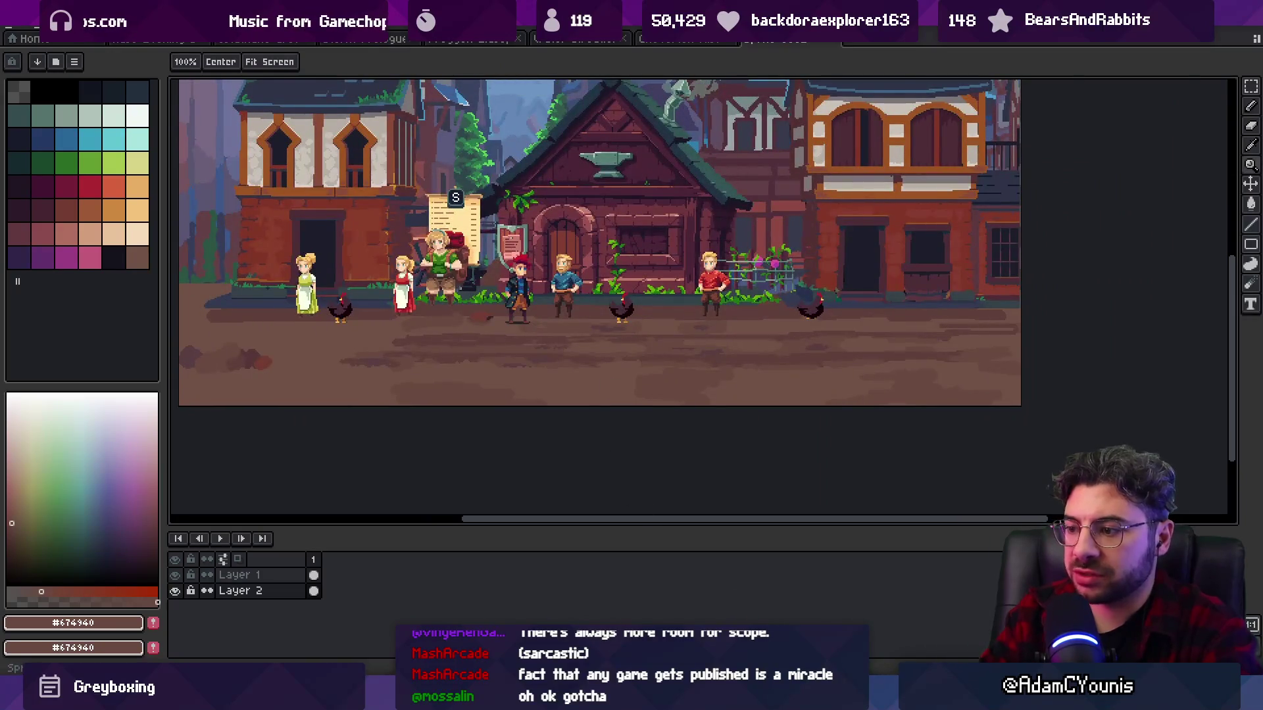
key("alt+Tab")
key("alt+Tab")
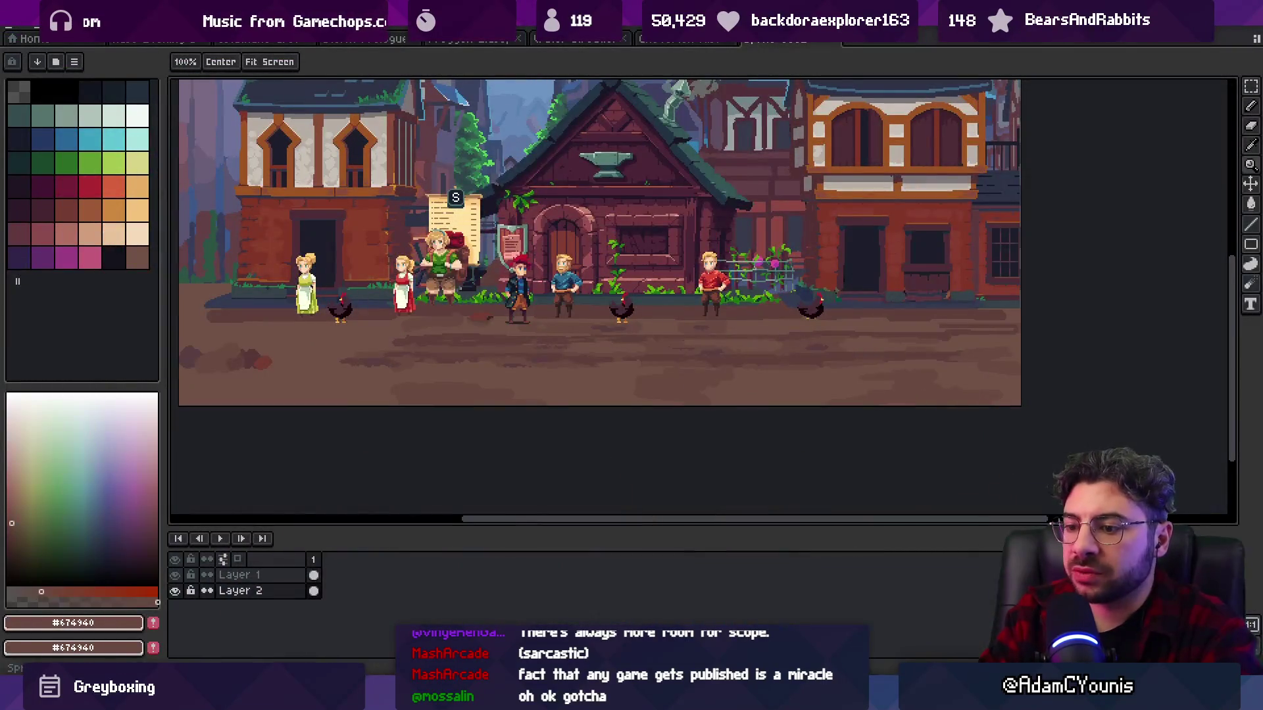
key("alt+Tab")
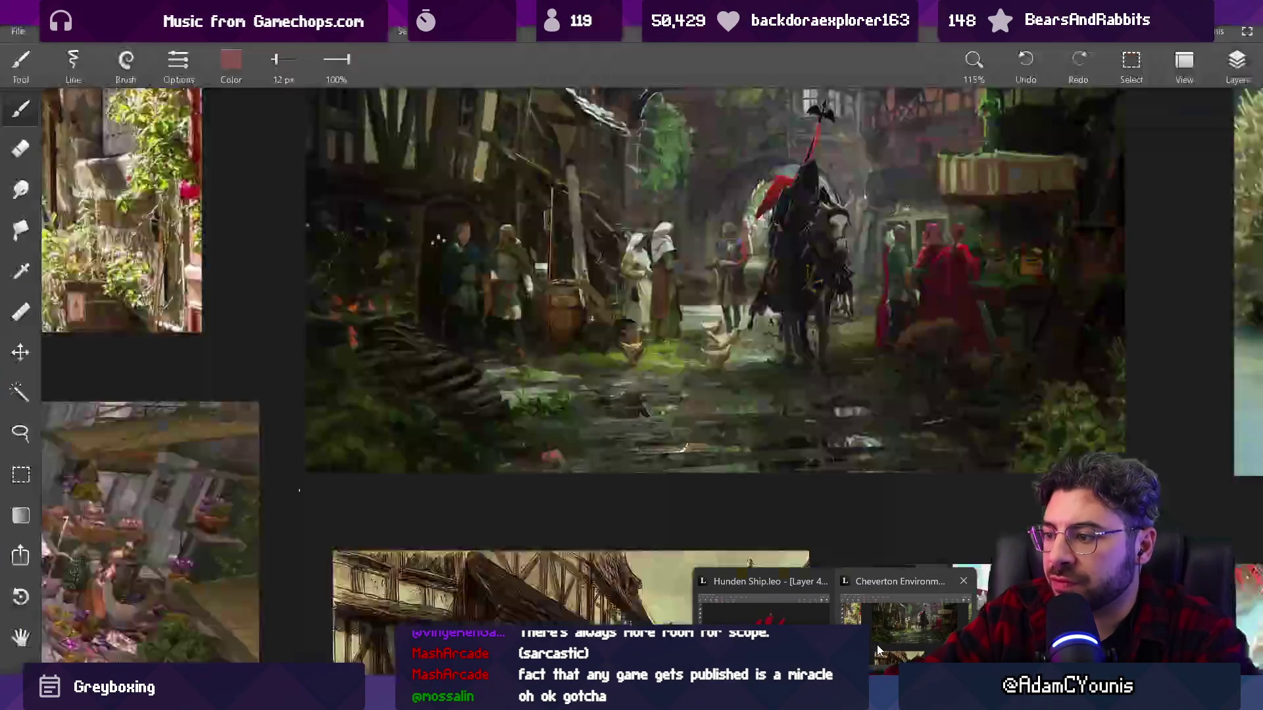
- Bring up the market-street reference painting in Infinite Painter, inspect its ground, and return to Aseprite
left_click(878, 651)
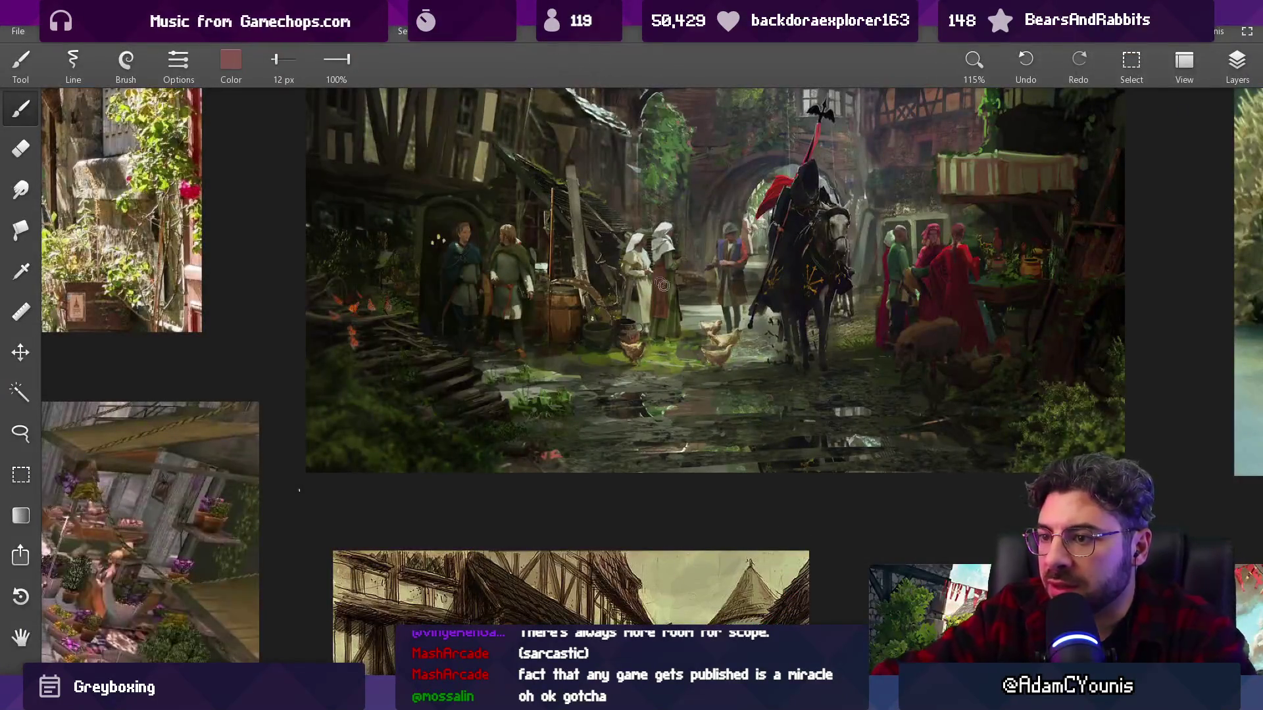
scroll(719, 432, "down", 5)
scroll(1041, 343, "up", 6)
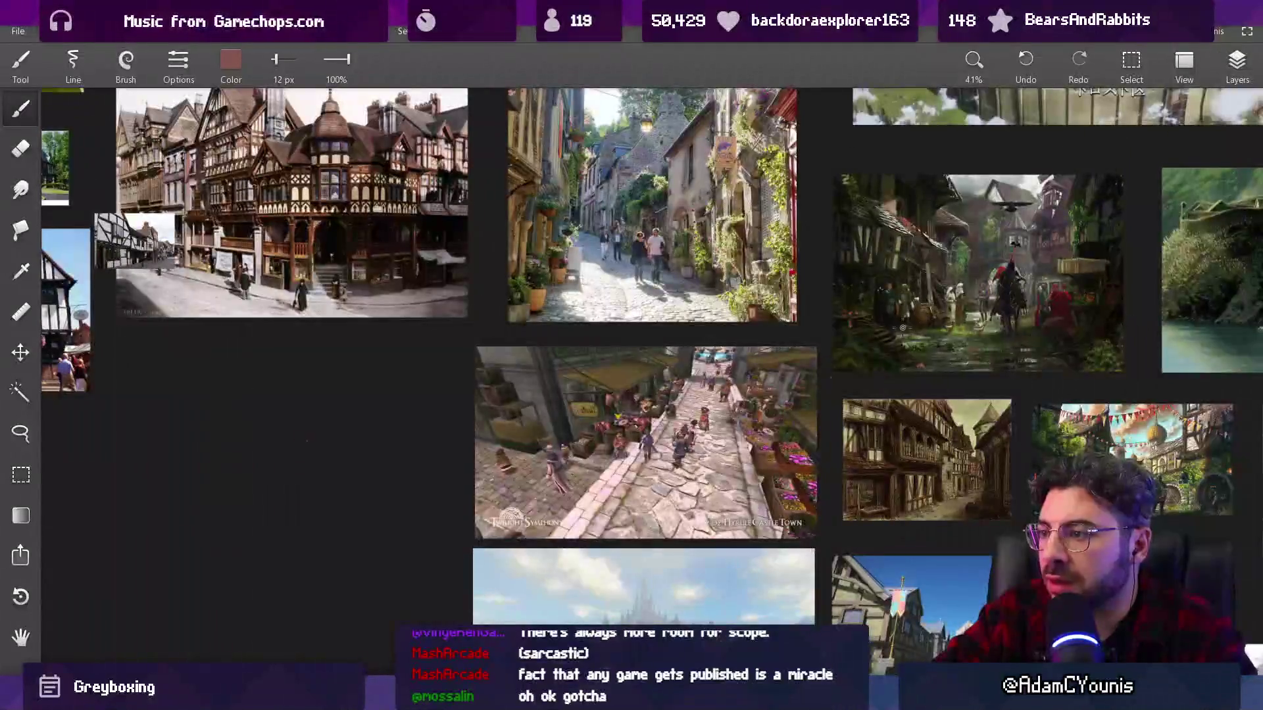
scroll(1041, 343, "up", 3)
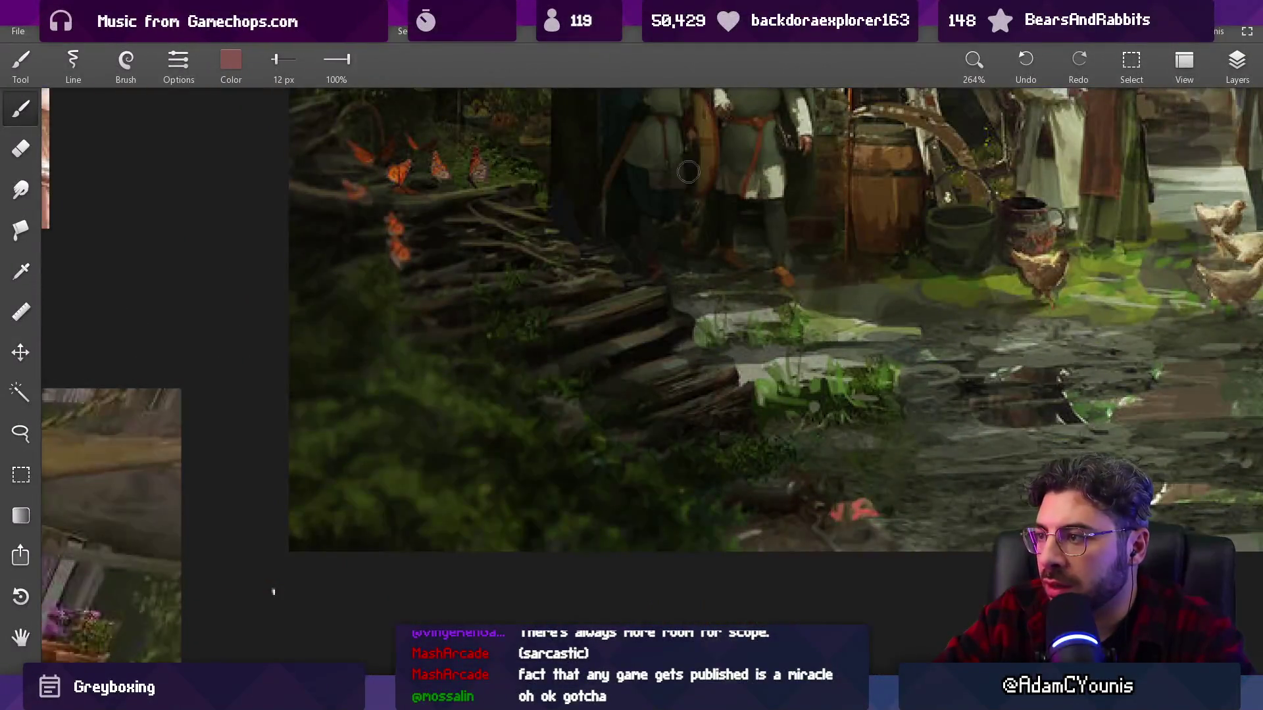
scroll(688, 180, "left", 5)
scroll(723, 263, "up", 3)
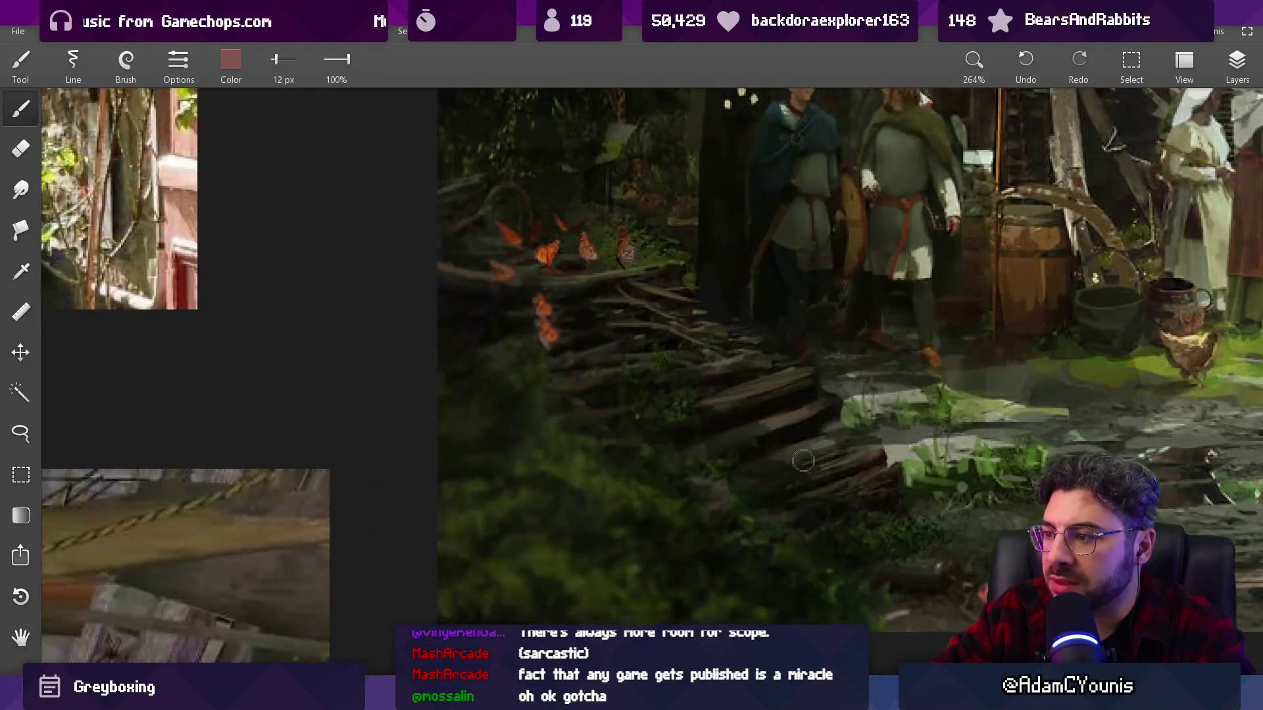
key("alt+Tab")
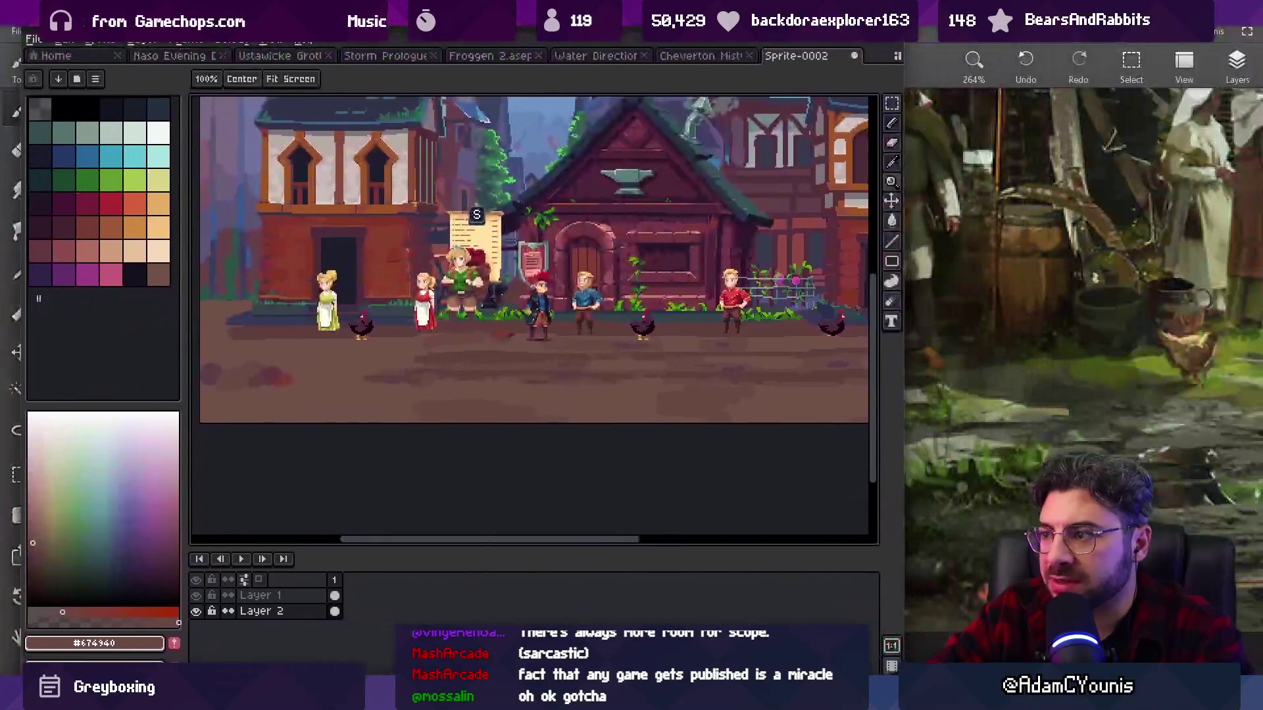
- Paint dirt brown over part of the existing green tuft on the street
scroll(689, 302, "down", 1)
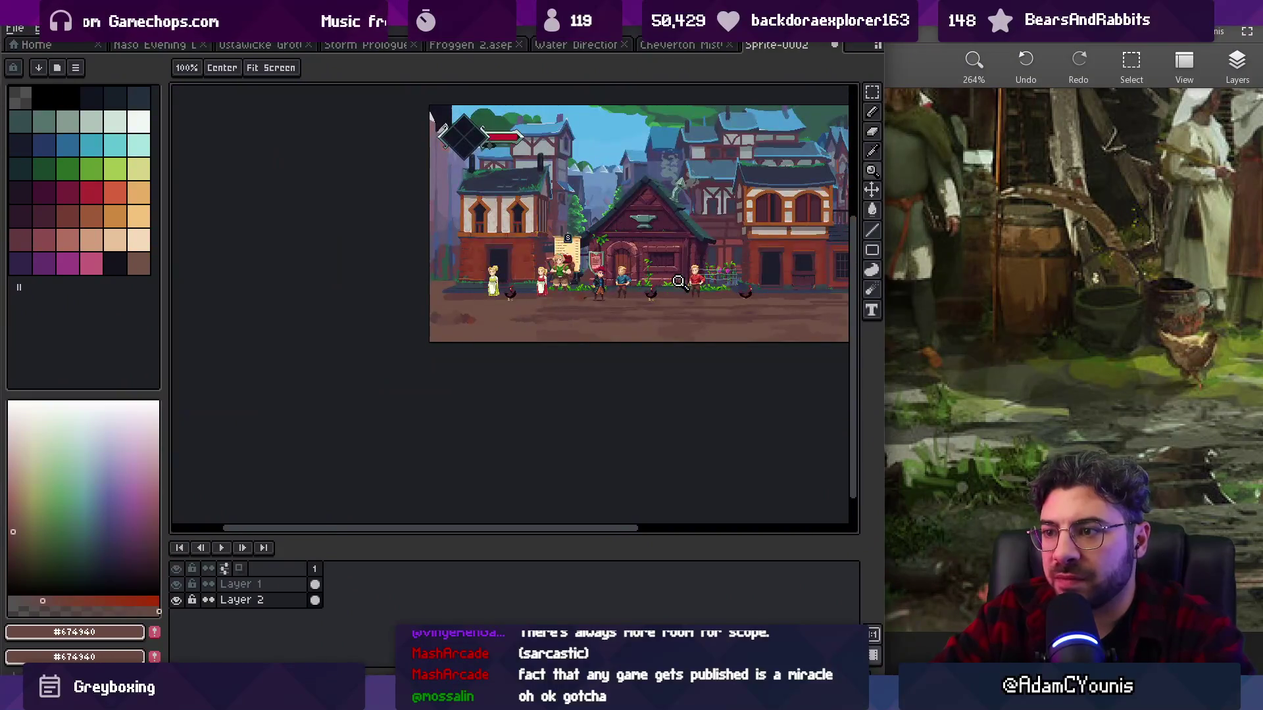
scroll(689, 303, "up", 3)
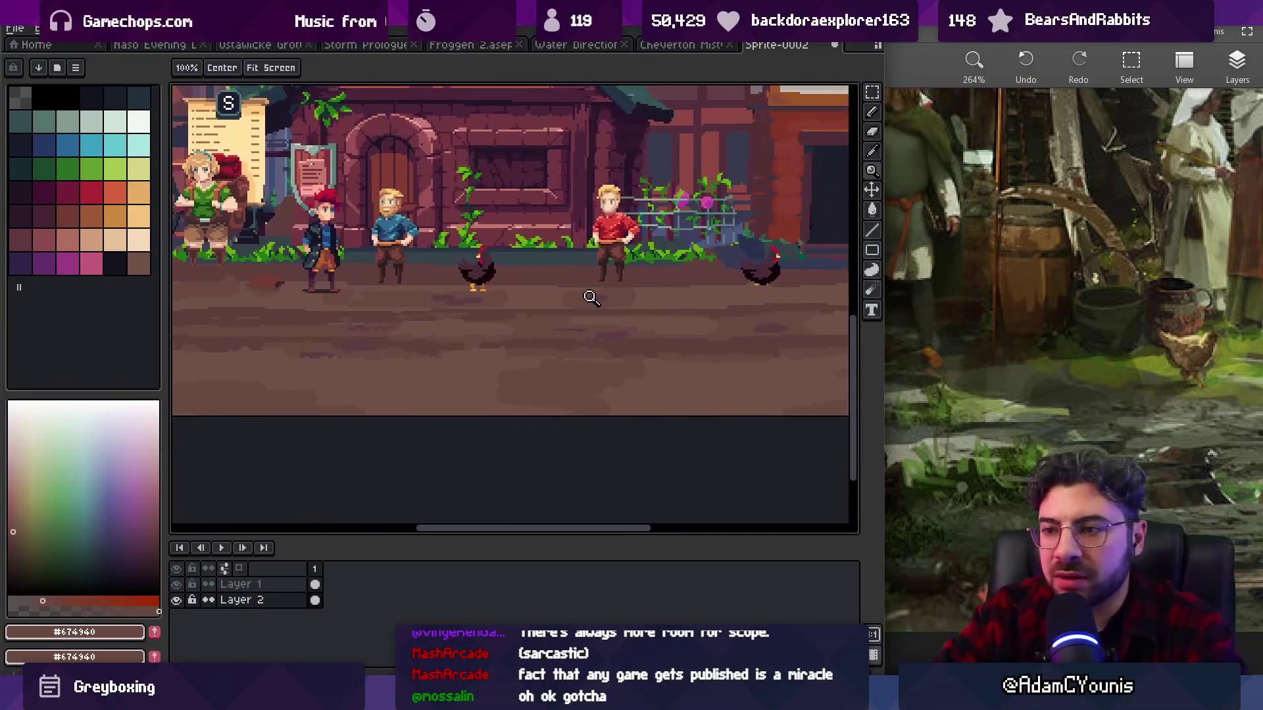
scroll(577, 338, "up", 5)
key("b")
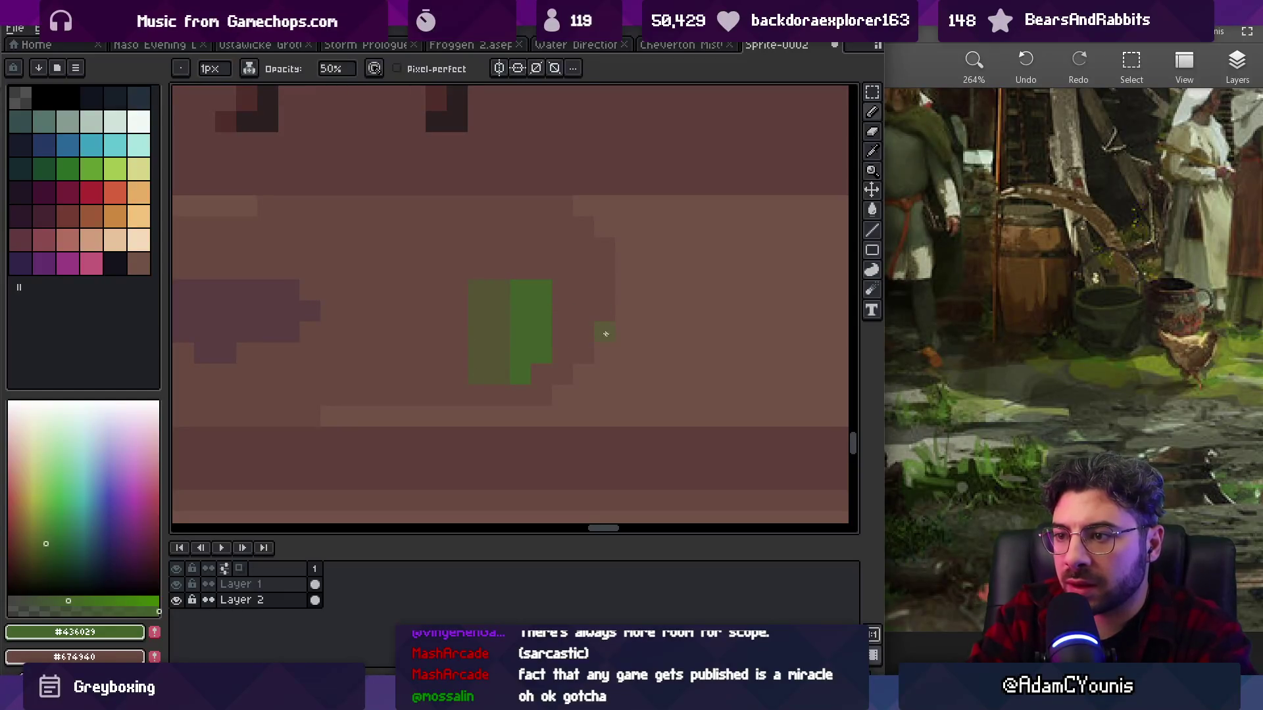
left_click(592, 356, "alt")
mouse_move(522, 344)
left_mouse_down()
mouse_move(521, 361)
mouse_move(489, 343)
left_mouse_up()
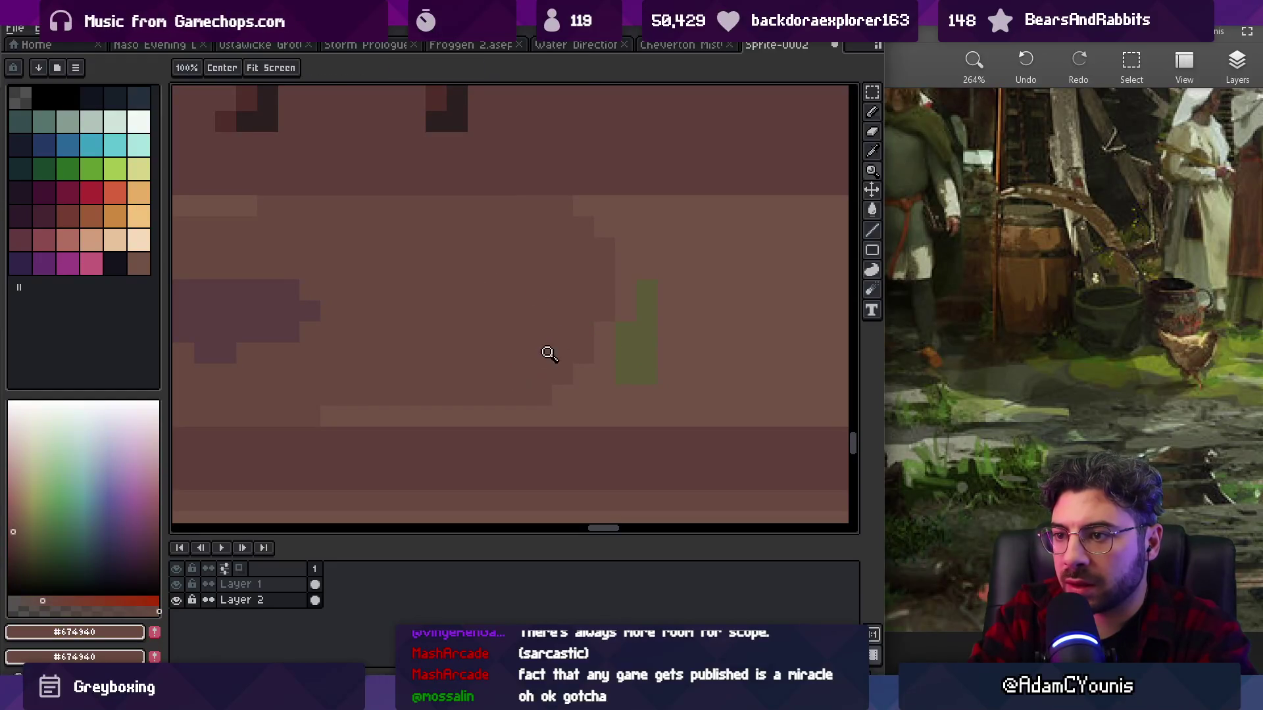
scroll(549, 342, "down", 4)
scroll(566, 329, "up", 3)
- Add a brighter green pixel and extend the olive moss patch to the left
left_click(569, 343, "alt")
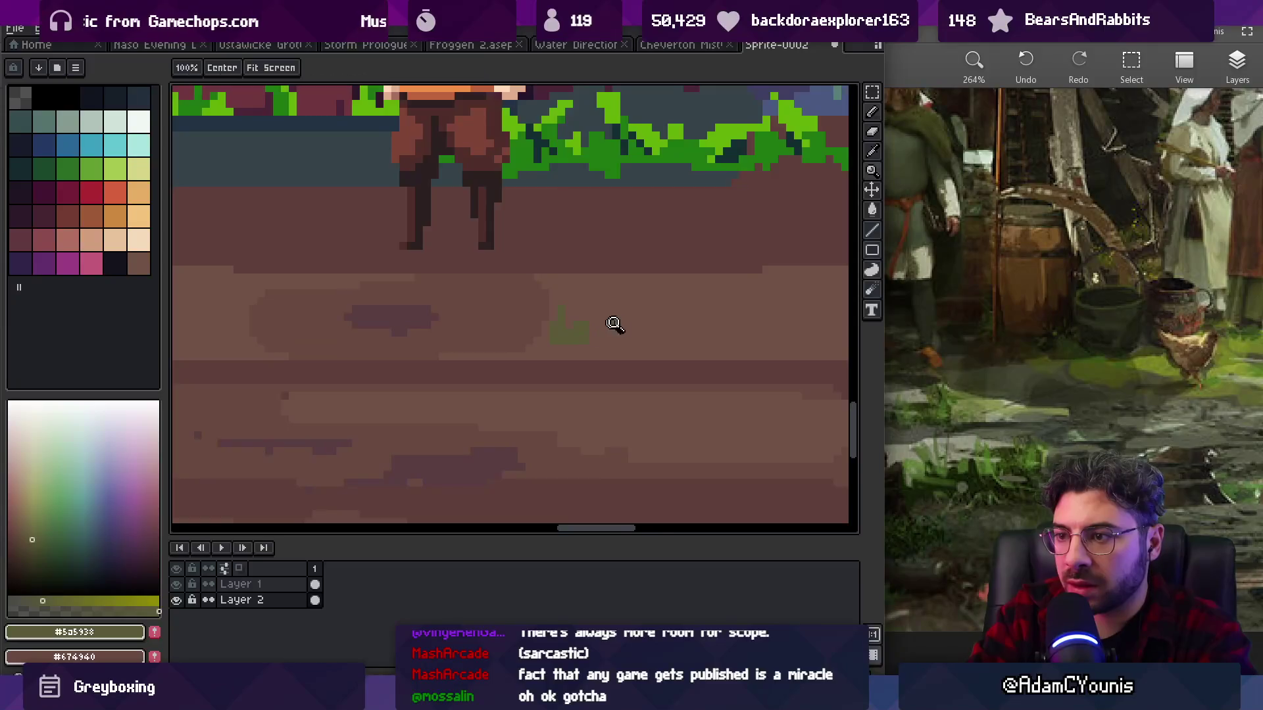
scroll(611, 325, "down", 3)
scroll(621, 276, "up", 4)
left_click(631, 234, "alt")
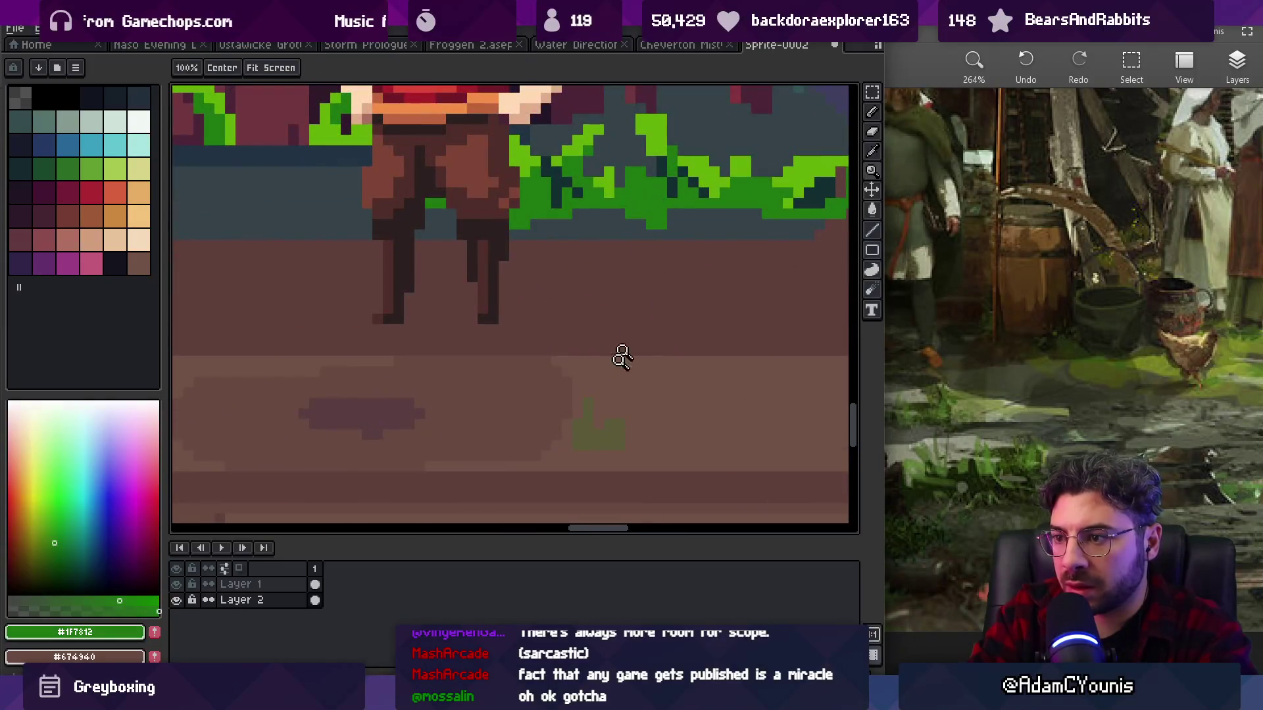
left_click(585, 443)
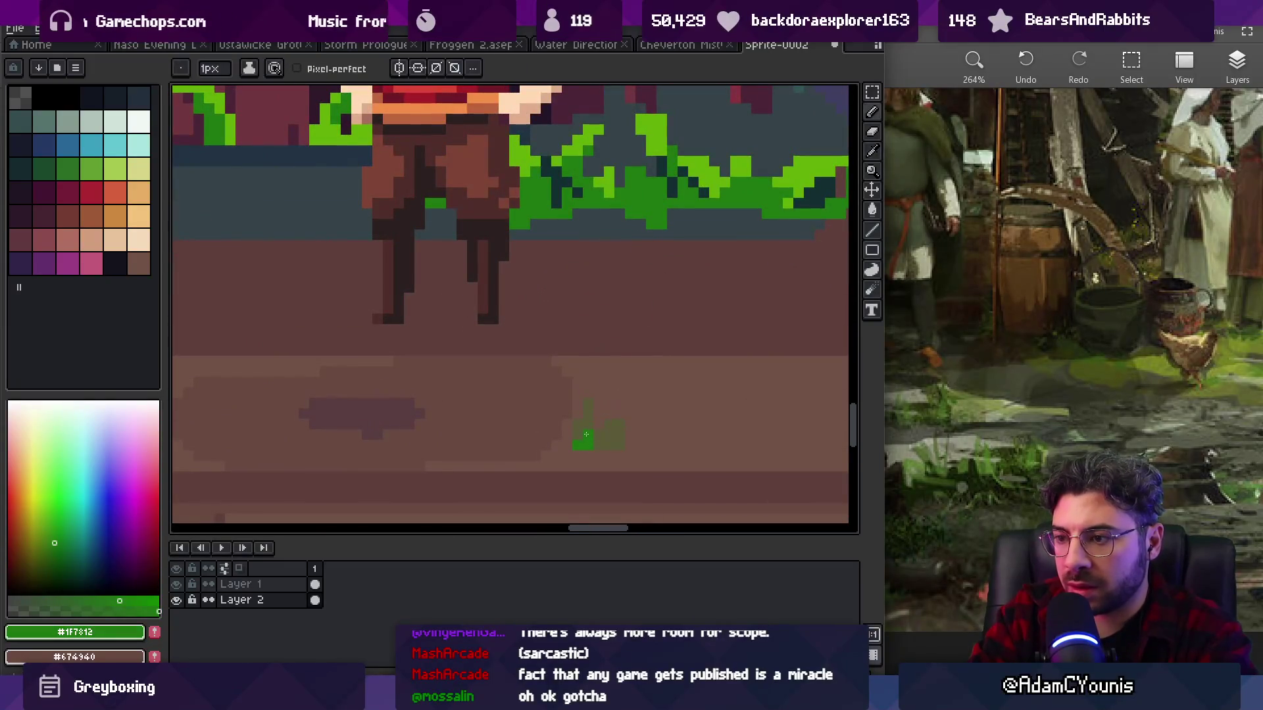
left_click(592, 403, "alt")
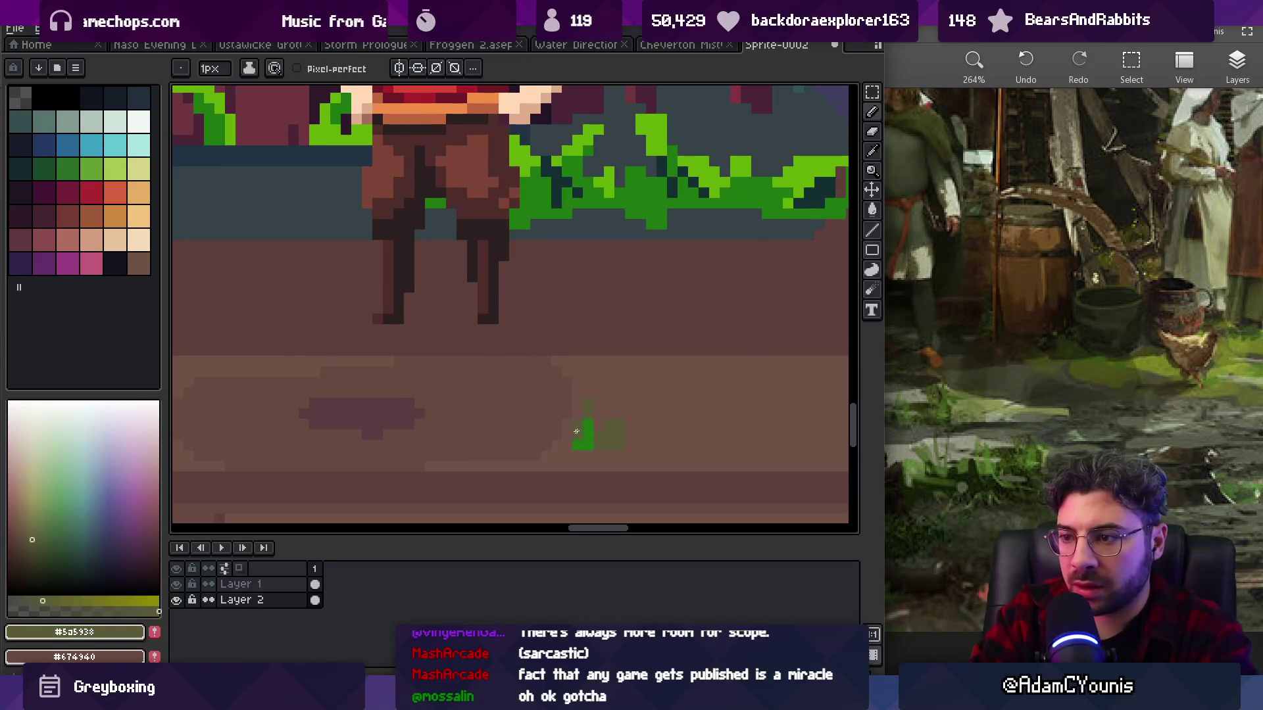
left_click(56, 598)
left_click_drag(576, 435, 590, 445)
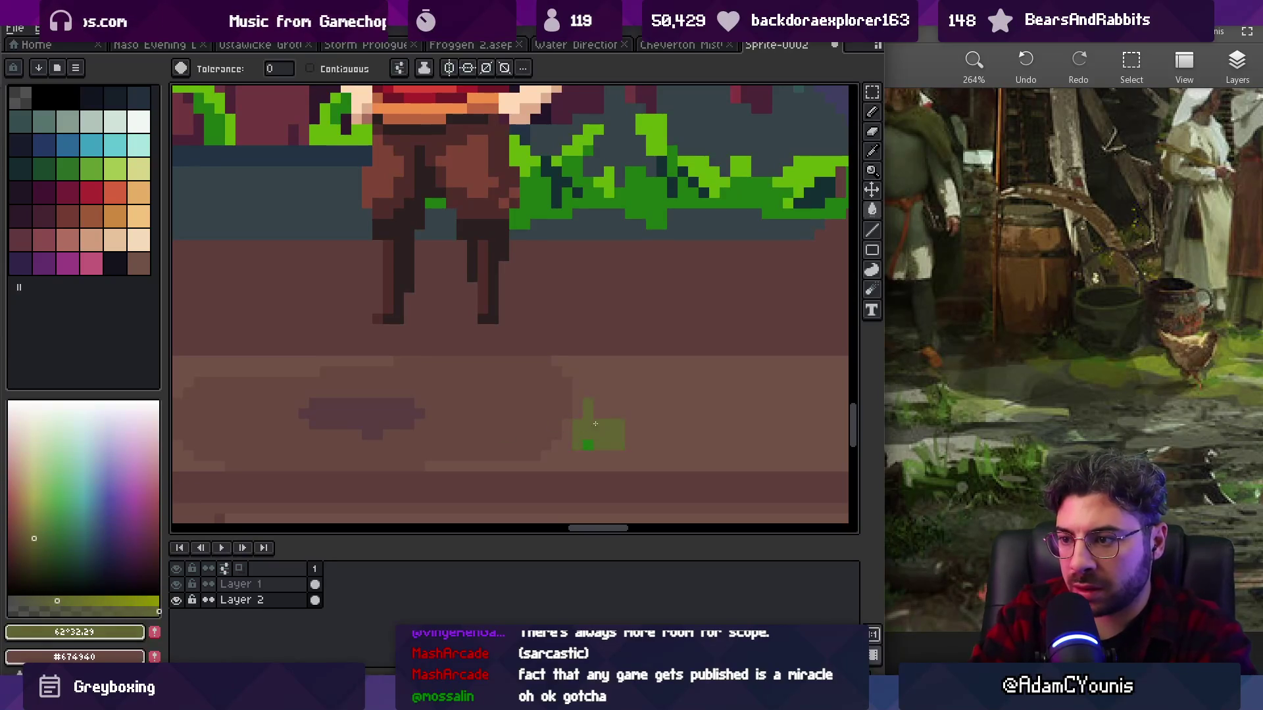
left_click(591, 438, "alt")
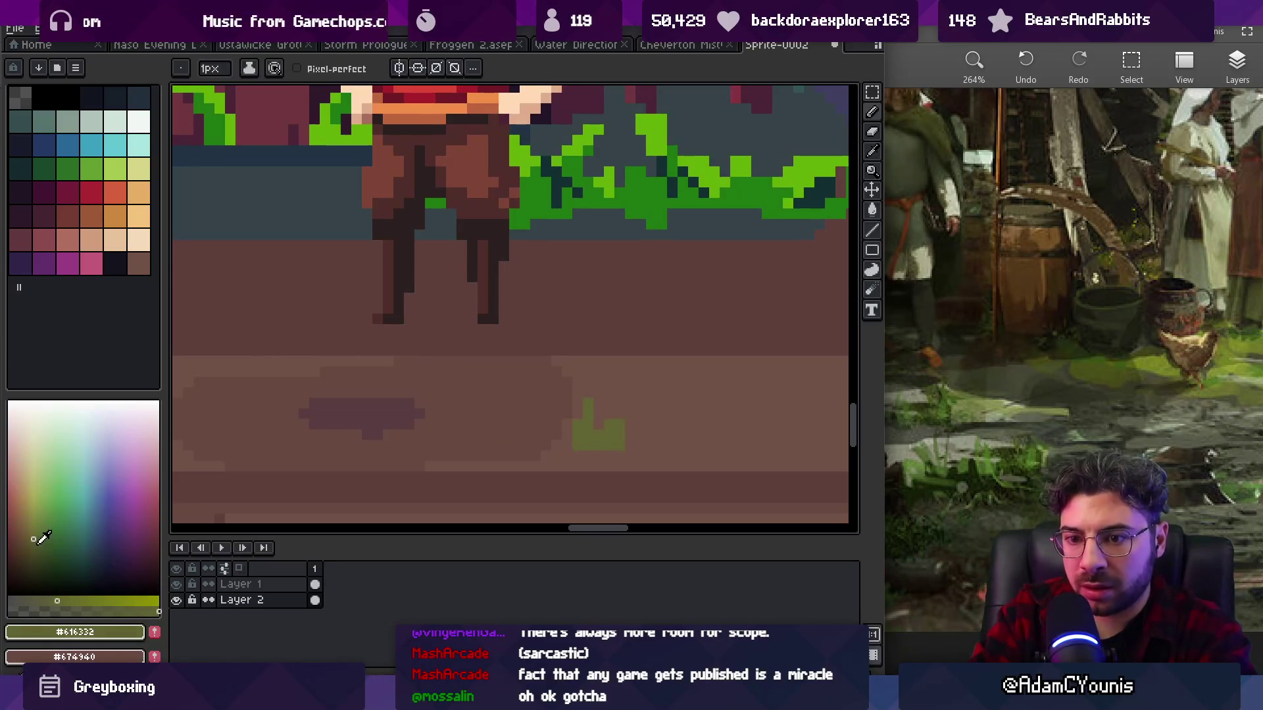
- Add a diagonal olive stroke and a dark shadow beneath the moss tuft
left_click_drag(34, 539, 37, 550)
left_click(67, 600)
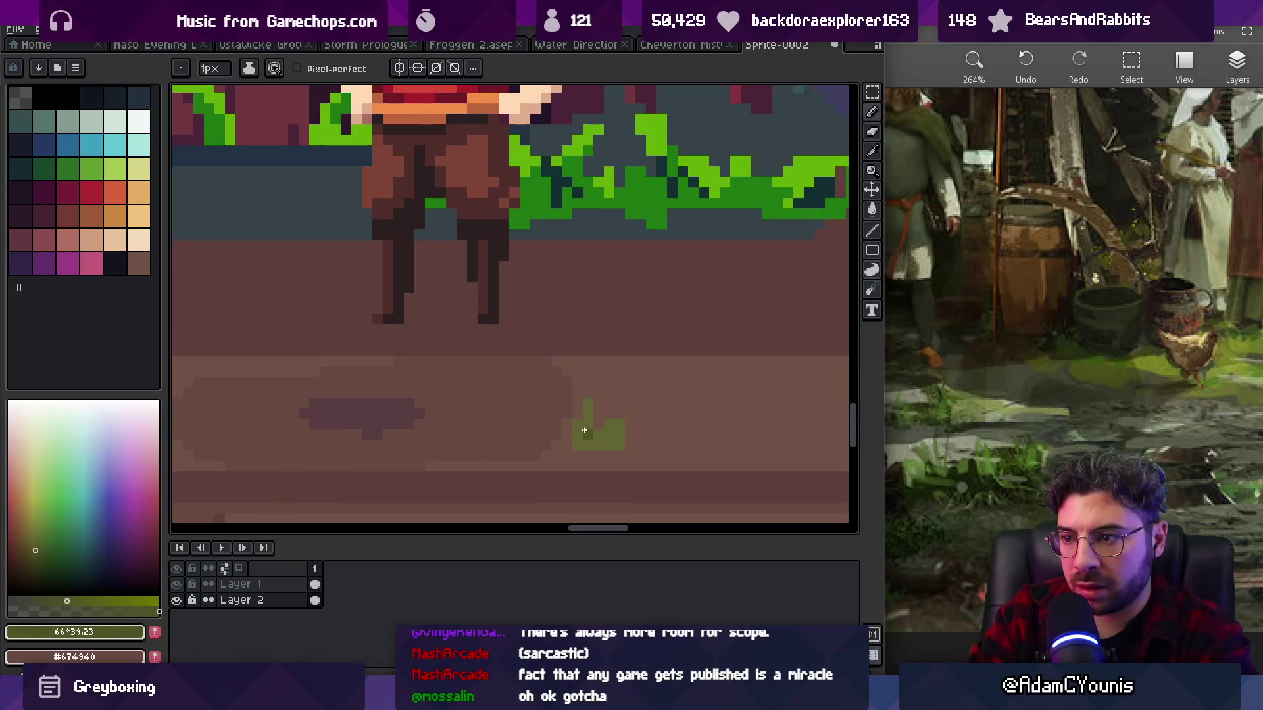
scroll(601, 446, "down", 3)
scroll(558, 392, "up", 3)
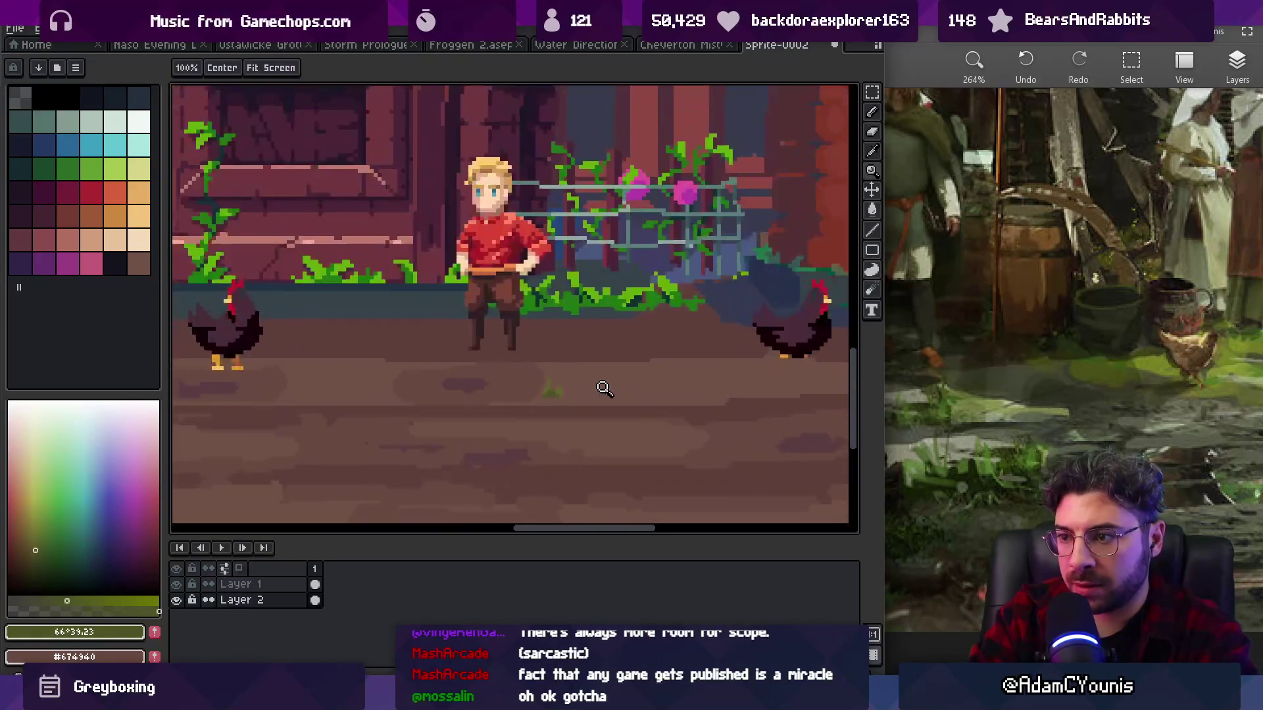
left_click(556, 389, "alt")
mouse_move(582, 363)
left_mouse_down()
mouse_move(558, 393)
mouse_move(572, 402)
mouse_move(510, 418)
left_mouse_up()
left_click(504, 389, "alt")
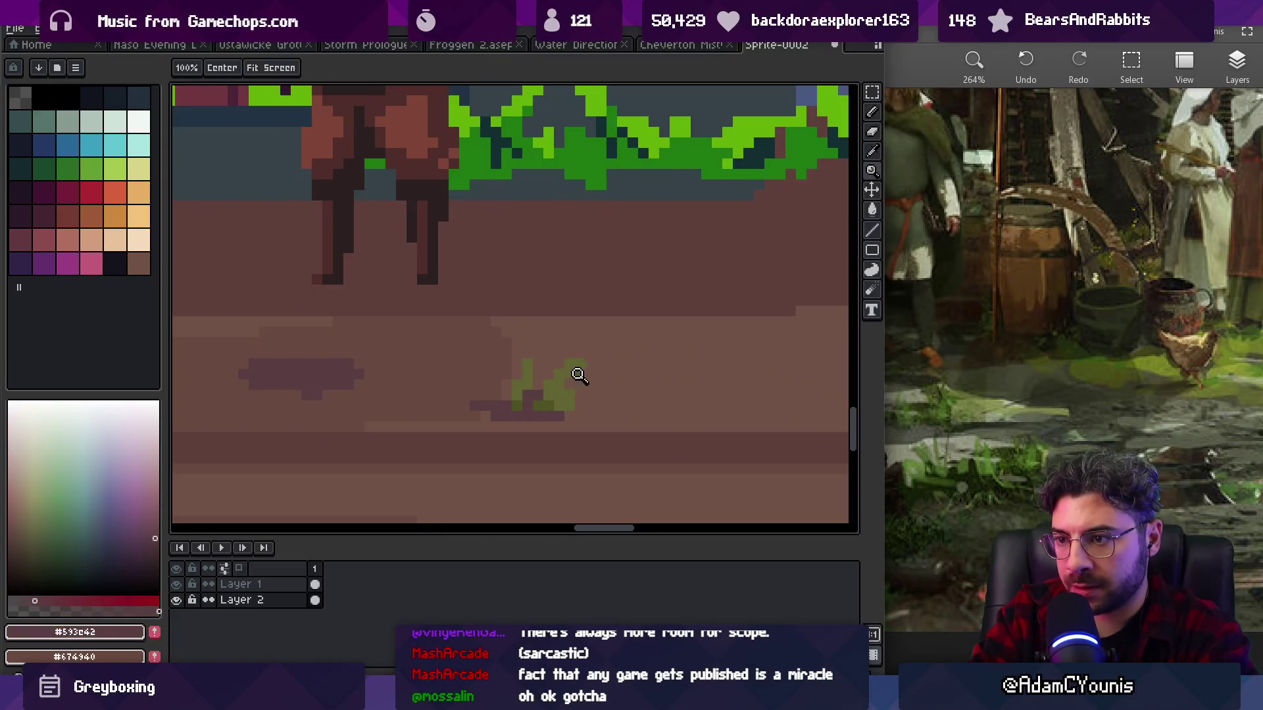
- Fill the tuft with a darker, muted moss green using the Fill tool
scroll(572, 374, "down", 3)
scroll(569, 365, "up", 3)
left_click(565, 355, "alt")
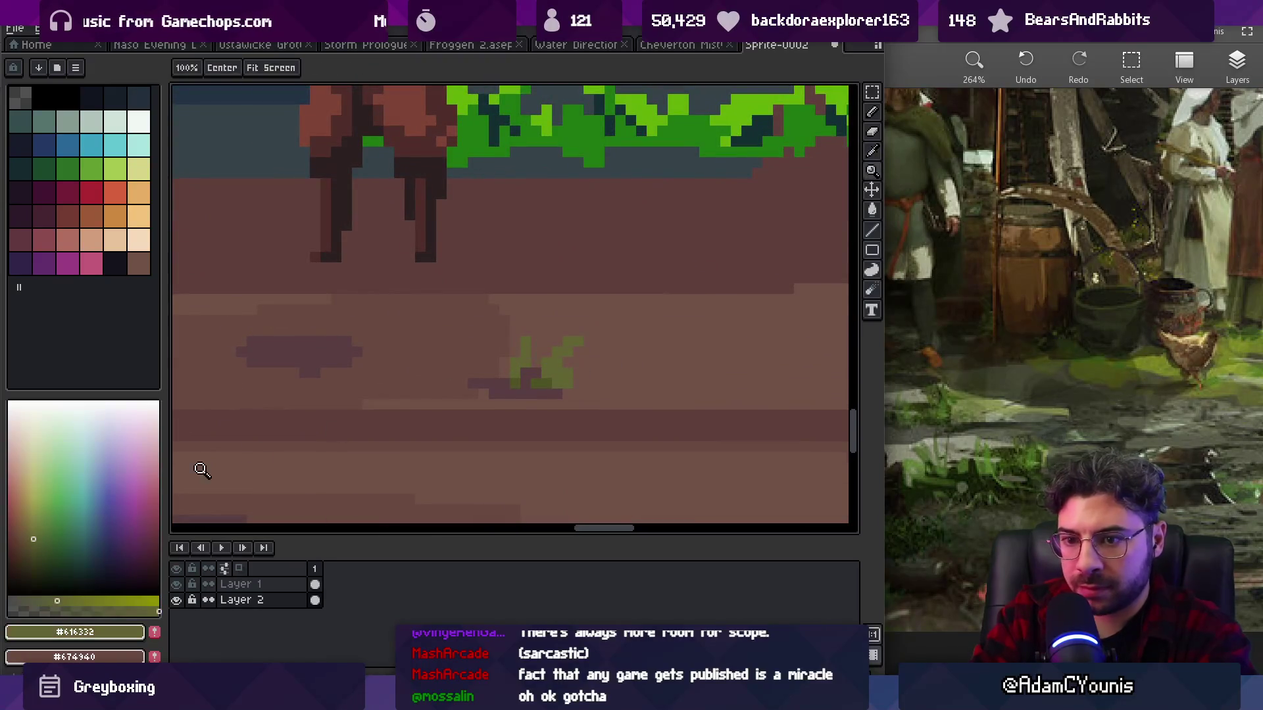
left_click(33, 539)
left_click(38, 536)
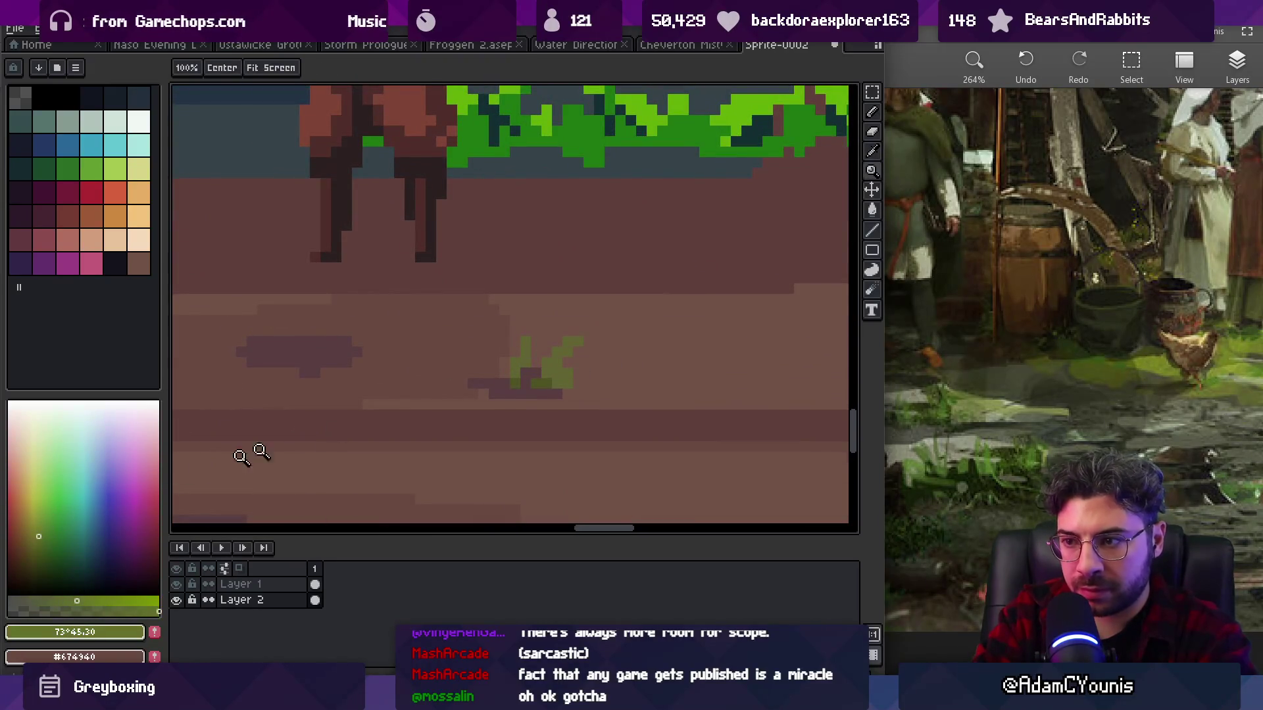
key("g")
left_click(559, 365)
left_click(544, 366, "alt")
left_click(41, 545)
- Extend the dark green #455223 grass to the right
key("z")
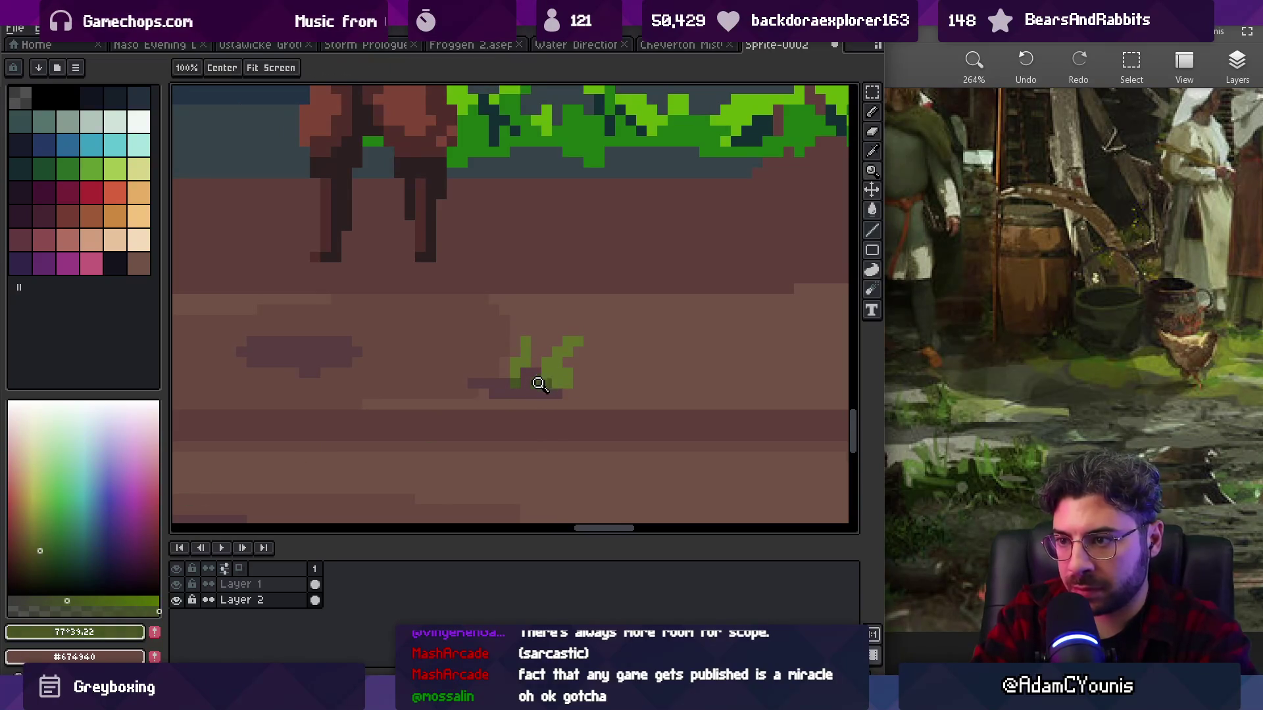
scroll(543, 381, "down", 5)
scroll(592, 379, "up", 3)
scroll(605, 377, "up", 2)
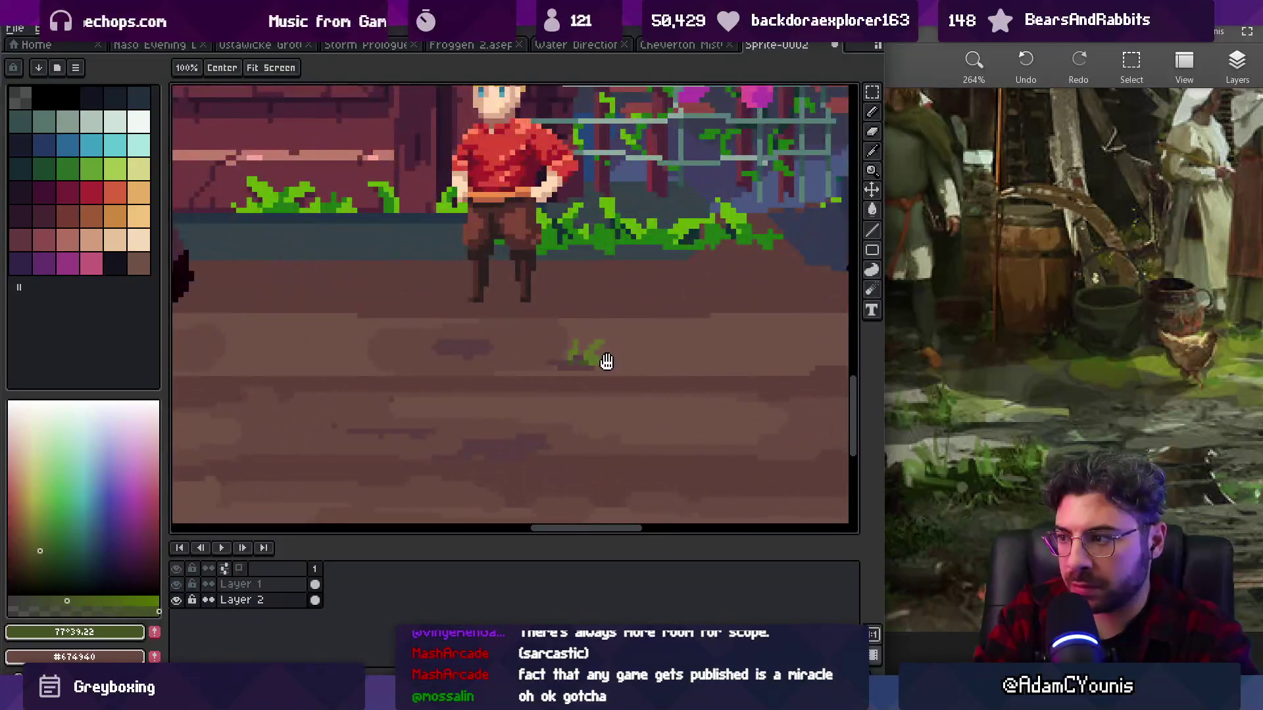
key("b")
left_click(562, 361, "alt")
left_click(563, 362, "alt")
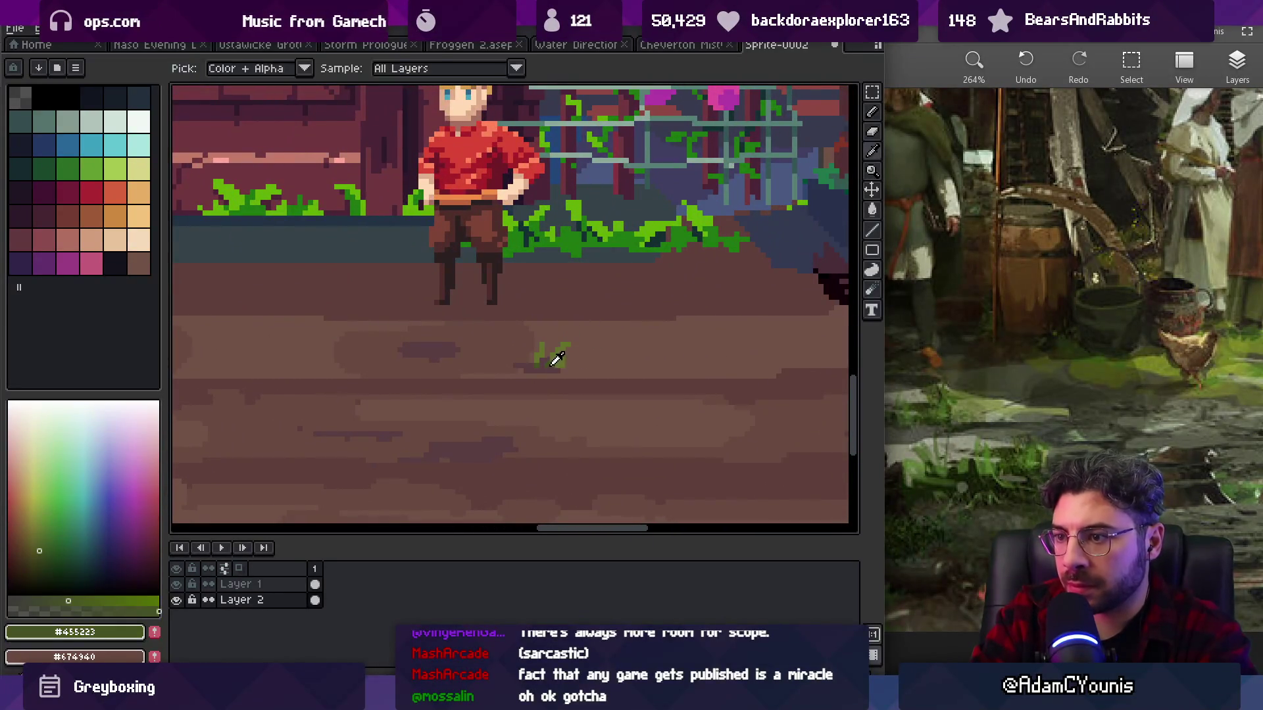
left_click_drag(607, 361, 617, 360)
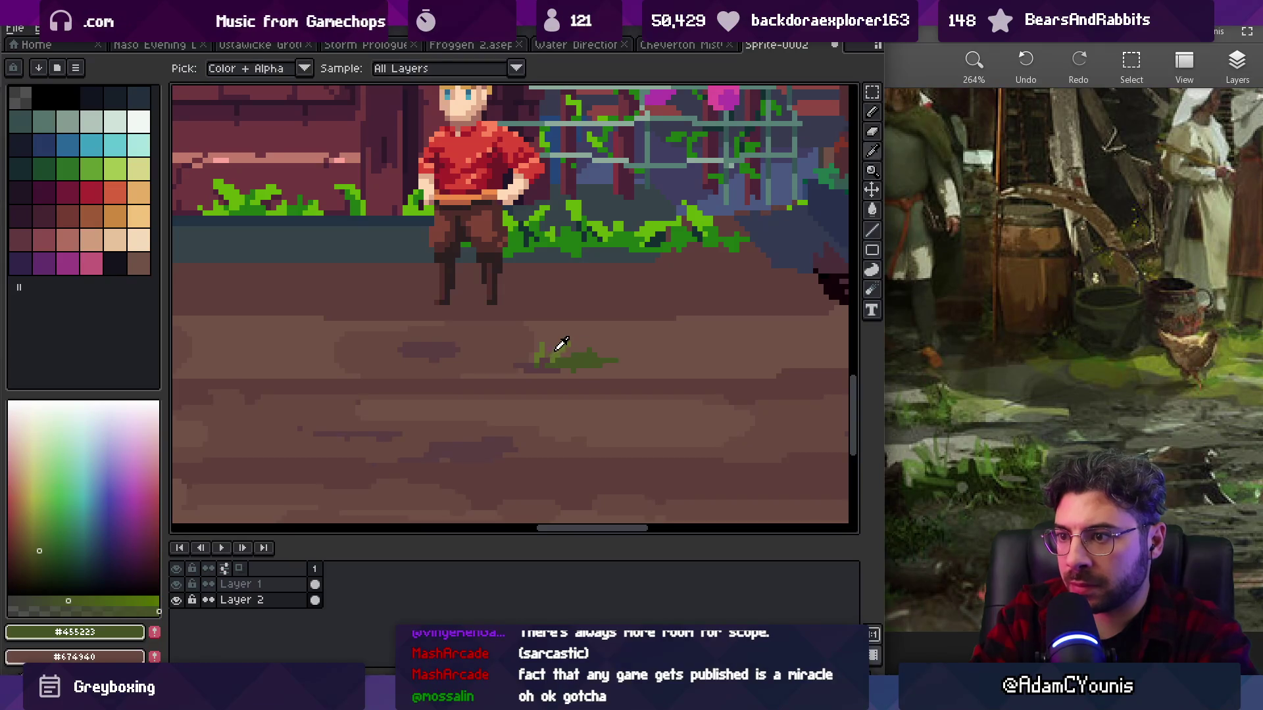
- Fill the tuft's lower part with dark green and add dark pixels under the grass
left_click(583, 346, "alt")
left_click(582, 352, "alt")
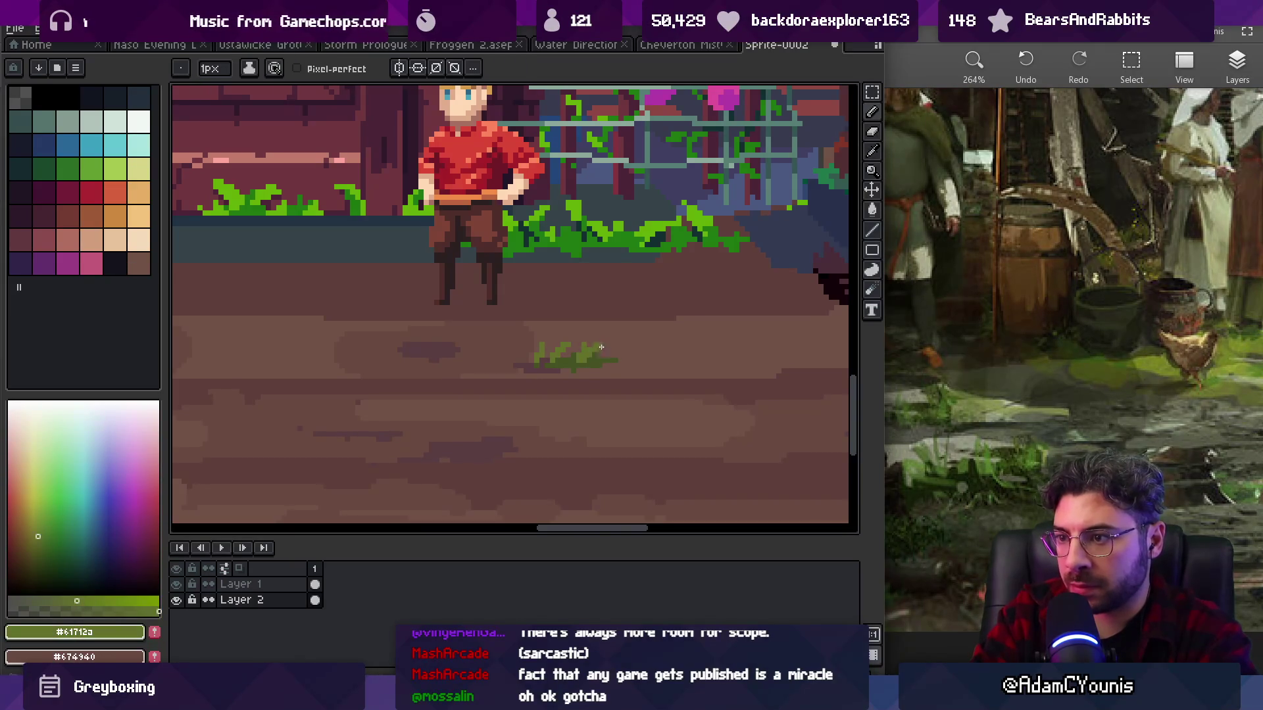
scroll(598, 358, "up", 3)
left_click(596, 334, "alt")
left_click_drag(546, 375, 664, 368)
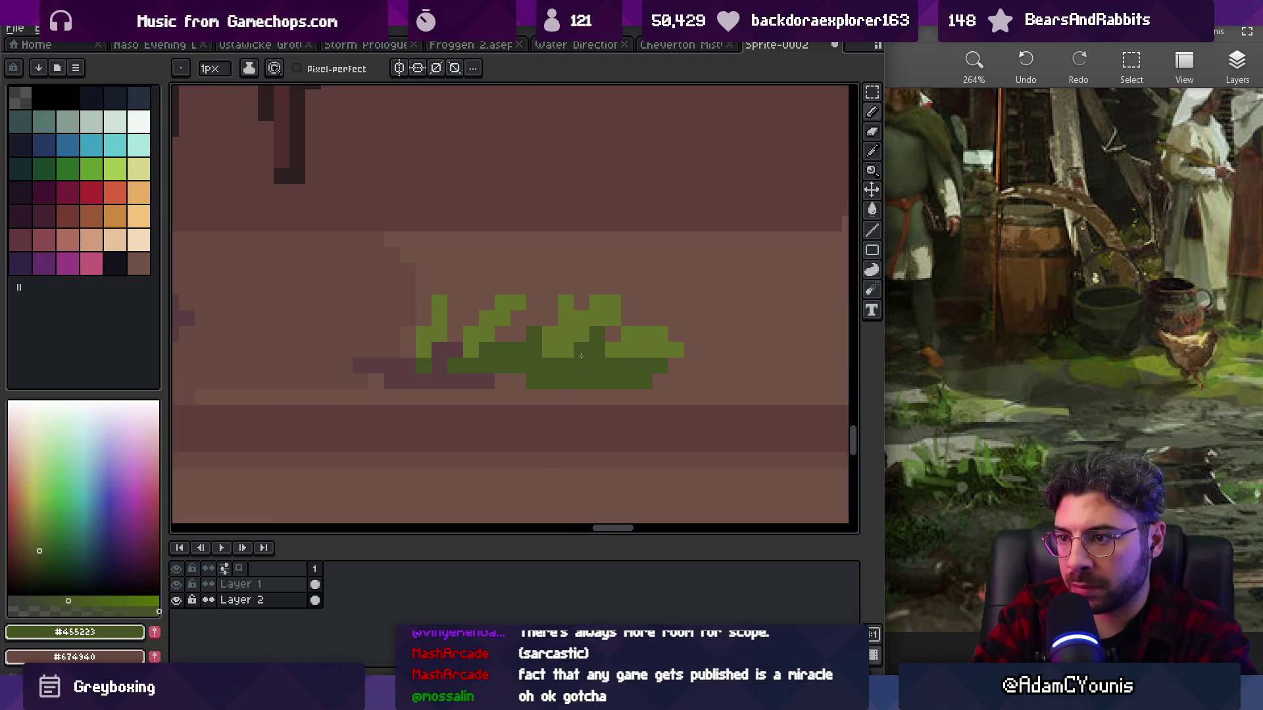
left_click(656, 320)
mouse_move(660, 303)
left_mouse_down()
mouse_move(658, 348)
mouse_move(643, 349)
left_mouse_up()
- Add a light-green blade on the right and dark green along the tuft's base
left_click(642, 329, "alt")
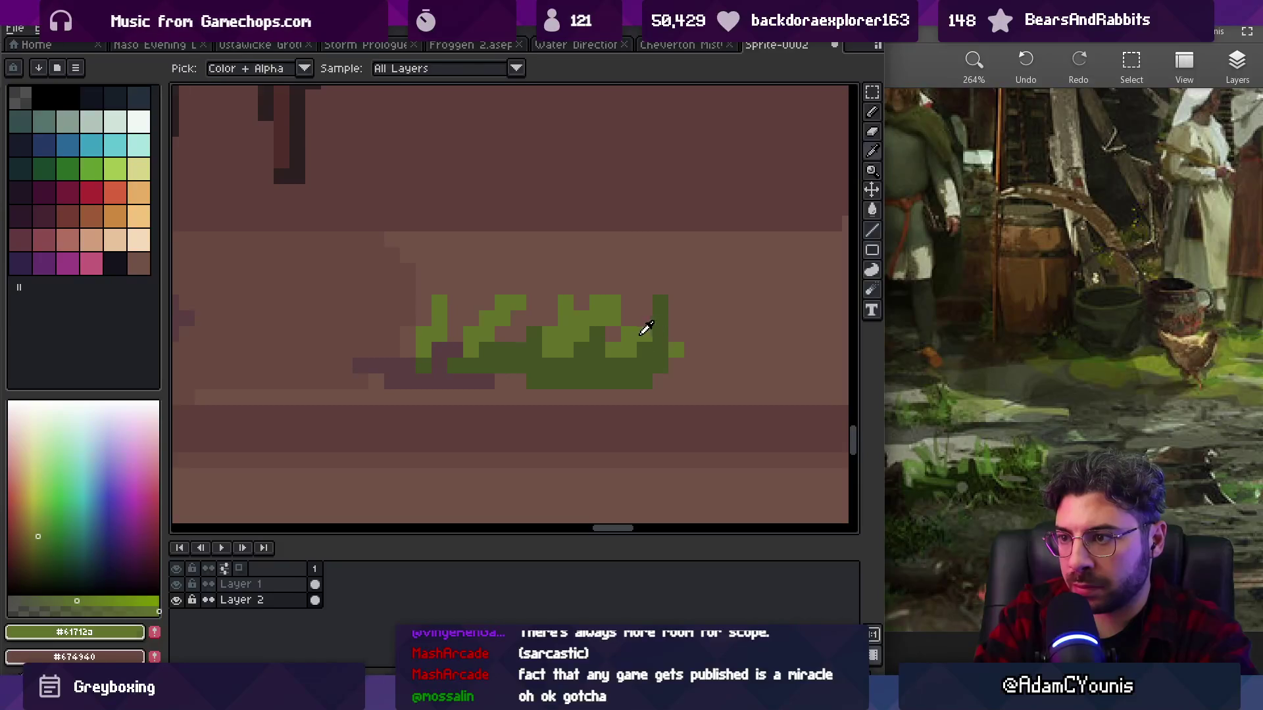
mouse_move(677, 283)
left_mouse_down()
mouse_move(677, 323)
mouse_move(660, 302)
mouse_move(660, 363)
mouse_move(676, 381)
left_mouse_up()
left_click(646, 338, "alt")
left_click(534, 384, "alt")
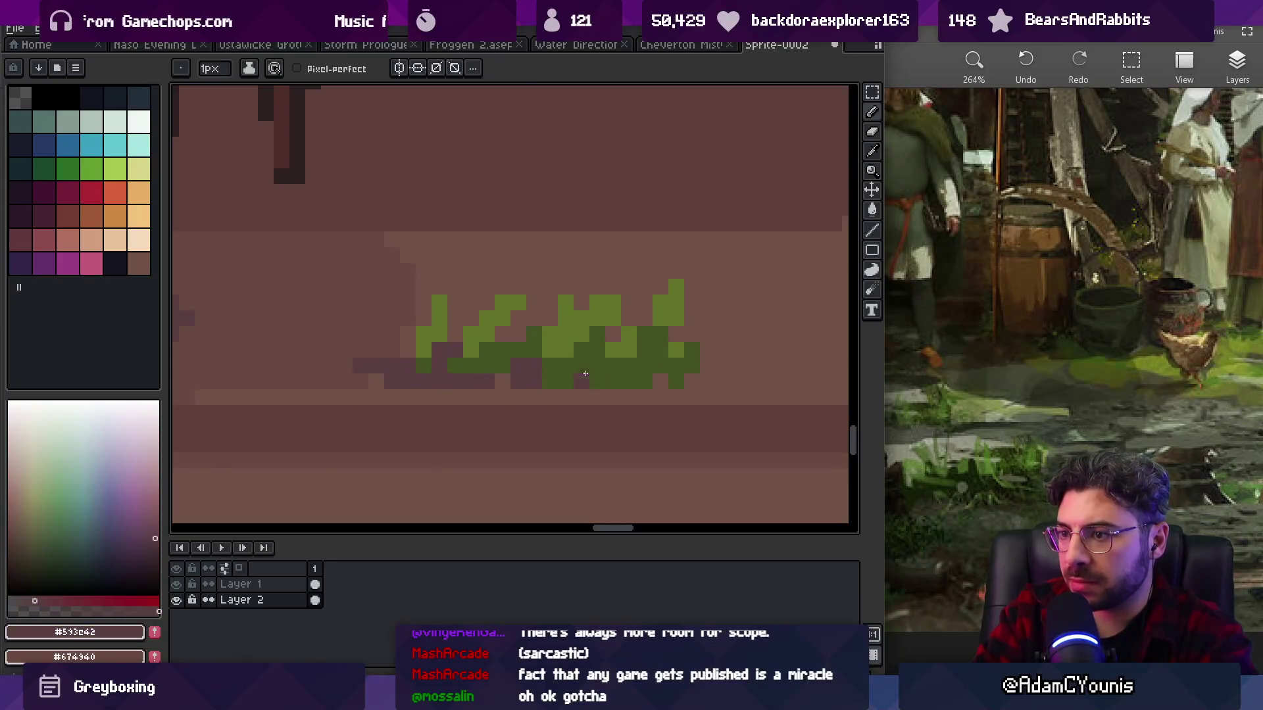
left_click(602, 394, "alt")
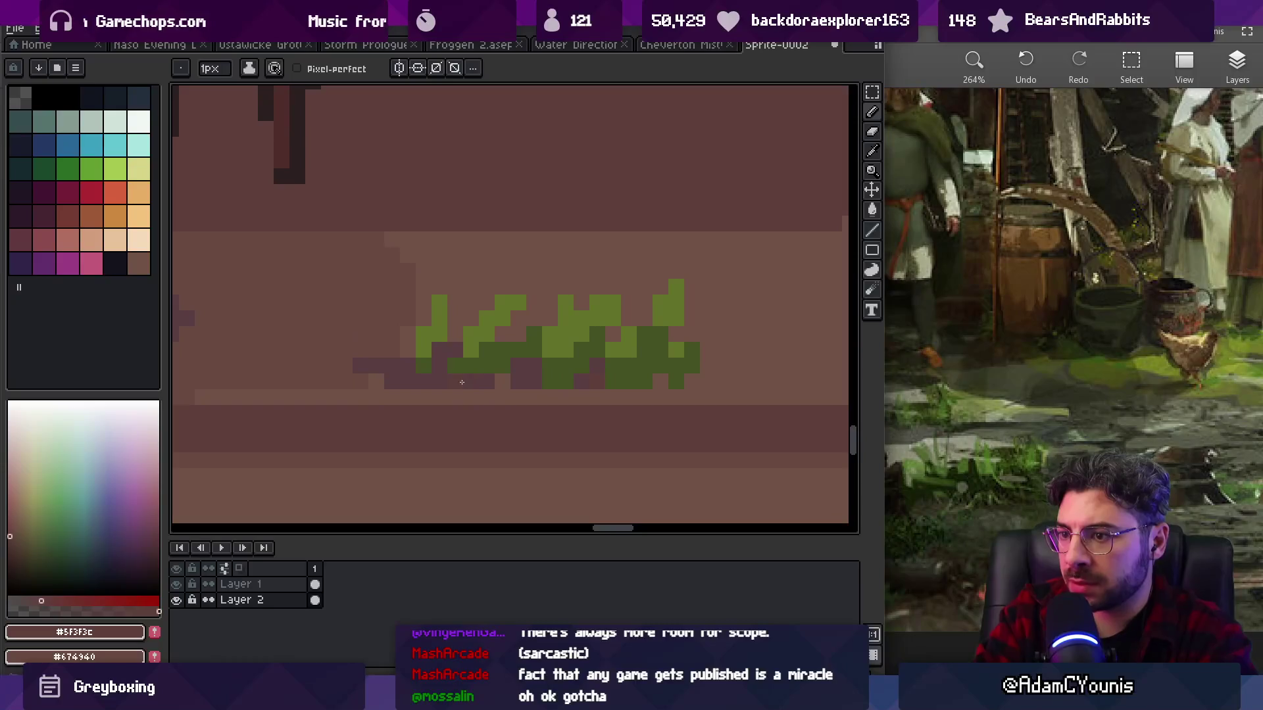
- Add a #61712a green pixel to the right of the tuft
key("z")
scroll(555, 369, "down", 6)
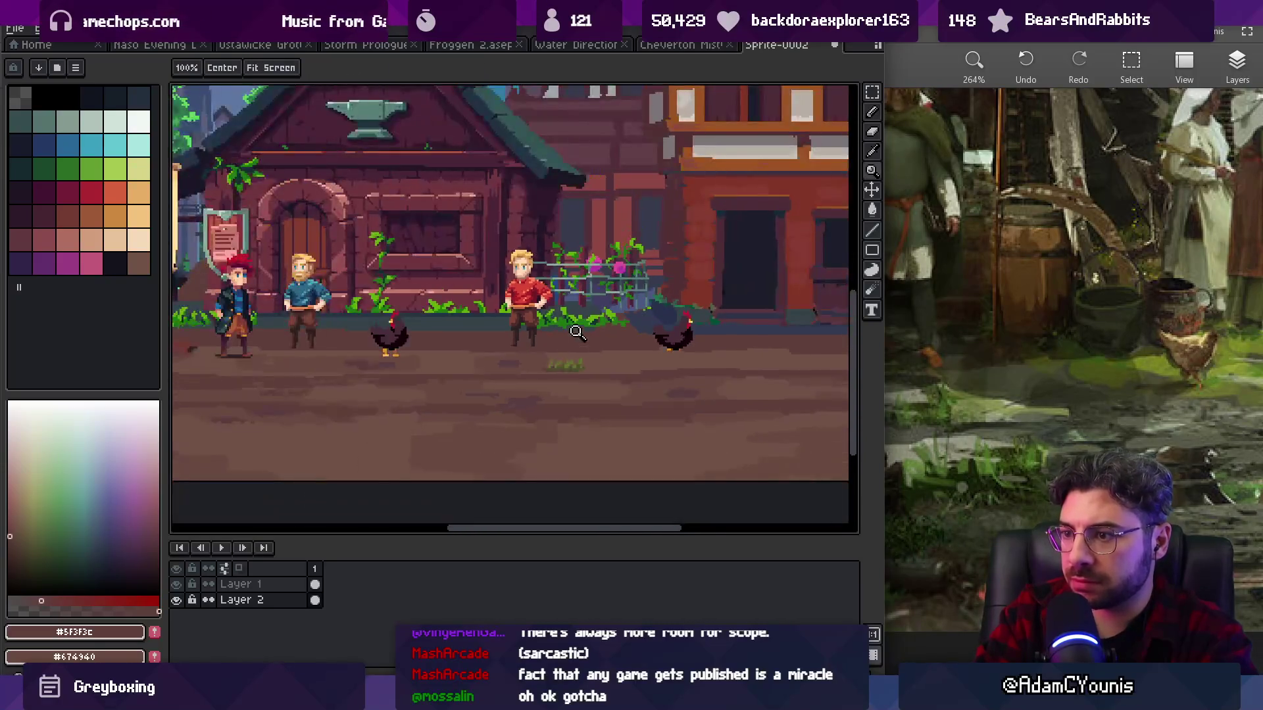
scroll(615, 319, "up", 6)
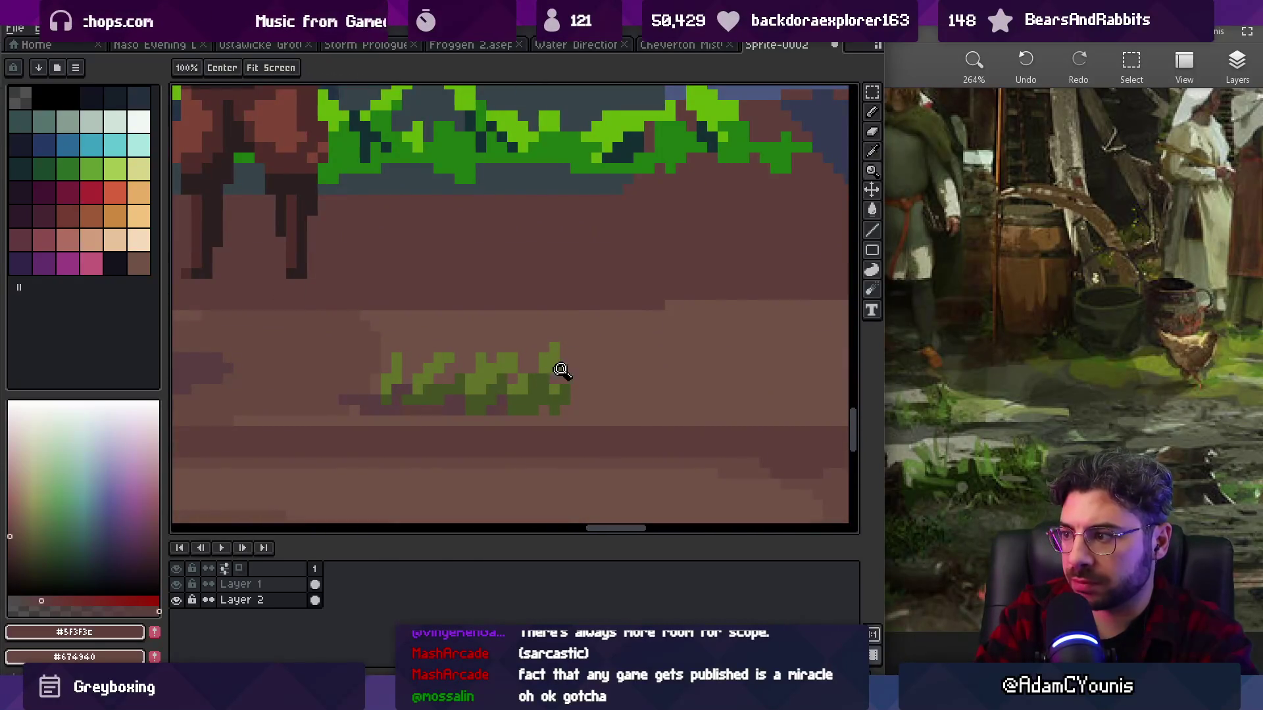
scroll(588, 358, "down", 6)
scroll(565, 358, "up", 7)
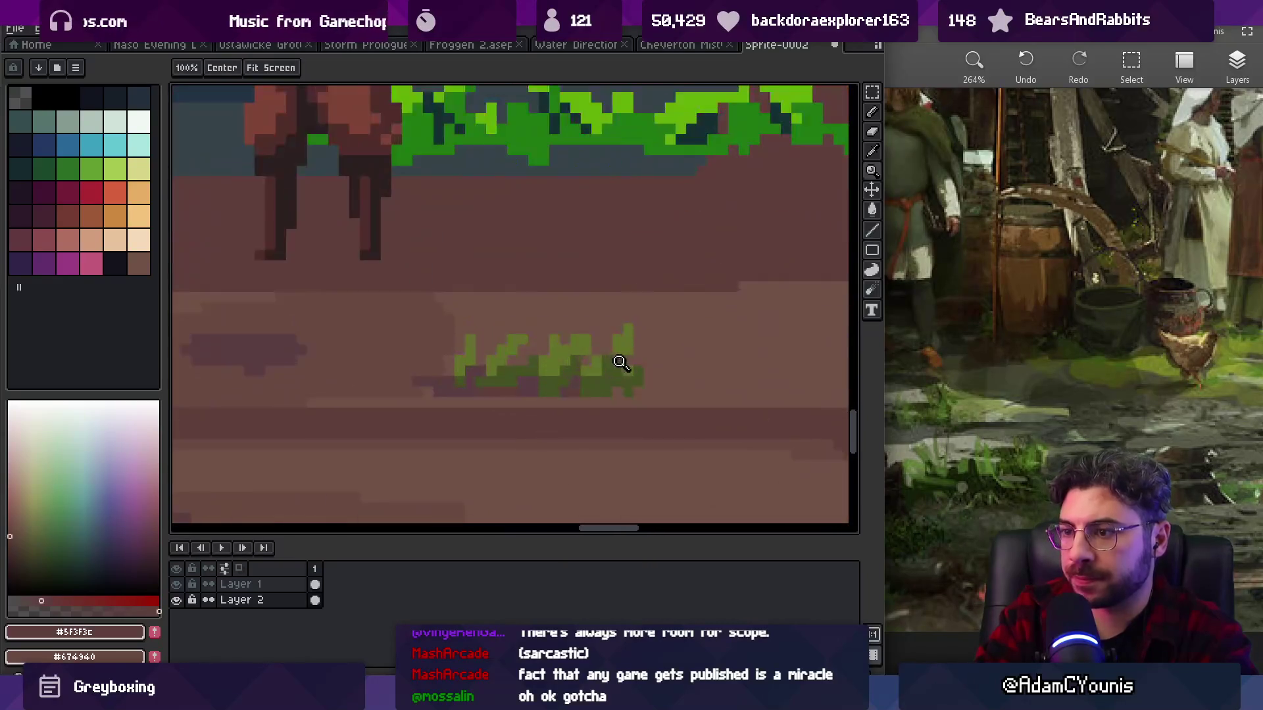
left_click(498, 370, "alt")
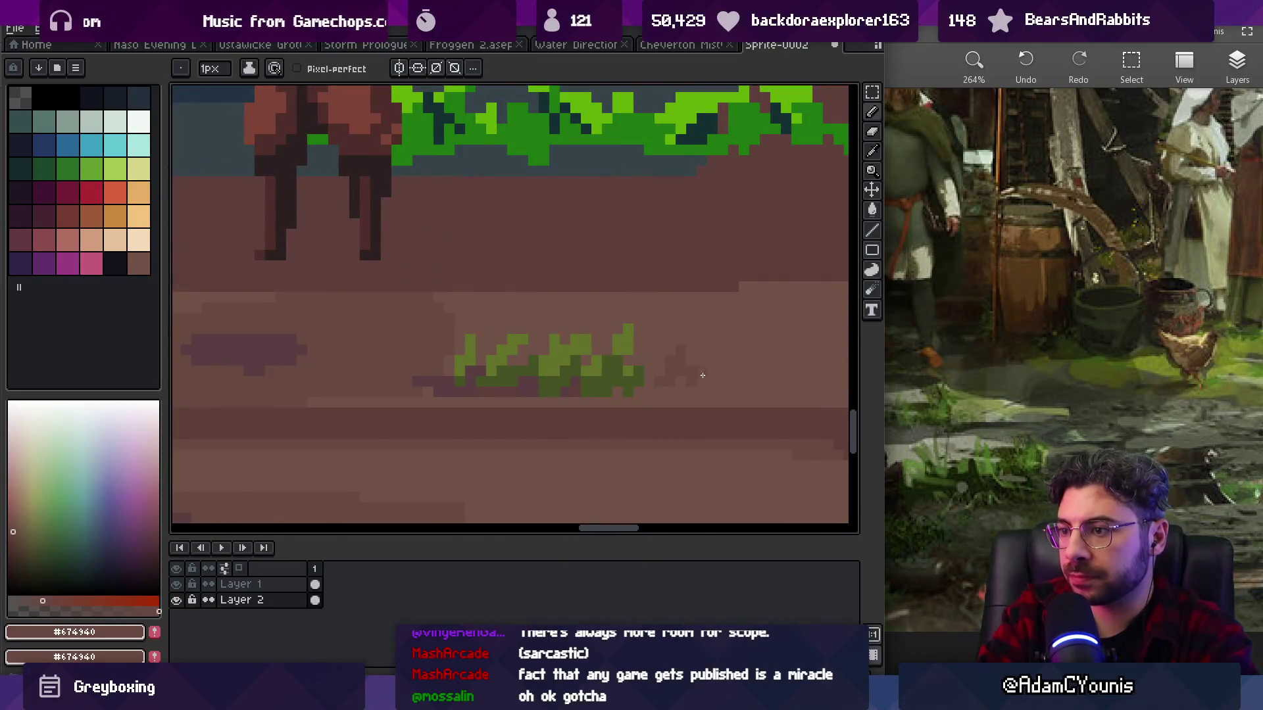
left_click(602, 375, "alt")
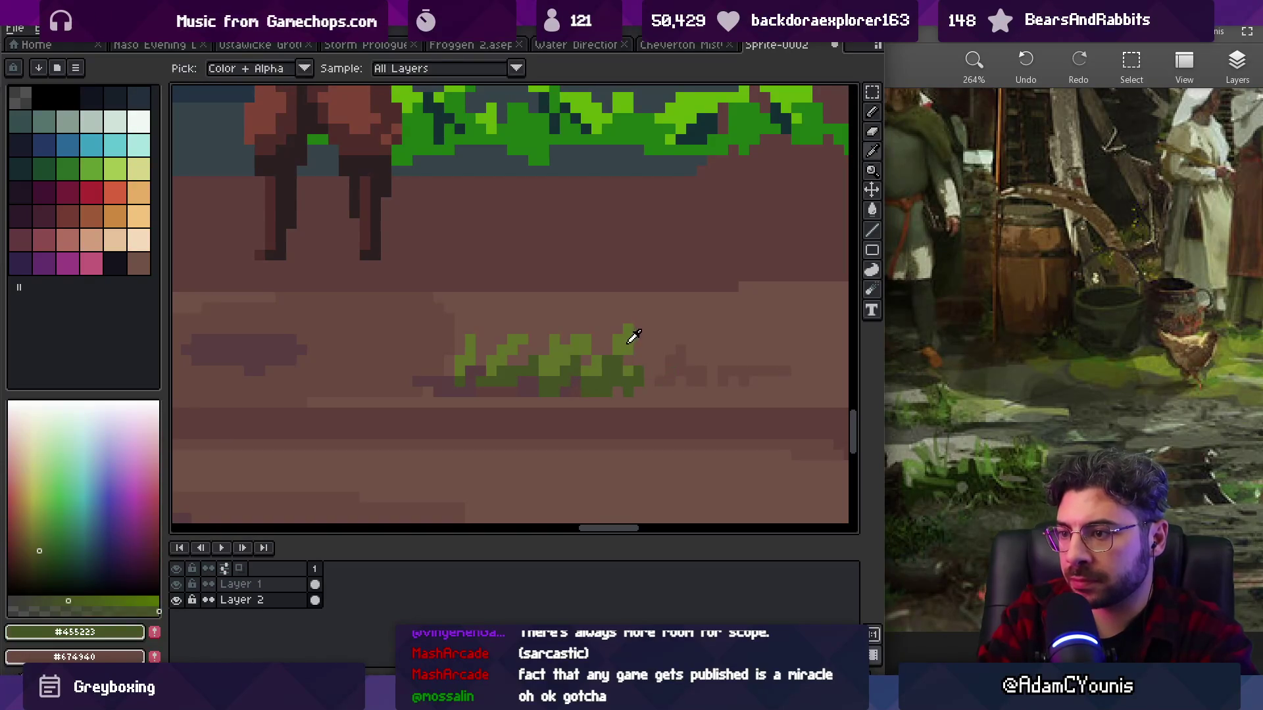
left_click(675, 359)
left_click(714, 345, "alt")
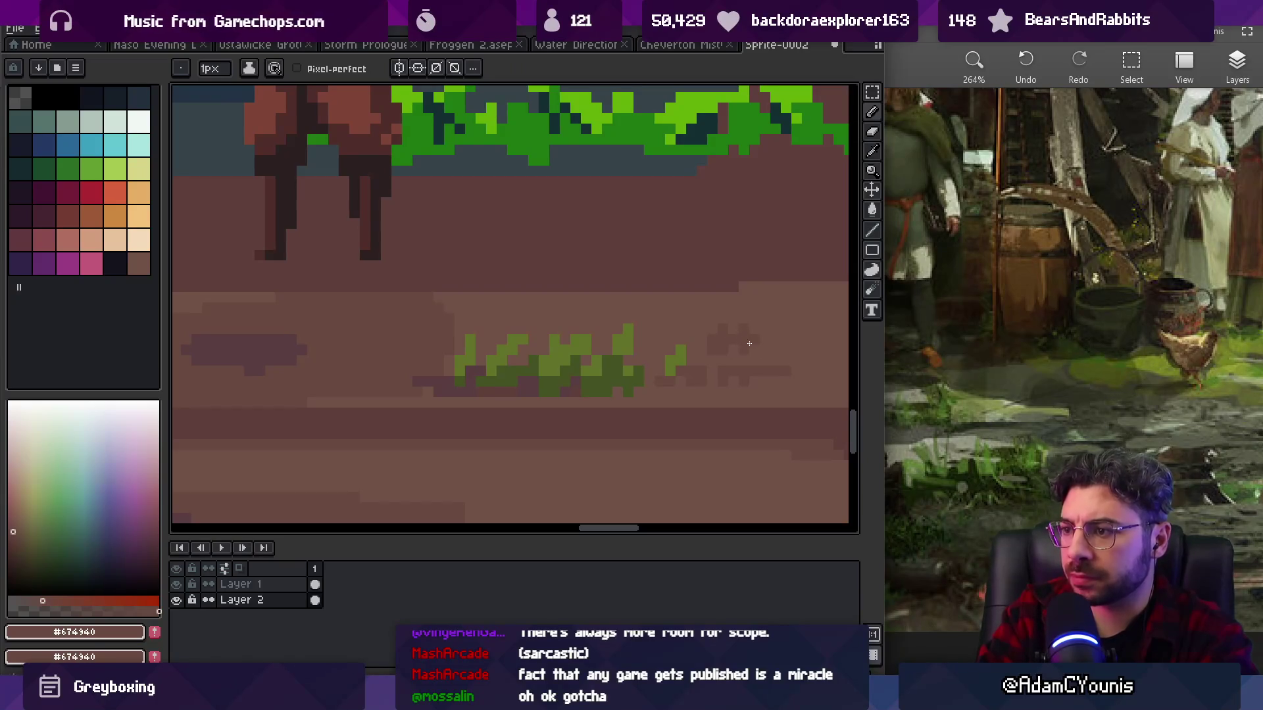
left_click(686, 370, "alt")
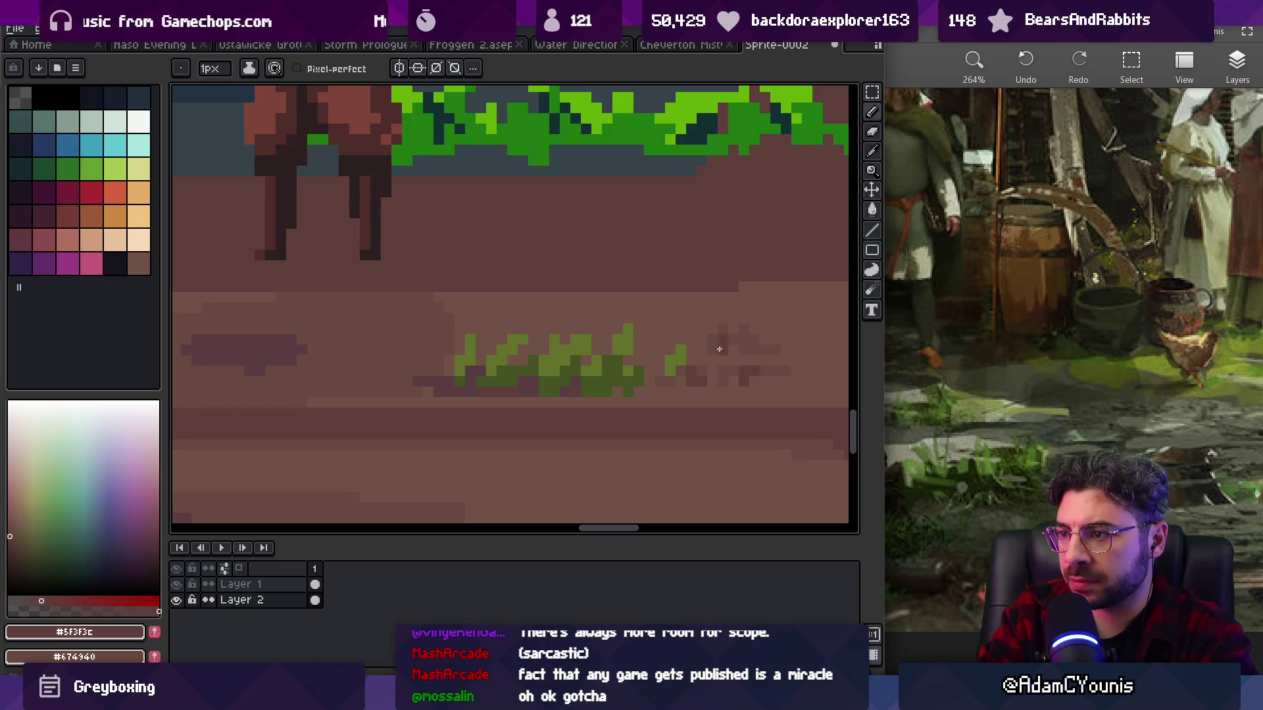
- Paint a short mid-green grass stroke on the dirt to the right
key("z")
scroll(736, 336, "down", 5)
scroll(667, 318, "up", 5)
left_click(727, 346, "alt")
left_click_drag(745, 312, 754, 332)
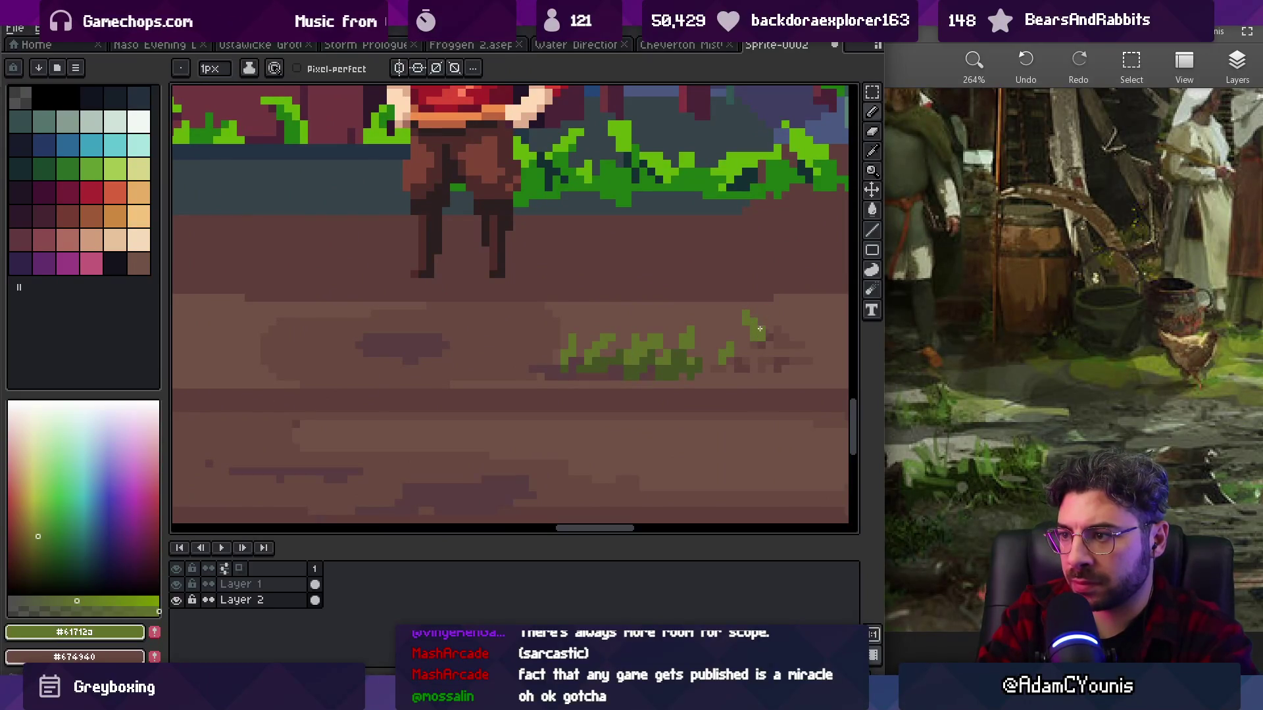
- Add more green grass blades on the street and check the whole scene
key("z")
scroll(723, 322, "down", 5)
scroll(693, 315, "up", 2)
scroll(693, 315, "up", 5)
left_click_drag(701, 372, 711, 359)
key("z")
scroll(709, 364, "down", 5)
scroll(672, 324, "up", 2)
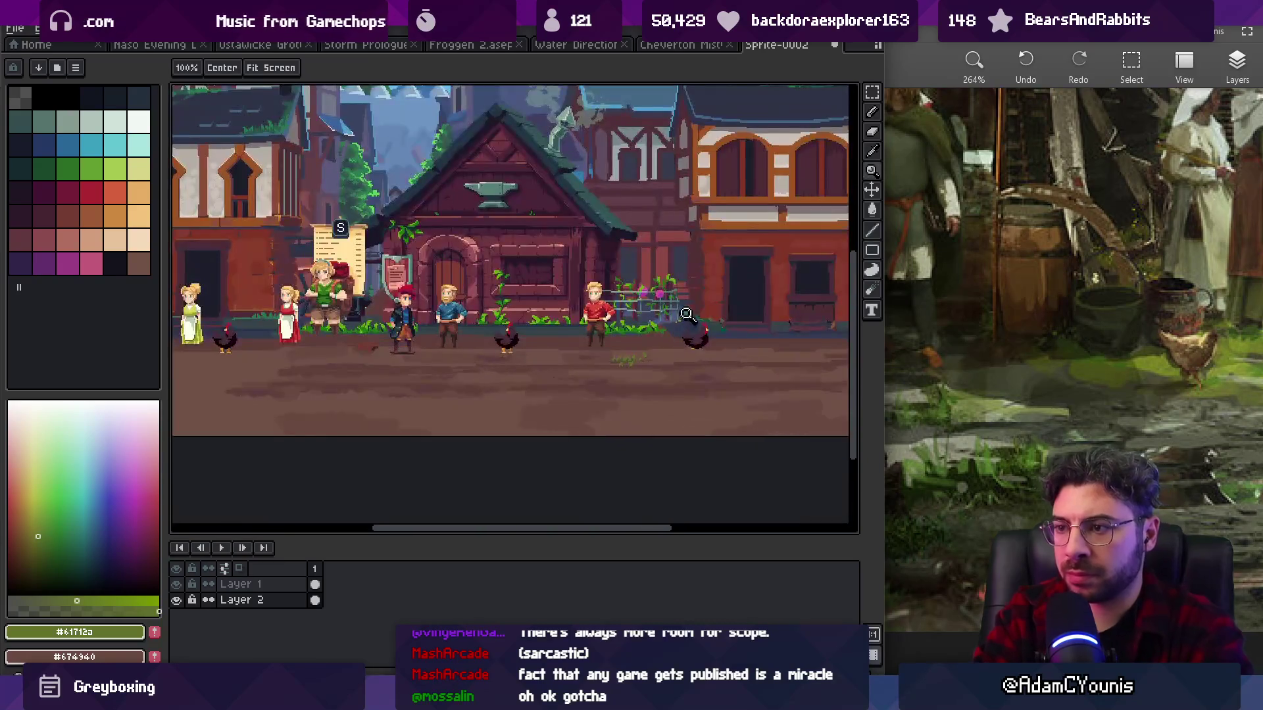
- Try lighter green pixels on the grass tuft, then undo that stroke
scroll(662, 352, "up", 2)
key("b")
left_click(615, 338, "alt")
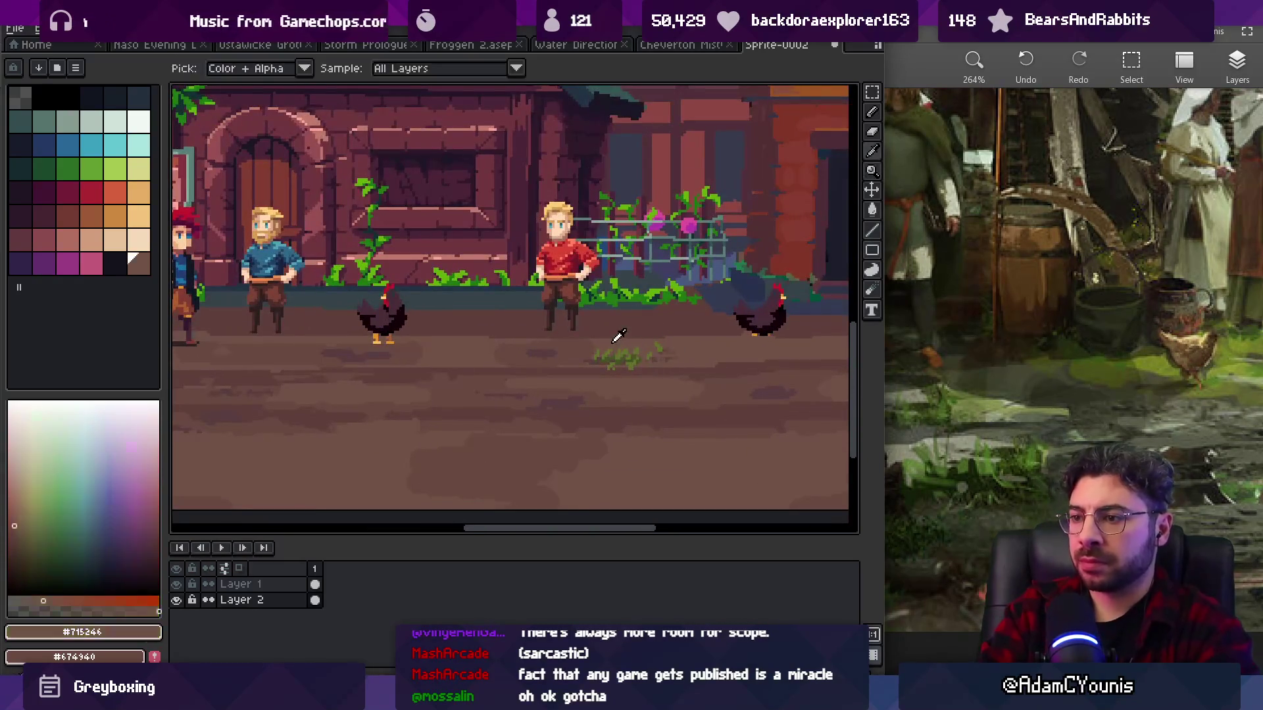
scroll(632, 351, "up", 2)
left_click(621, 362, "alt")
key("z")
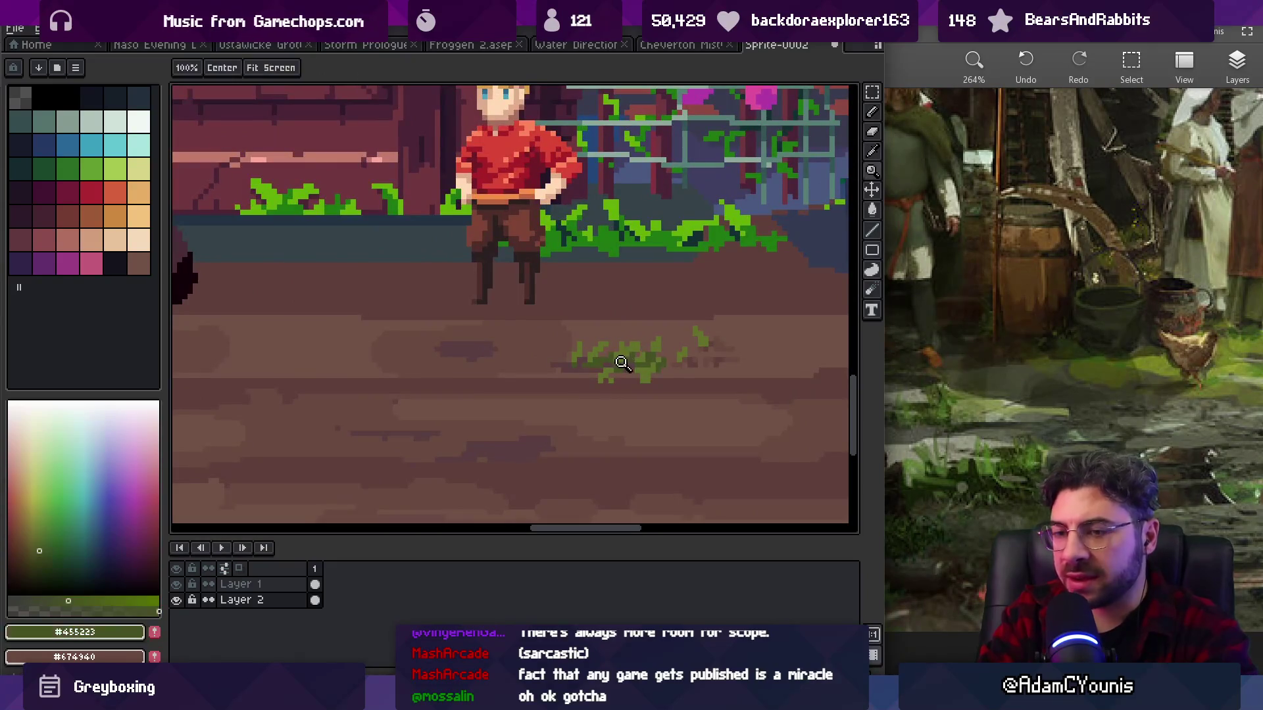
scroll(638, 349, "up", 2)
key("b")
left_click(631, 338, "alt")
left_click_drag(644, 348, 648, 321)
key("ctrl+z")
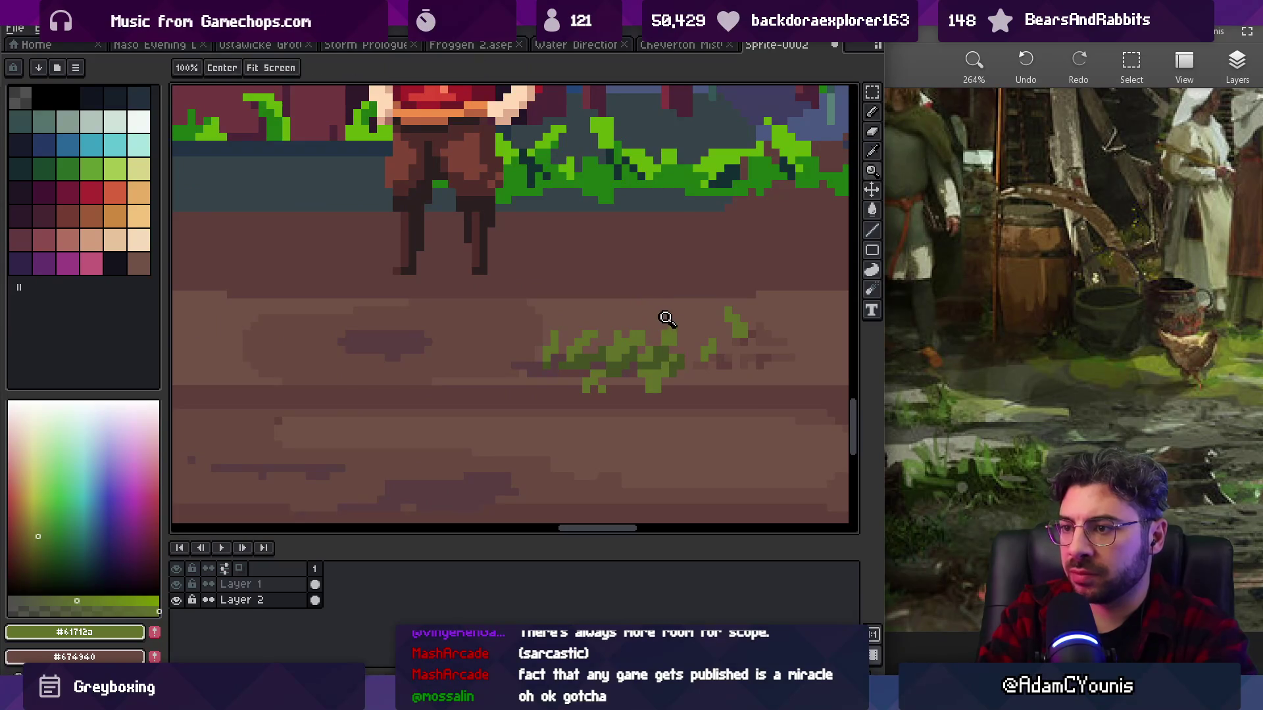
scroll(658, 328, "down", 5)
- Cover the stray green specks beside the tuft with dirt brown
key("alt")
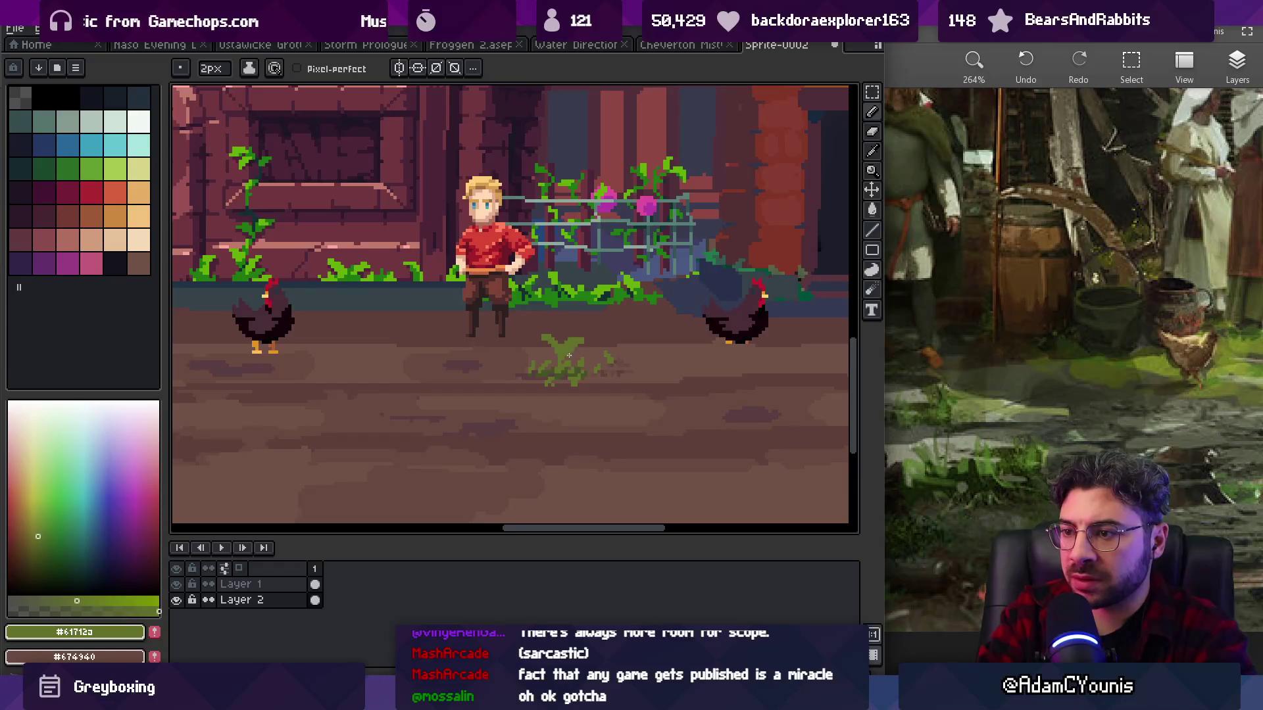
left_click(597, 330, "alt")
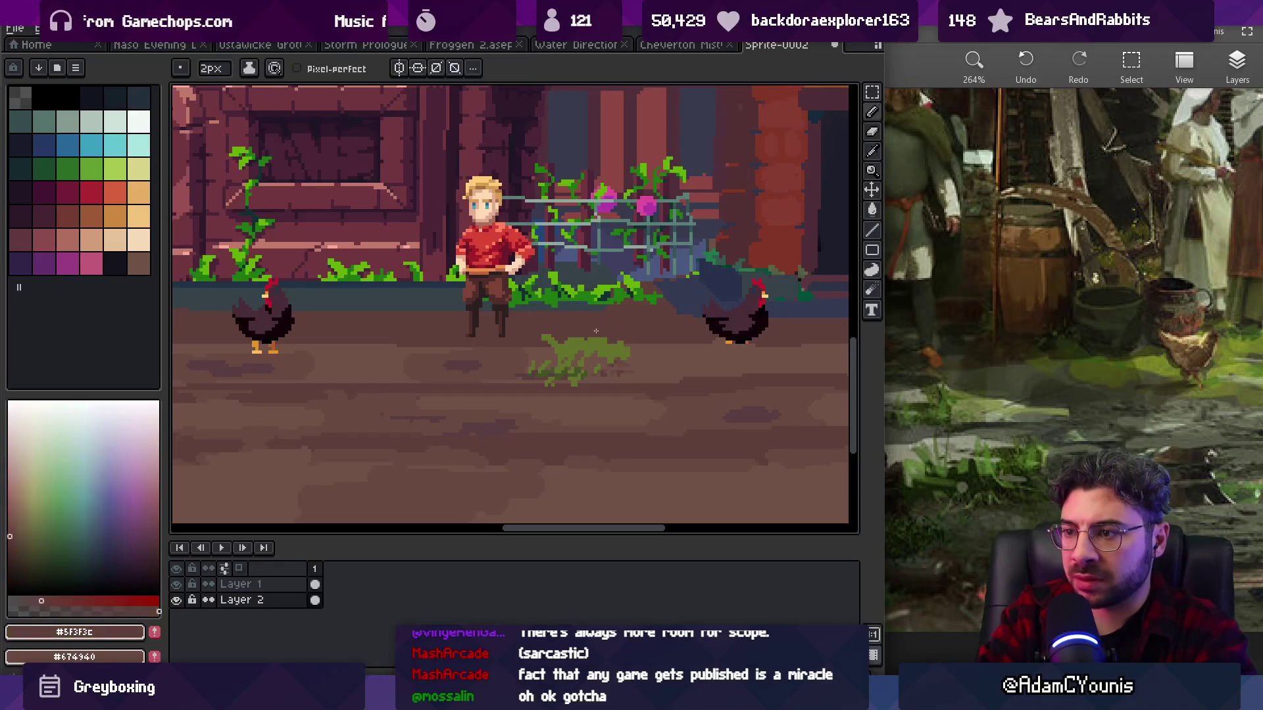
left_click(586, 344, "alt")
key("alt")
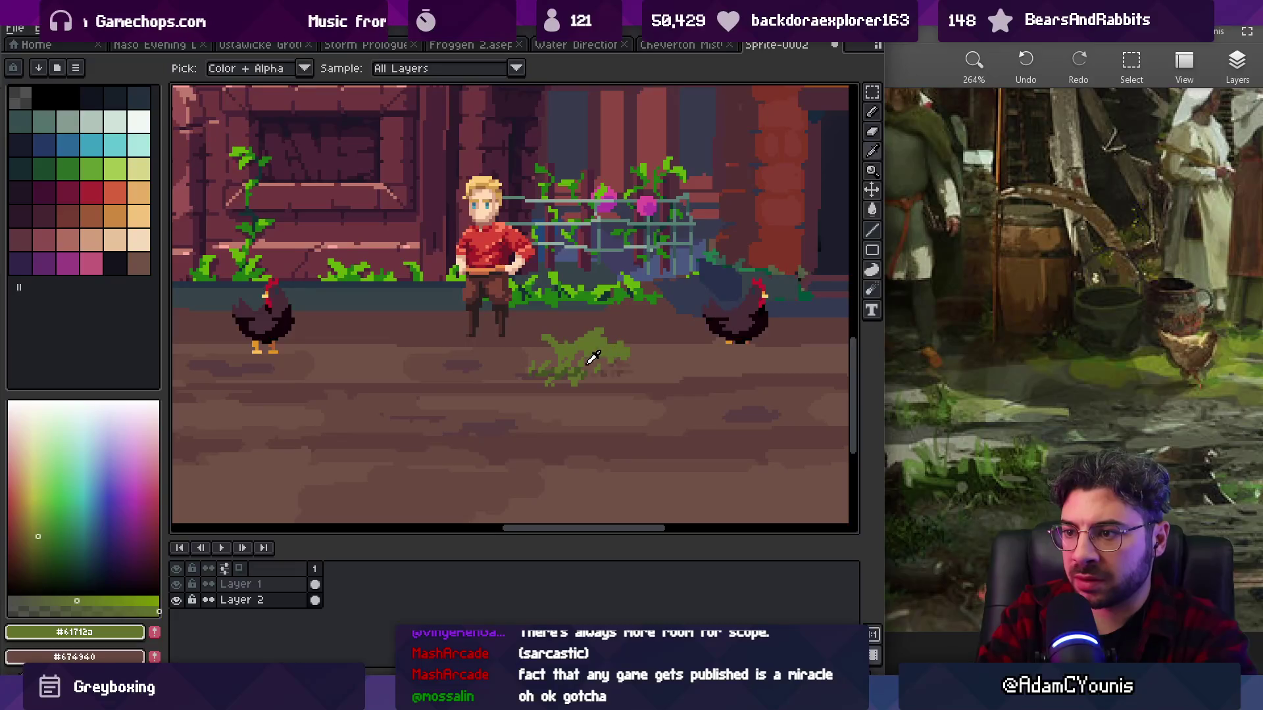
left_click(569, 367, "alt")
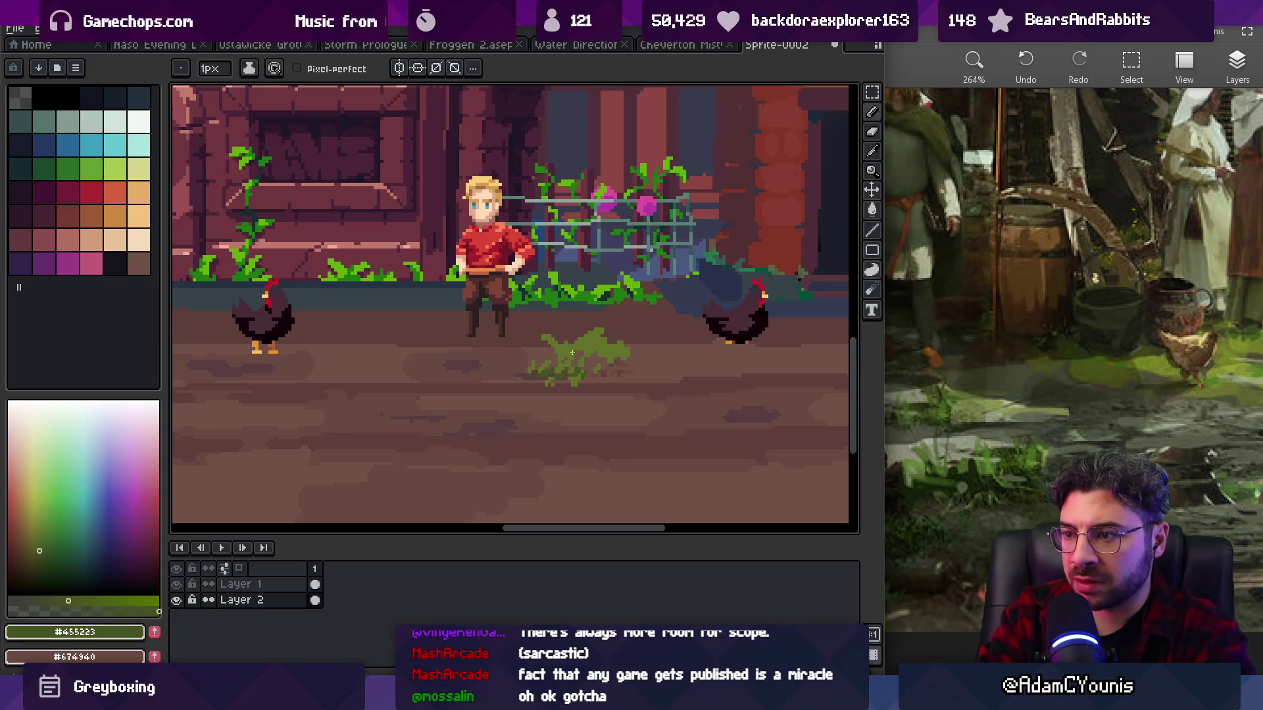
left_click(606, 344, "alt")
left_click(544, 368, "alt")
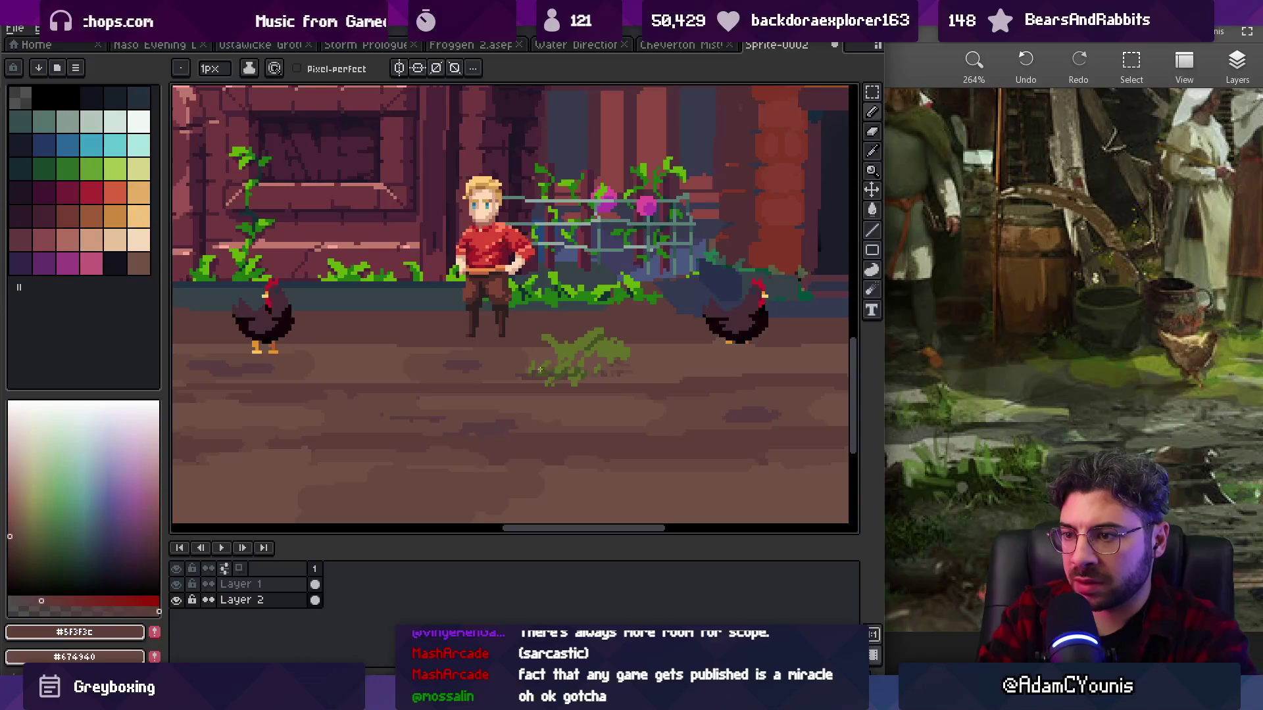
left_click(604, 377, "alt")
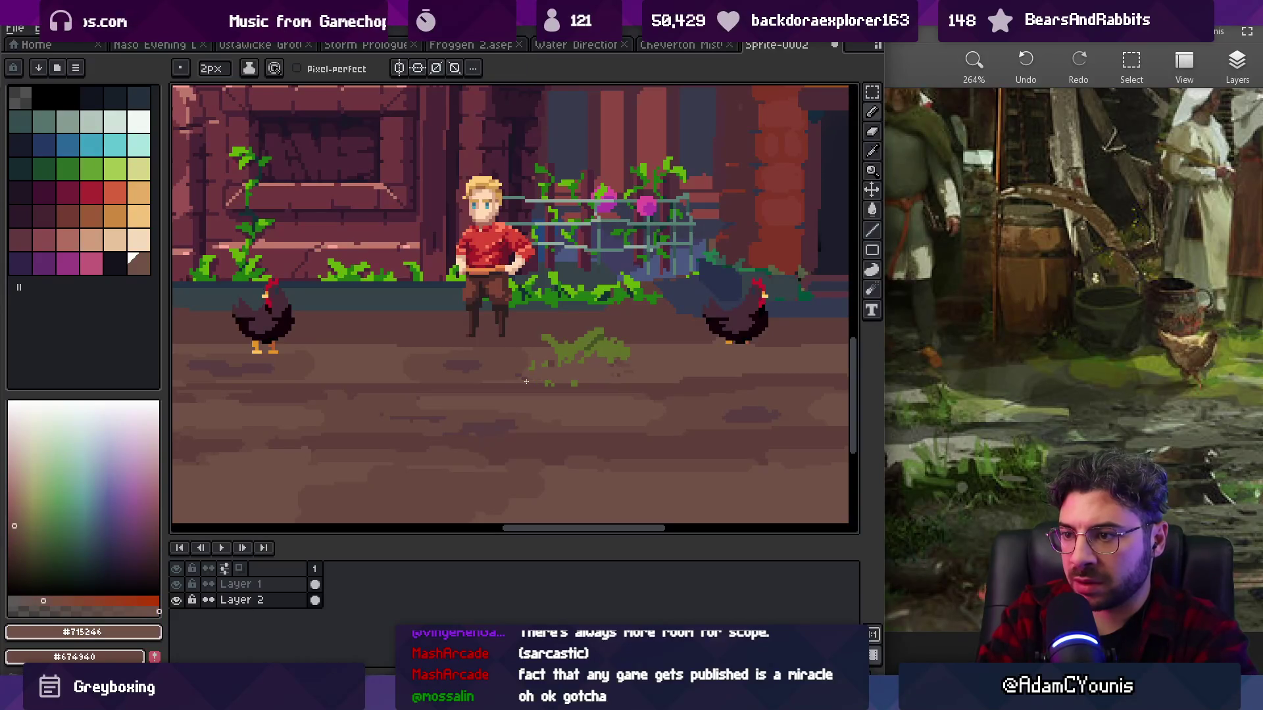
left_click_drag(529, 386, 585, 388)
left_click(630, 372, "alt")
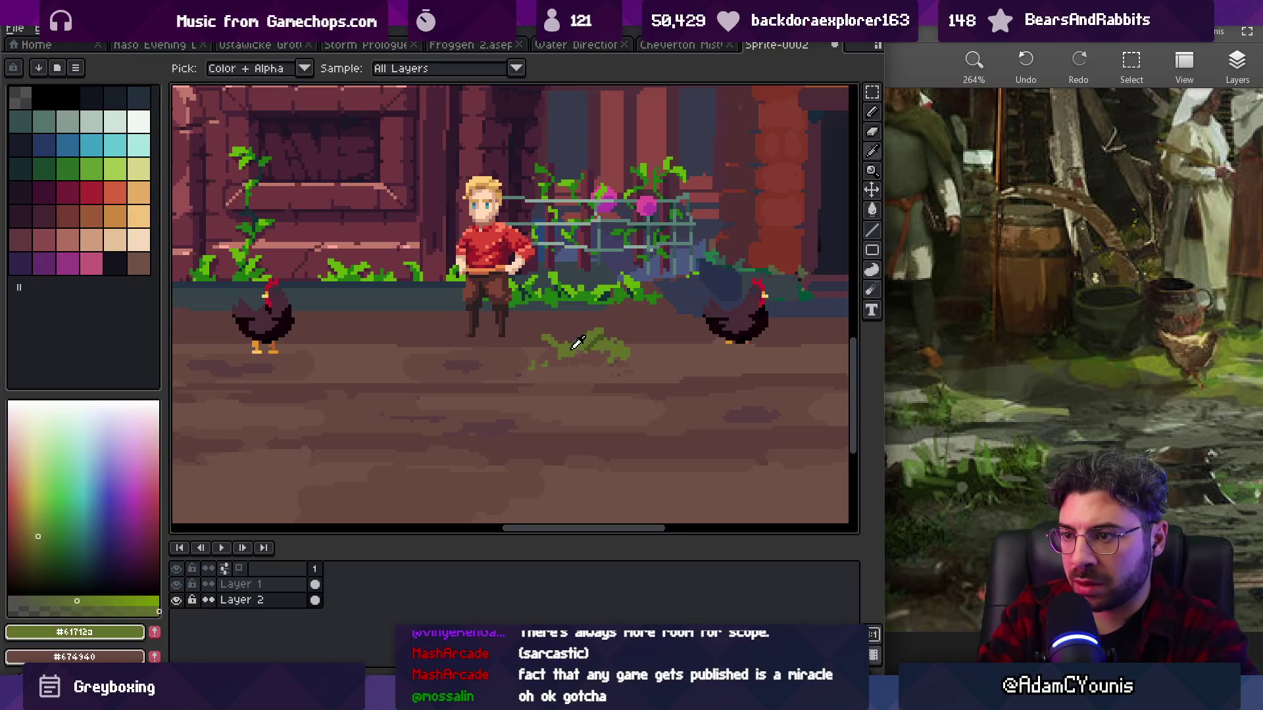
- Add more green blades to the right of the grass patch
scroll(585, 335, "down", 3)
scroll(631, 306, "up", 4)
left_click(601, 313, "alt")
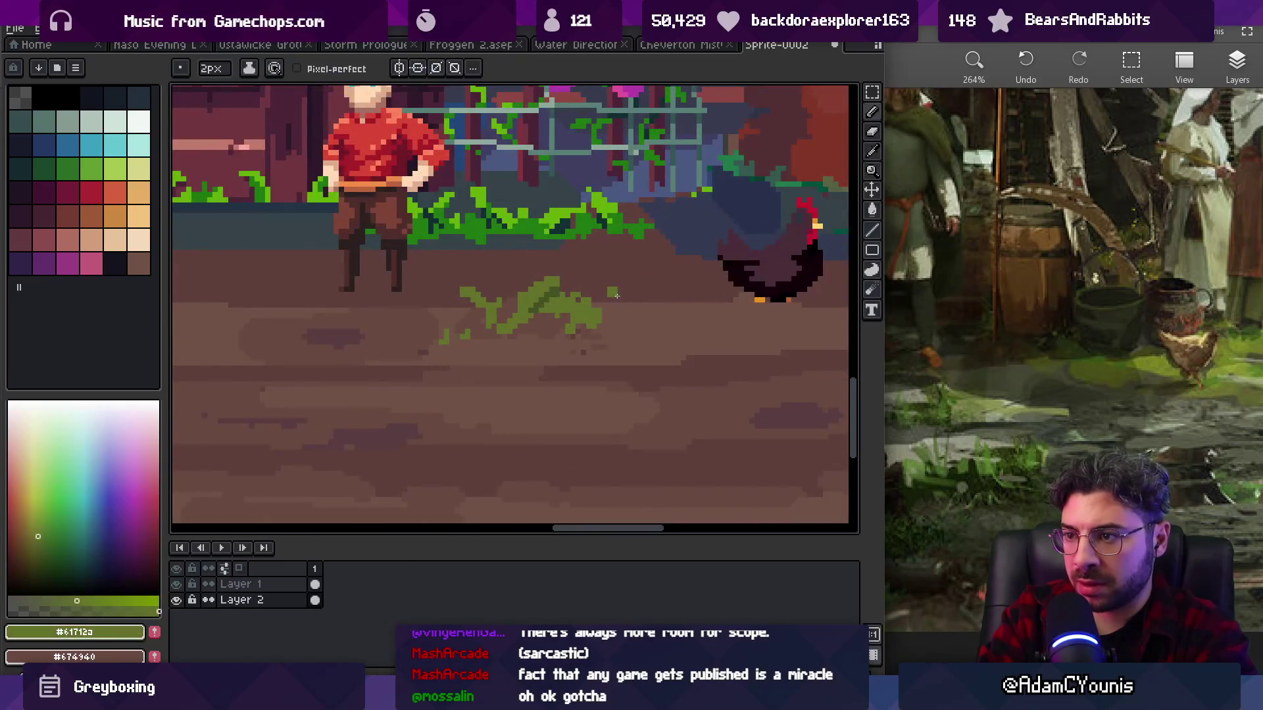
left_click_drag(635, 324, 649, 328)
key("z")
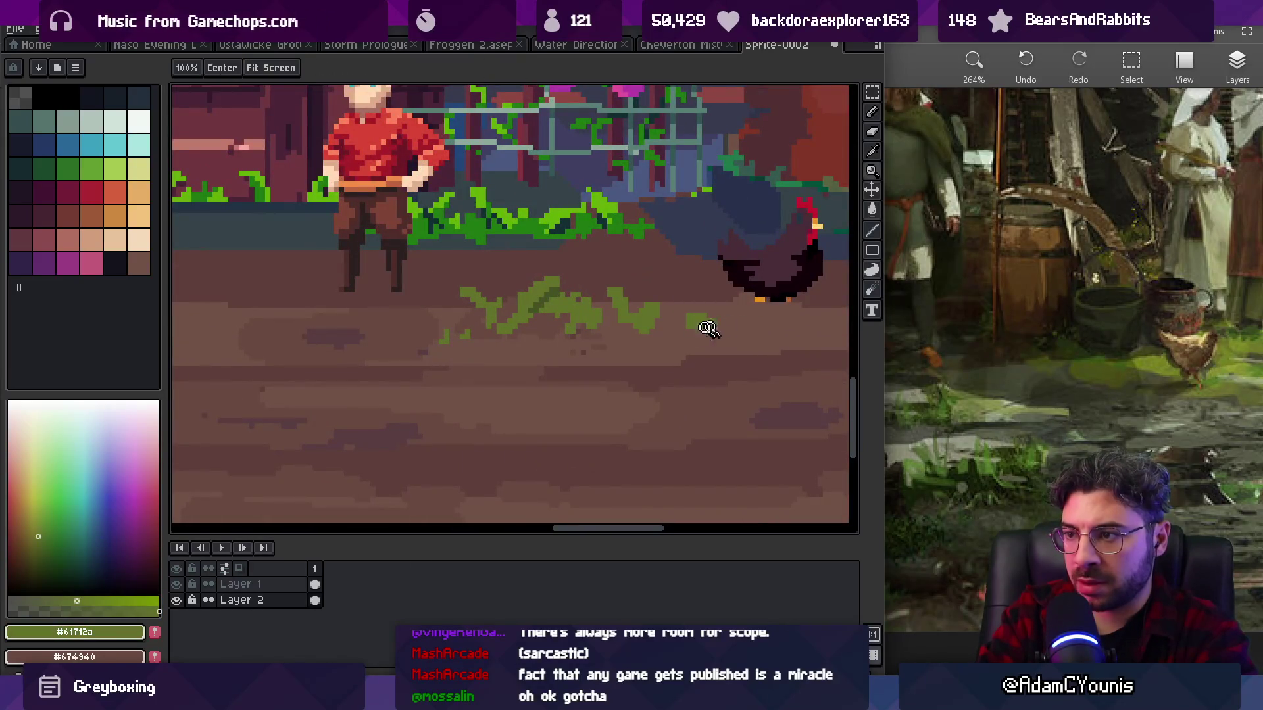
scroll(690, 283, "down", 4)
scroll(661, 326, "up", 5)
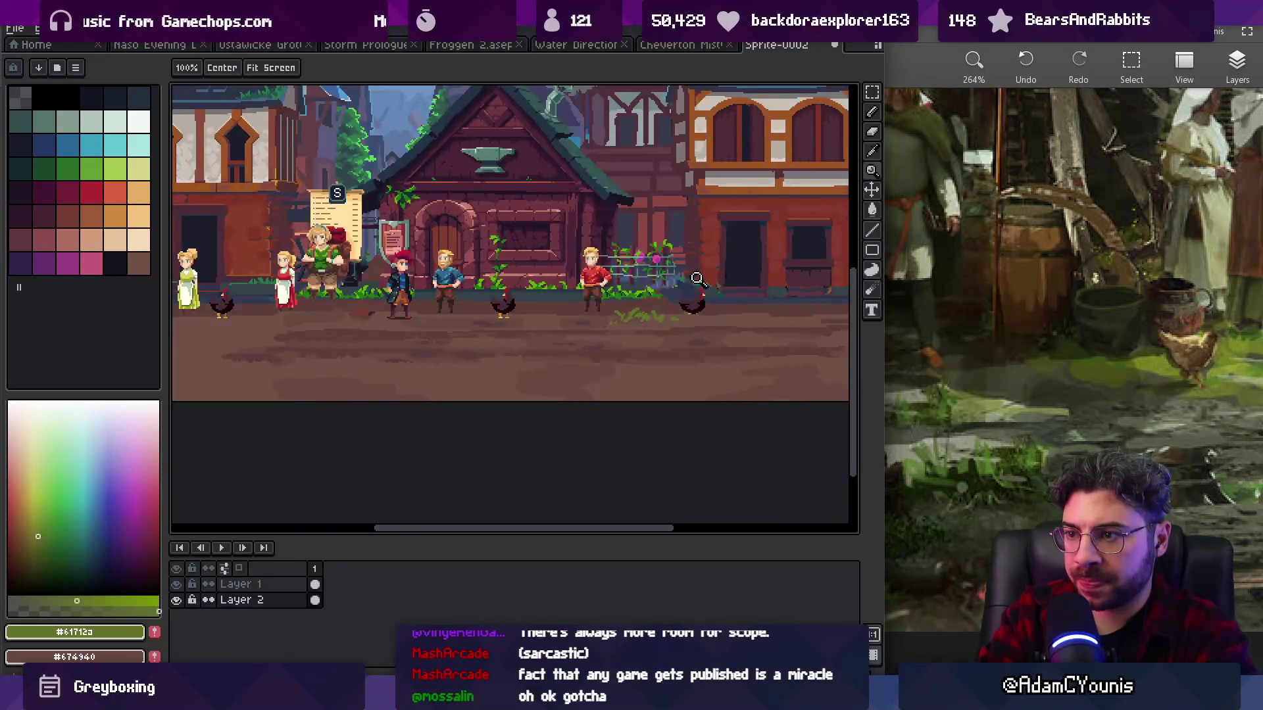
- Refine the moss blades with alternating light green, dark green and brown pixels
key("b")
left_click(614, 301, "alt")
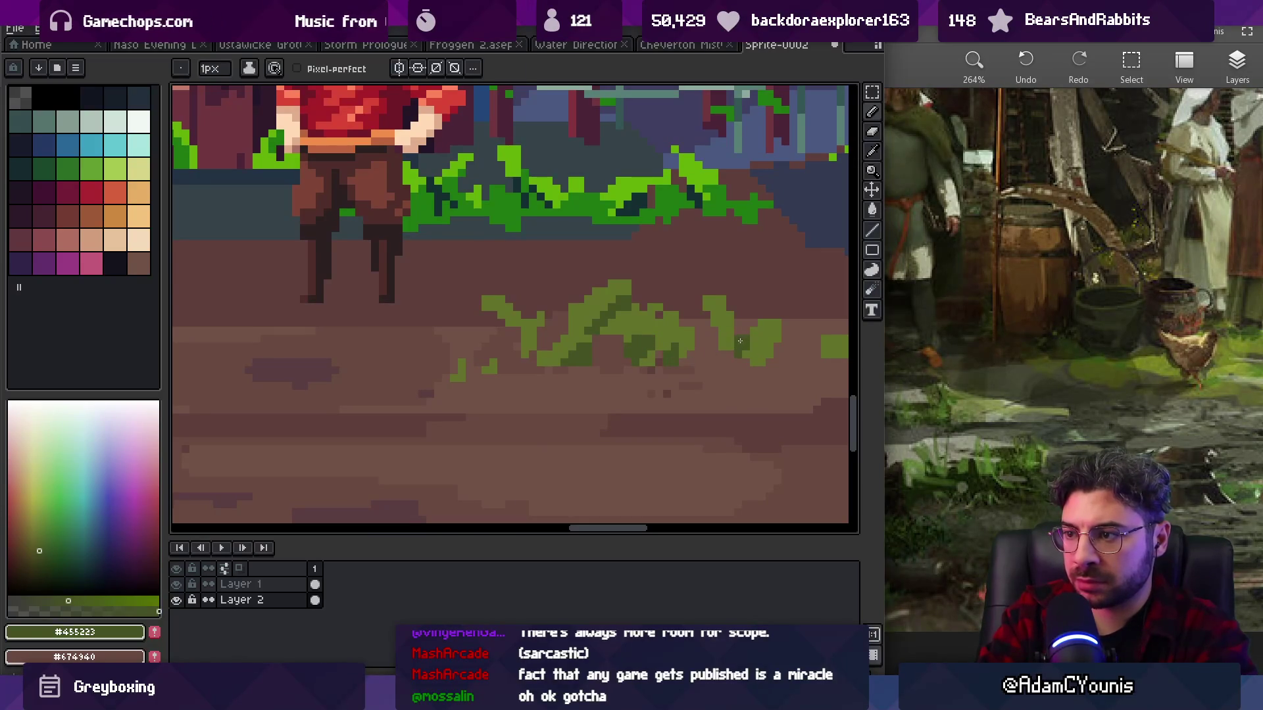
left_click(740, 341, "alt")
left_click(523, 309, "alt")
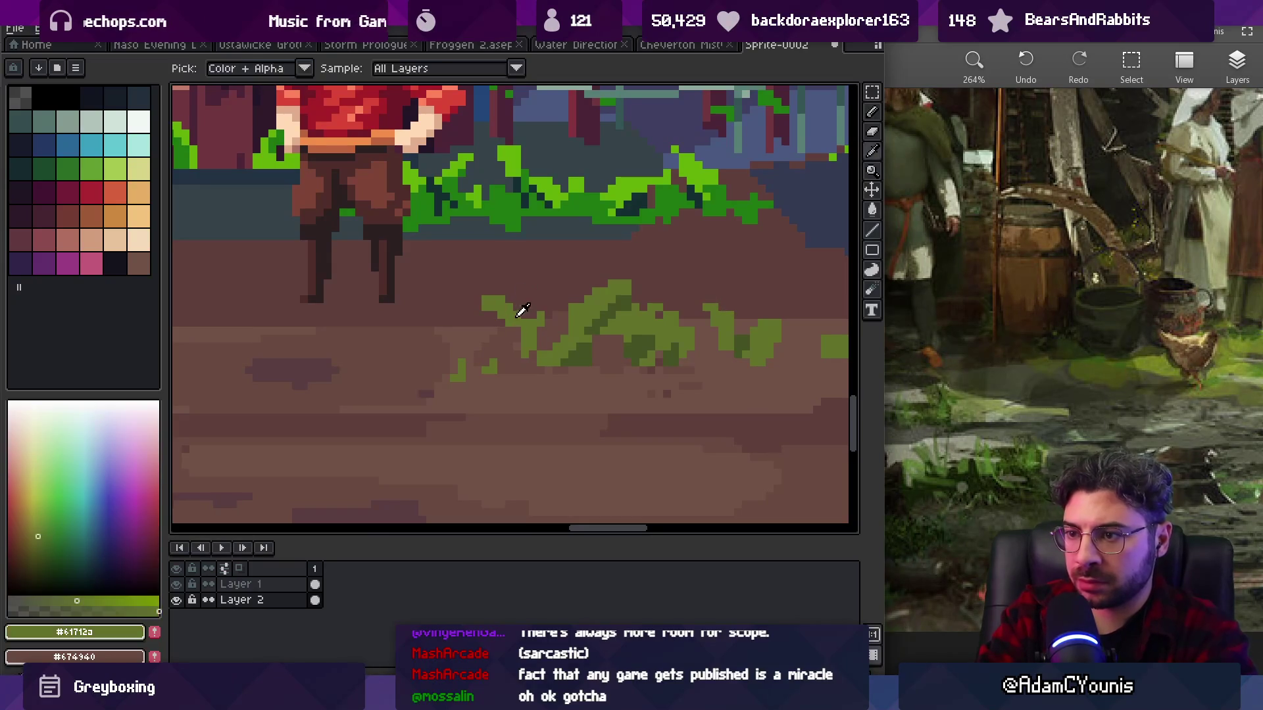
left_click(581, 347, "alt")
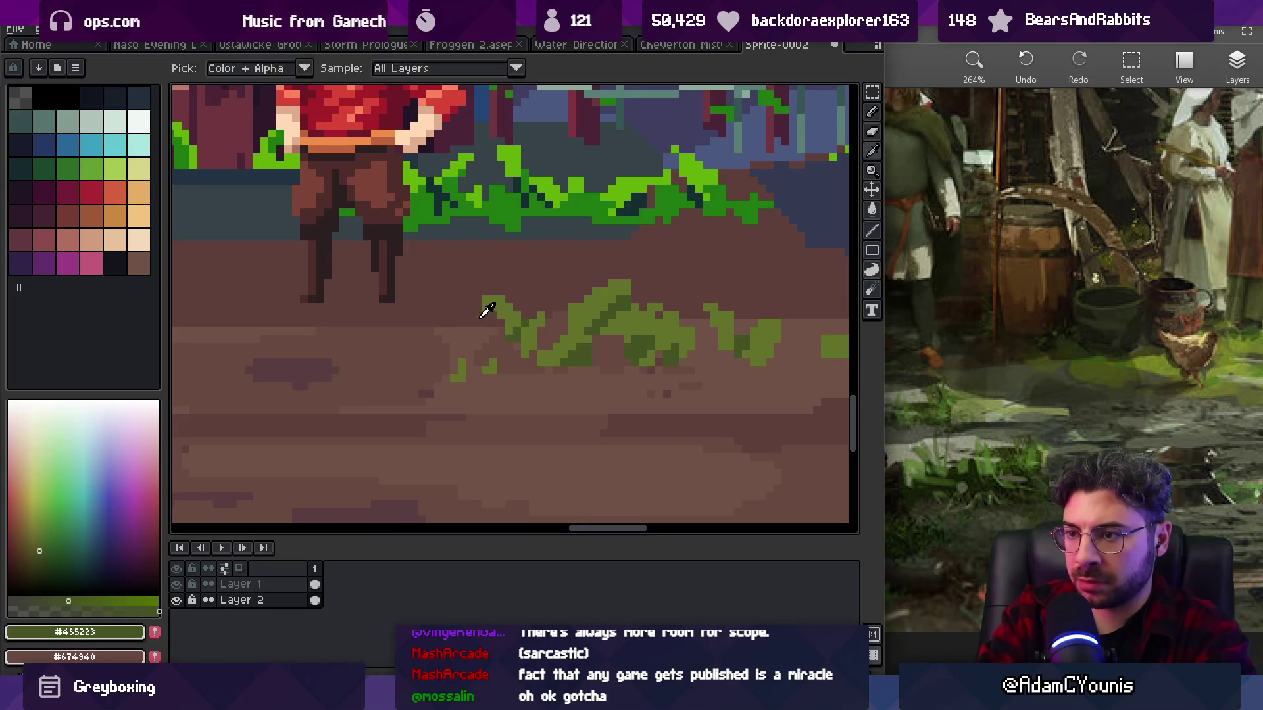
left_click(487, 312, "alt")
scroll(592, 296, "down", 2)
scroll(666, 300, "up", 3)
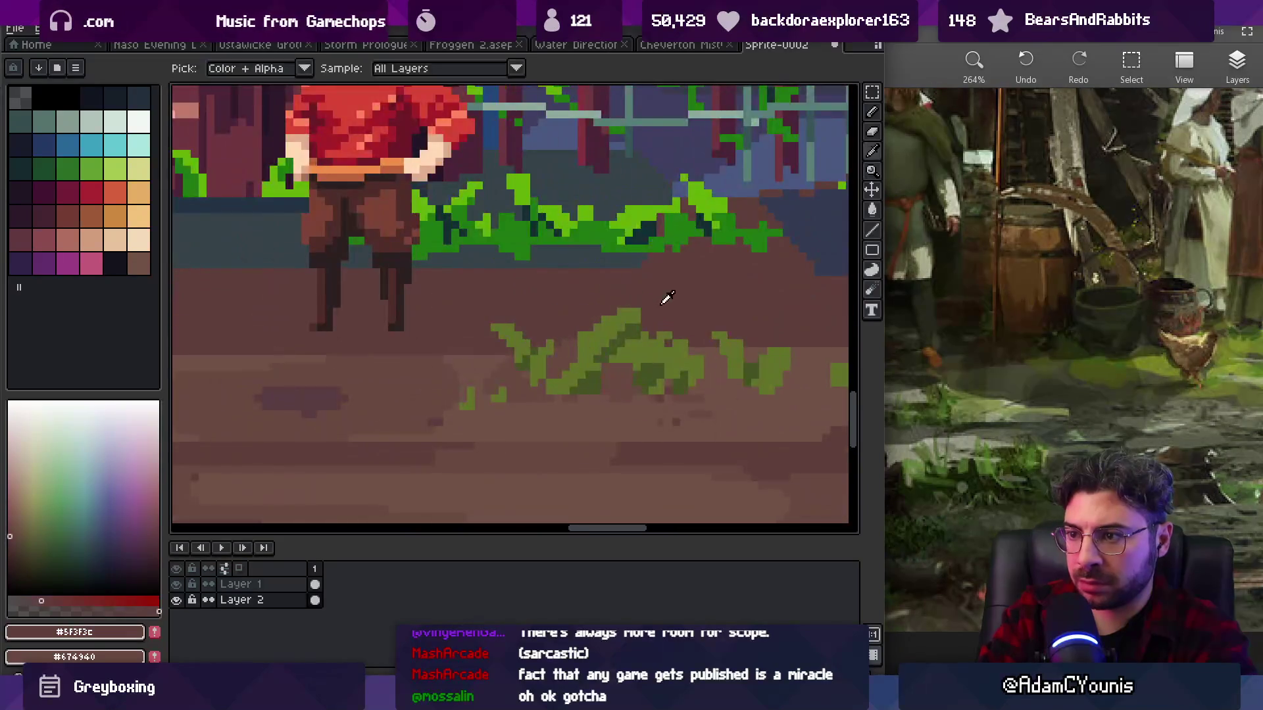
left_click(592, 340, "alt")
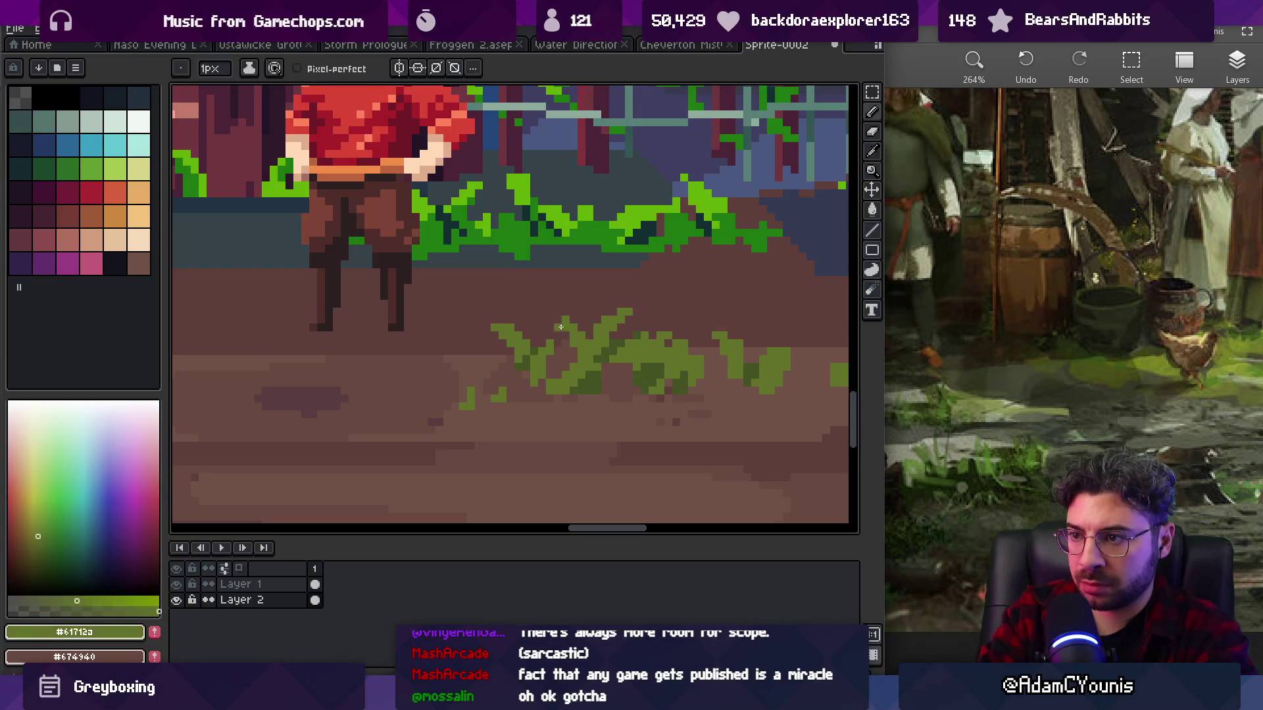
left_click(568, 338, "alt")
- Shade the centre of the moss patch with a few darker green pixels
key("z")
scroll(669, 322, "down", 3)
scroll(669, 323, "up", 2)
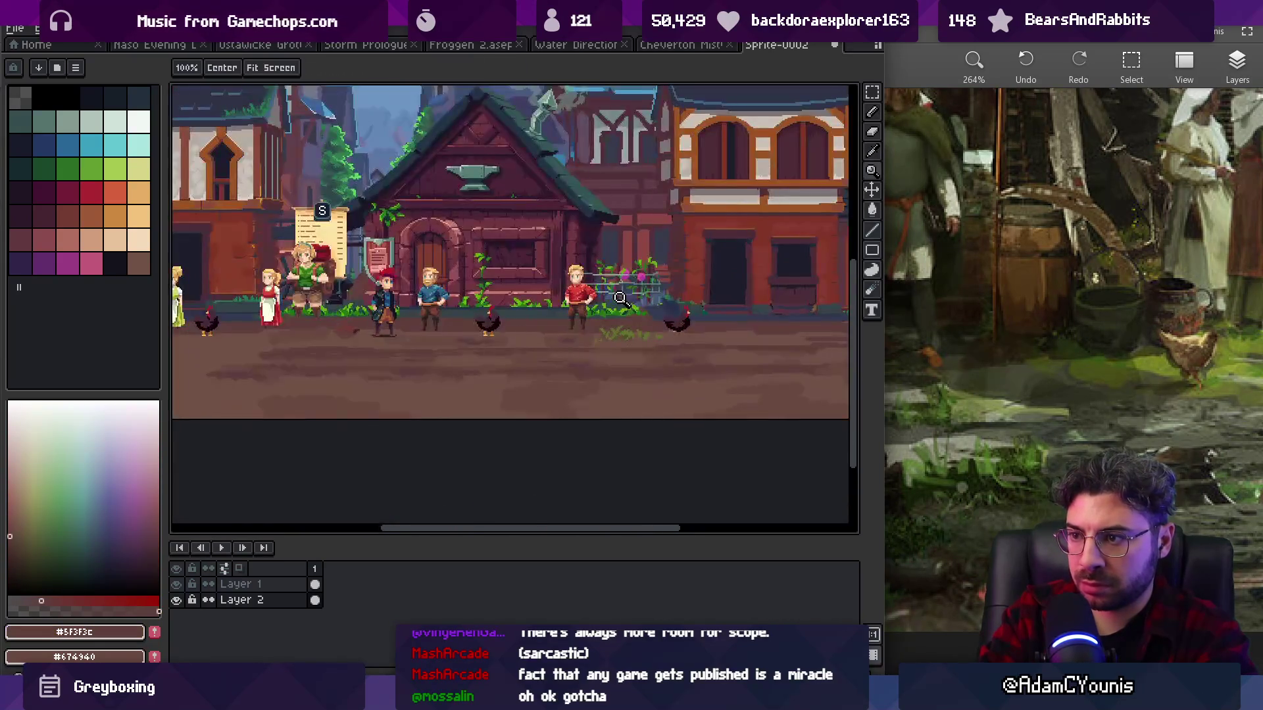
scroll(620, 347, "up", 3)
key("b")
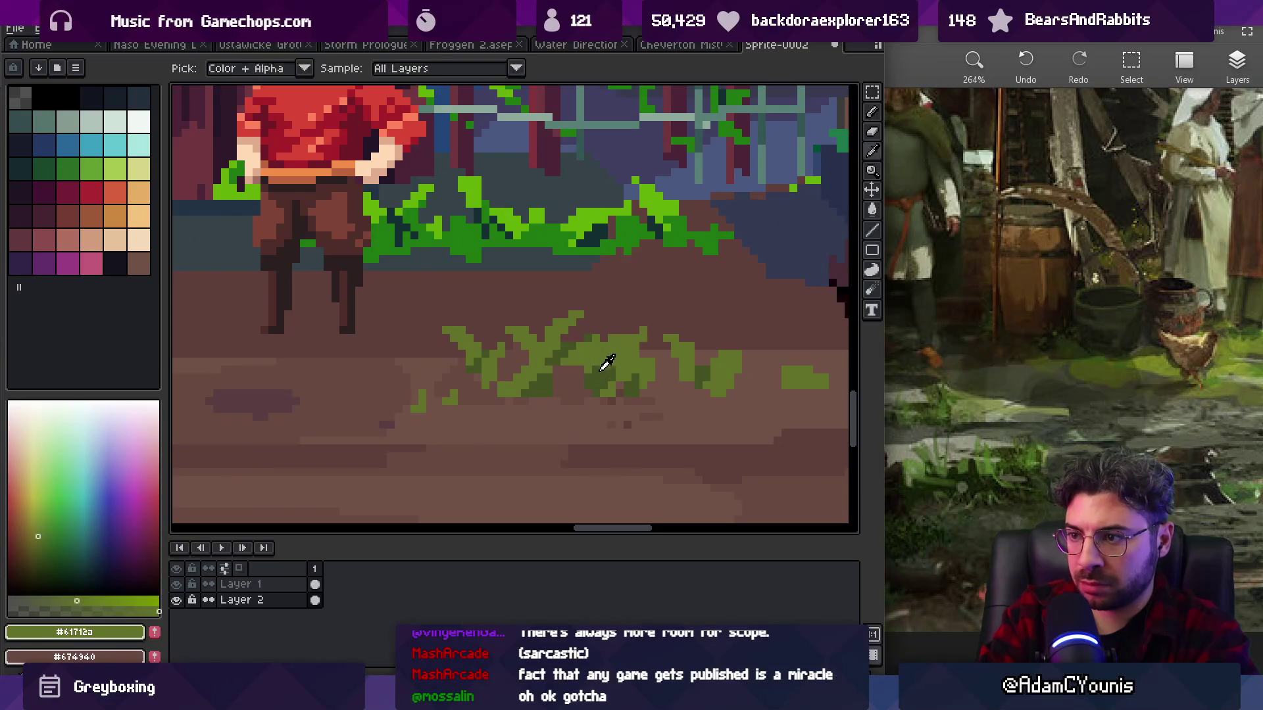
left_click(620, 341, "alt")
left_click(603, 332, "alt")
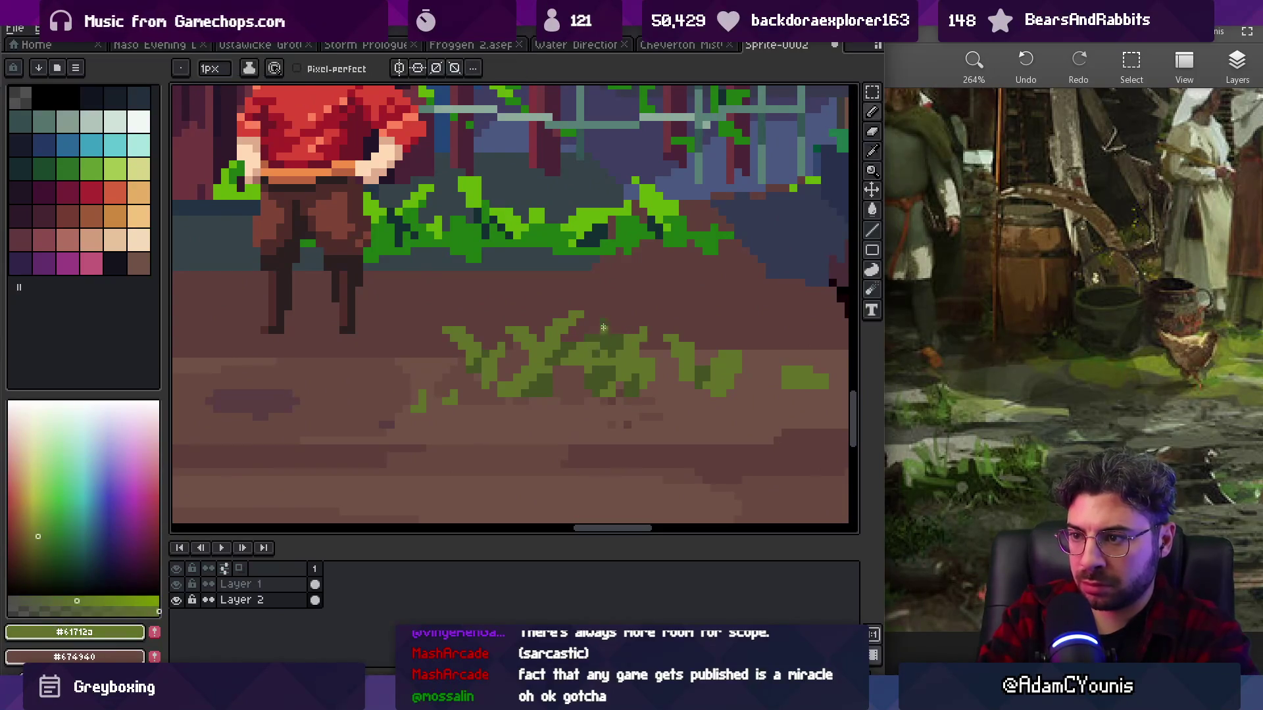
left_click(584, 330, "alt")
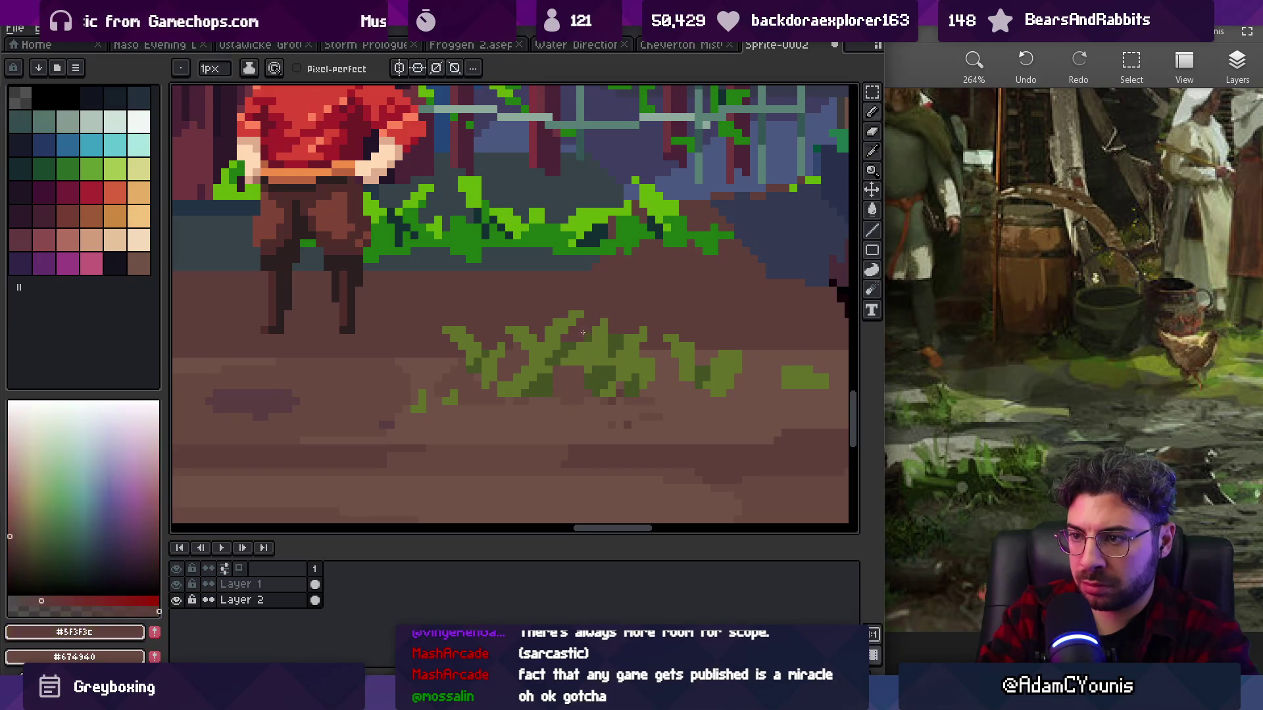
left_click(593, 361, "alt")
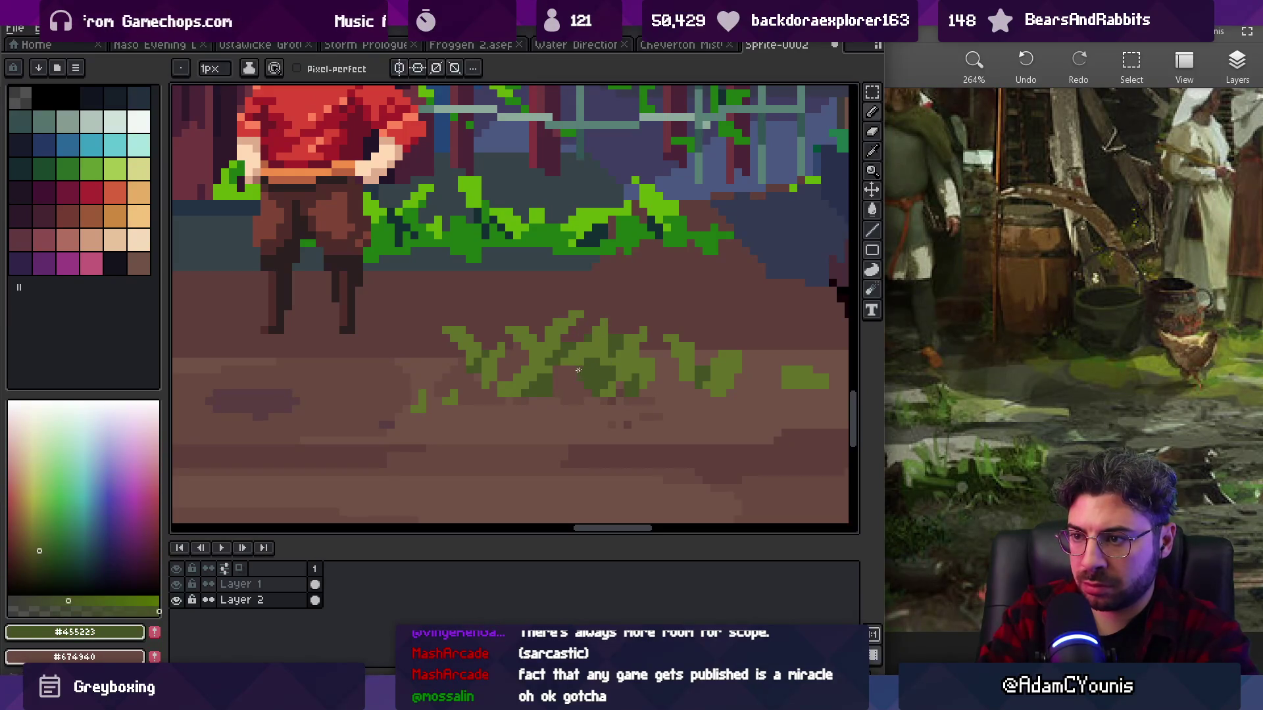
left_click(605, 354)
key("z")
scroll(668, 276, "down", 3)
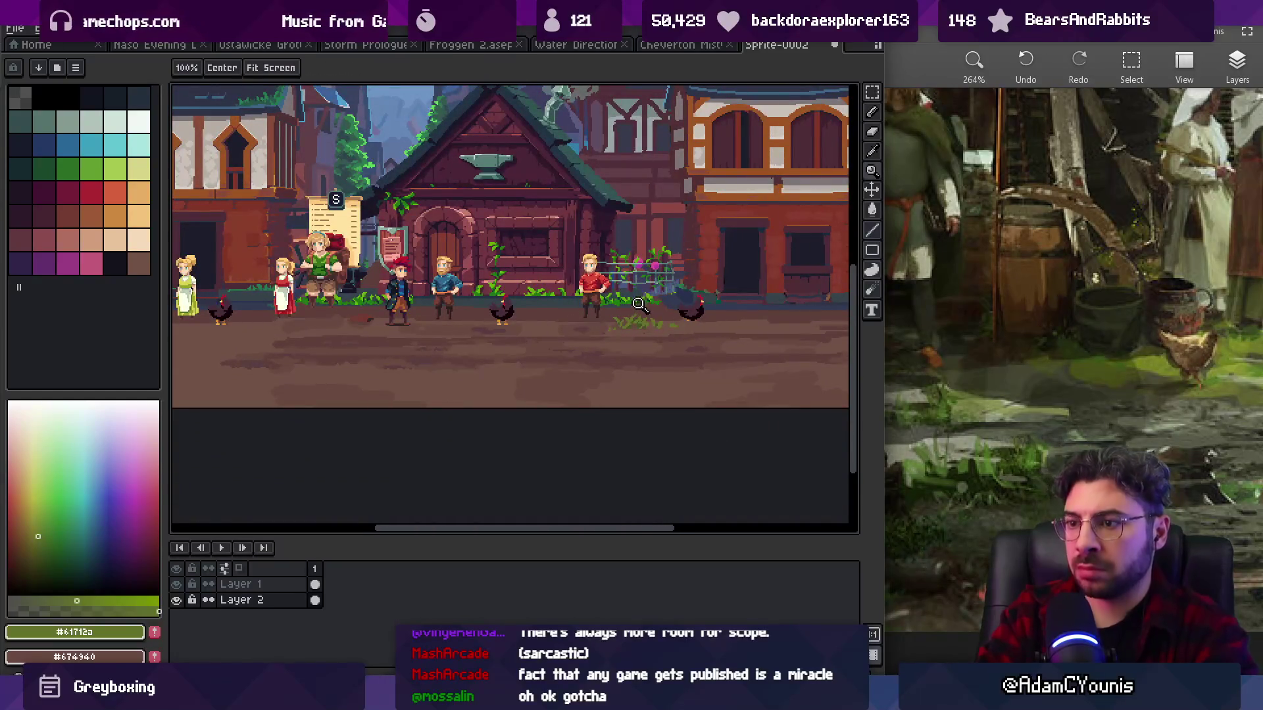
left_click_drag(620, 327, 595, 329)
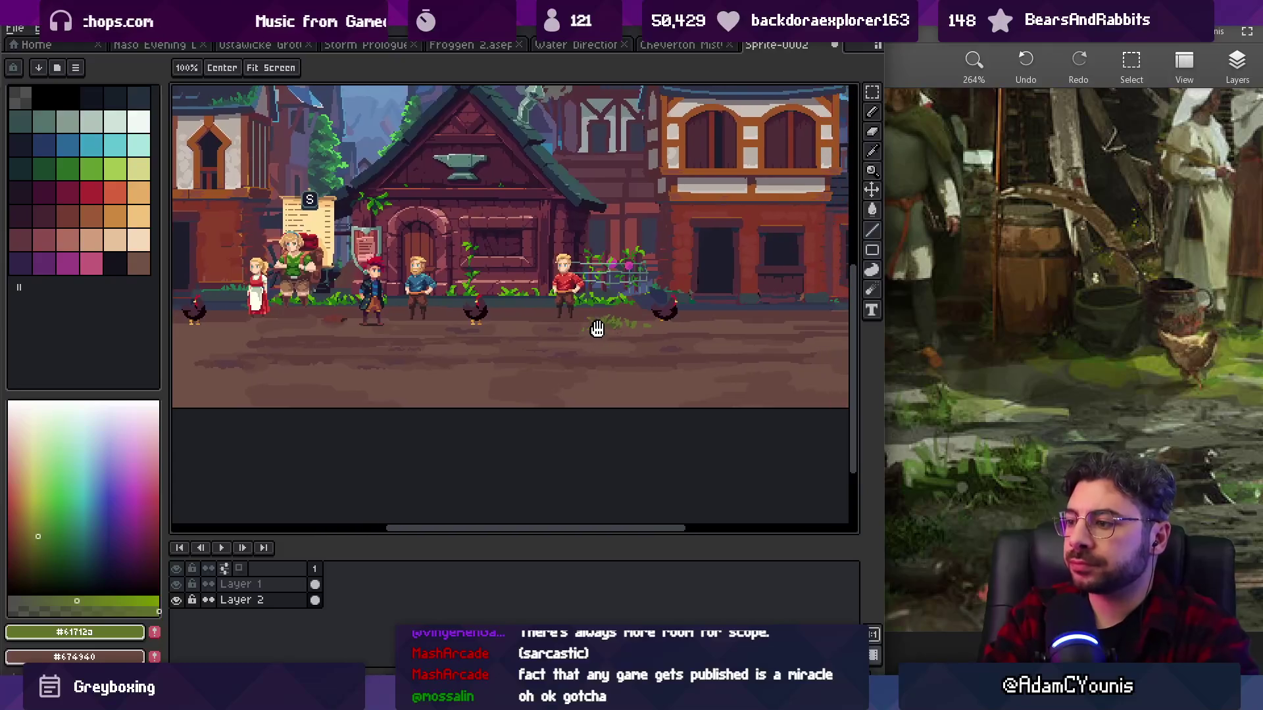
scroll(634, 315, "down", 2)
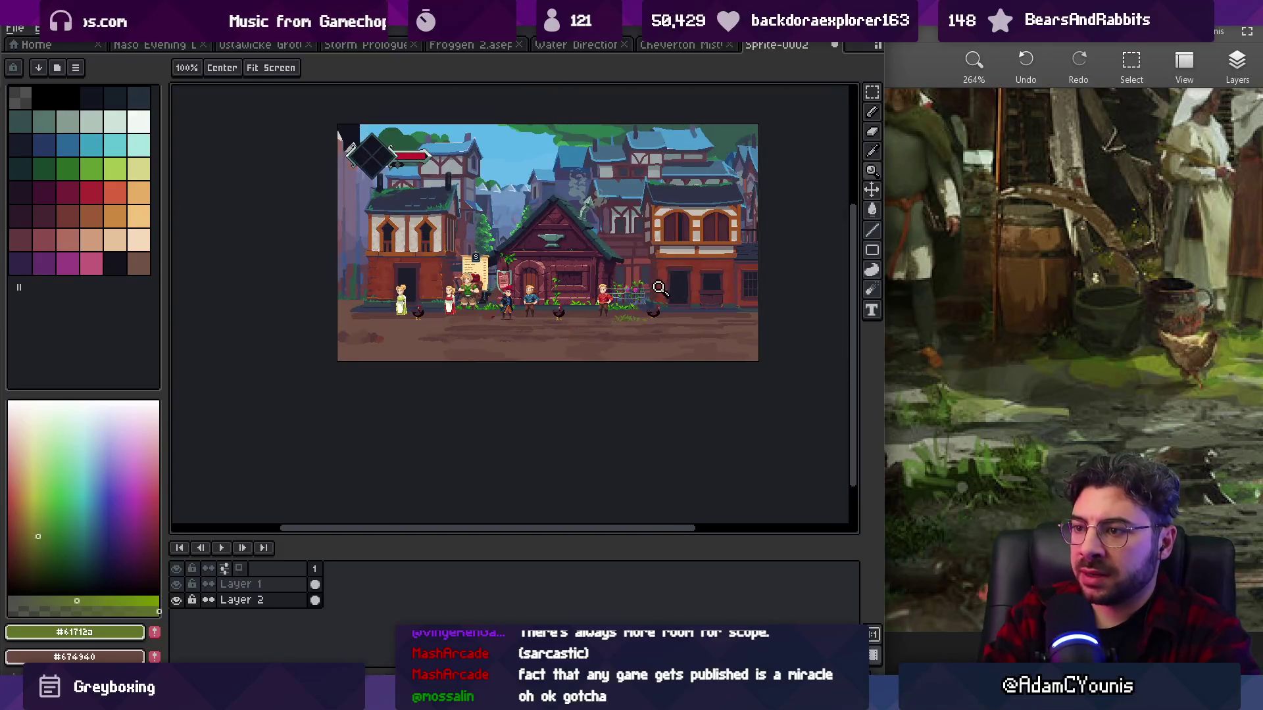
scroll(1186, 487, "down", 10)
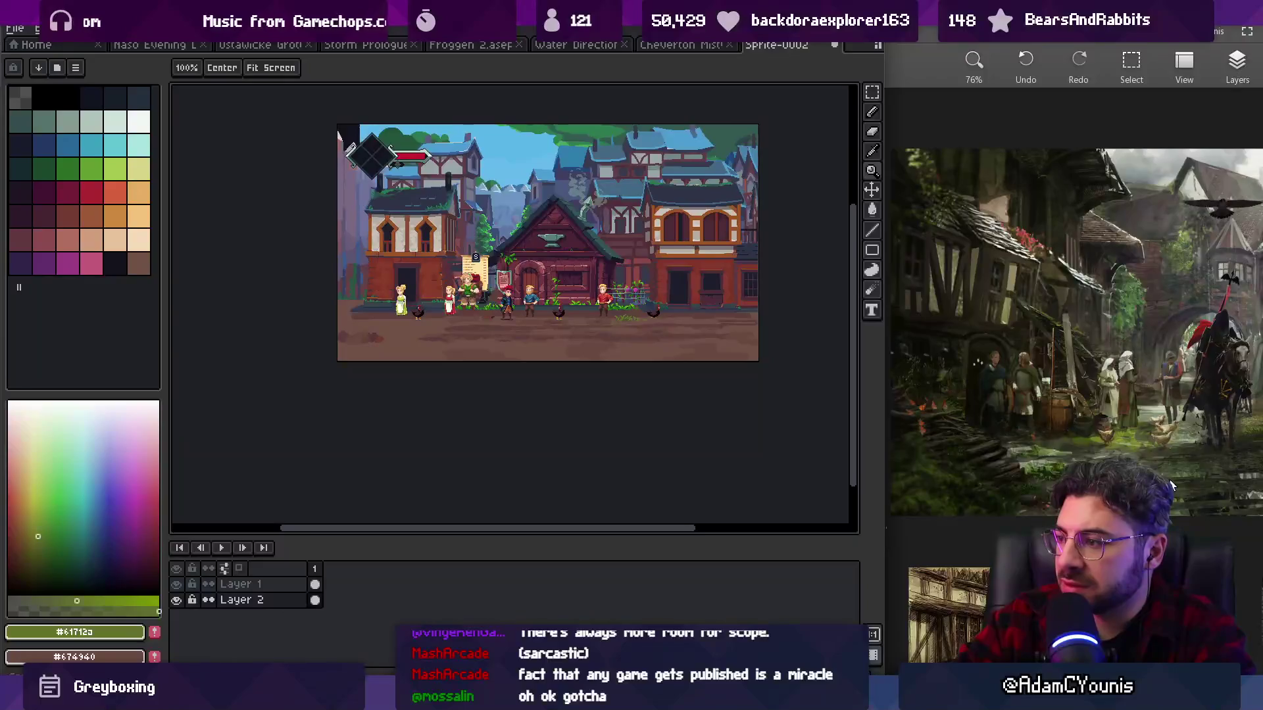
scroll(1187, 487, "up", 6)
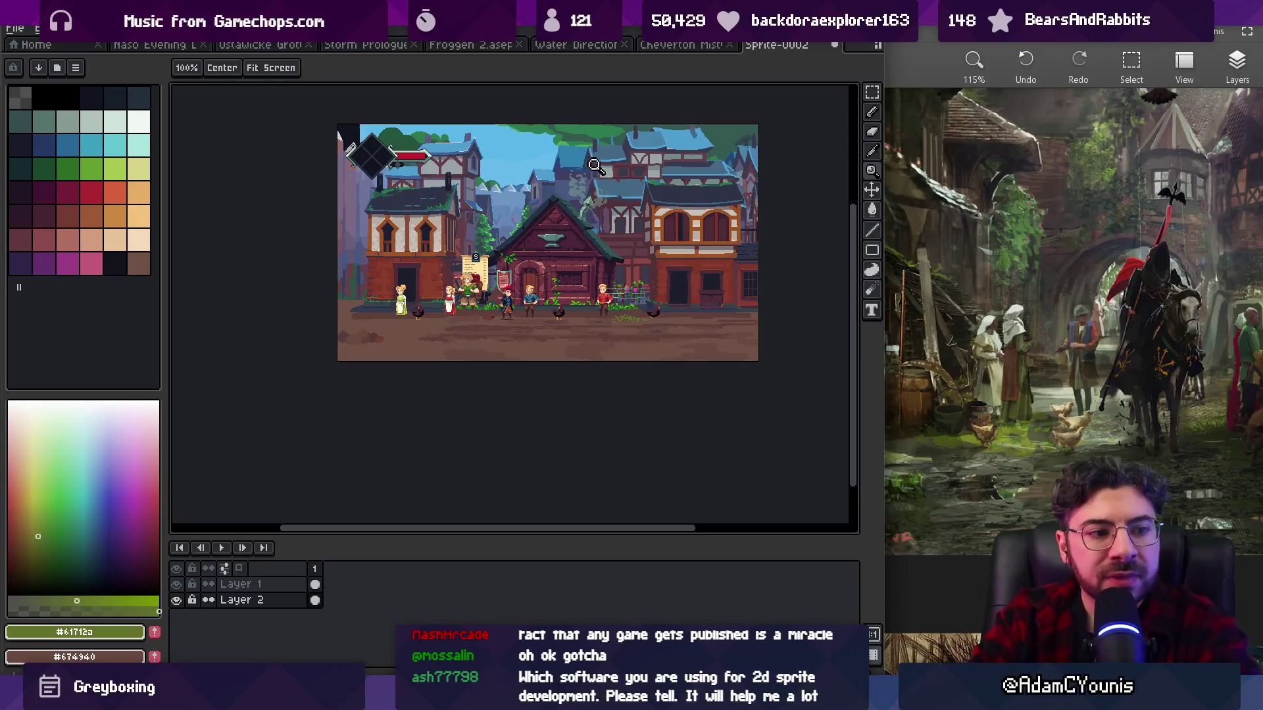
mouse_move(561, 295)
left_mouse_down()
mouse_move(603, 284)
mouse_move(583, 293)
left_mouse_up()
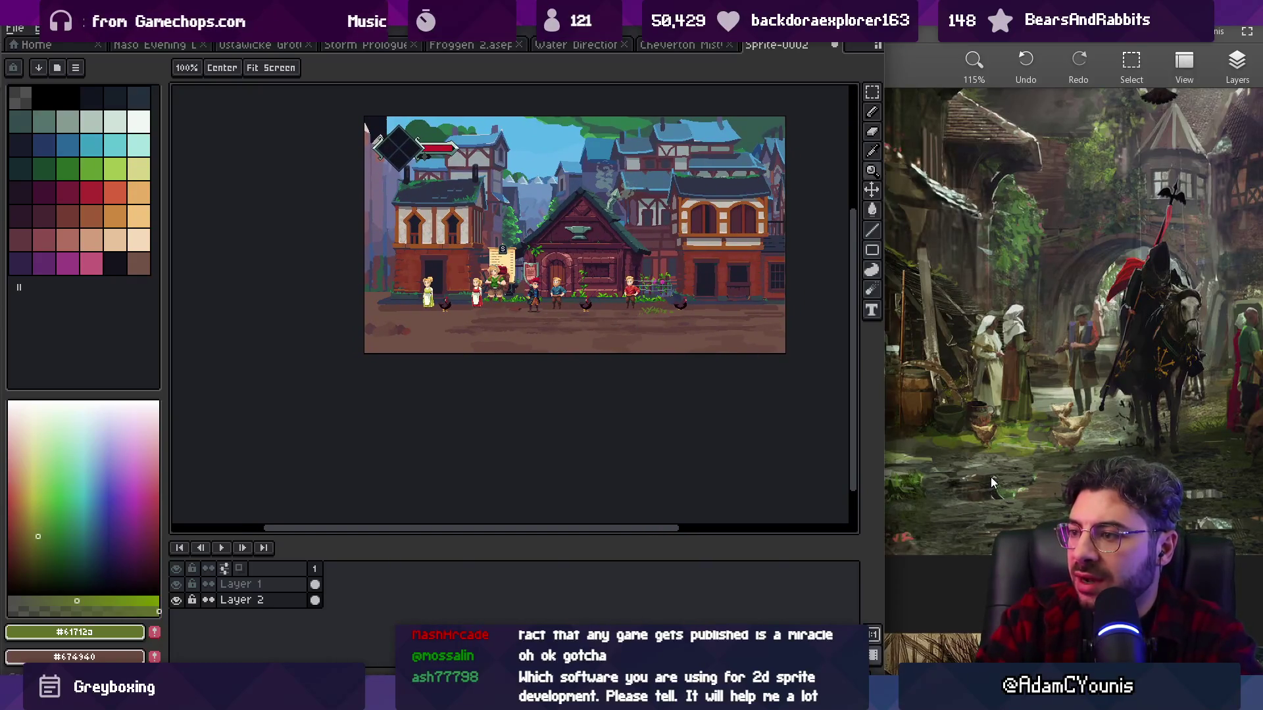
left_click_drag(528, 332, 570, 329)
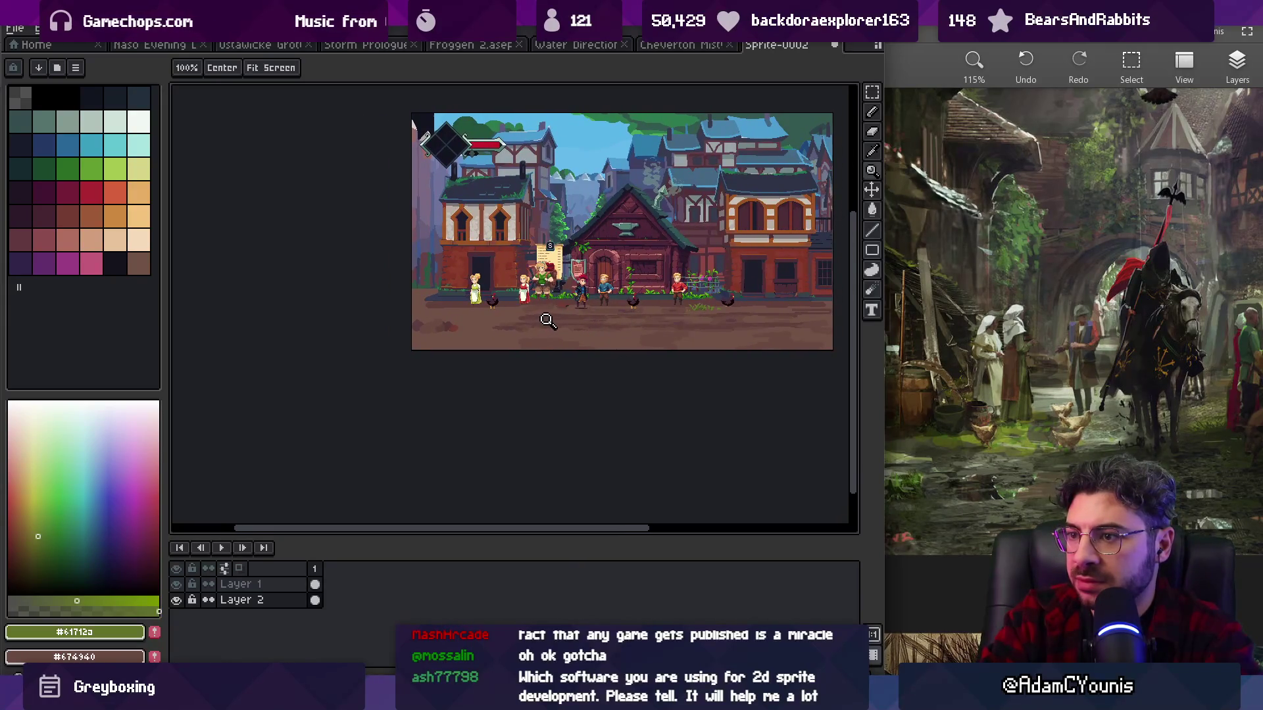
scroll(1006, 441, "right", 5)
scroll(1164, 460, "down", 2)
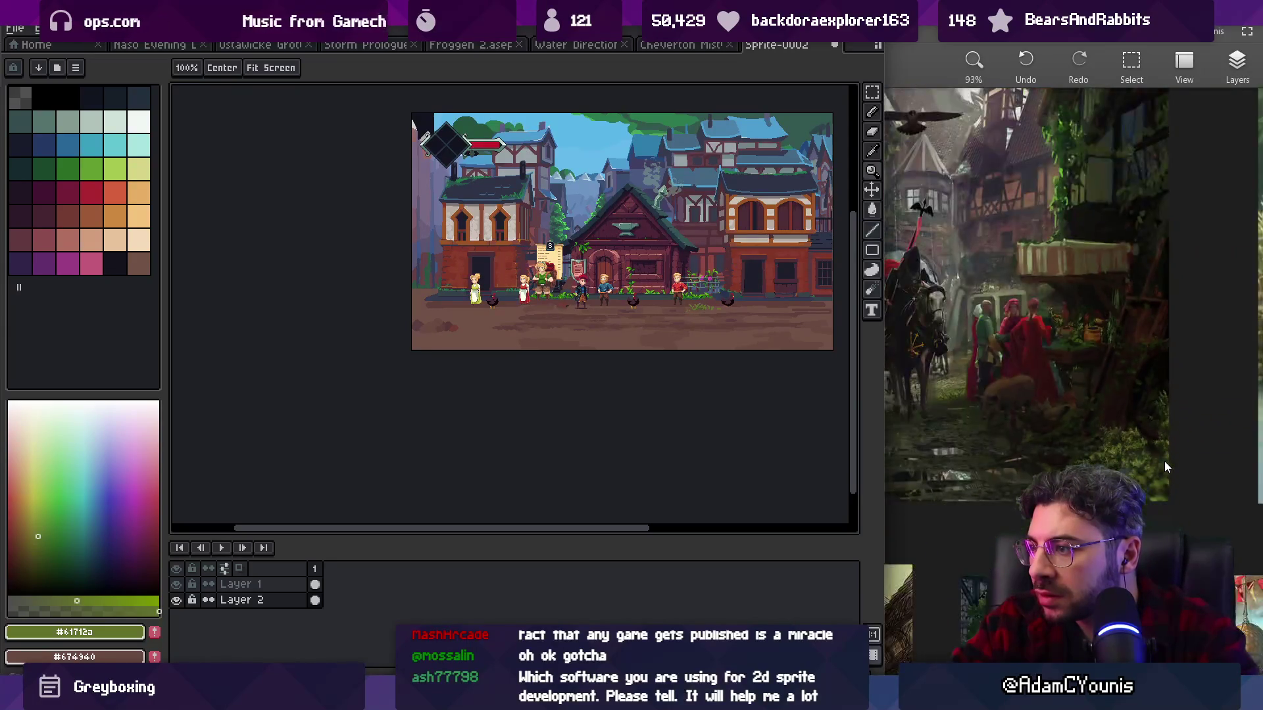
scroll(1164, 461, "up", 2)
scroll(1228, 488, "down", 2)
scroll(1214, 485, "up", 2)
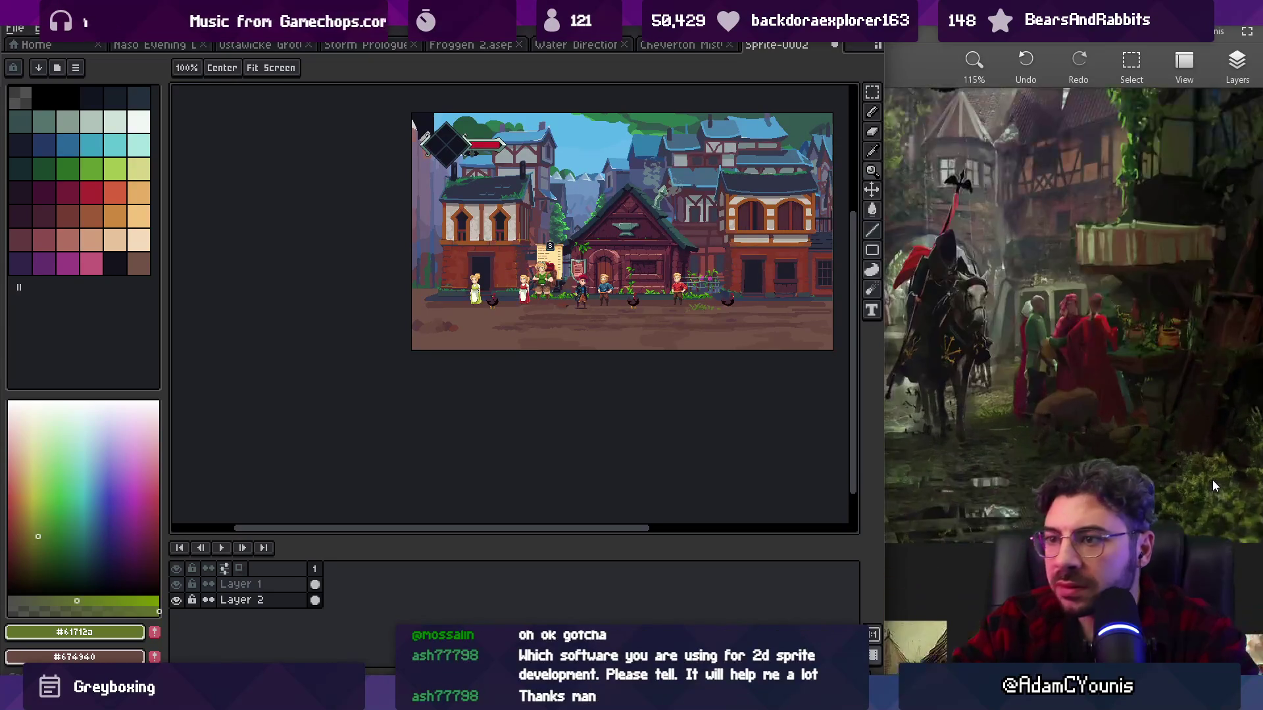
scroll(572, 311, "up", 5)
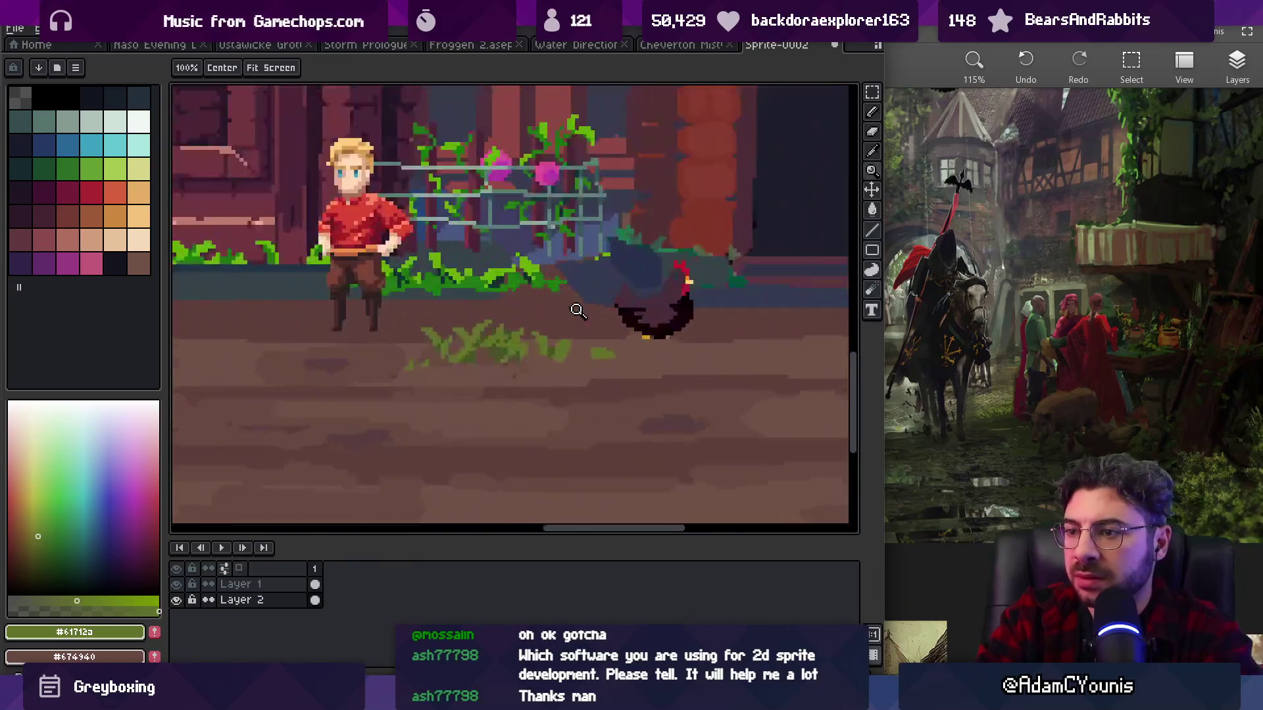
scroll(571, 311, "up", 1)
key("i")
- Sample a darker olive moss green and draw a moss streak on the dirt near the red-shirted villager
left_click(544, 334)
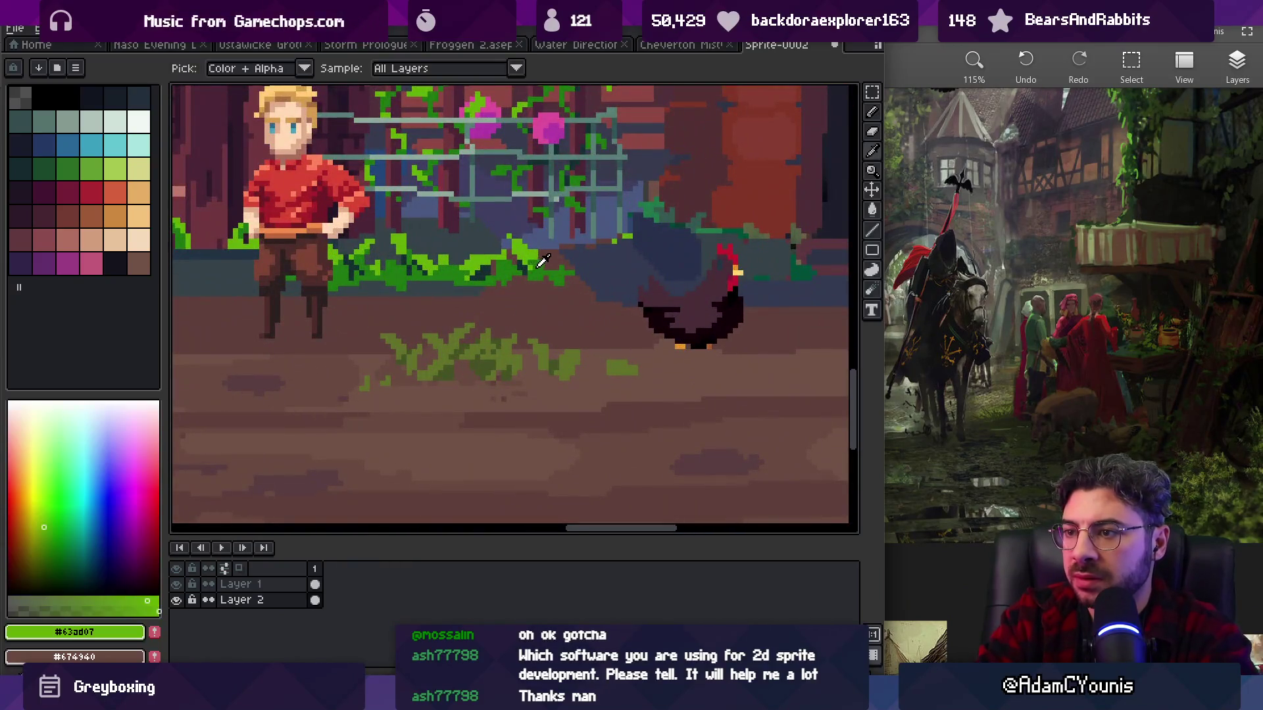
left_click(545, 334)
key("z")
scroll(540, 325, "down", 4)
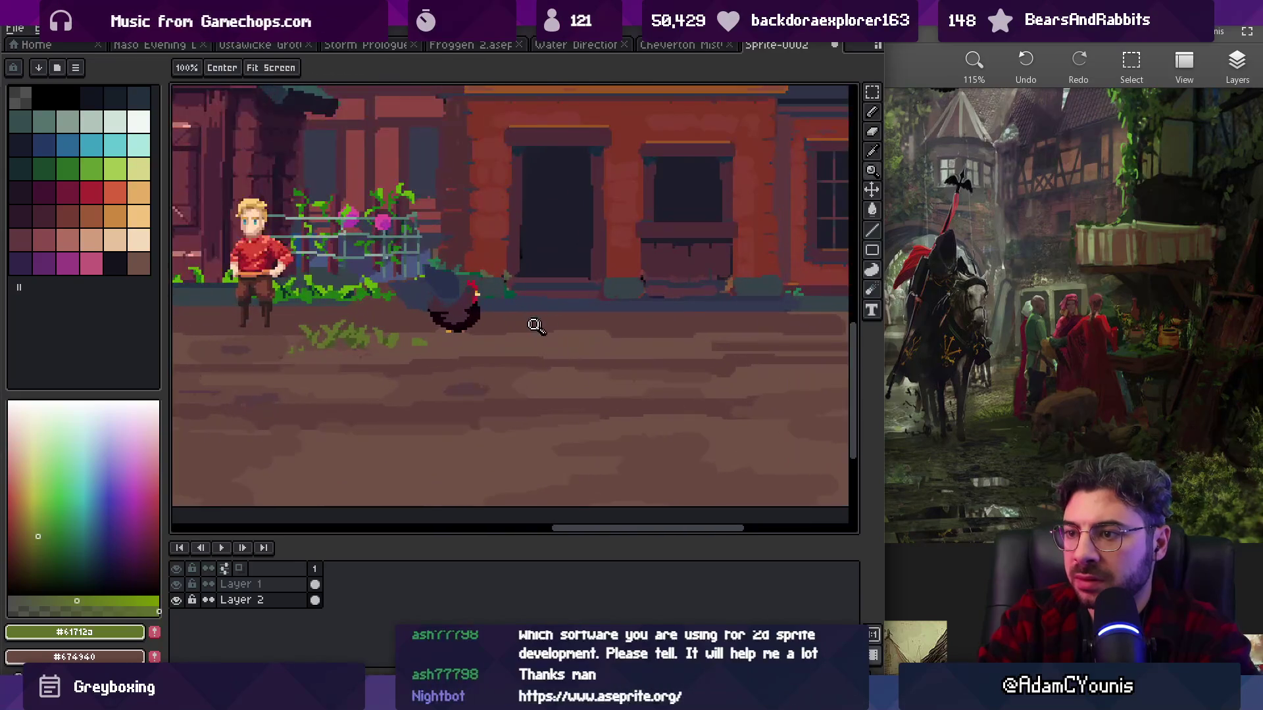
key("b")
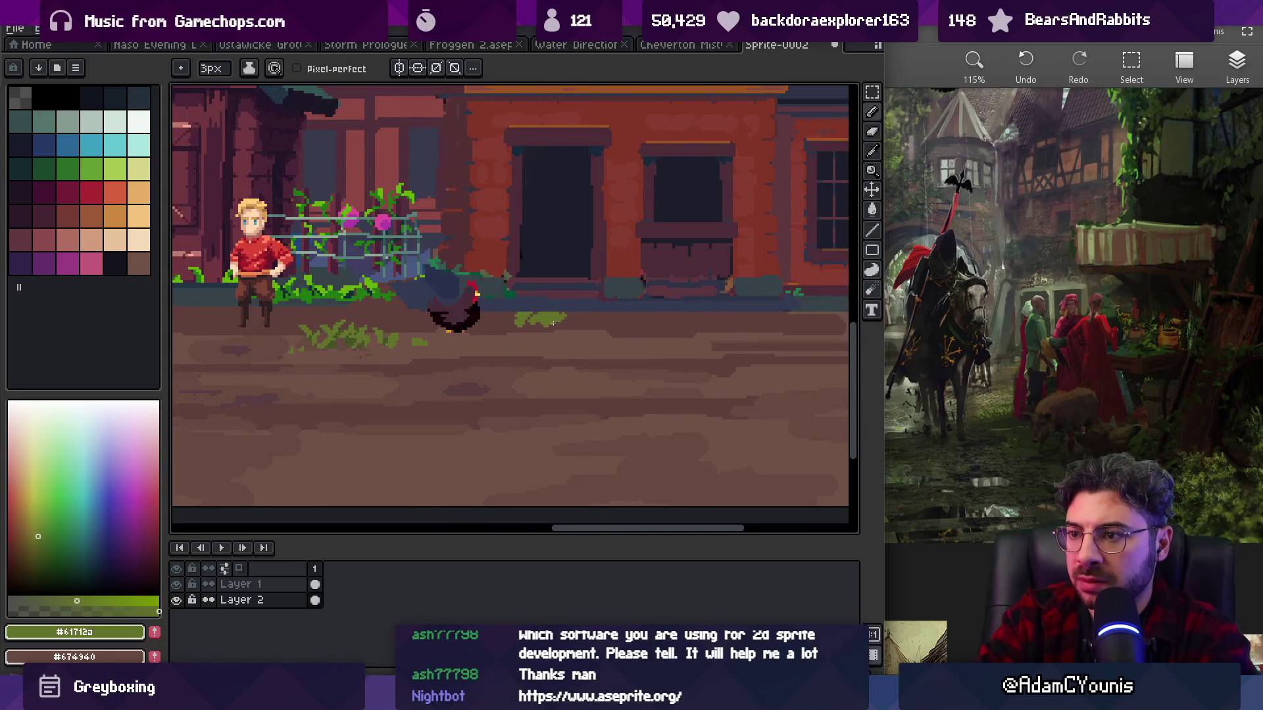
mouse_move(661, 333)
left_mouse_down()
mouse_move(506, 339)
mouse_move(600, 342)
left_mouse_up()
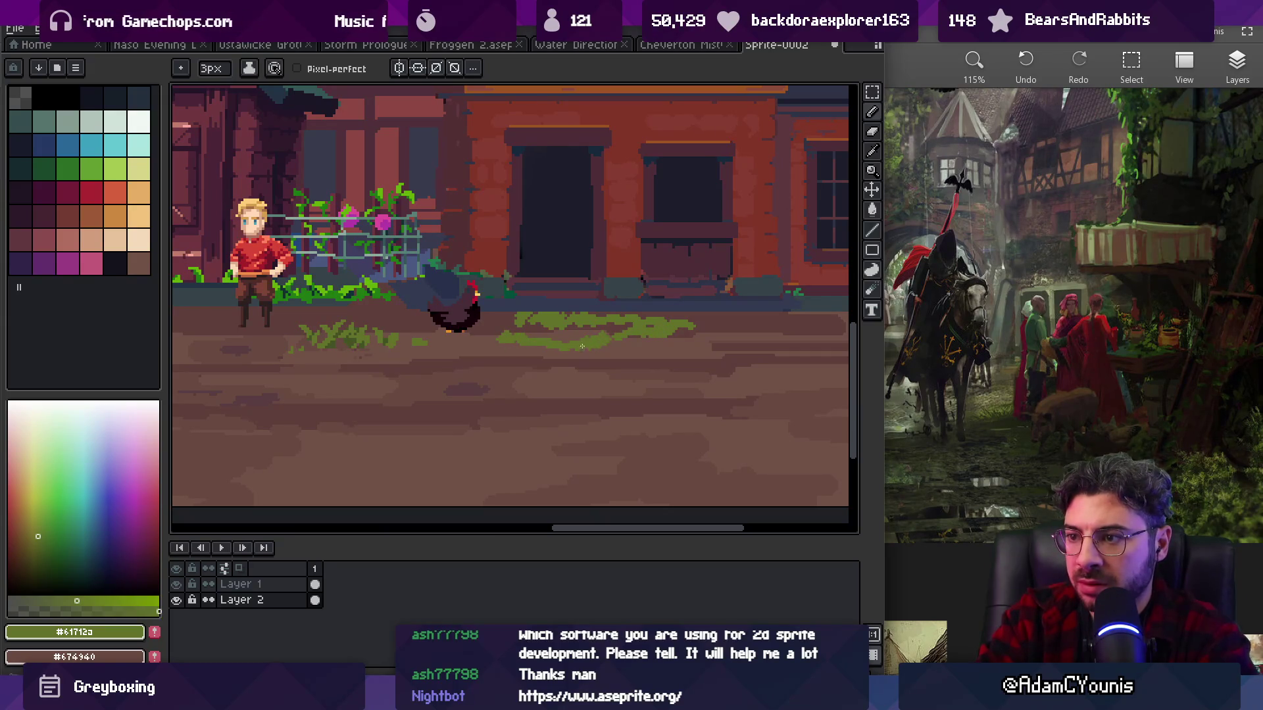
- Add a short moss stroke below the women on the left and review both patches
key("z")
scroll(666, 346, "down", 4)
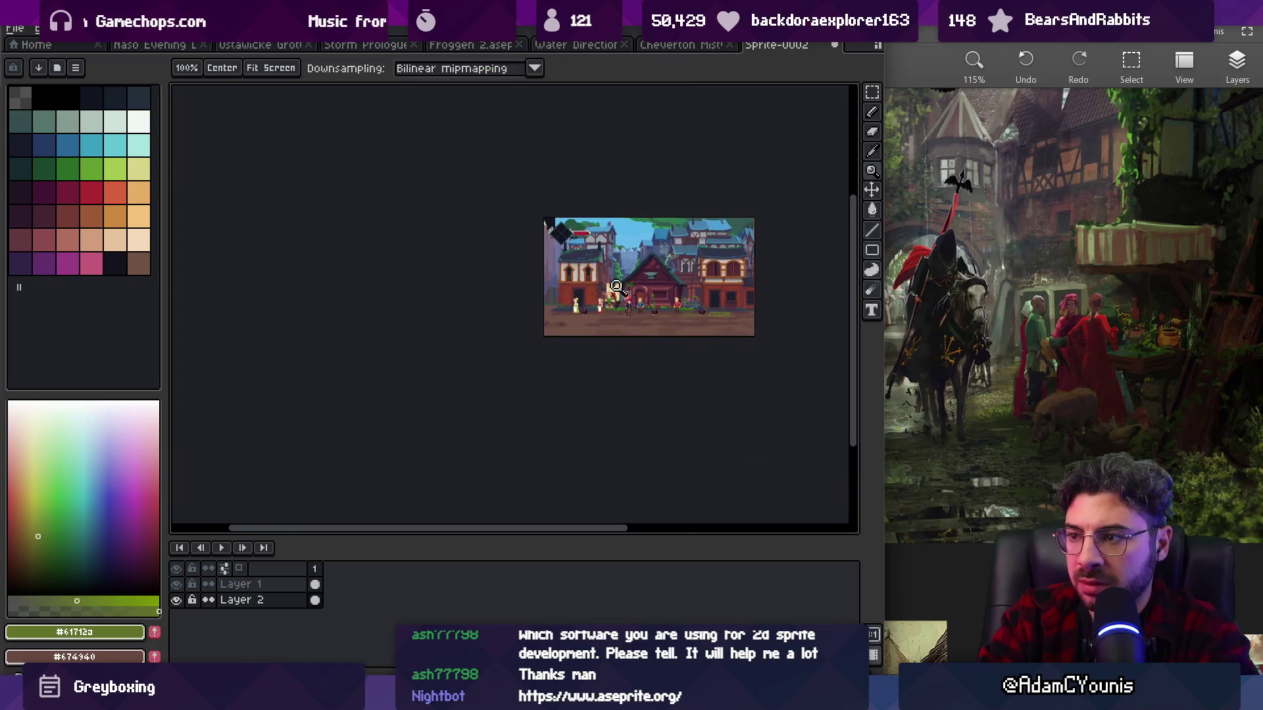
scroll(553, 319, "up", 3)
key("b")
left_click_drag(468, 302, 511, 303)
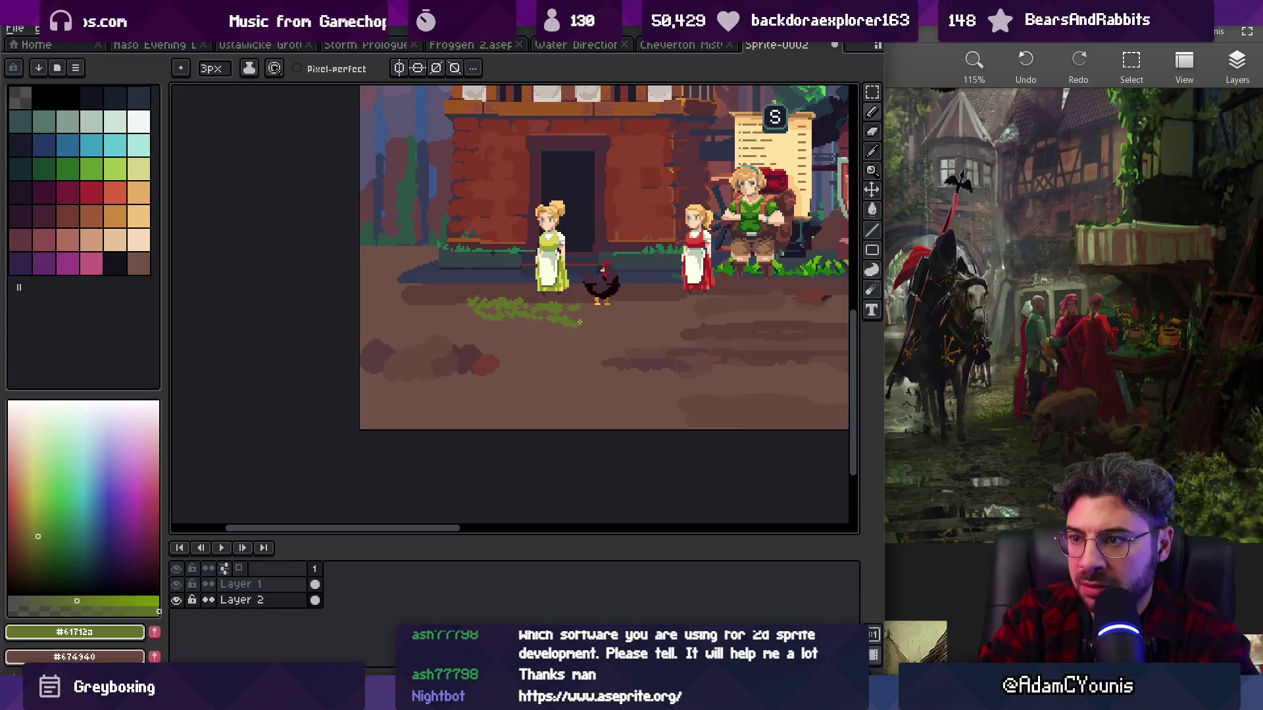
key("z")
scroll(569, 335, "down", 4)
scroll(552, 319, "up", 3)
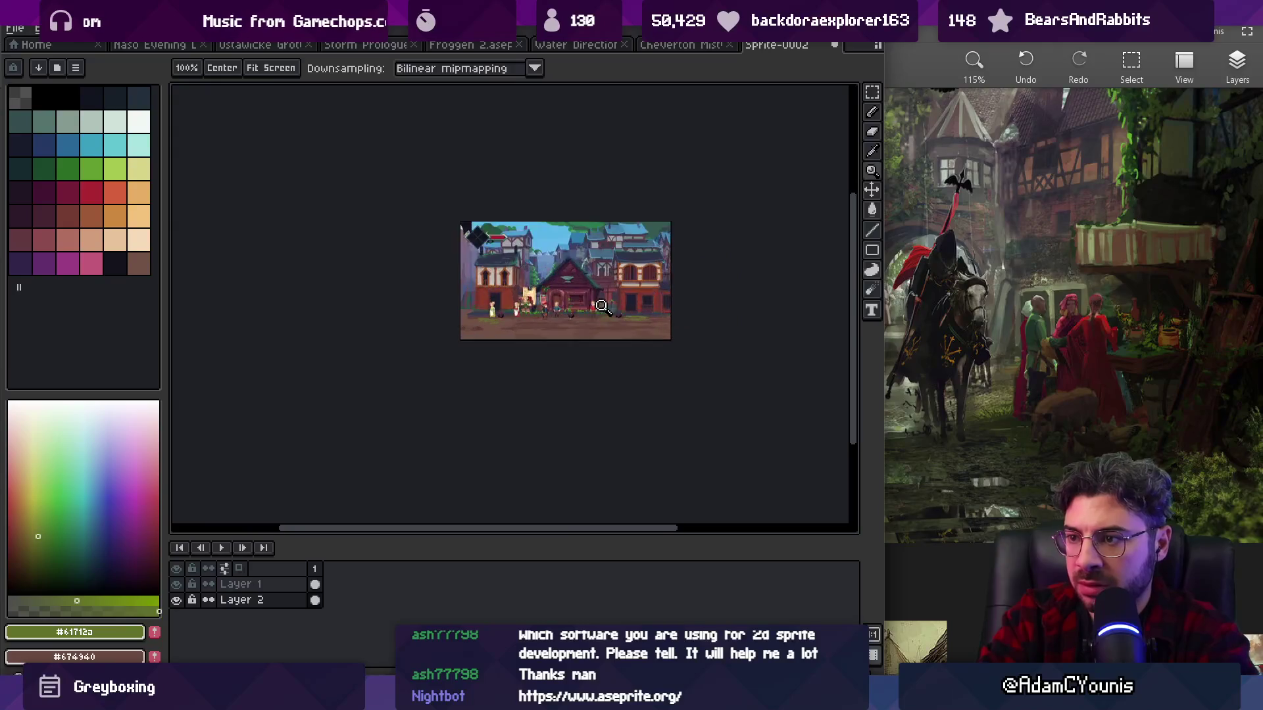
scroll(540, 333, "up", 1)
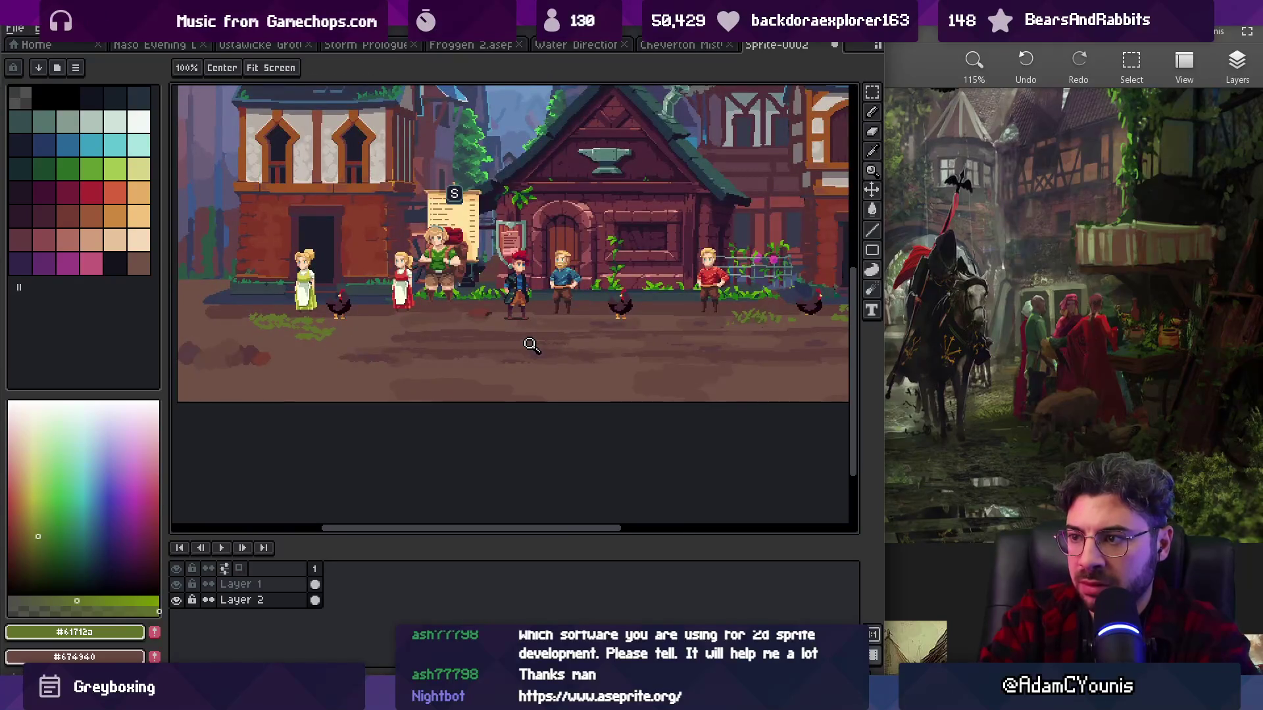
key("v")
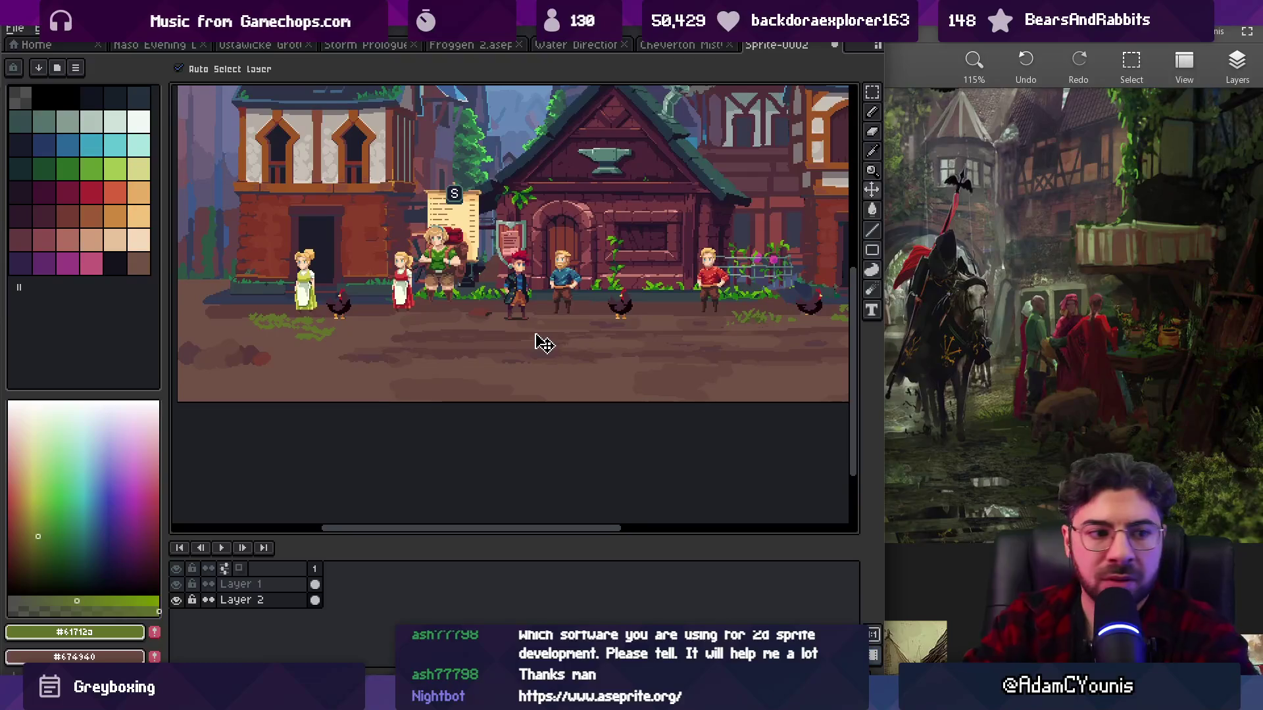
scroll(436, 219, "down", 2)
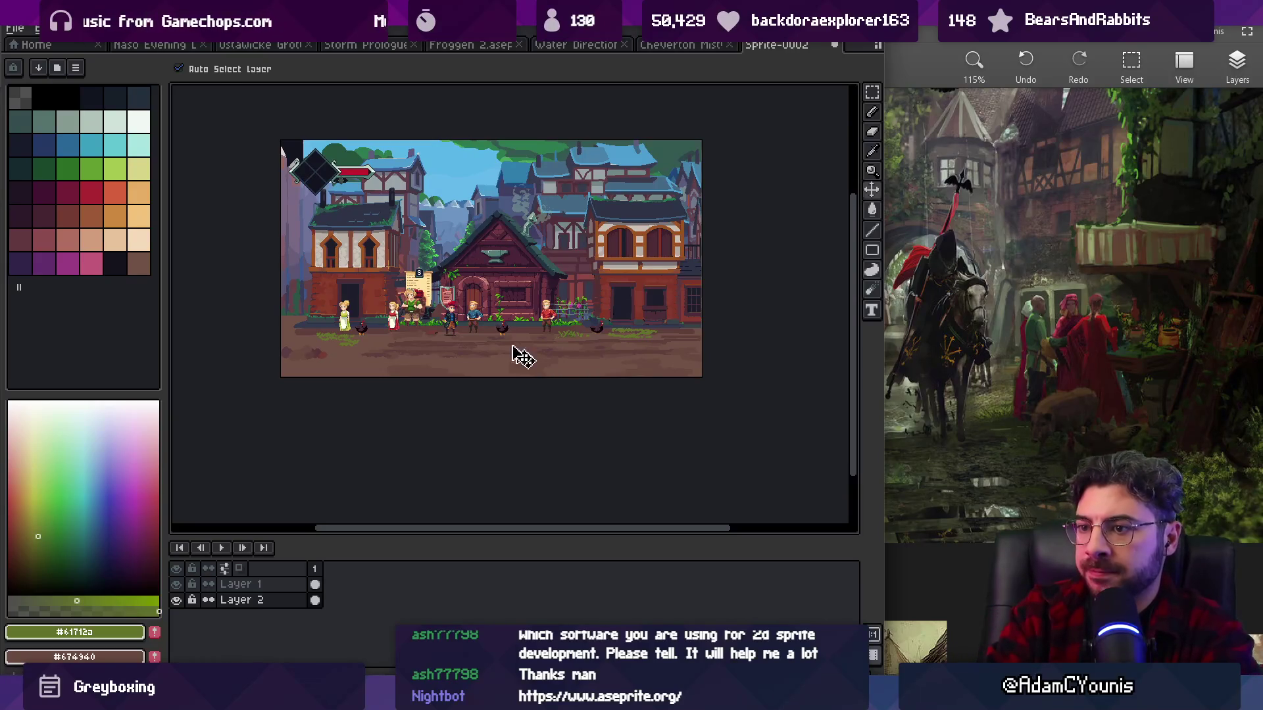
key("z")
left_click(470, 348)
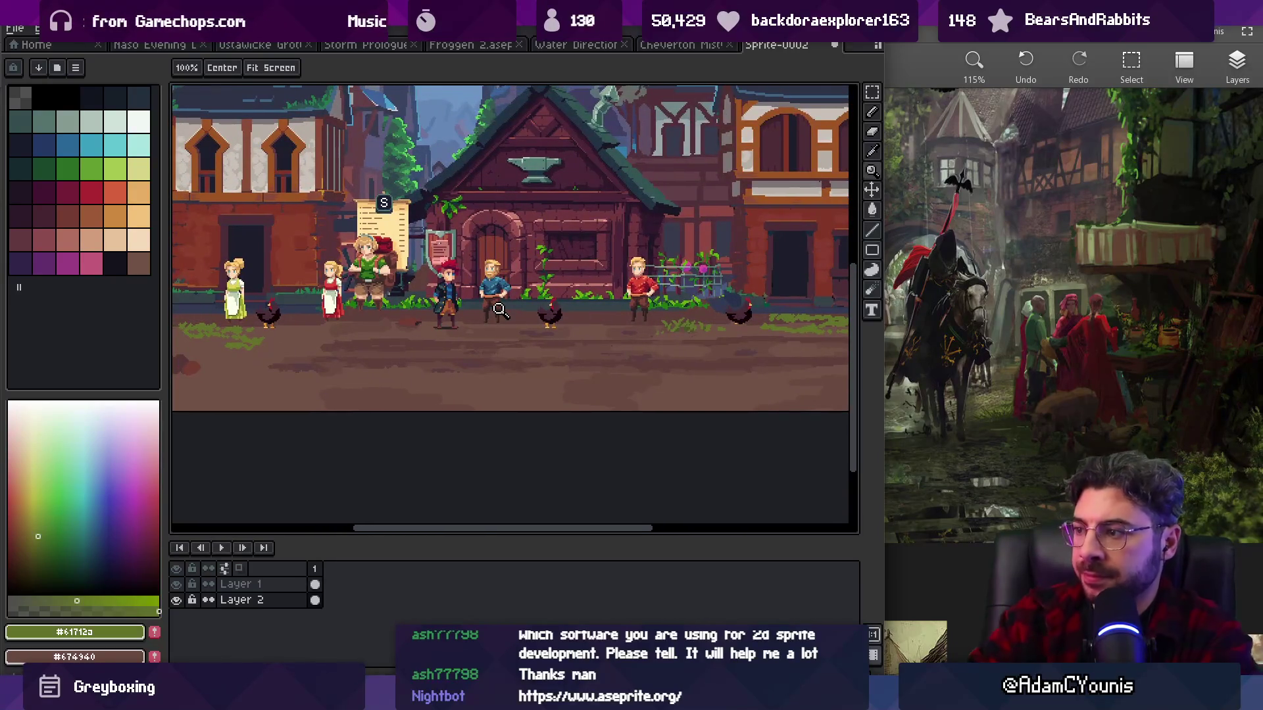
scroll(957, 347, "down", 5)
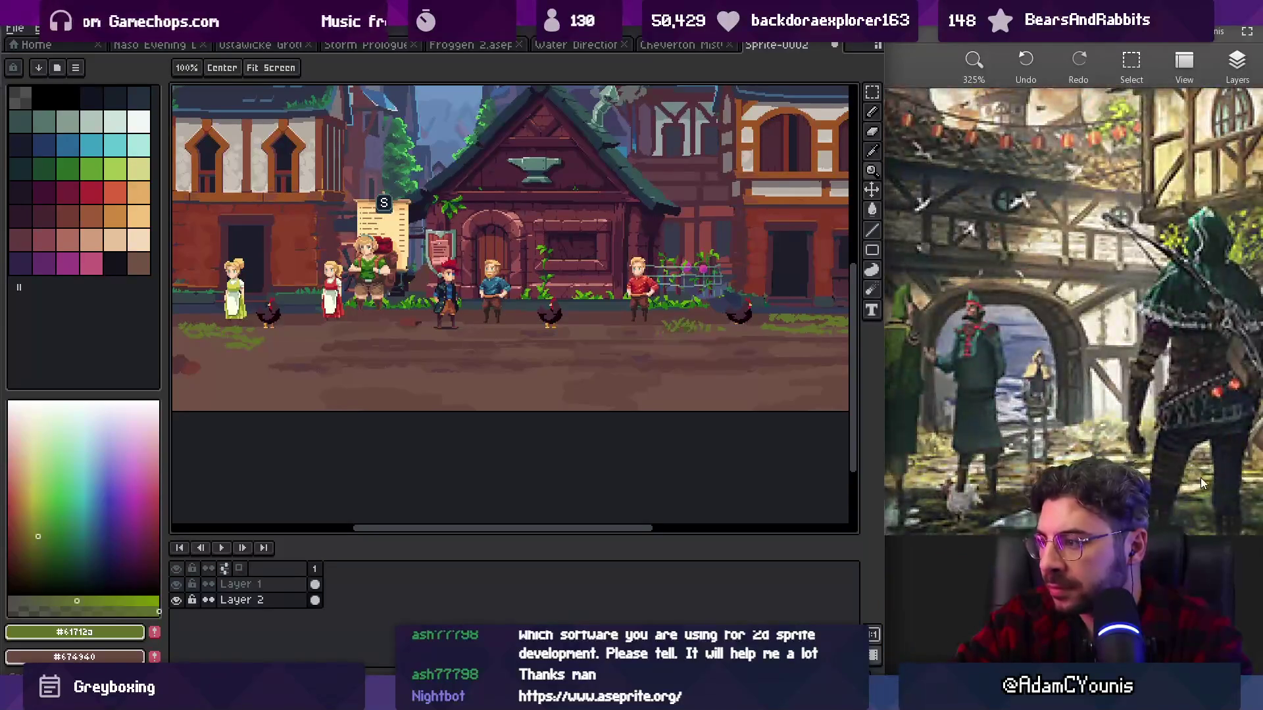
scroll(953, 434, "up", 5)
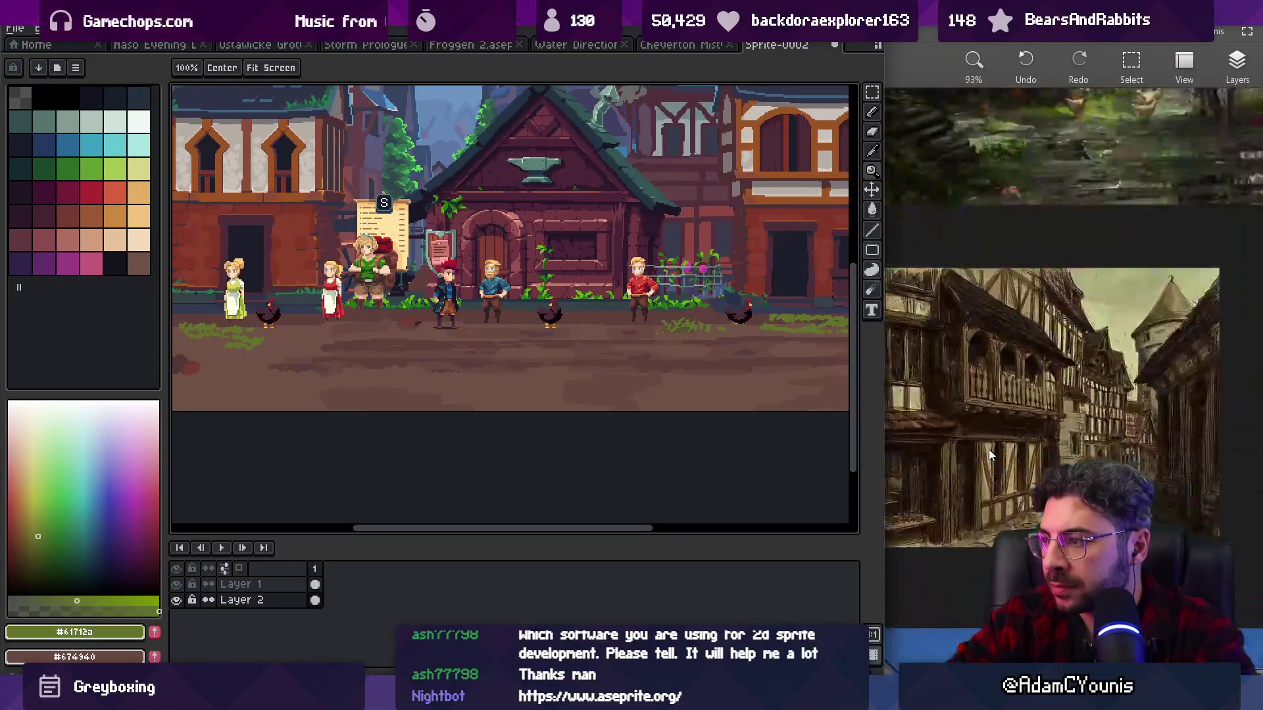
scroll(1061, 462, "down", 5)
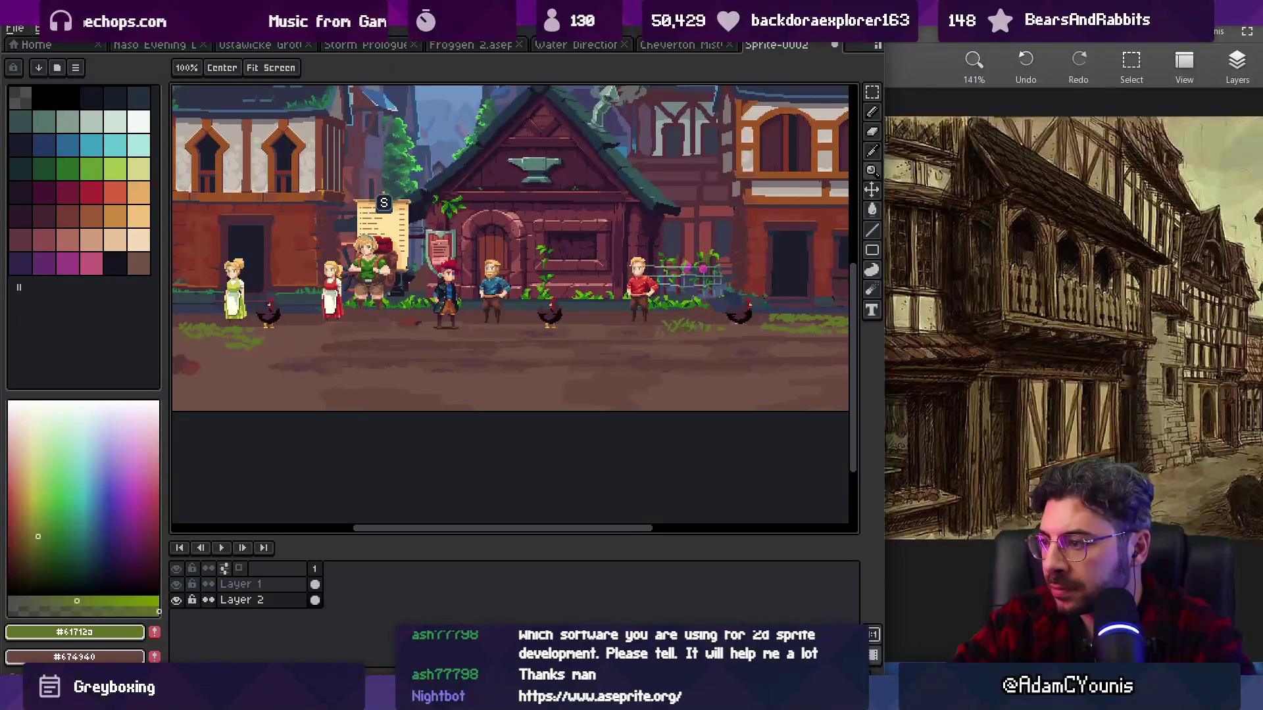
scroll(1055, 315, "up", 5)
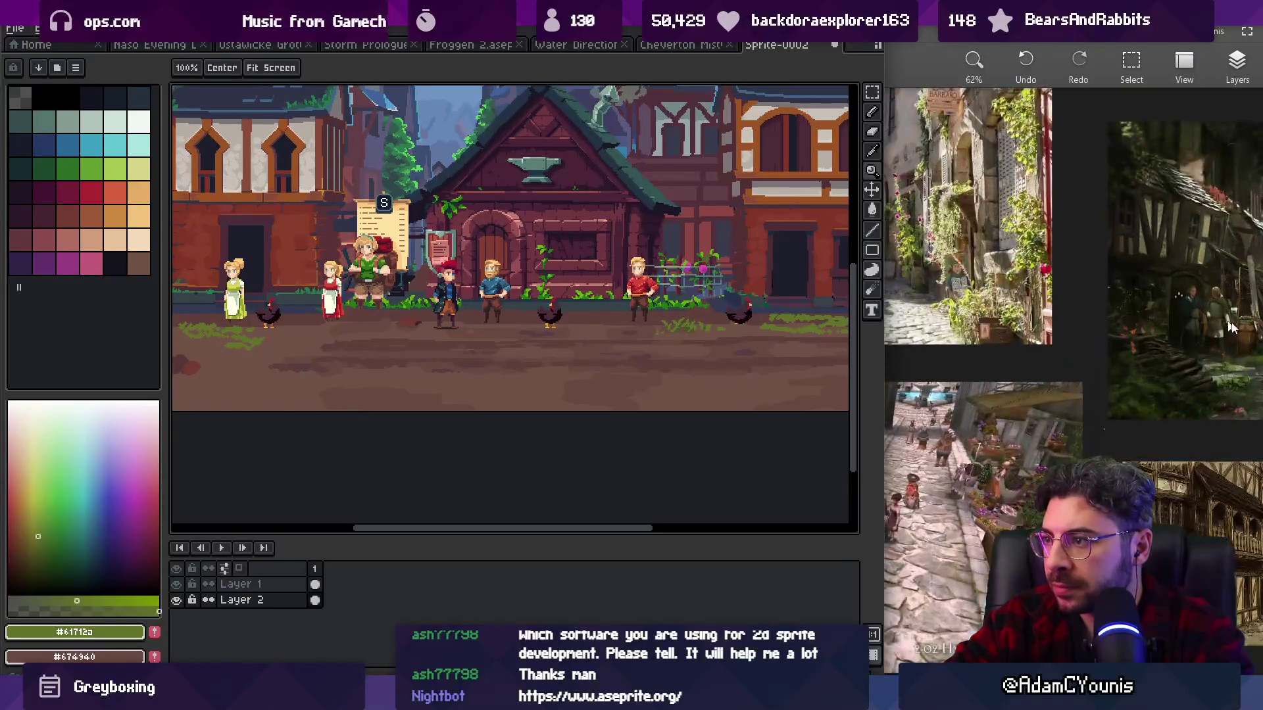
scroll(1046, 362, "down", 5)
scroll(1038, 408, "up", 3)
scroll(1038, 407, "down", 6)
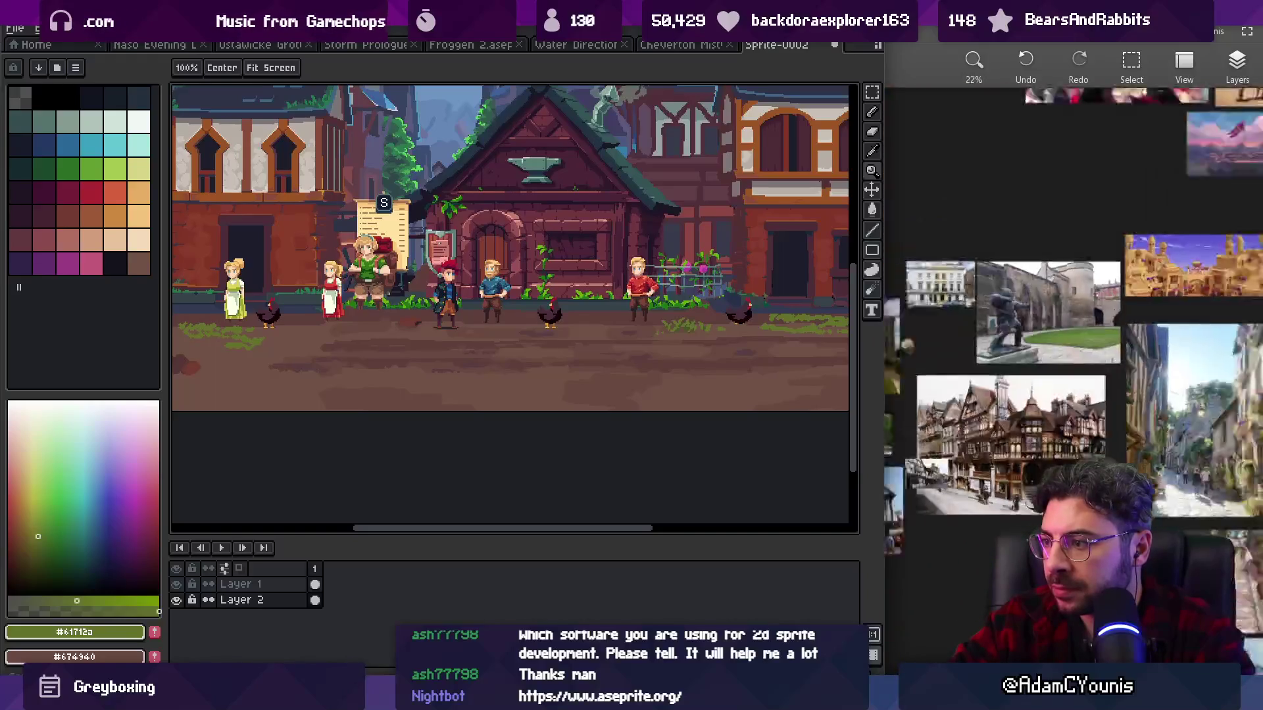
scroll(1012, 408, "up", 3)
scroll(997, 407, "down", 5)
scroll(1026, 394, "up", 3)
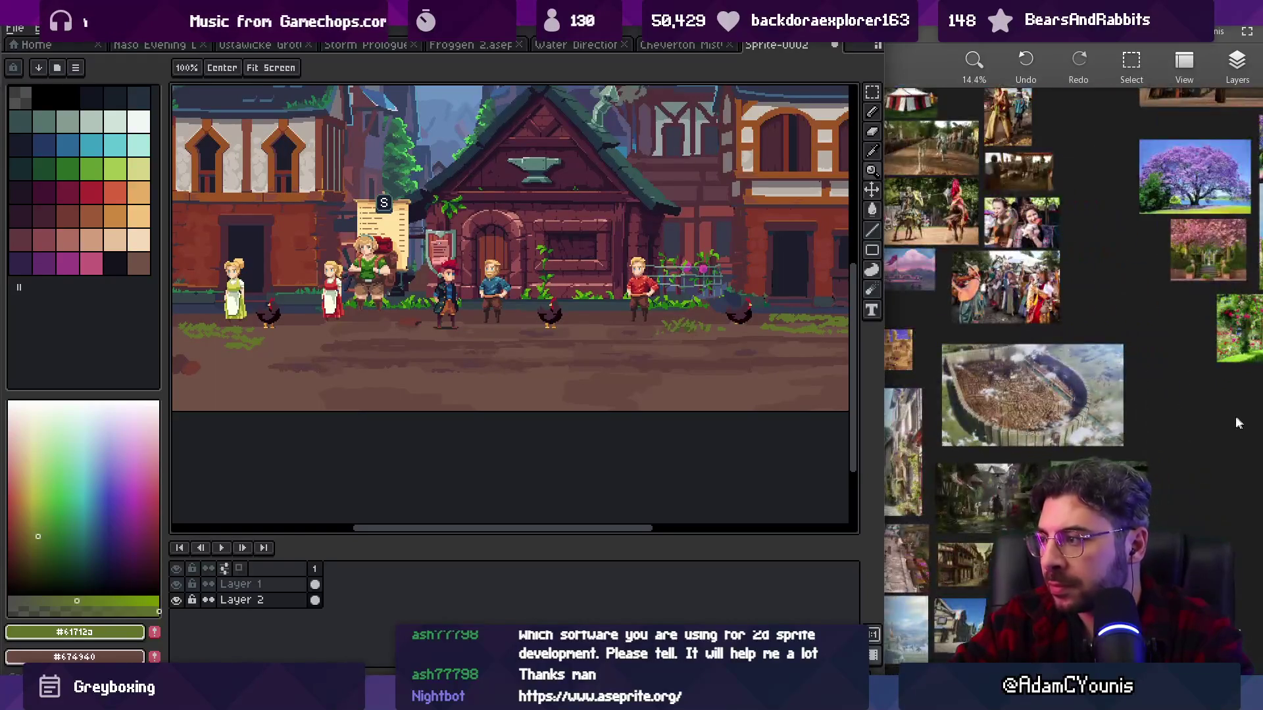
scroll(1105, 591, "up", 1)
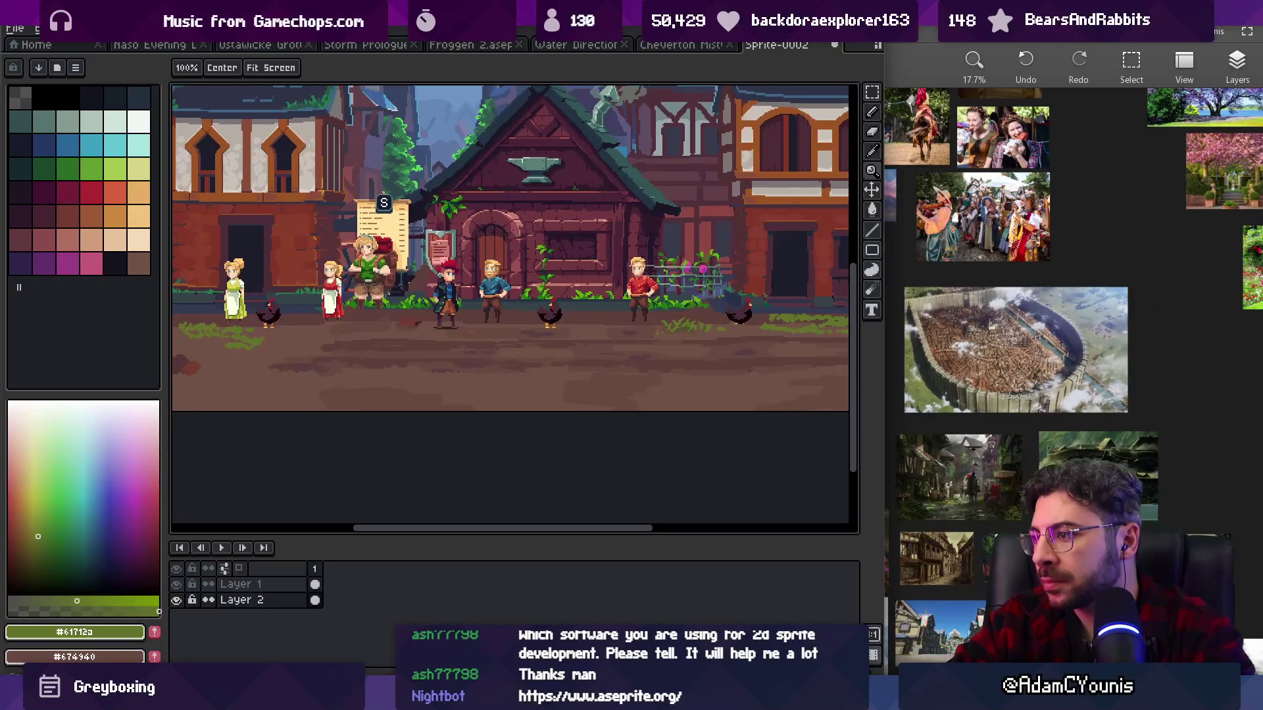
scroll(984, 473, "up", 10)
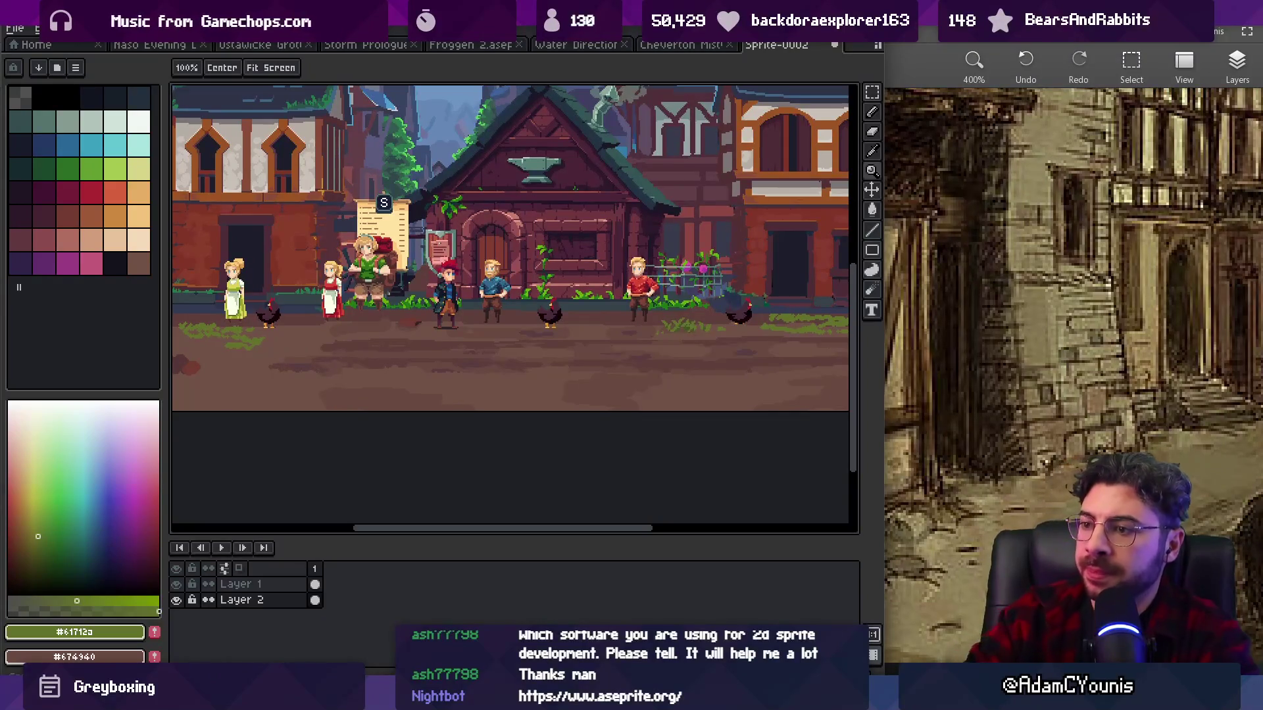
scroll(589, 327, "down", 4)
scroll(496, 340, "up", 5)
scroll(513, 343, "up", 3)
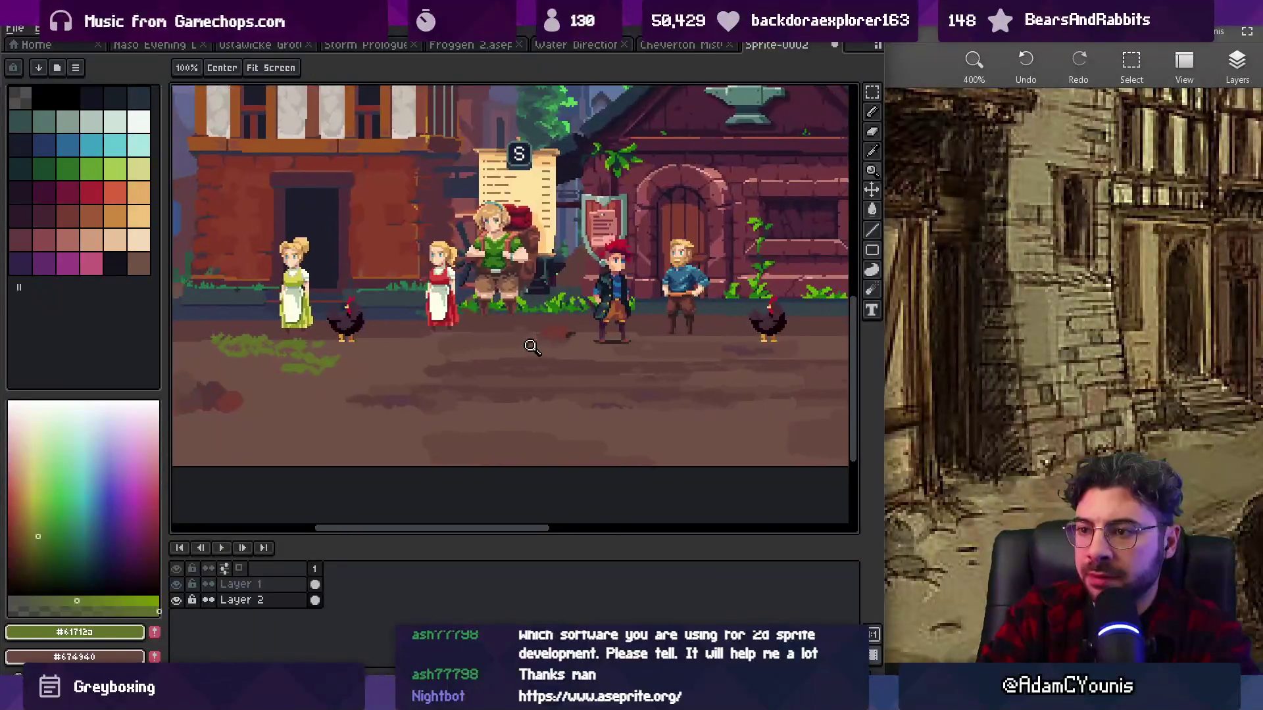
left_click(502, 347, "alt")
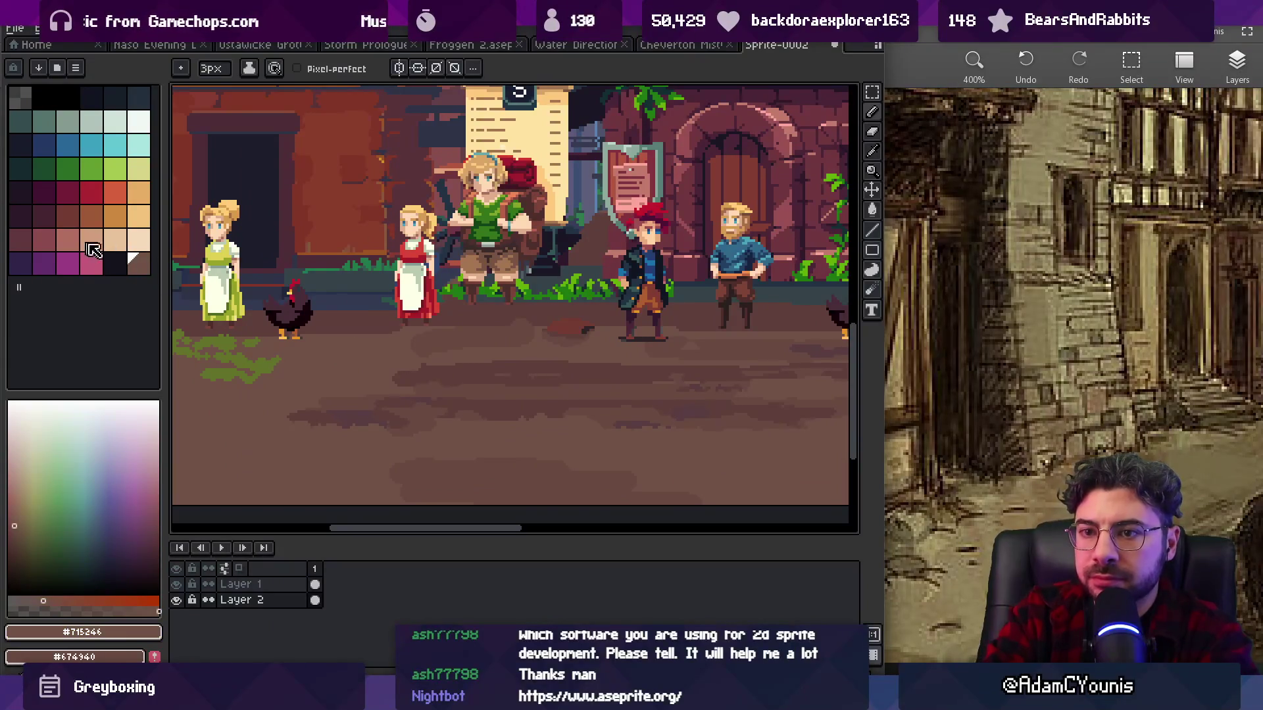
- Paint a light tan patch on the ground and add lighter tan pixels inside it
scroll(559, 348, "up", 1)
left_click(19, 512)
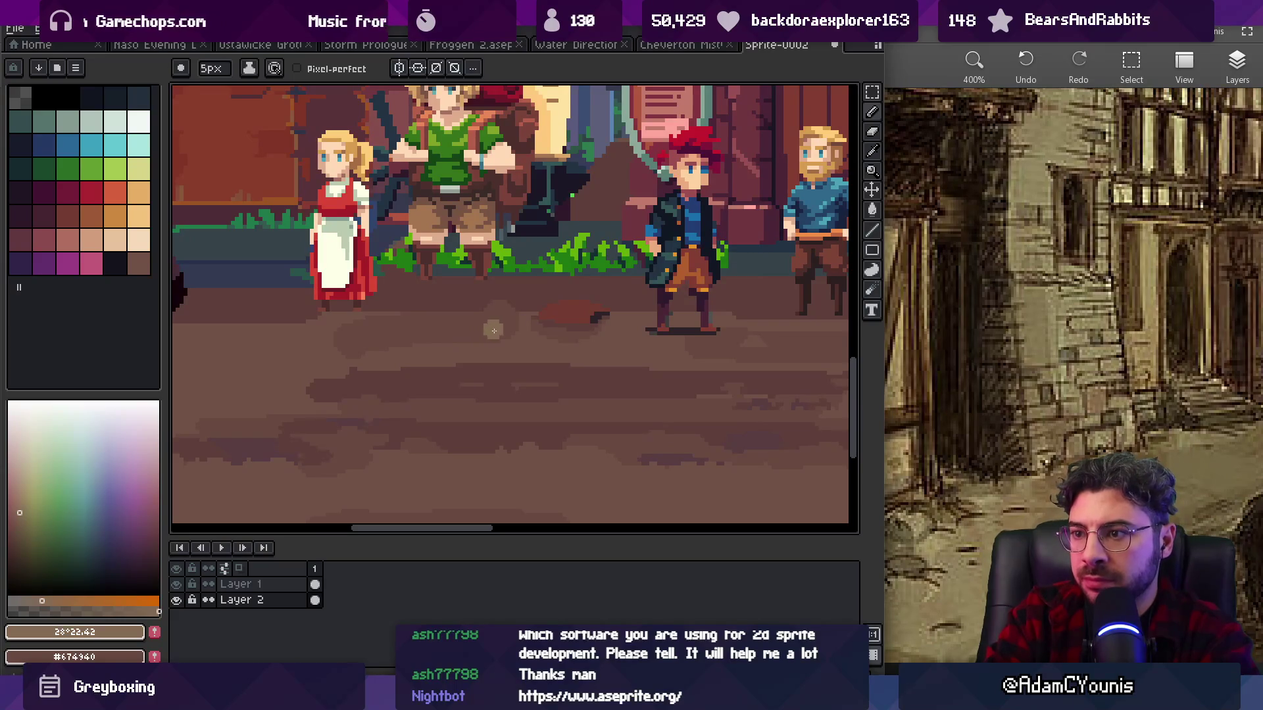
left_click_drag(437, 332, 454, 324)
left_click(461, 340, "alt")
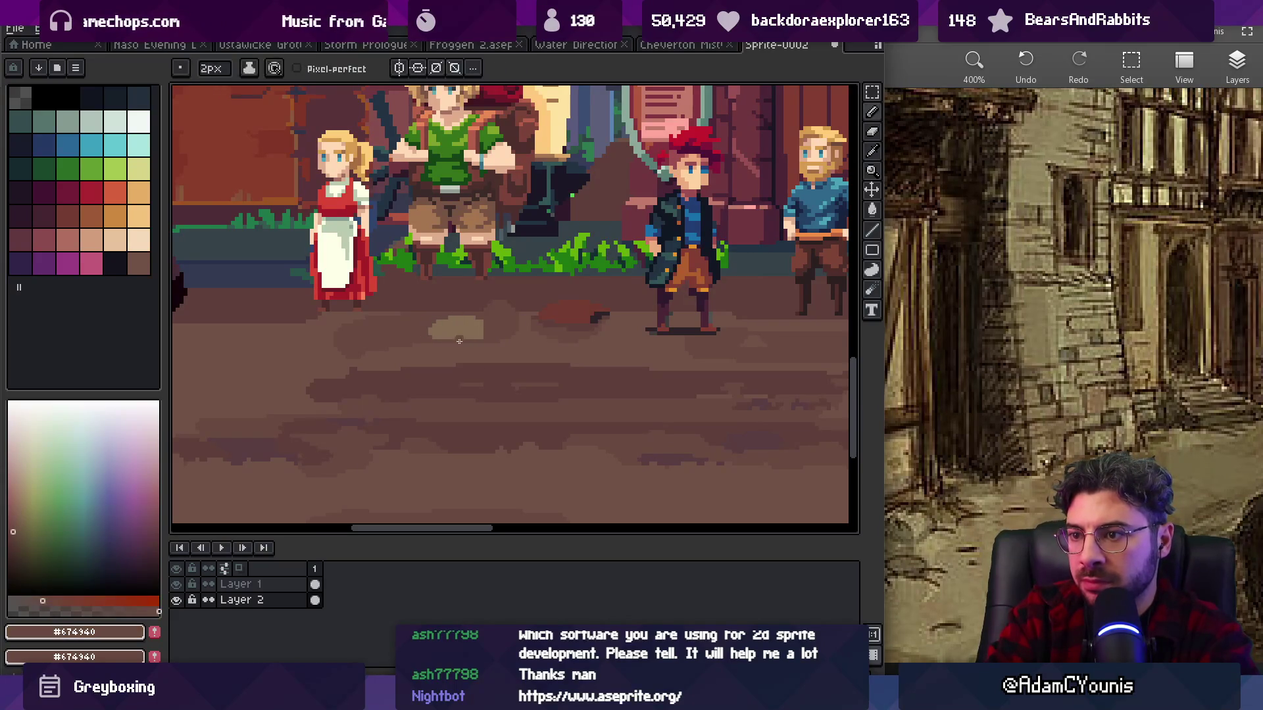
left_click(455, 337, "alt")
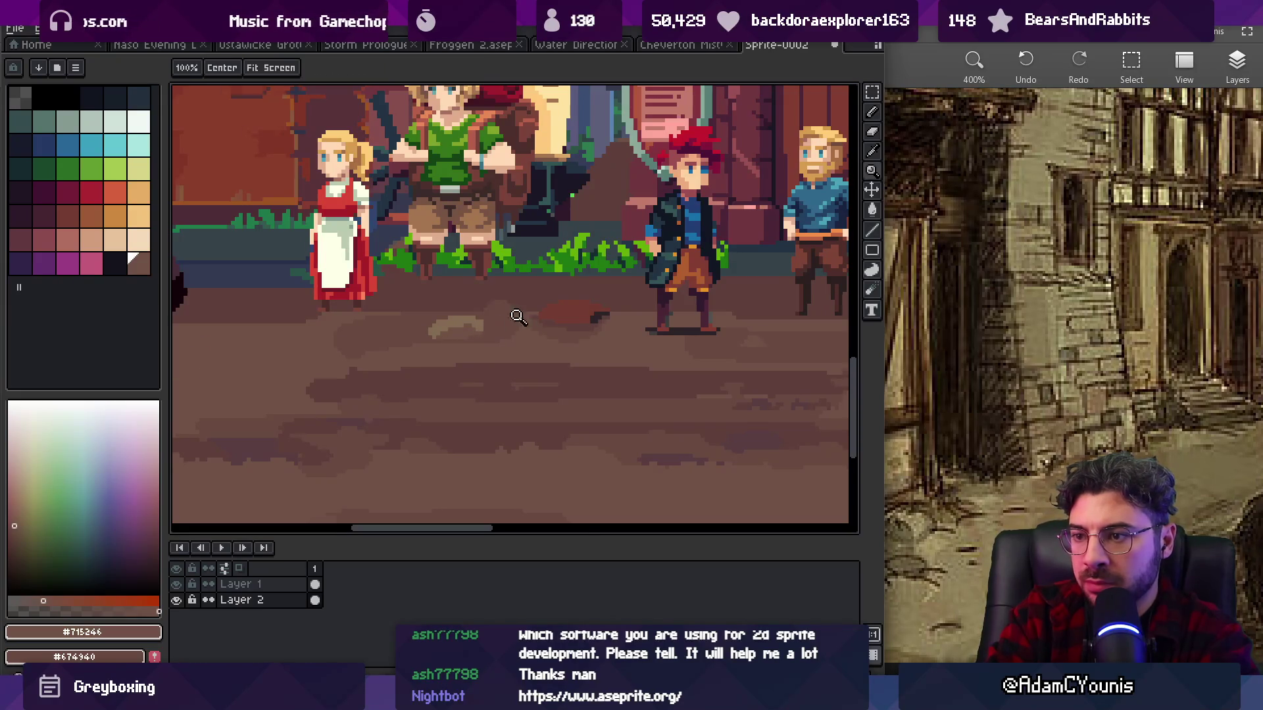
scroll(475, 332, "down", 2)
scroll(425, 344, "up", 3)
left_click(421, 348, "alt")
left_click_drag(415, 364, 466, 355)
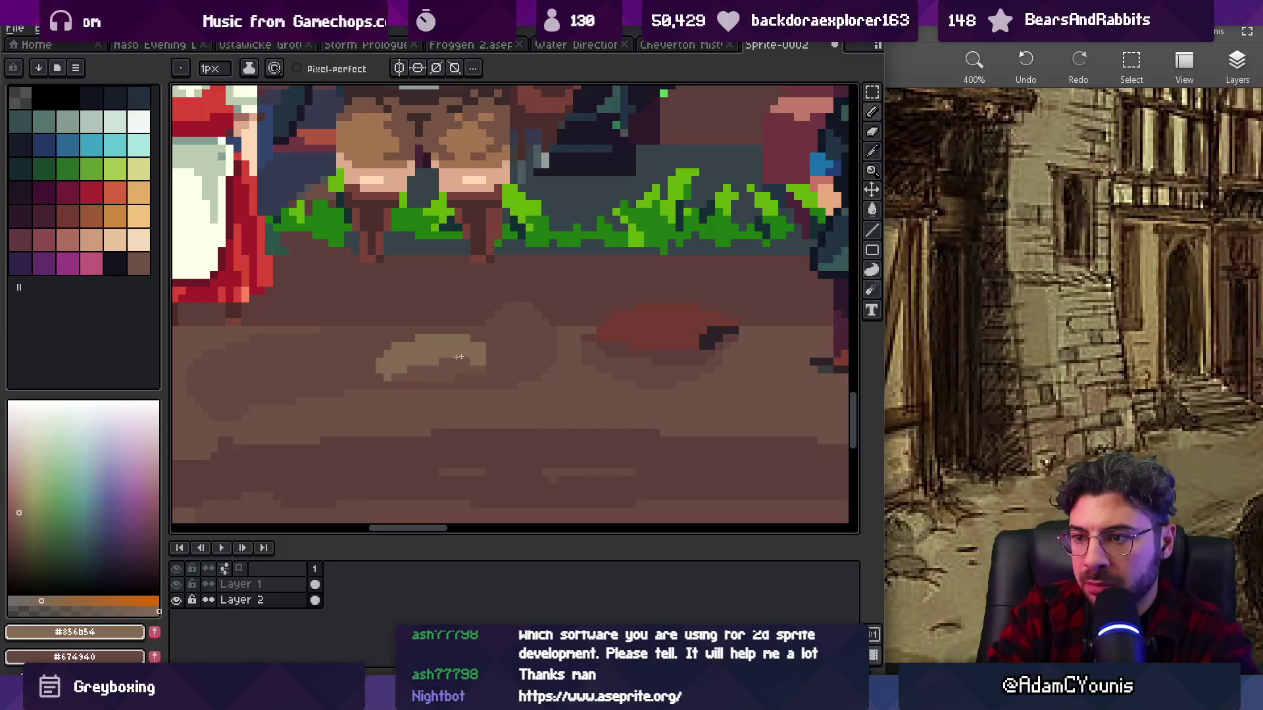
- Sample the surrounding dirt browns and a lighter tan for blending the patch
left_click(483, 368, "alt")
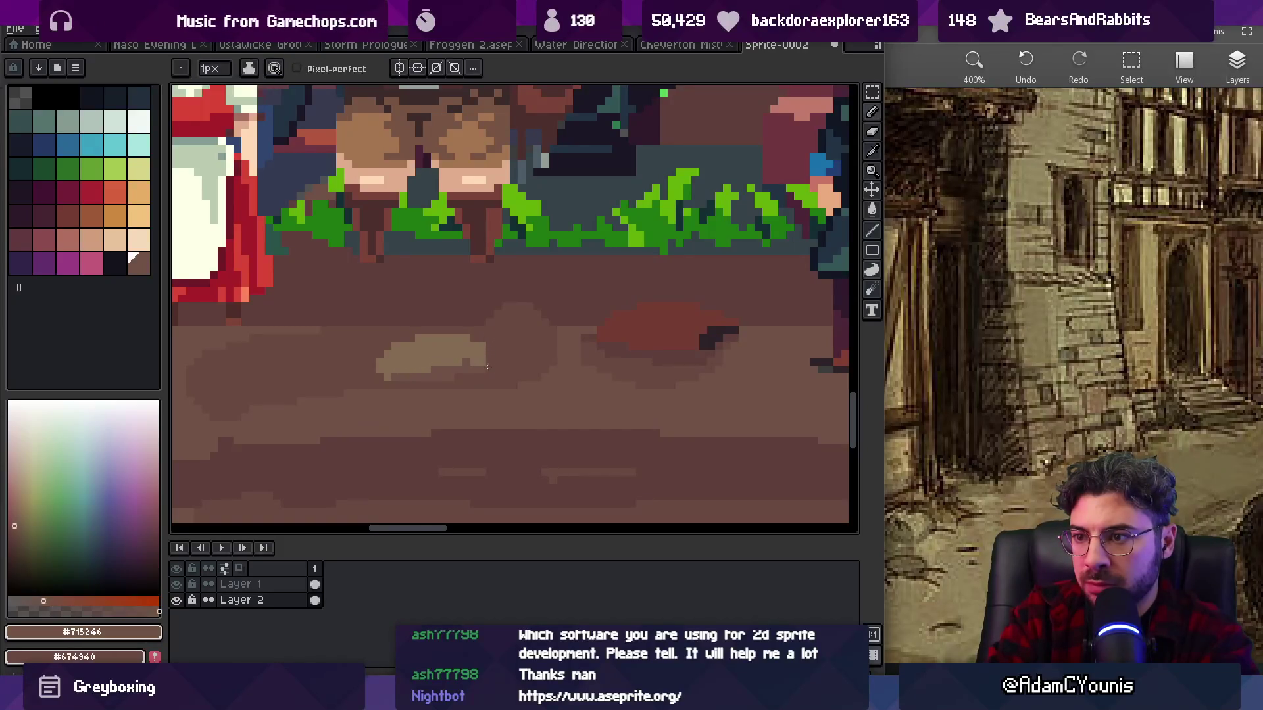
left_click(457, 372, "alt")
key("g")
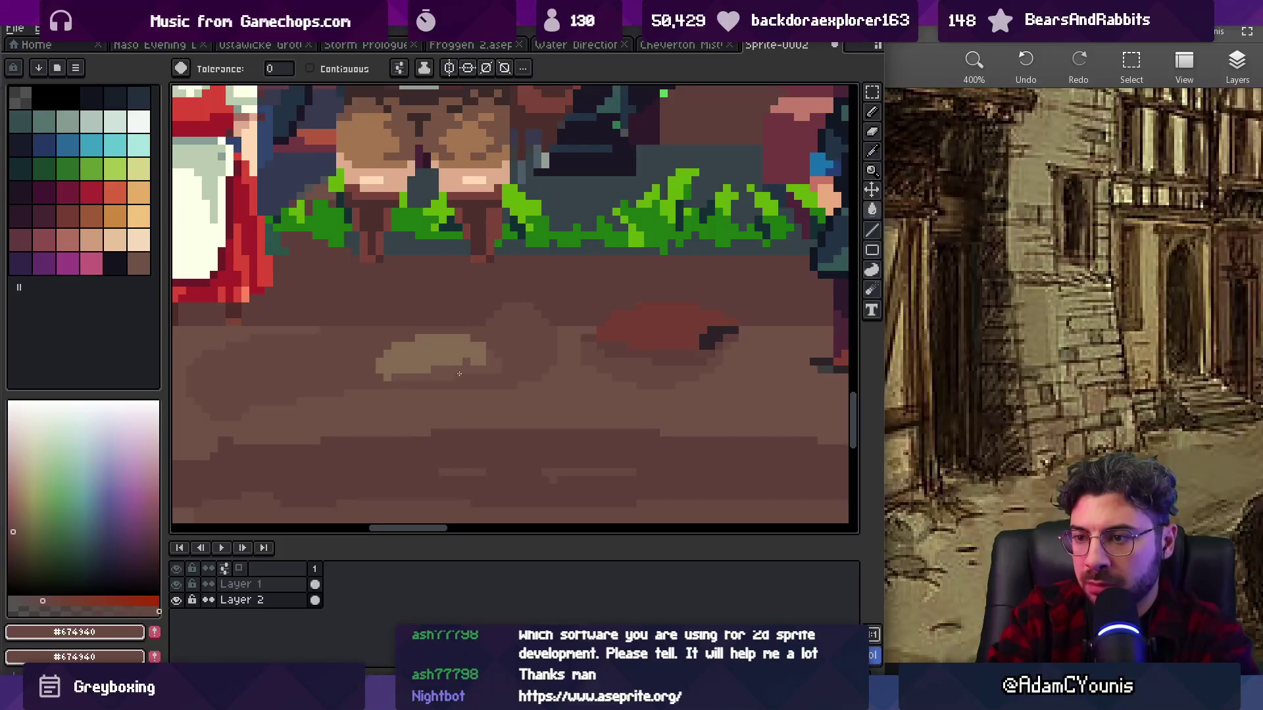
scroll(473, 370, "down", 3)
scroll(543, 358, "up", 4)
left_click(549, 360, "alt")
key("b")
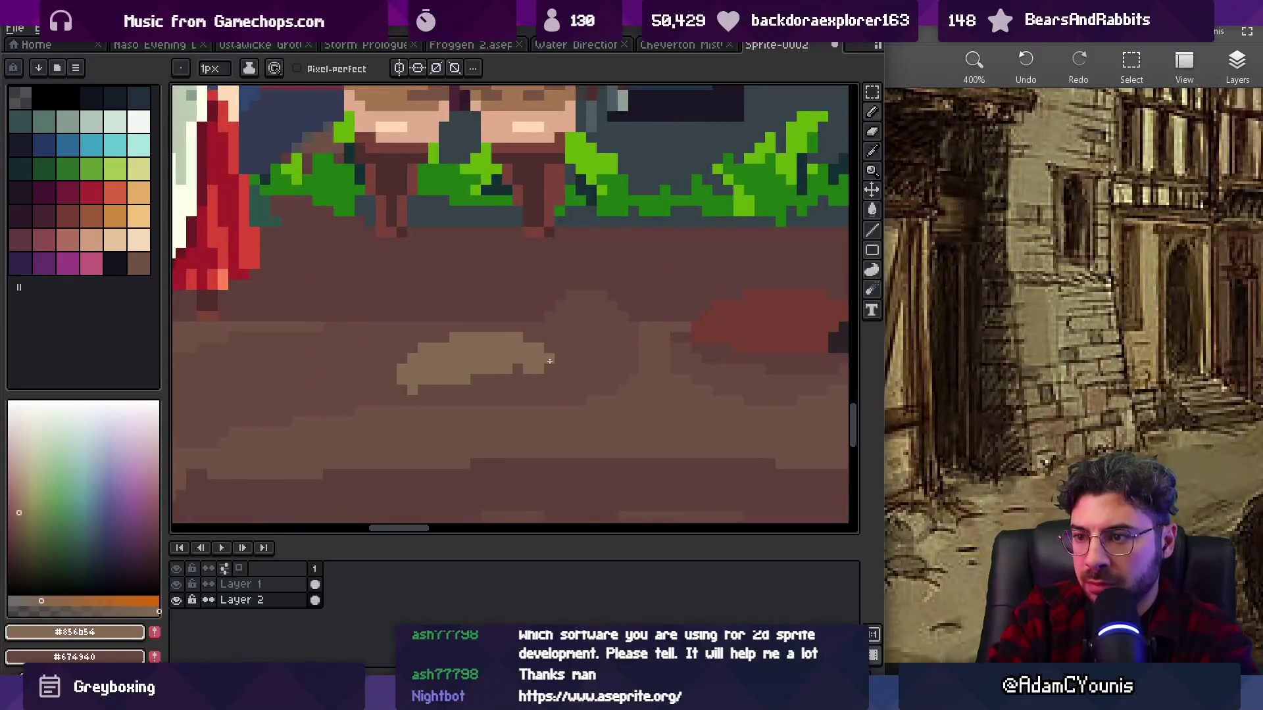
left_click(459, 386, "alt")
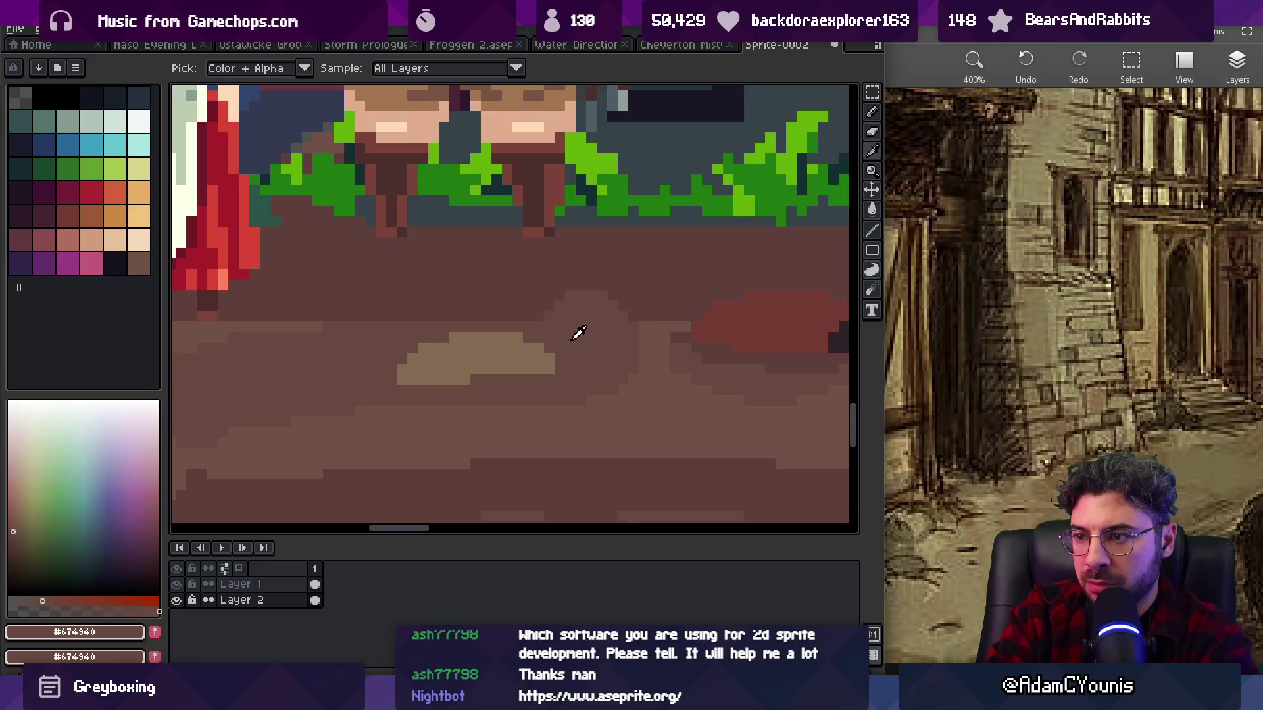
left_click(556, 362, "alt")
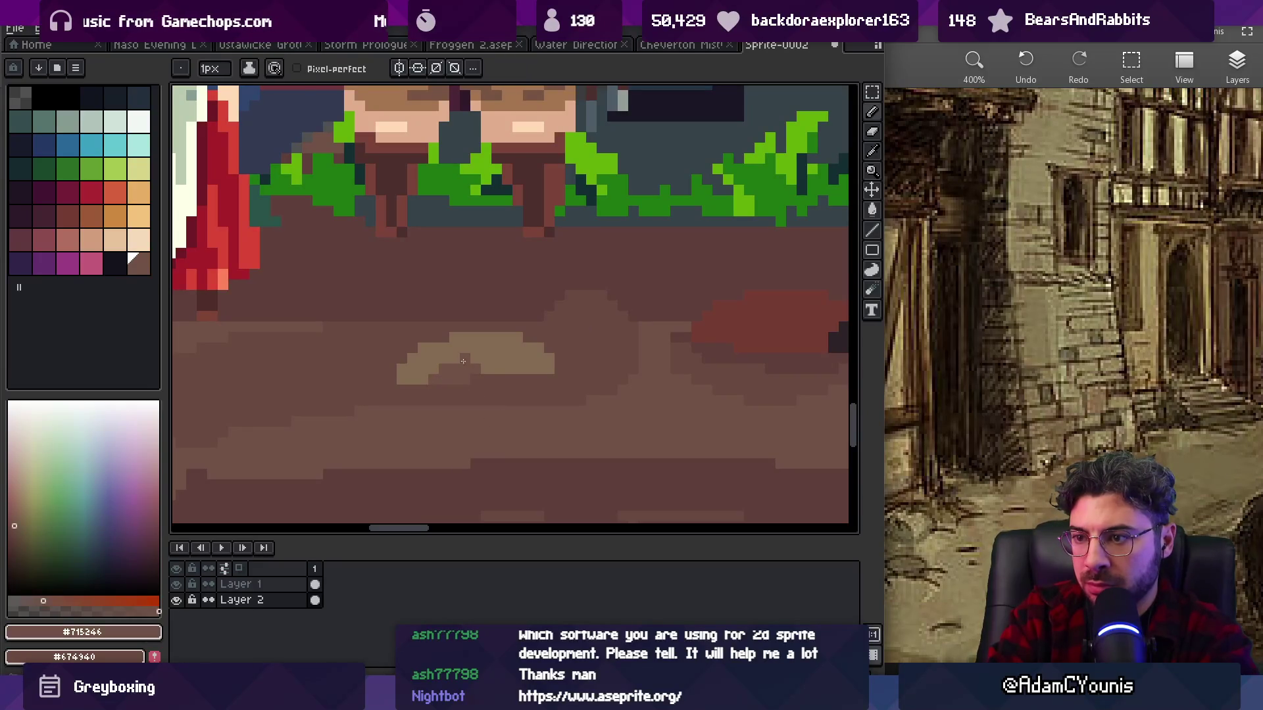
left_click(429, 375, "alt")
- Fill the bright tan patch with mid-brown dirt colour using the Paint Bucket
key("z")
scroll(530, 361, "down", 3)
scroll(530, 361, "up", 3)
scroll(530, 361, "up", 3)
left_click(502, 379, "alt")
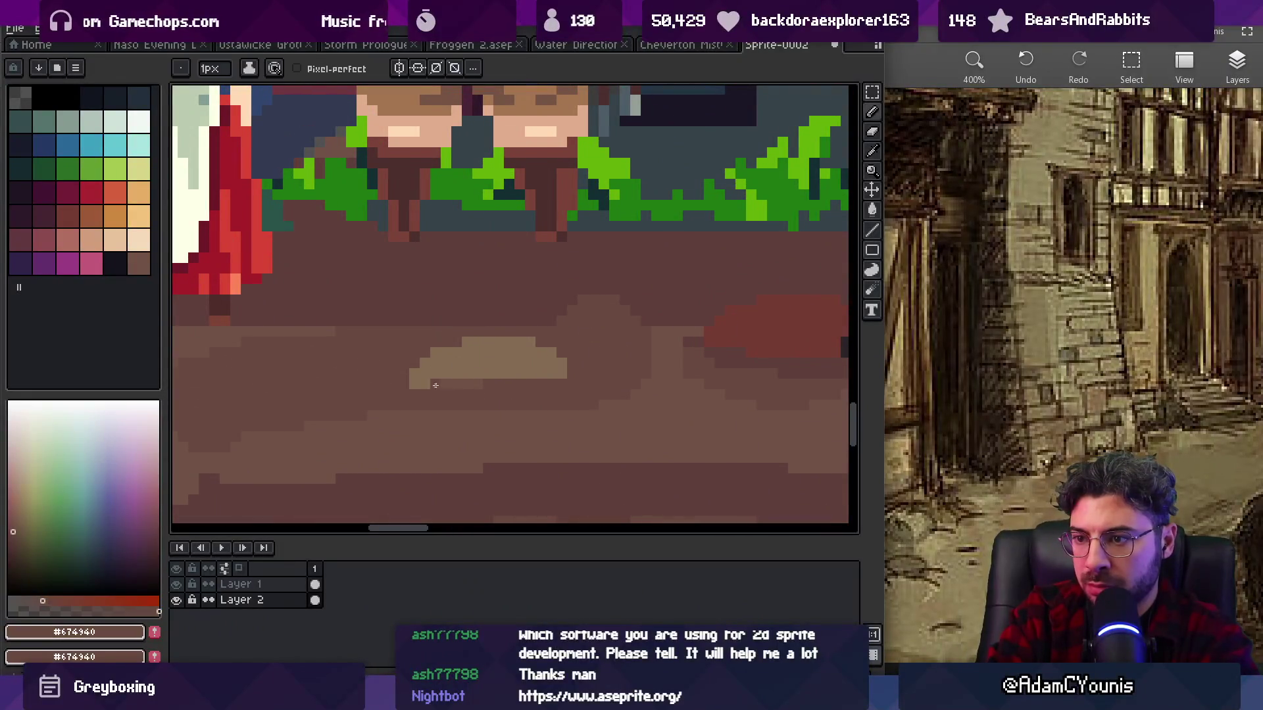
left_click(457, 417, "alt")
key("g")
left_click(544, 361)
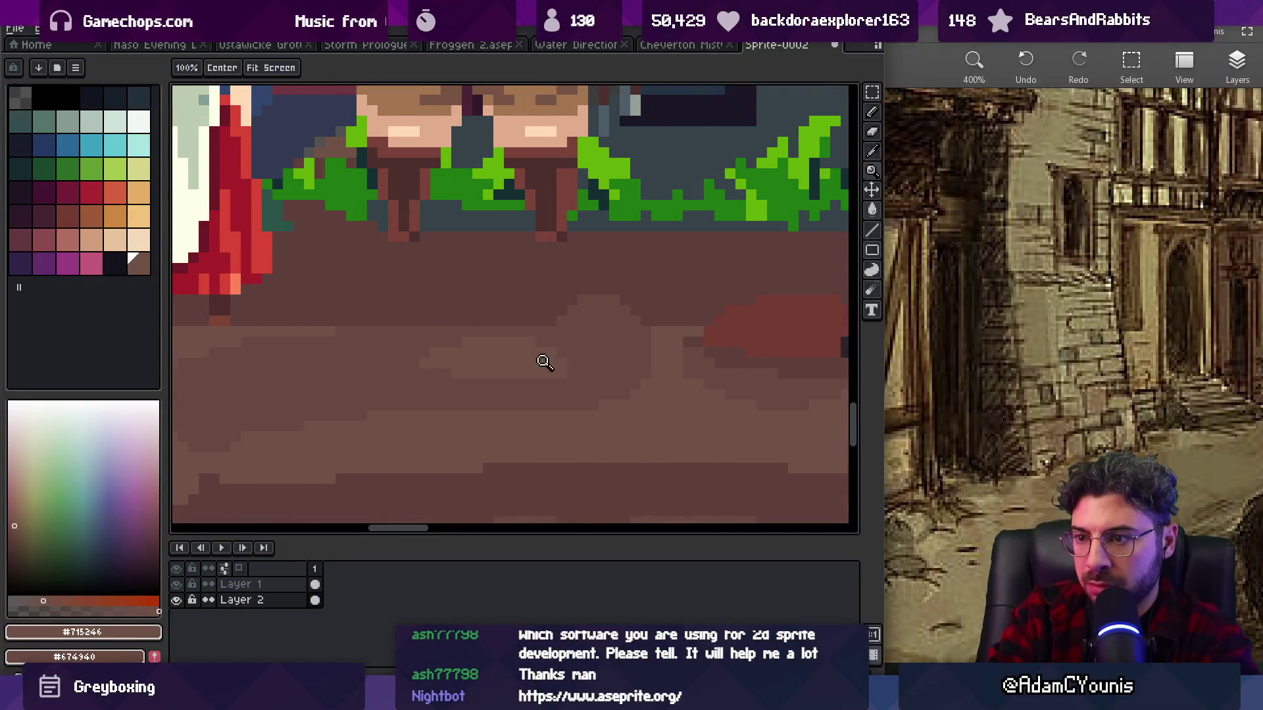
key("z")
scroll(566, 330, "down", 3)
scroll(566, 330, "up", 5)
- Refill the patch with a muted tan and add a row of mid-brown pixels below it
left_click(18, 520)
key("g")
left_click(536, 348)
left_click(524, 346, "alt")
key("b")
left_click_drag(516, 390, 576, 386)
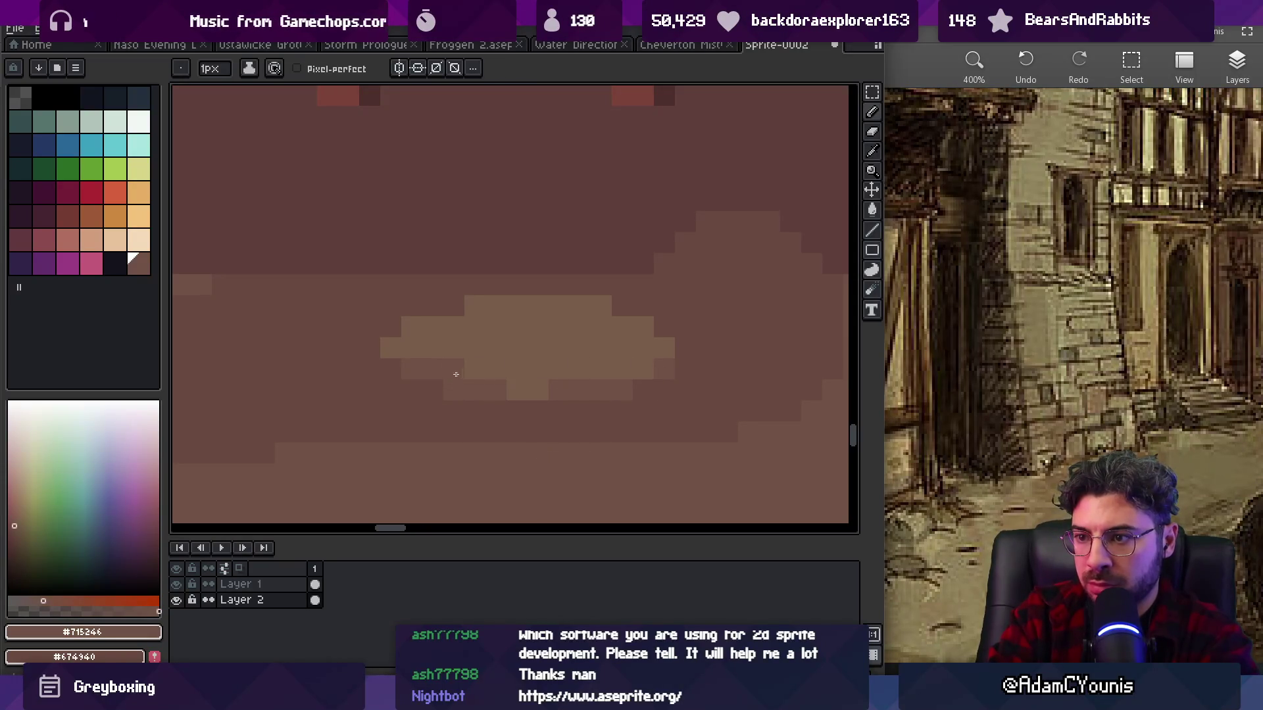
- Zoom out to review the softened patch within the whole street scene
key("z")
scroll(508, 335, "down", 6)
scroll(617, 330, "down", 2)
scroll(651, 344, "up", 8)
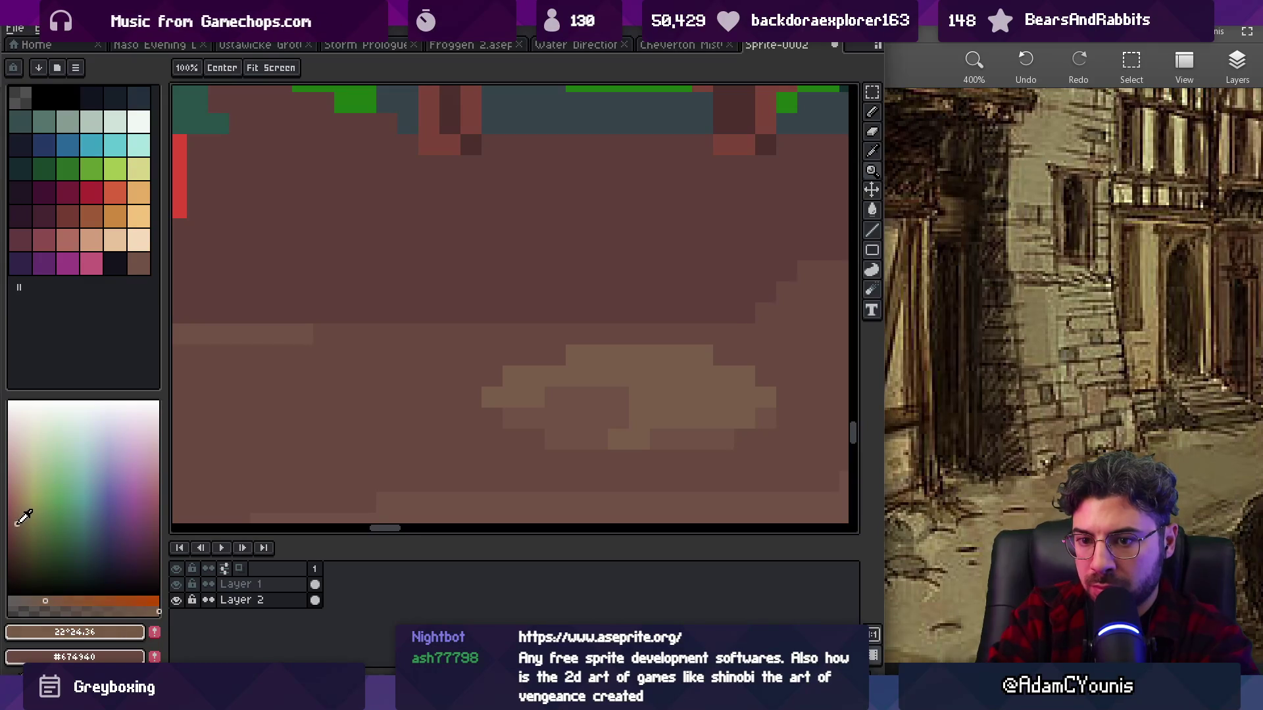
key("g")
scroll(619, 370, "down", 4)
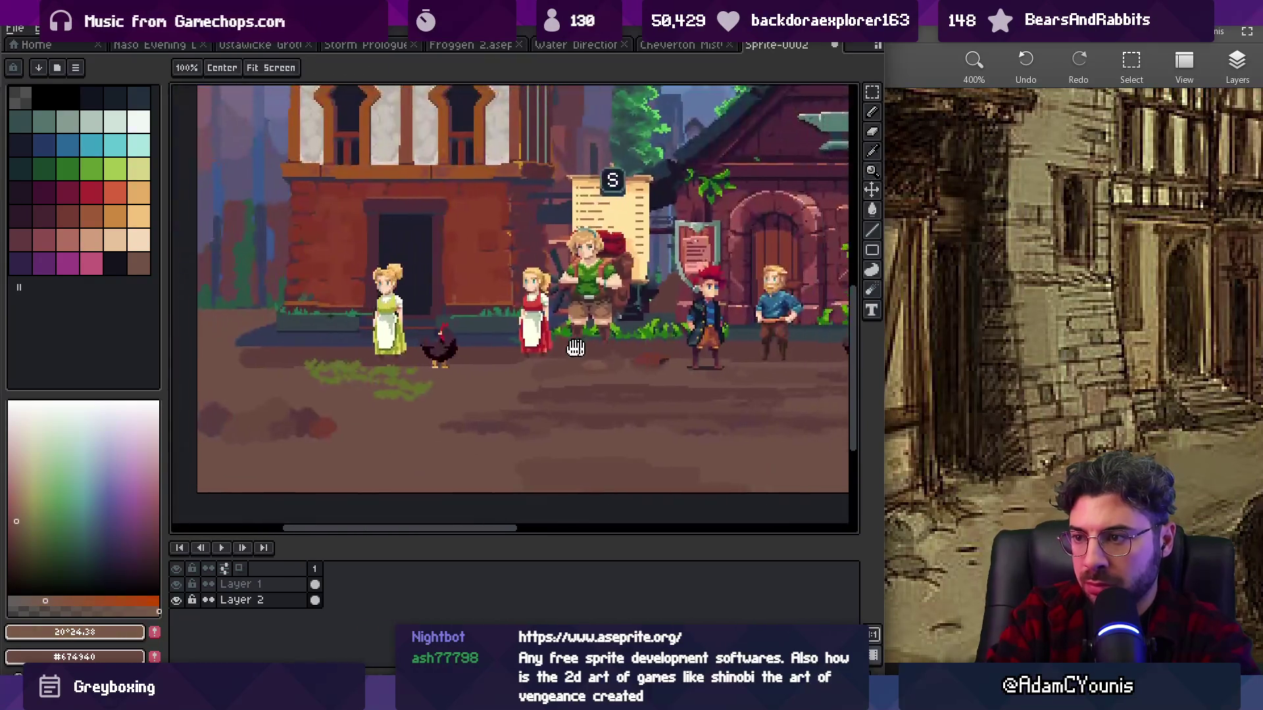
scroll(611, 362, "up", 3)
key("b")
key("alt")
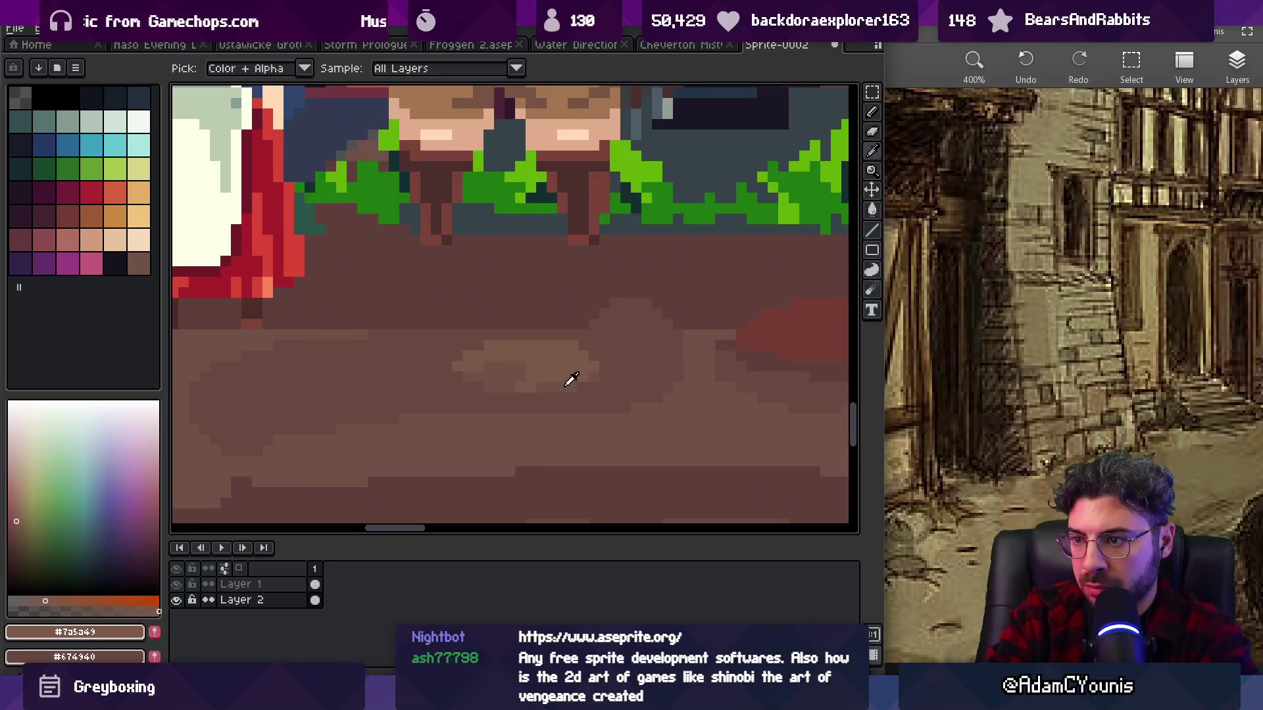
key("alt")
- Sample the mid and darker dirt browns to the right of the patch for further blending
left_click(623, 363, "alt")
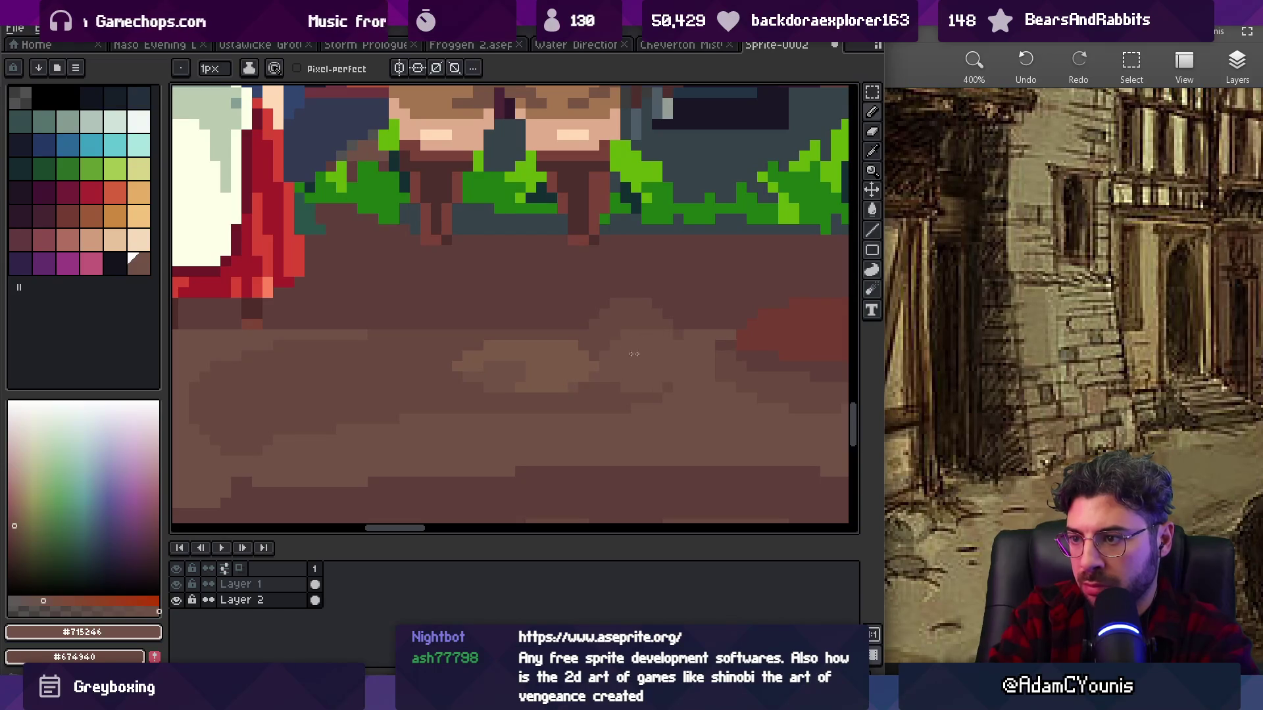
left_click(619, 387, "alt")
left_click(714, 366, "alt")
key("z")
scroll(671, 345, "down", 3)
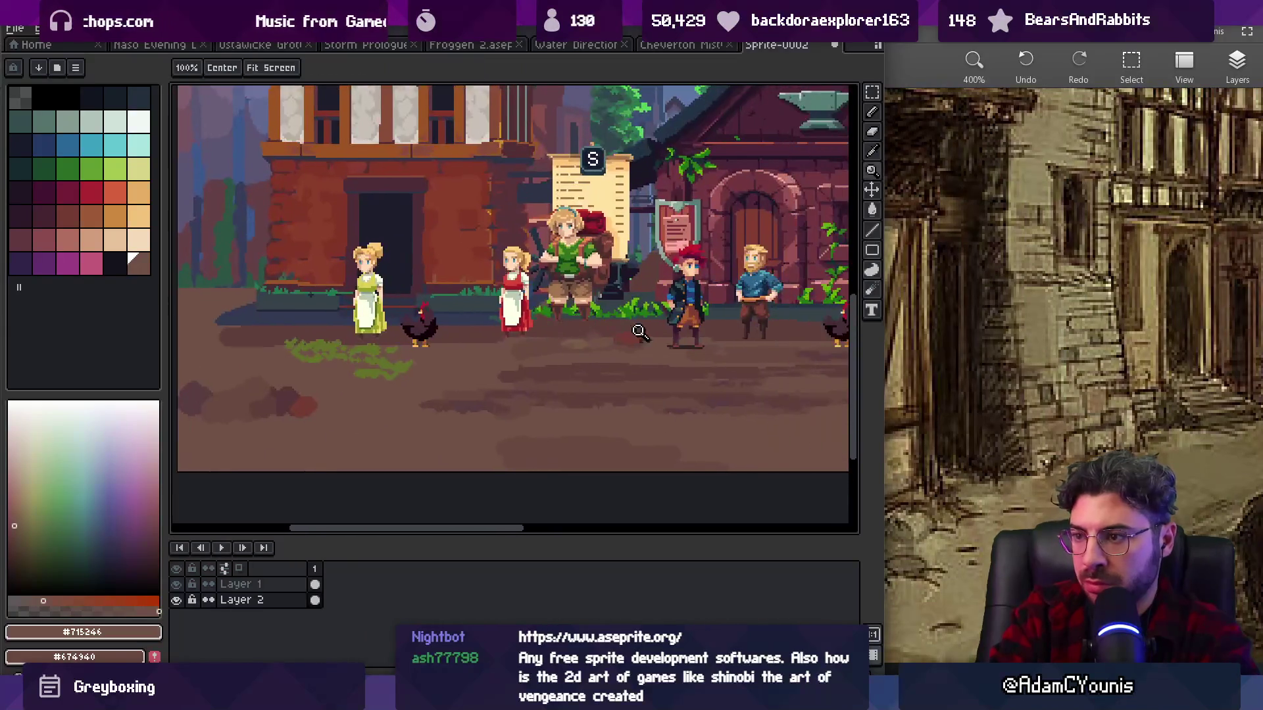
scroll(689, 309, "up", 6)
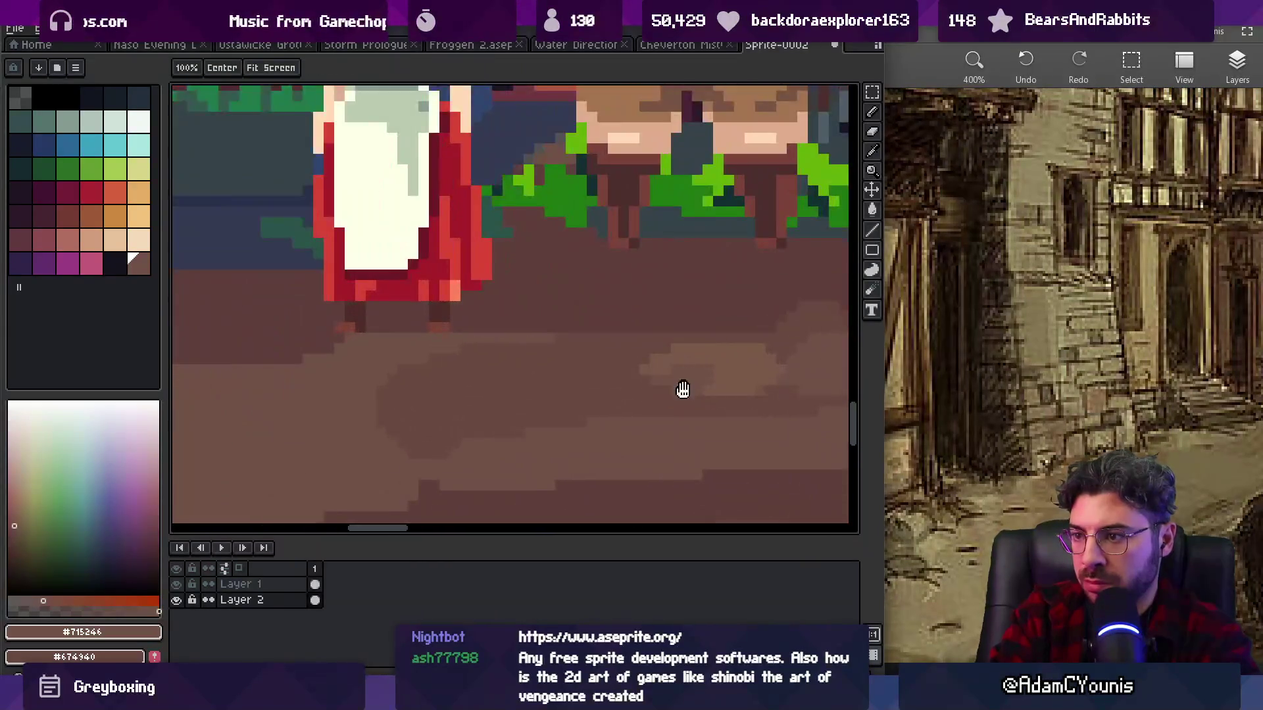
key("b")
left_click(625, 387, "alt")
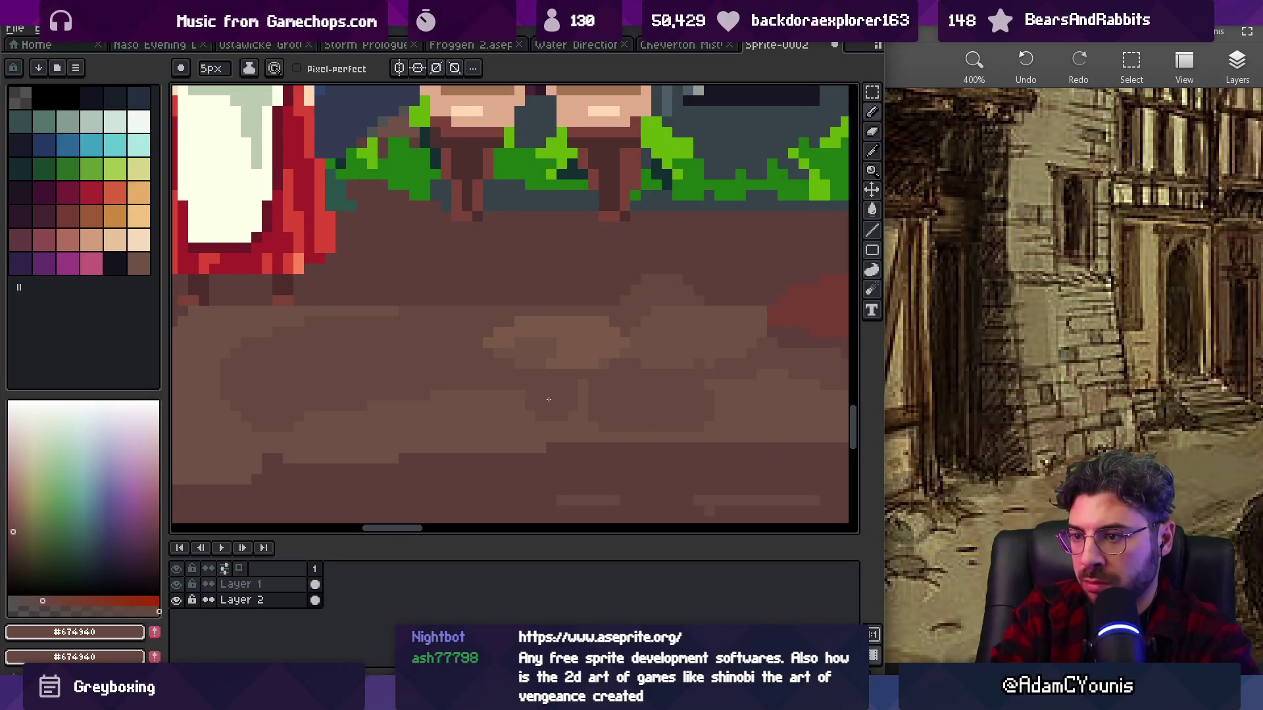
left_click(580, 397, "alt")
key("z")
scroll(515, 408, "down", 5)
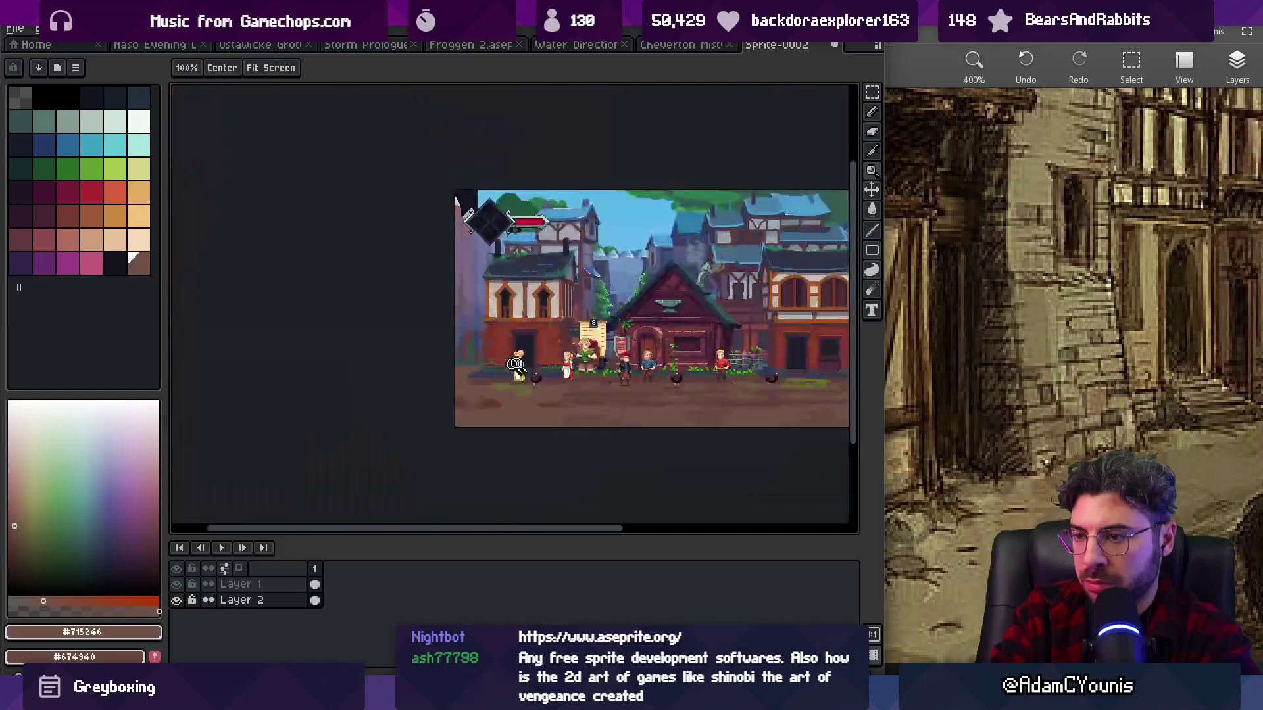
scroll(698, 340, "up", 1)
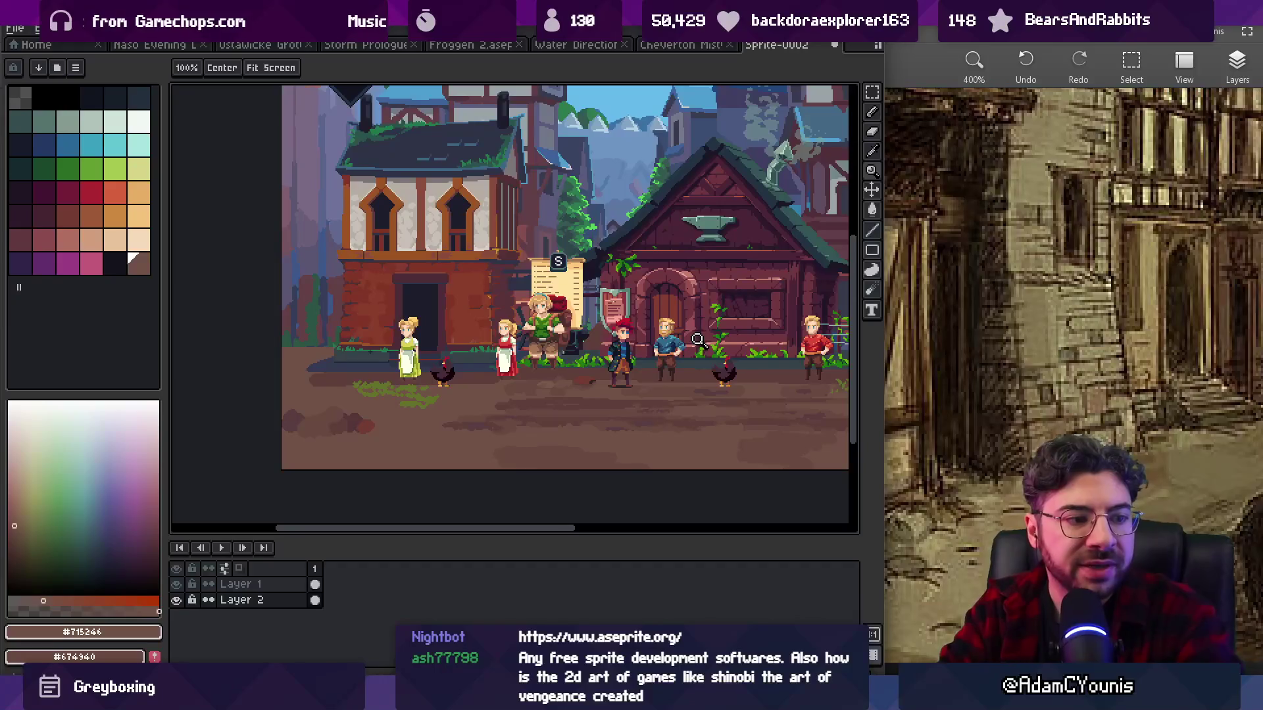
left_click_drag(697, 339, 654, 313)
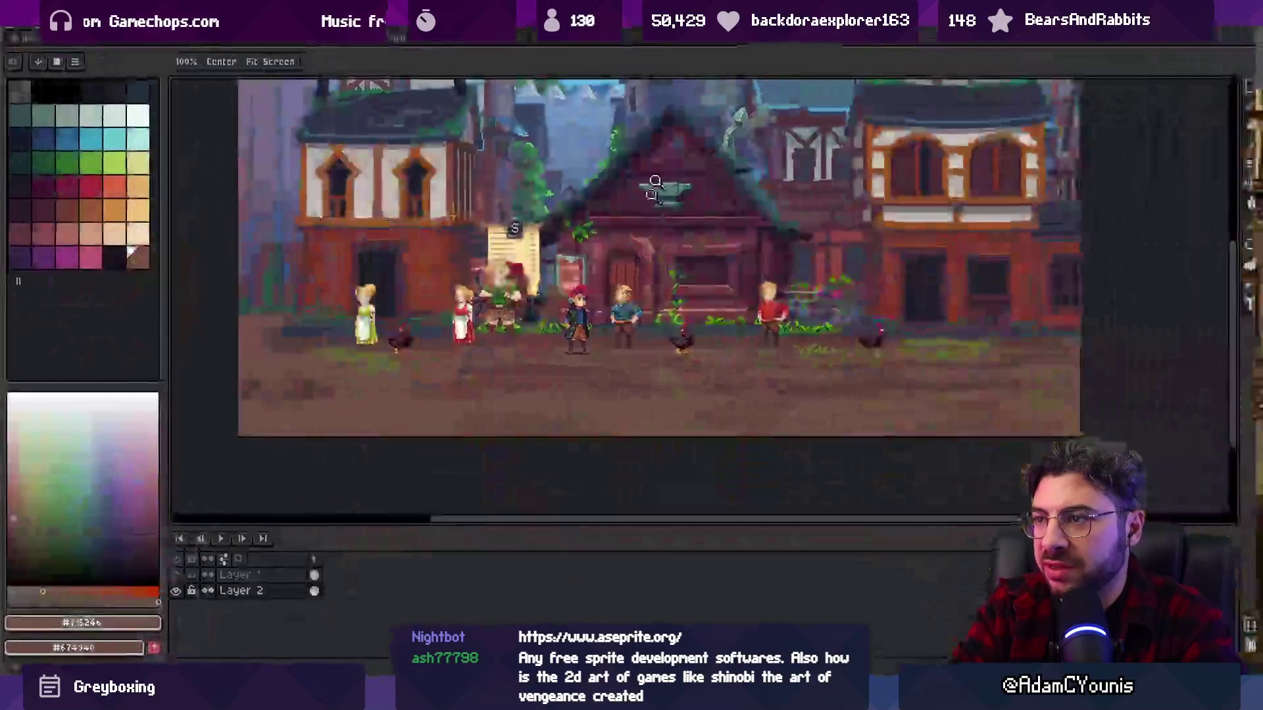
- Shrink the pencil to 4 pixels and sample the base and mid dirt browns
scroll(715, 326, "up", 3)
key("b")
left_click(648, 328, "alt")
left_click(720, 340, "alt")
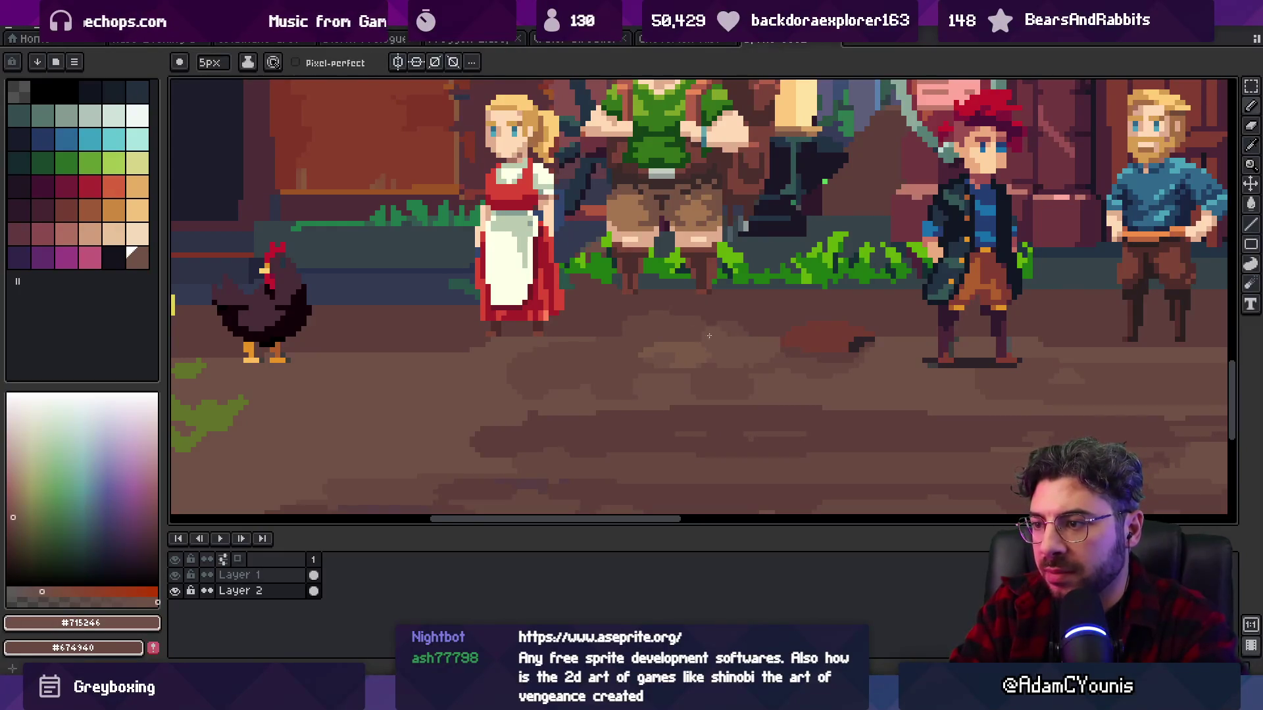
key("minus")
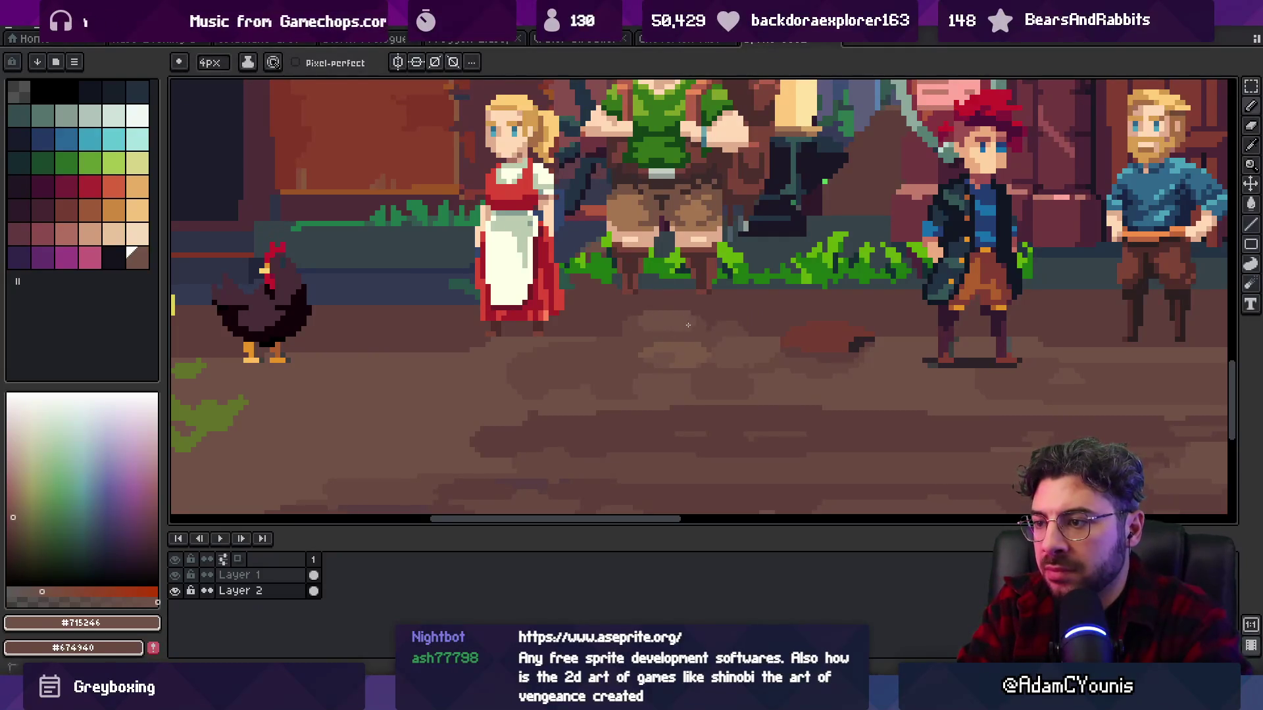
left_click(742, 331, "alt")
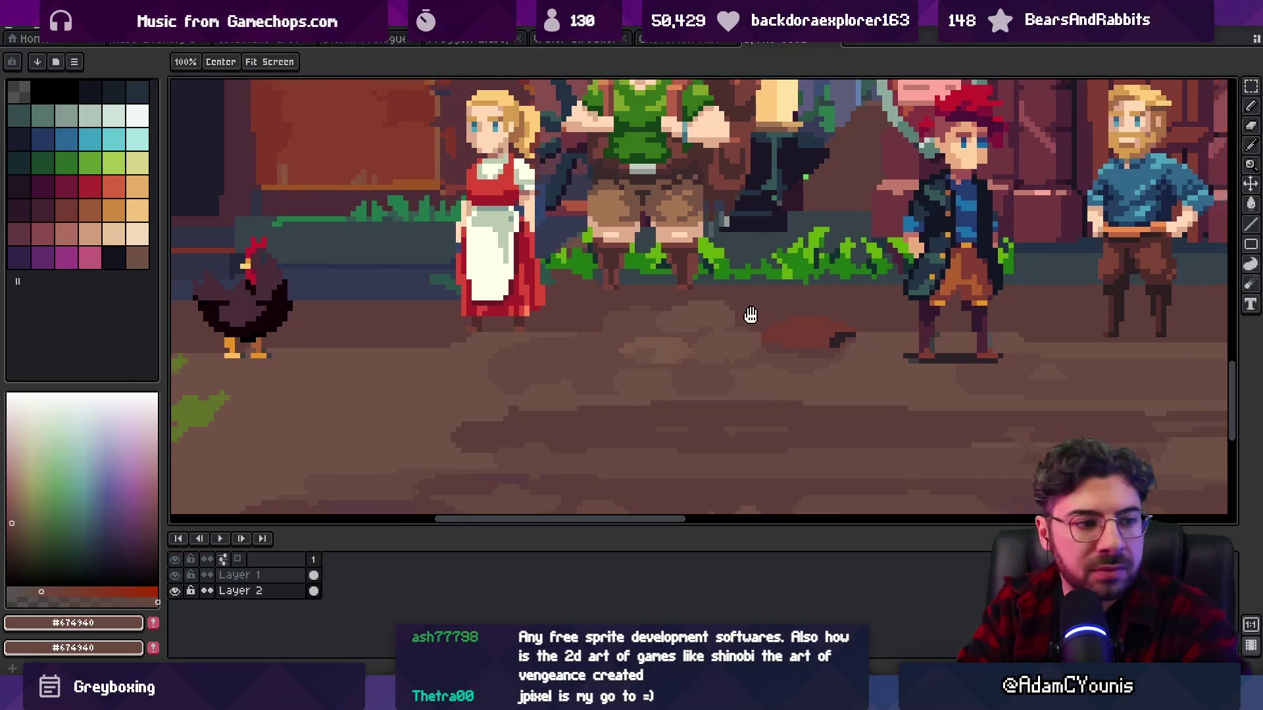
- Bring the whole street and more ground to the right into view, sampling its browns
scroll(755, 319, "down", 2)
mouse_move(713, 284)
left_mouse_down()
mouse_move(634, 285)
mouse_move(681, 306)
mouse_move(657, 326)
left_mouse_up()
scroll(666, 268, "down", 1)
scroll(665, 268, "down", 1)
scroll(671, 276, "up", 1)
scroll(677, 289, "up", 1)
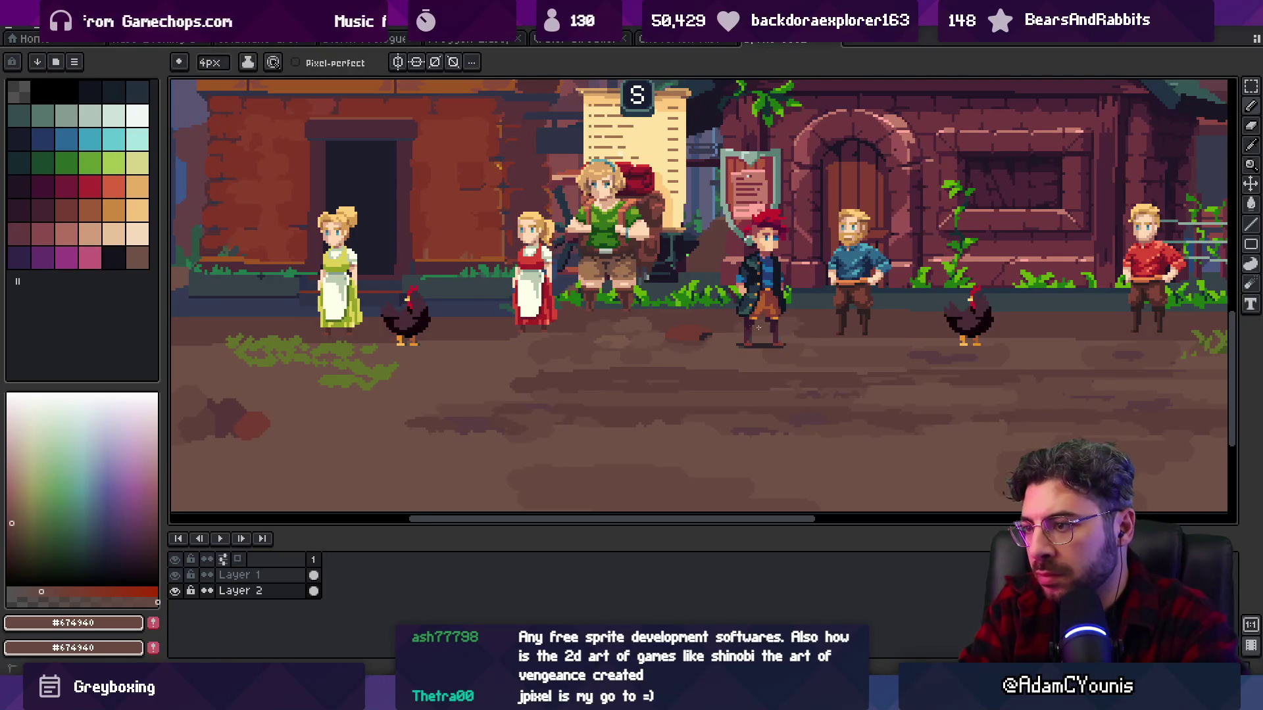
left_click(886, 333, "alt")
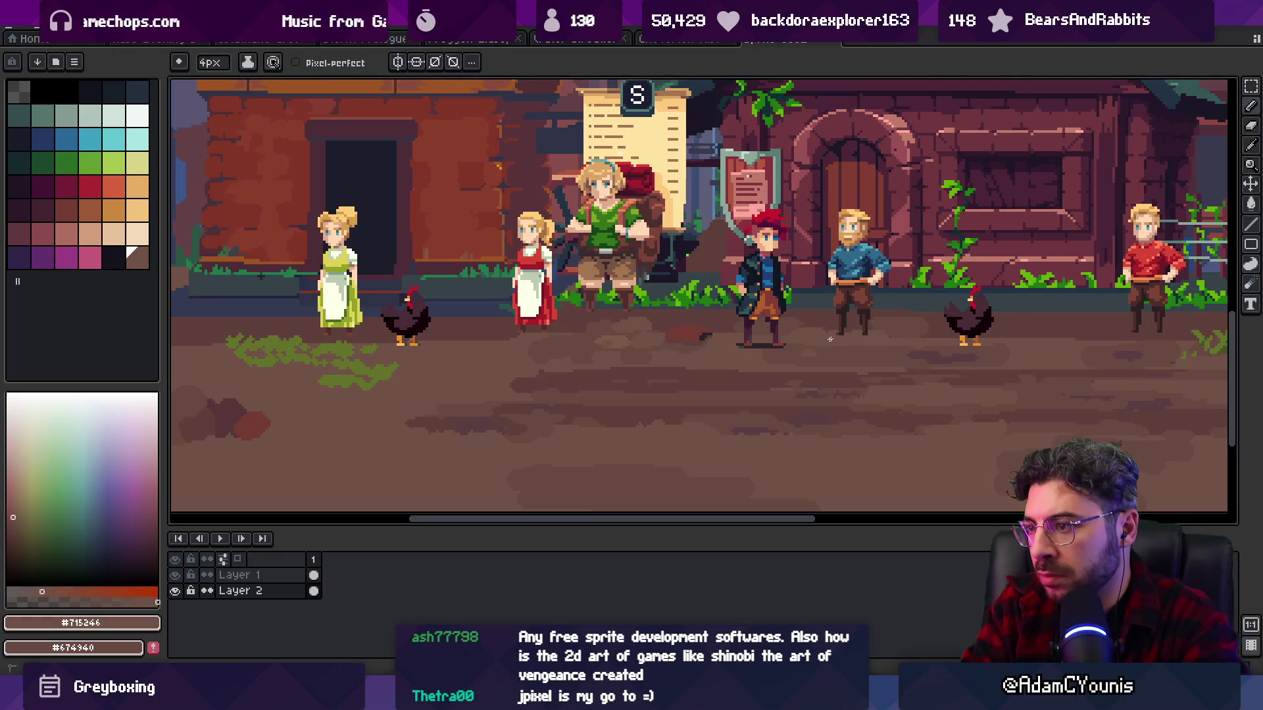
scroll(746, 322, "down", 5)
scroll(746, 322, "up", 4)
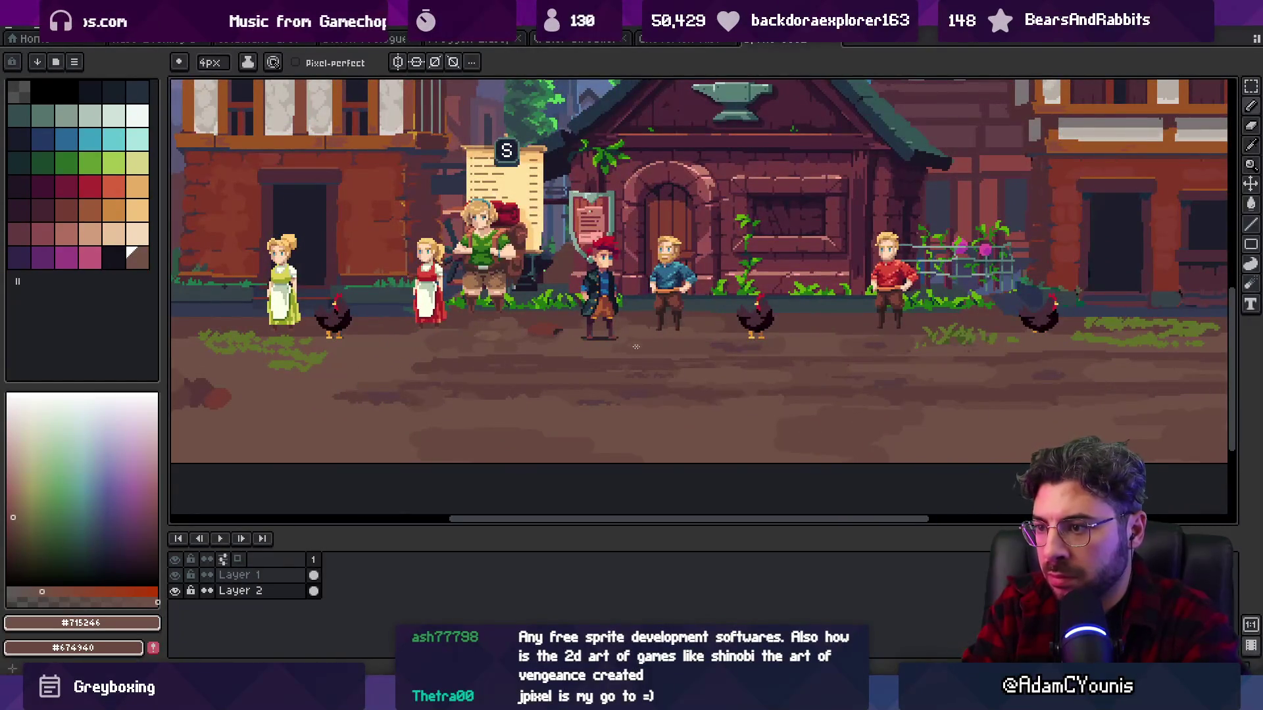
scroll(718, 345, "up", 3)
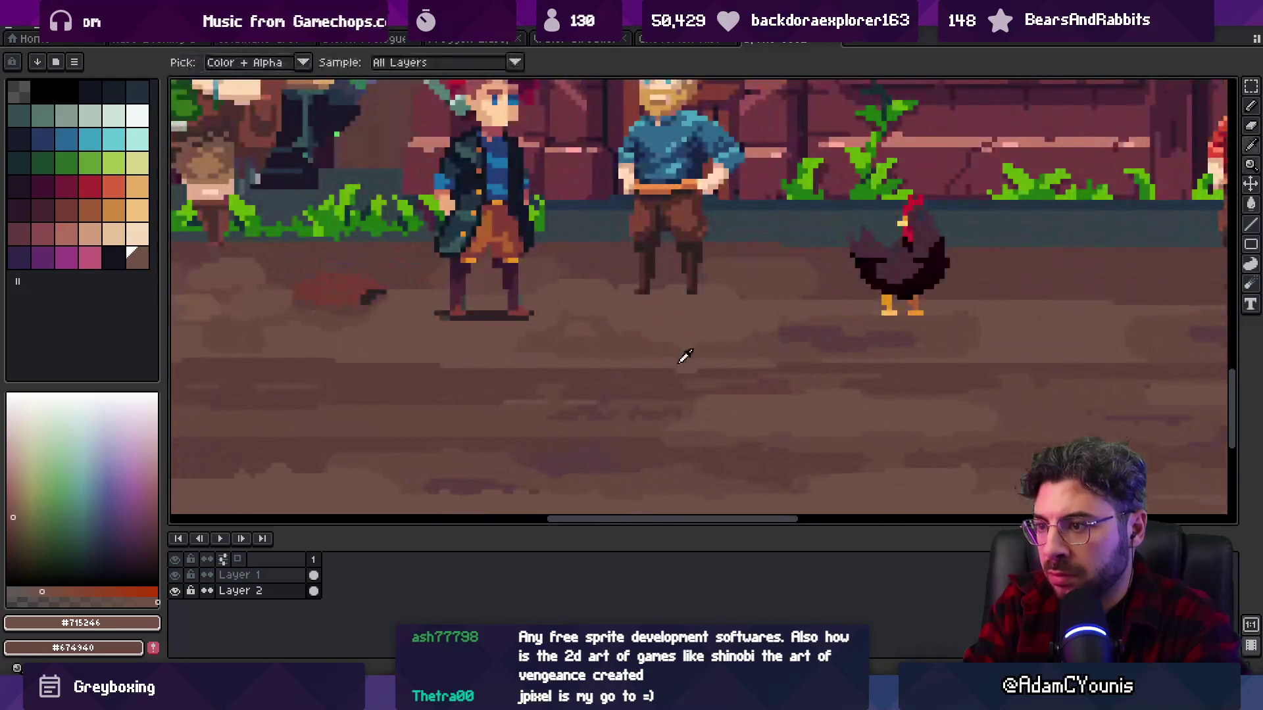
left_click(625, 344, "alt")
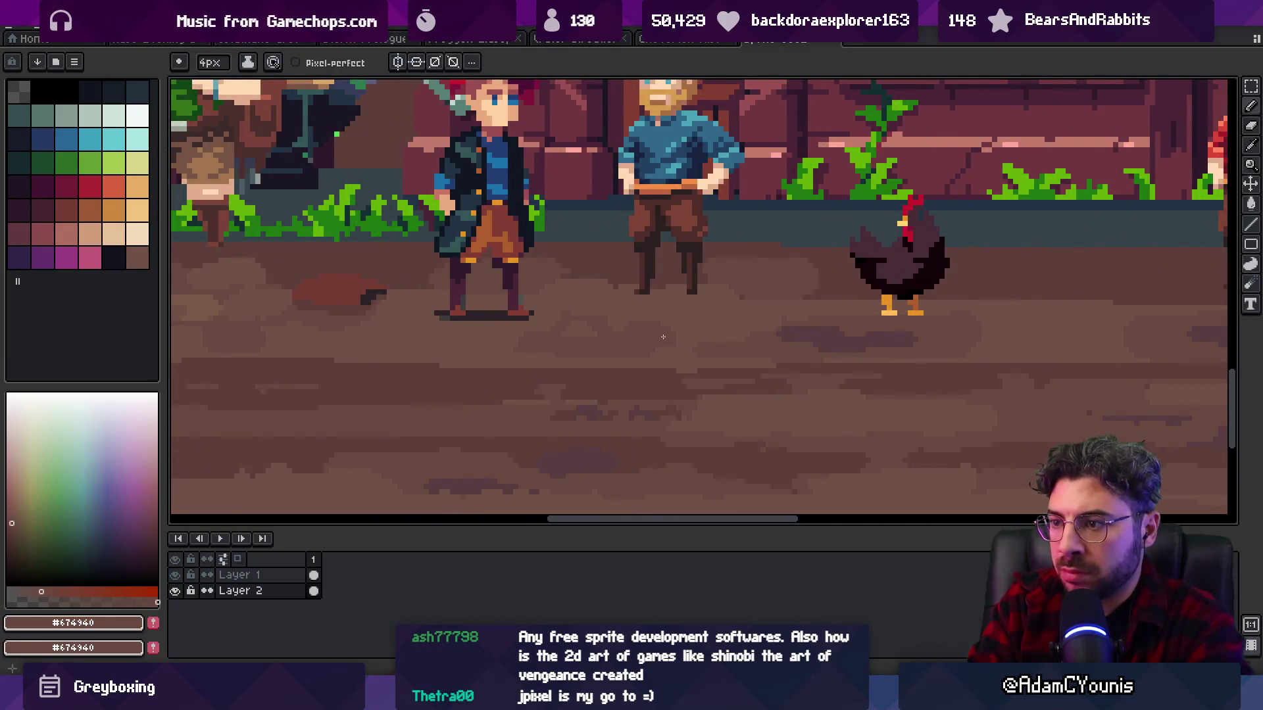
left_click(497, 352, "alt")
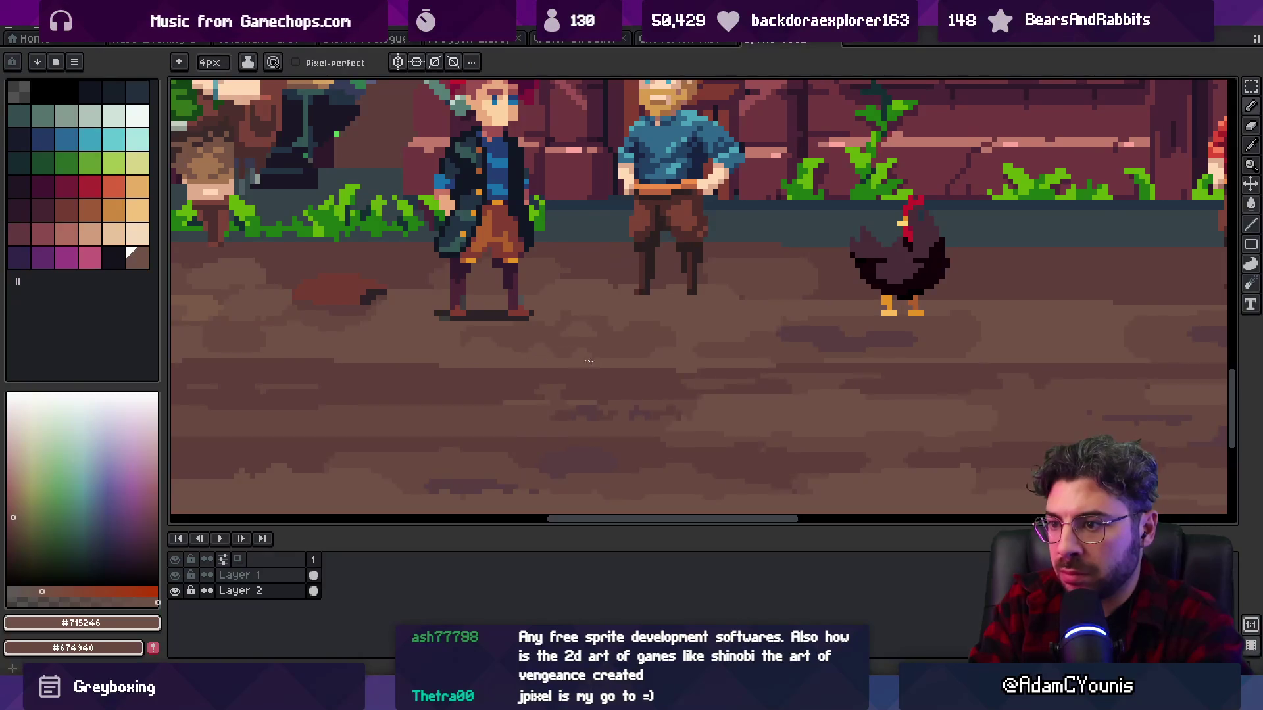
left_click_drag(761, 355, 687, 343)
left_click(604, 322, "alt")
- Compare the base, mid and darker dirt browns by sampling them from the ground
key("alt")
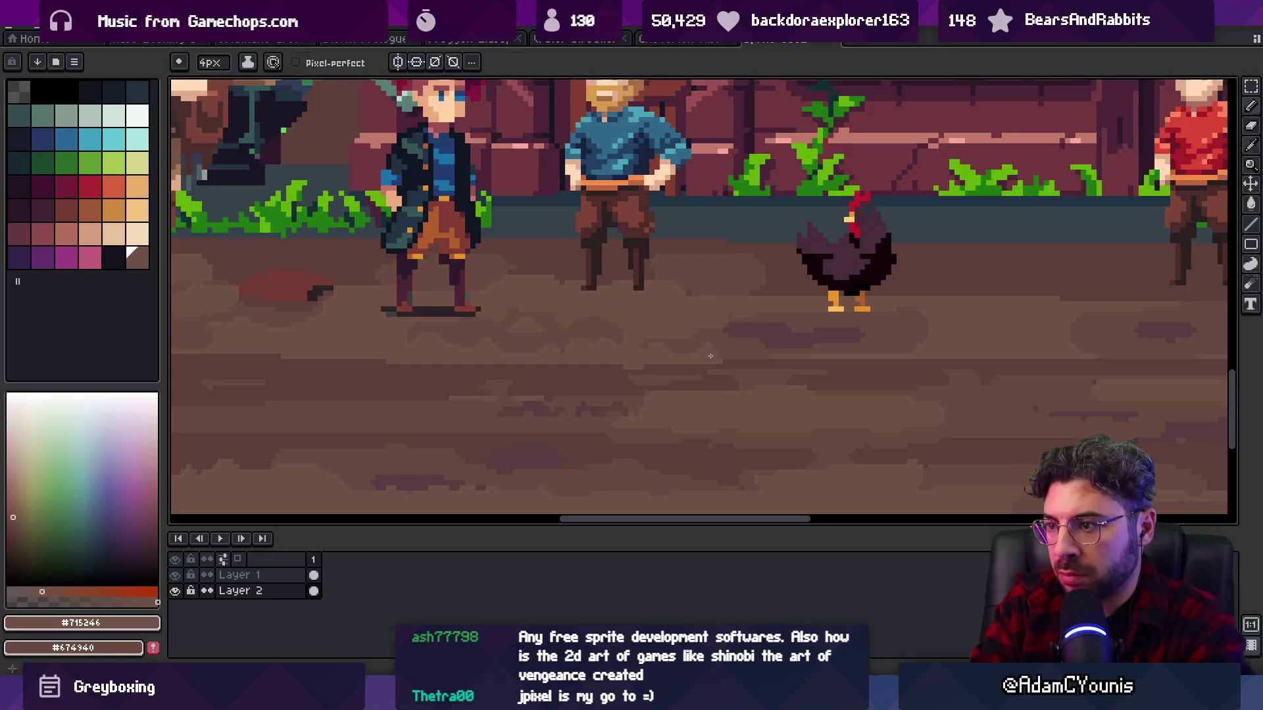
key("alt")
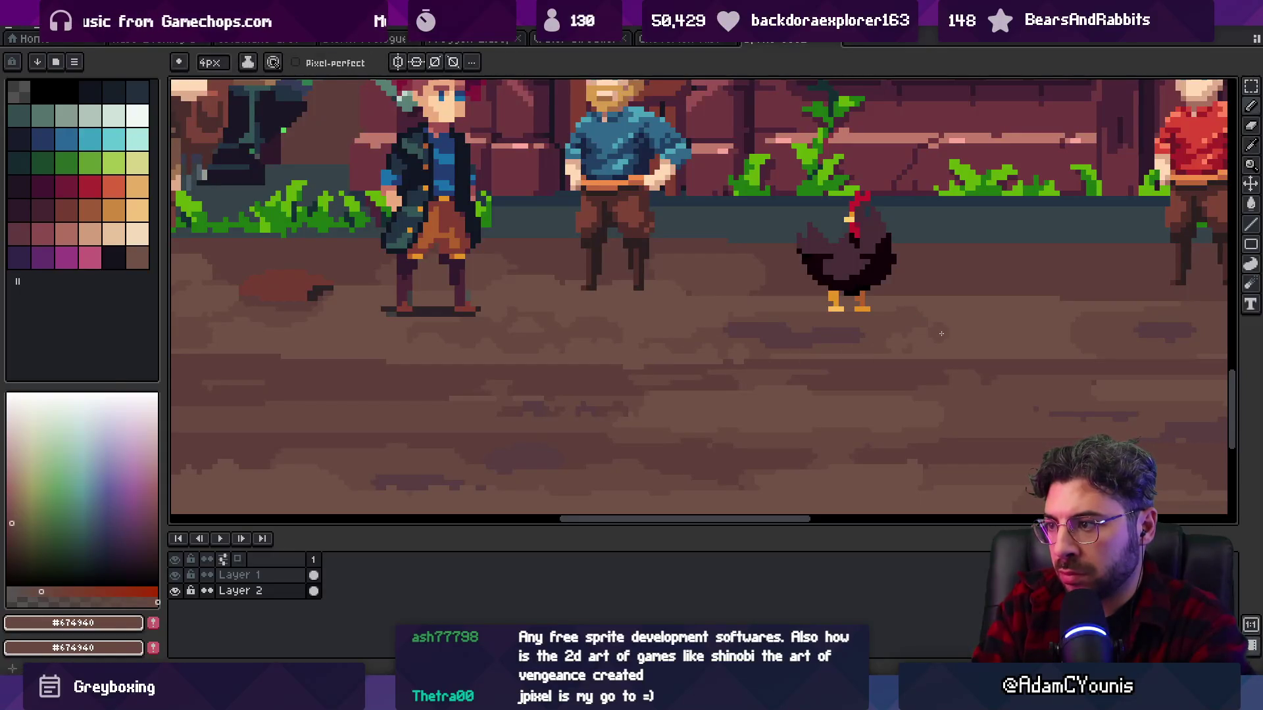
left_click(730, 354, "alt")
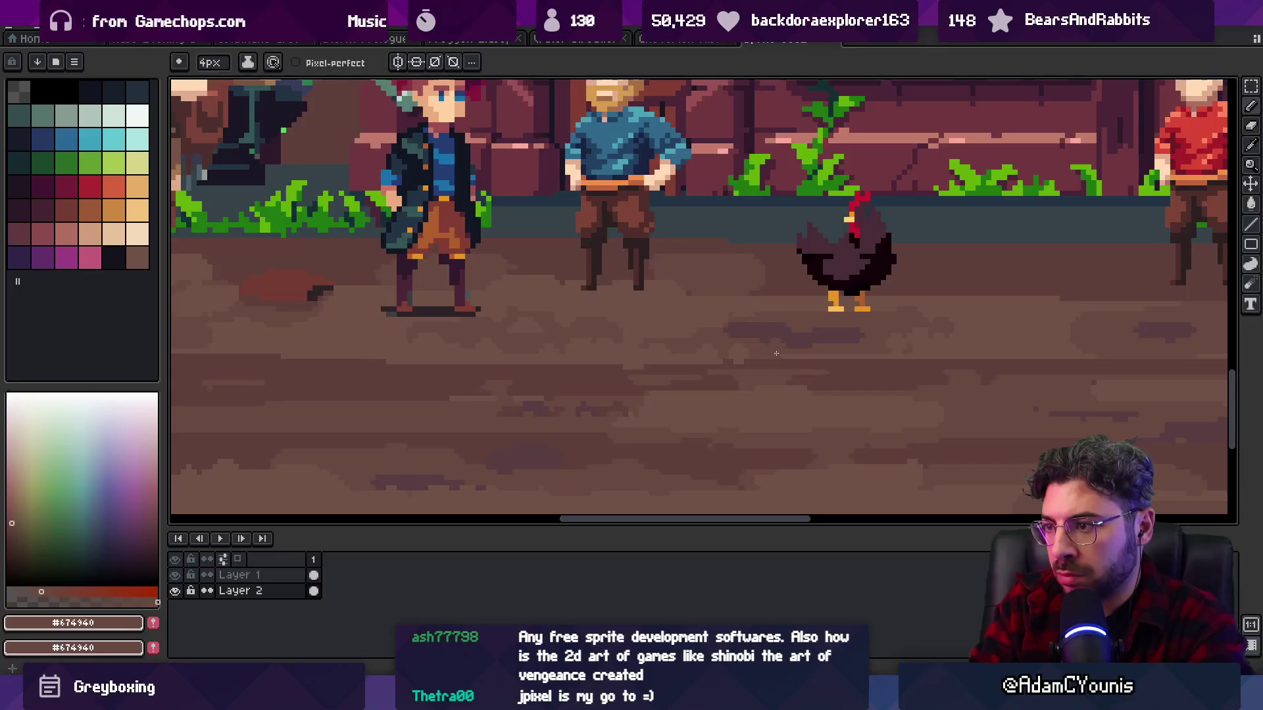
left_click(735, 361, "alt")
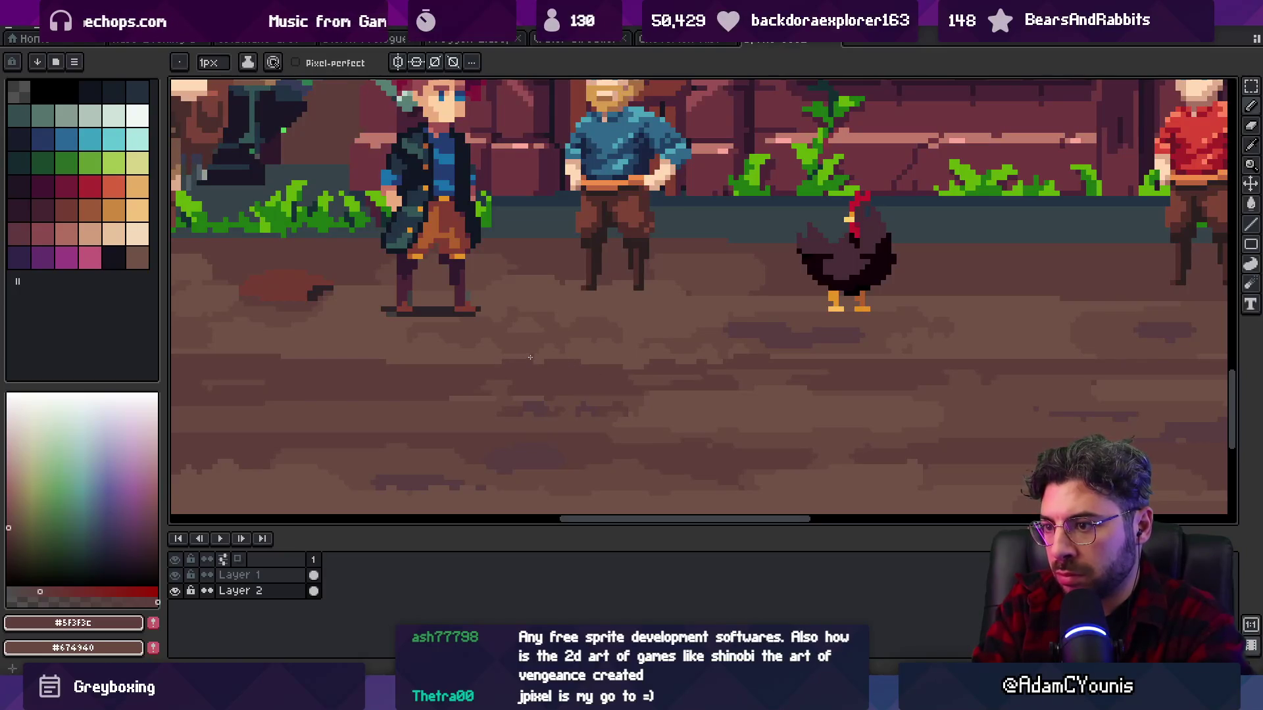
key("z")
scroll(553, 366, "down", 3)
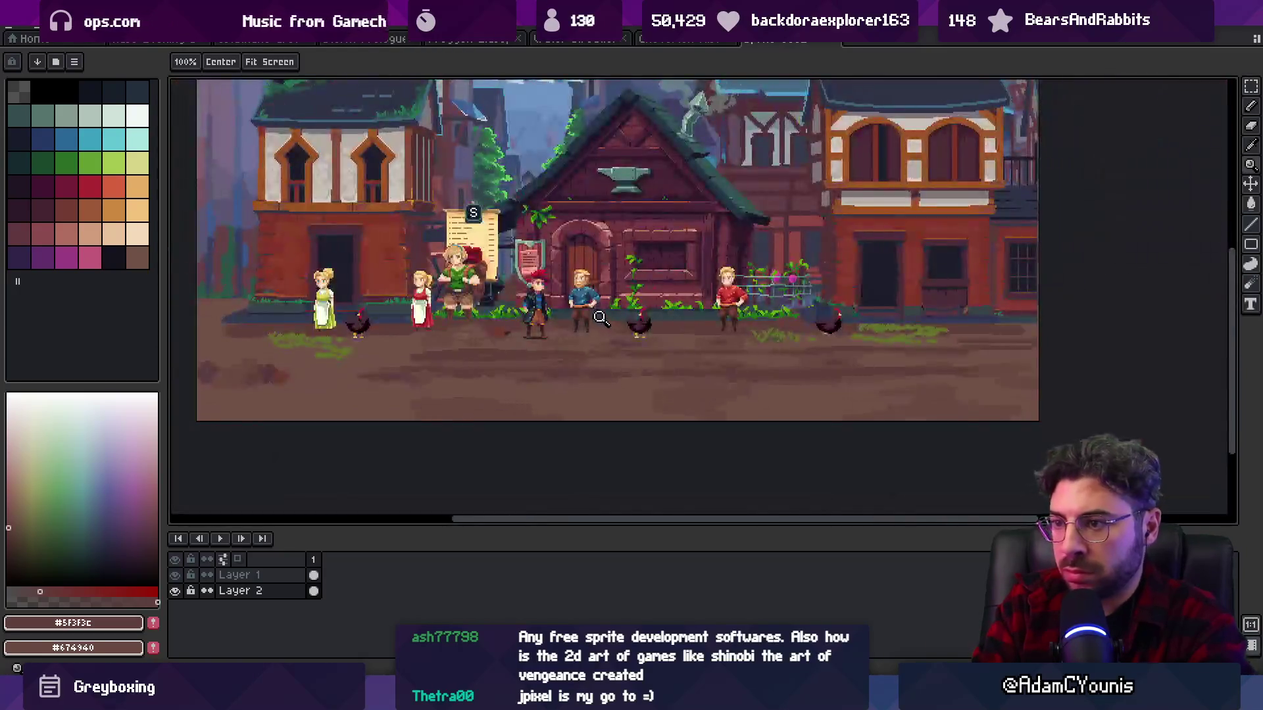
scroll(643, 331, "up", 1)
scroll(643, 331, "up", 2)
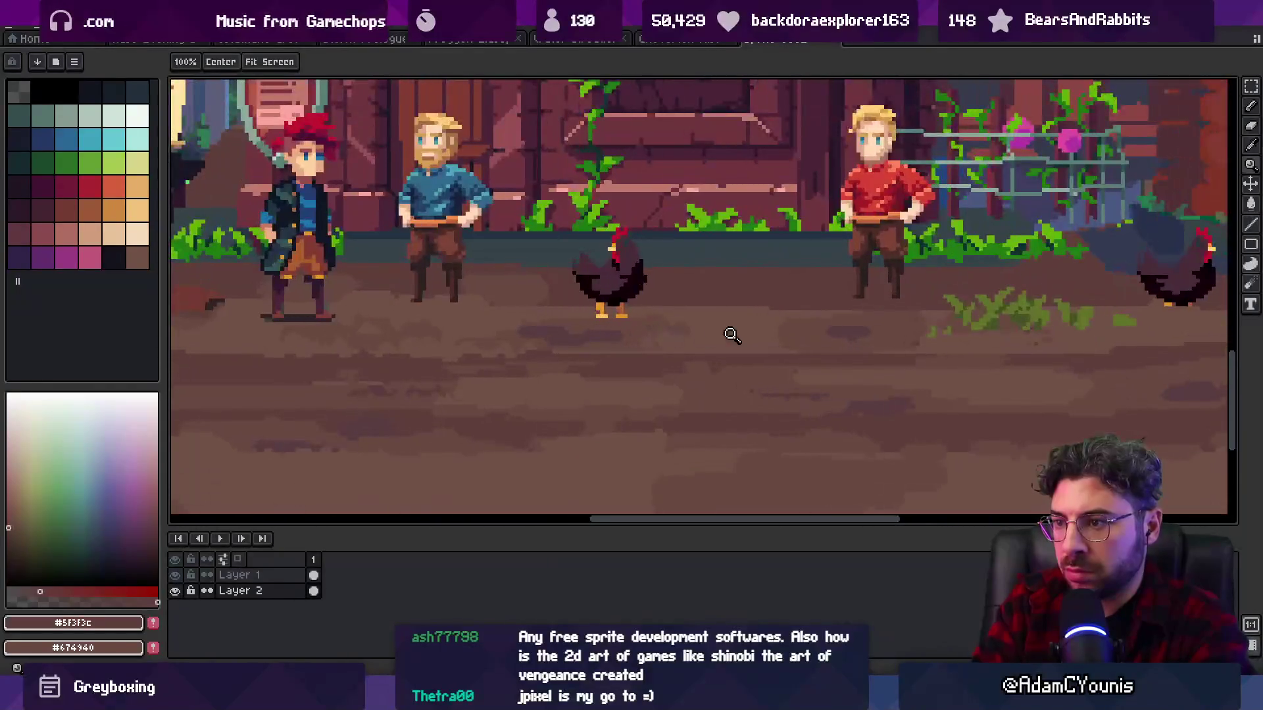
left_click(671, 336, "alt")
left_click(608, 359, "alt")
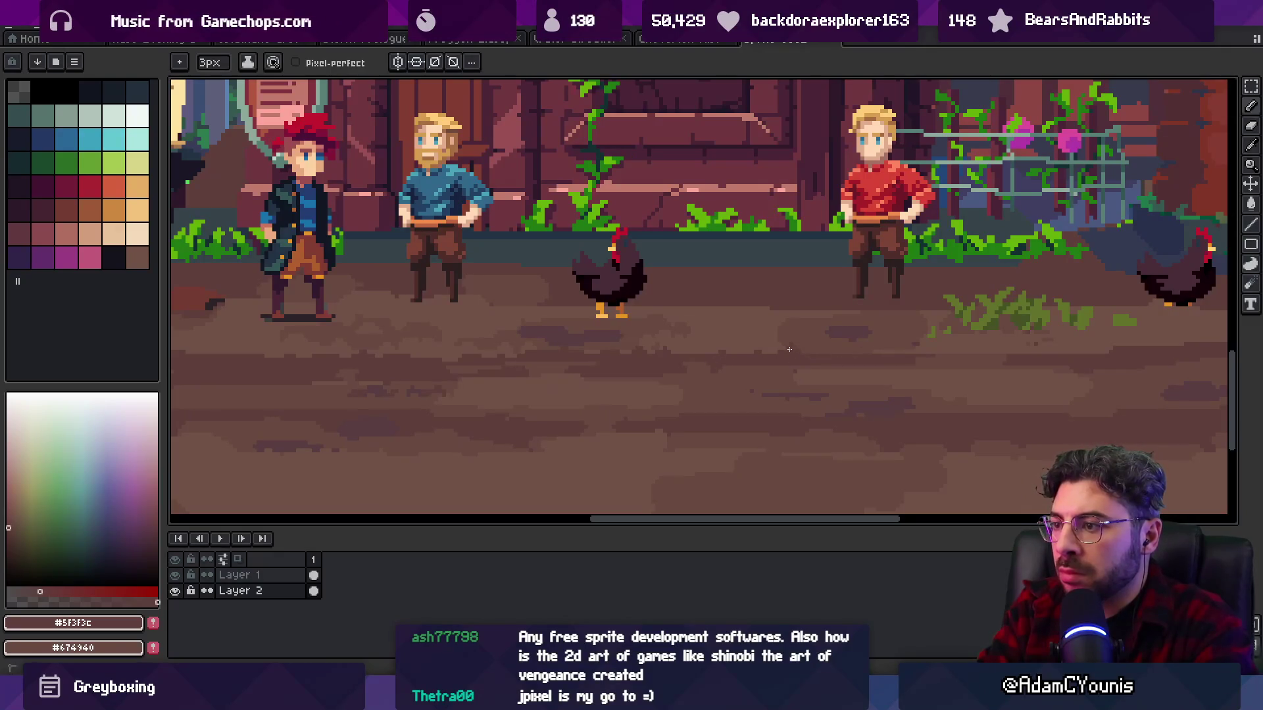
- Pan further right and alternate between the lighter and darker dirt colours
key("space")
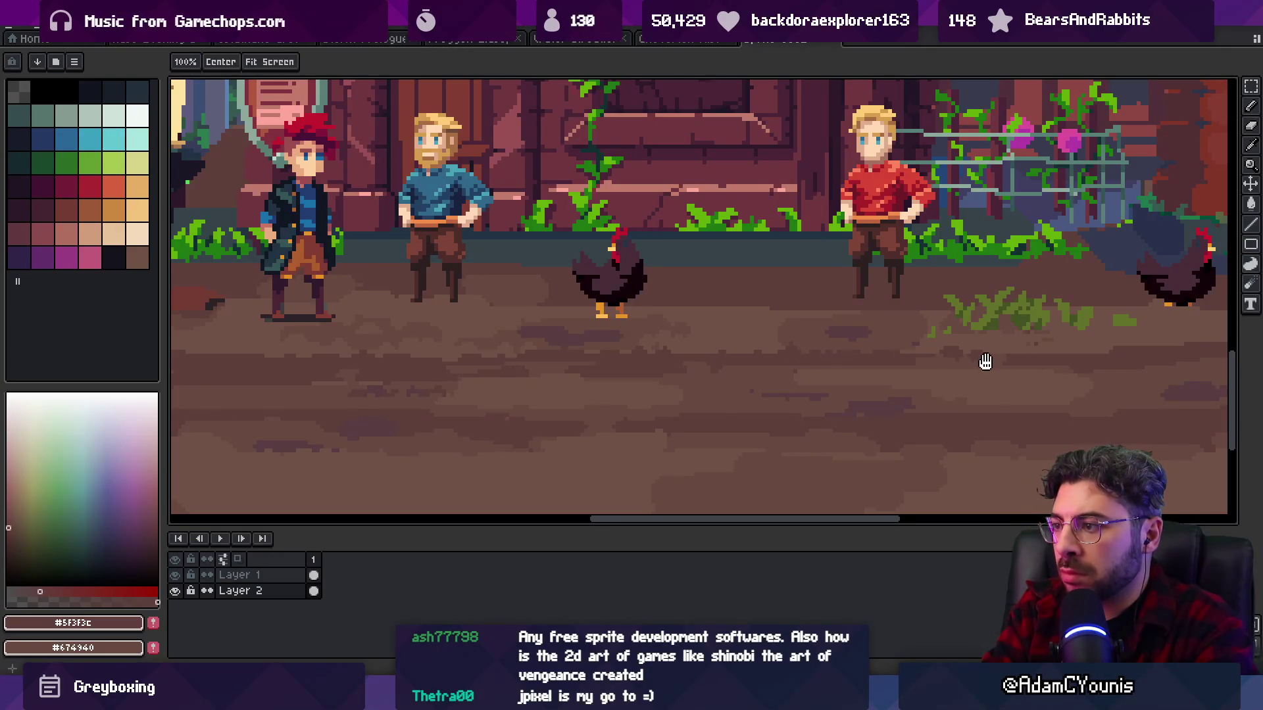
left_click_drag(984, 361, 772, 373)
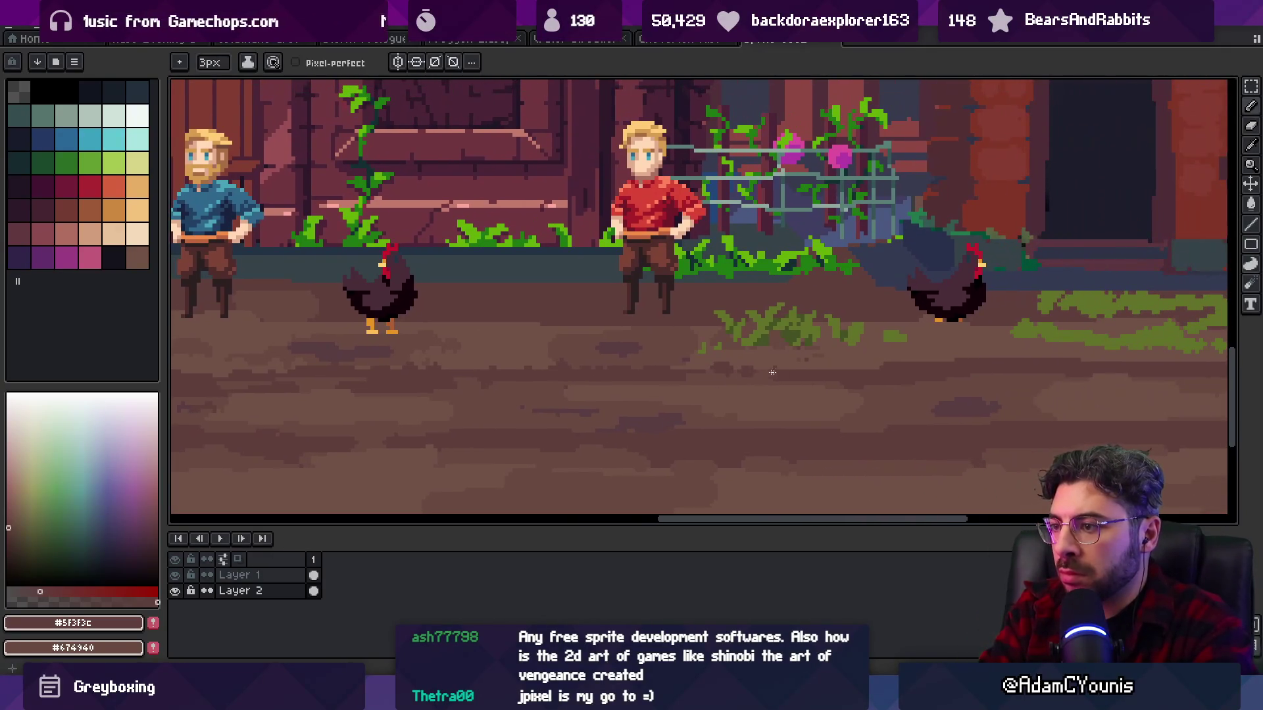
left_click(910, 361, "alt")
scroll(911, 354, "up", 2)
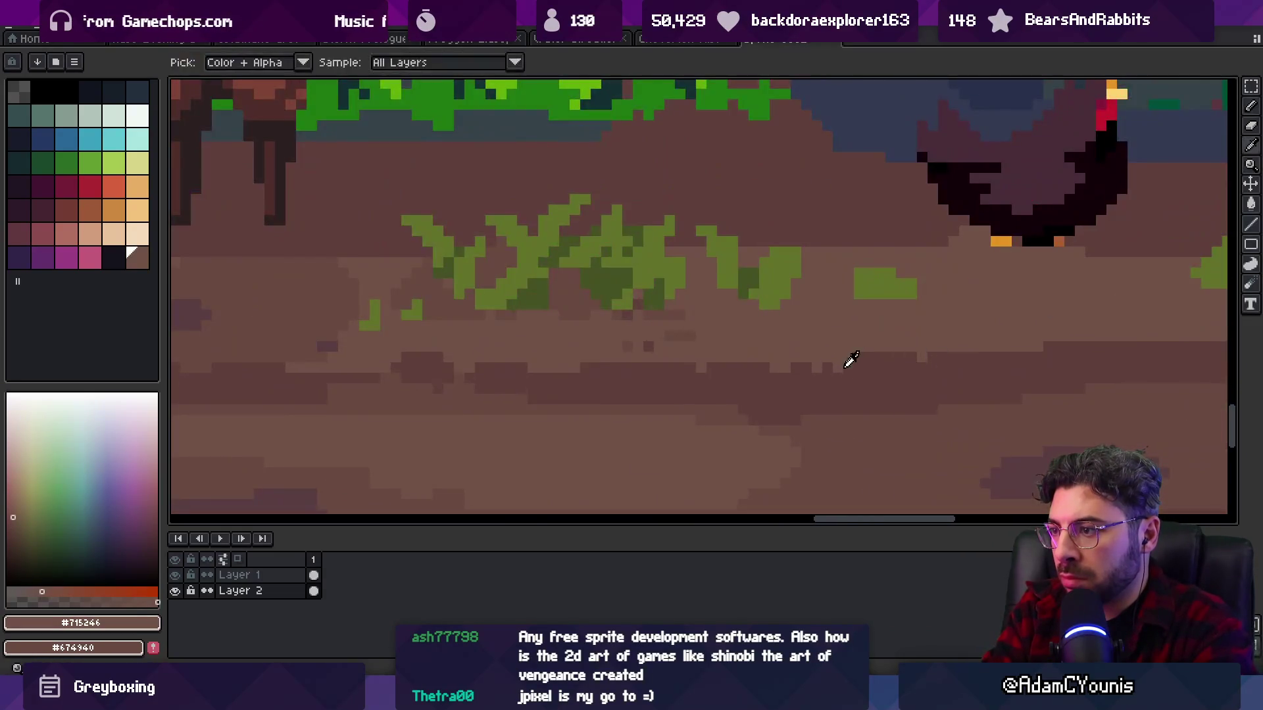
scroll(859, 372, "up", 1)
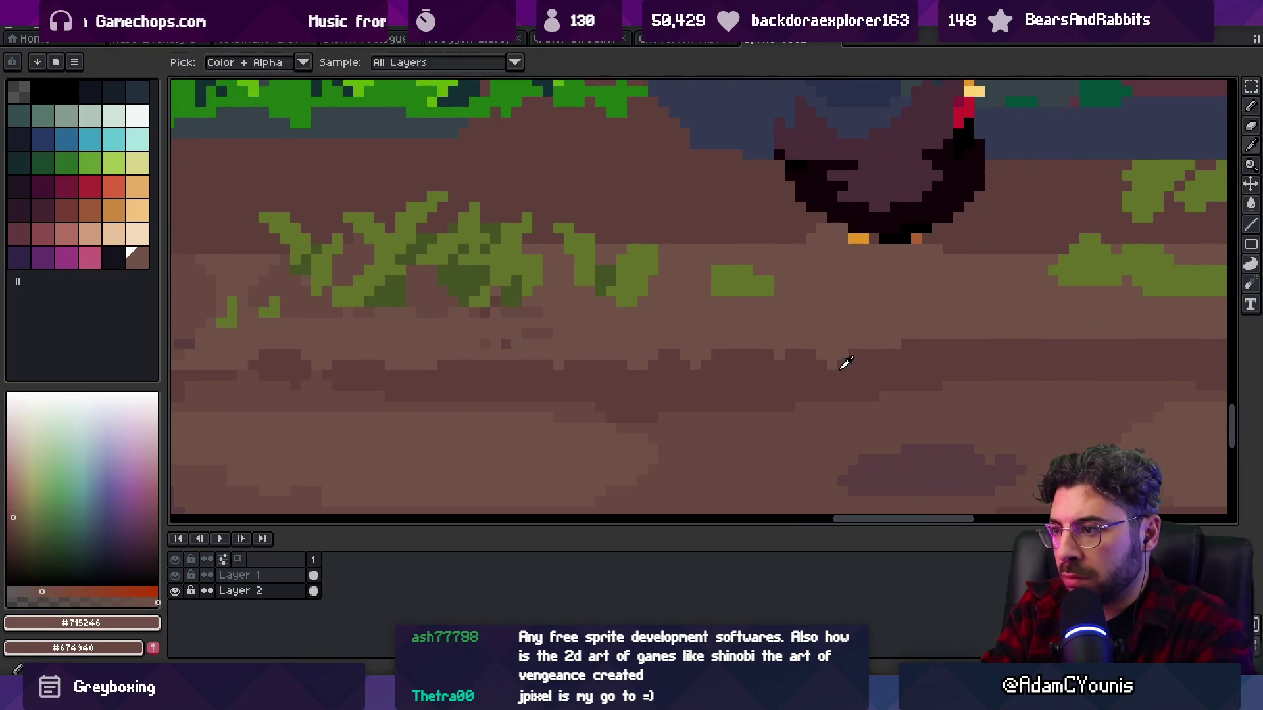
left_click(786, 363, "alt")
scroll(748, 364, "right", 2)
left_click(836, 330, "alt")
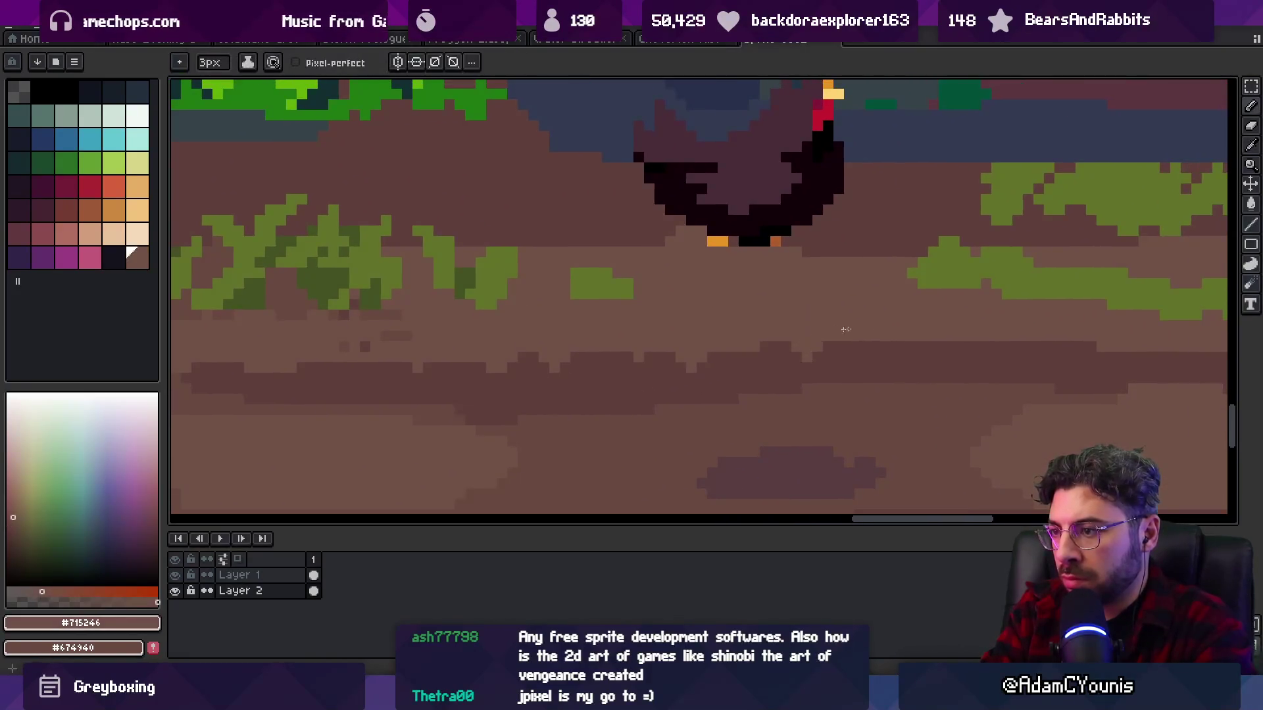
scroll(1107, 338, "down", 4)
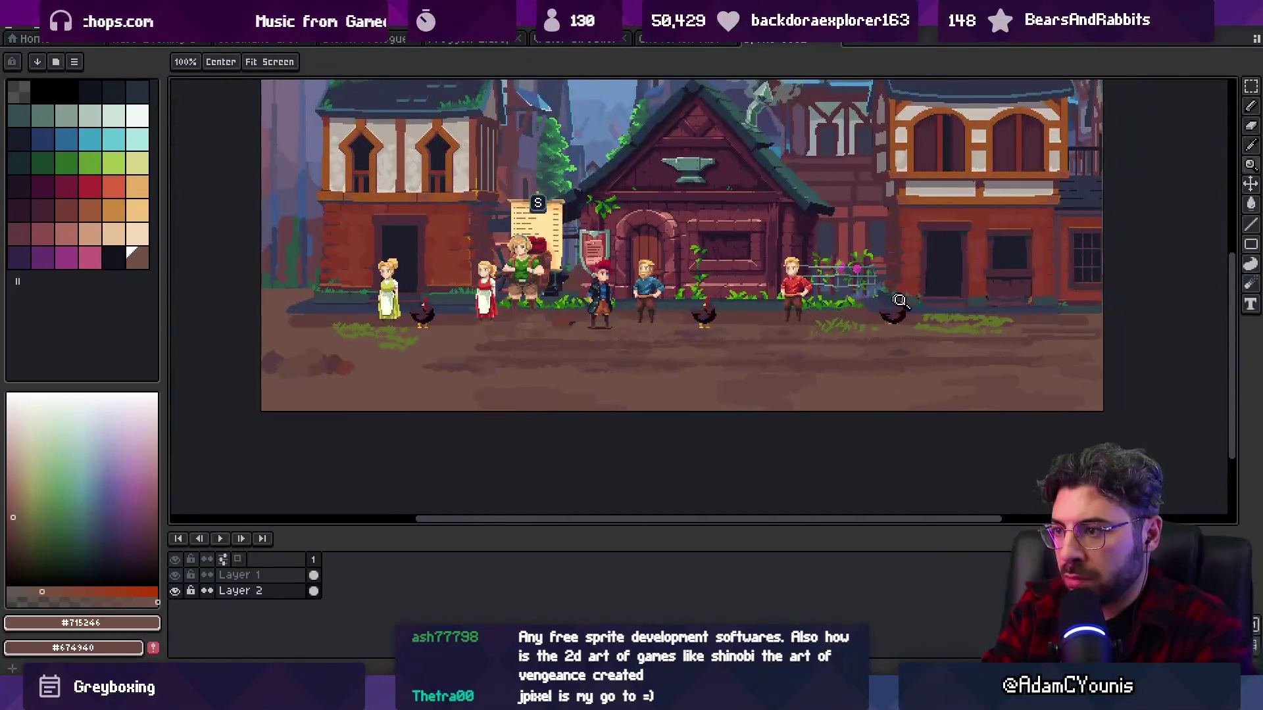
scroll(907, 344, "up", 3)
left_click(879, 357, "alt")
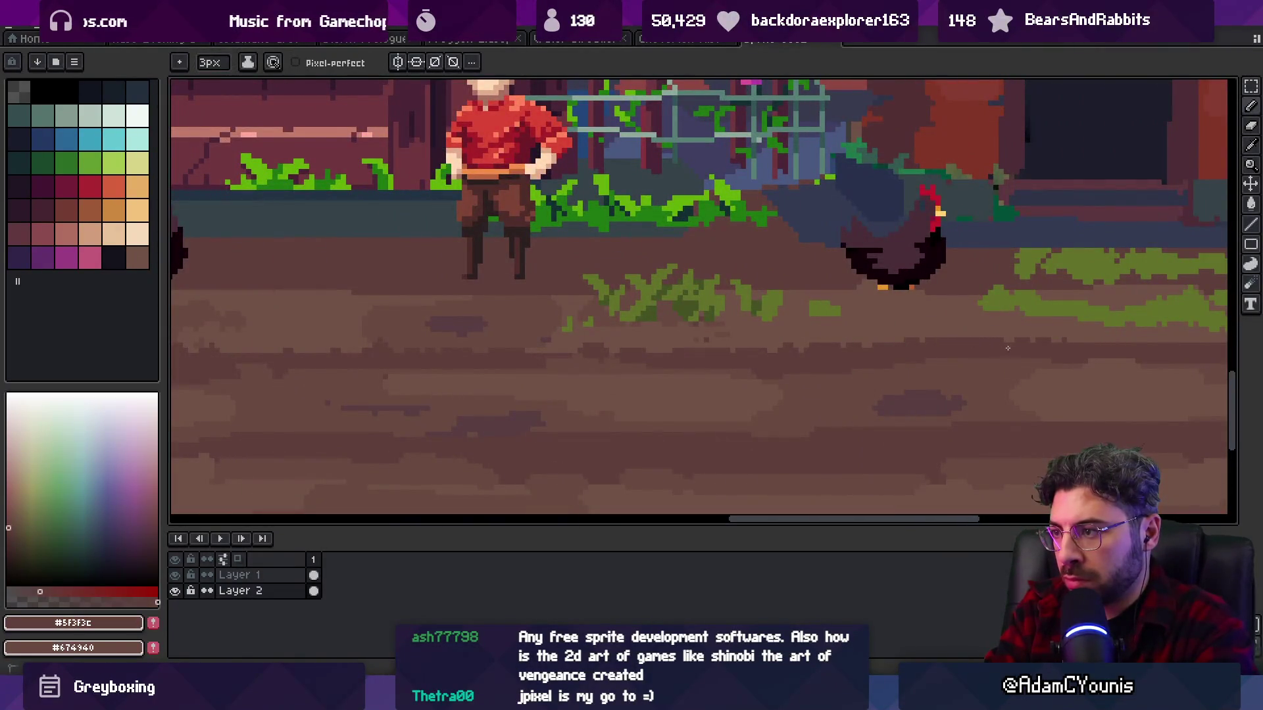
- Sample the purplish streak colour and Magic Wand-select every ground pixel of it
left_click(802, 375, "alt")
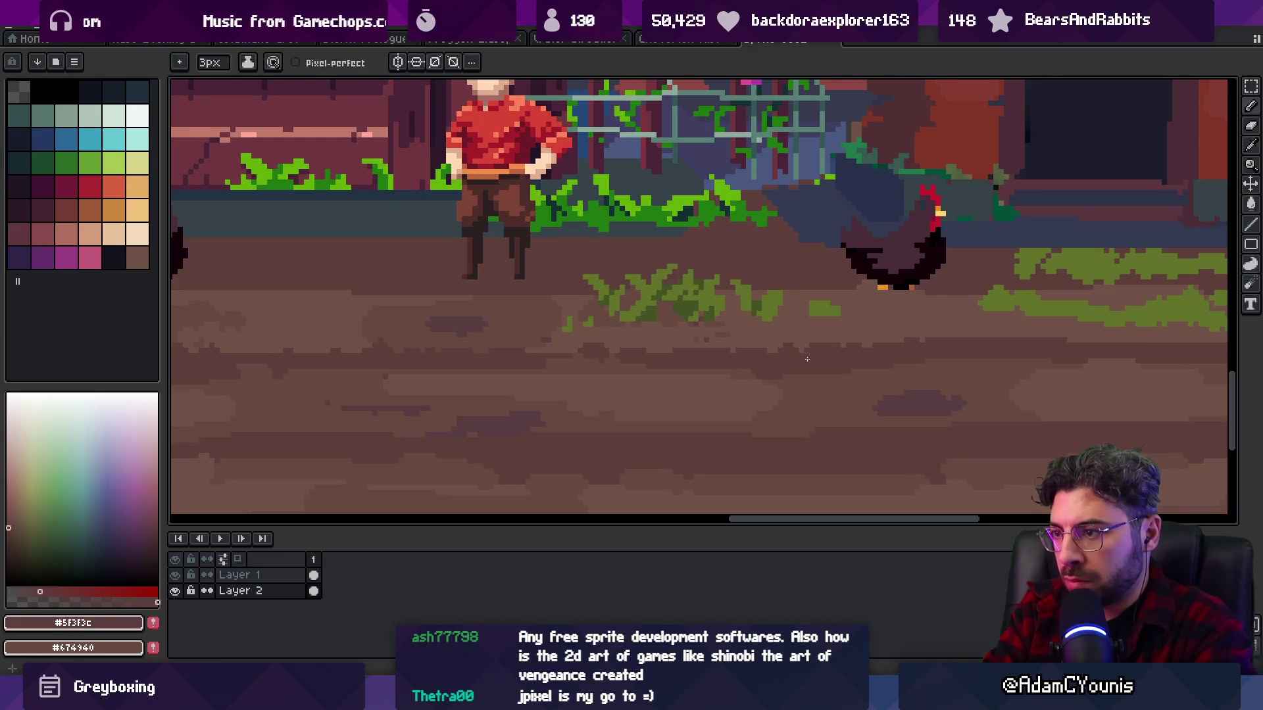
key("w")
left_click(851, 375)
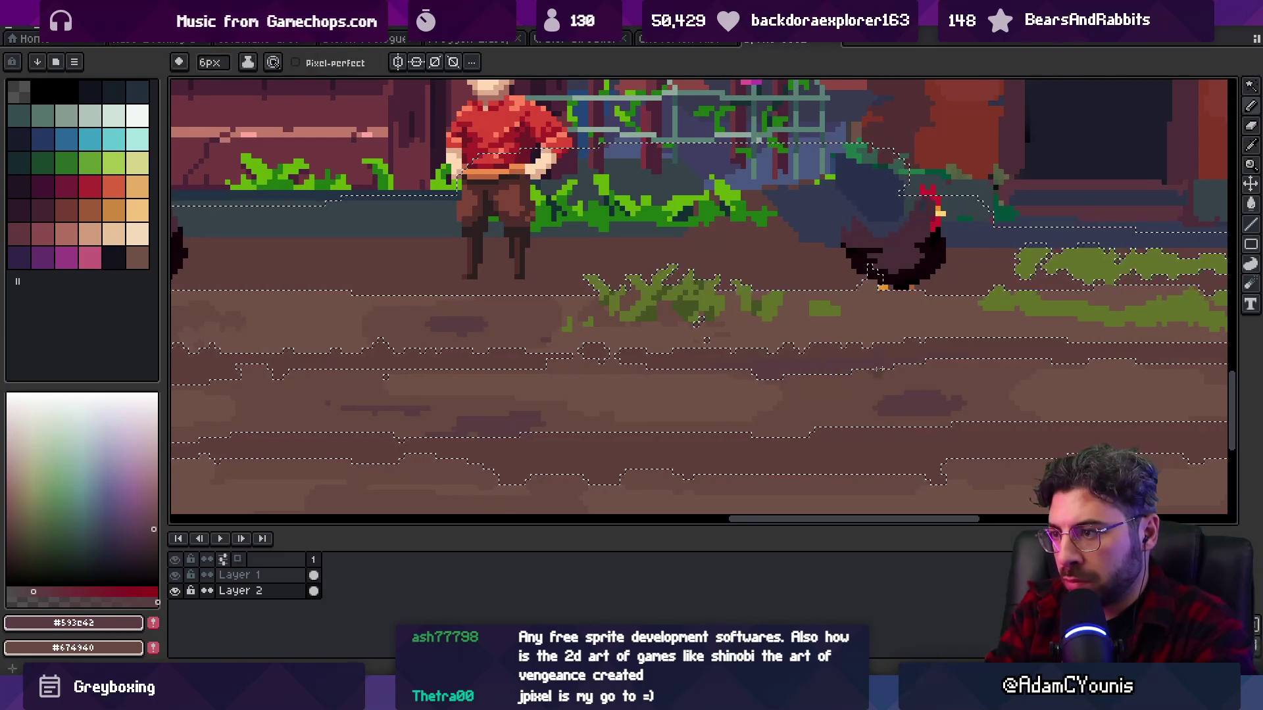
- Clear the selection on the ground and adjust the zoom on the dirt street
scroll(855, 386, "left", 5)
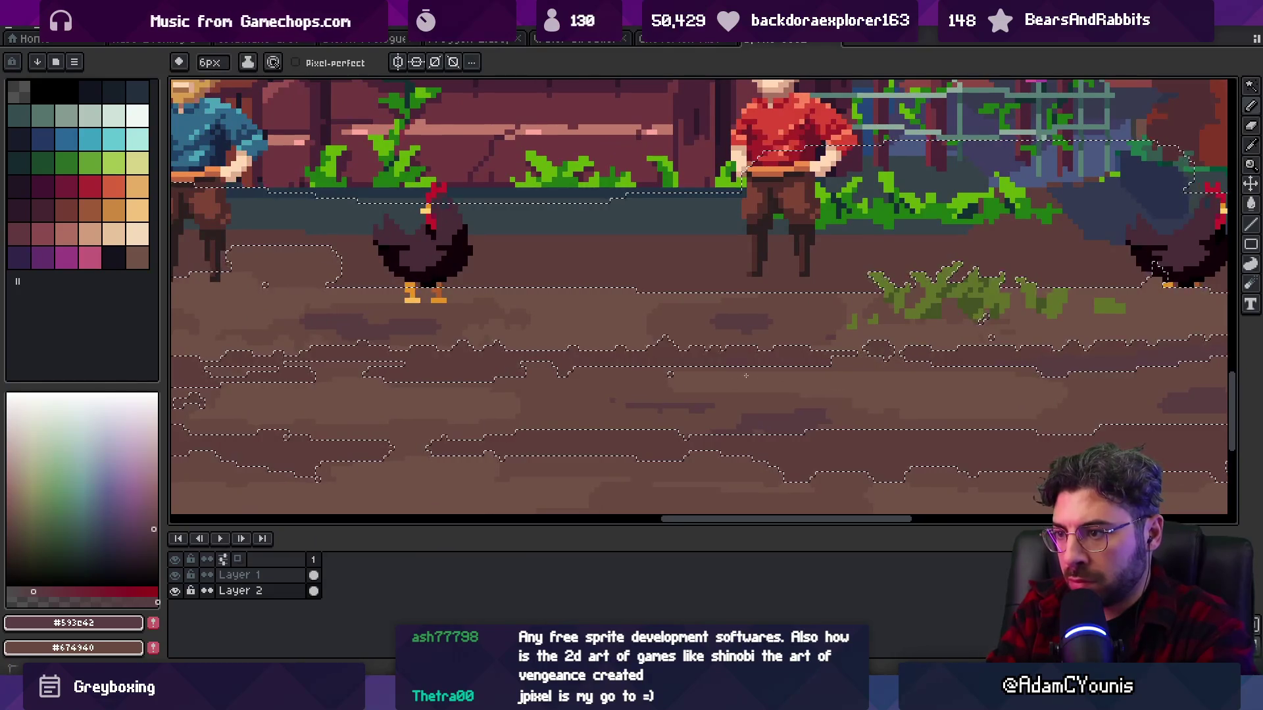
key("z")
scroll(615, 405, "down", 5)
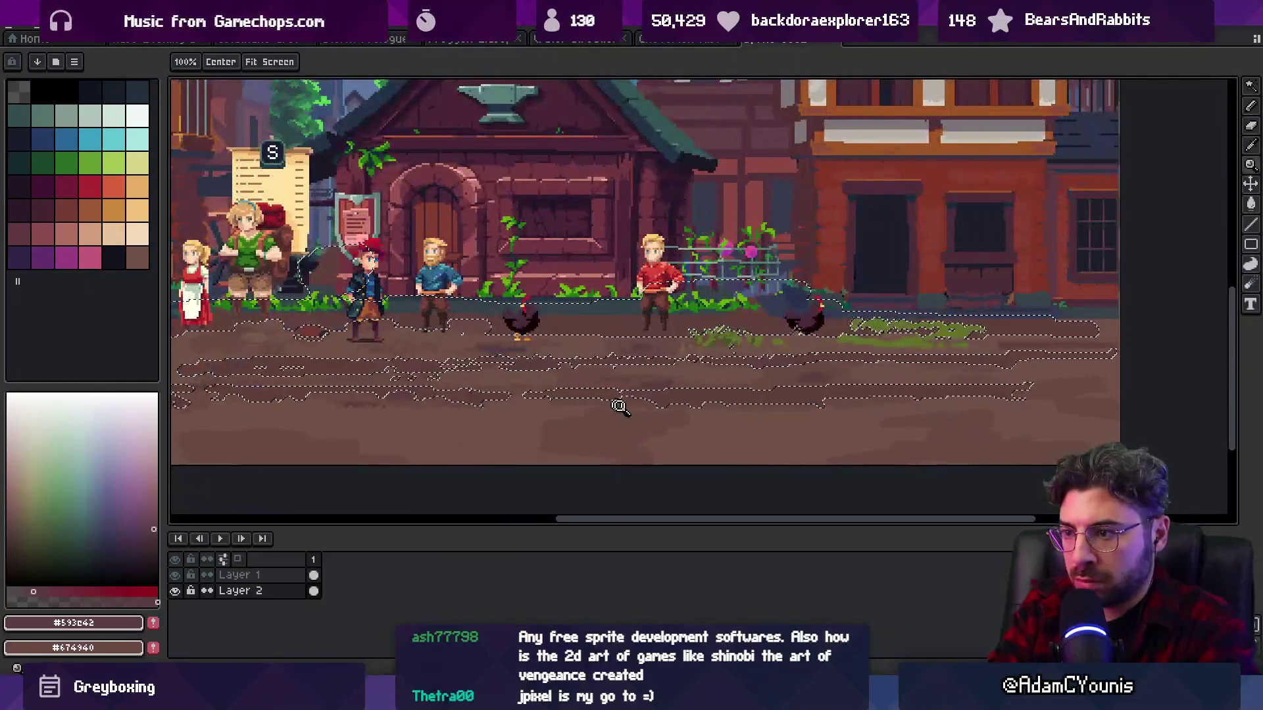
key("b")
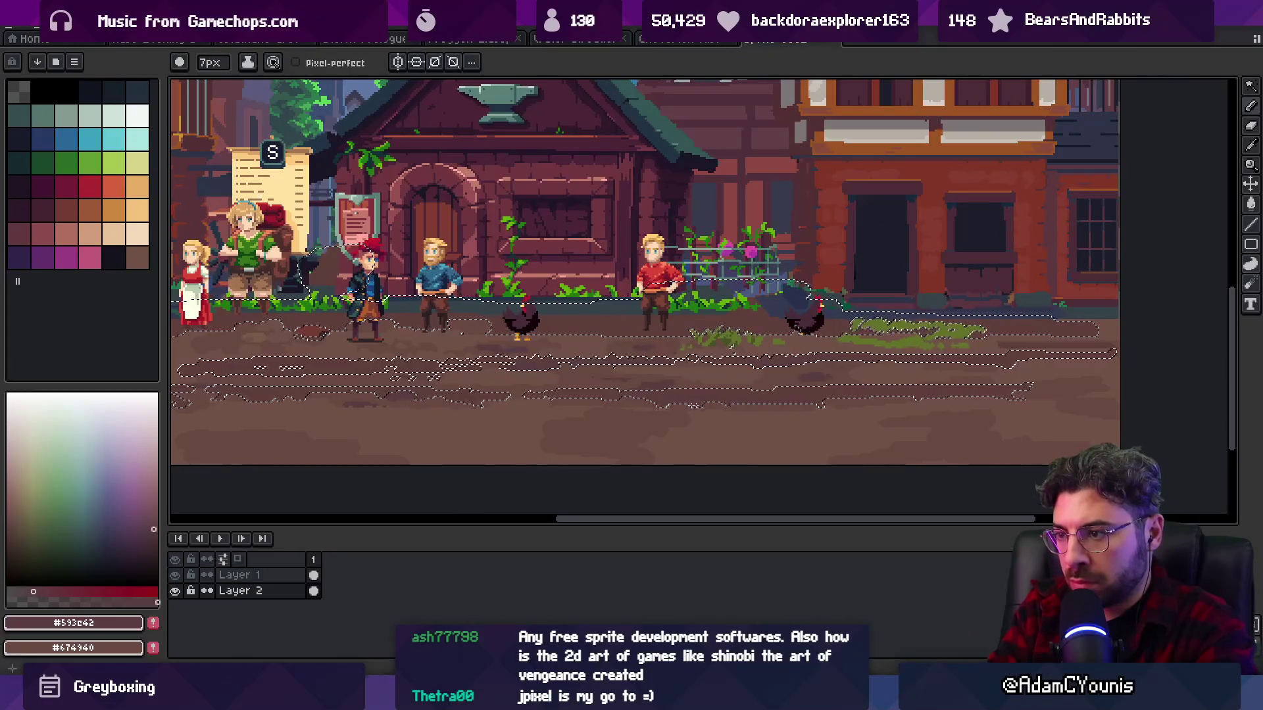
key("ctrl+d")
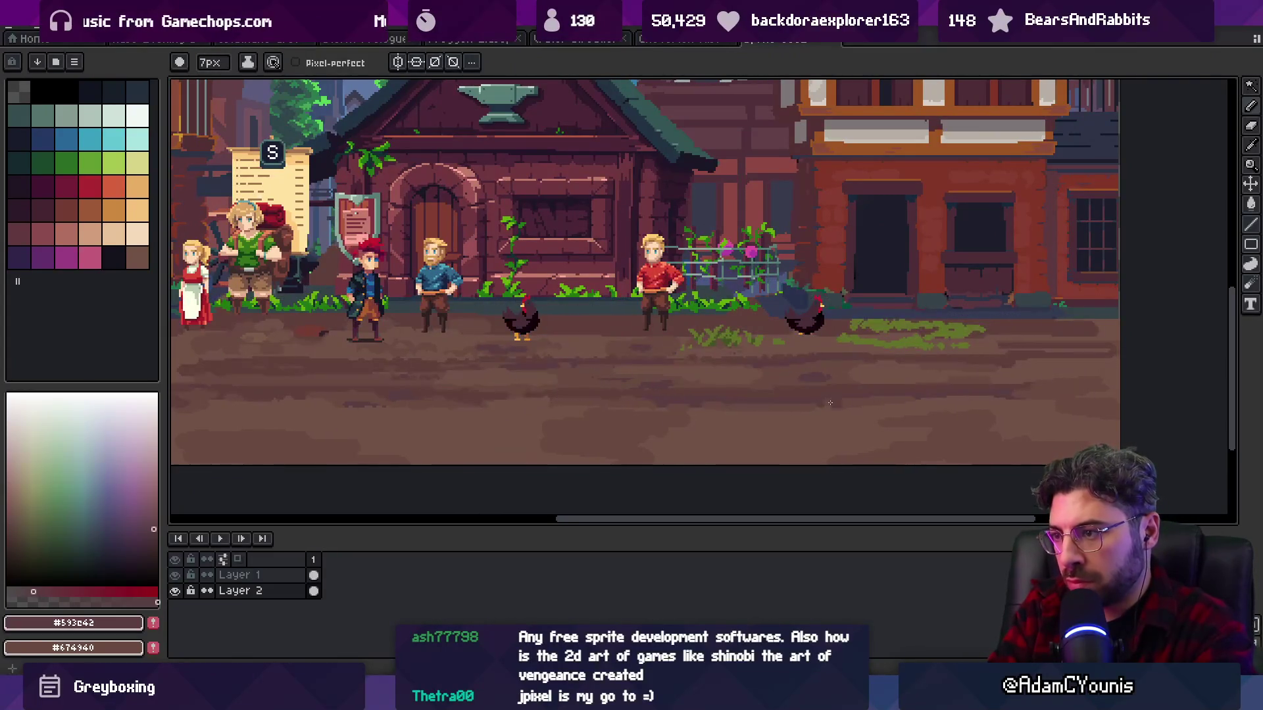
key("z")
scroll(721, 336, "down", 4)
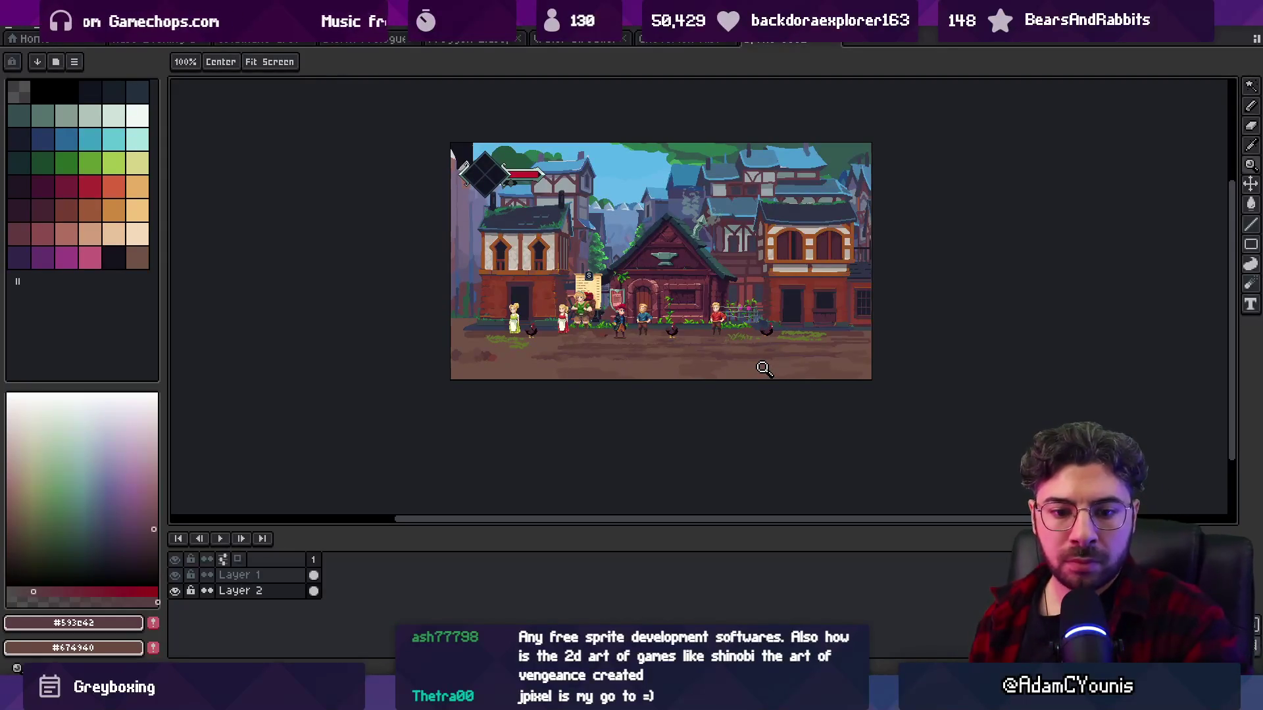
scroll(736, 354, "up", 4)
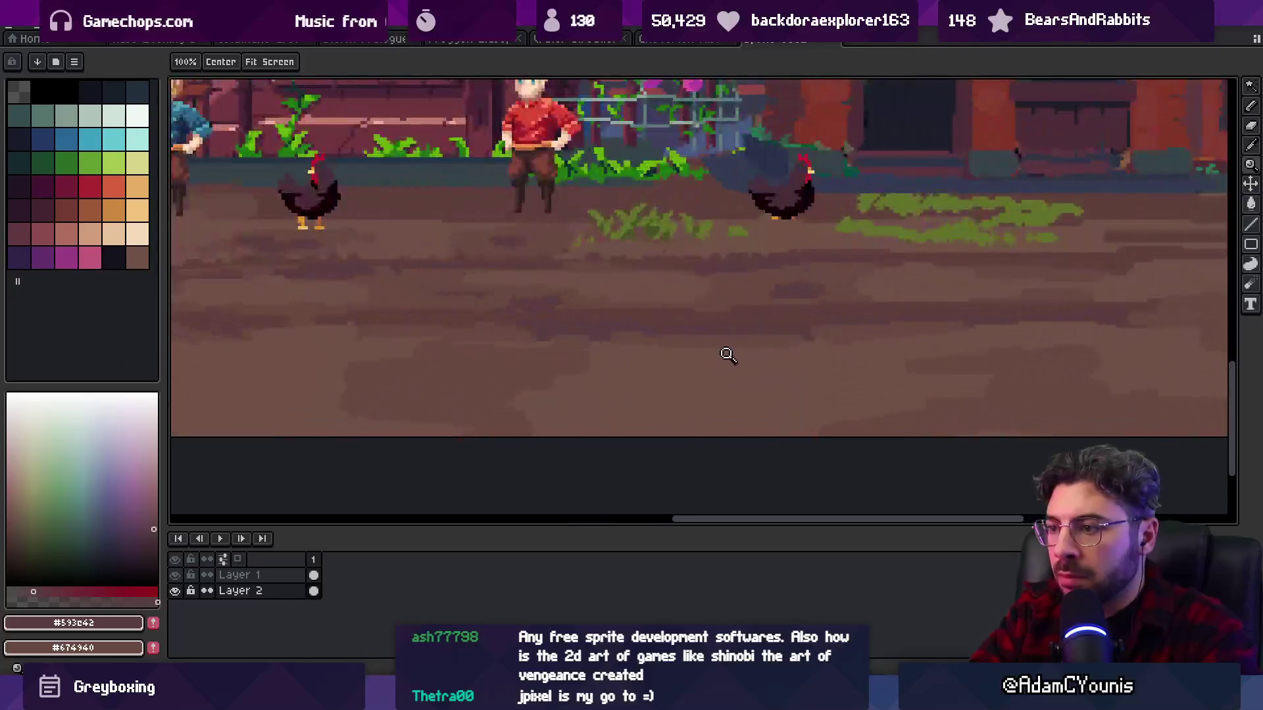
key("b")
- Sample the dirt browns, Magic Wand the mid-brown ground pixels, then deselect
left_click(688, 351, "alt")
key("g")
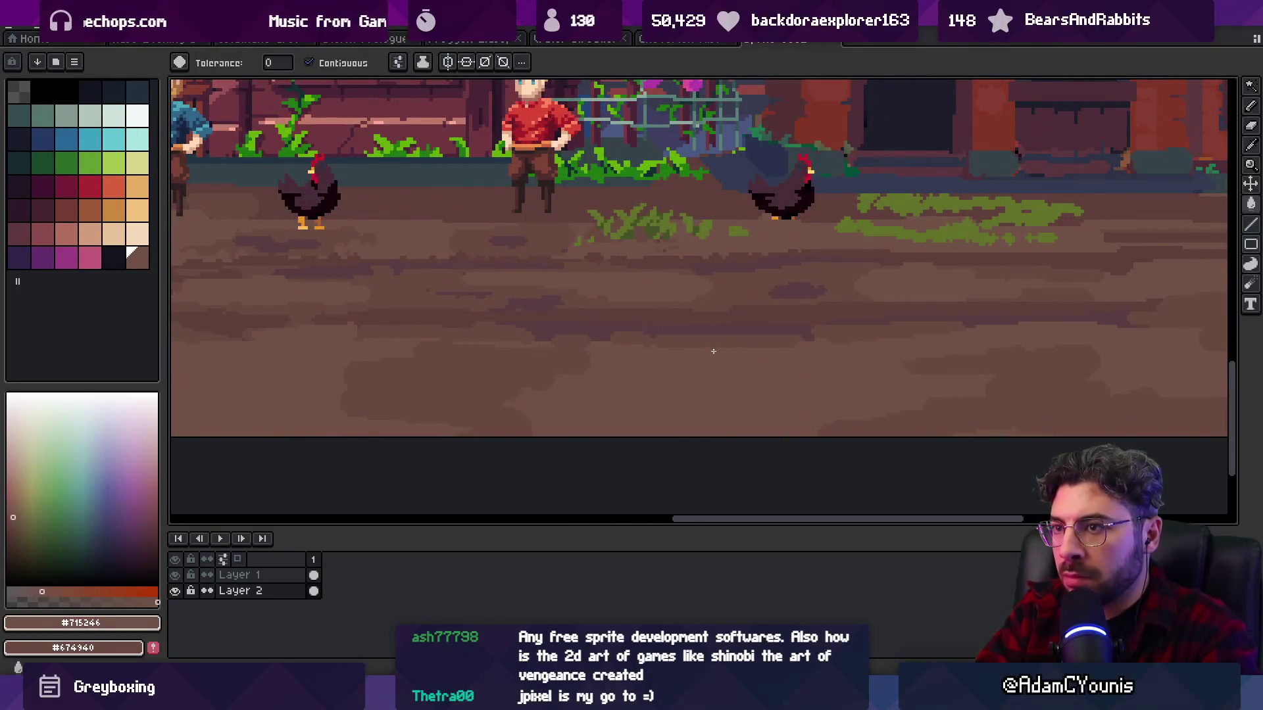
scroll(831, 339, "down", 3)
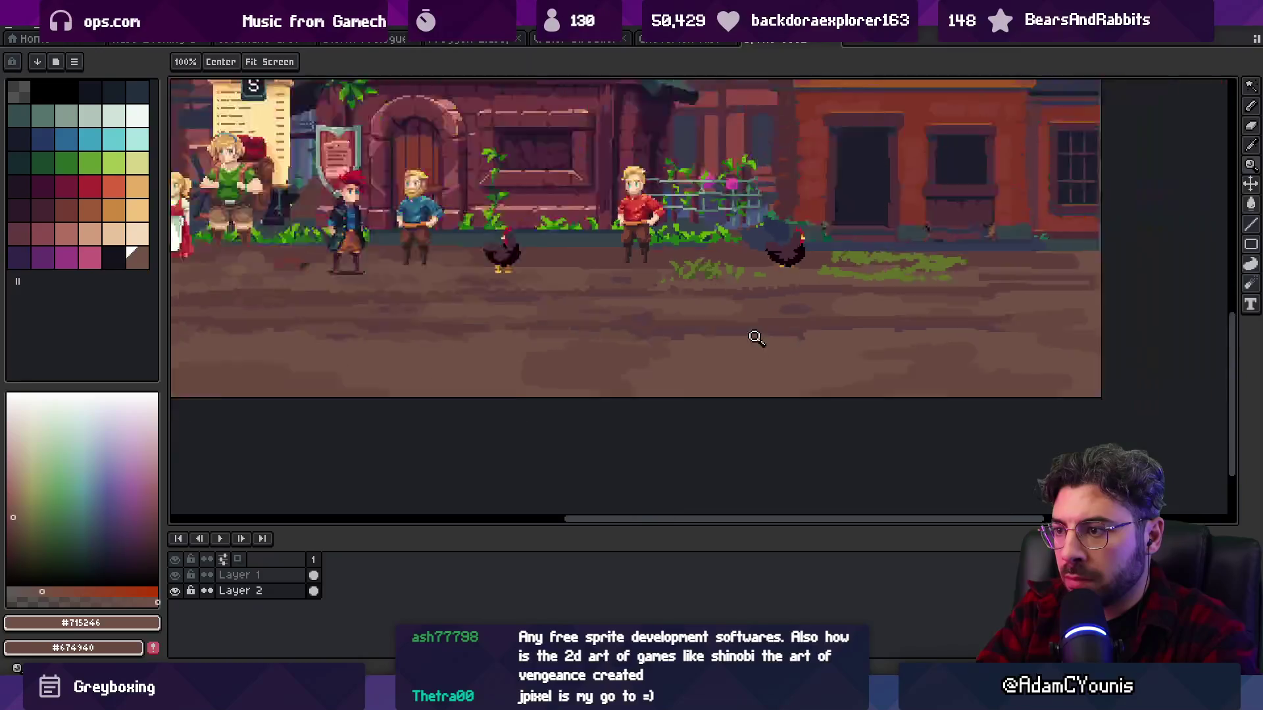
scroll(797, 340, "up", 3)
key("b")
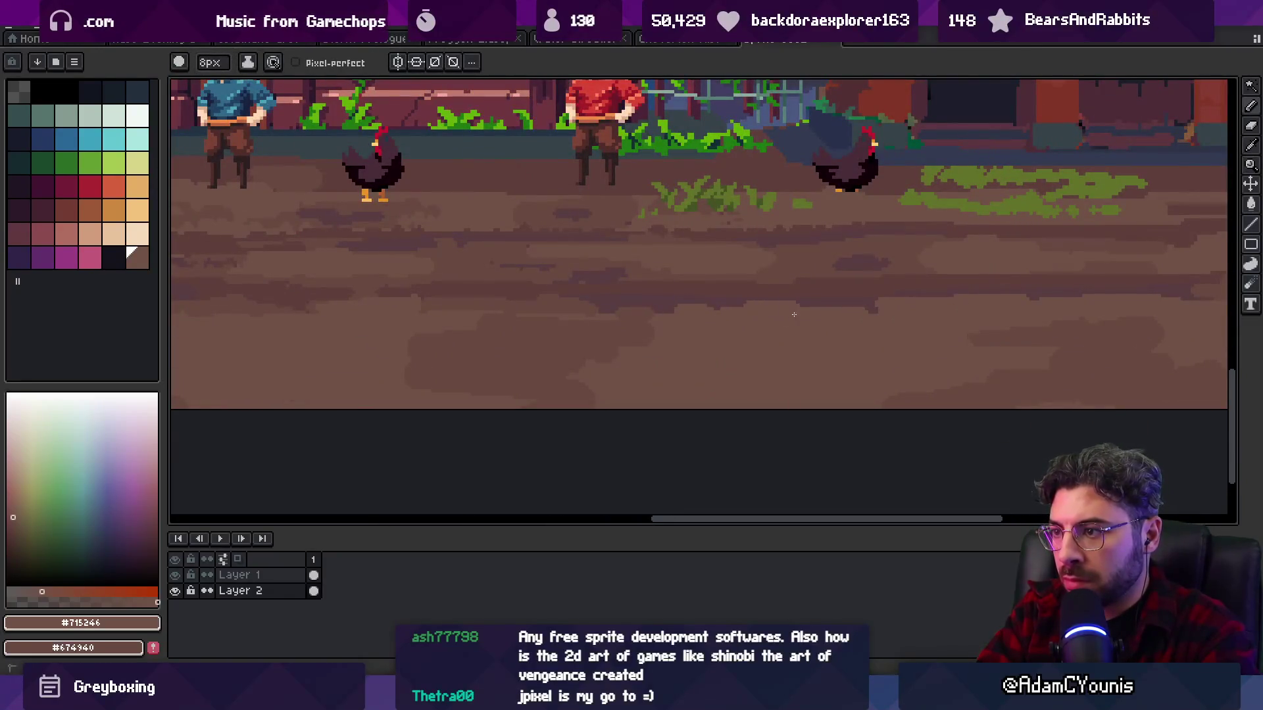
left_click(697, 324, "alt")
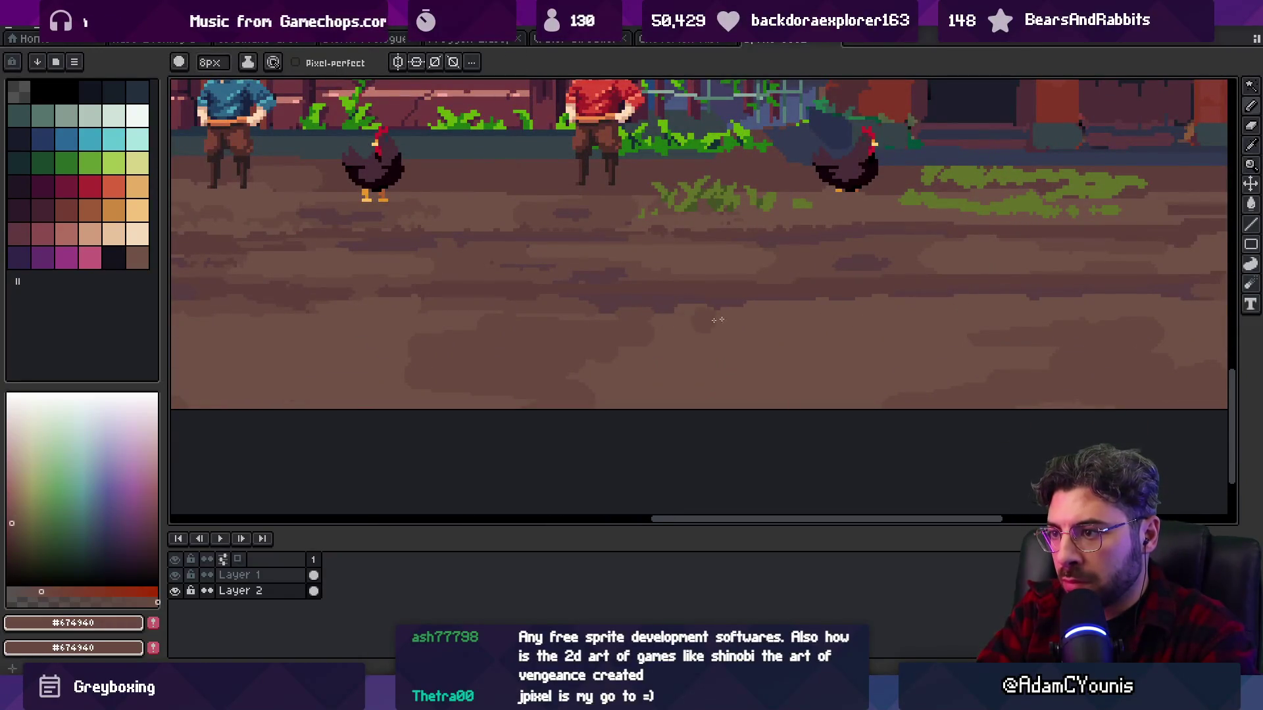
key("w")
left_click(772, 324)
key("b")
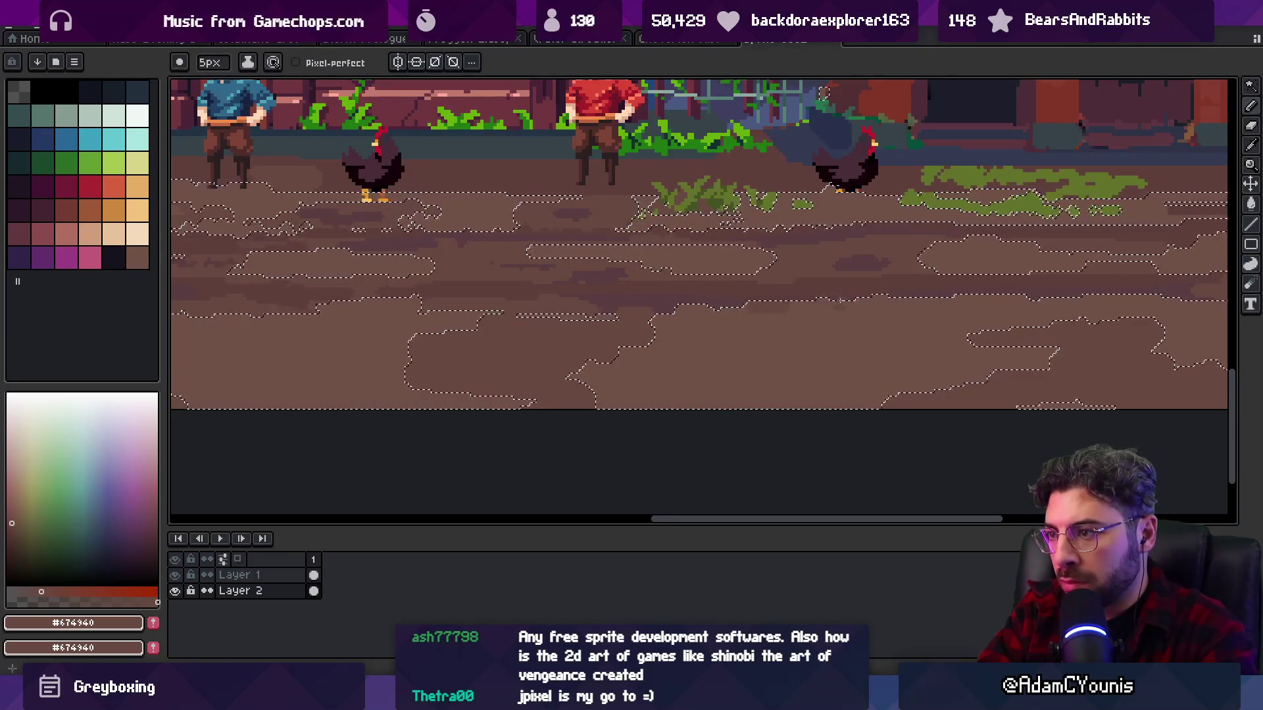
key("ctrl+d")
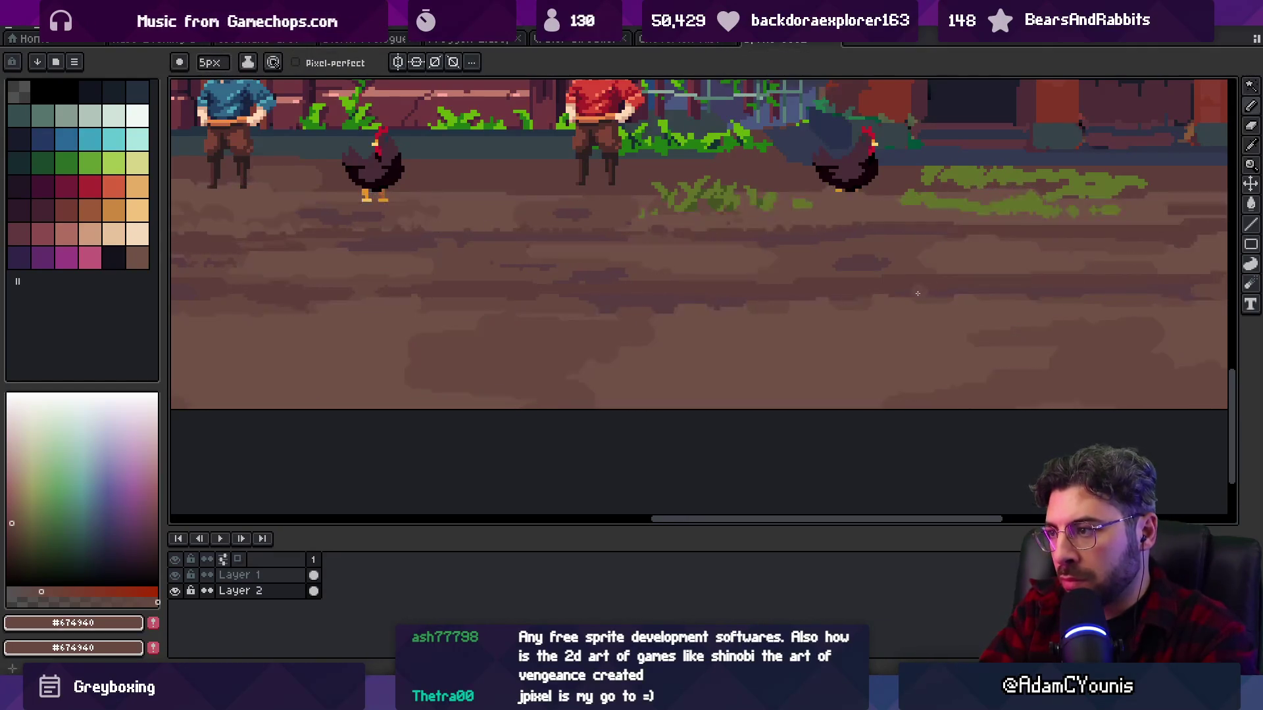
- Pan and zoom across the ground while sampling the mid-brown and lighter dirt colours
key("z")
scroll(887, 302, "down", 2)
scroll(887, 302, "up", 4)
key("b")
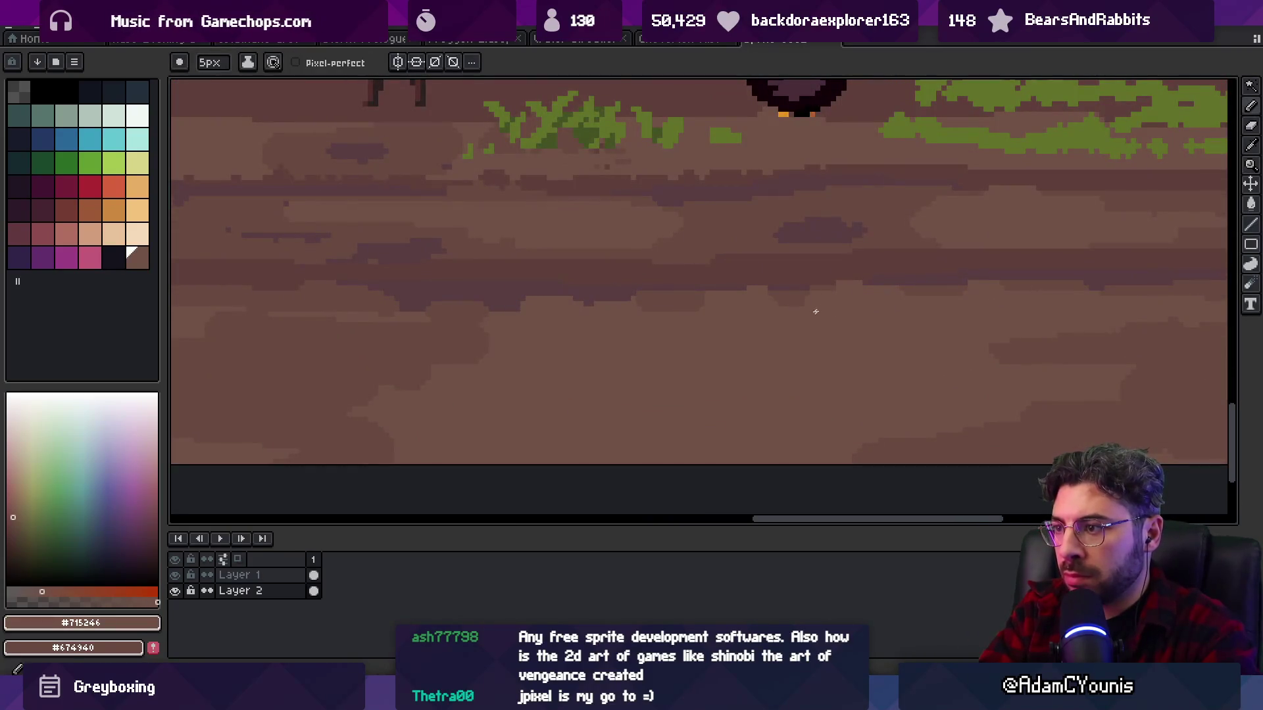
left_click(891, 294, "alt")
left_click(941, 297, "alt")
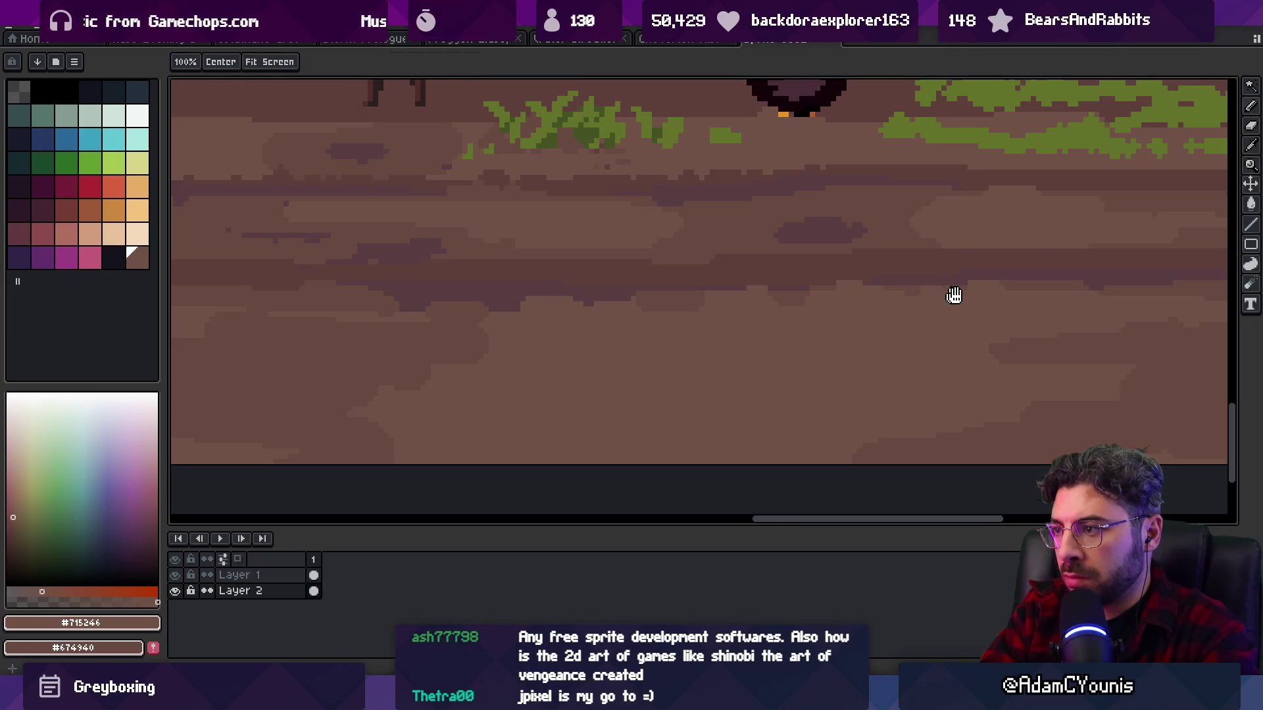
scroll(949, 295, "up", 3)
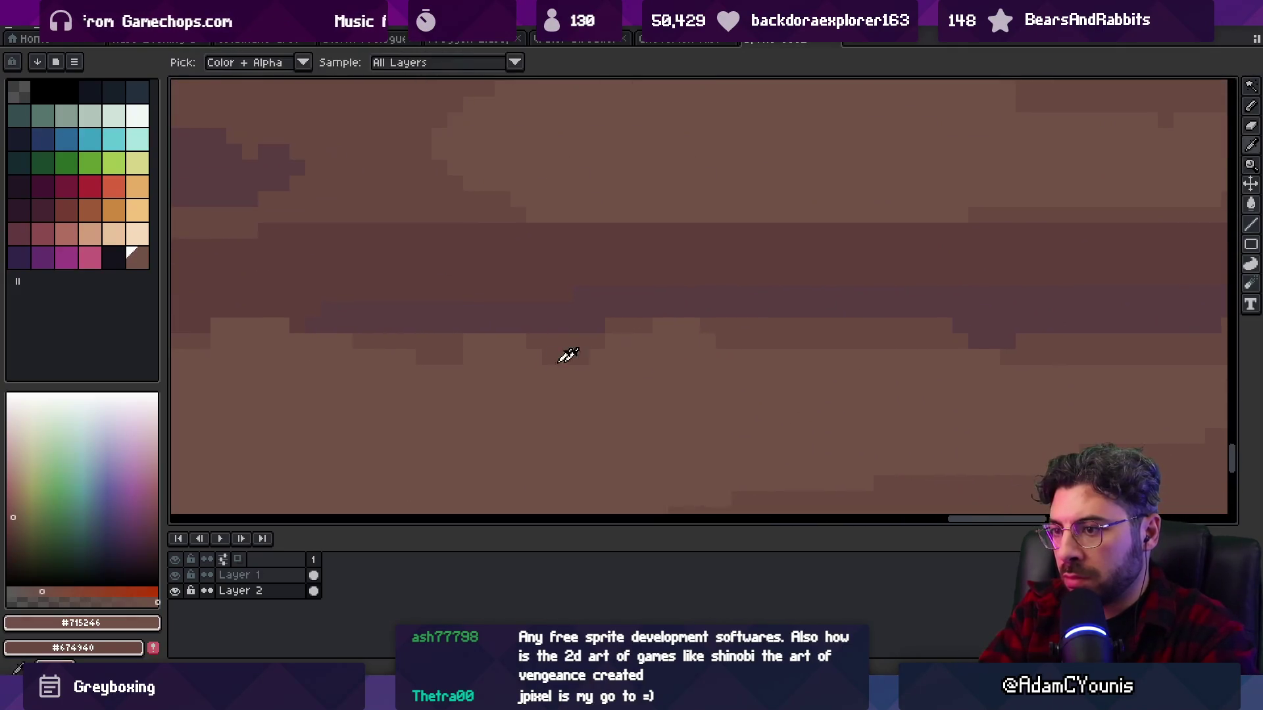
scroll(694, 364, "right", 2)
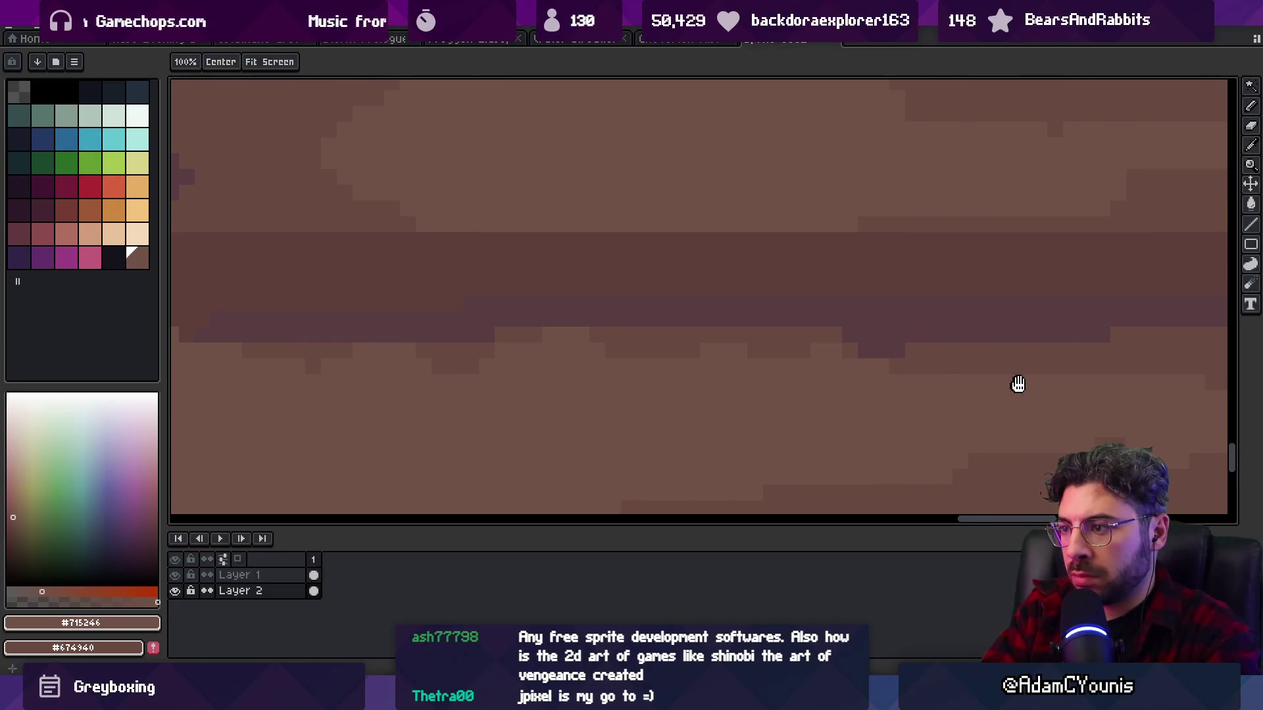
scroll(748, 365, "right", 2)
scroll(921, 329, "down", 5)
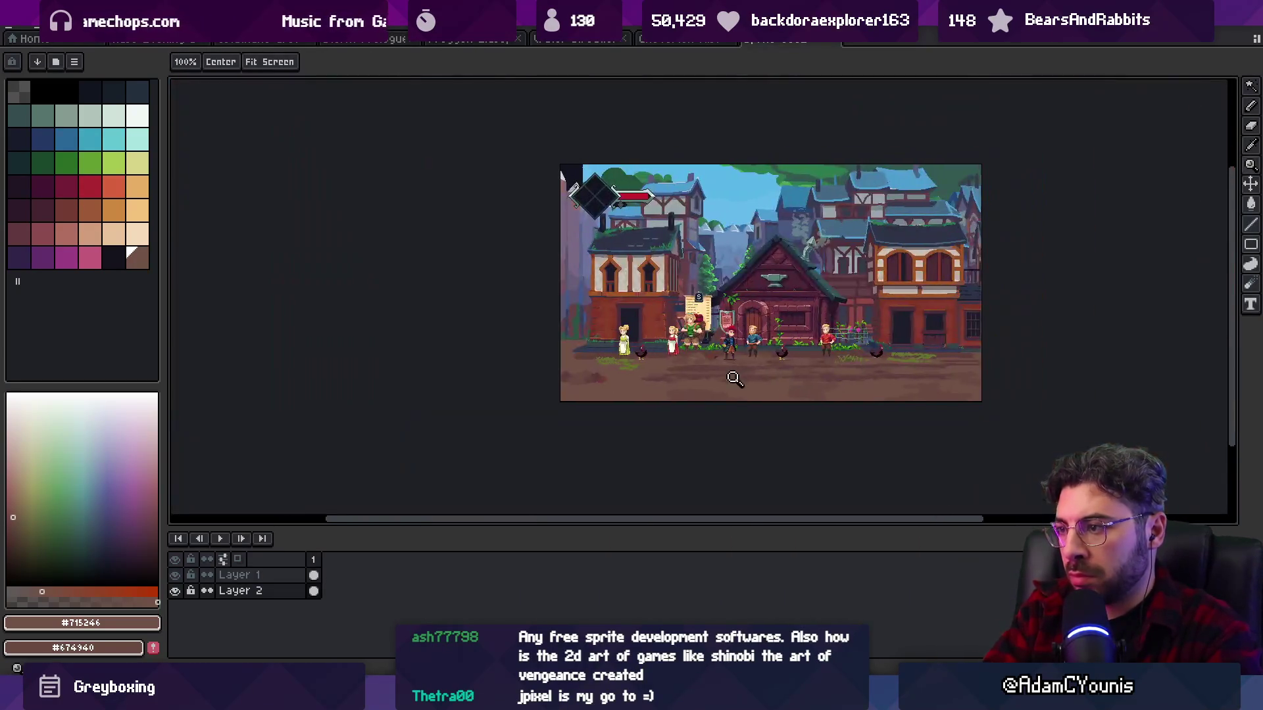
scroll(682, 369, "up", 3)
scroll(885, 361, "up", 2)
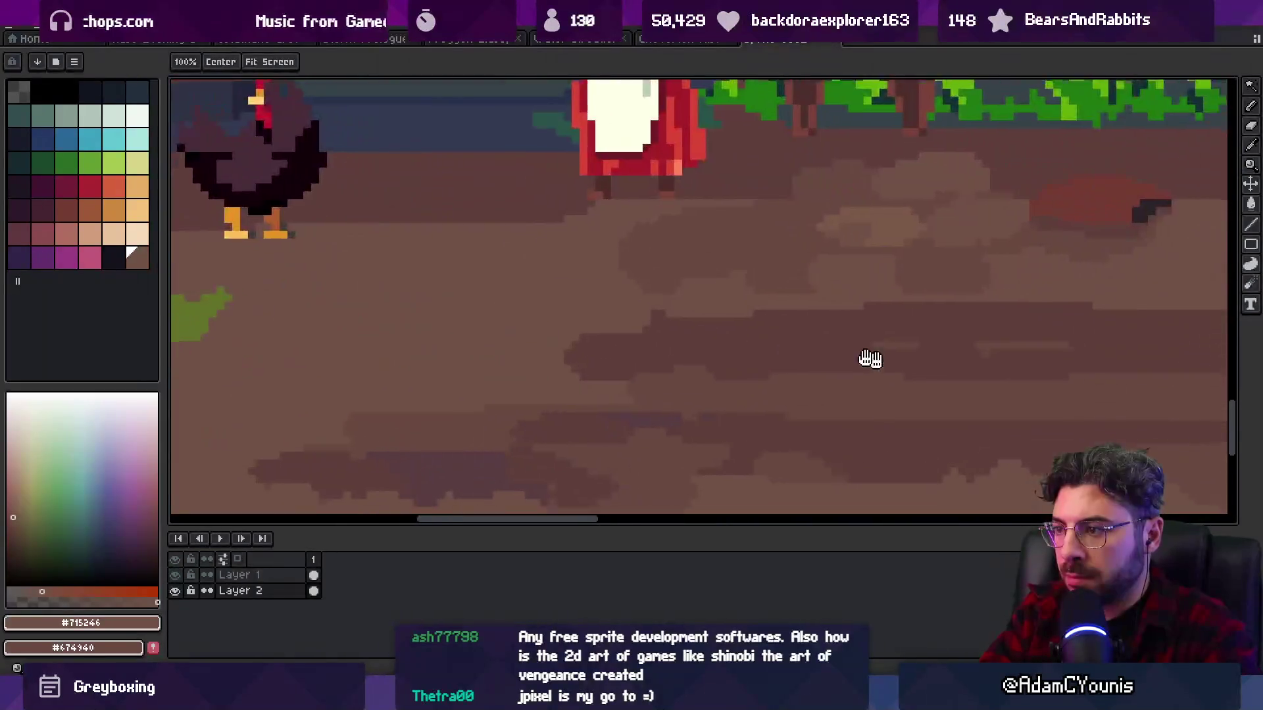
scroll(749, 366, "right", 3)
- Sample the mid, lighter and darker dirt browns at several spots on the road
left_click(749, 367, "alt")
scroll(807, 342, "down", 2)
scroll(806, 343, "up", 1)
key("p")
left_click(965, 358, "alt")
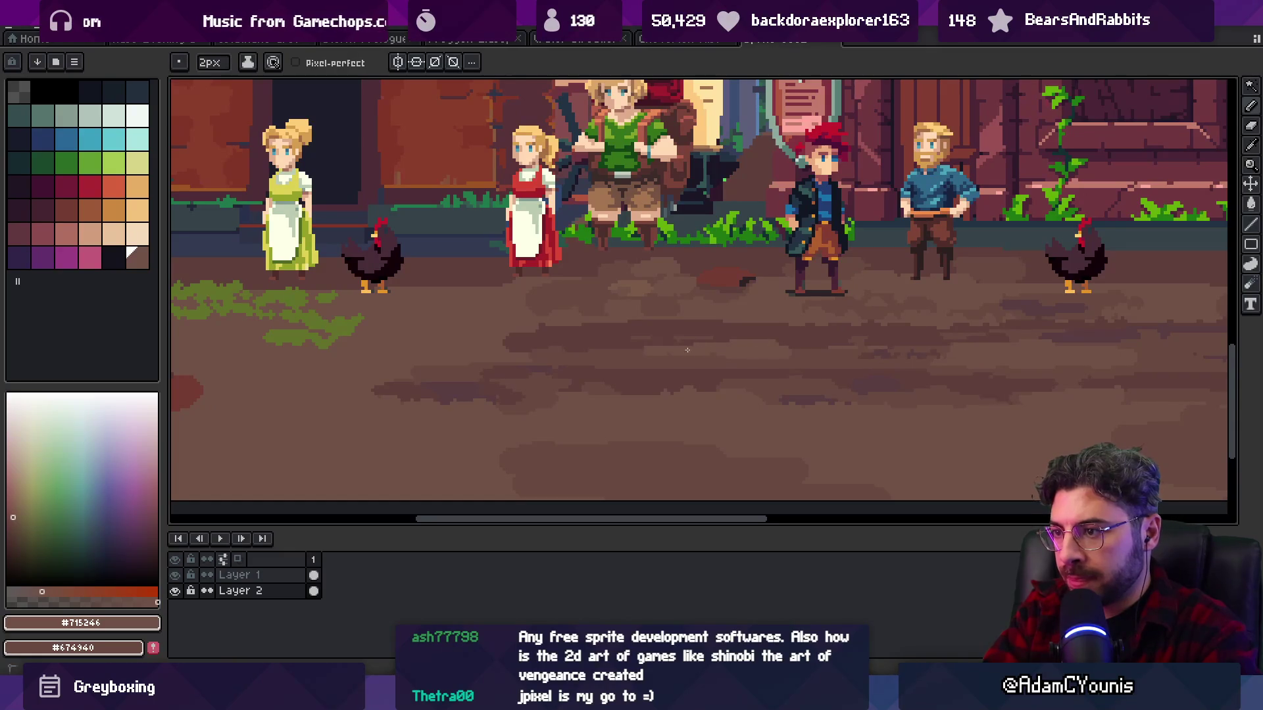
left_click(783, 351, "alt")
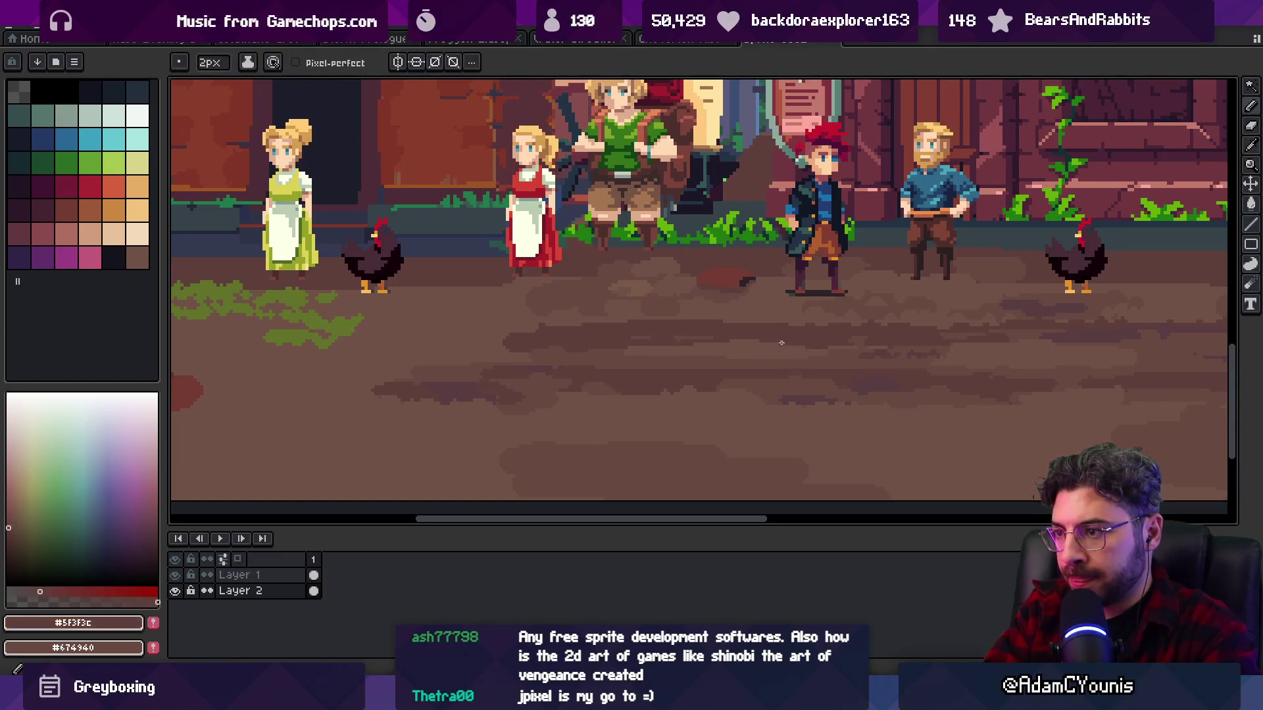
key("z")
left_click(669, 342)
key("p")
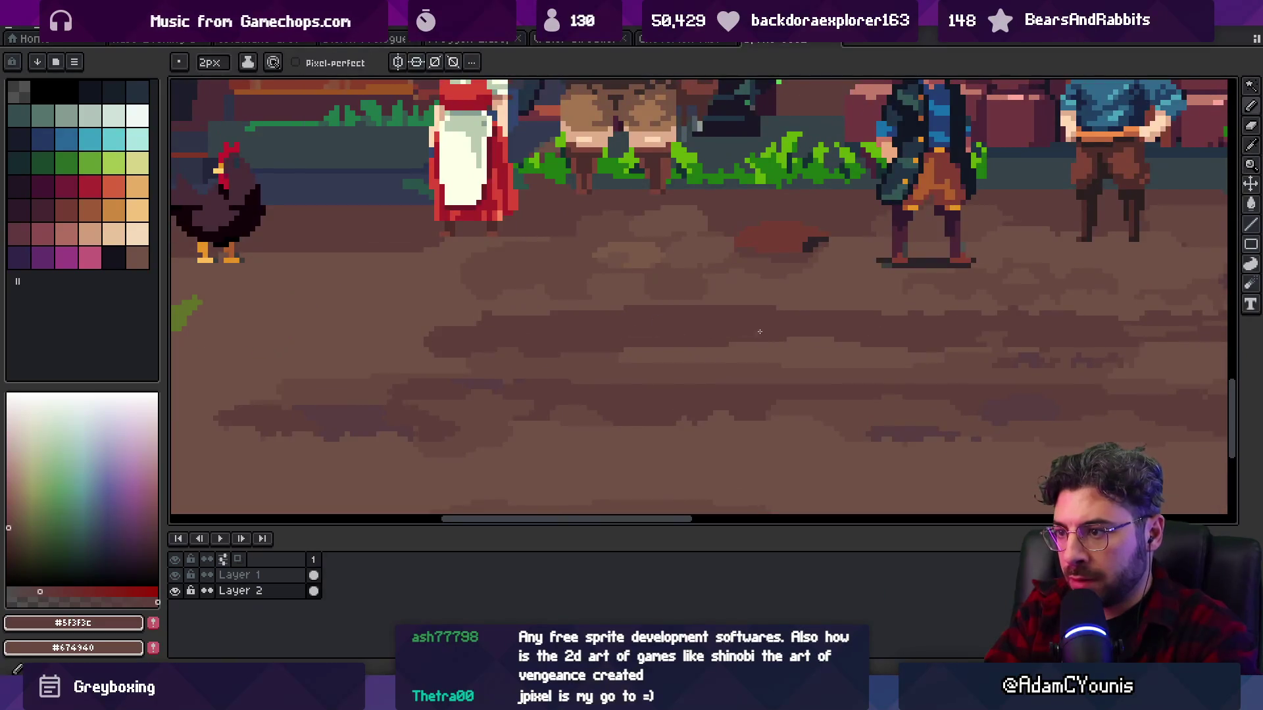
left_click(760, 303, "alt")
left_click(637, 307, "alt")
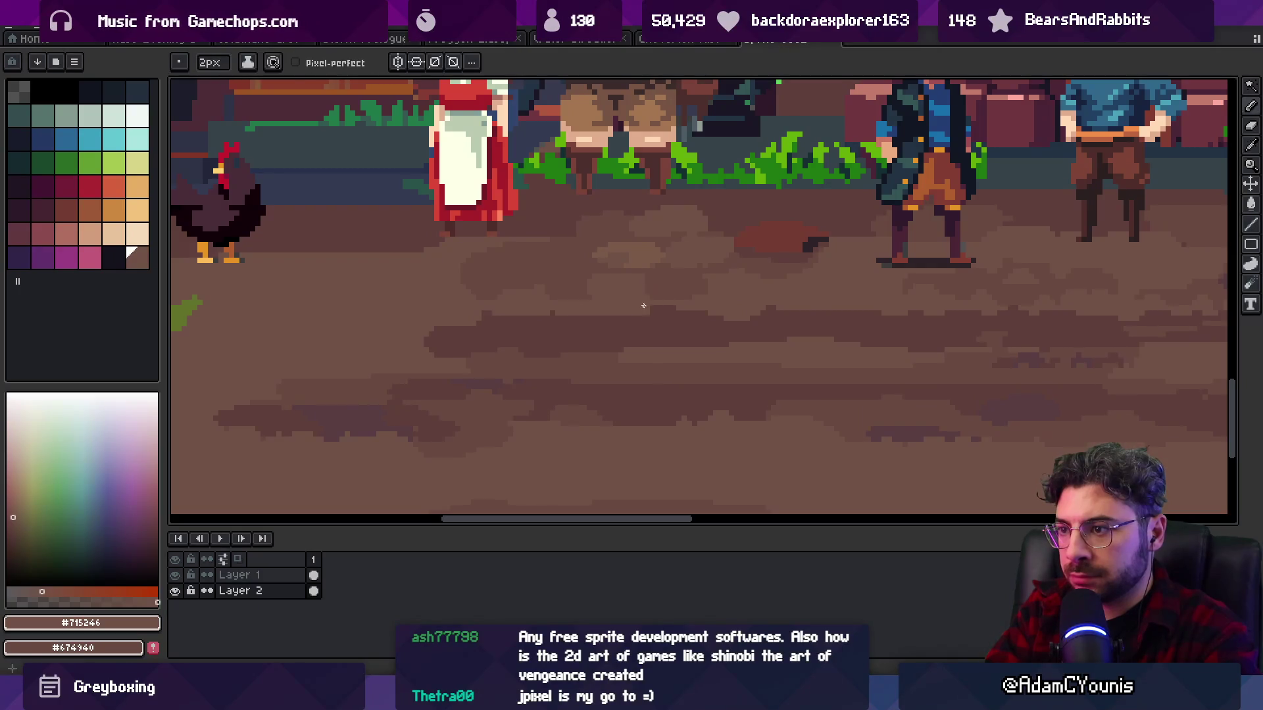
left_click(615, 316, "alt")
- Paint a small dark dirt block on the ground with the darker patch brown
key("z")
scroll(672, 272, "down", 3)
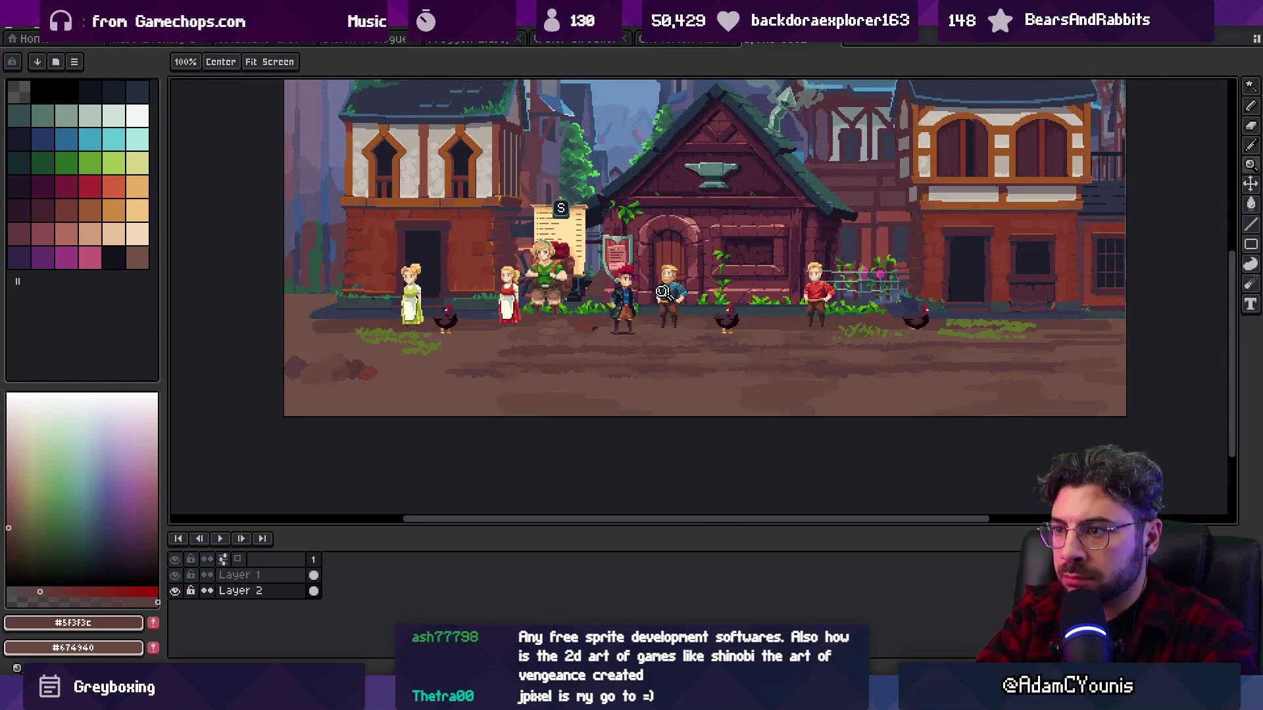
scroll(564, 352, "up", 3)
key("b")
left_click(627, 332, "alt")
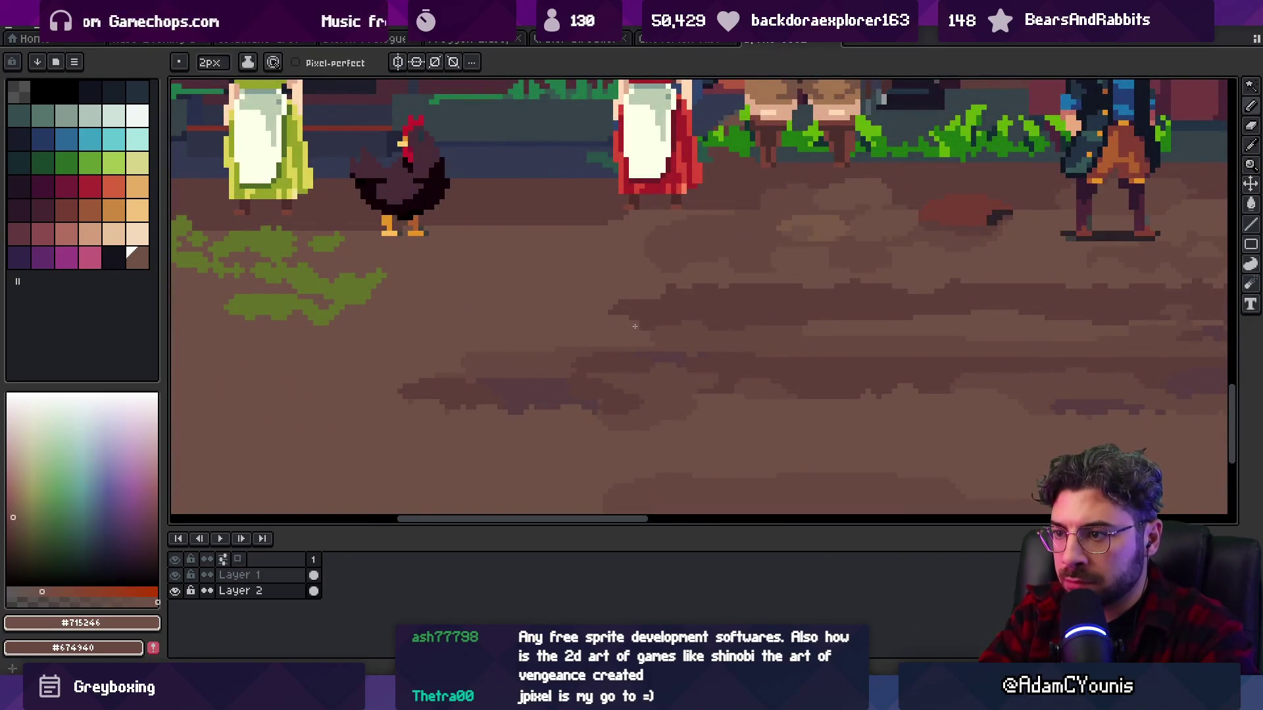
left_click(634, 311, "alt")
left_click(529, 315)
- Resample the dirt browns and pan the view across the whole village scene
left_click(615, 325, "alt")
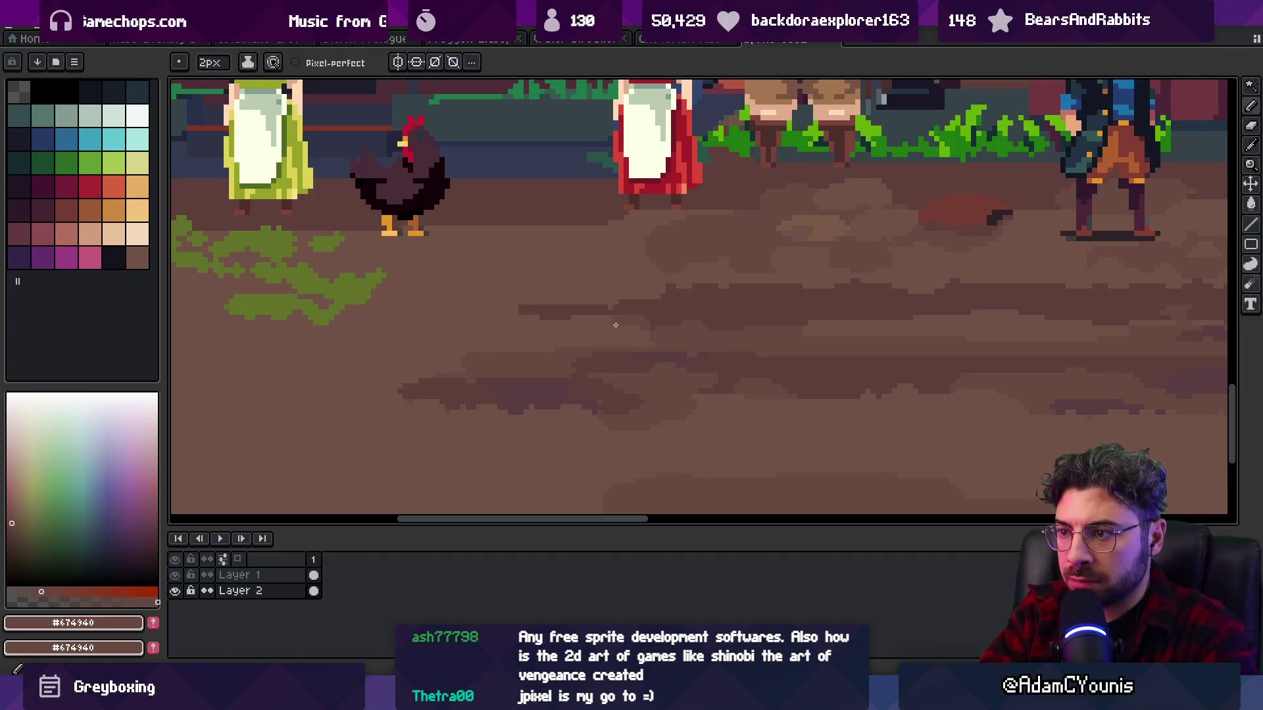
left_click(427, 317, "alt")
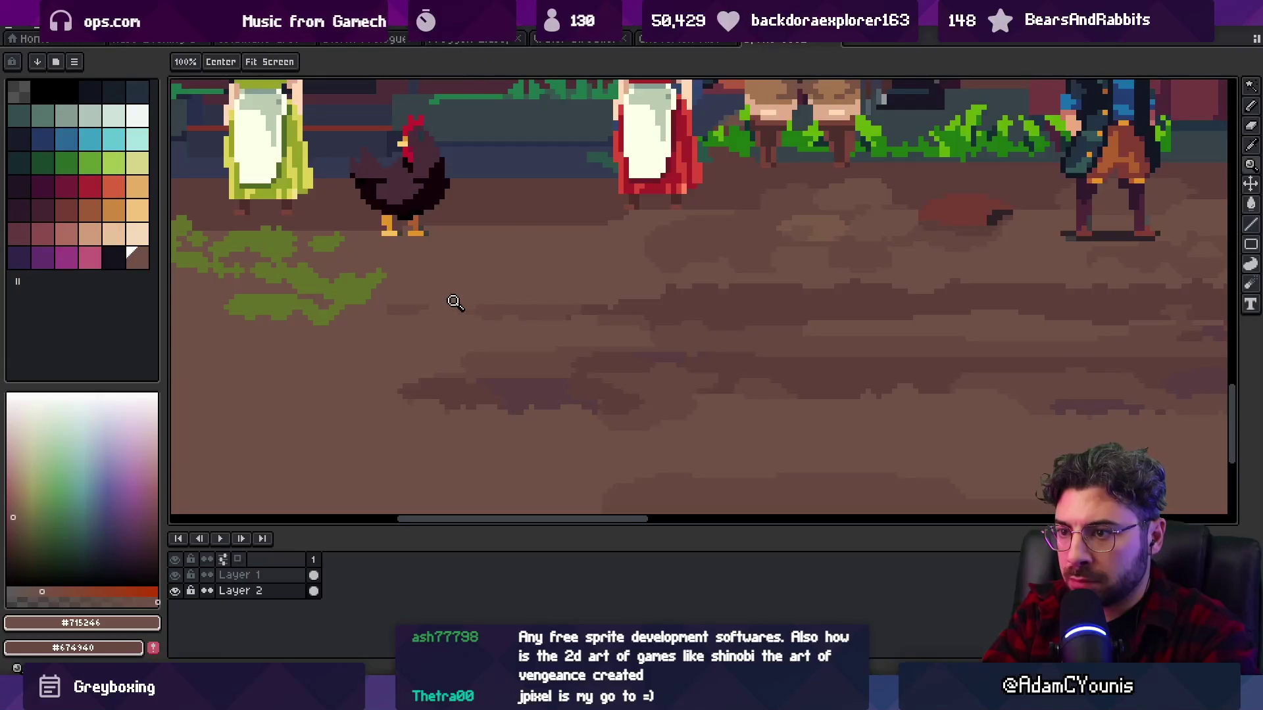
scroll(564, 313, "up", 3)
scroll(733, 338, "down", 3)
left_click(716, 340, "alt")
key("b")
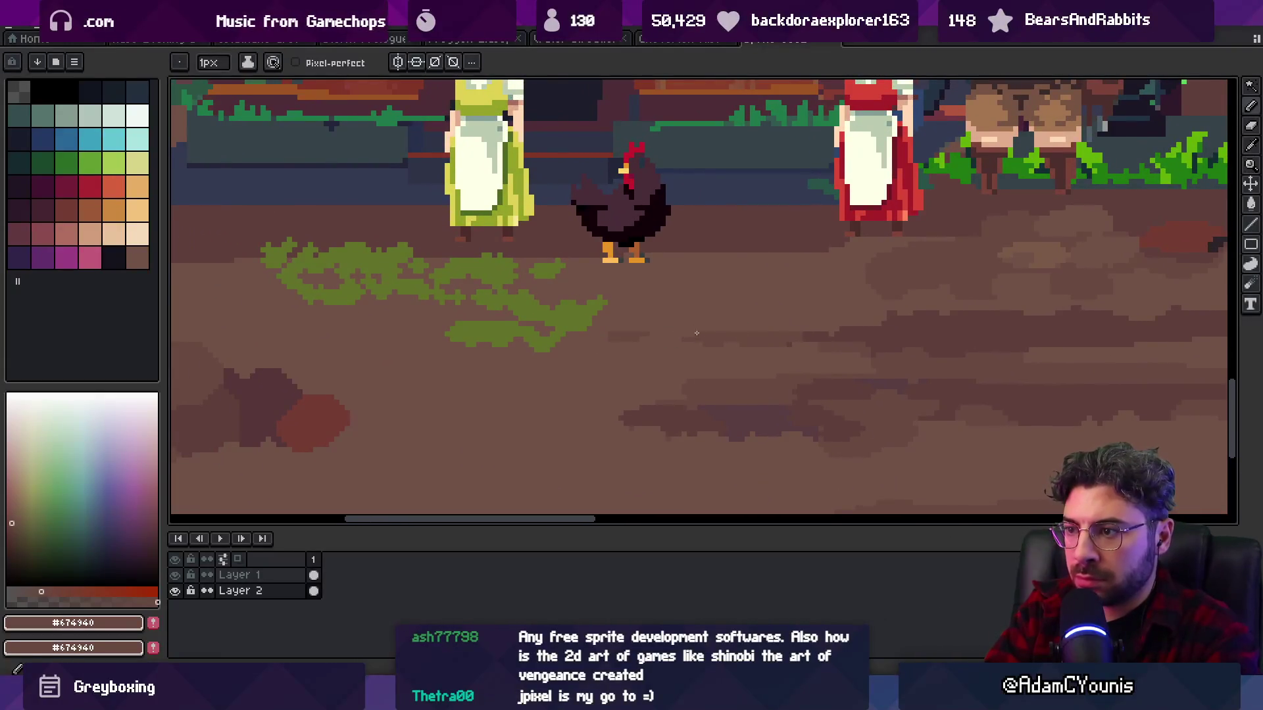
left_click(665, 329, "alt")
left_click(604, 338, "alt")
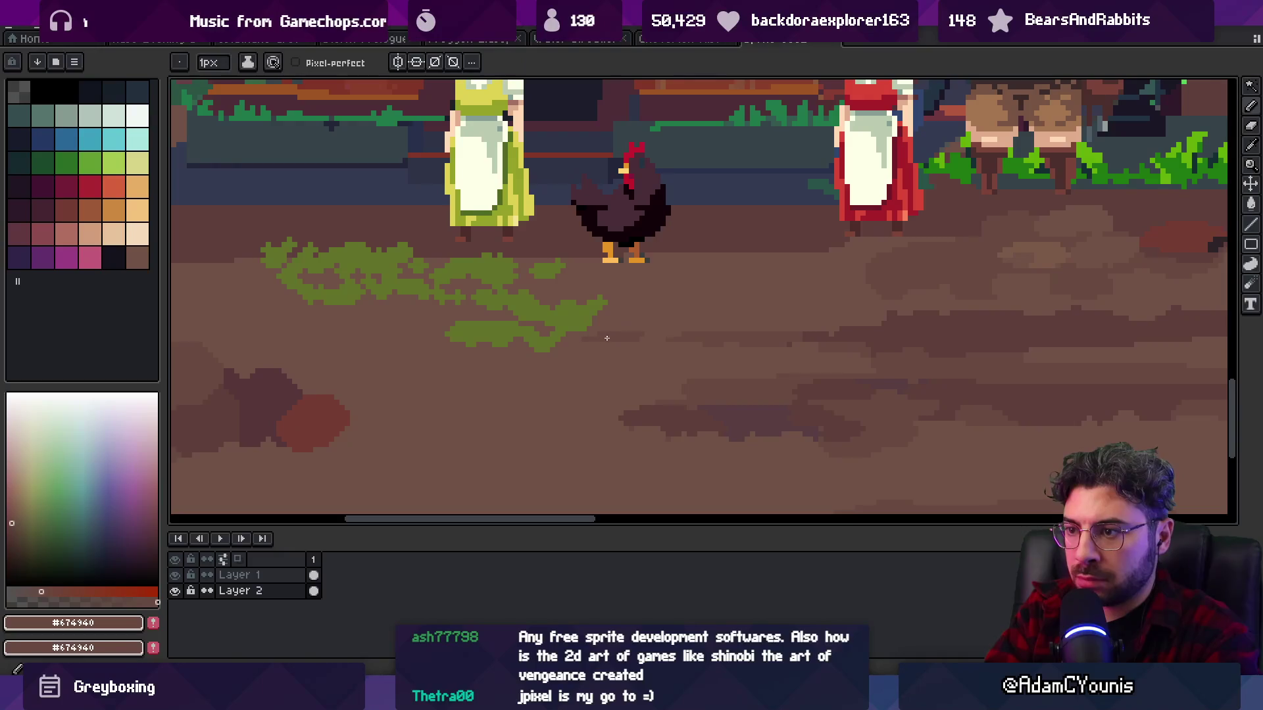
scroll(601, 336, "down", 4)
left_click_drag(709, 309, 551, 309)
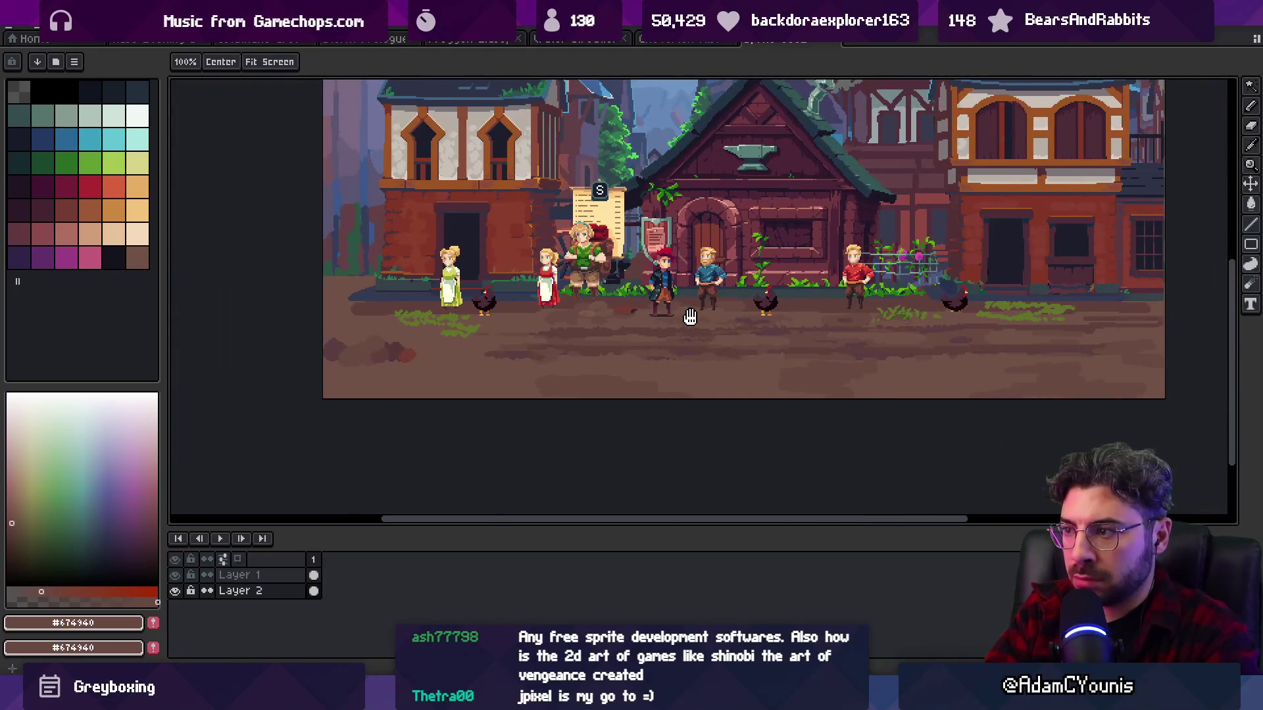
scroll(605, 338, "up", 5)
- Magic Wand the moss patch and paint darker green shading inside it
left_click(605, 338, "alt")
key("w")
left_click(530, 363)
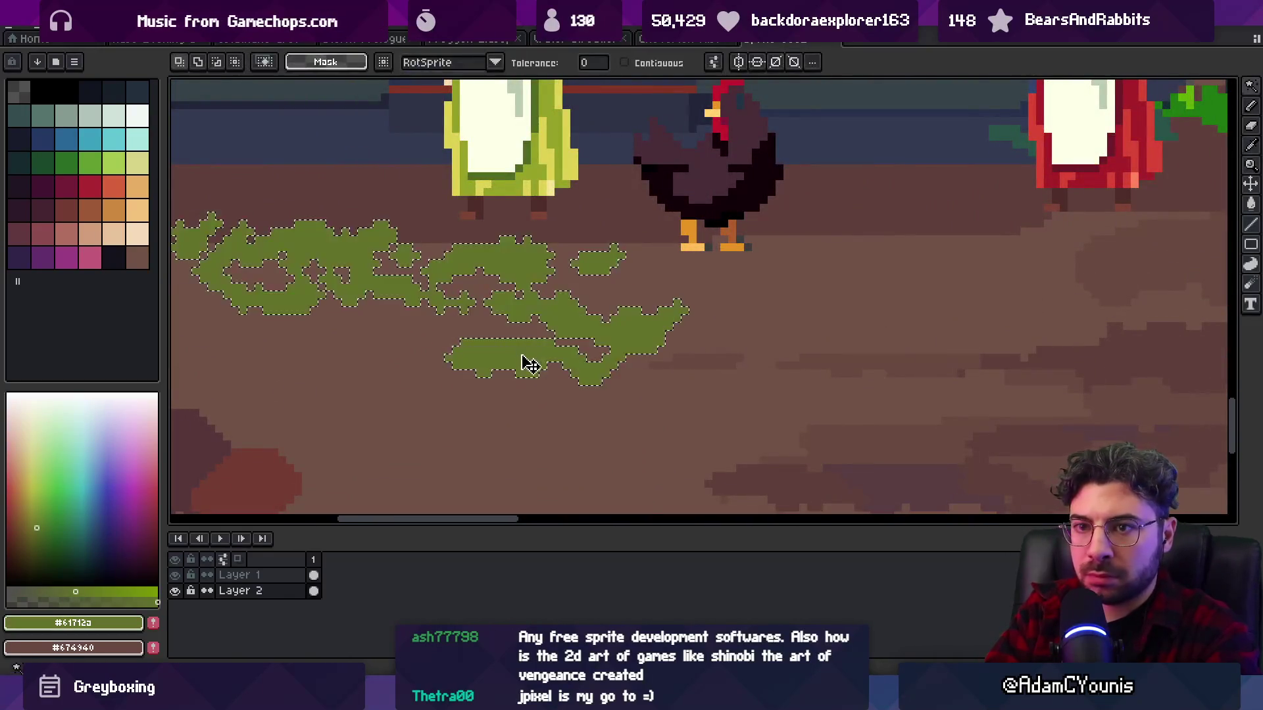
left_click(64, 592)
left_click(43, 530)
key("b")
mouse_move(460, 360)
left_mouse_down()
mouse_move(524, 351)
mouse_move(592, 369)
mouse_move(657, 325)
left_mouse_up()
- Nudge the darker moss green hue slightly while checking the zoomed view
key("z")
scroll(624, 297, "down", 6)
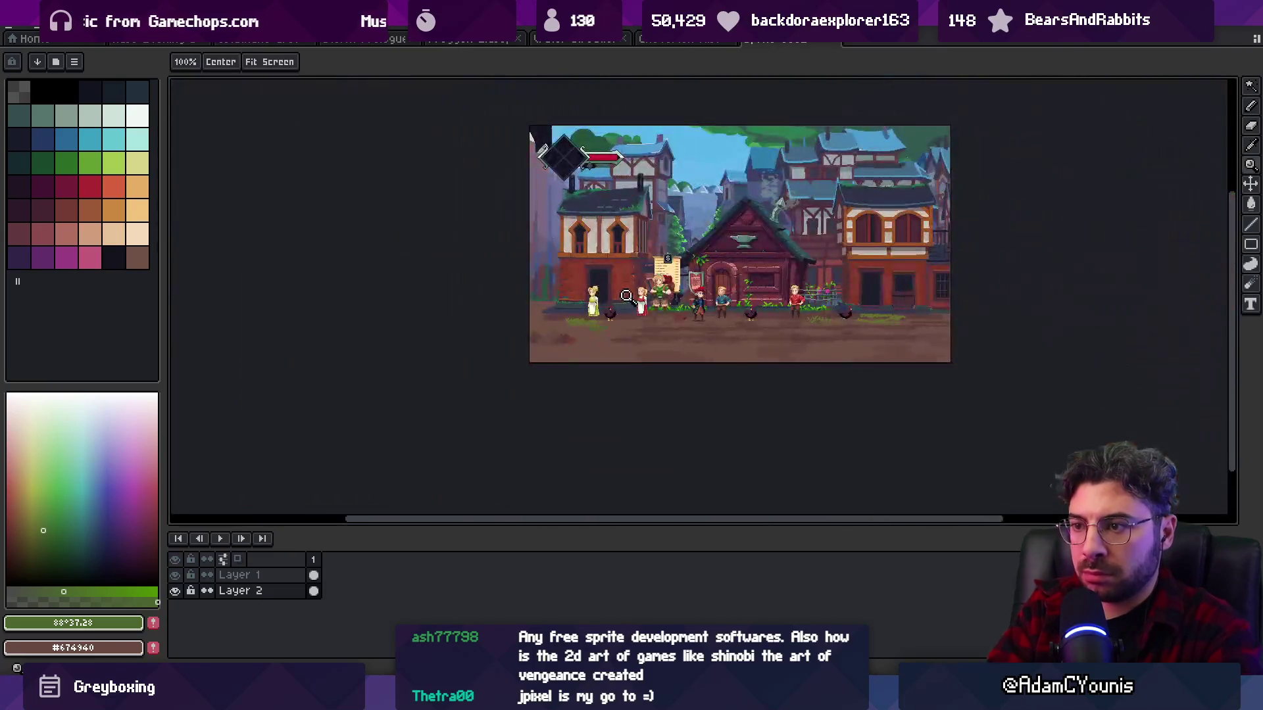
scroll(597, 320, "up", 6)
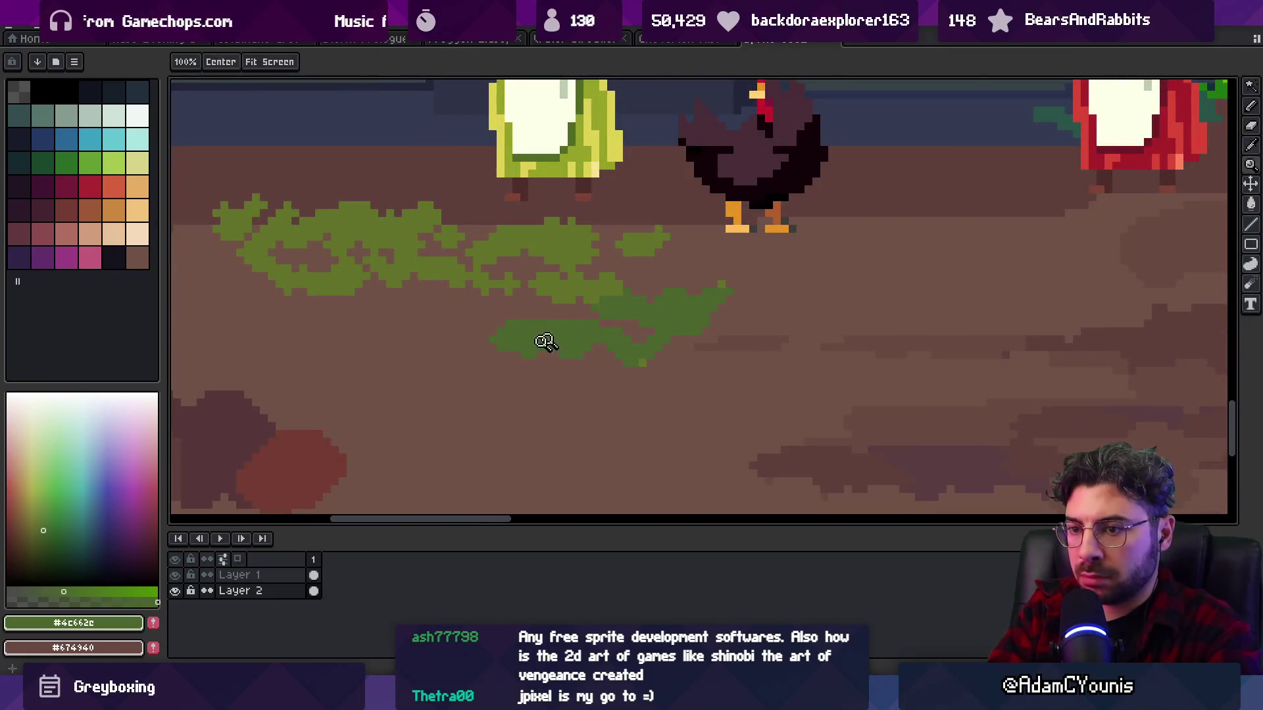
left_click(37, 534)
key("g")
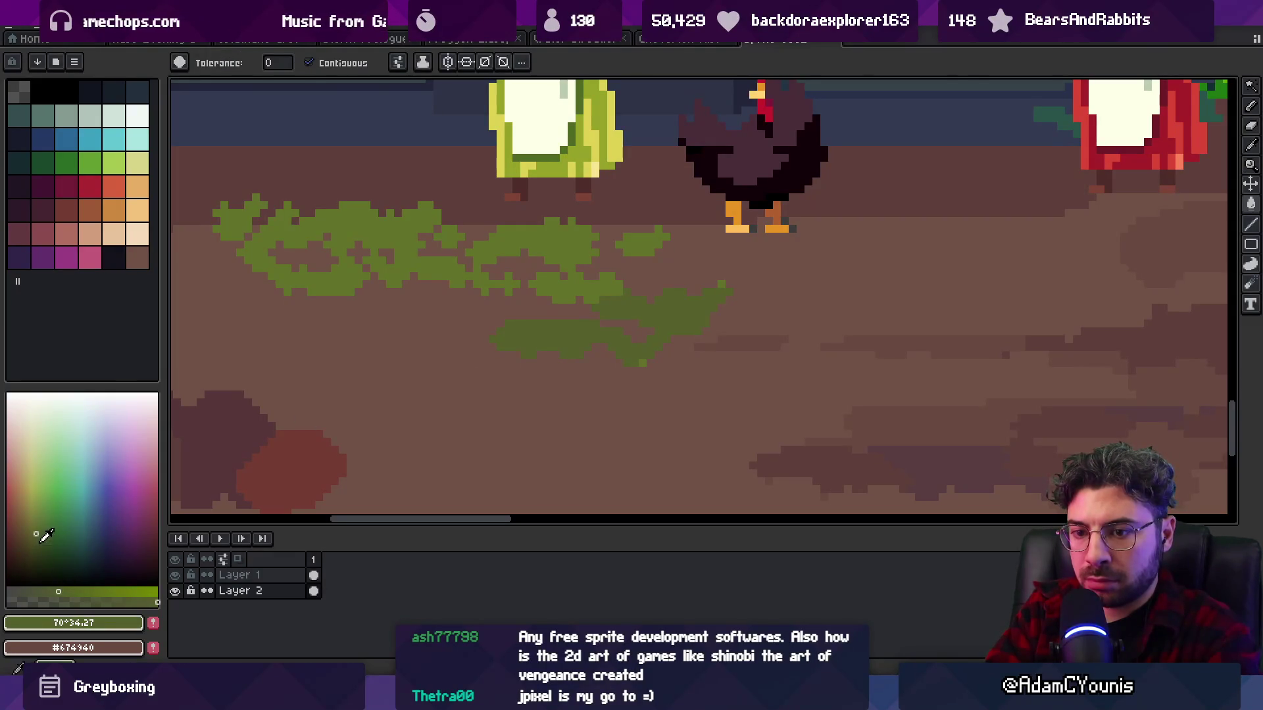
key("z")
scroll(477, 346, "down", 3)
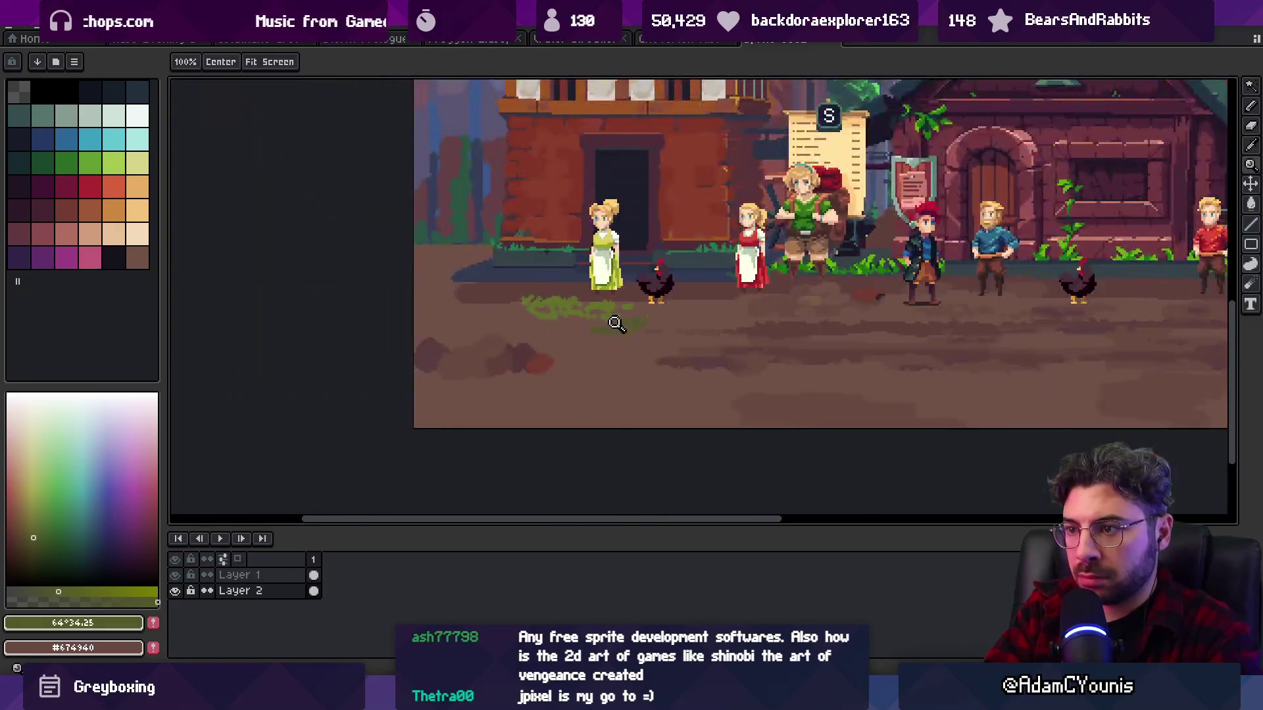
scroll(614, 319, "up", 2)
key("b")
- Select the upper light-green moss patch and sample its darker and lighter greens
left_click(474, 288, "alt")
key("w")
left_click(500, 290)
key("b")
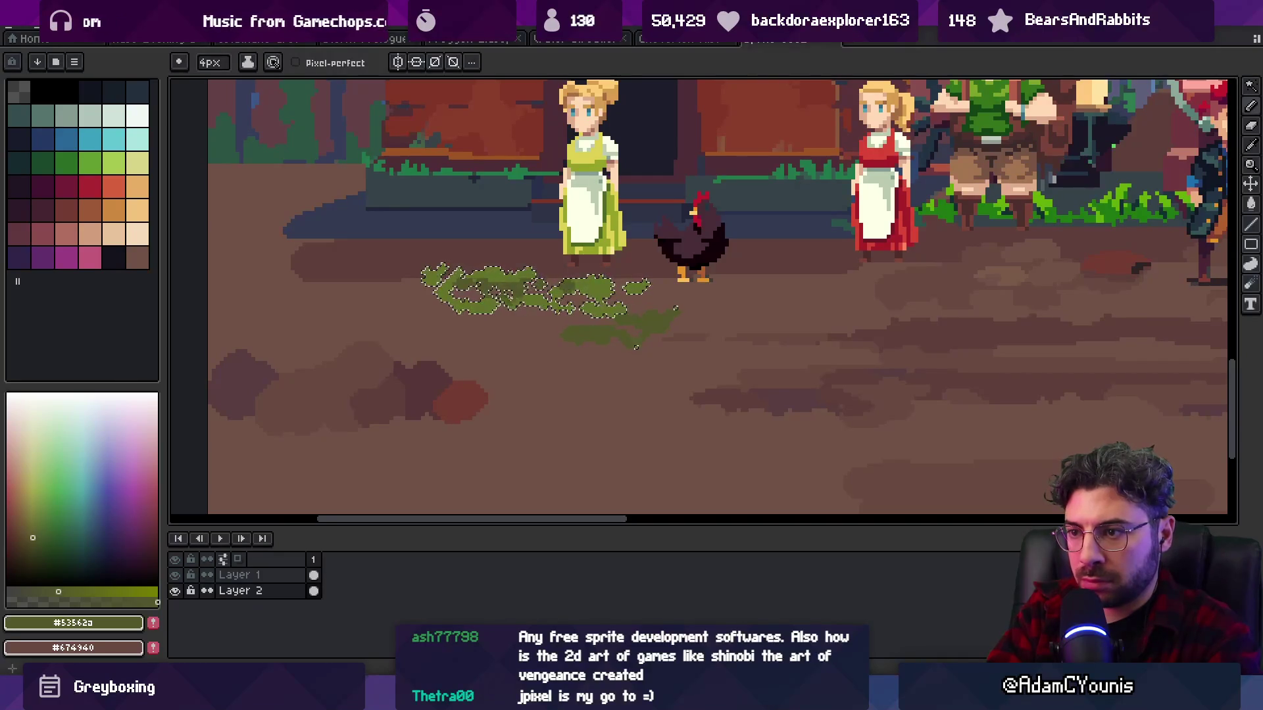
left_click(550, 302, "alt")
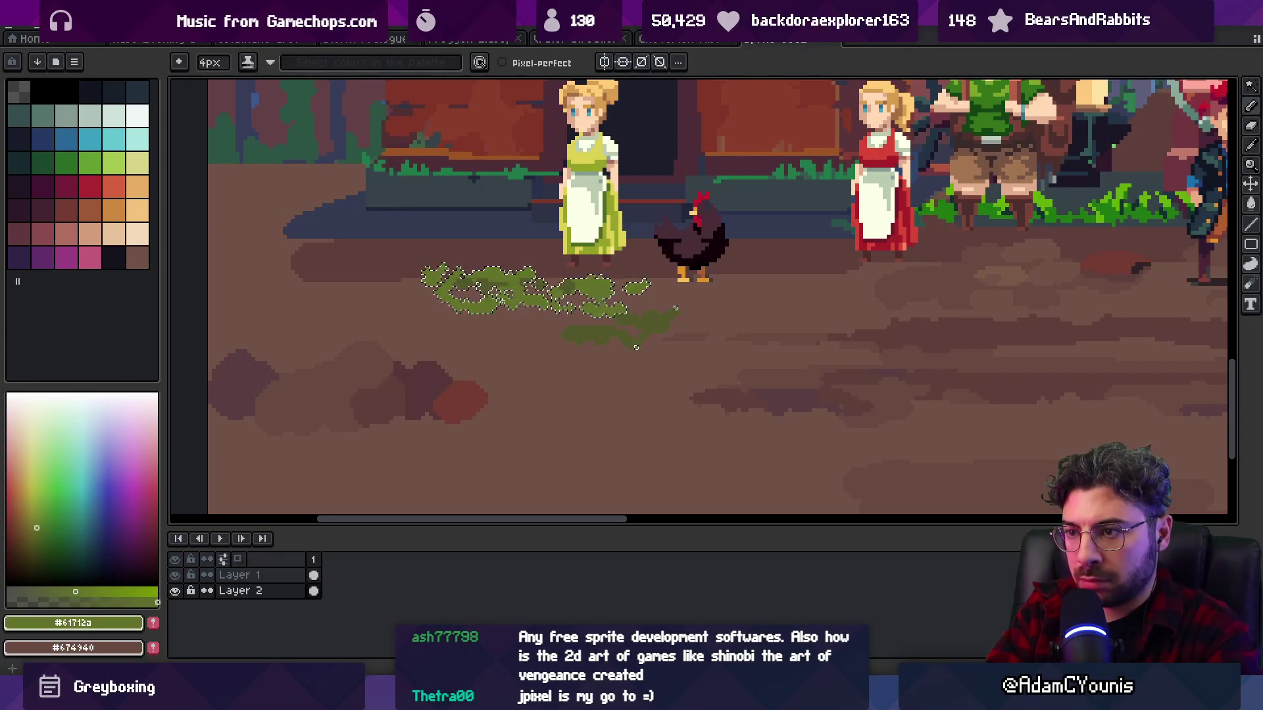
- Add green pixels for a new lower moss tuft on the dirt
key("z")
scroll(699, 265, "down", 5)
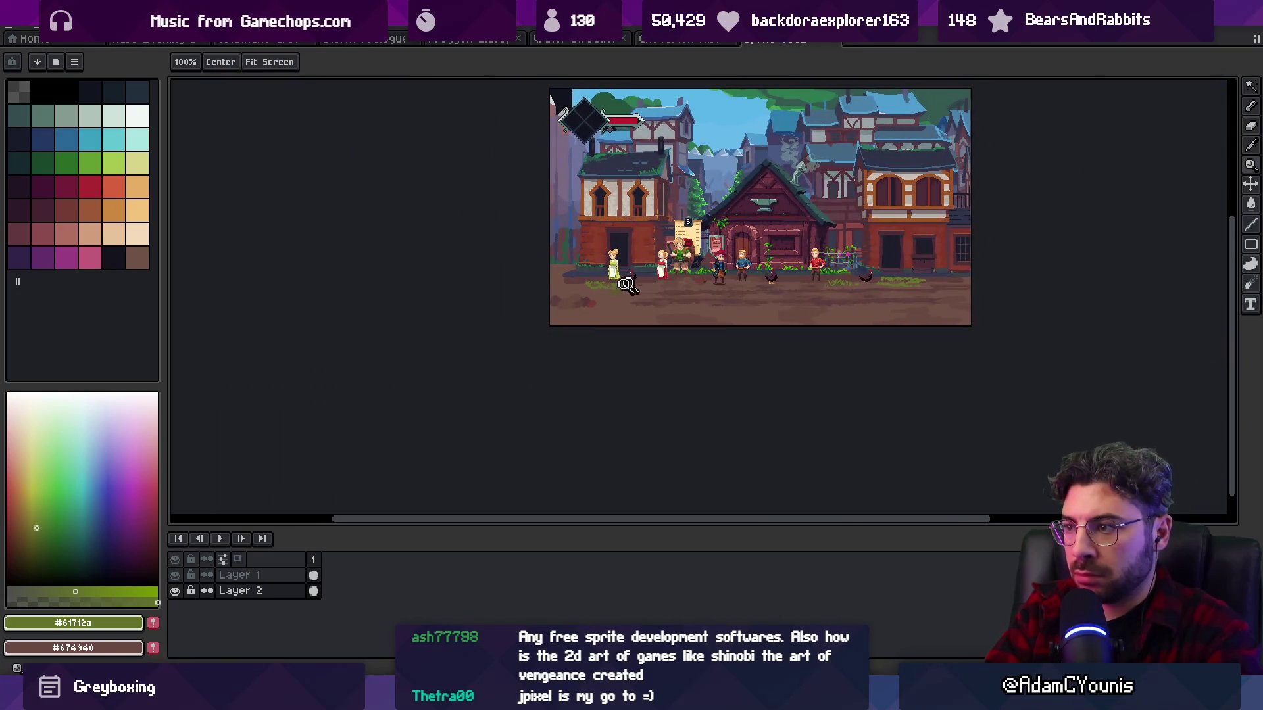
scroll(625, 282, "up", 5)
left_click(620, 253, "alt")
left_click(657, 271, "alt")
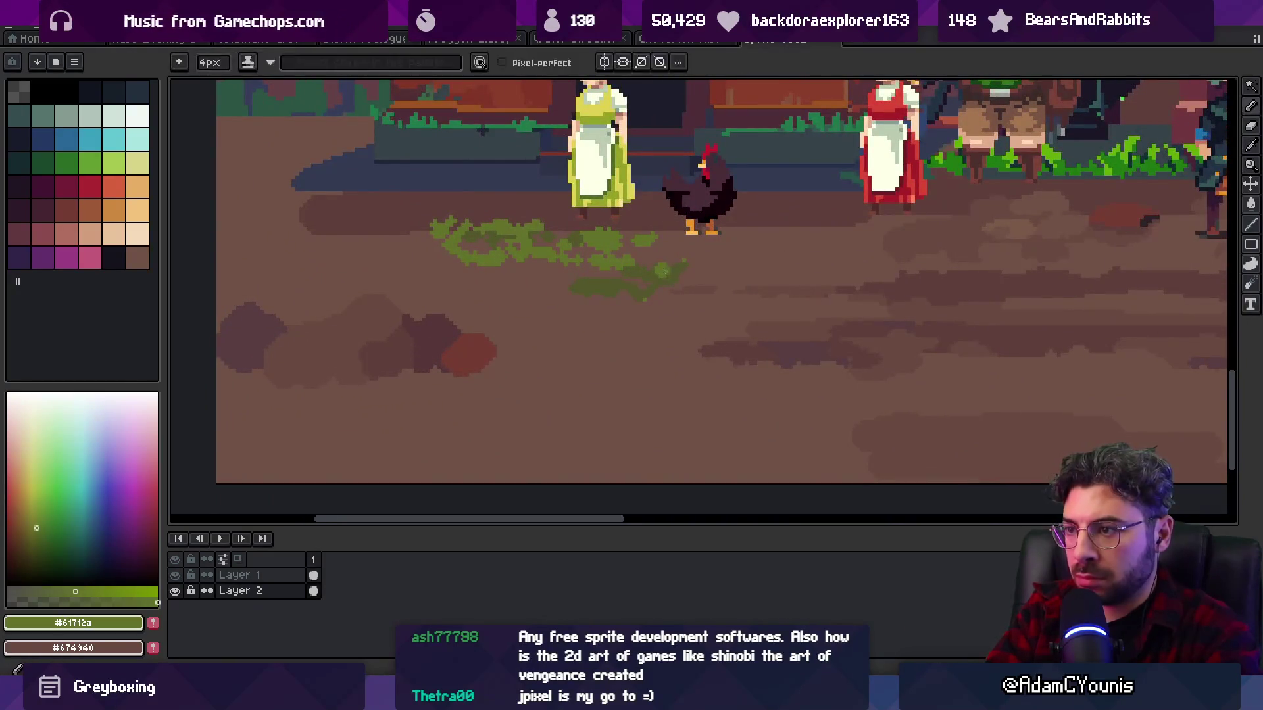
left_click(614, 282, "alt")
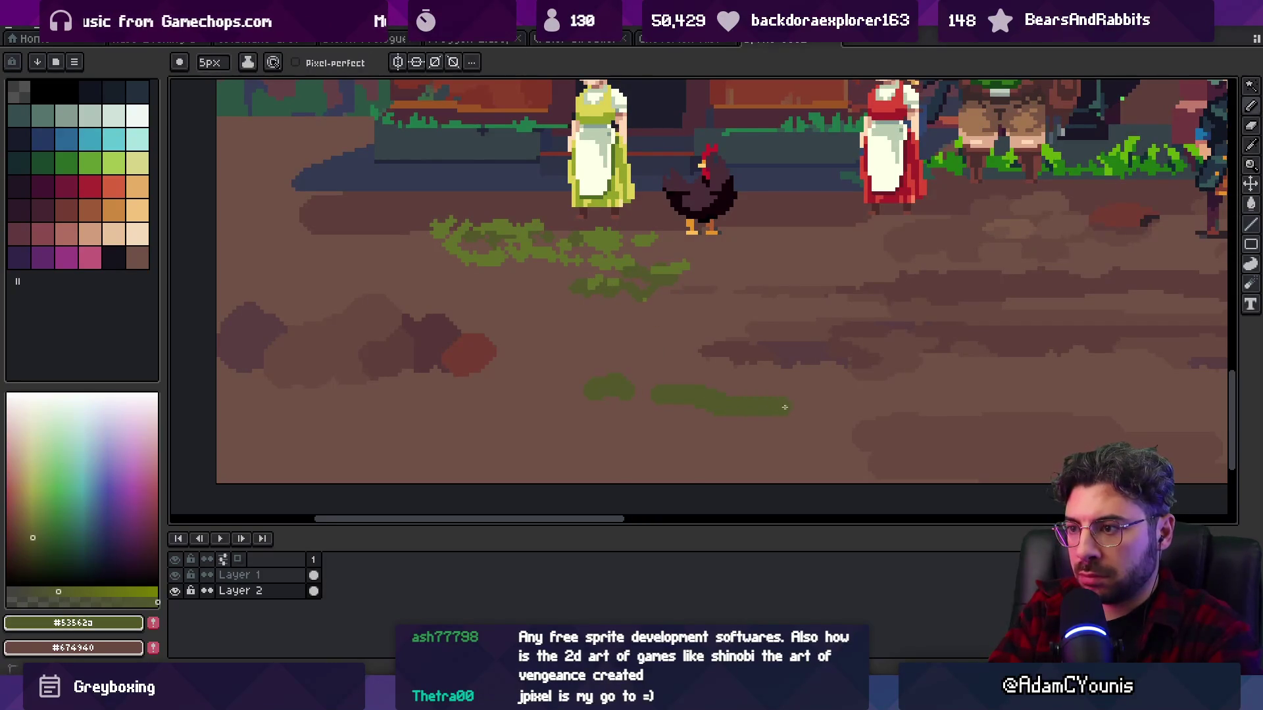
left_click(592, 417, "alt")
left_click(553, 404, "alt")
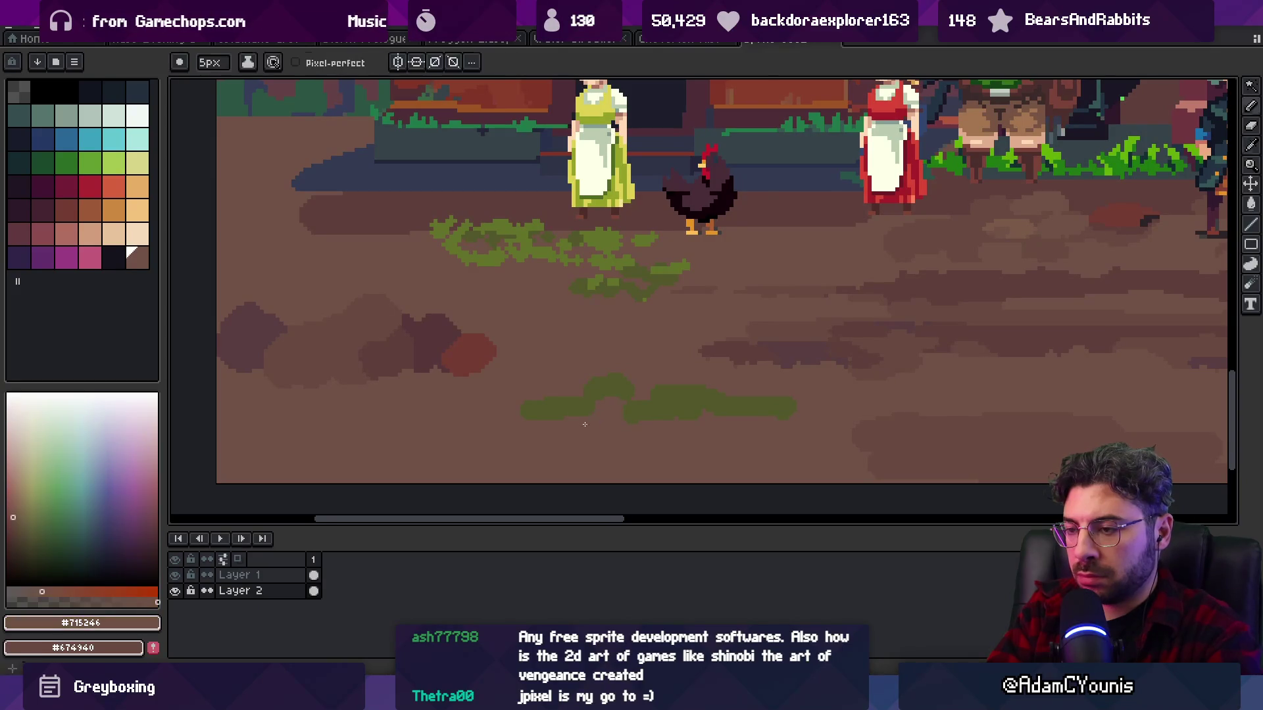
left_click_drag(592, 369, 635, 376)
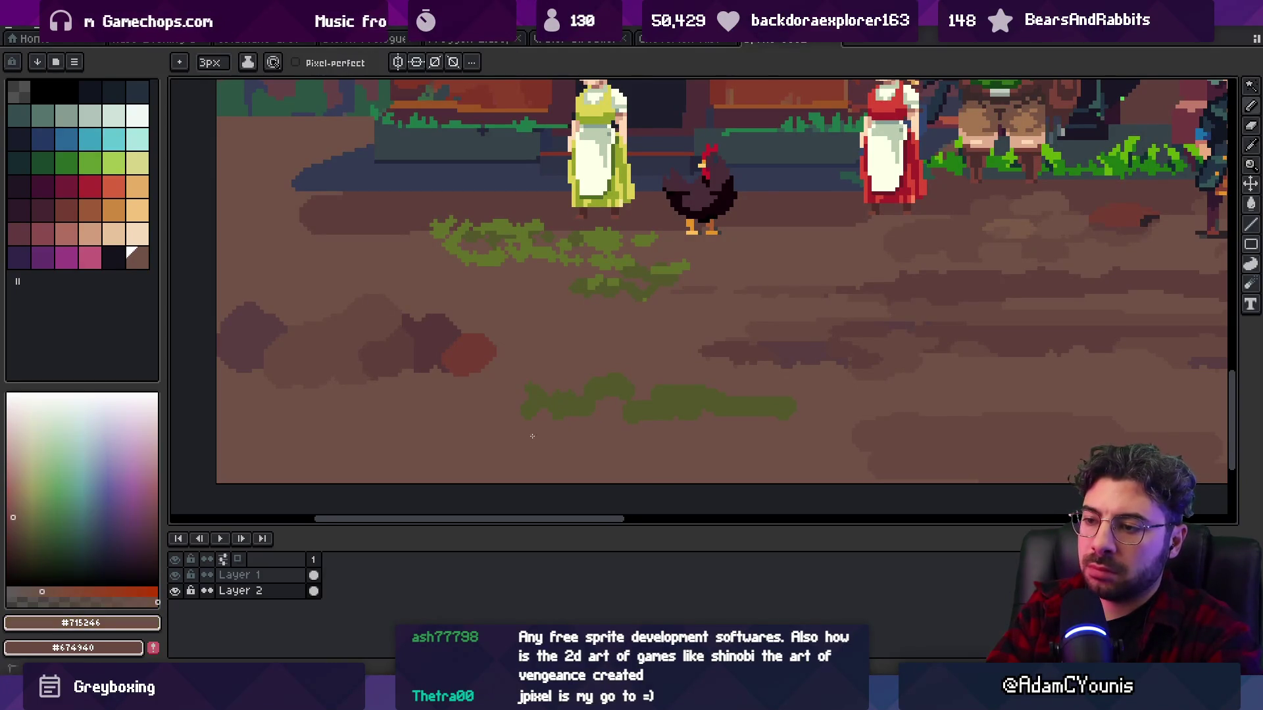
- Zoom in on the lower tuft and sample dirt brown and moss green to break its edges
left_click(667, 423, "alt")
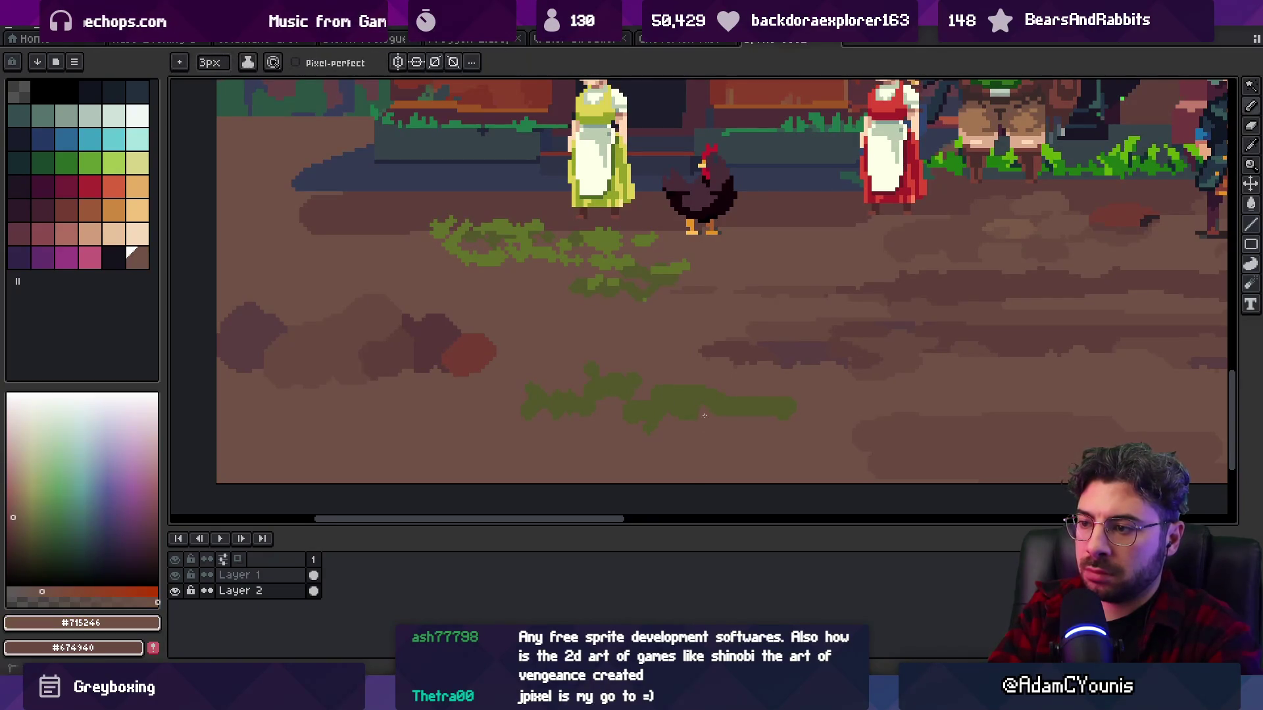
left_click(702, 382, "alt")
key("z")
scroll(762, 395, "down", 6)
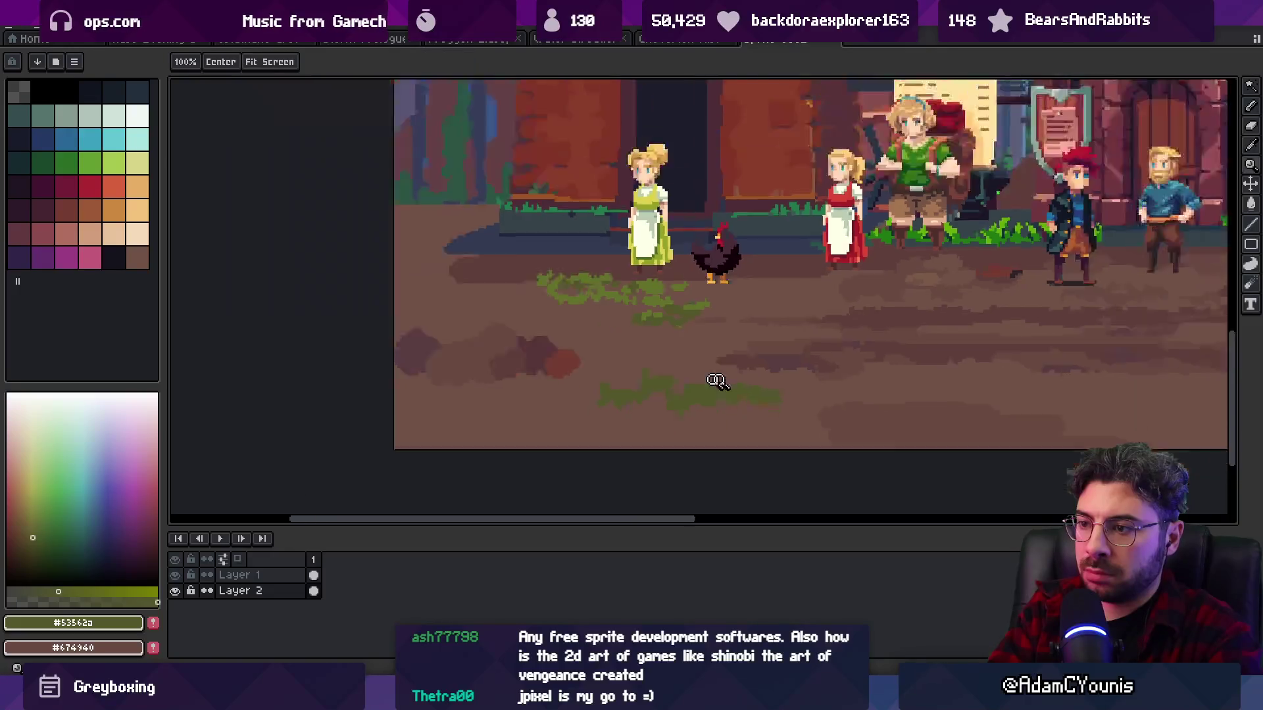
scroll(657, 362, "up", 3)
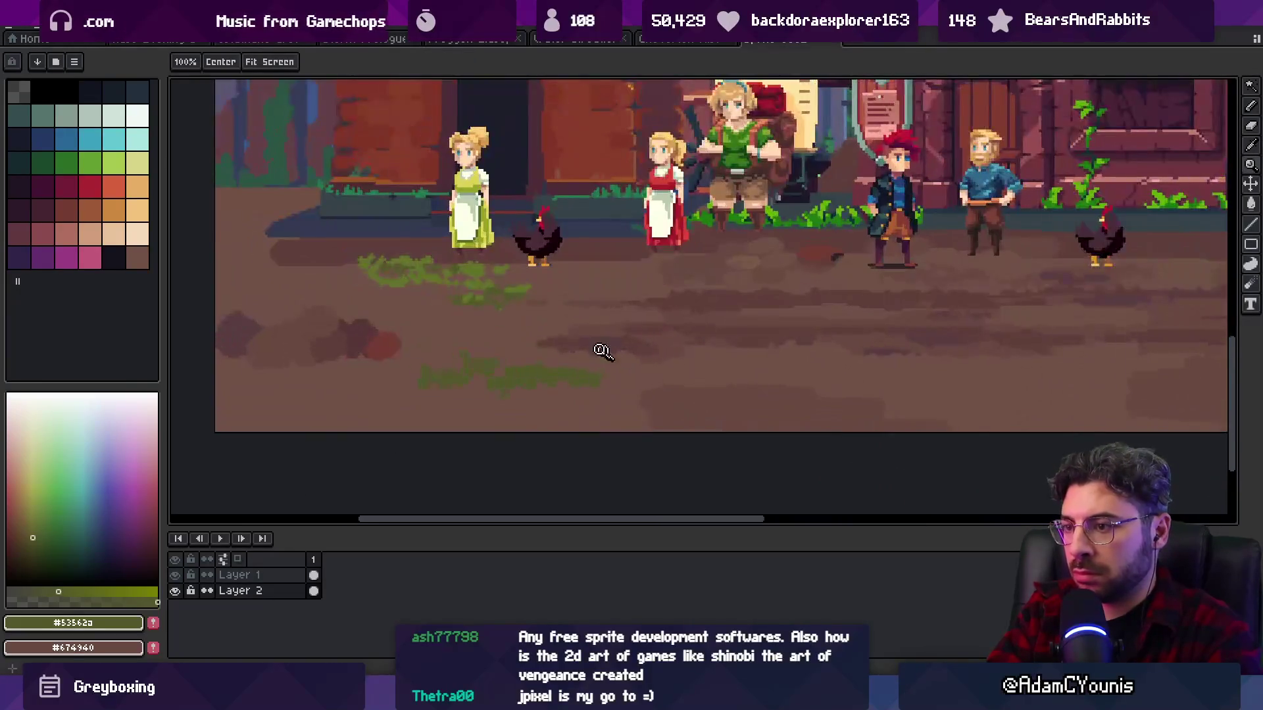
left_click(478, 354, "alt")
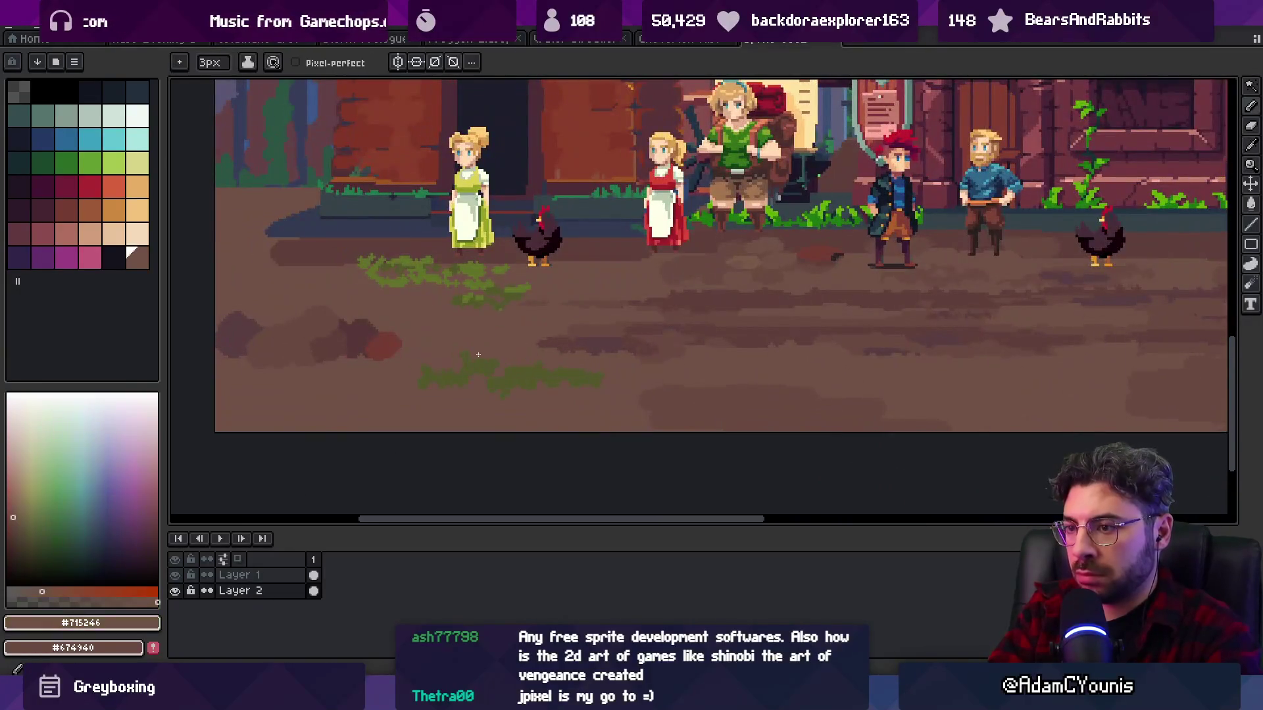
left_click(589, 380, "alt")
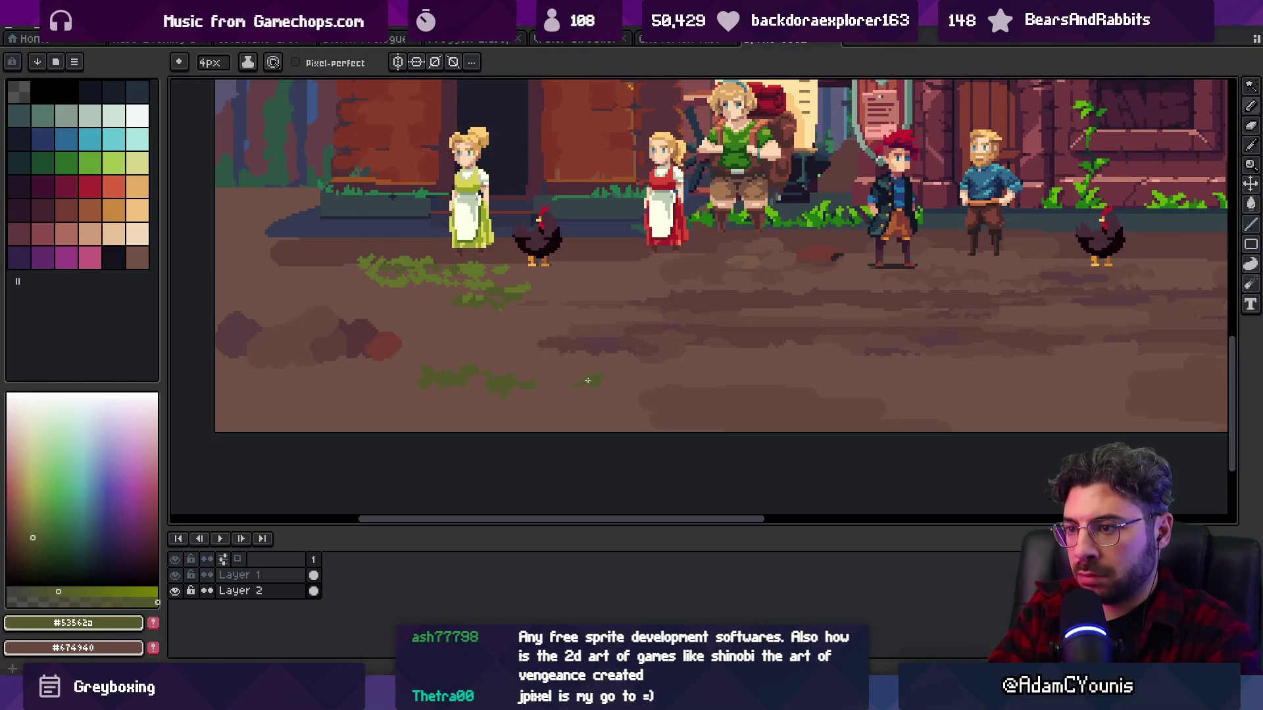
left_click(504, 381, "alt")
- Inside a Magic Wand ground selection, draw a dark brown streak beneath the lower moss, then deselect
key("w")
left_click(499, 411)
key("b")
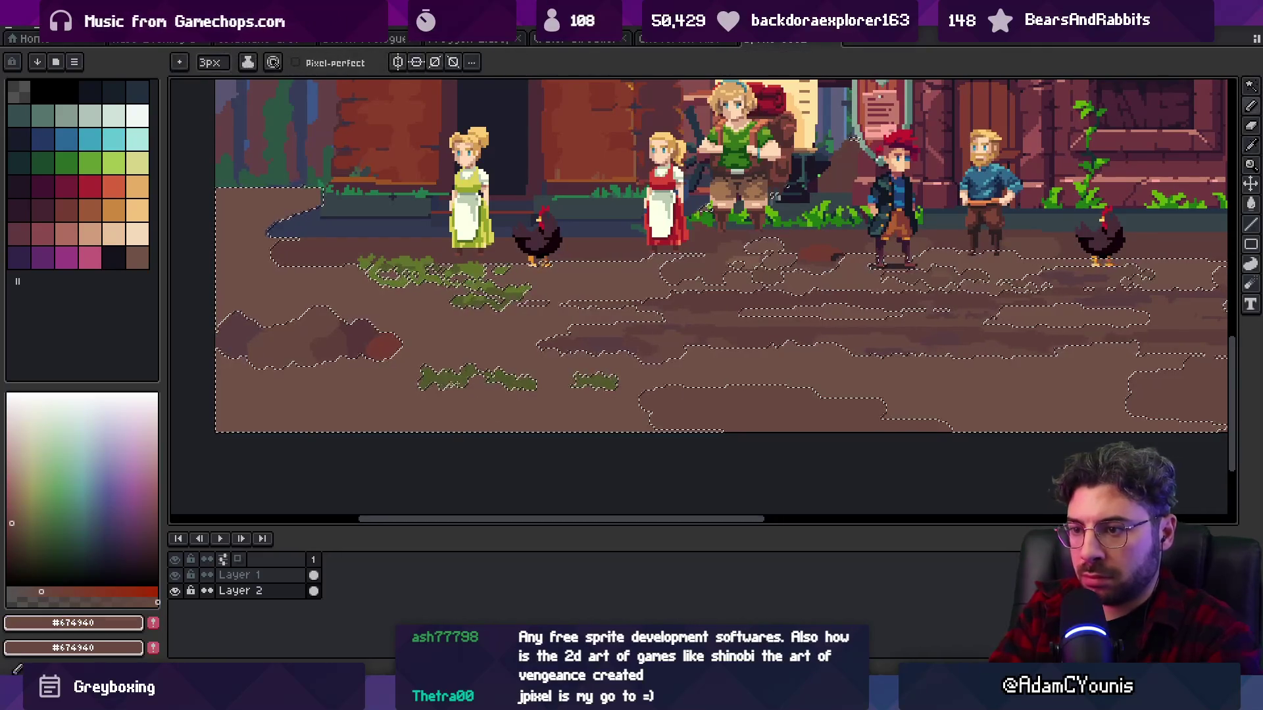
left_click_drag(388, 391, 513, 393)
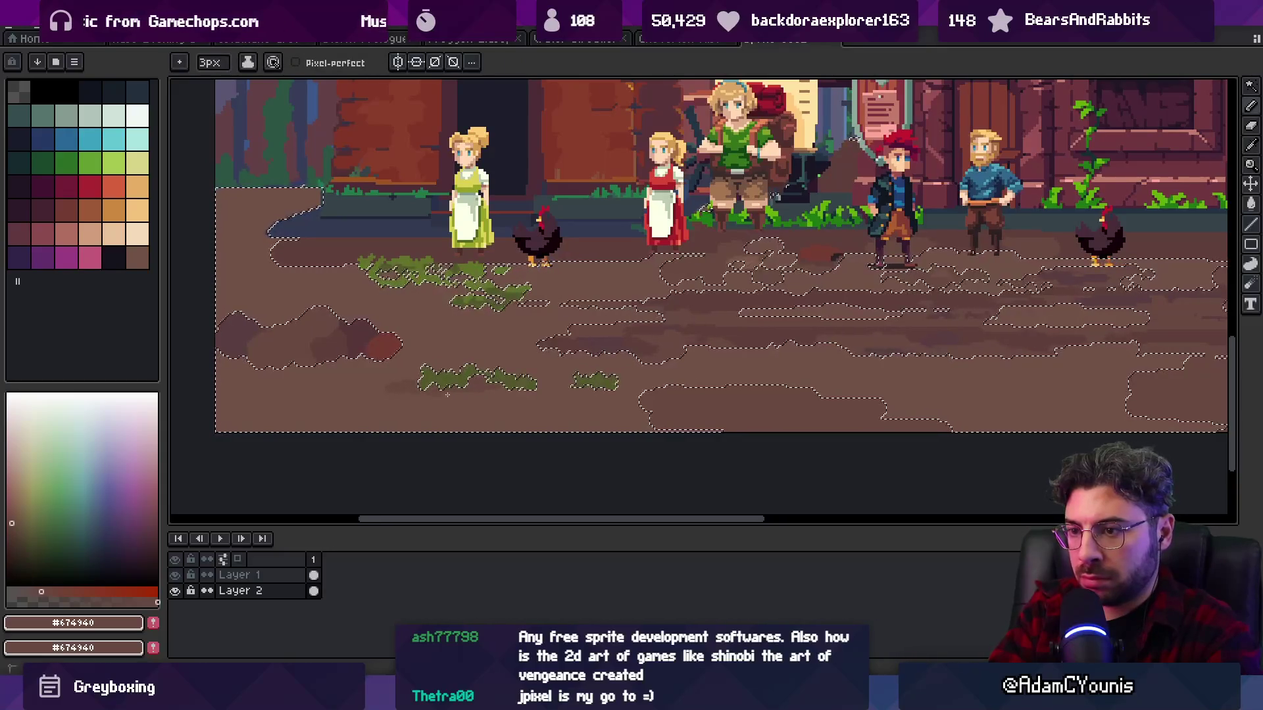
key("ctrl+d")
- Zoom out to check the whole village scene
left_click(400, 380, "alt")
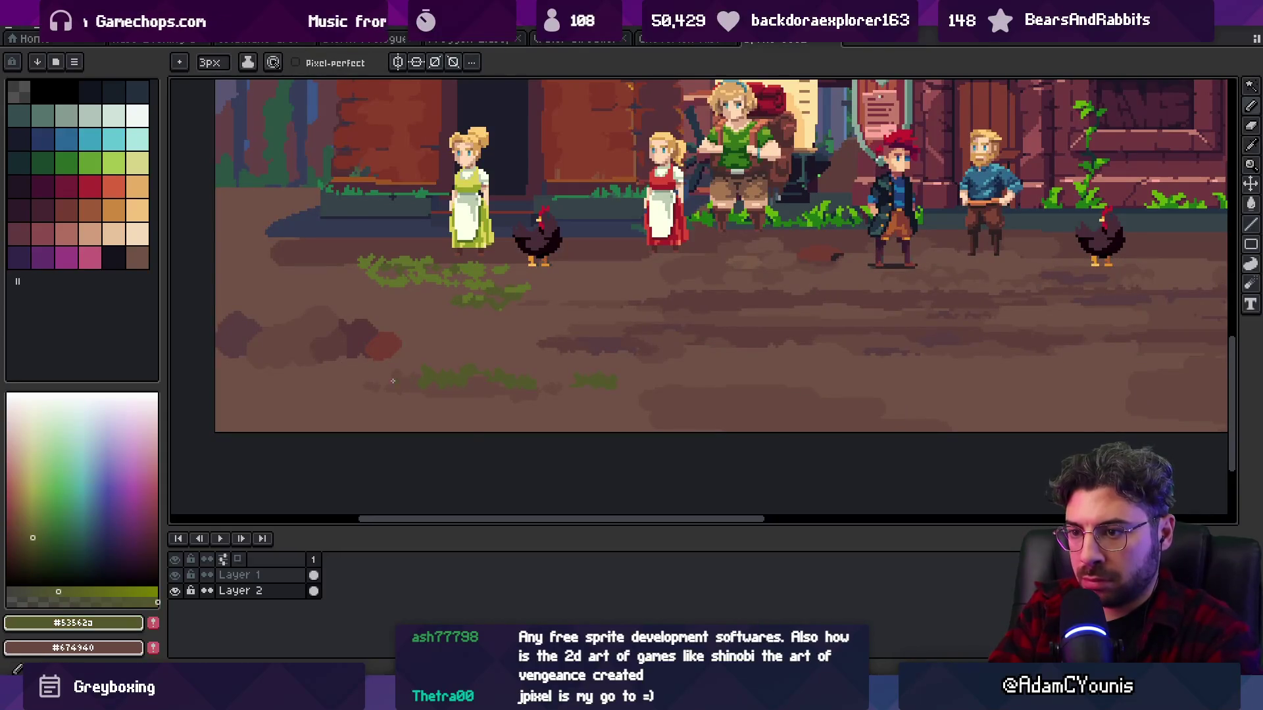
scroll(556, 384, "down", 5)
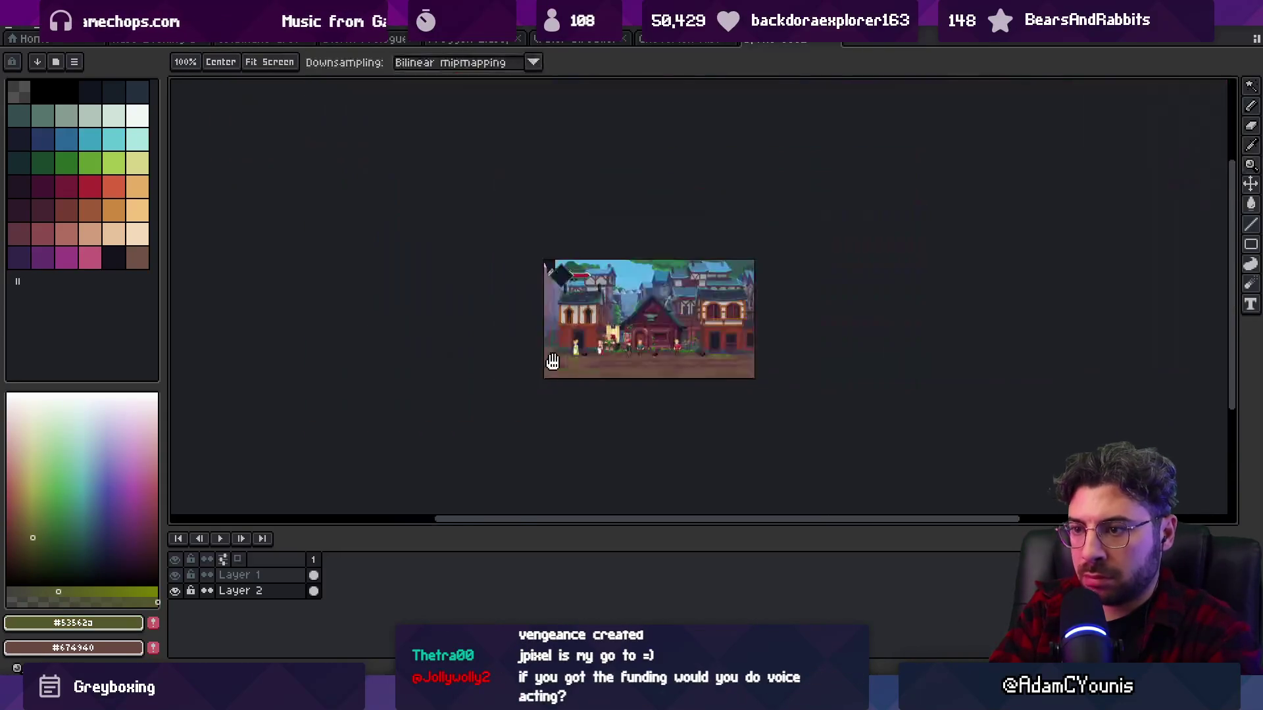
key("z")
left_click(590, 373)
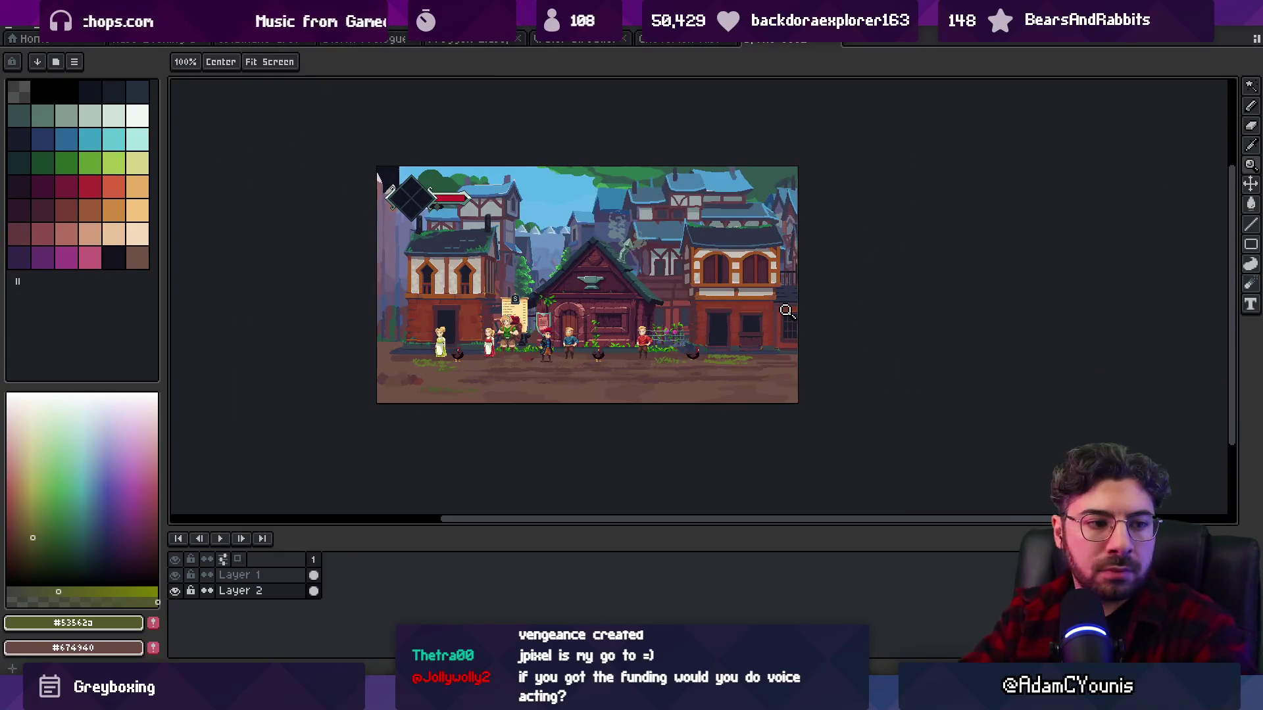
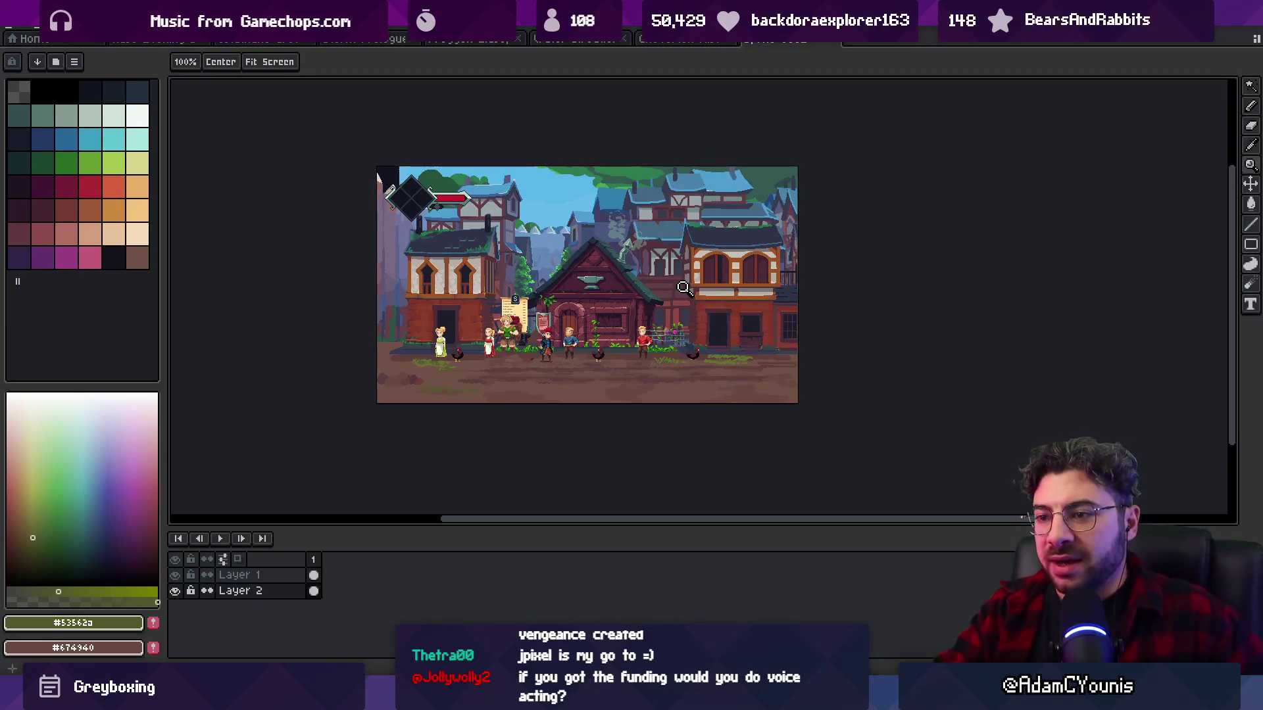
- Magic-wand the grass patches and paint darker green shading into the lower strip with a 2px pencil
left_click(405, 387)
left_click(585, 249)
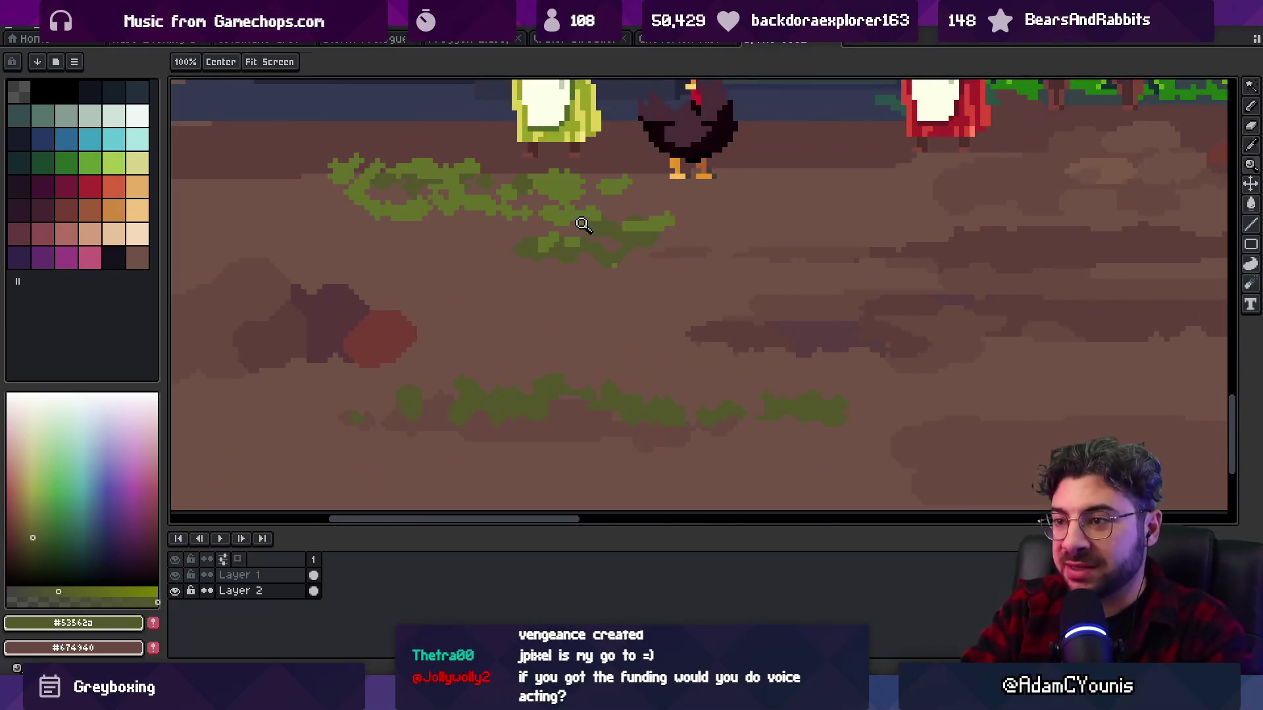
key("w")
left_click(505, 413)
key("b")
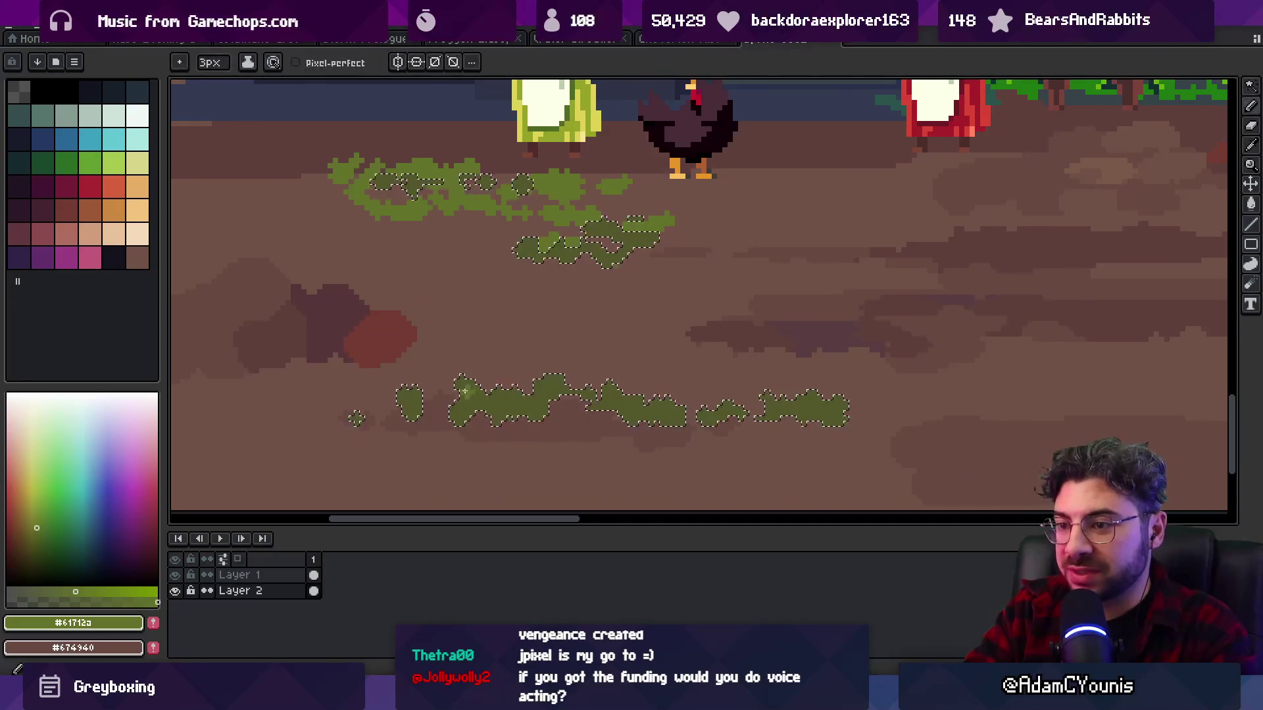
key("minus")
left_click_drag(507, 403, 530, 400)
key("minus")
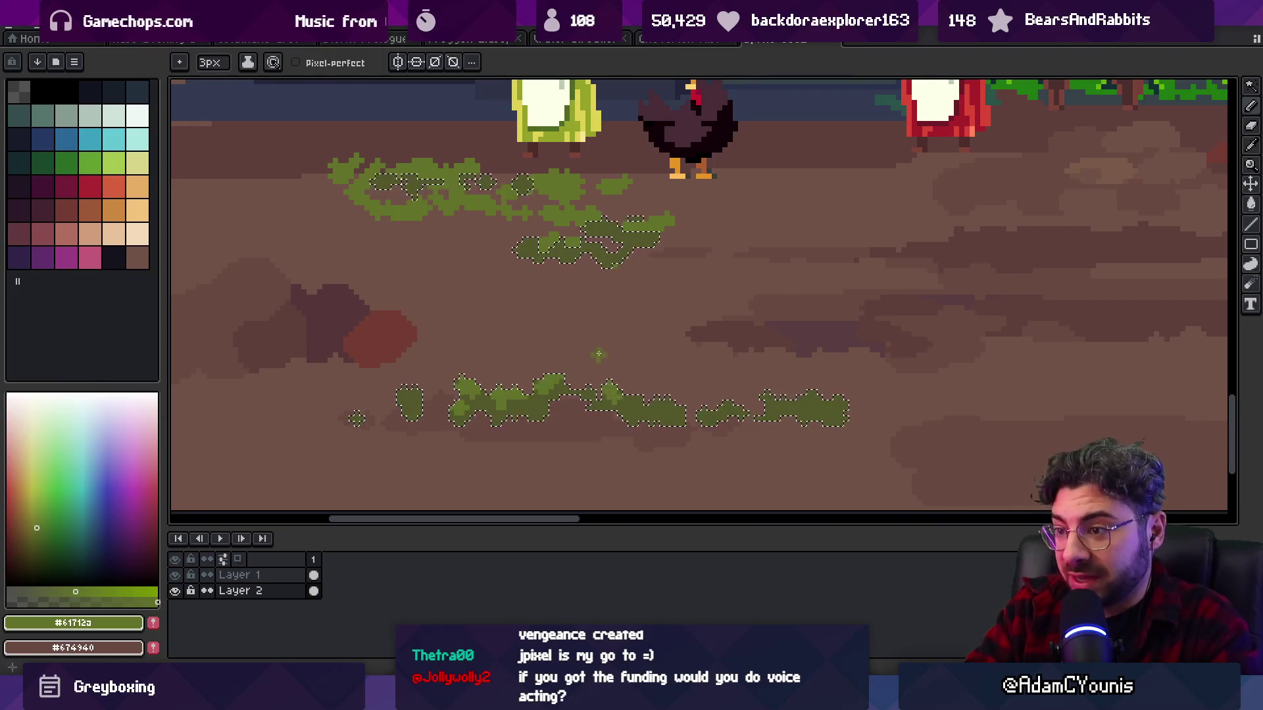
key("ctrl+d")
- Pick road browns #674940 and #715246 and greens #53562a and #61712a to draw small blades
key("alt")
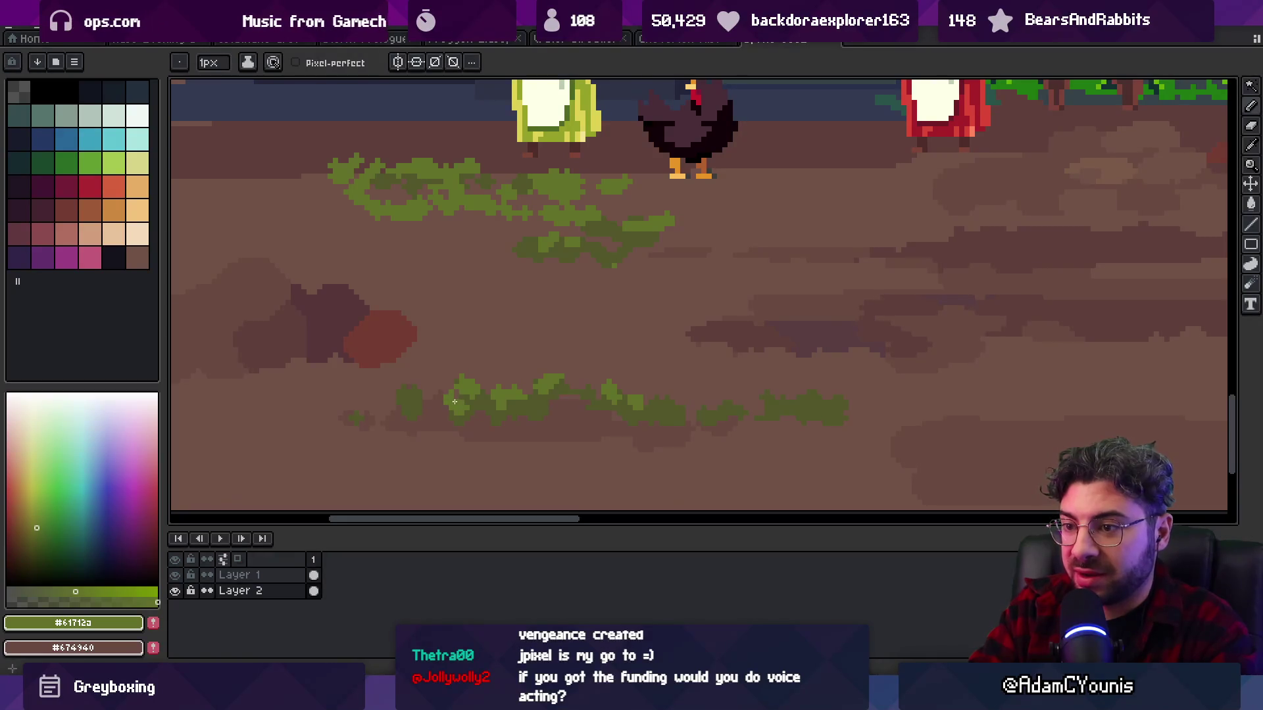
left_click(445, 406, "alt")
key("alt")
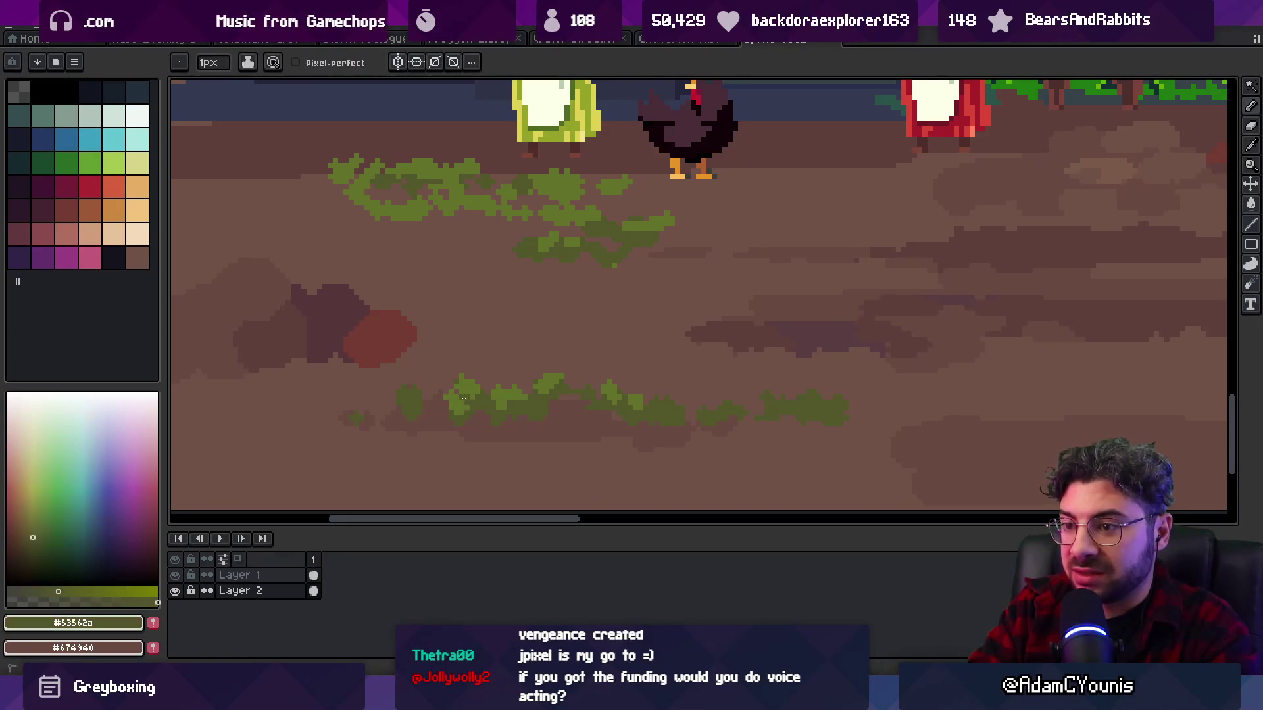
left_click(465, 388, "alt")
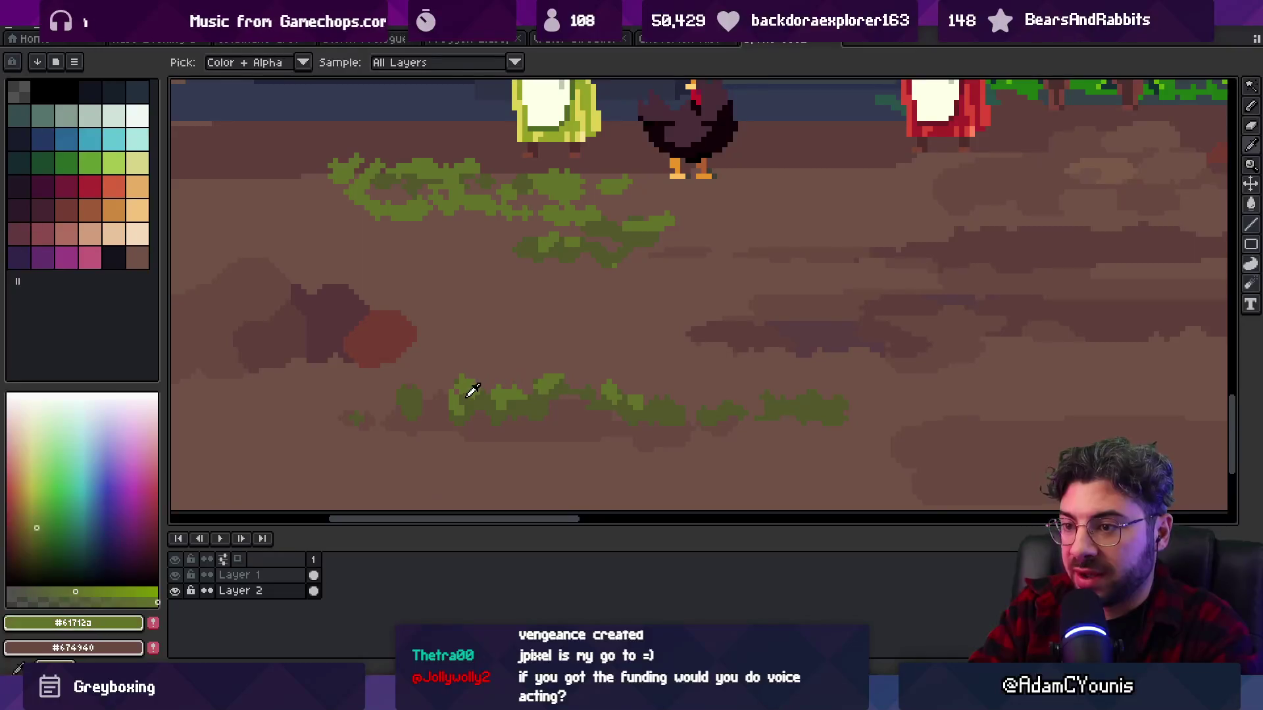
left_click(461, 386, "alt")
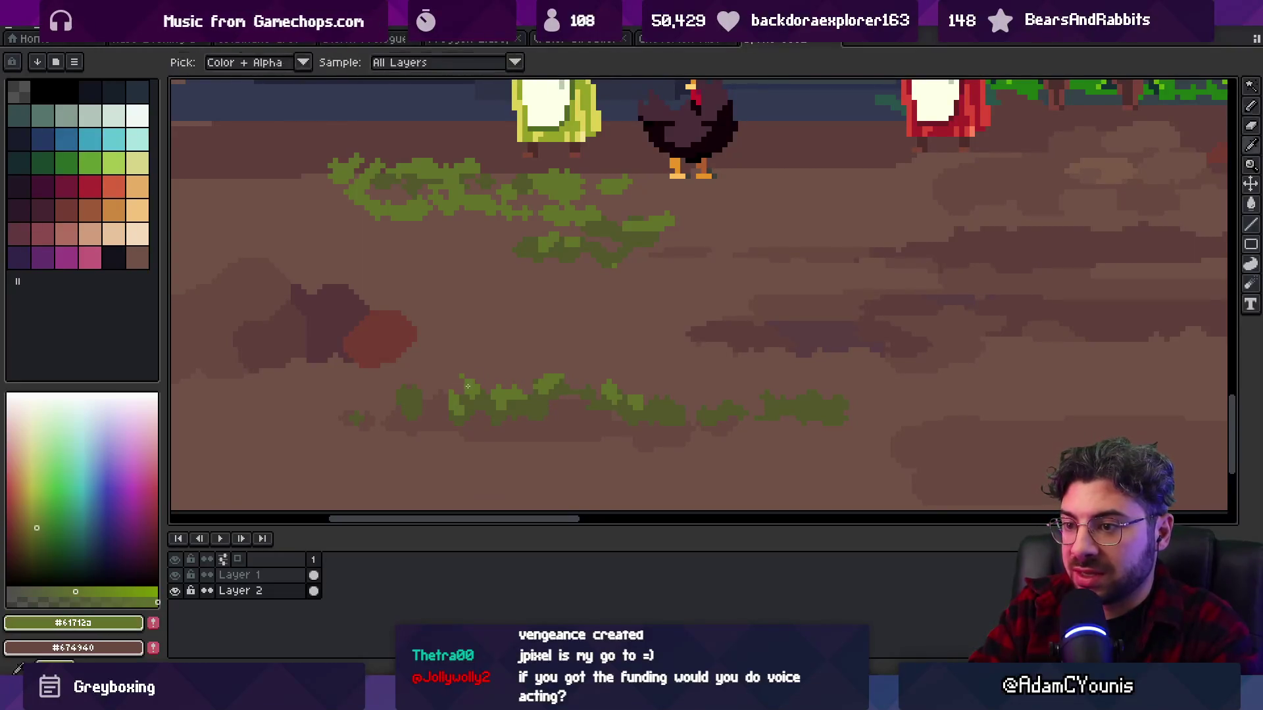
left_click(504, 392, "alt")
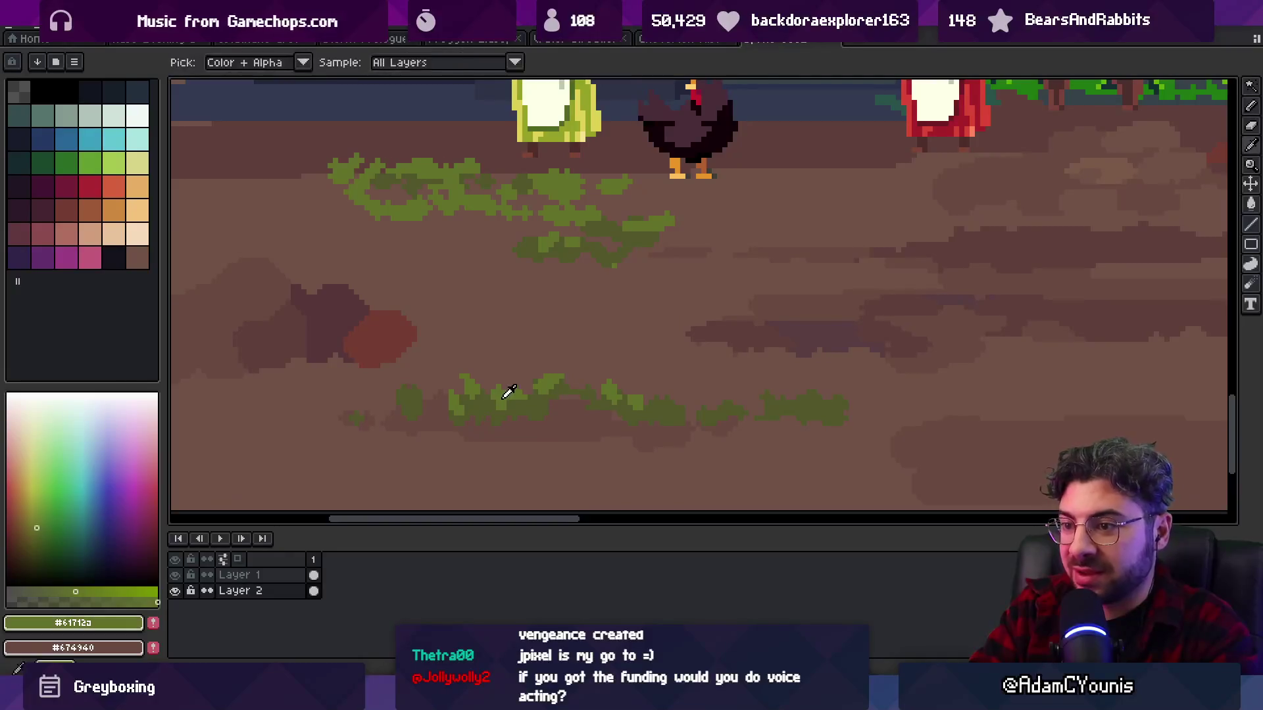
scroll(483, 404, "down", 3)
scroll(578, 367, "up", 2)
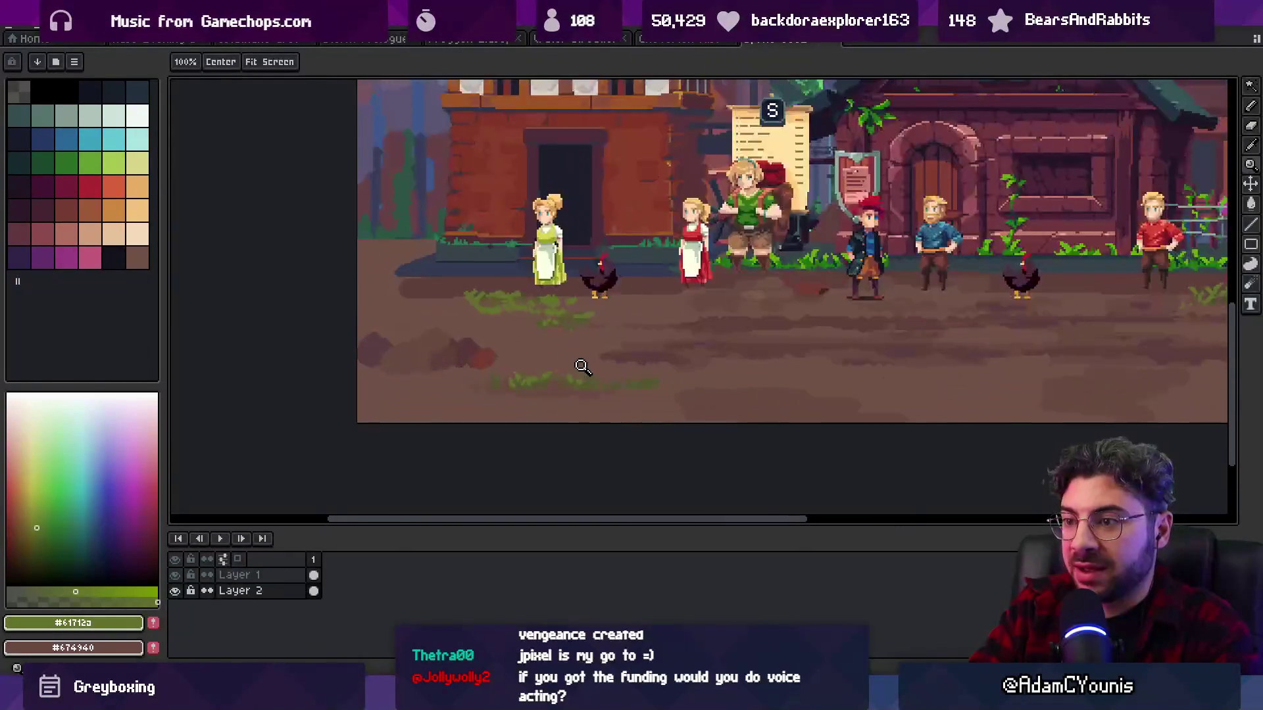
- Paint new green blades onto the grass clump in #61712a, then load the darker #53562a
left_click(531, 373, "alt")
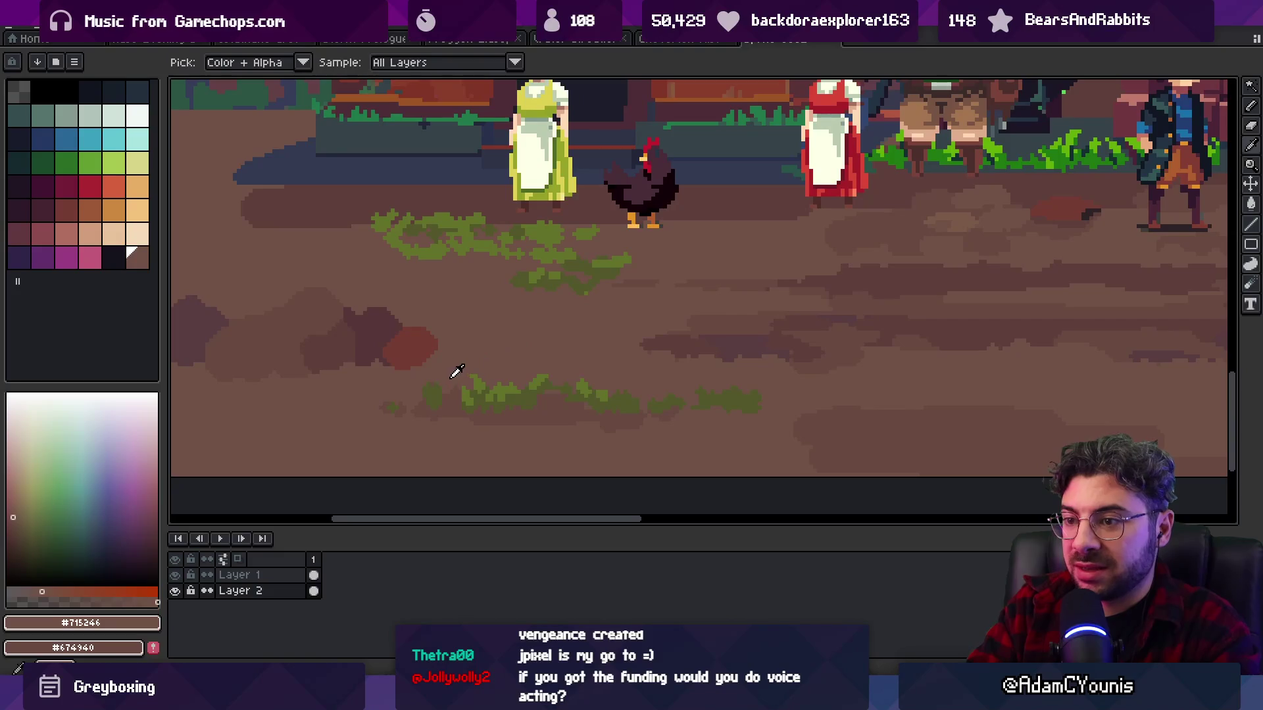
left_click(470, 392, "alt")
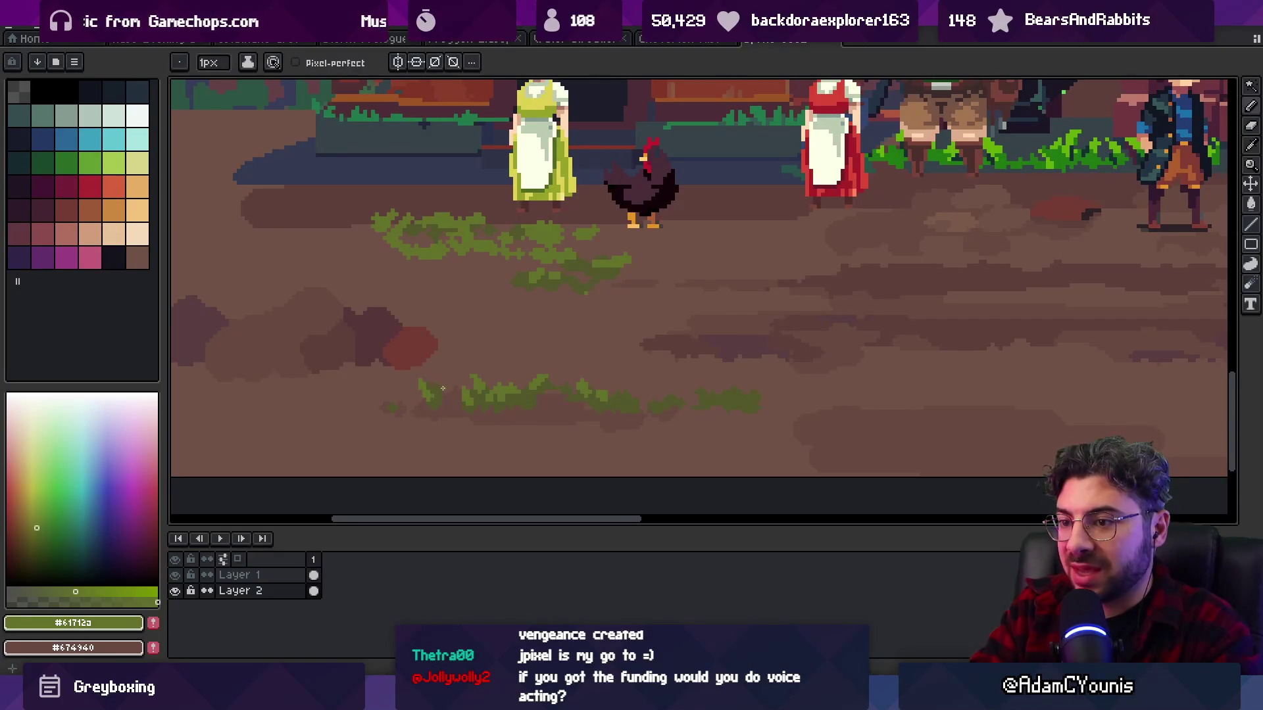
scroll(502, 352, "down", 3)
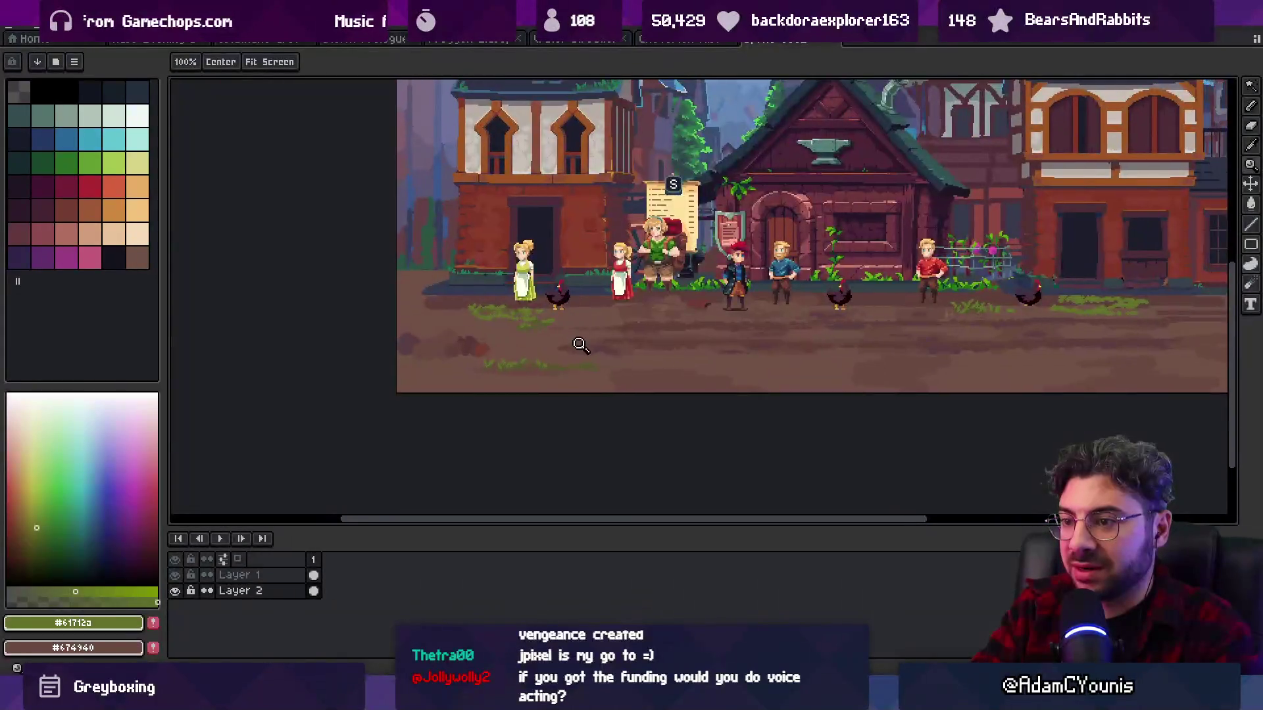
scroll(578, 341, "up", 5)
left_click_drag(547, 407, 536, 413)
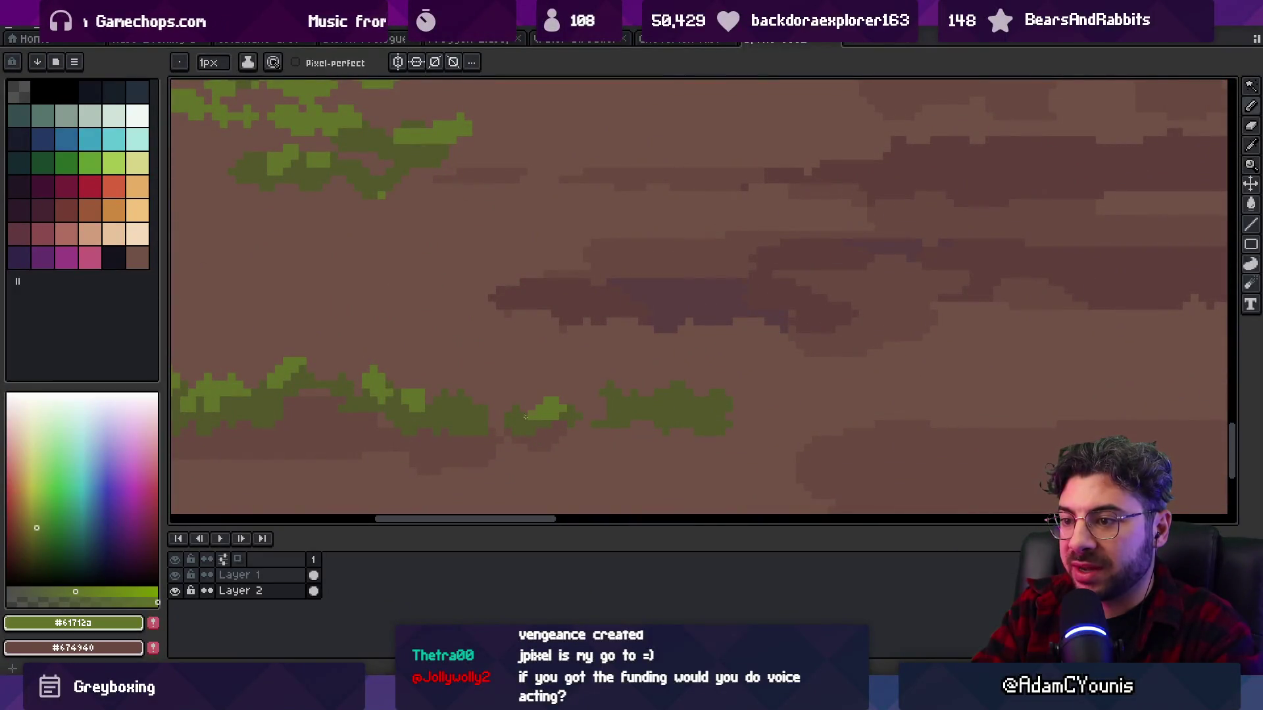
left_click(523, 400, "alt")
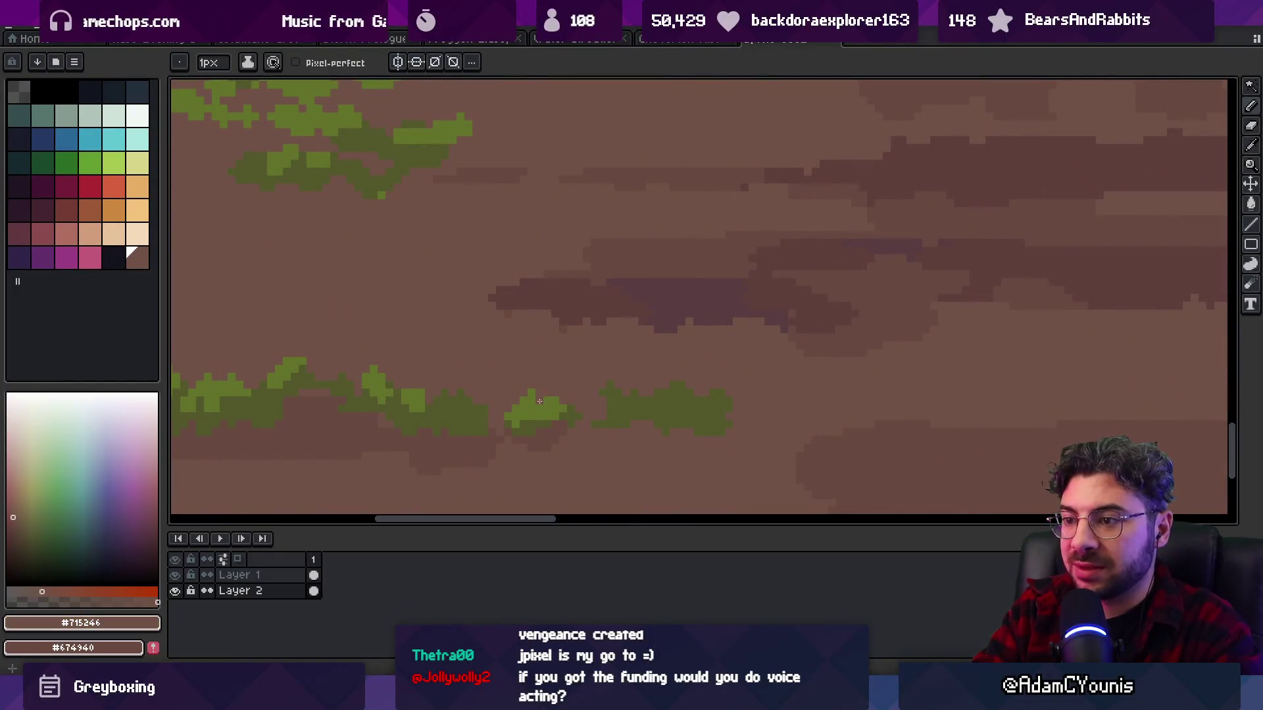
- Draw more pointed blades, alternating lighter #61712a and darker #53562a greens
key("z")
scroll(508, 377, "down", 3)
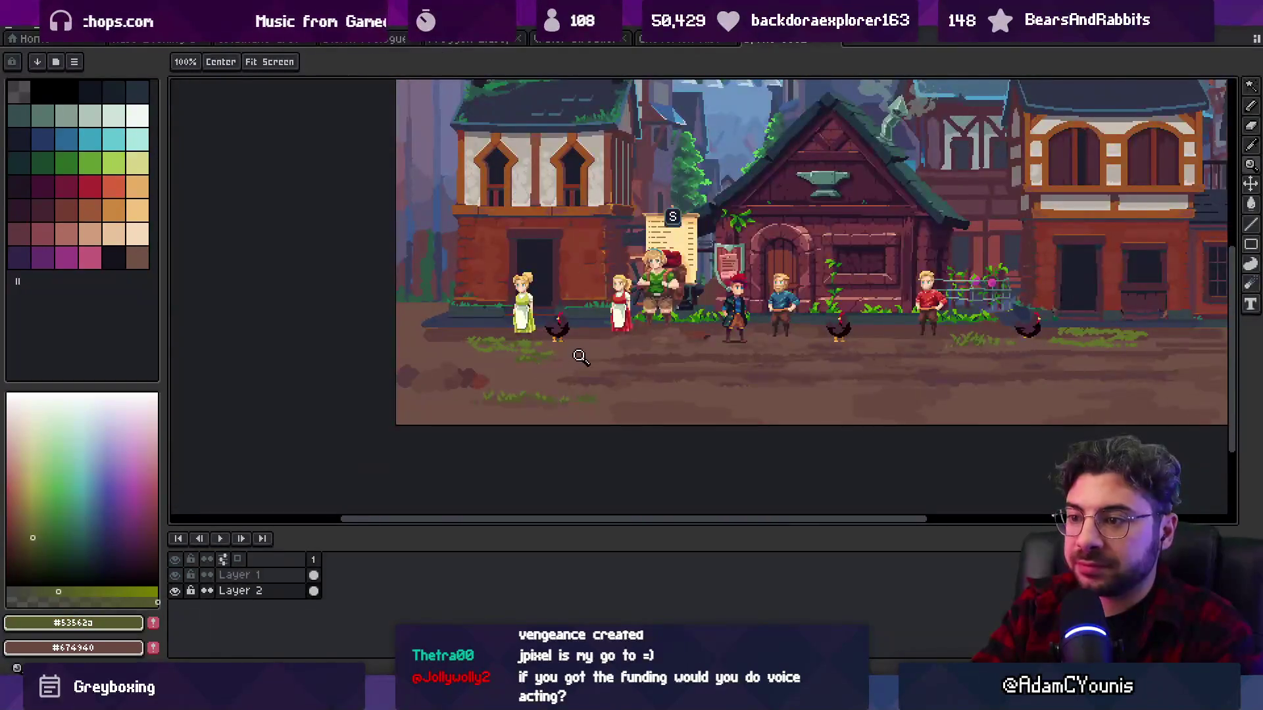
scroll(592, 389, "up", 5)
key("b")
left_click(542, 391, "alt")
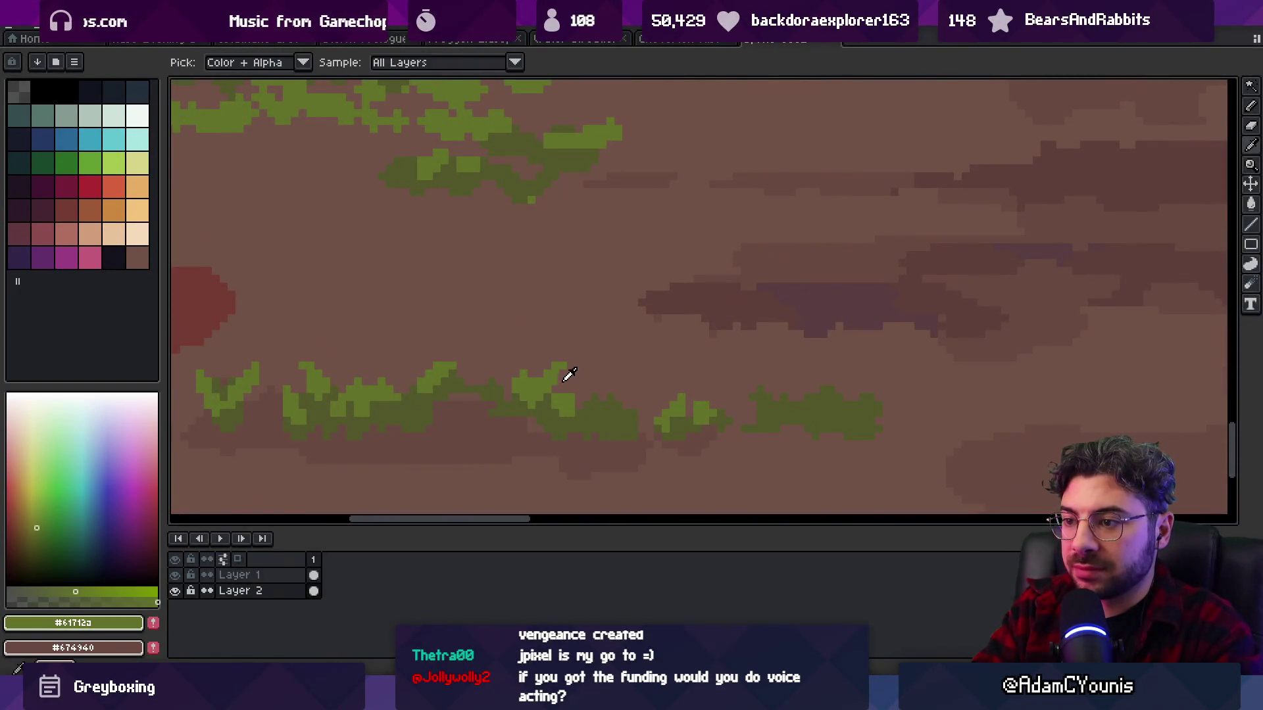
left_click(537, 382, "alt")
left_click(543, 383, "alt")
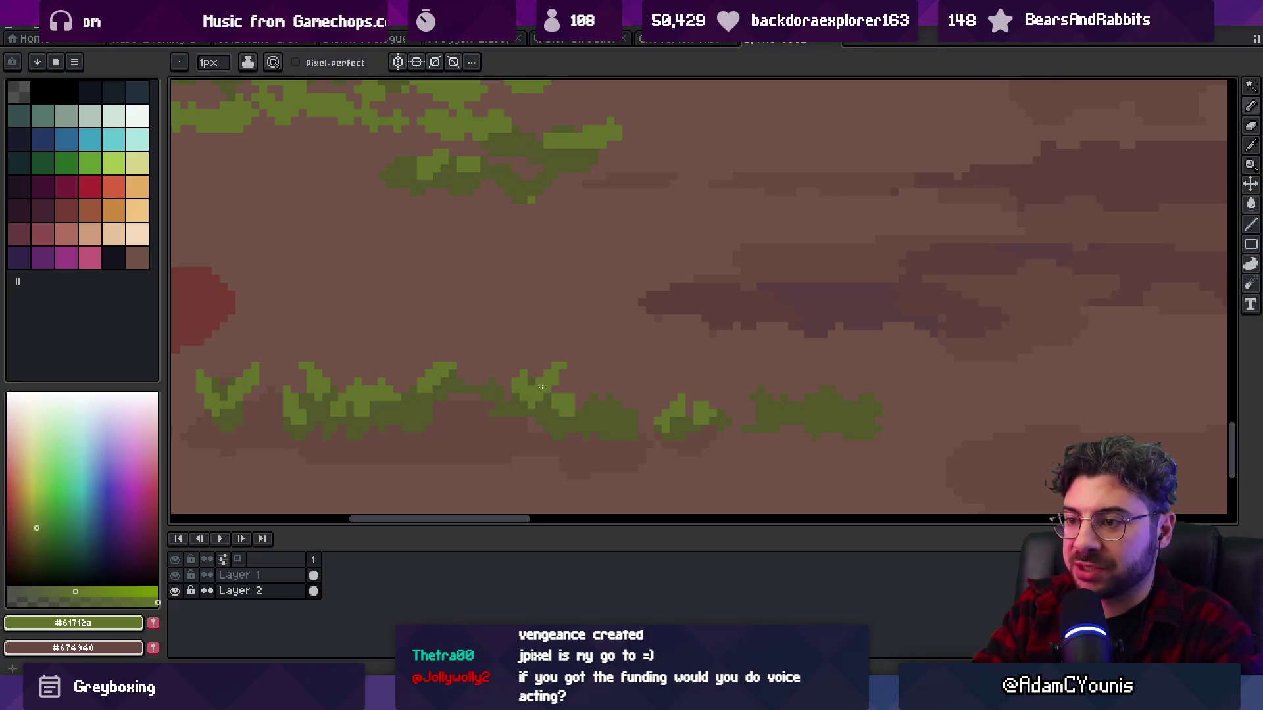
left_click(529, 389, "alt")
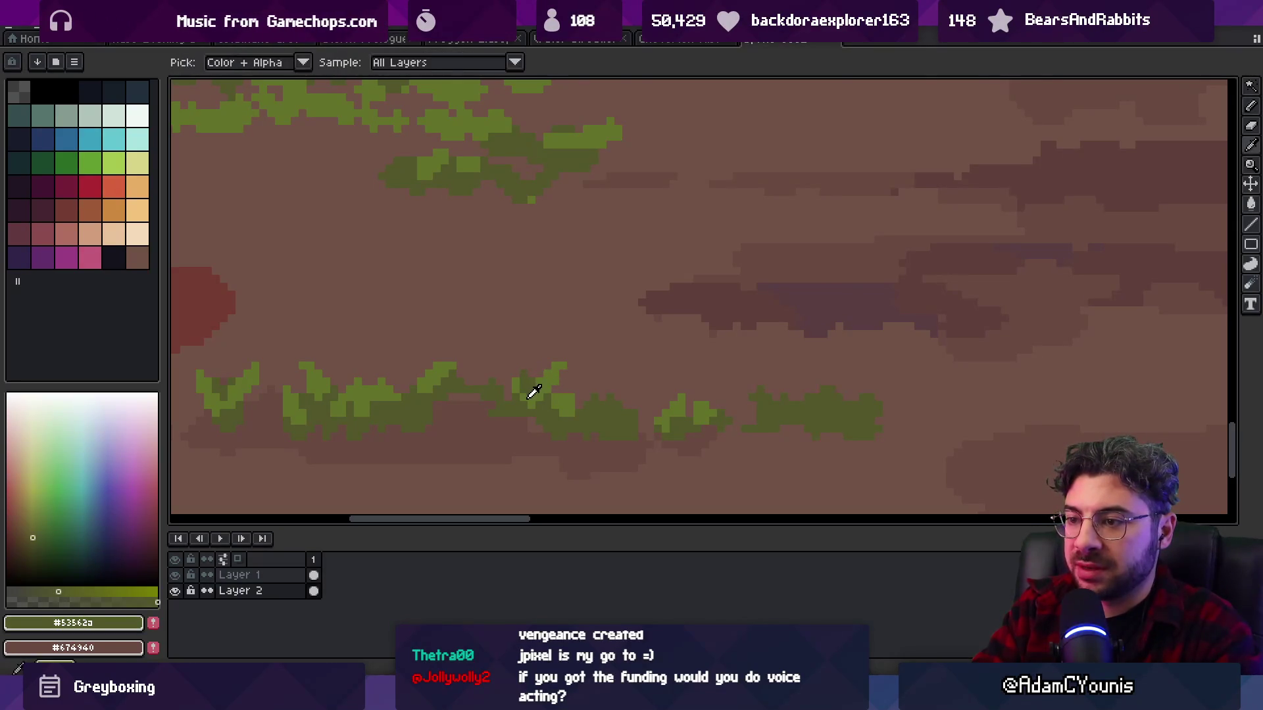
left_click(530, 392, "alt")
scroll(526, 372, "down", 3)
scroll(554, 359, "up", 4)
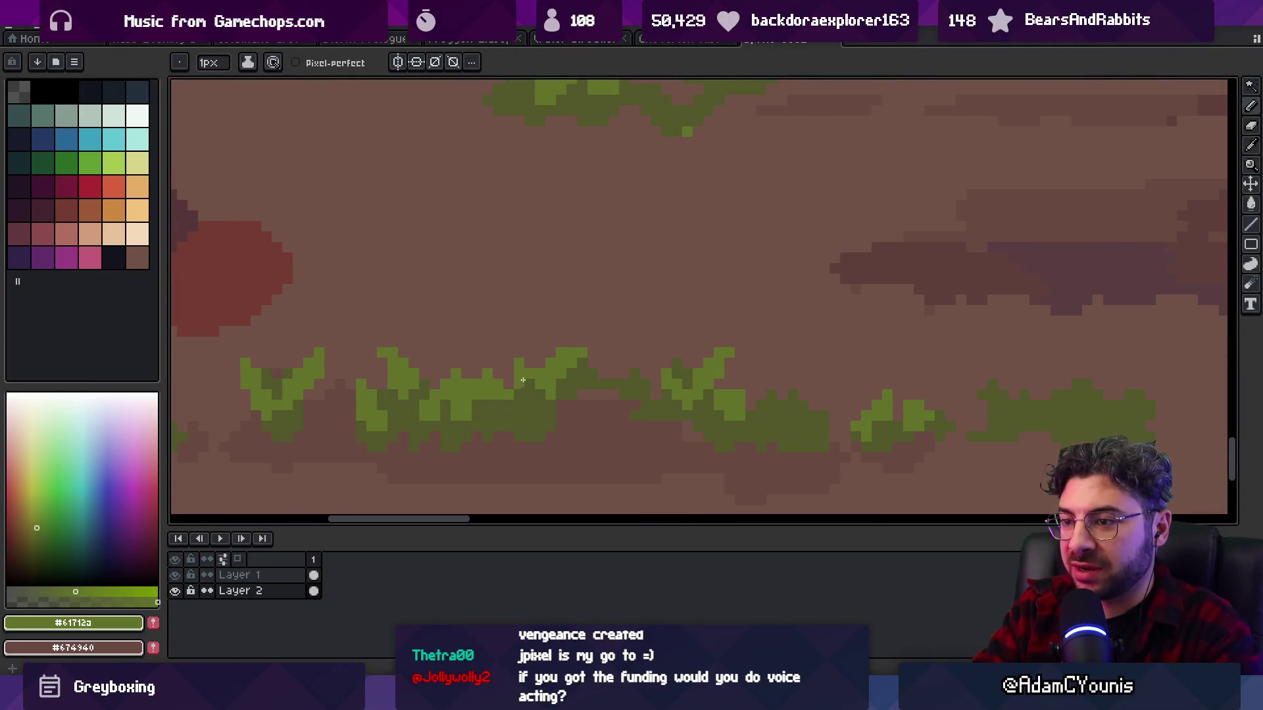
- Add a few extra green pixels to the blade tips, then view the left part of the street
left_click(530, 373, "alt")
left_click(524, 367, "alt")
left_click(511, 359)
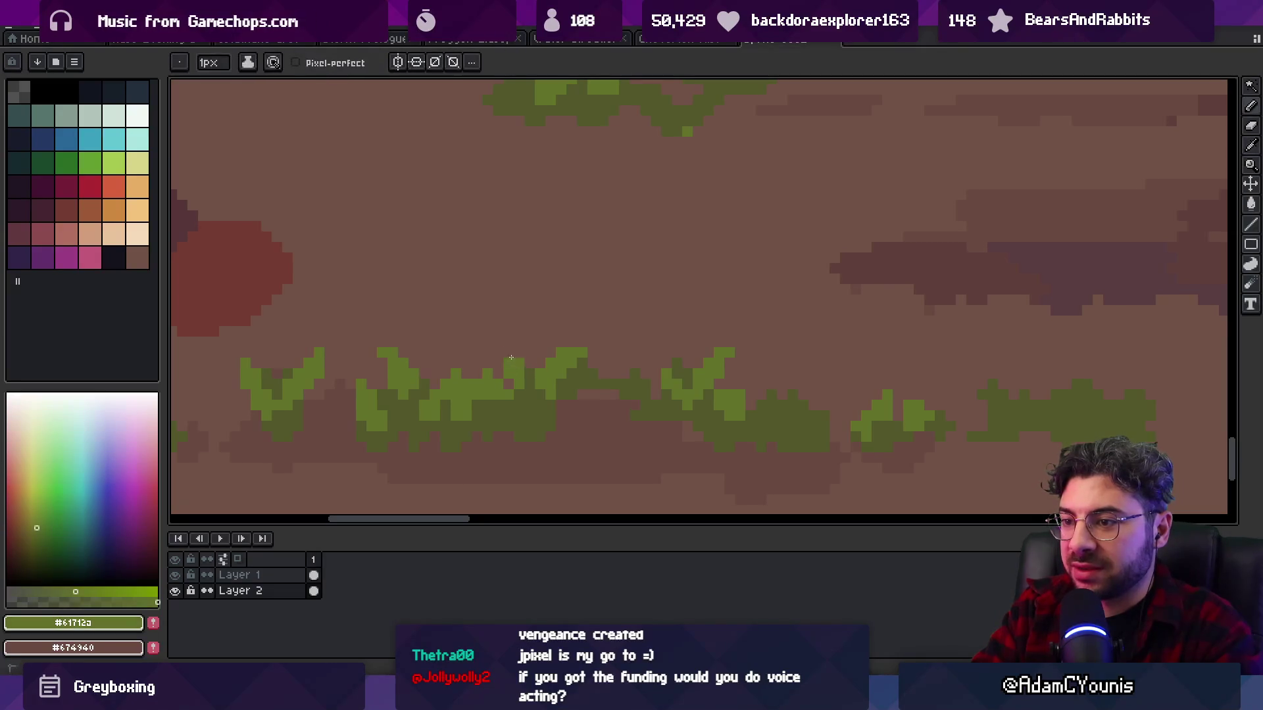
scroll(536, 362, "down", 3)
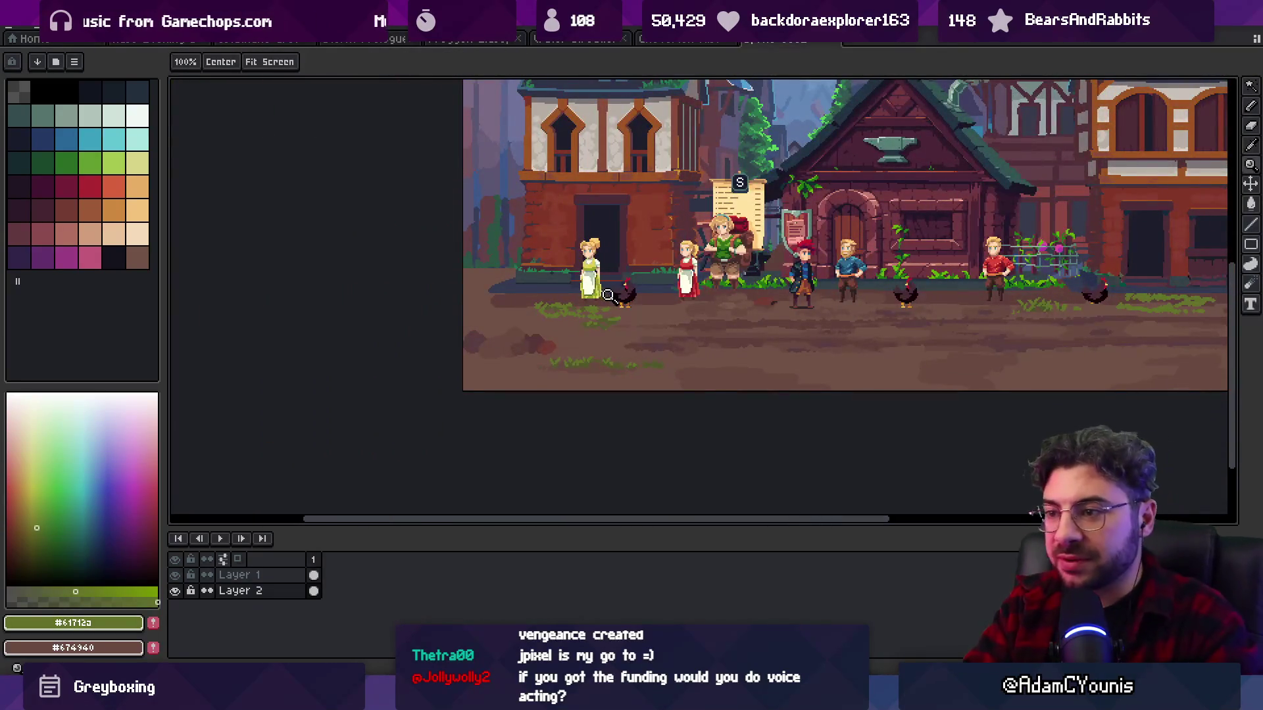
scroll(597, 313, "up", 1)
left_click_drag(515, 350, 460, 363)
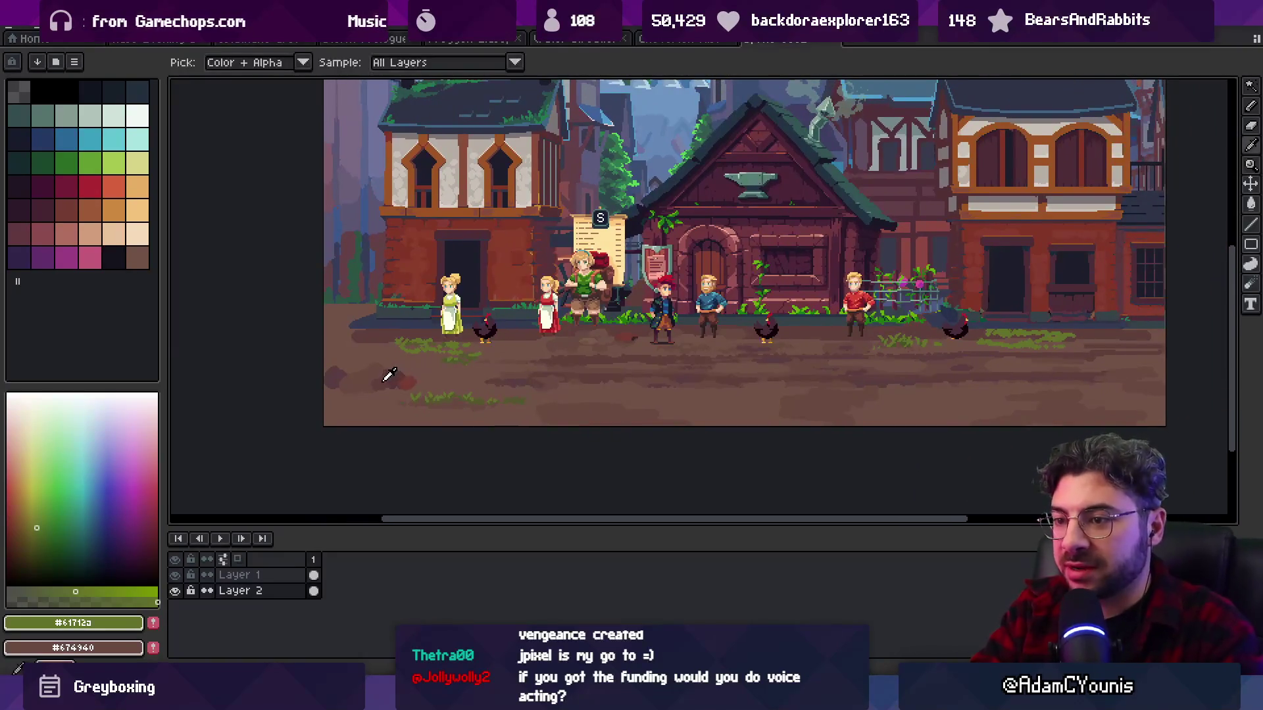
scroll(690, 393, "up", 1)
scroll(310, 369, "up", 1)
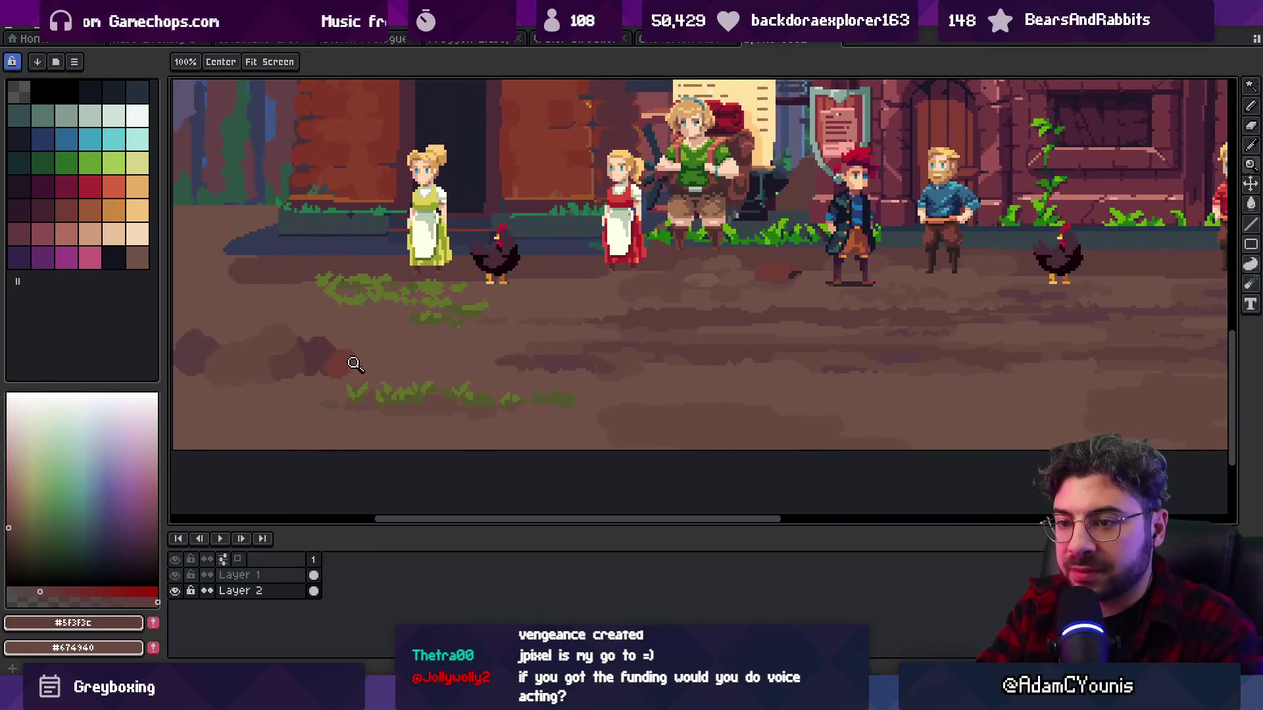
- Select the darker dirt patches on the road with the magic wand and switch to the 4px brush
key("b")
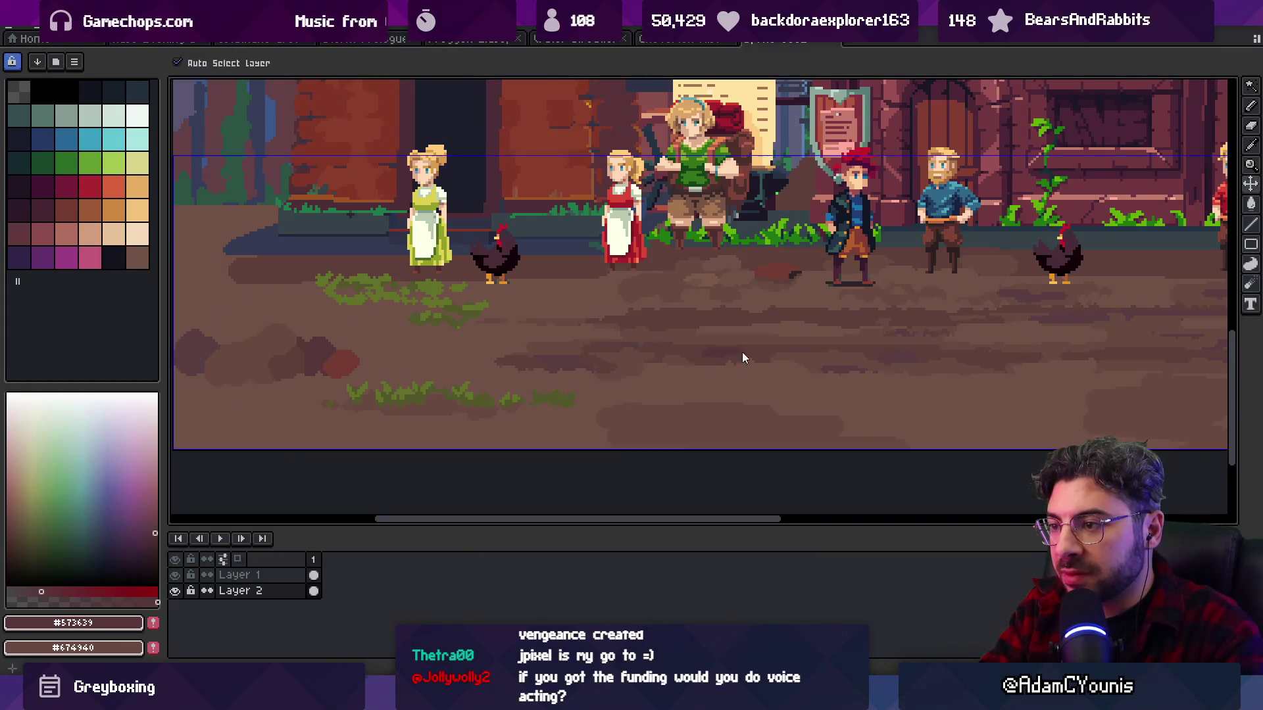
key("w")
left_click(709, 351)
key("e")
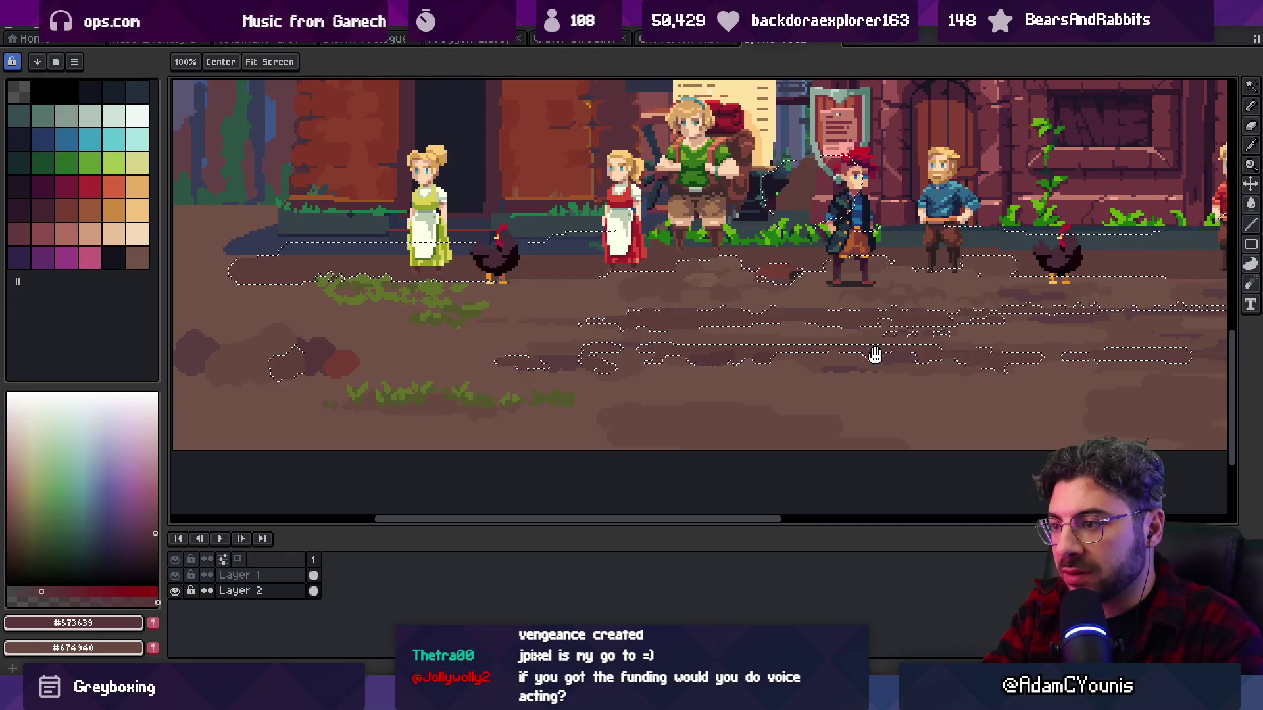
scroll(865, 355, "right", 4)
scroll(924, 366, "right", 3)
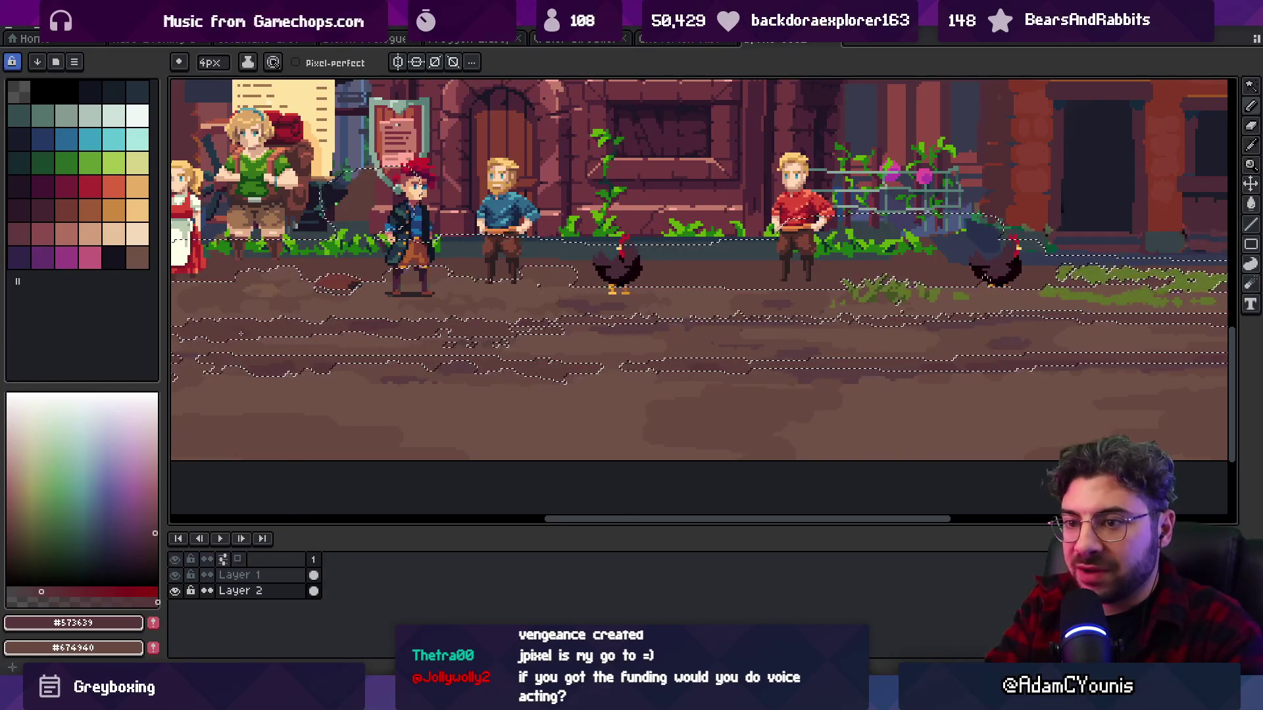
- Sample the road brown #715246 and go back to the pencil
key("z")
scroll(711, 297, "down", 3)
scroll(711, 297, "down", 2)
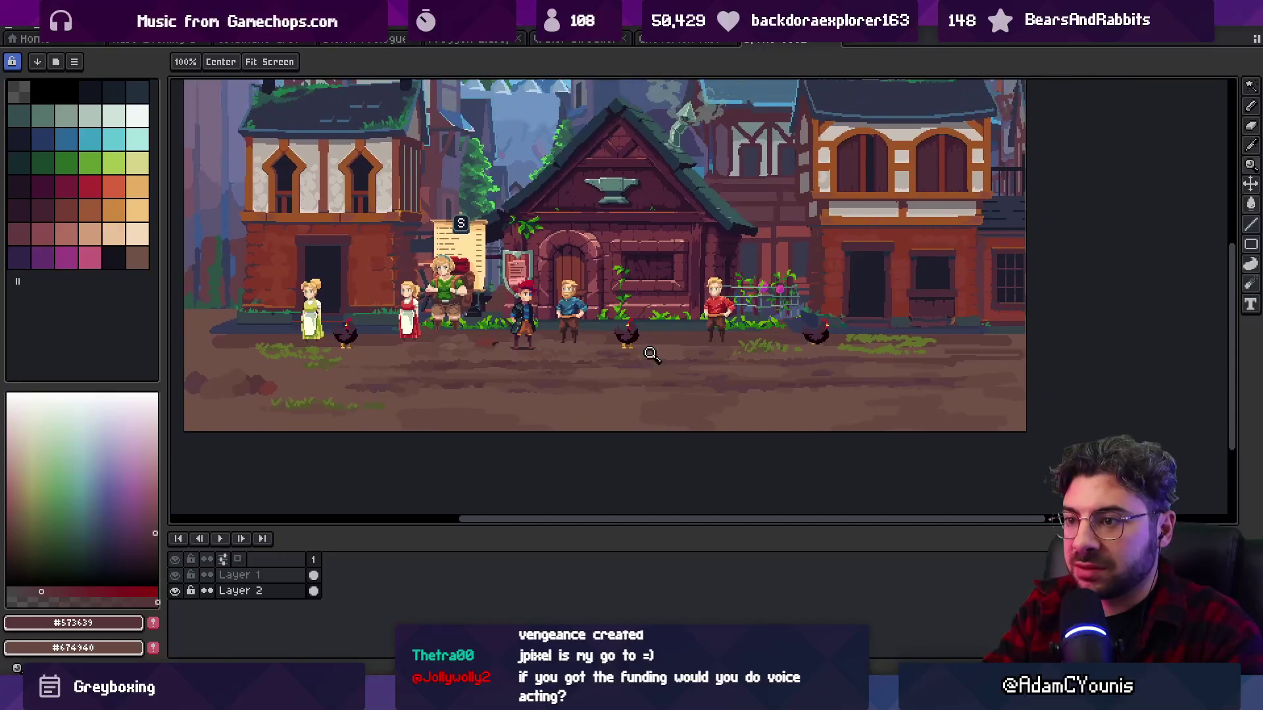
scroll(634, 330, "up", 4)
key("i")
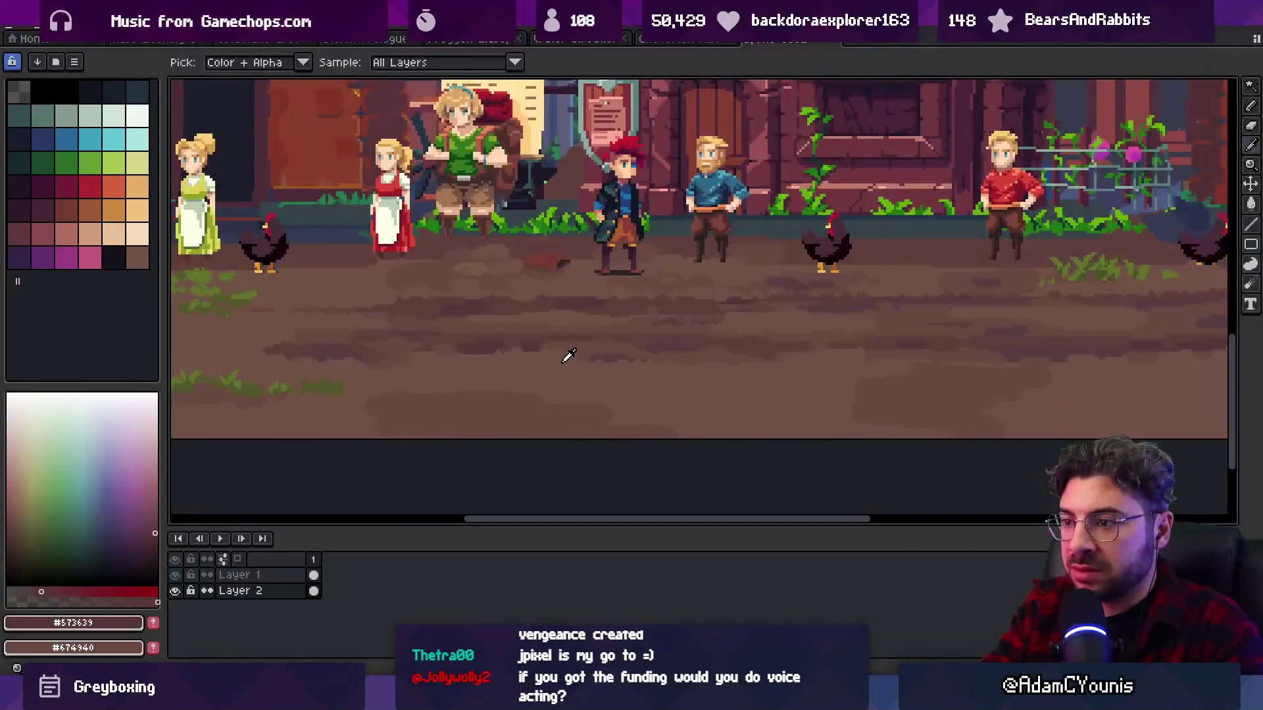
left_click(566, 357)
key("b")
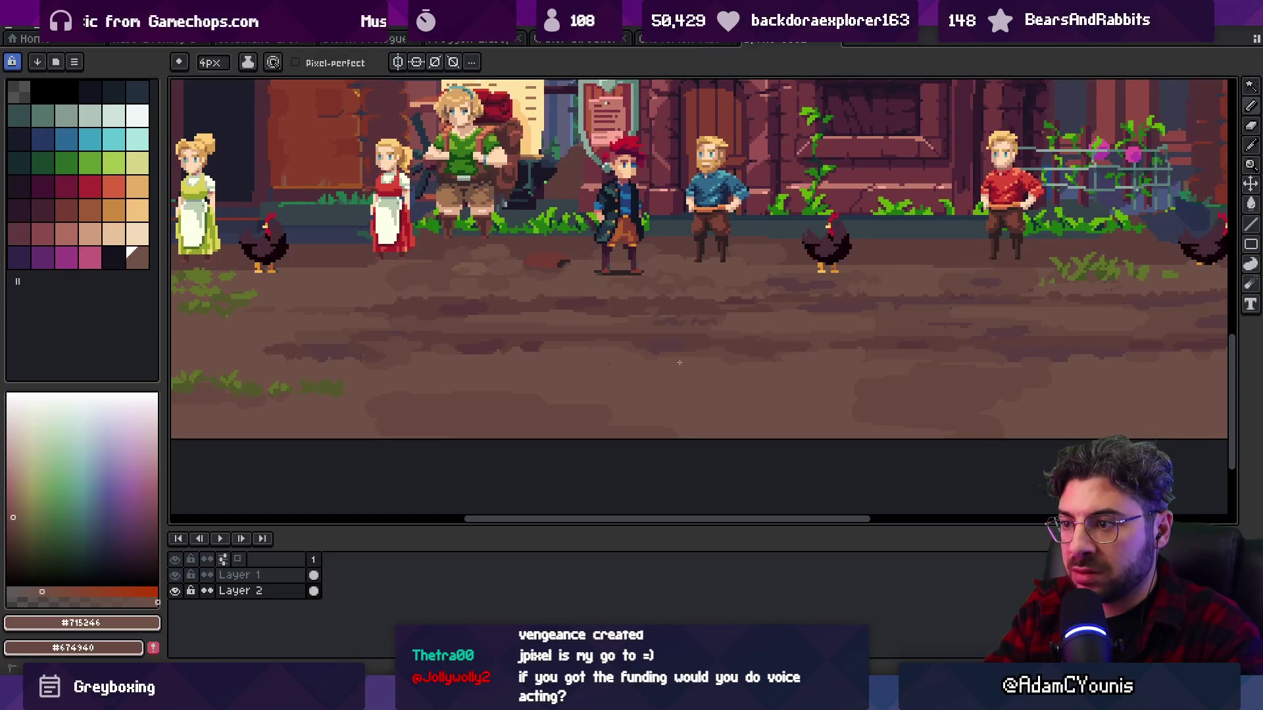
key("z")
scroll(707, 355, "down", 2)
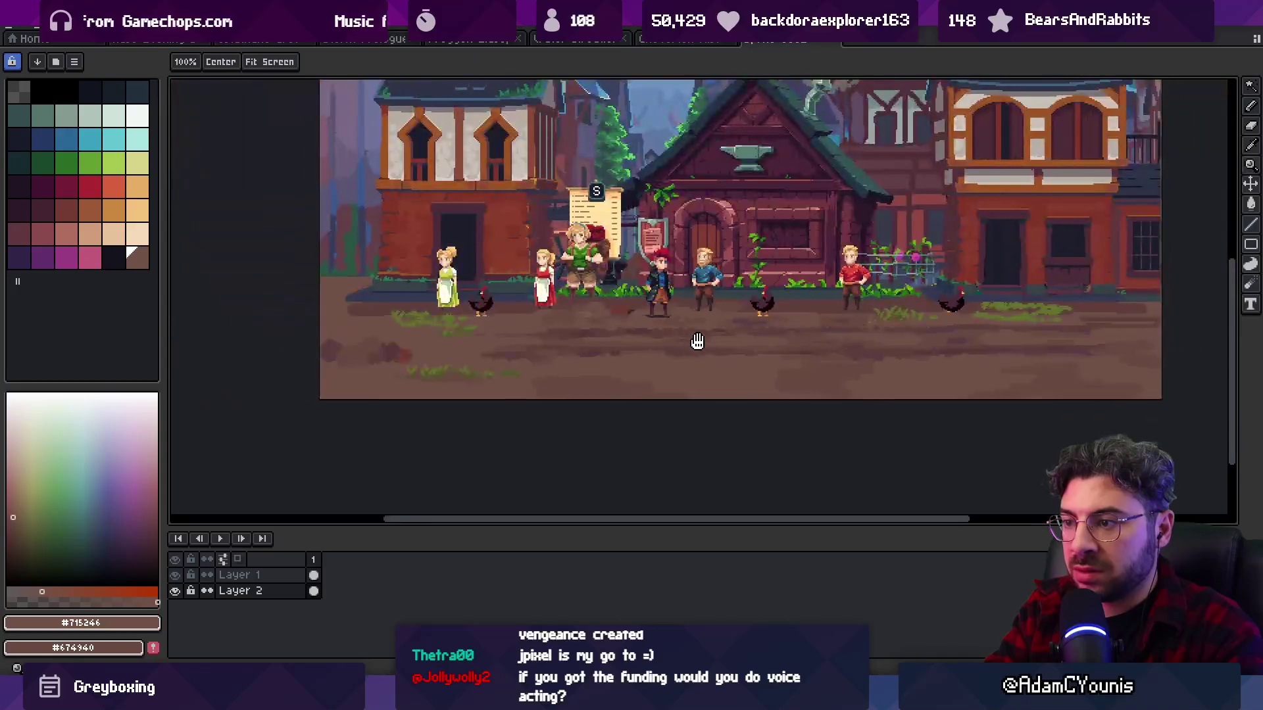
- Paint road texture with the dark browns #5F3F3C and #573639
scroll(710, 339, "up", 3)
key("i")
left_click(696, 324)
key("b")
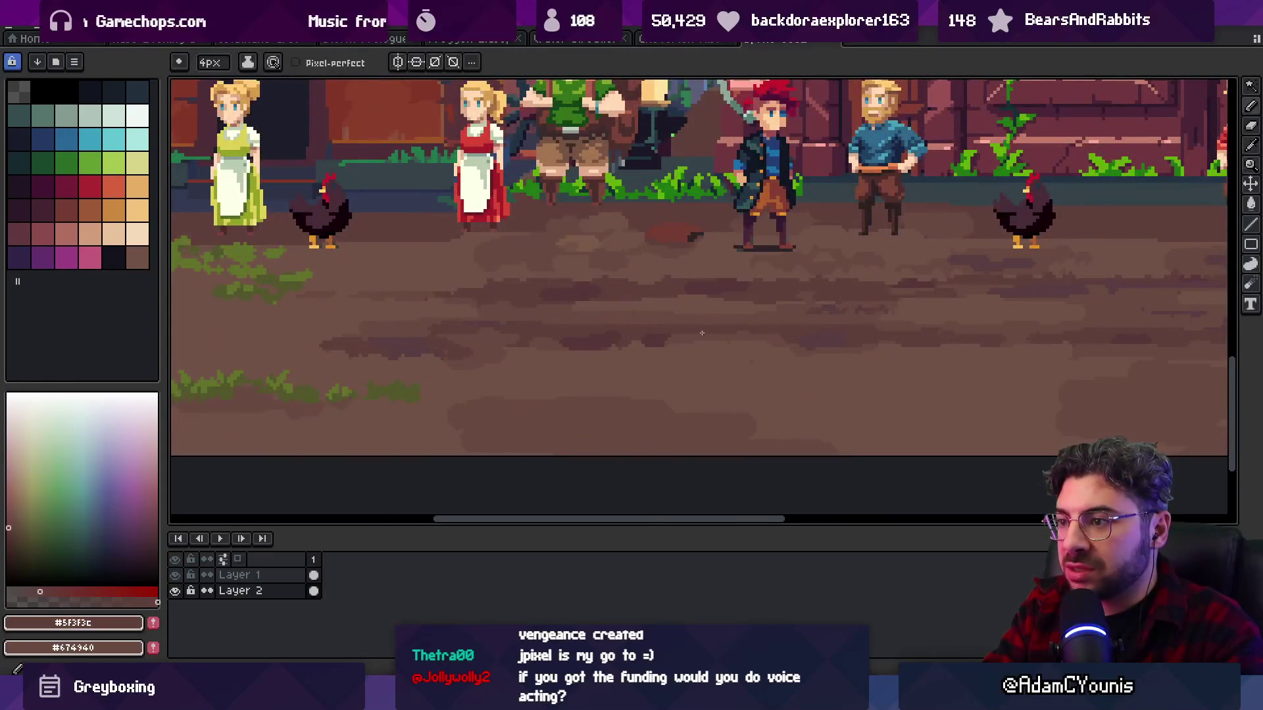
scroll(781, 334, "up", 1)
left_click(645, 335, "alt")
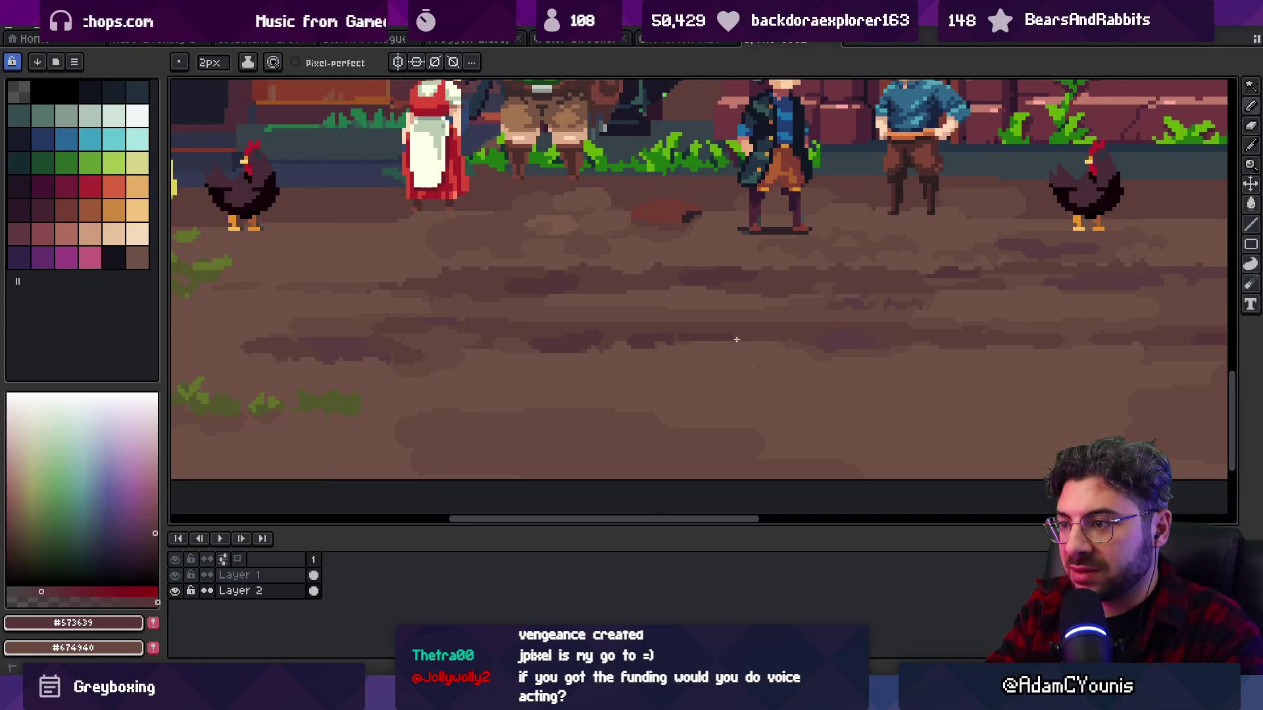
- Shift along the dirt road and paint 2px strokes in light brown #715246
key("z")
scroll(835, 339, "down", 2)
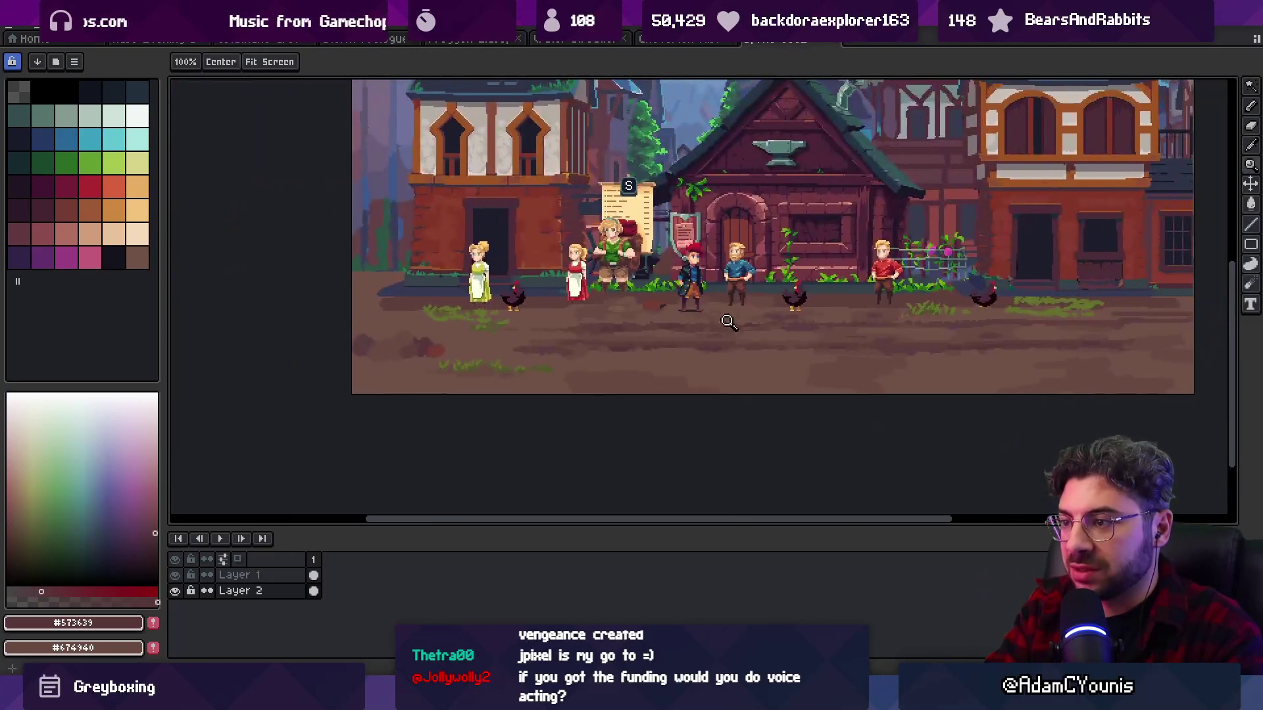
scroll(766, 310, "up", 3)
left_click_drag(544, 324, 590, 324)
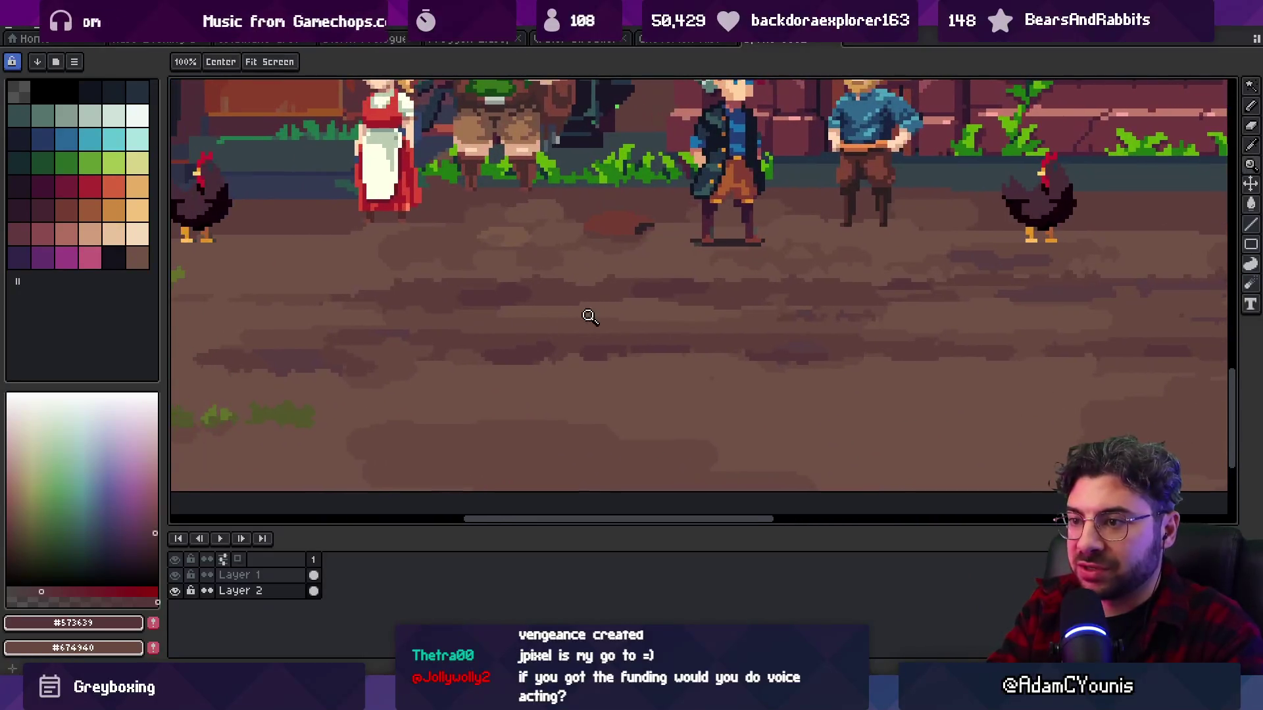
left_click(595, 322, "alt")
key("b")
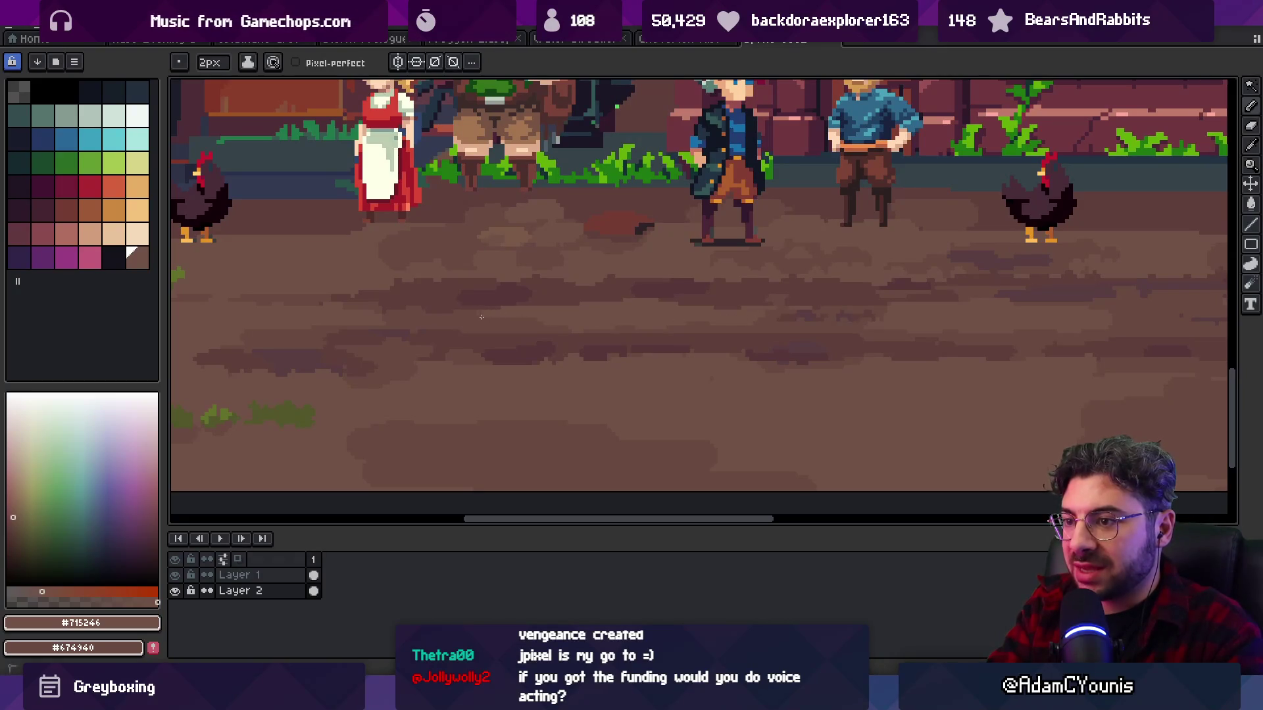
- Add road streaks in dark brown #5F3F3C and mid brown #674940
key("z")
scroll(631, 290, "down", 2)
scroll(620, 318, "up", 3)
key("i")
left_click(589, 313)
left_click(635, 299)
key("b")
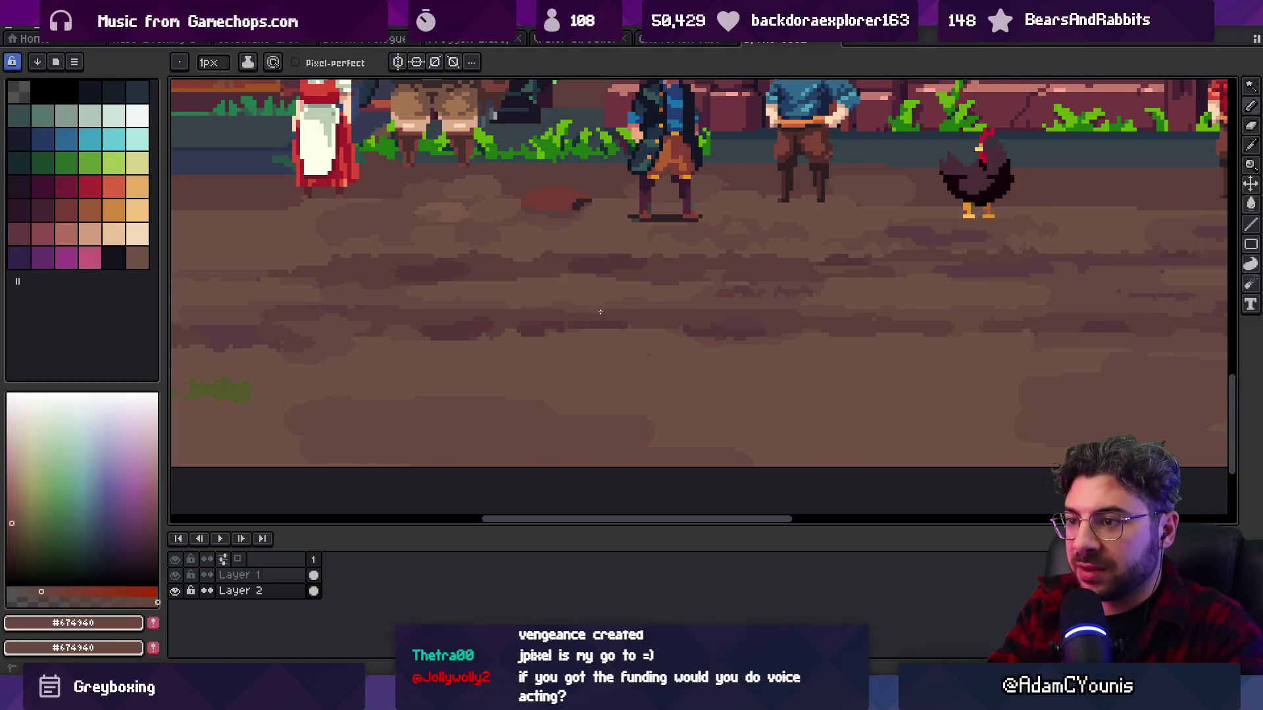
key("z")
scroll(684, 289, "down", 3)
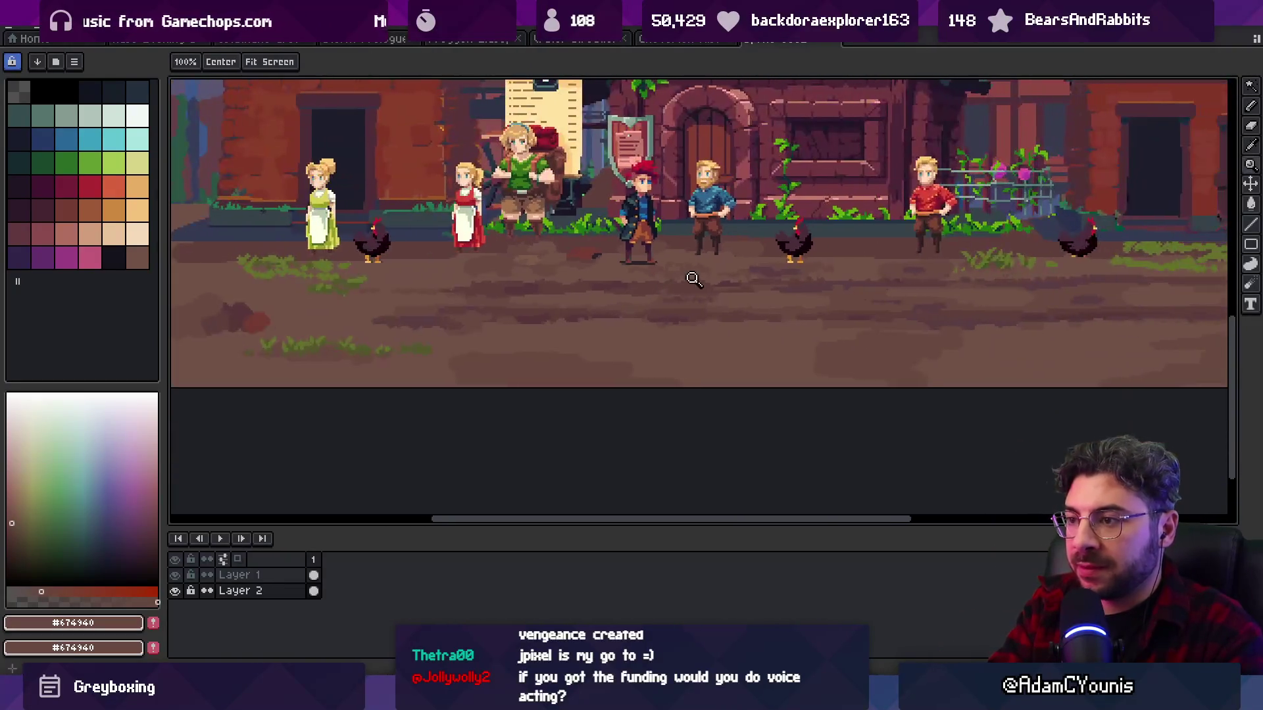
scroll(664, 291, "up", 3)
- Layer single-pixel streaks of light #715246, mid #674940 and dark #5F3F3C brown
key("b")
left_click(630, 303, "alt")
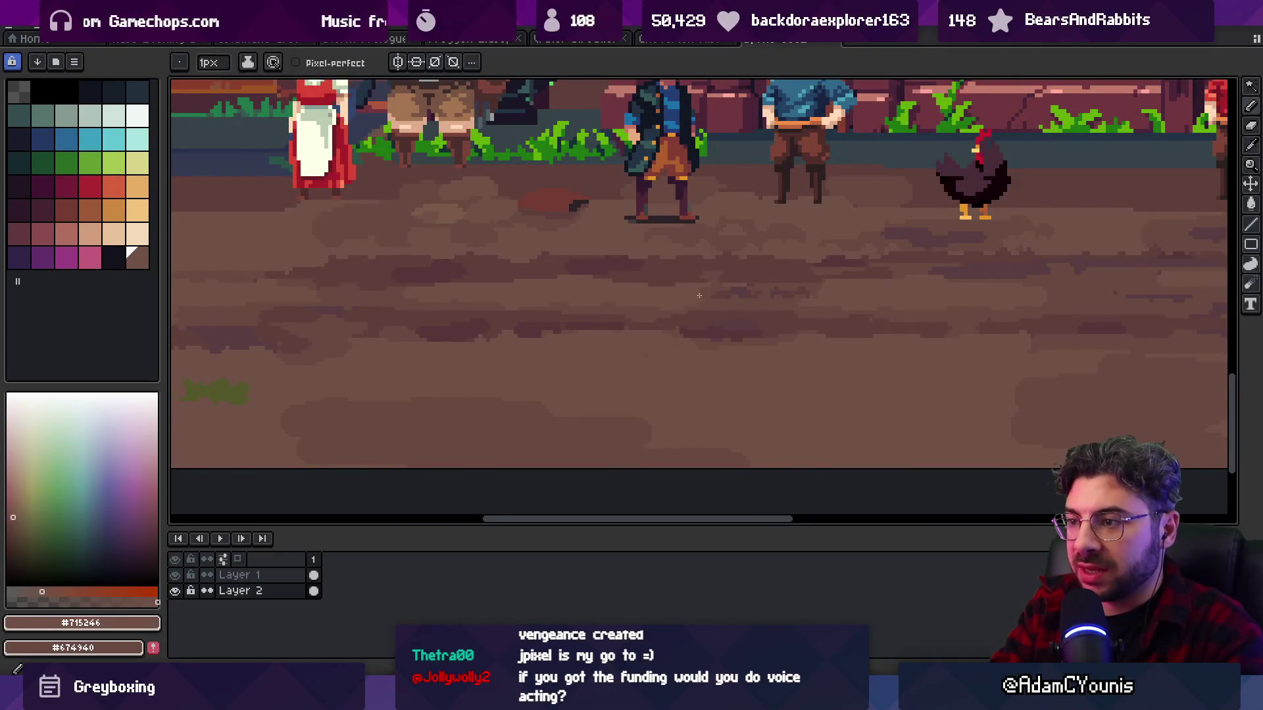
scroll(703, 296, "down", 3)
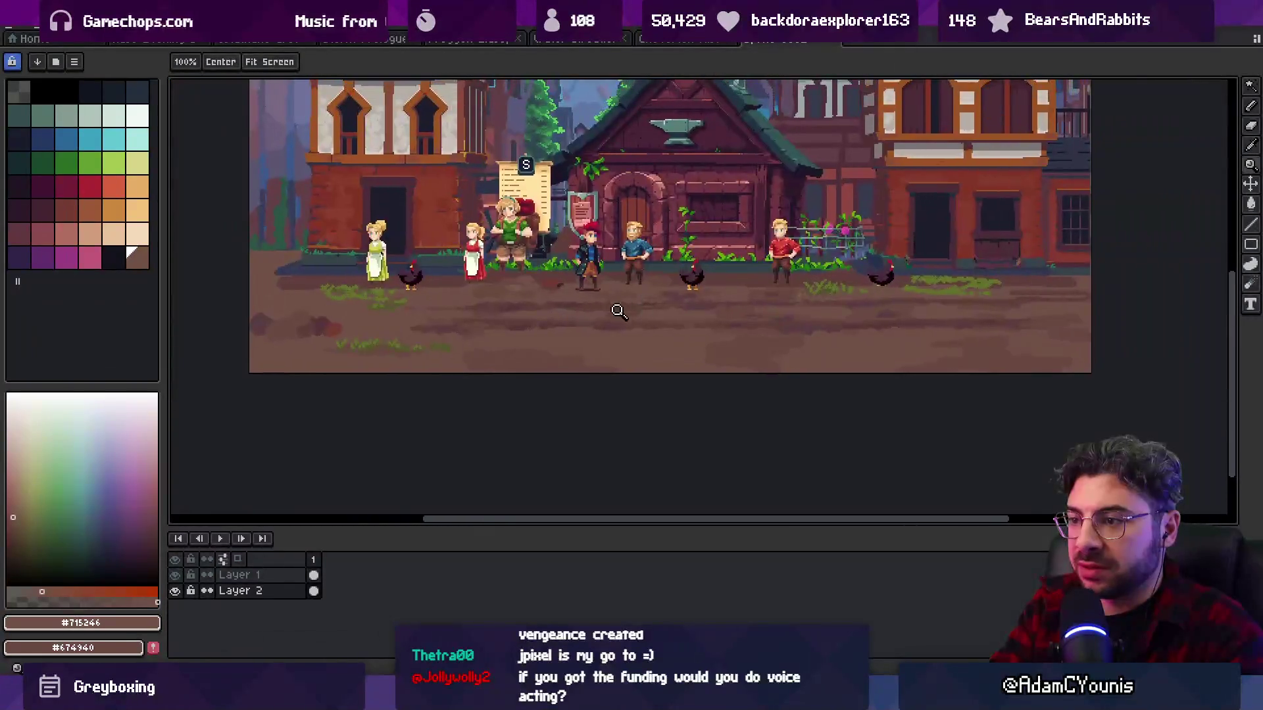
scroll(625, 304, "up", 3)
left_click(616, 317, "alt")
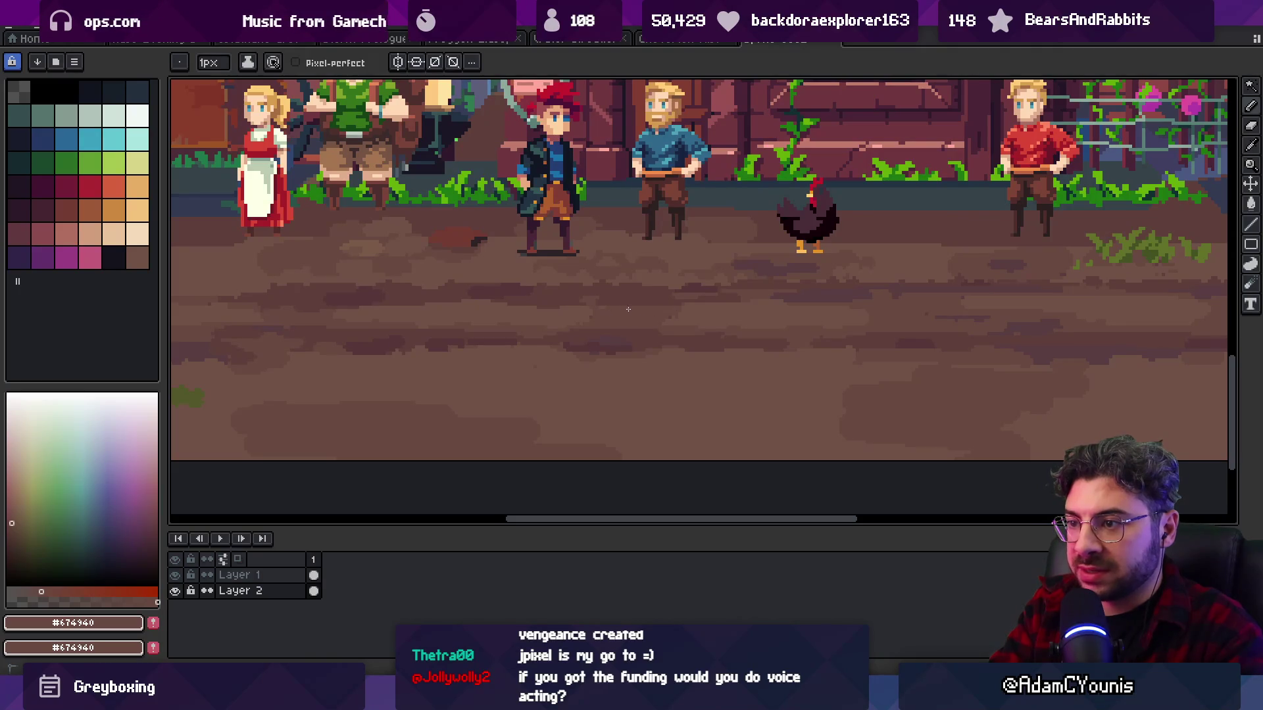
scroll(628, 306, "up", 1)
left_click(624, 309, "alt")
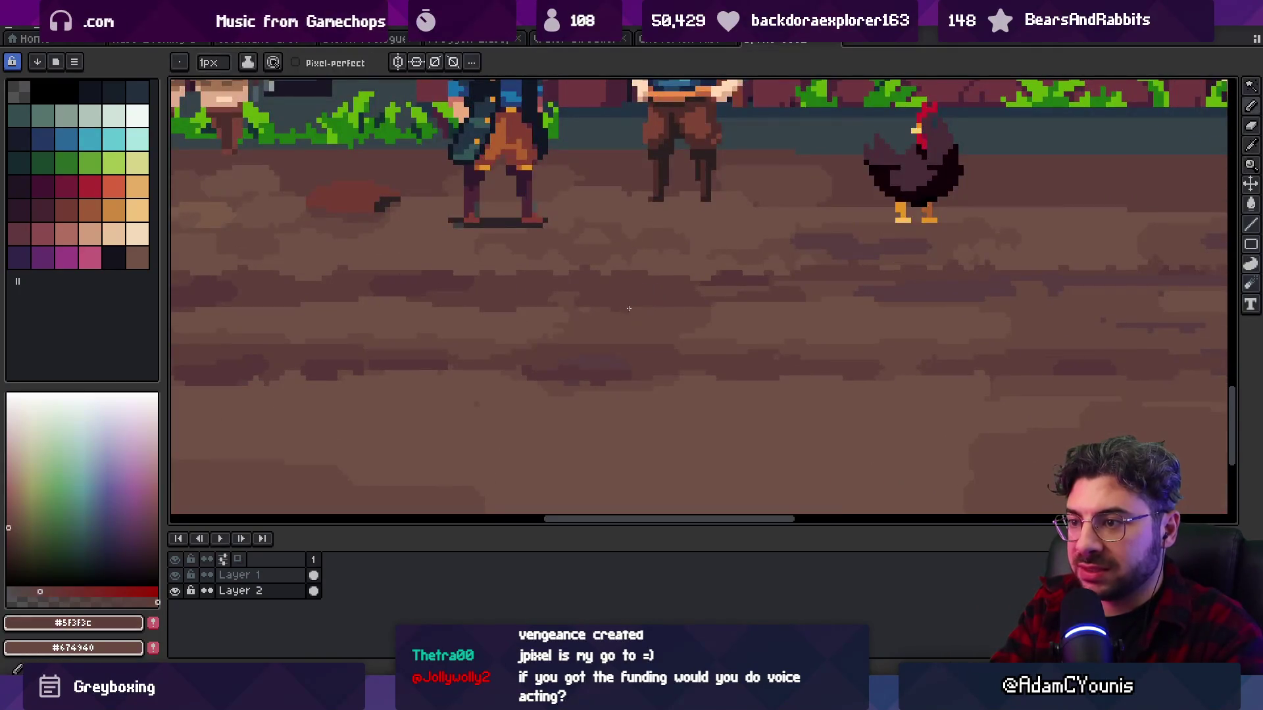
left_click(615, 343, "alt")
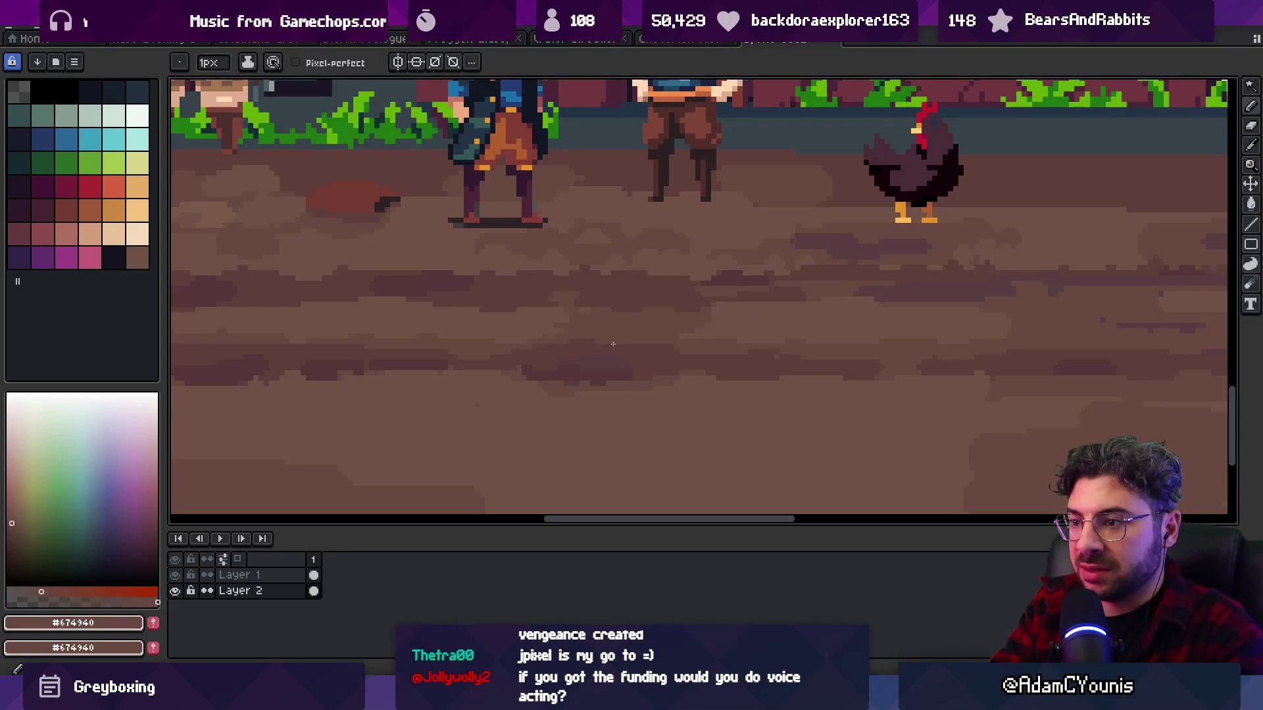
left_click(653, 338, "alt")
left_click(658, 334, "alt")
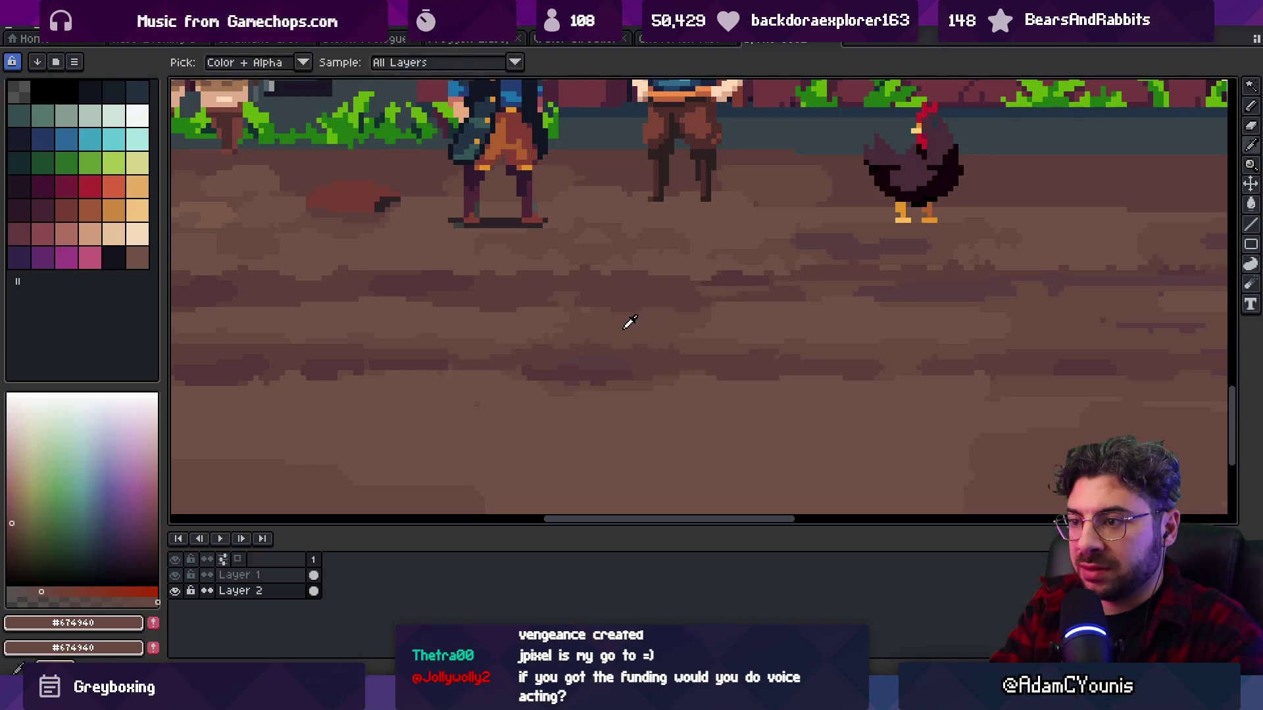
left_click(678, 359, "alt")
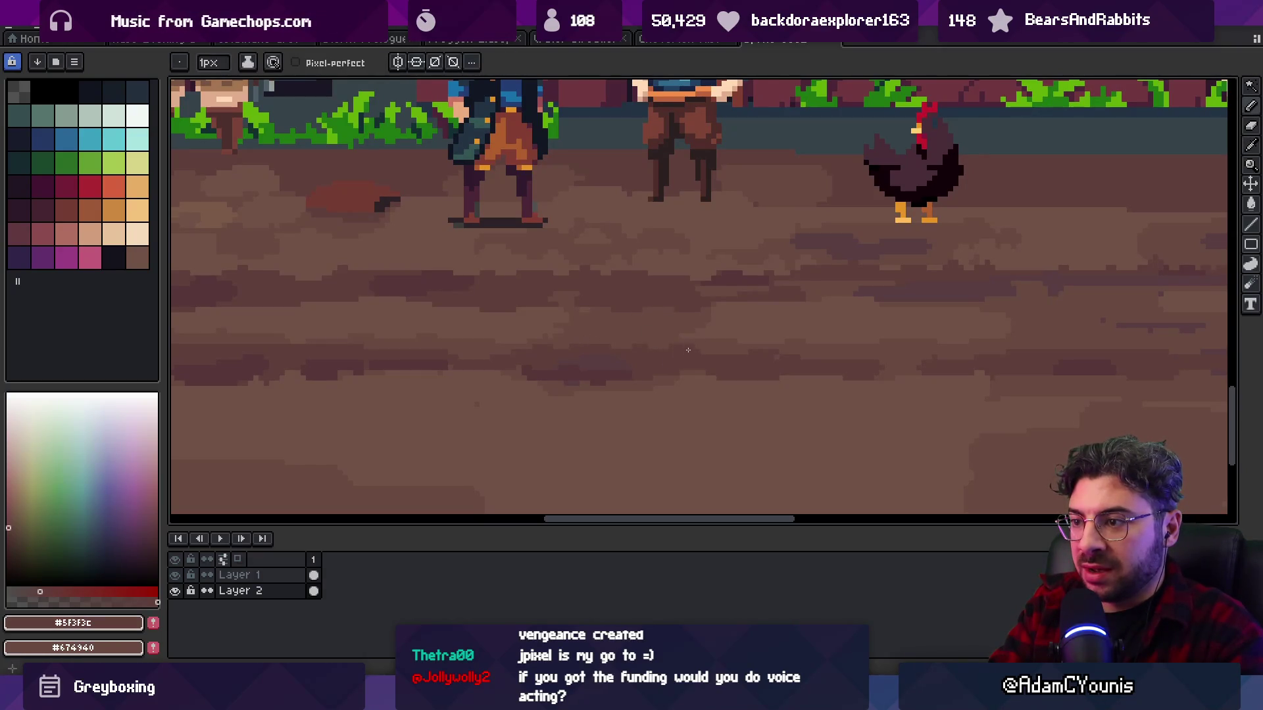
- Paint more light brown #715246 strokes further along the road
key("z")
scroll(658, 302, "down", 3)
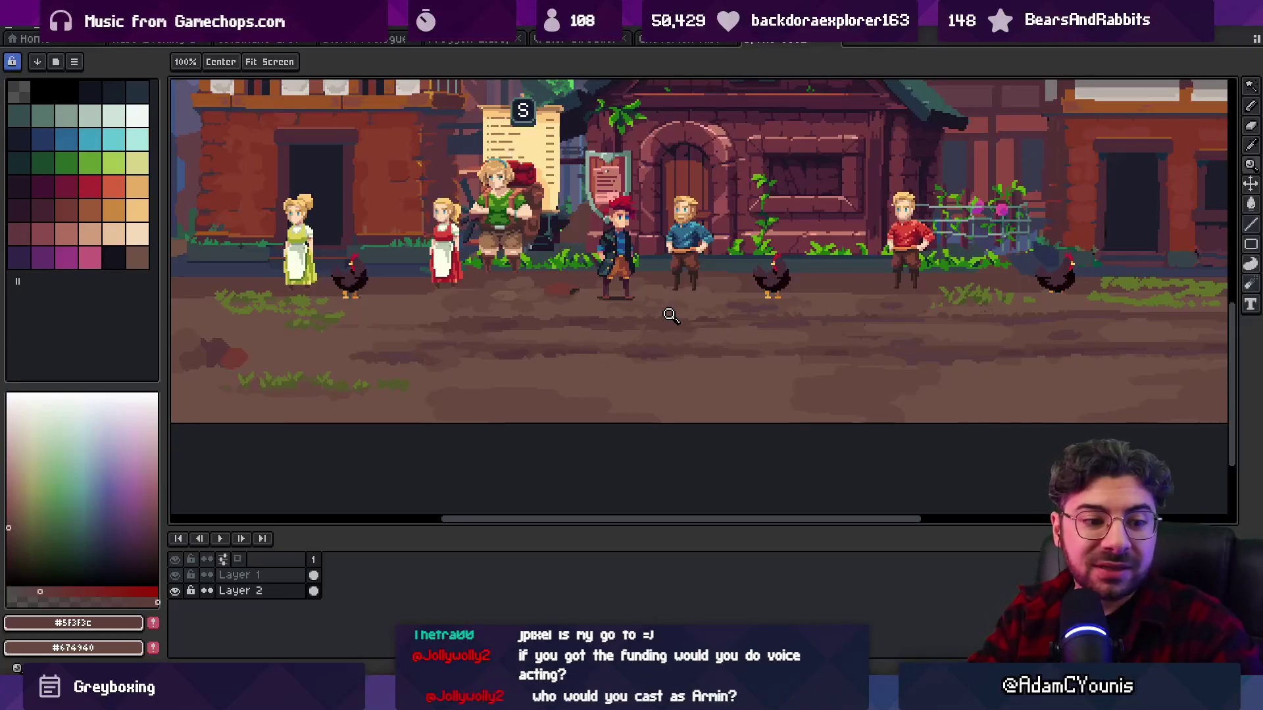
scroll(638, 302, "down", 3)
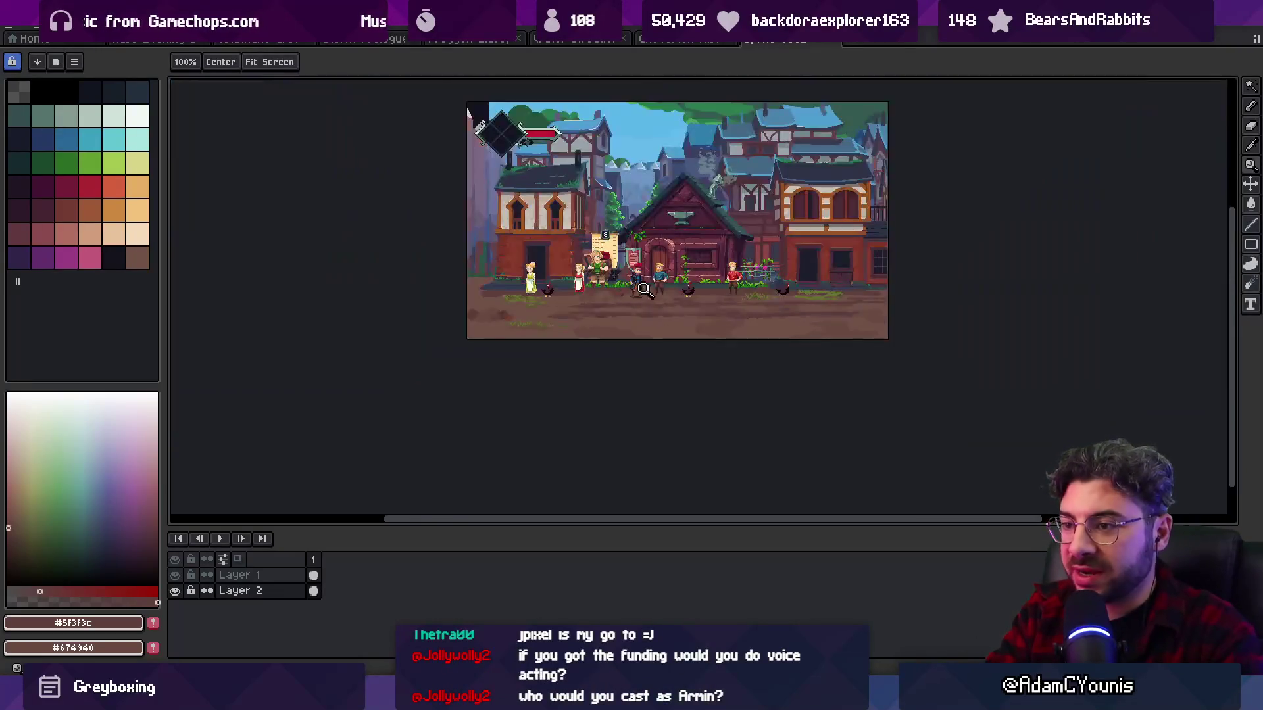
scroll(640, 290, "up", 5)
left_click(586, 310, "alt")
key("b")
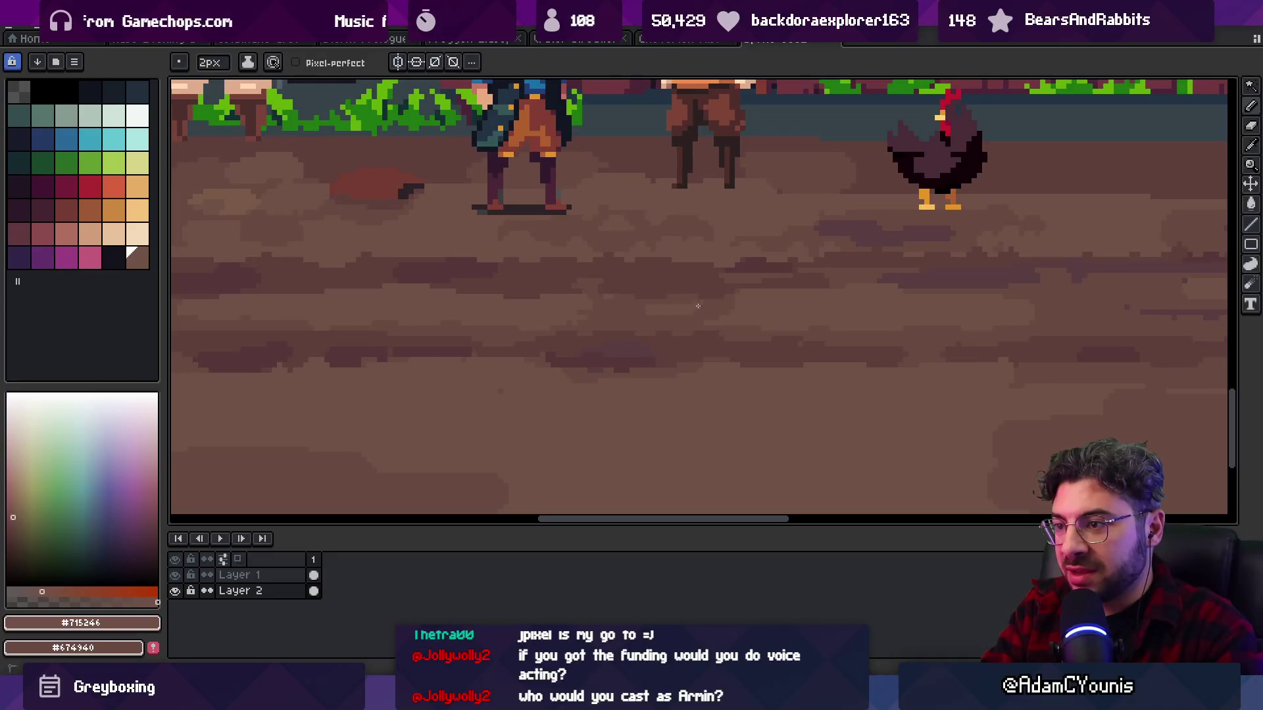
left_click(755, 302, "alt")
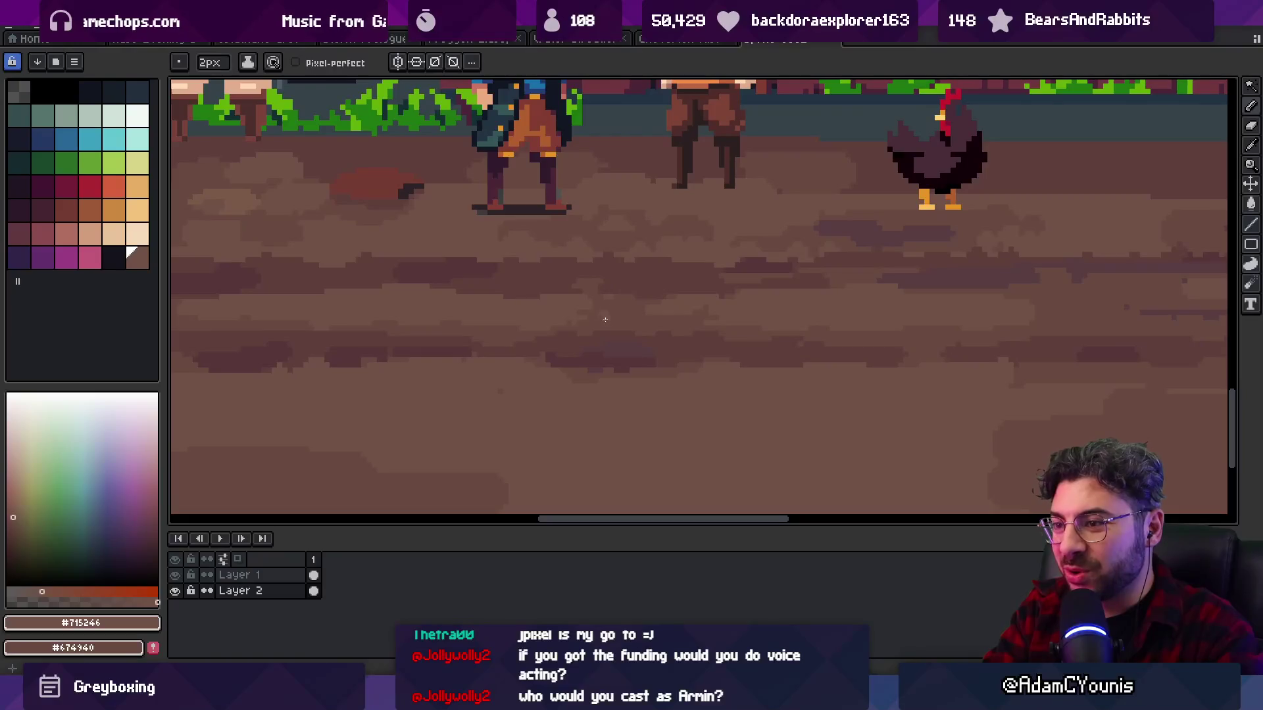
scroll(632, 309, "down", 3)
scroll(730, 312, "up", 3)
- Texture the right end of the road with mid #674940 and light #715246 browns
left_click(629, 302, "alt")
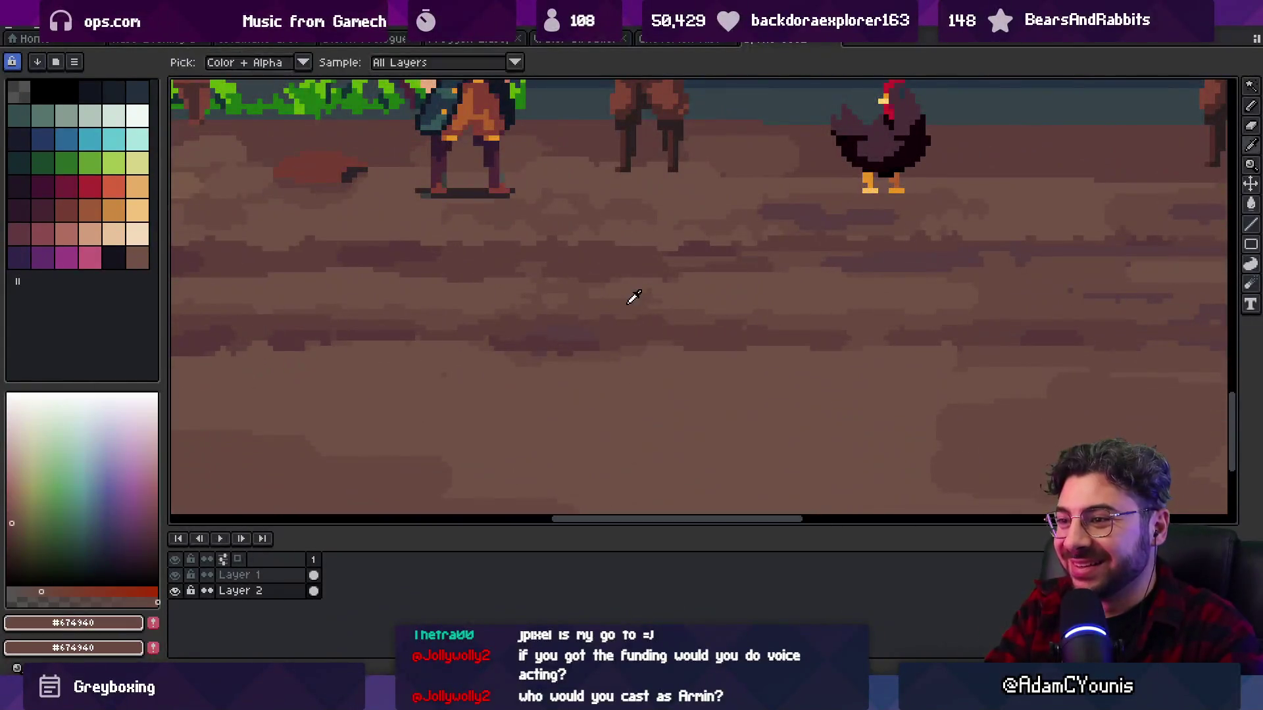
left_click(963, 306, "alt")
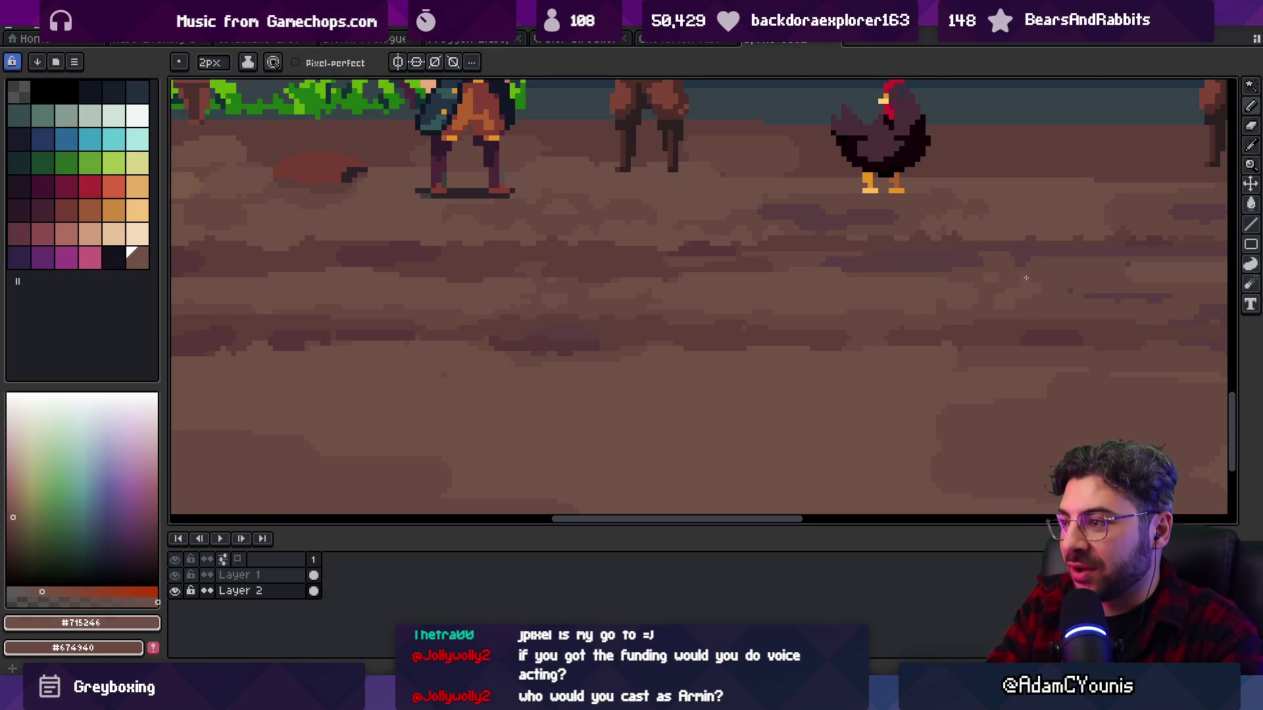
scroll(1024, 278, "down", 3)
scroll(986, 282, "up", 4)
left_click(976, 284, "alt")
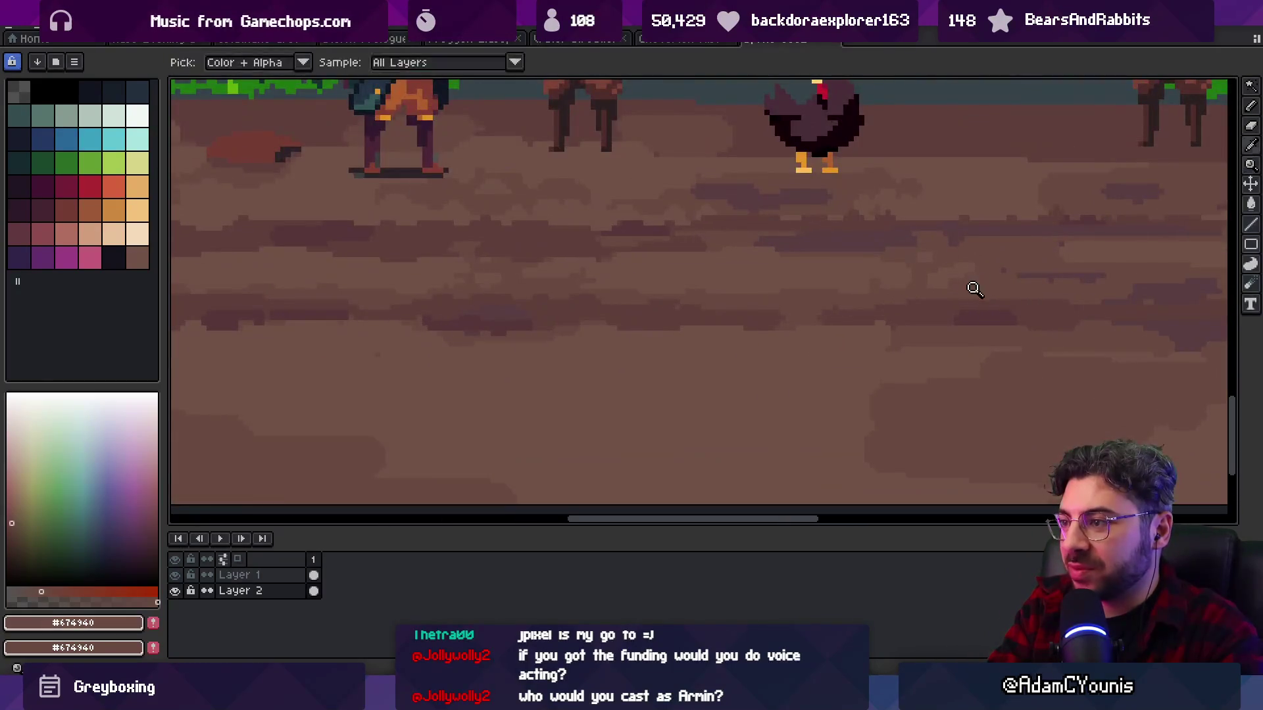
key("alt")
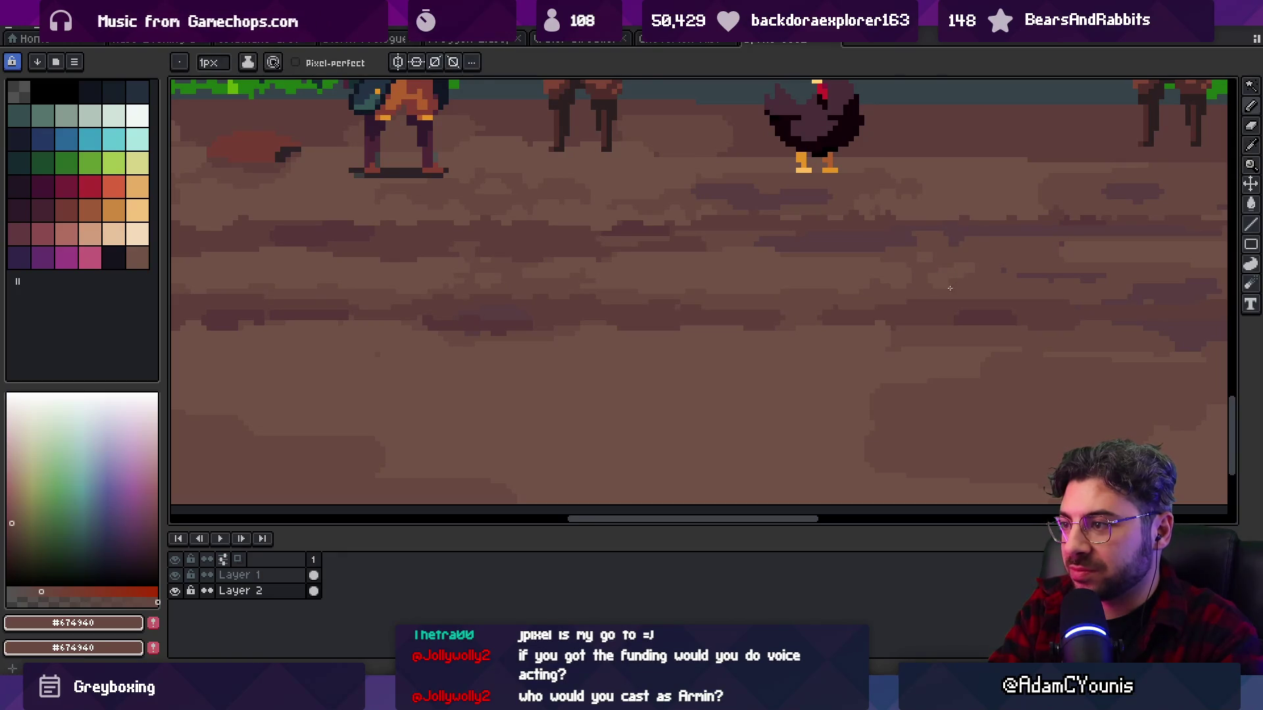
left_click(958, 262, "alt")
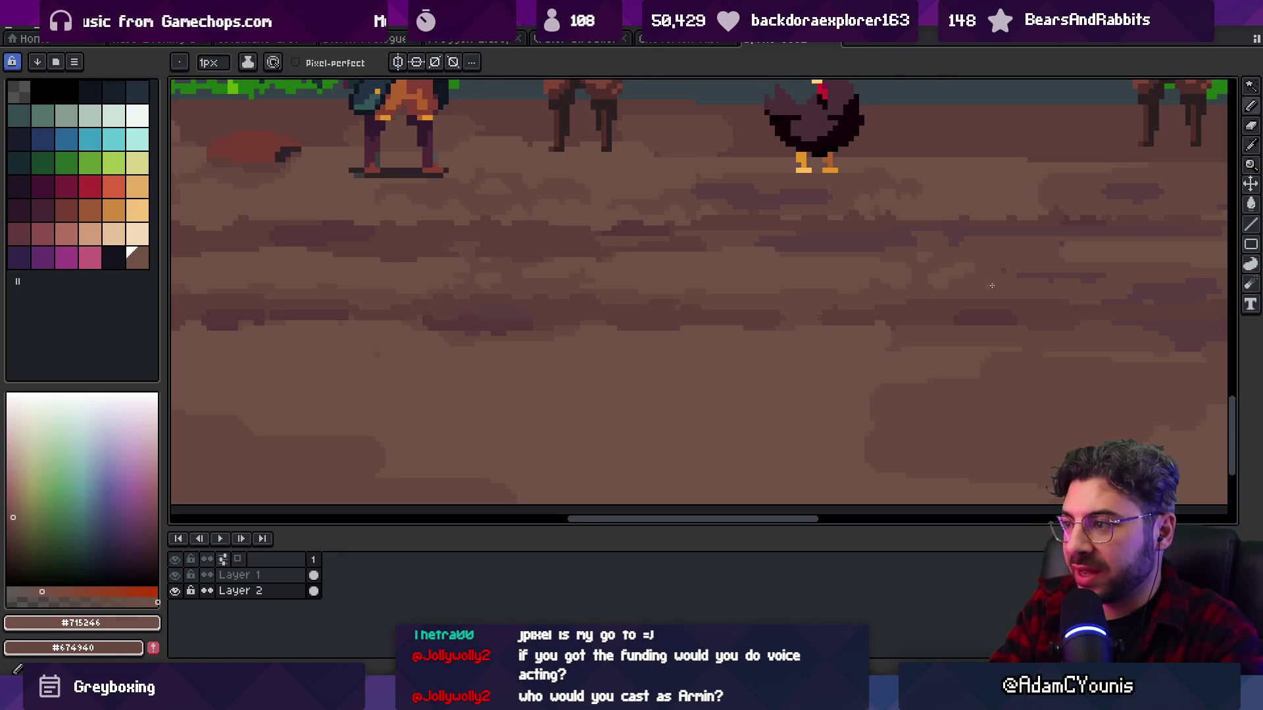
key("z")
scroll(960, 285, "down", 3)
scroll(928, 293, "up", 2)
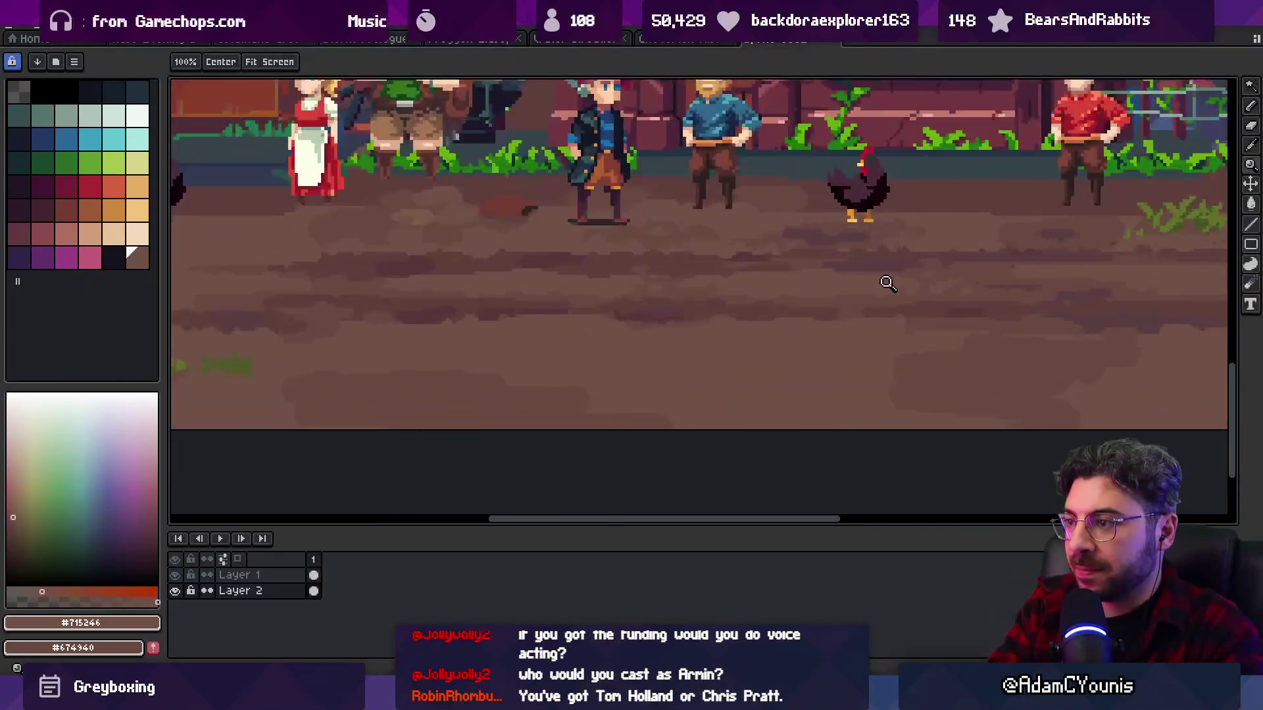
scroll(818, 318, "up", 2)
- Add light and mid brown pixels to the road near the townsfolk
key("b")
left_click(855, 282, "alt")
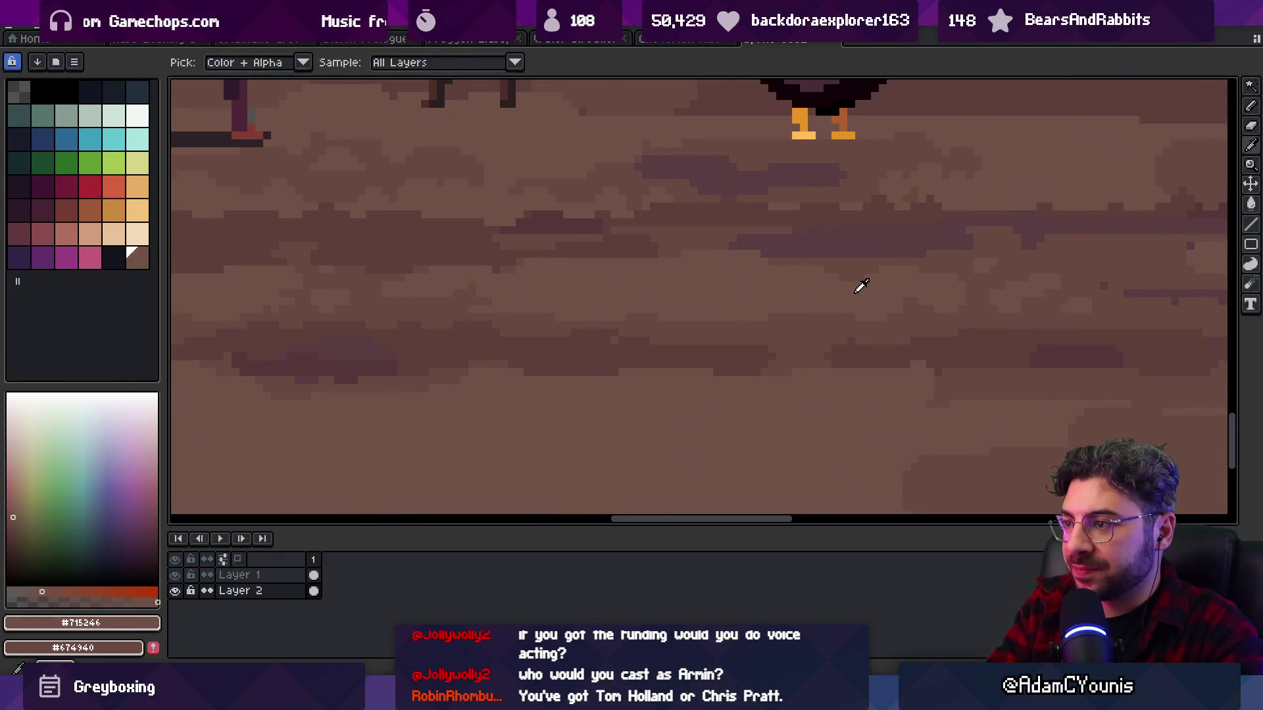
left_click(854, 255, "alt")
left_click(862, 270, "alt")
key("z")
scroll(820, 268, "down", 3)
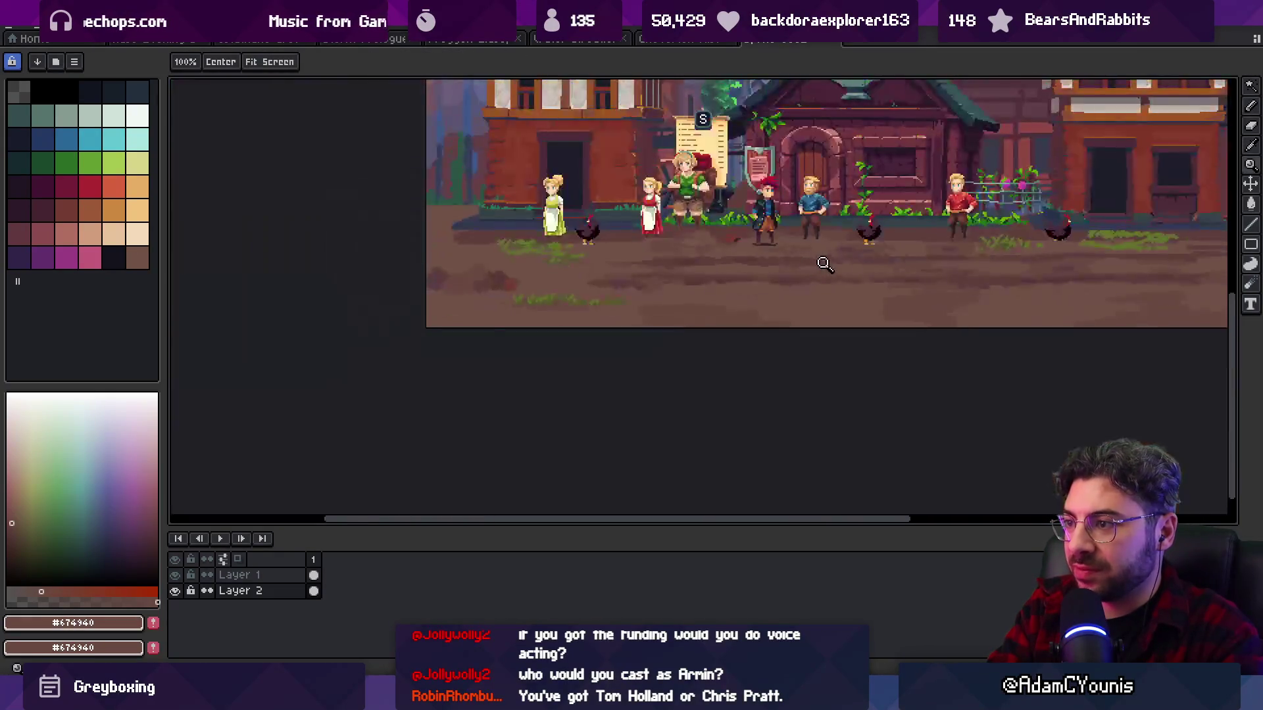
scroll(901, 260, "up", 2)
scroll(893, 263, "up", 1)
- Streak plum brown #593C42 into the road and pan back across the town scene
key("b")
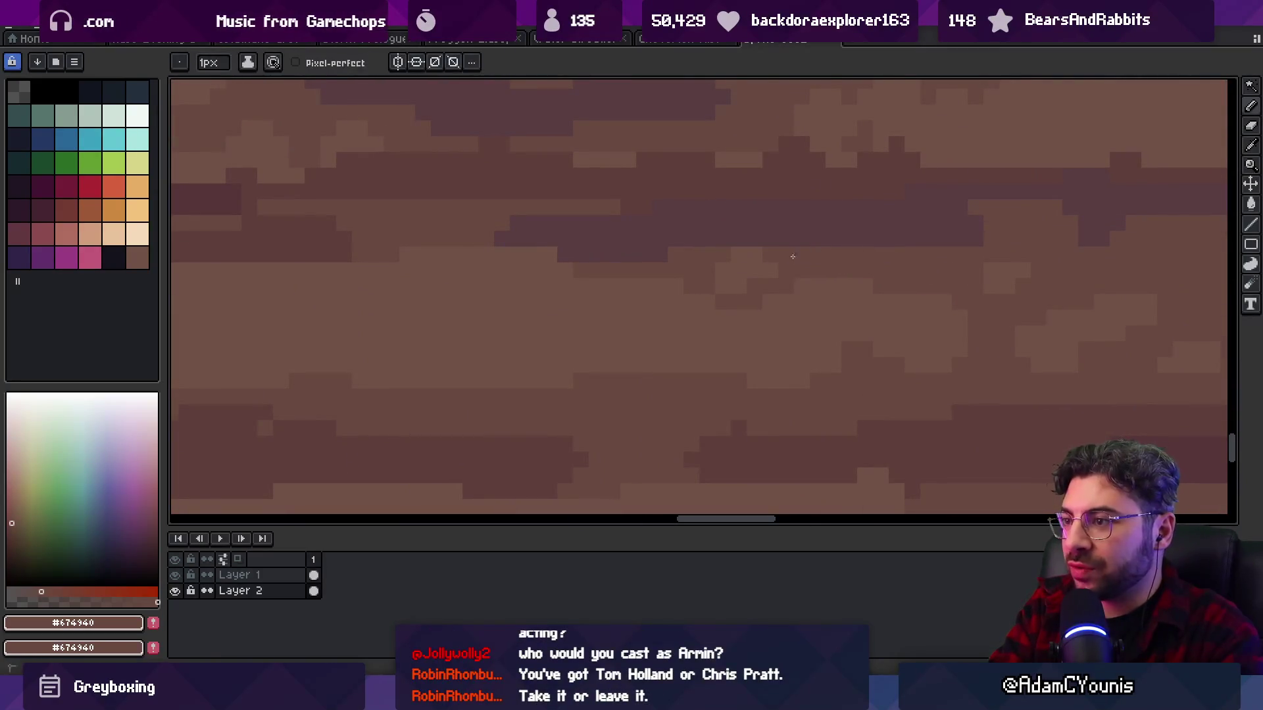
left_click(843, 252, "alt")
key("z")
scroll(894, 251, "down", 3)
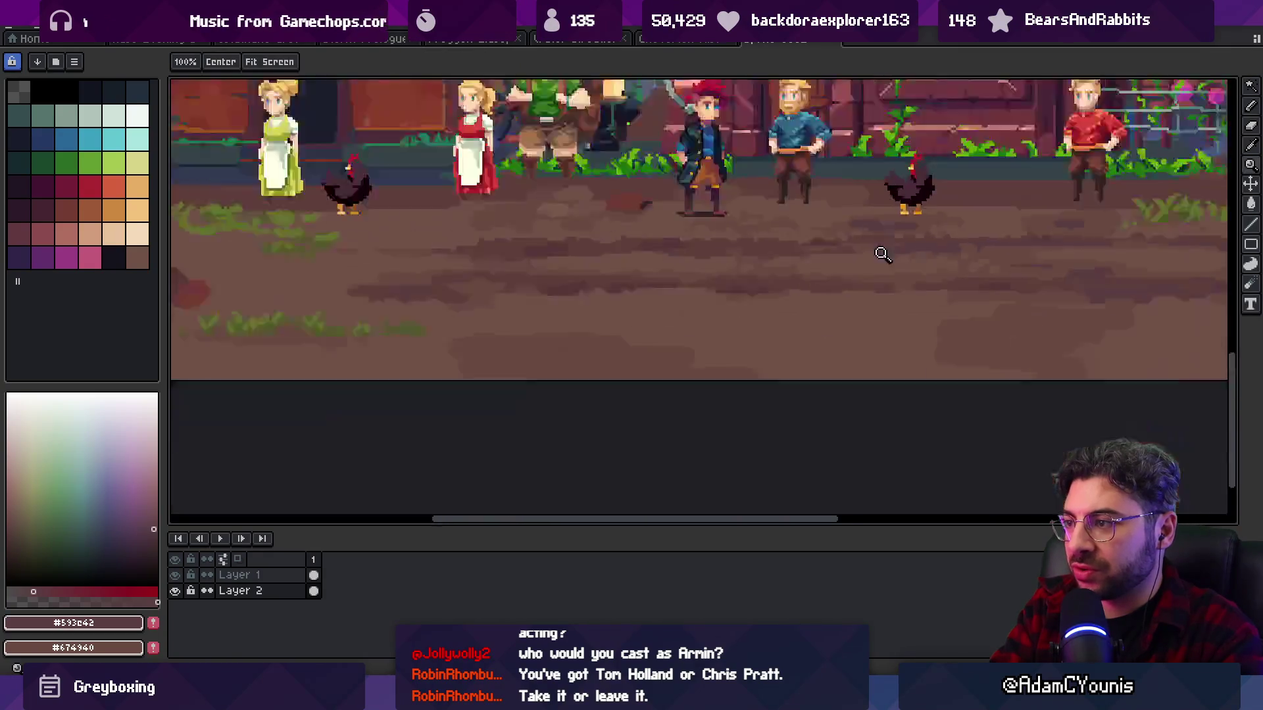
scroll(908, 257, "up", 2)
scroll(860, 263, "up", 1)
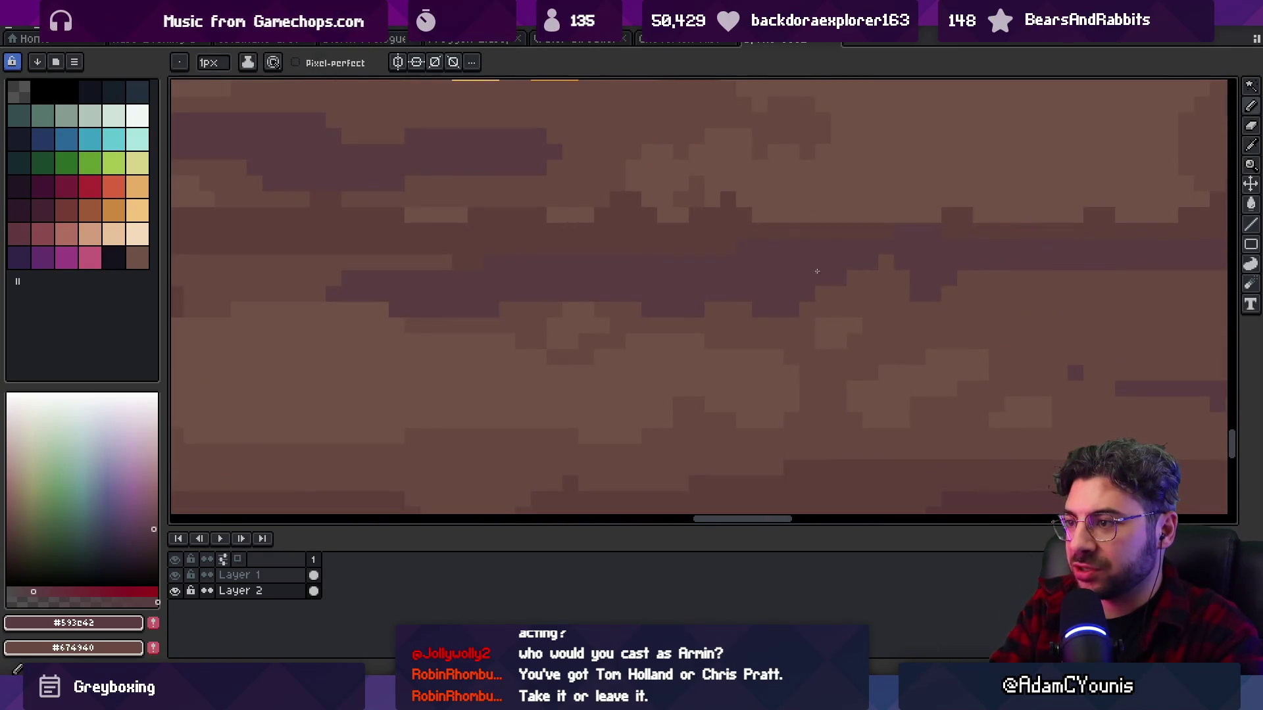
scroll(876, 273, "down", 4)
left_click_drag(869, 258, 823, 258)
scroll(840, 268, "up", 4)
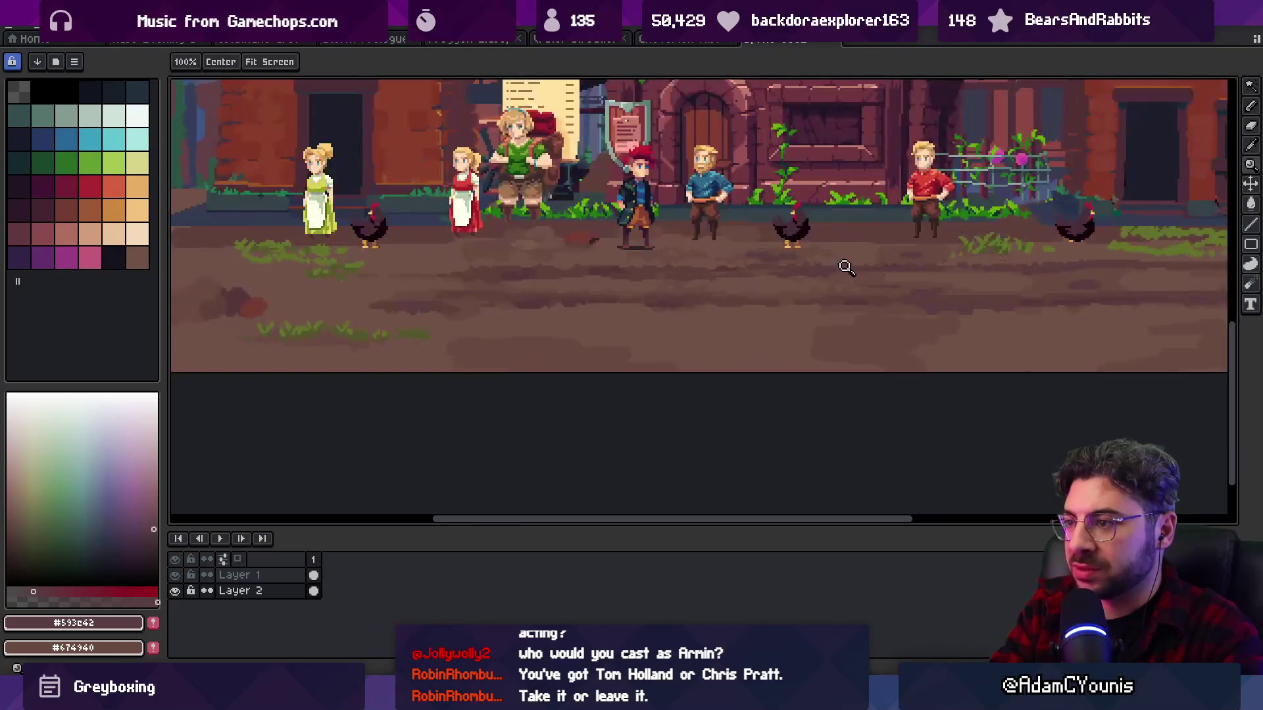
- Pencil light #715246, mid #674940 and dark #5F3F3C brown patches across the central road
key("i")
left_click(766, 305)
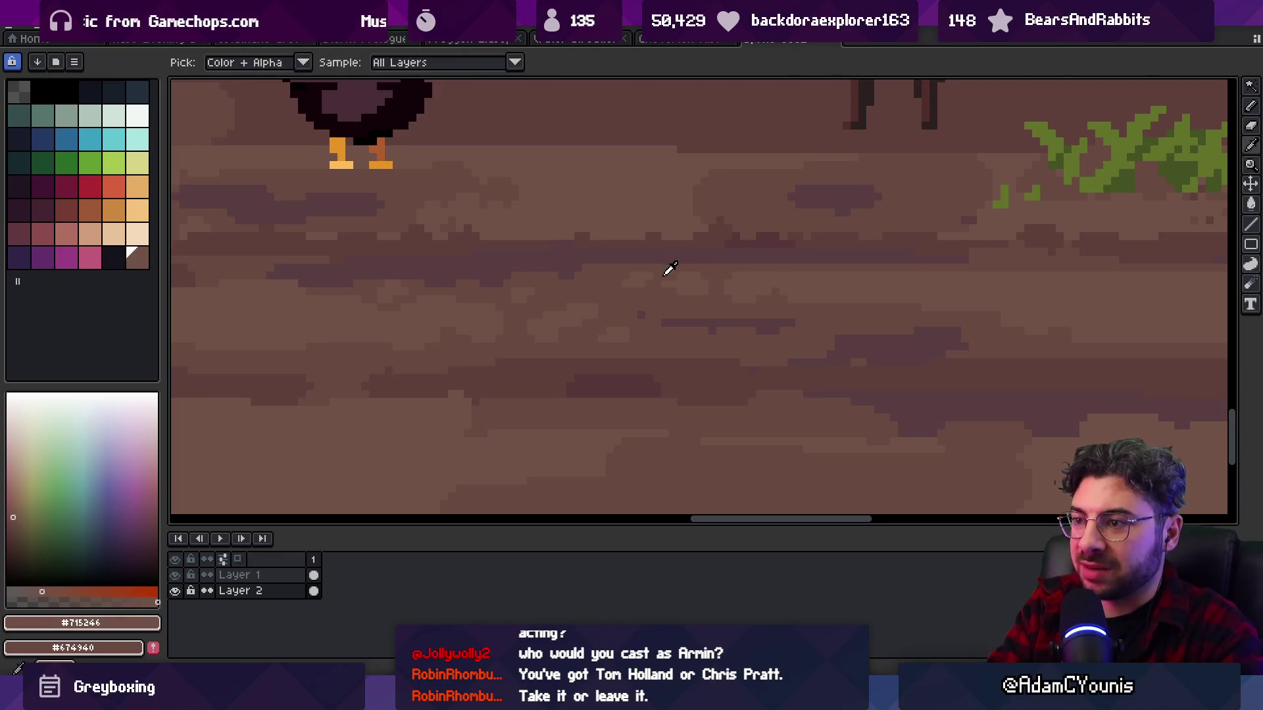
key("alt")
left_click(737, 298)
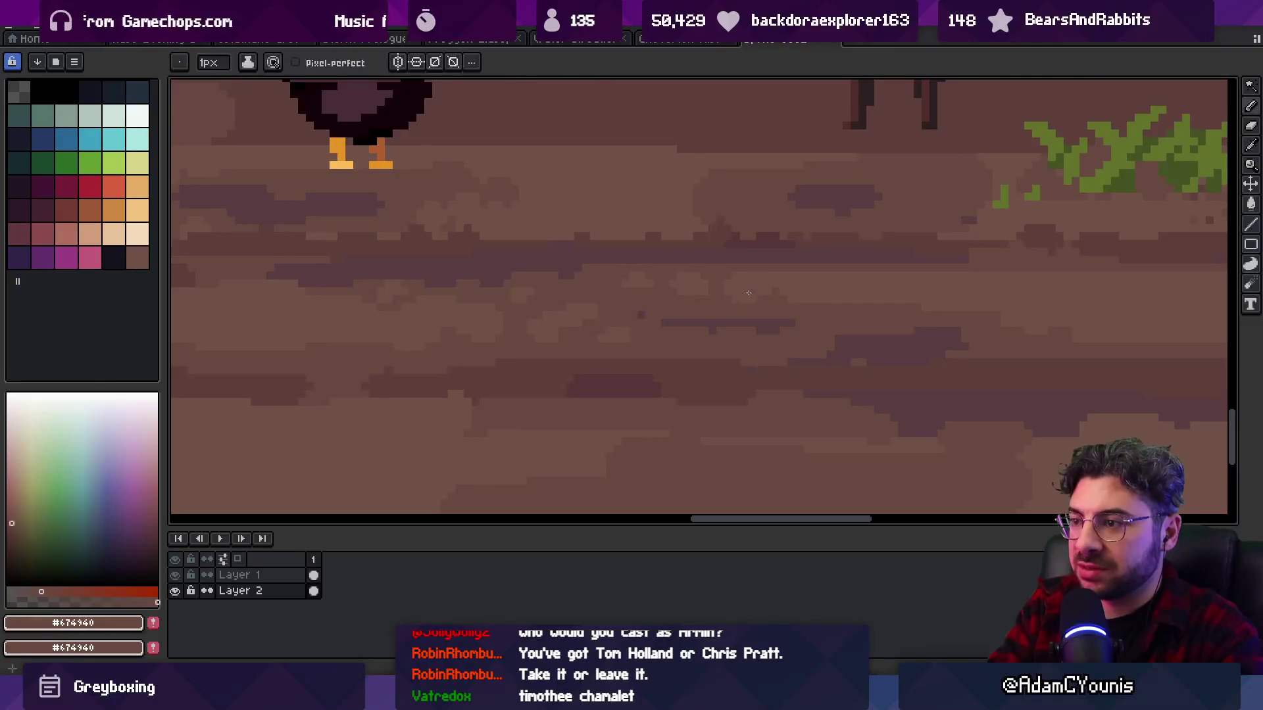
left_click(751, 288, "alt")
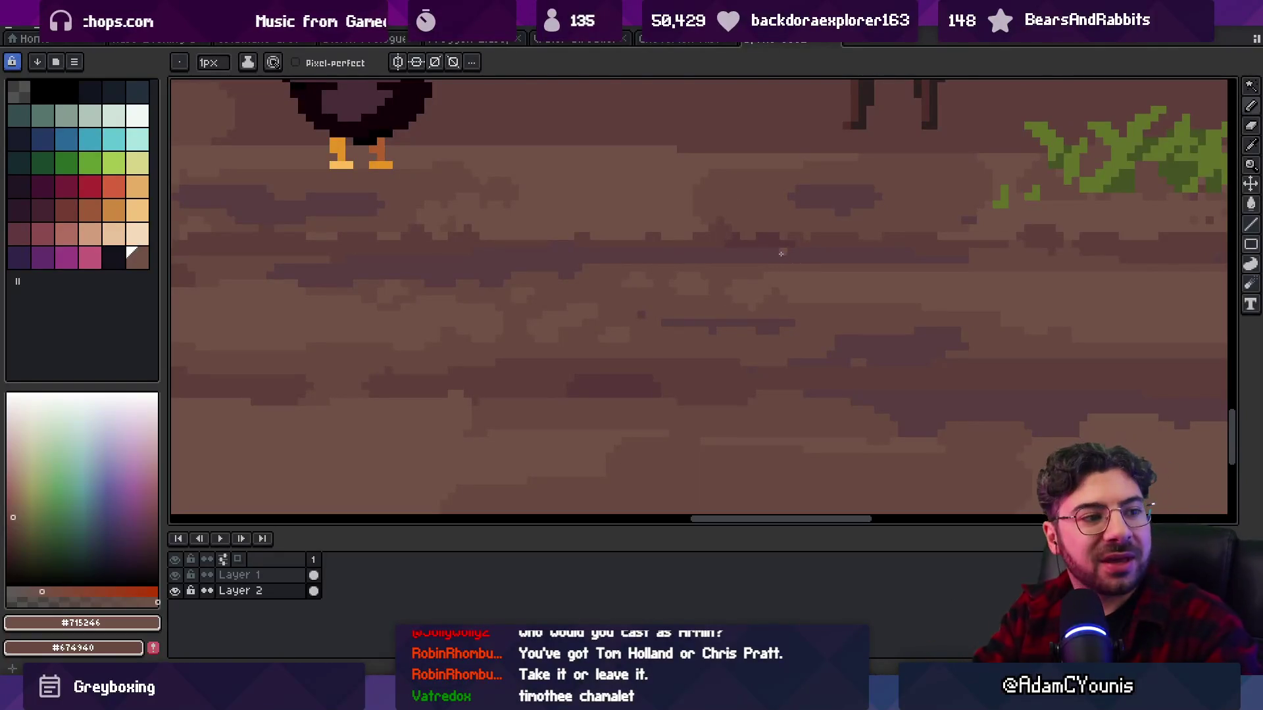
key("alt")
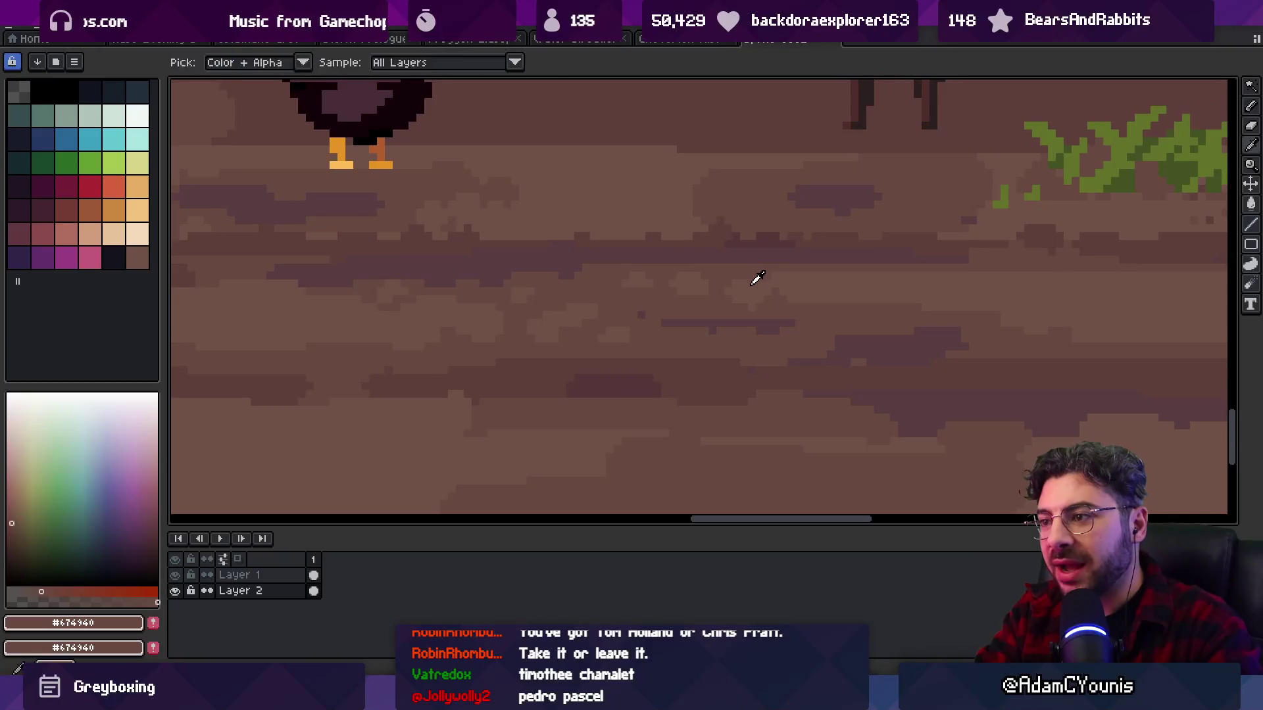
left_click(771, 303, "alt")
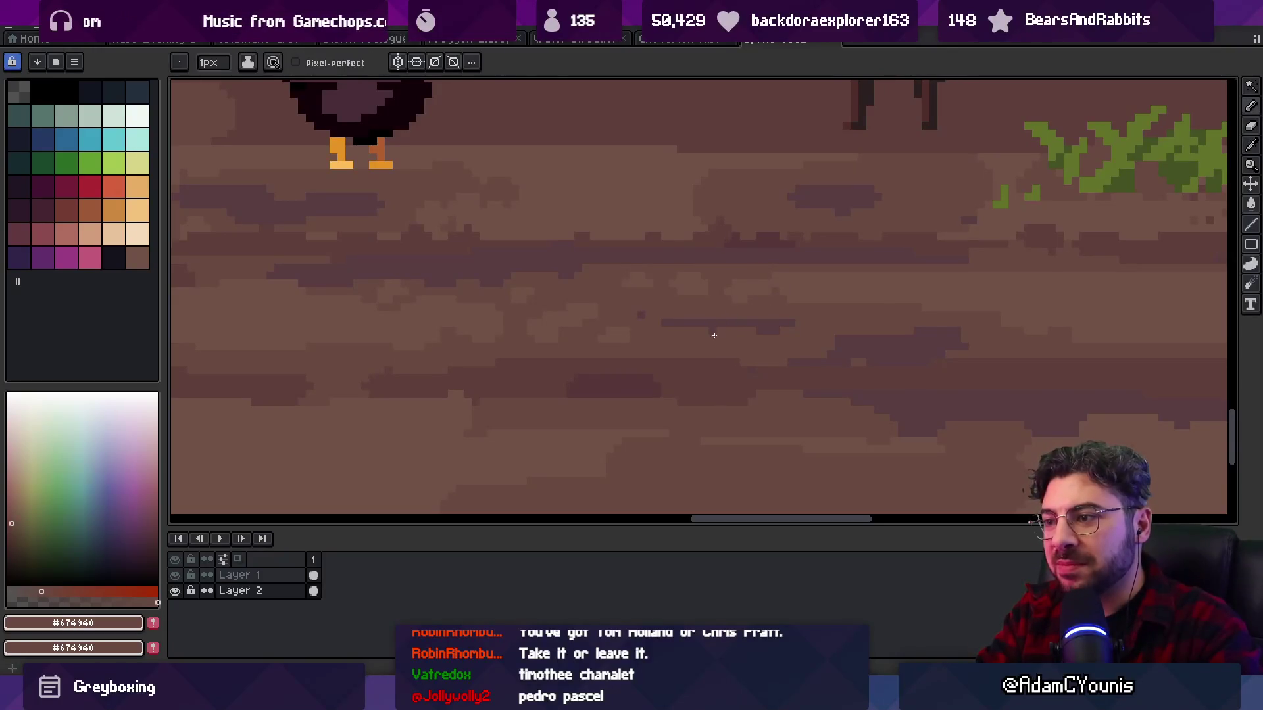
left_click(681, 337, "alt")
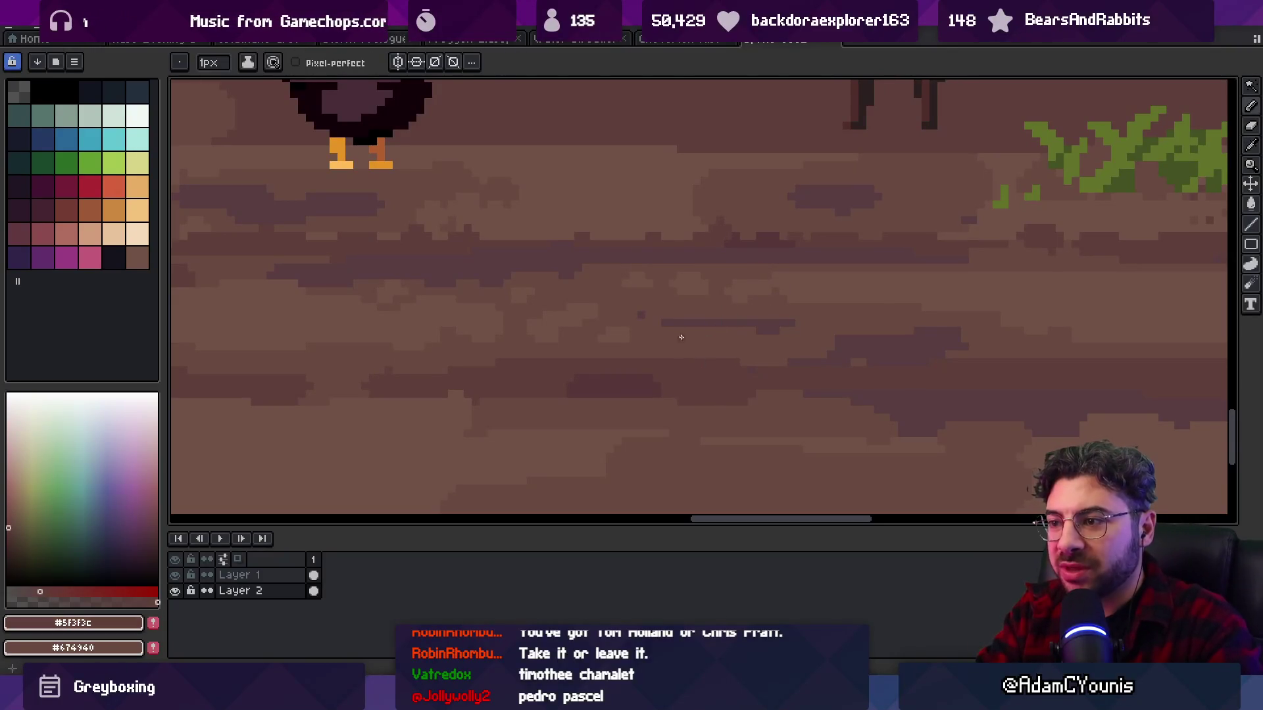
left_click(755, 319, "alt")
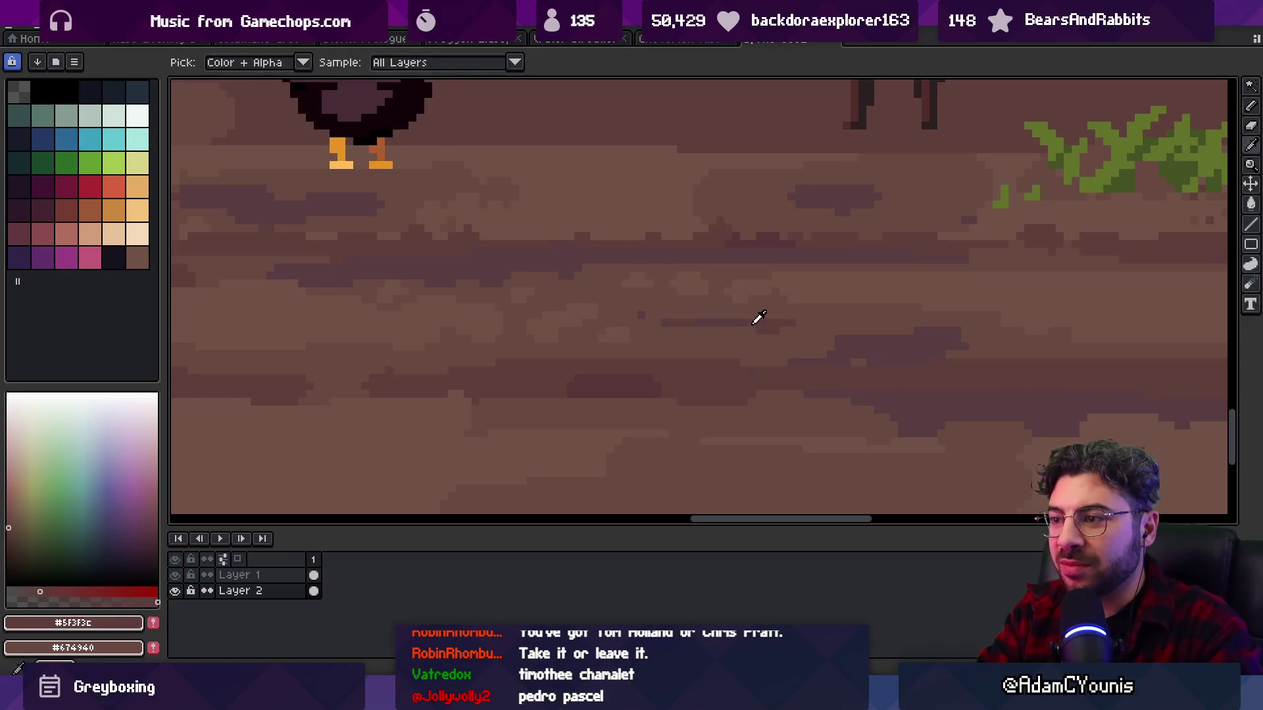
left_click(681, 314, "alt")
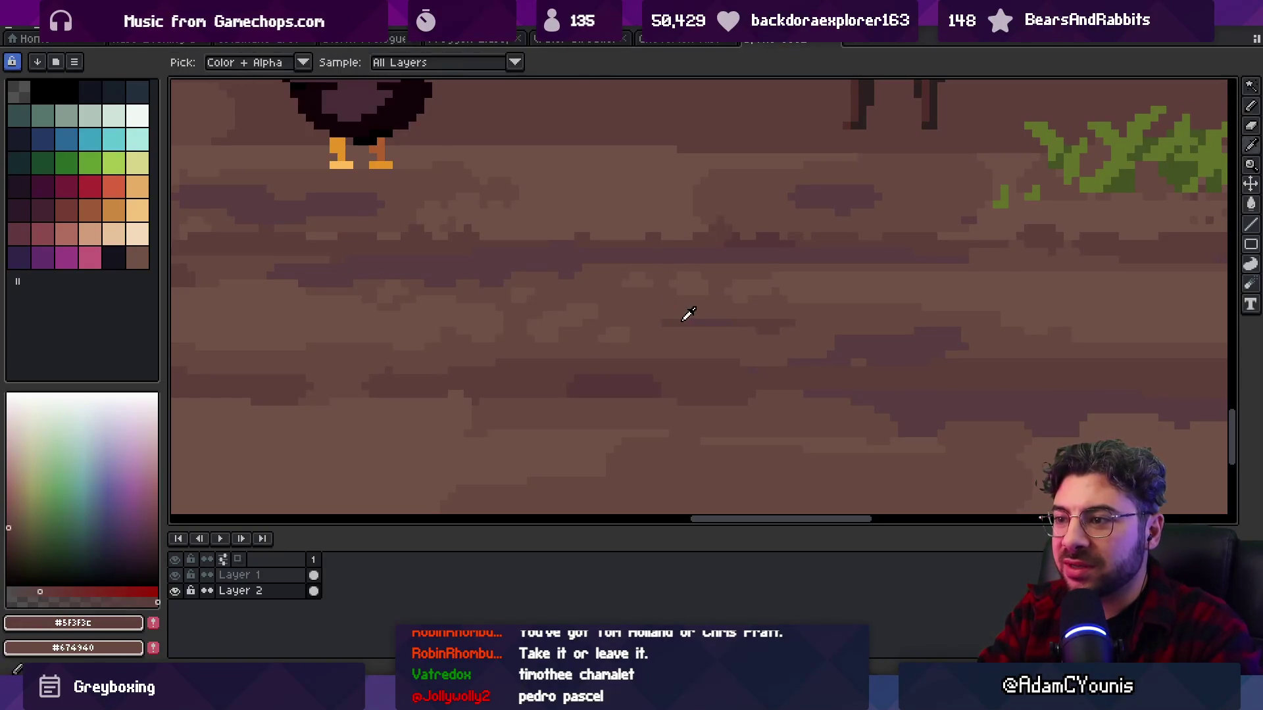
left_click(727, 322, "alt")
- Add more dark #5F3F3C and mid #674940 shading to another part of the ground
scroll(725, 327, "down", 5)
scroll(806, 307, "up", 5)
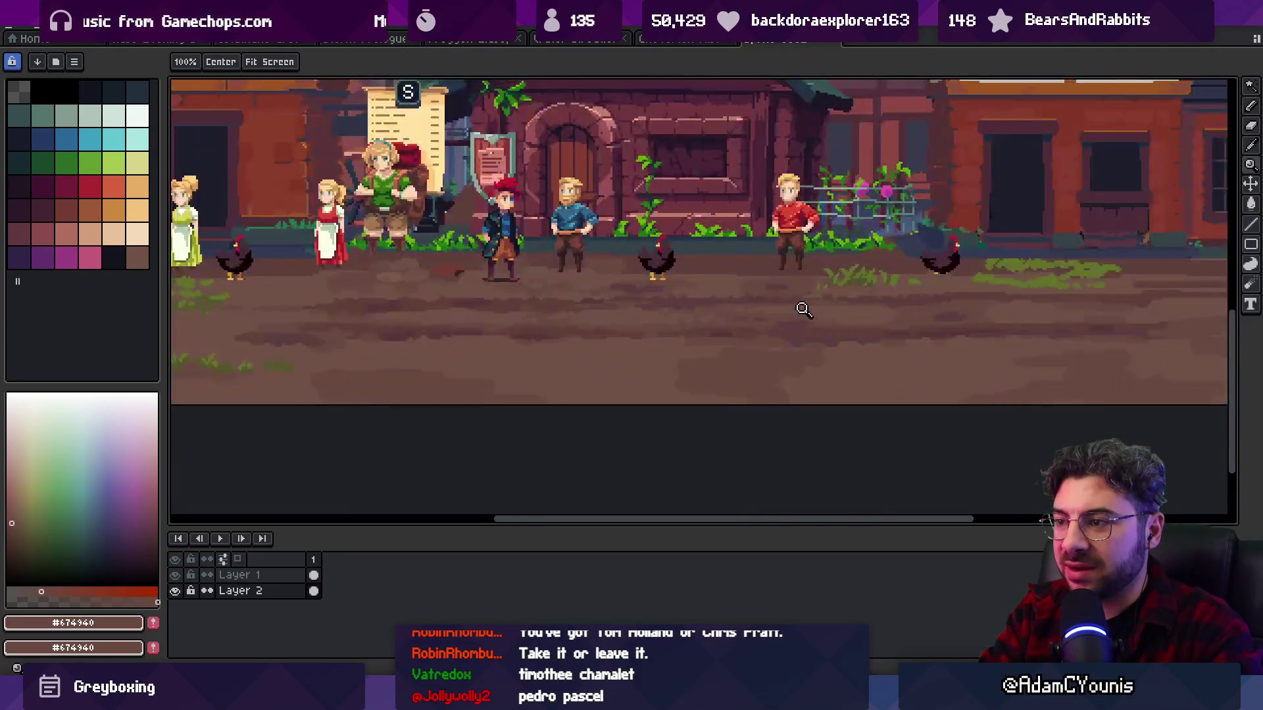
left_click(828, 331, "alt")
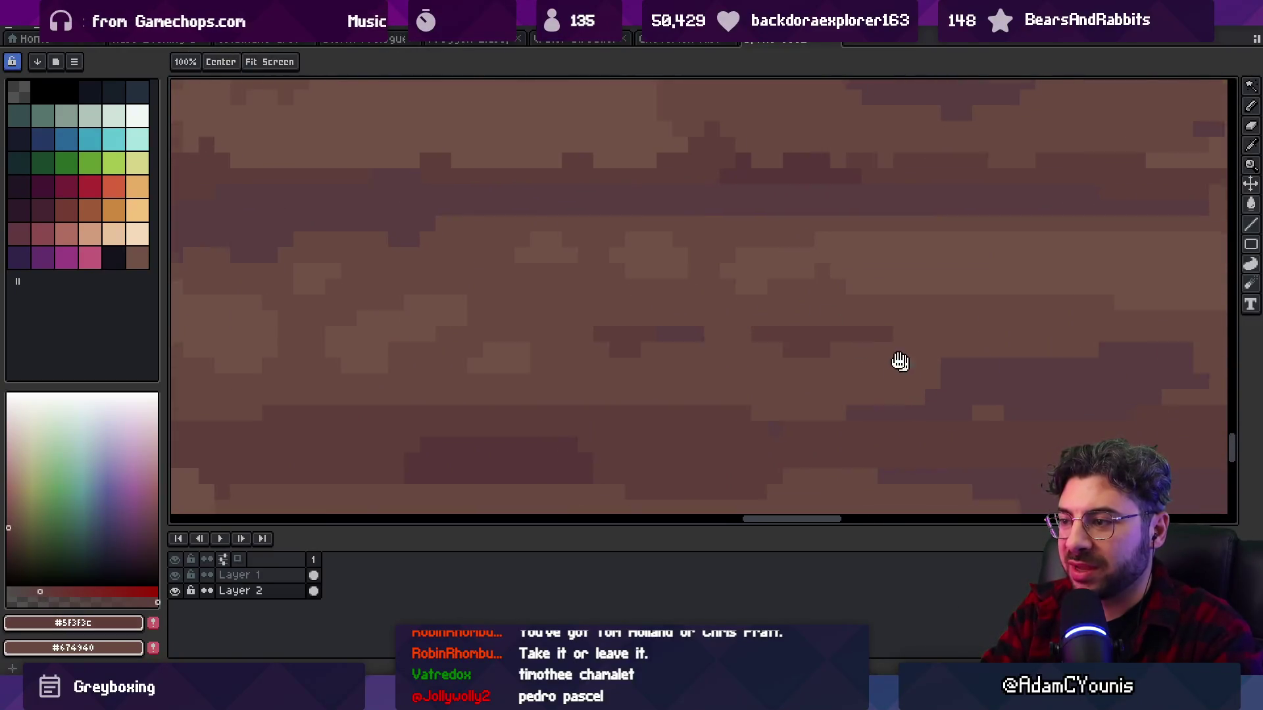
left_click_drag(907, 366, 741, 361)
key("z")
scroll(737, 342, "down", 4)
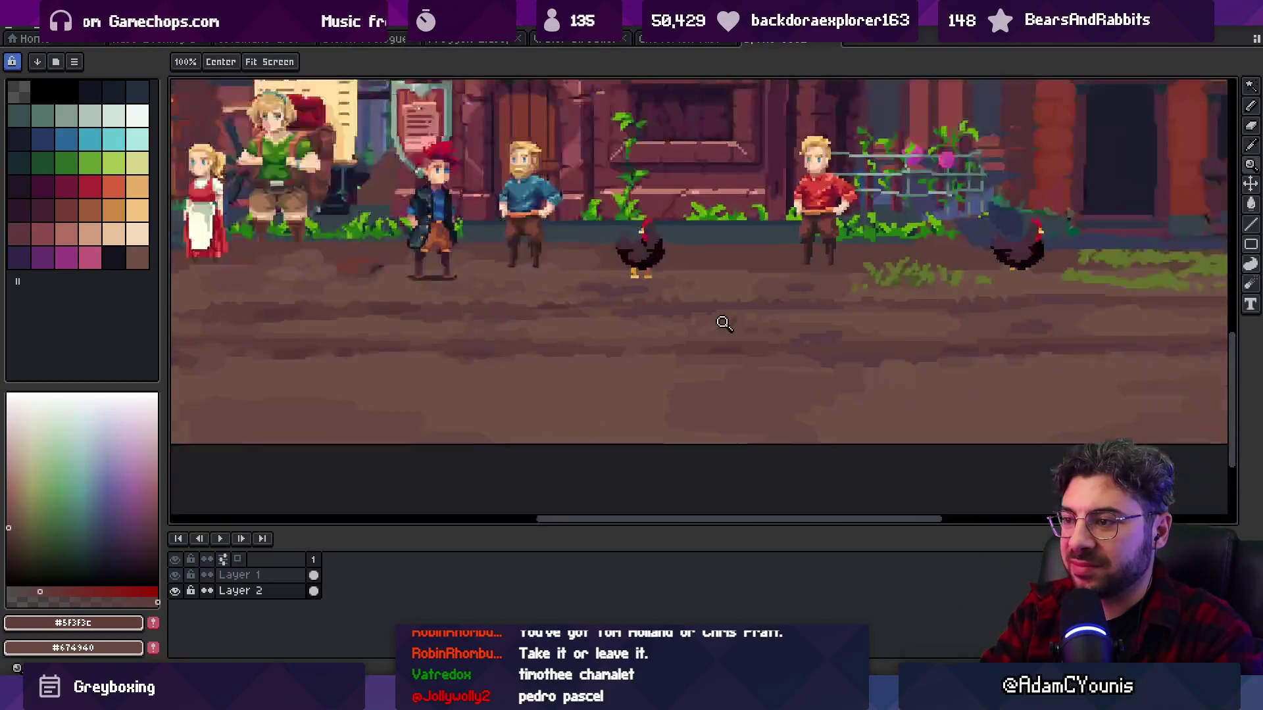
scroll(697, 328, "up", 6)
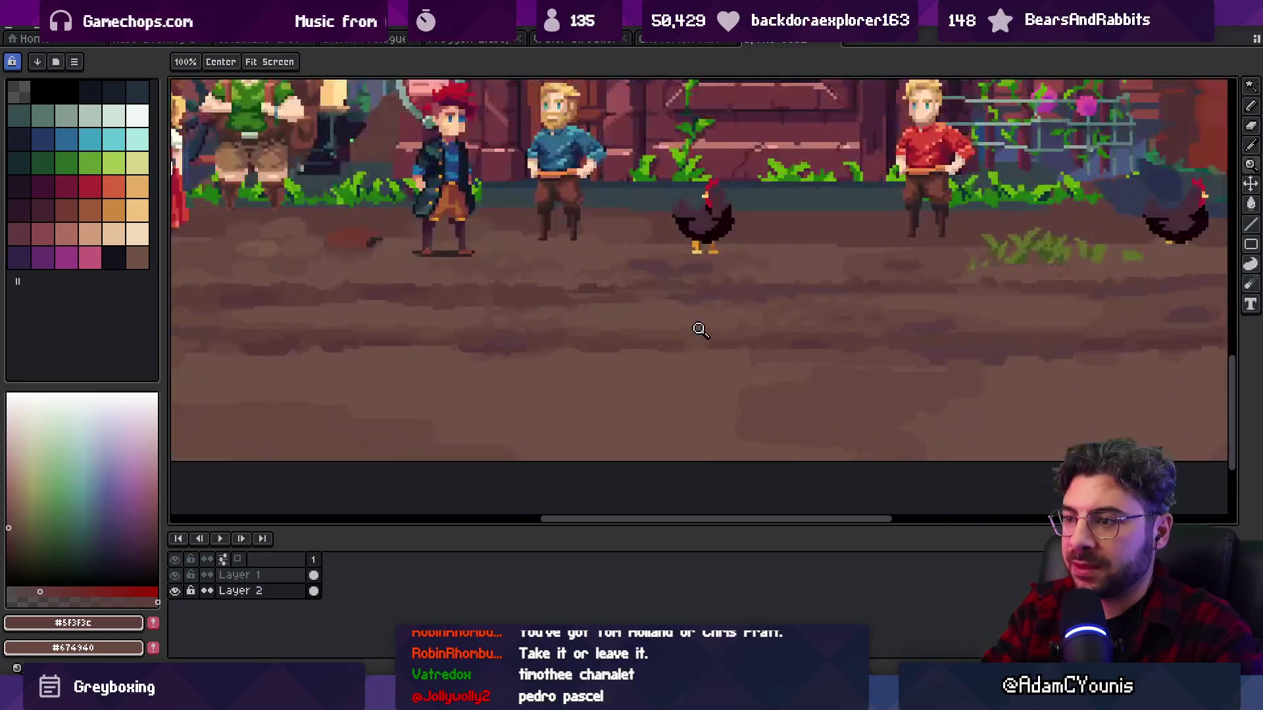
left_click(699, 328, "alt")
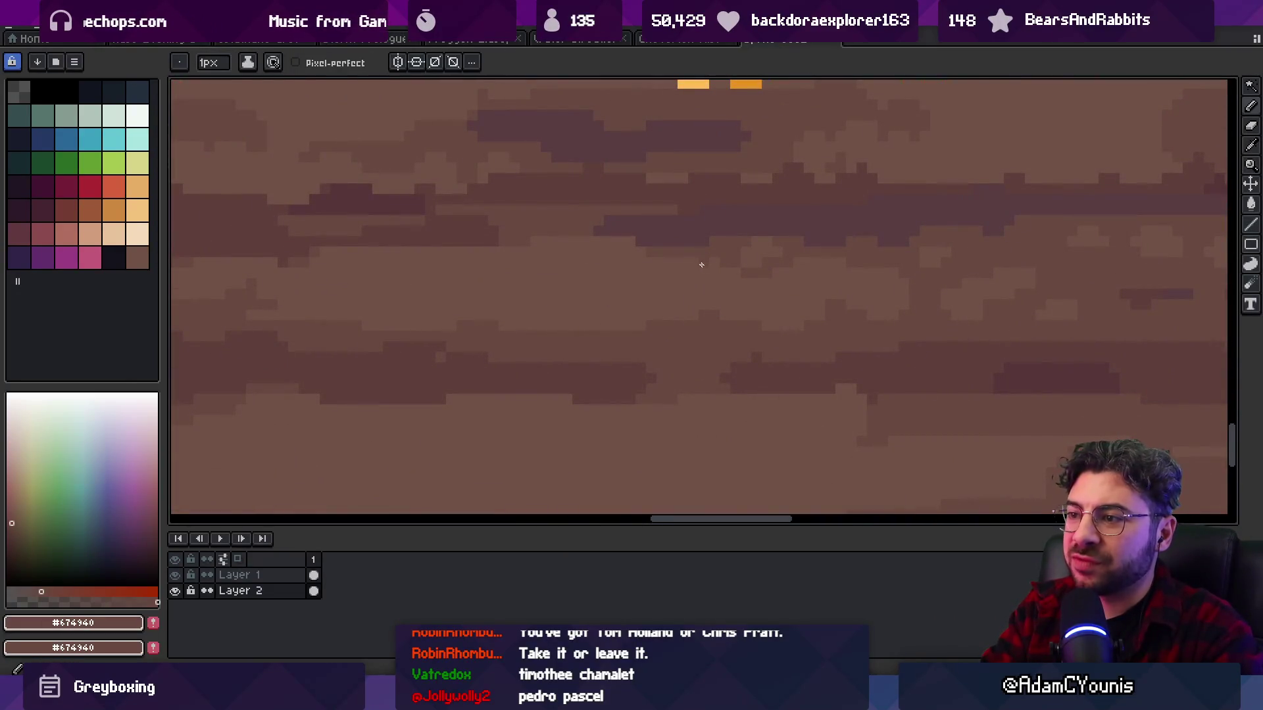
key("z")
scroll(770, 274, "down", 5)
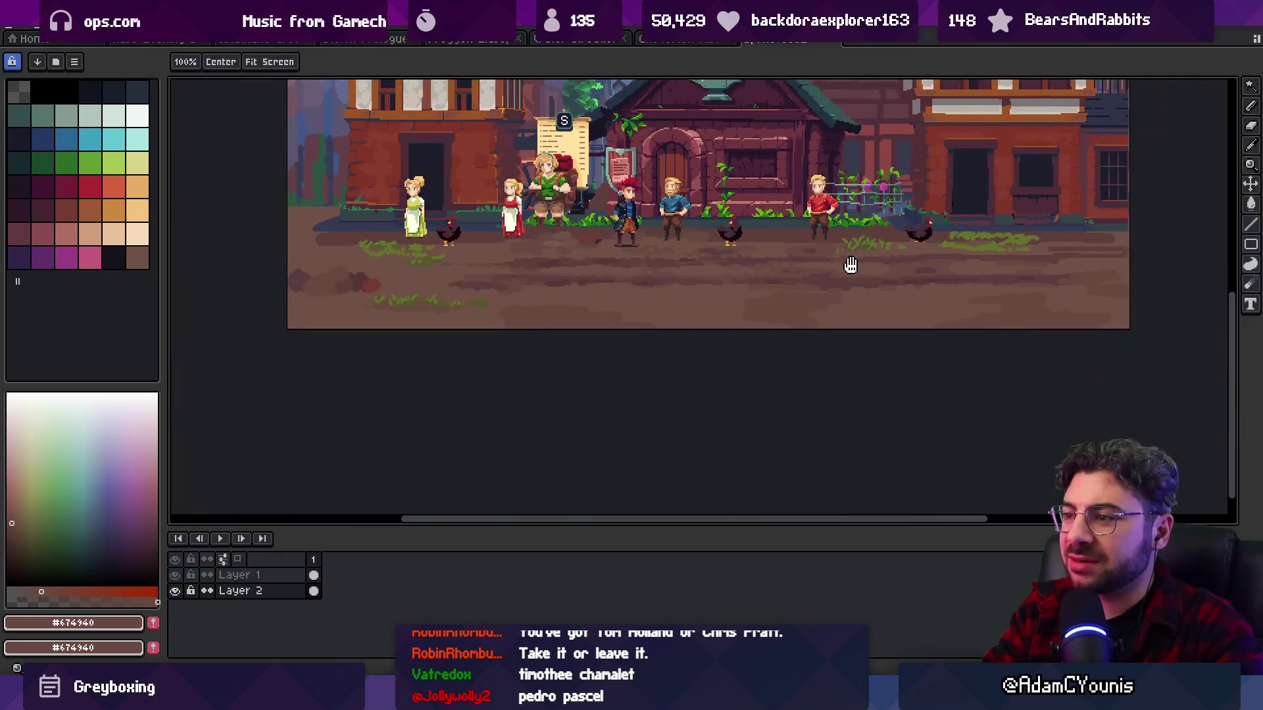
scroll(798, 283, "up", 3)
scroll(797, 283, "up", 3)
- Paint lighter #715246 and mid #674940 pixels on the right side of the road, then zoom out
key("b")
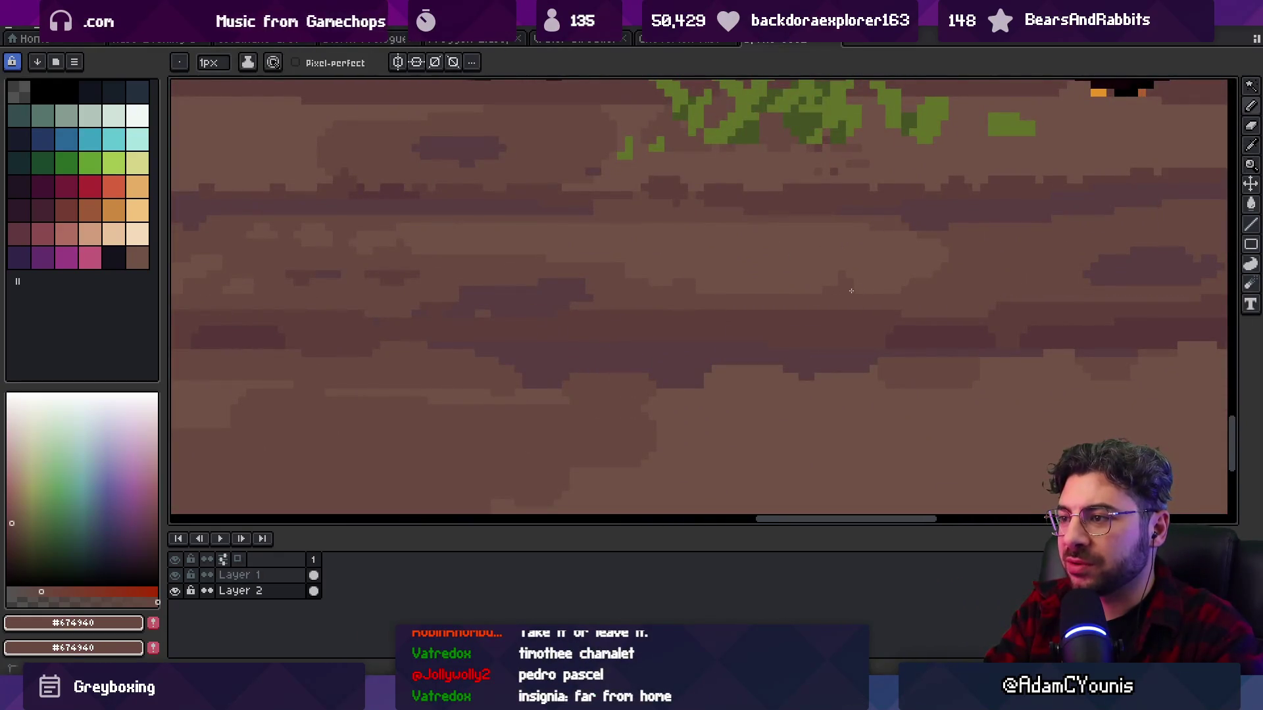
left_click(699, 282, "alt")
scroll(831, 268, "right", 3)
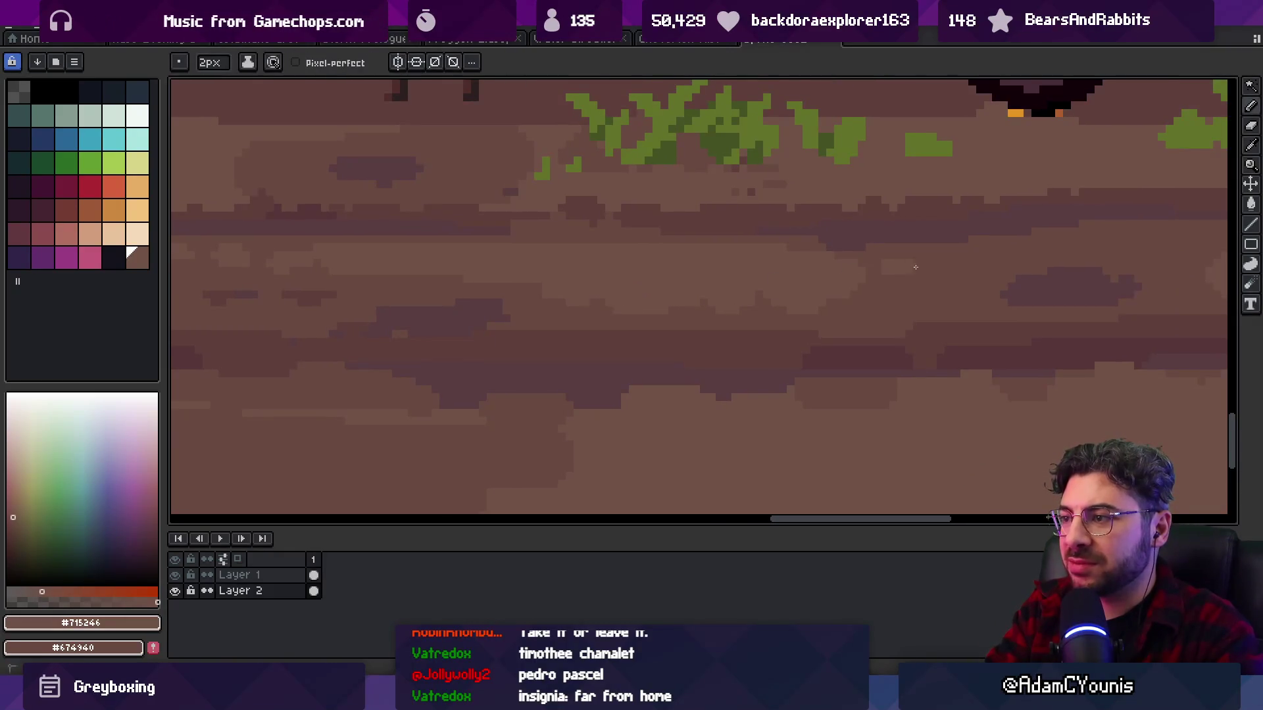
left_click(910, 282, "alt")
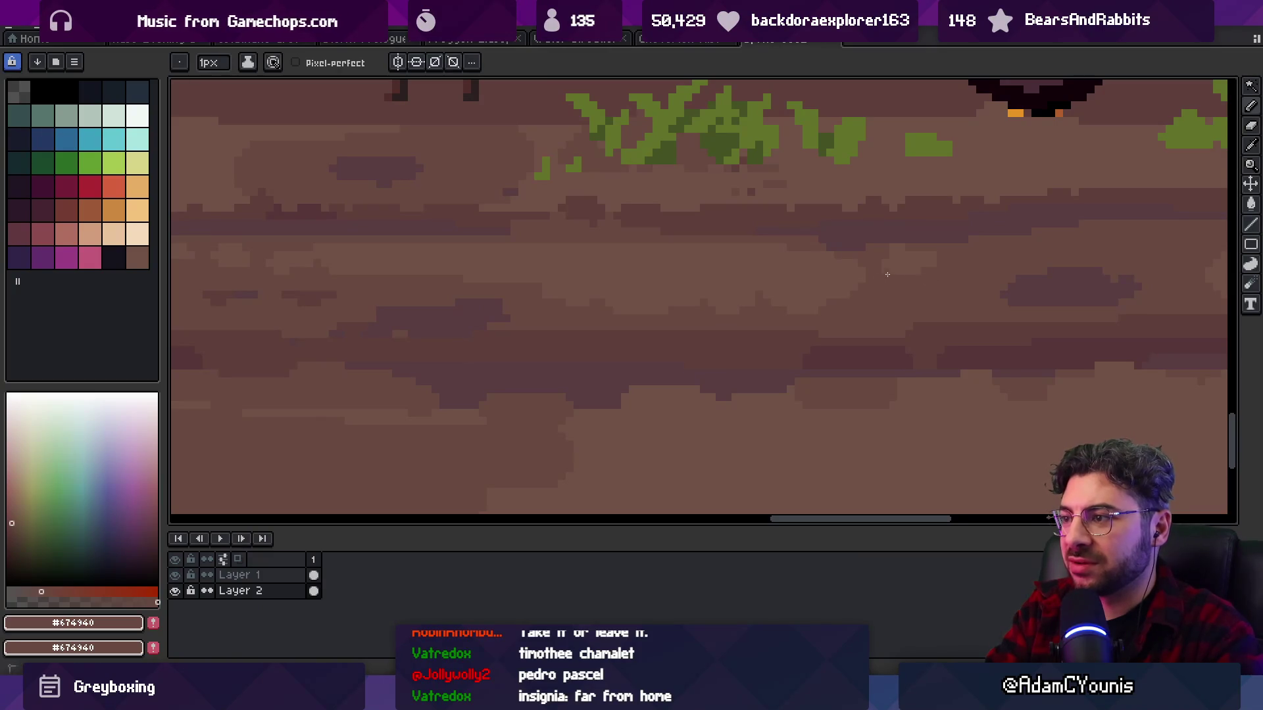
left_click(881, 301, "alt")
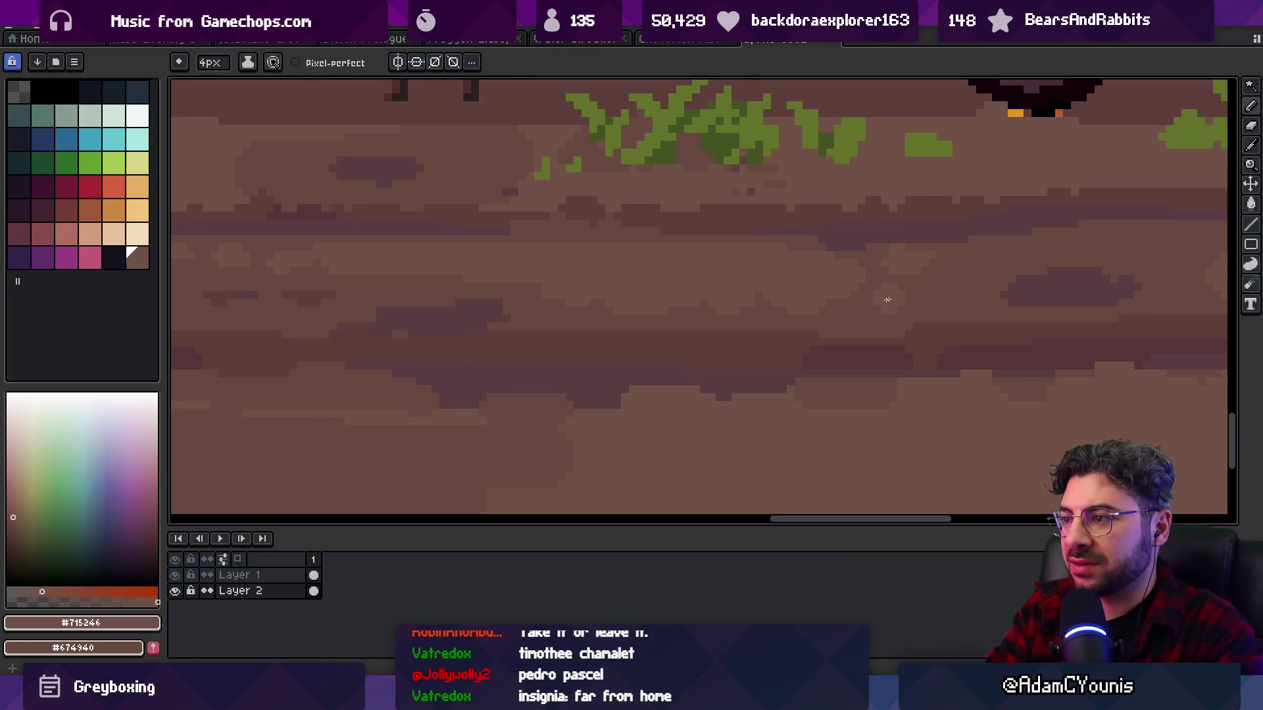
key("z")
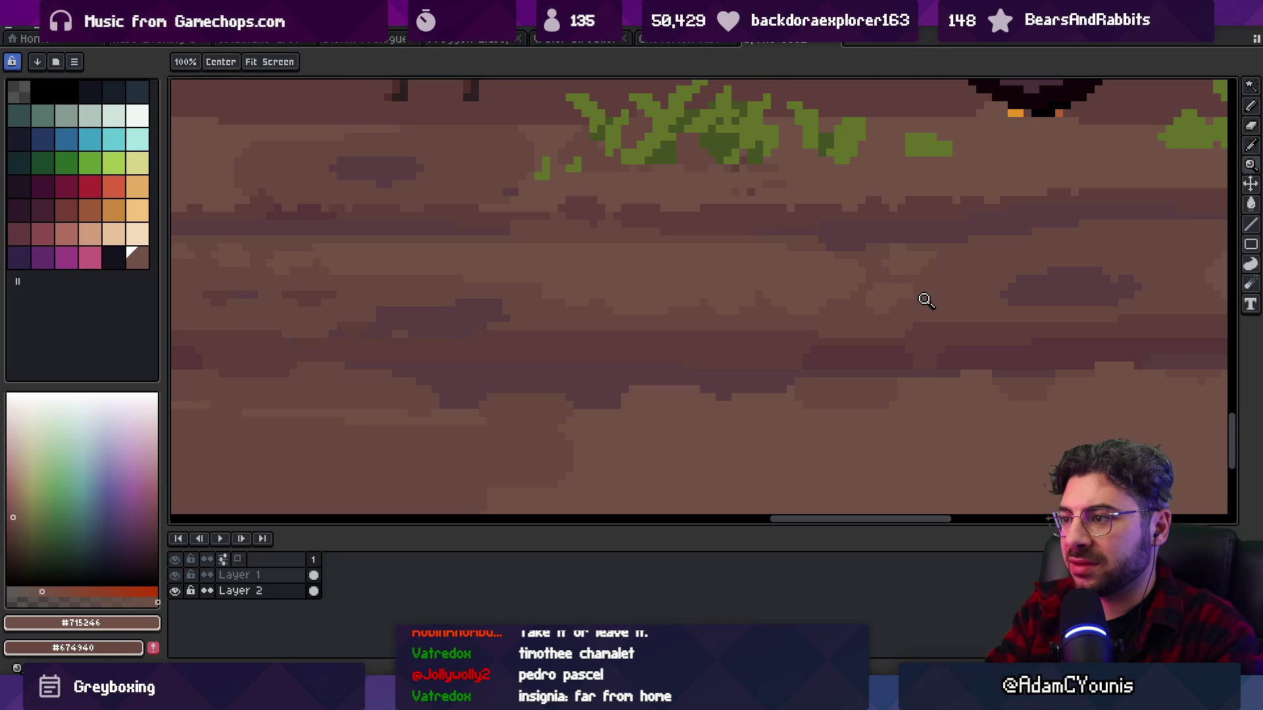
scroll(925, 301, "down", 5)
scroll(940, 276, "up", 3)
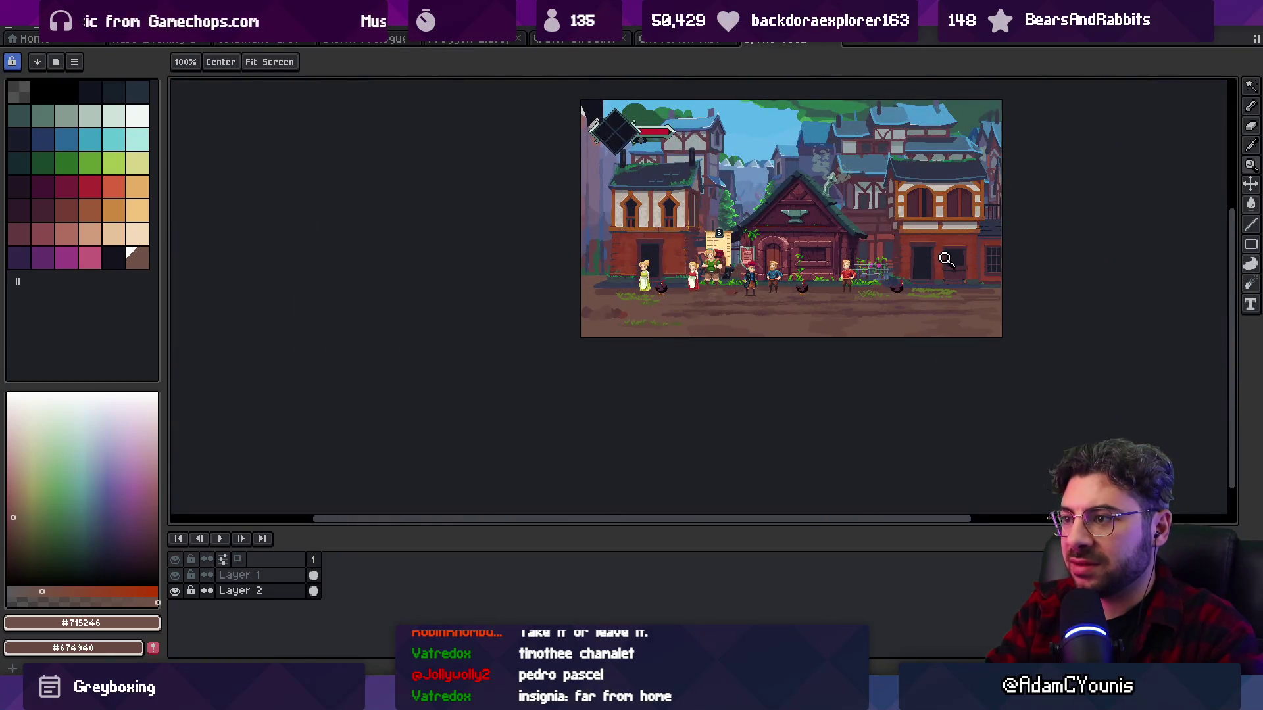
- Select a road strip beneath the characters and nudge it up one pixel, undoing an accidental layer move
scroll(836, 307, "up", 1)
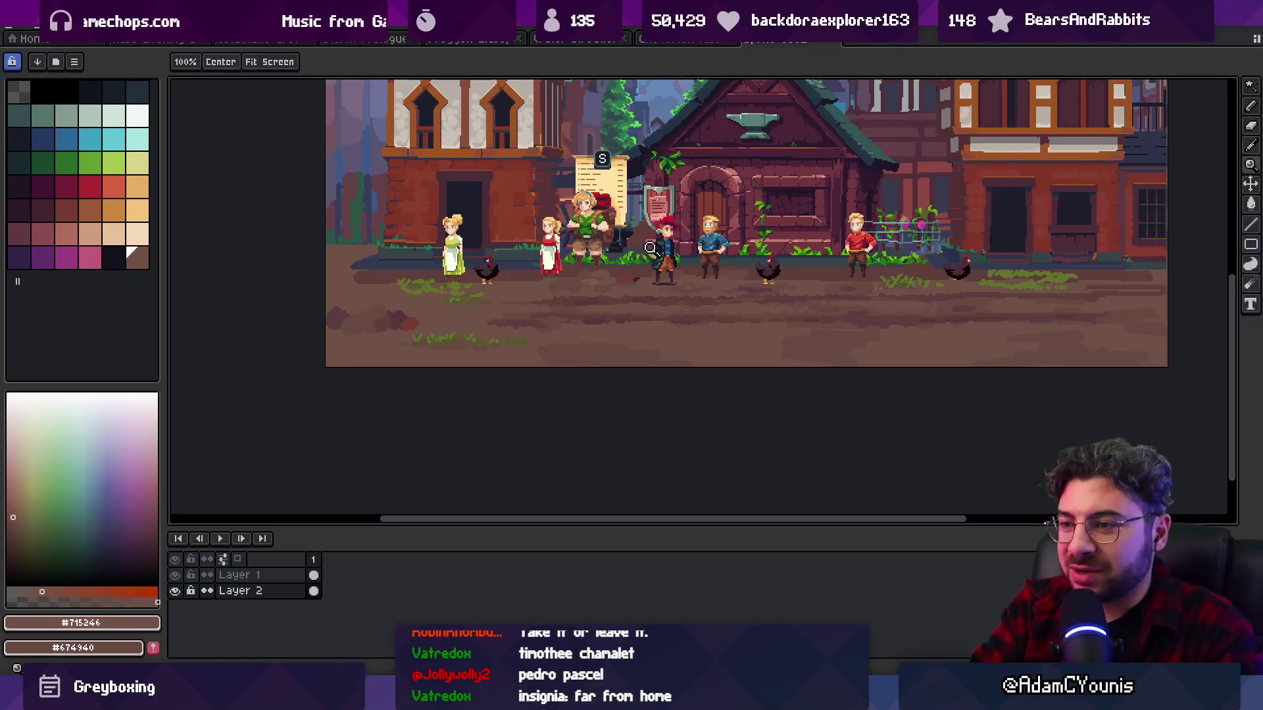
key("m")
mouse_move(515, 351)
left_mouse_down()
mouse_move(1099, 309)
mouse_move(1112, 293)
left_mouse_up()
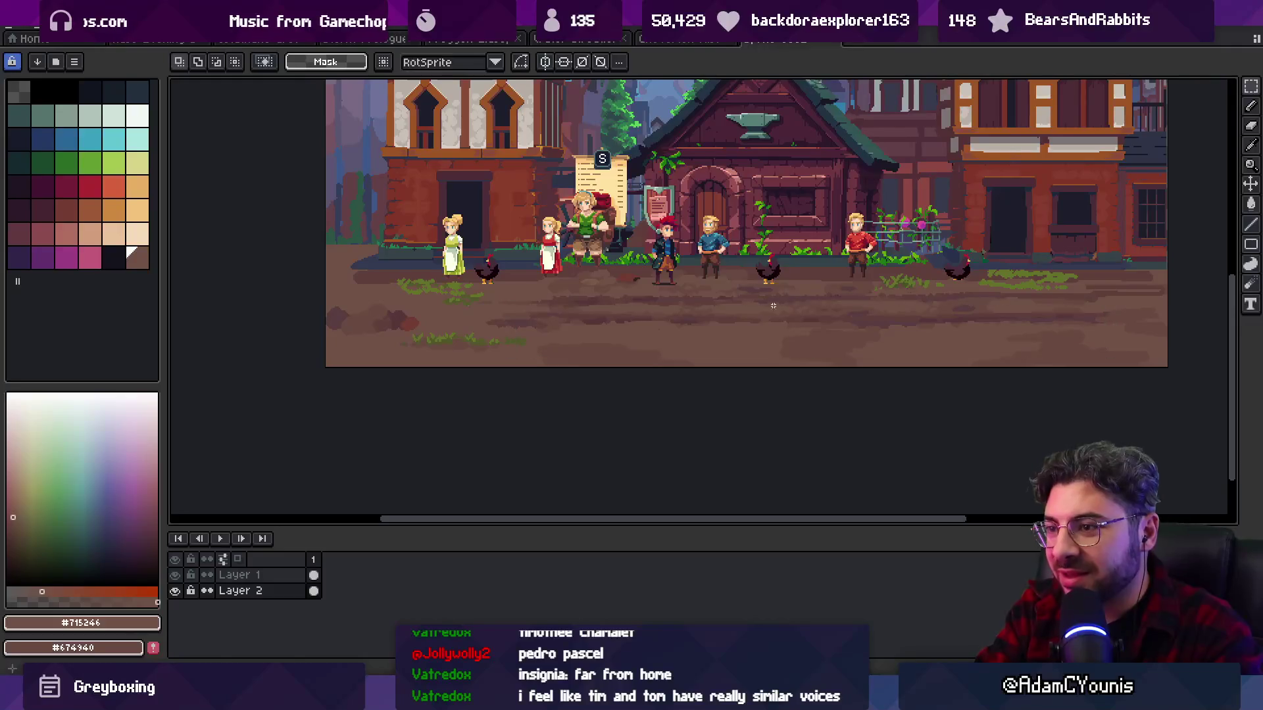
scroll(631, 302, "up", 1)
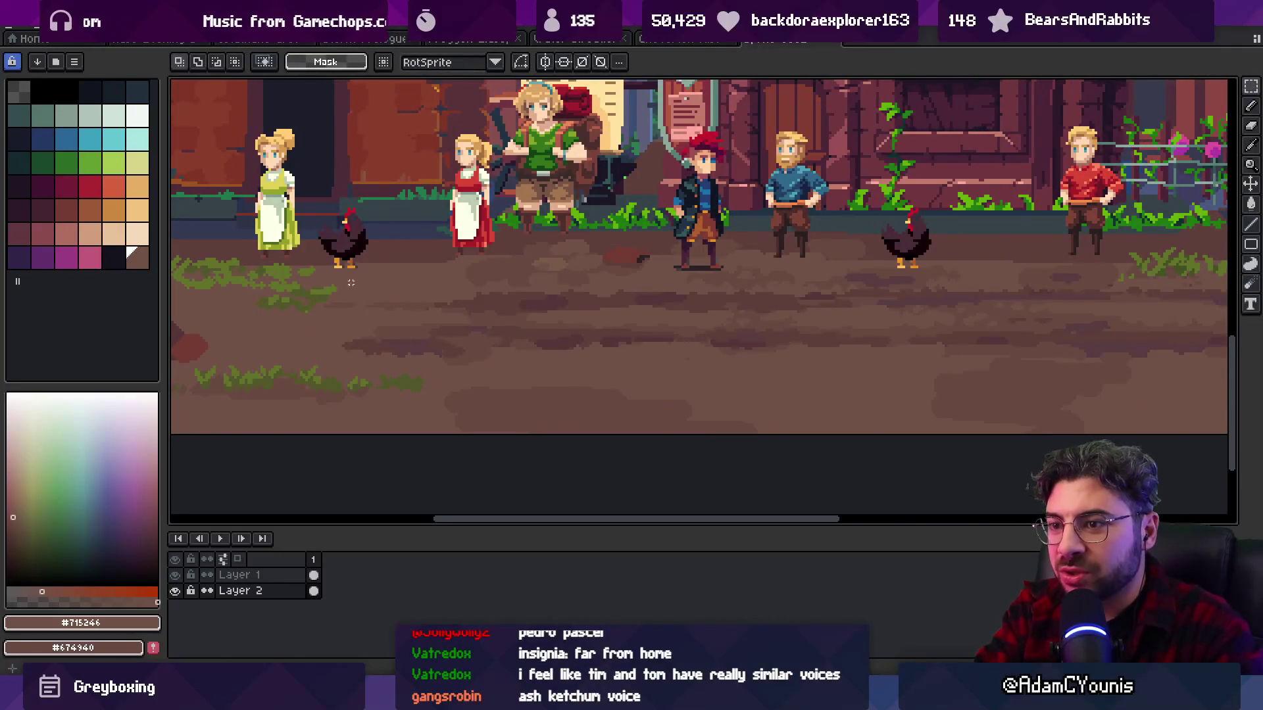
left_click_drag(461, 299, 869, 322)
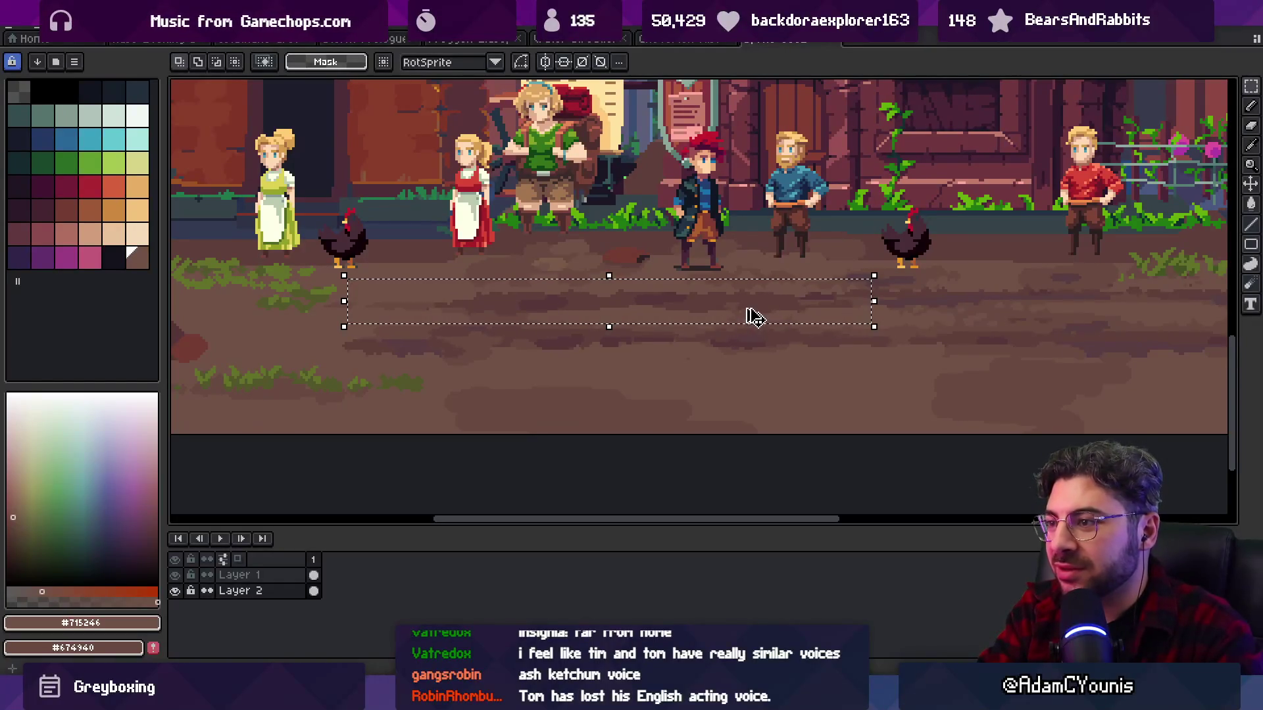
left_click_drag(667, 262, 808, 305)
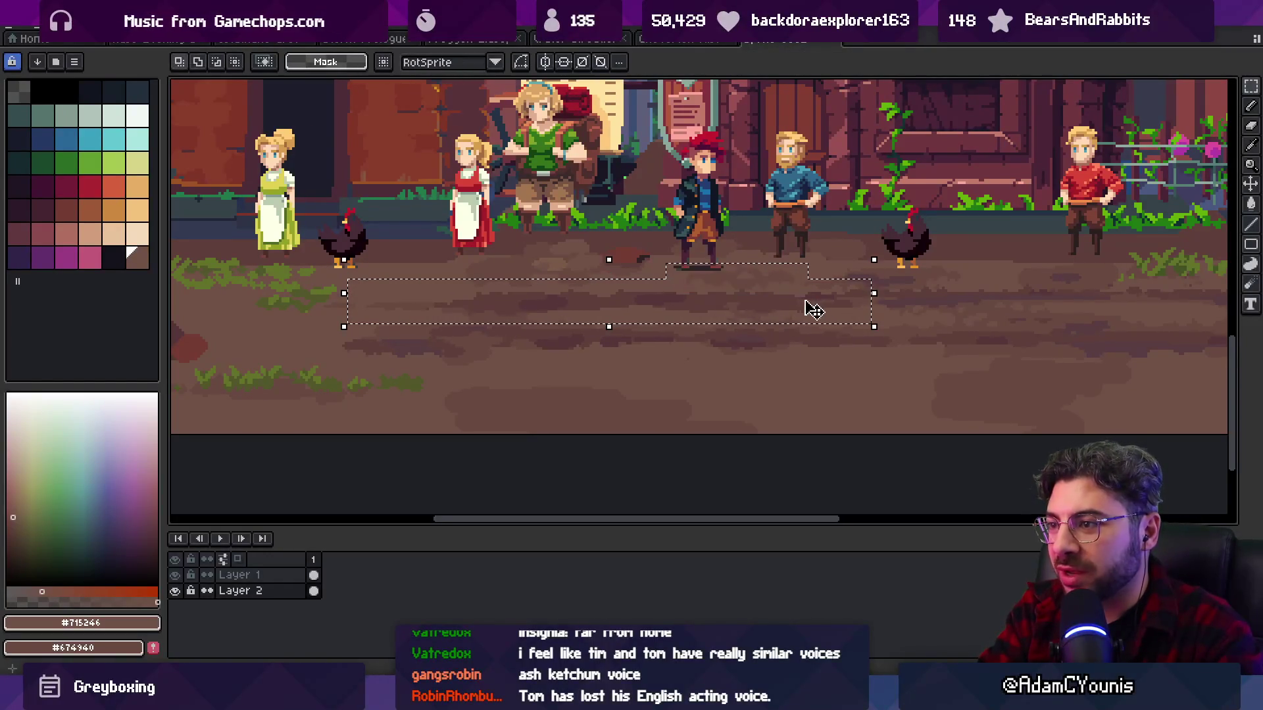
key("Up")
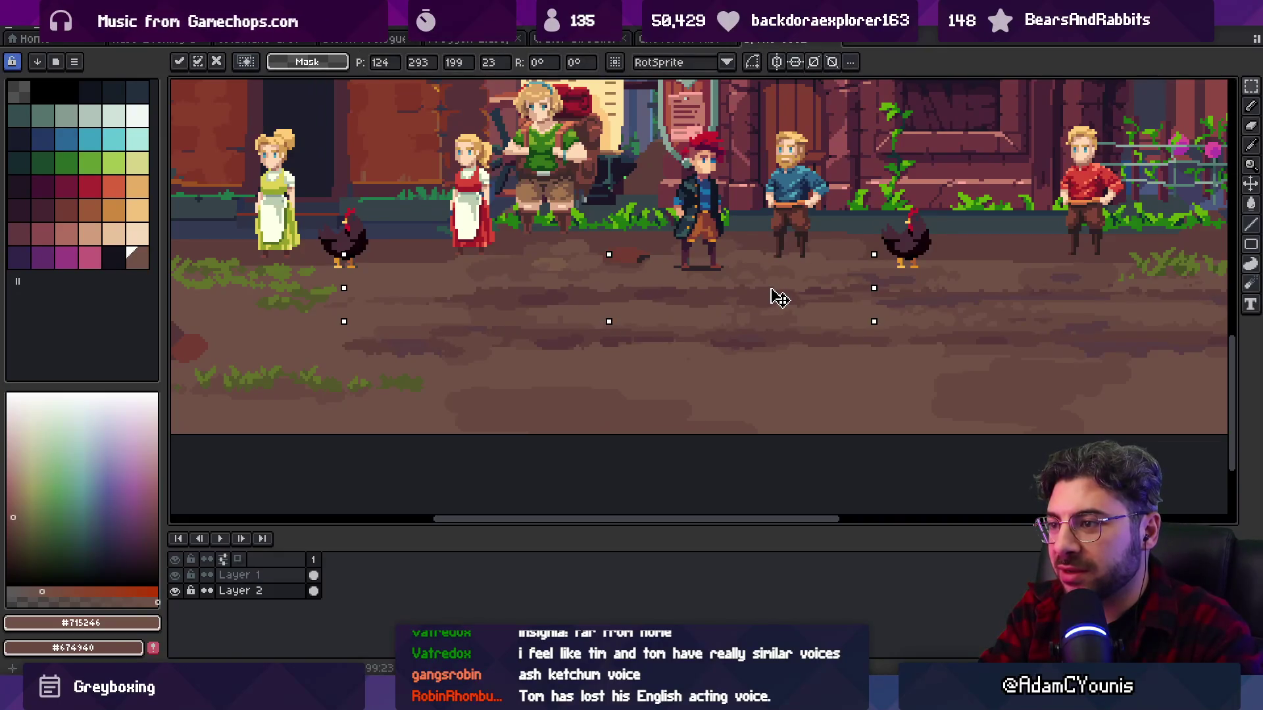
key("ctrl+d")
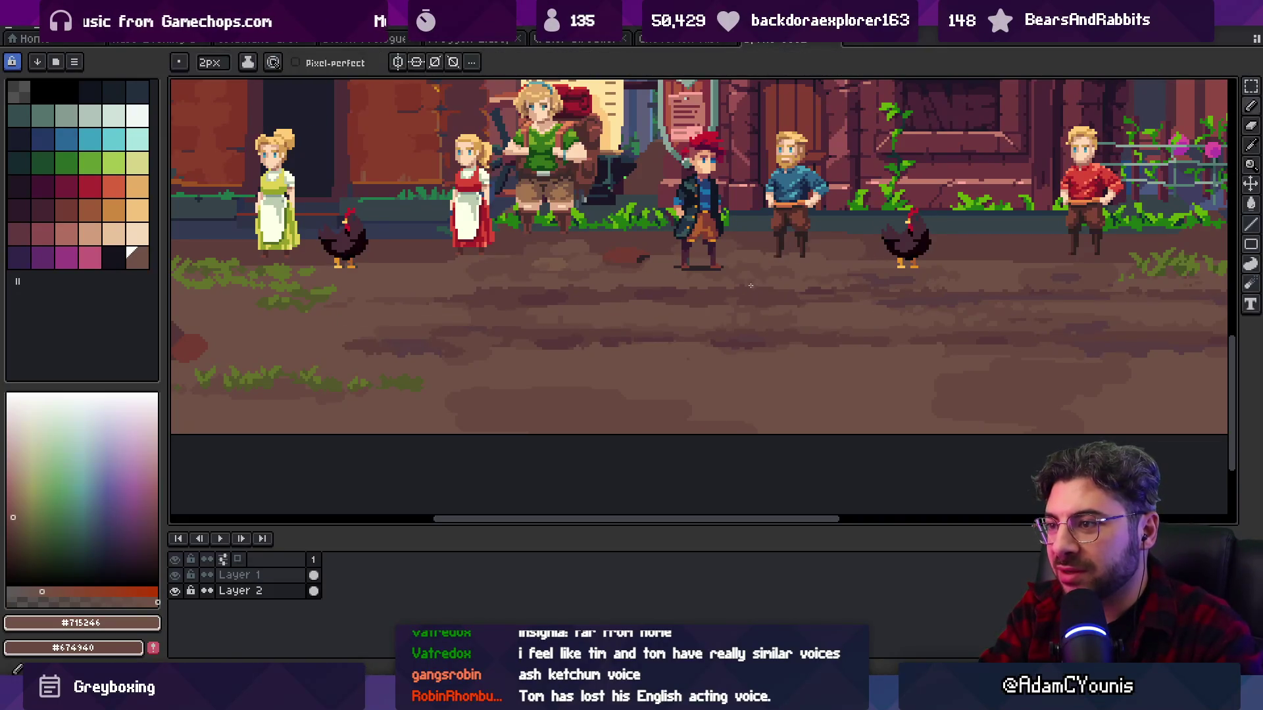
left_click_drag(757, 285, 746, 306)
key("ctrl+z")
key("b")
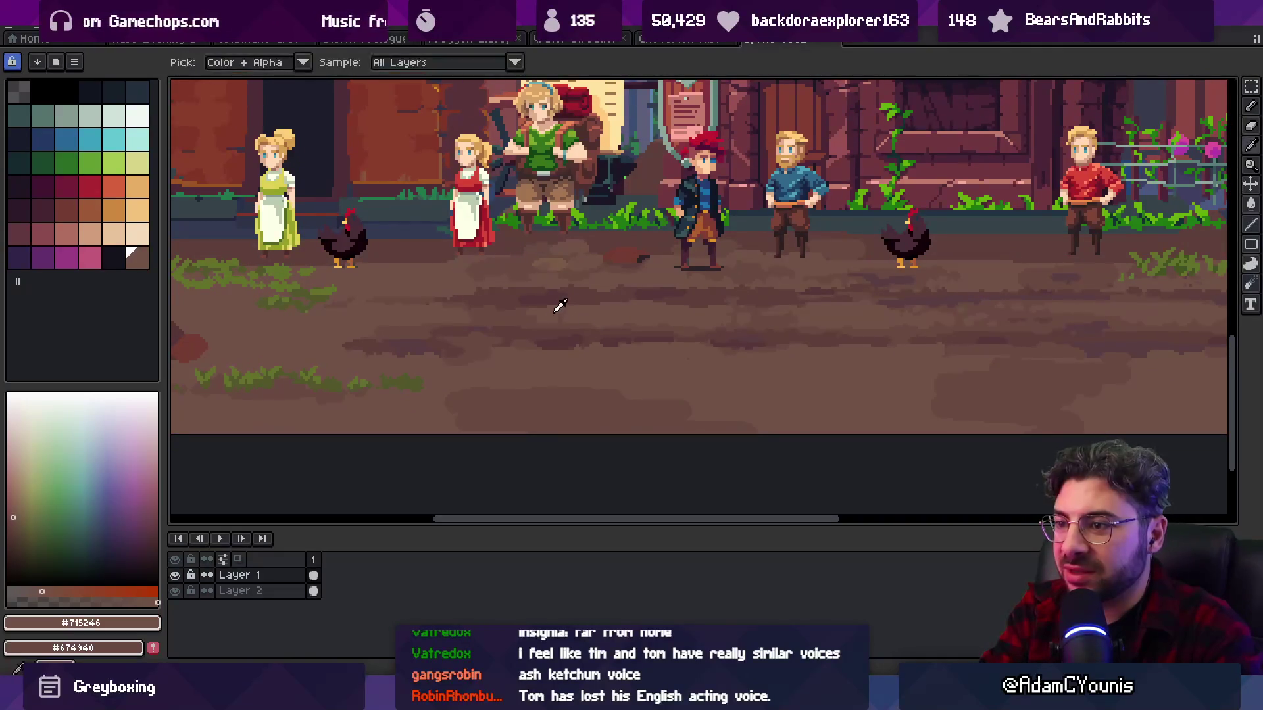
- Select a wide road strip on the right, move it down one pixel and drop it
key("e")
key("z")
scroll(568, 317, "down", 4)
scroll(819, 288, "up", 3)
scroll(903, 315, "up", 1)
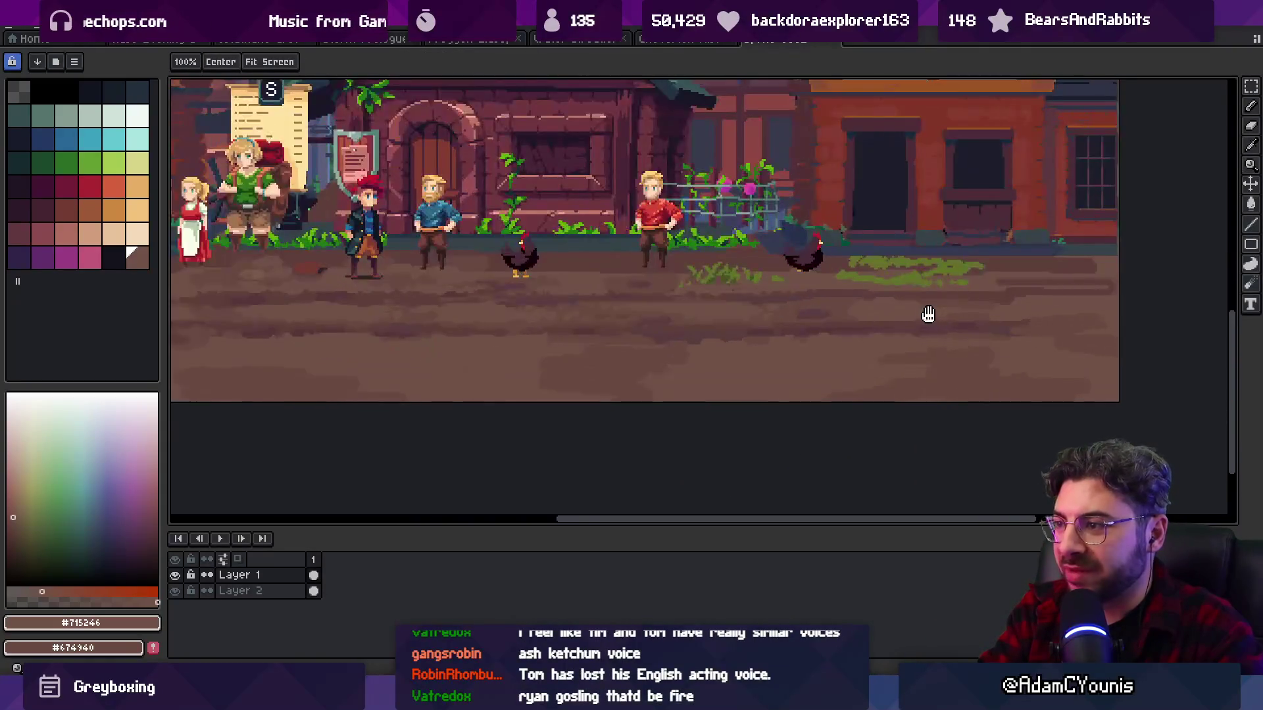
scroll(730, 318, "right", 2)
key("m")
left_click_drag(927, 302, 1038, 312)
key("alt+Down")
key("Down")
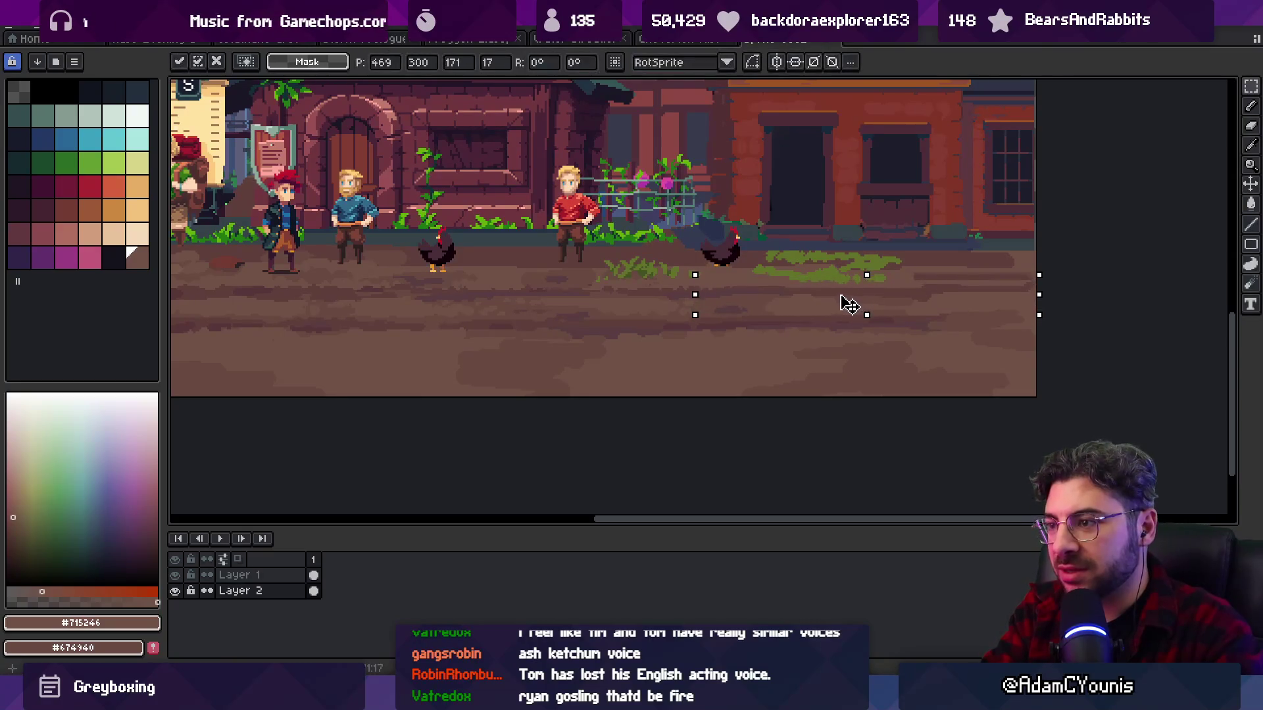
key("ctrl+d")
key("z")
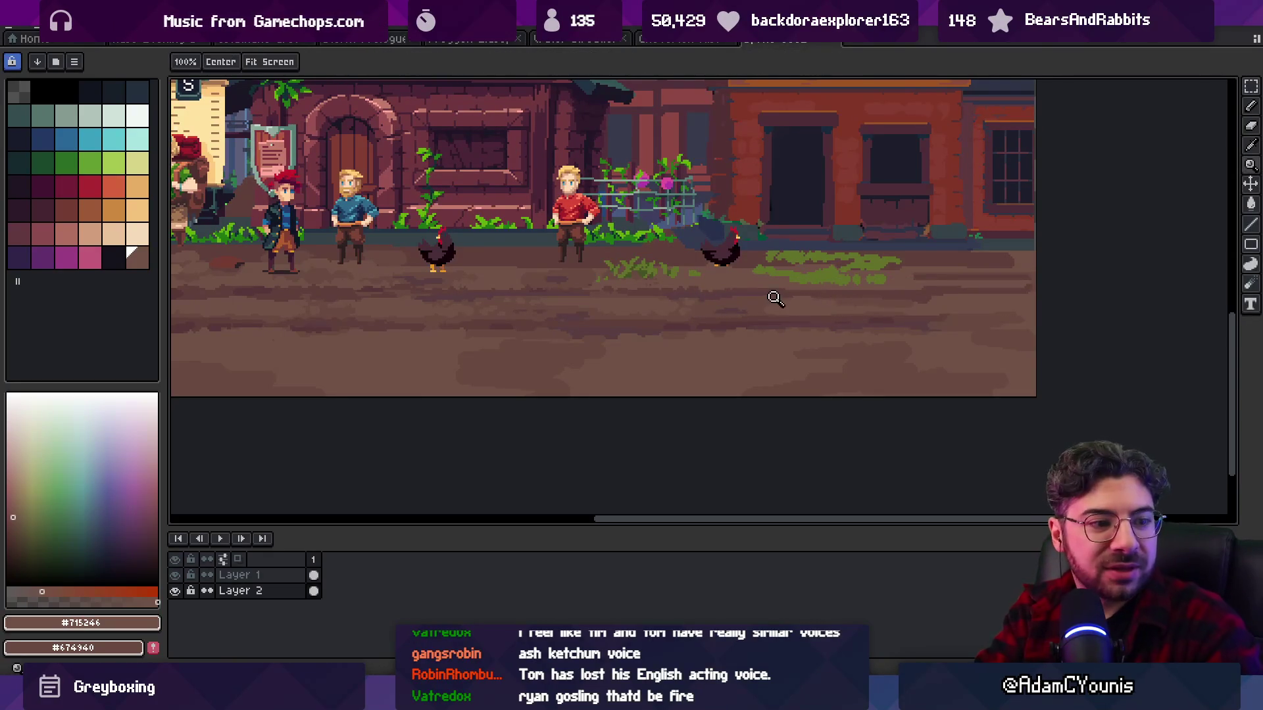
scroll(756, 296, "down", 1)
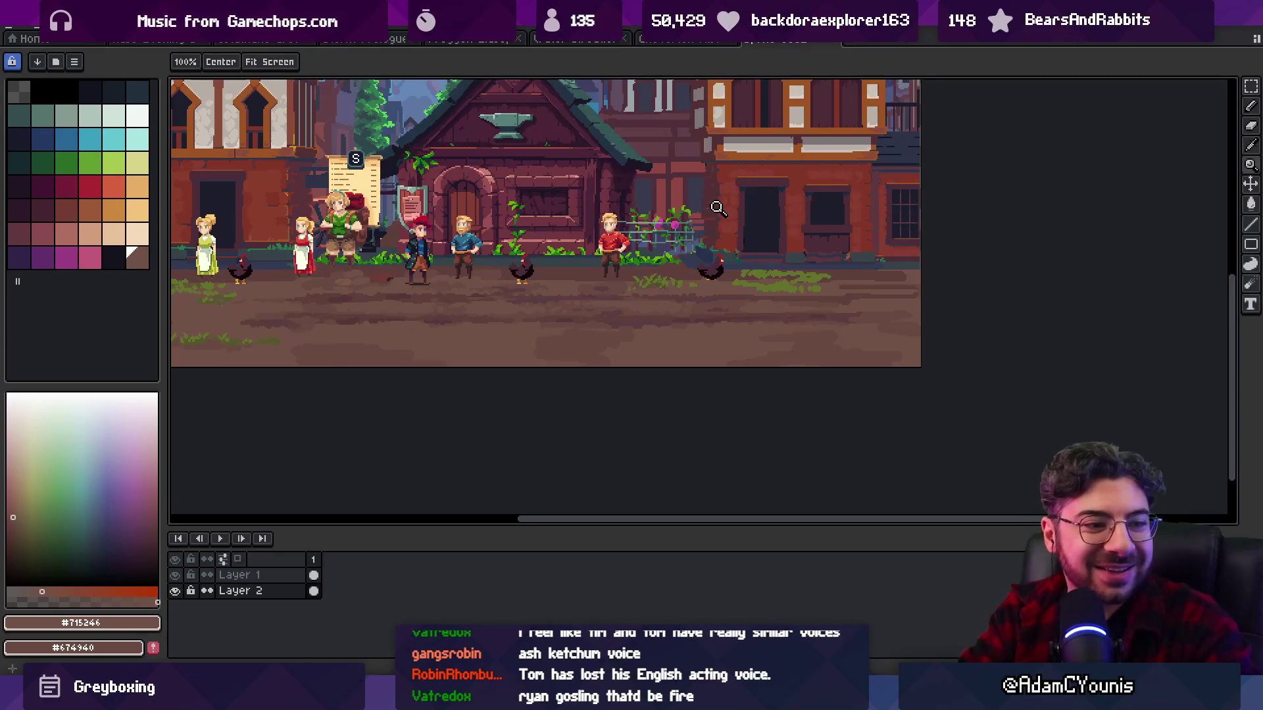
scroll(782, 296, "down", 1)
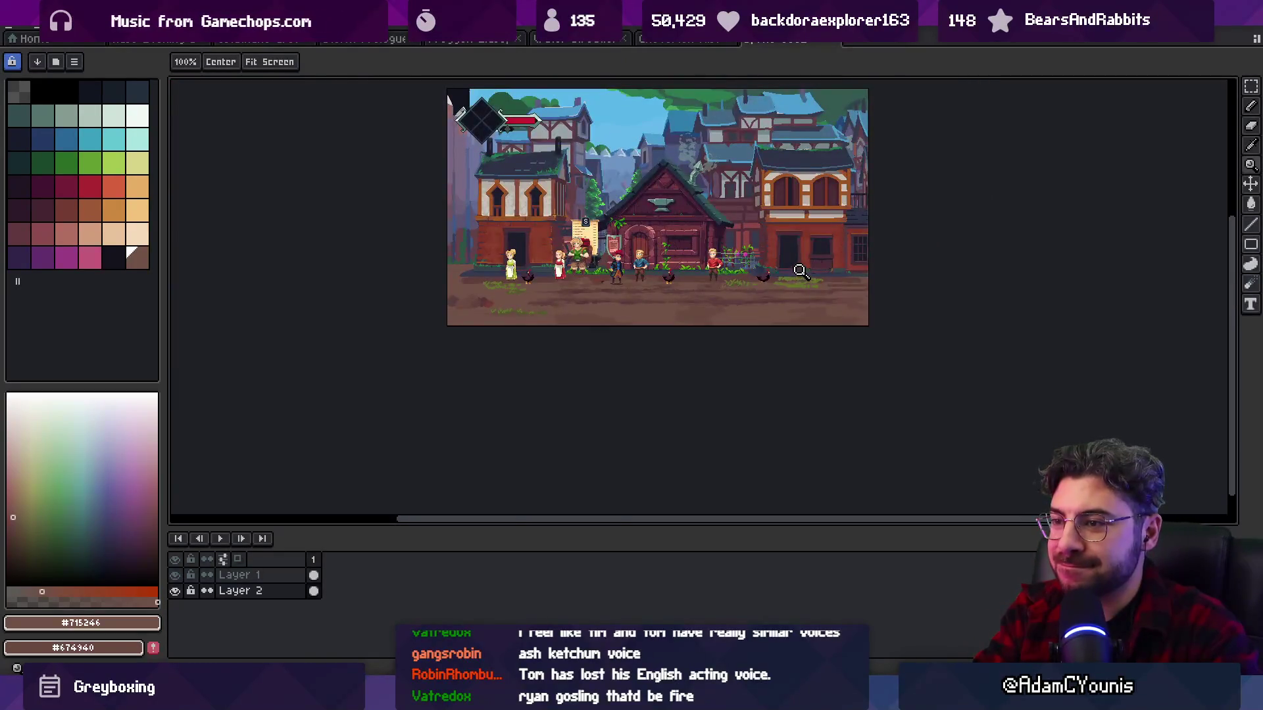
scroll(665, 290, "up", 2)
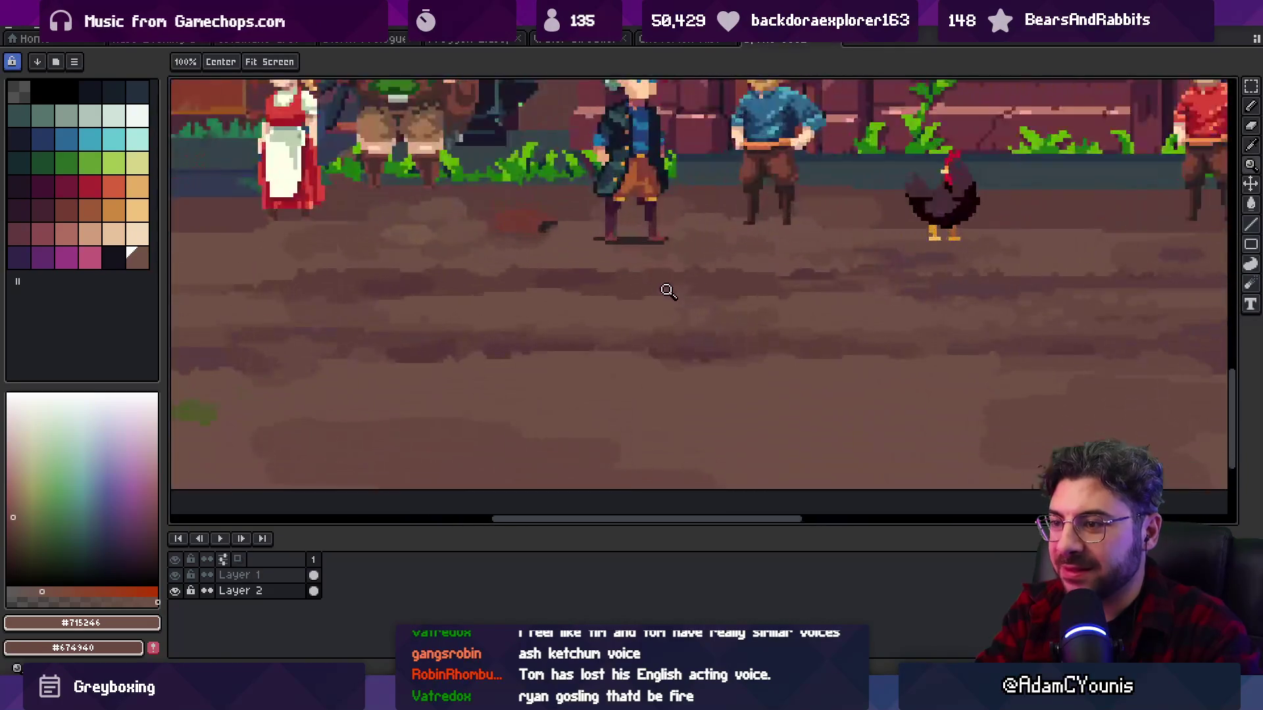
- Alternate sampled road browns #715246, #674940 and #5F3F3C while pencilling ground pixels
key("i")
left_click(869, 276)
key("b")
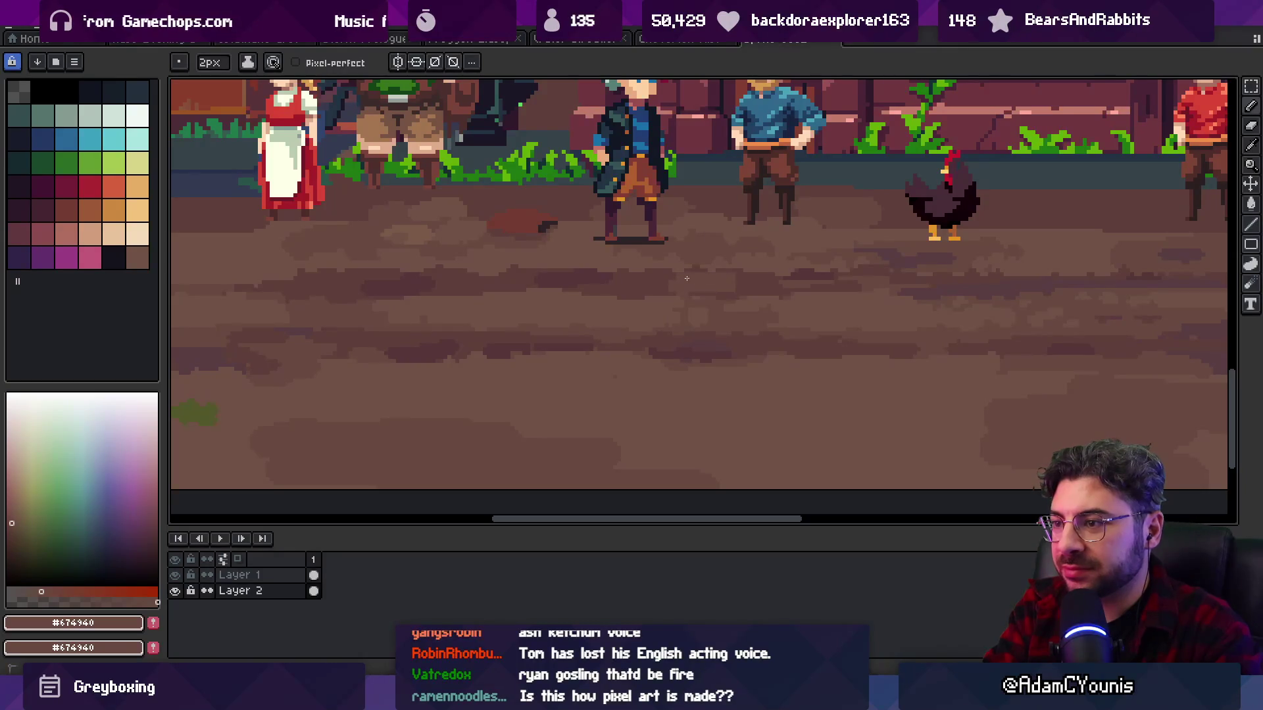
left_click(730, 267, "alt")
left_click(742, 278, "alt")
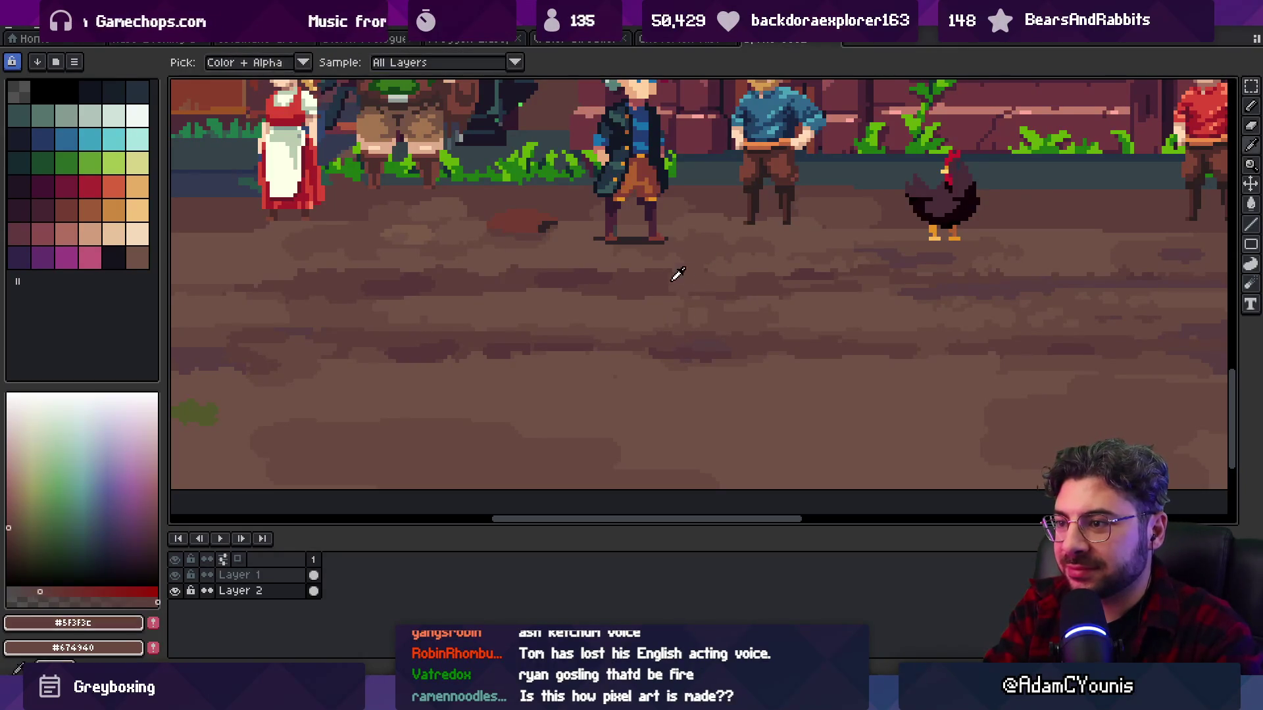
left_click(743, 279, "alt")
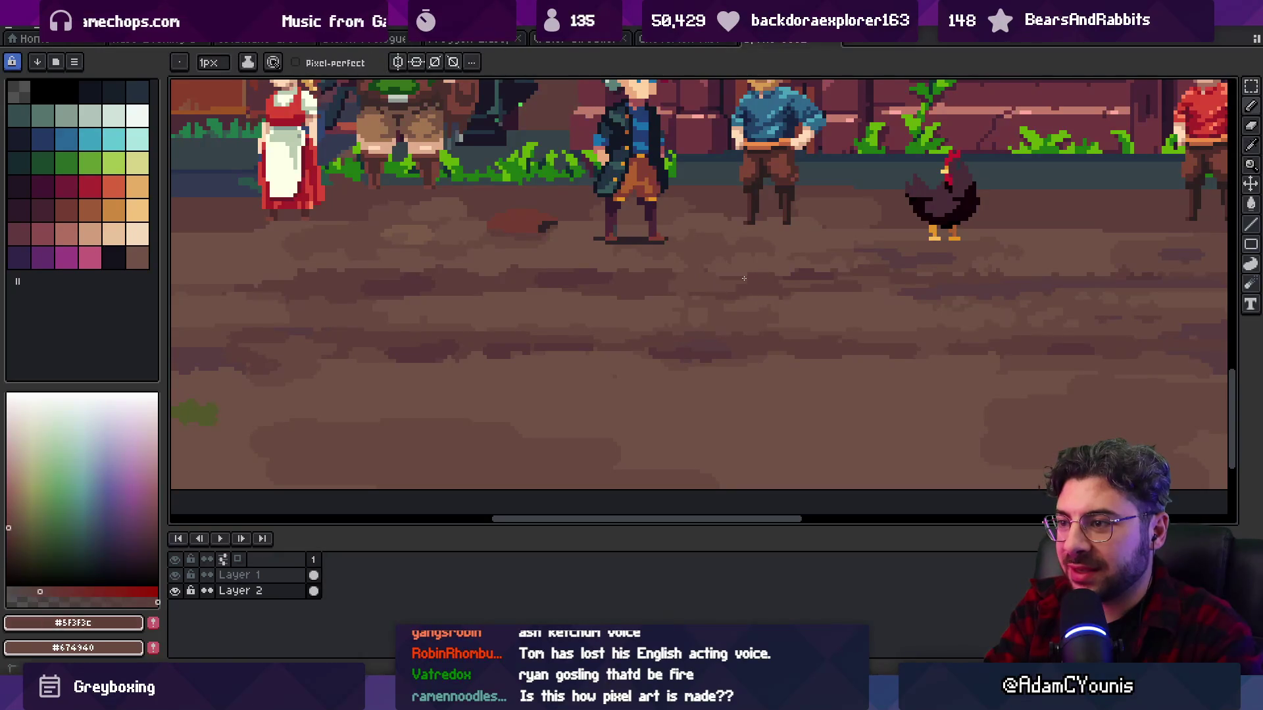
left_click(702, 273, "alt")
left_click(755, 283, "alt")
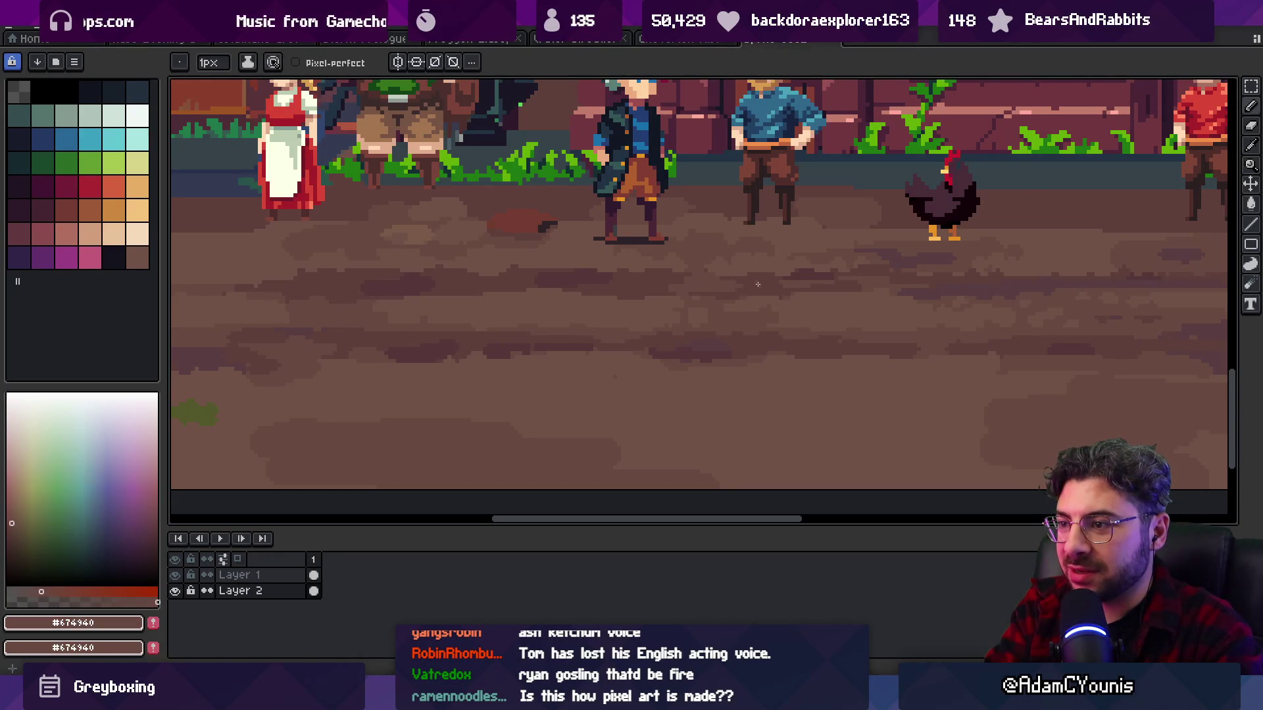
left_click(792, 279, "alt")
scroll(776, 283, "up", 3)
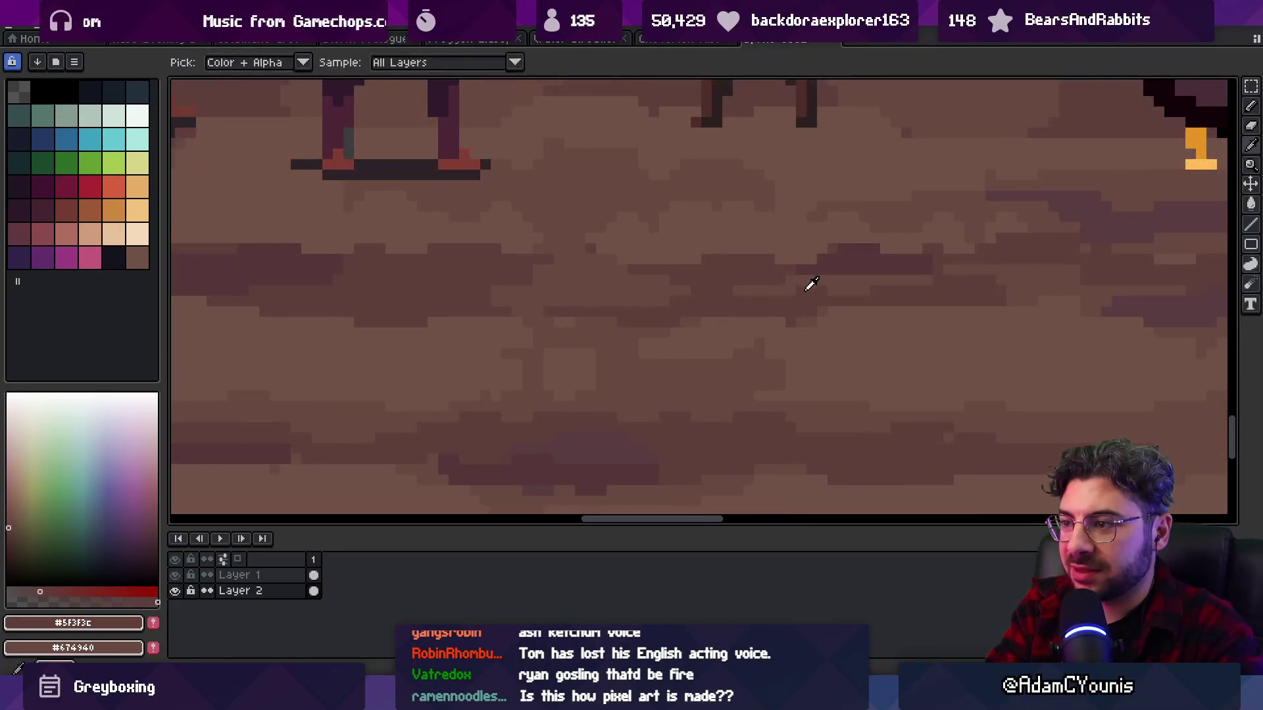
left_click(762, 279, "alt")
left_click(732, 282, "alt")
- Zoom out and pan across the villagers down toward the road
key("z")
scroll(783, 279, "down", 5)
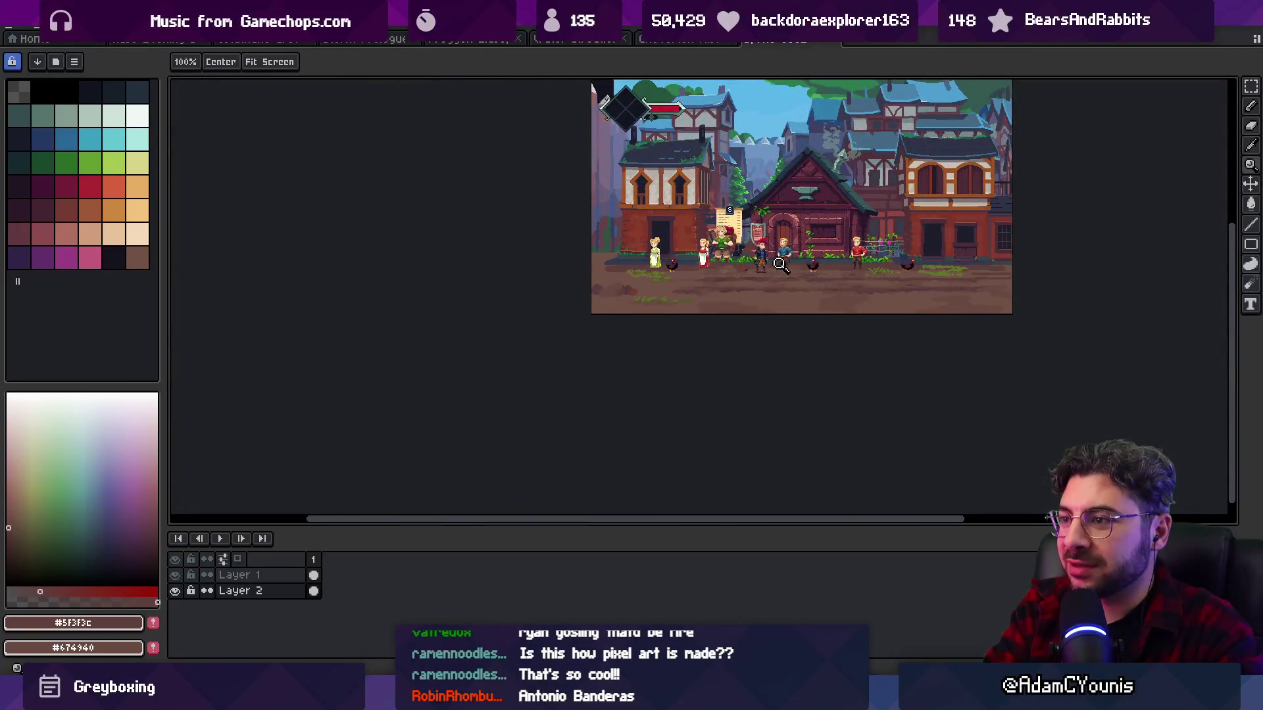
scroll(783, 280, "up", 3)
mouse_move(681, 274)
left_mouse_down()
mouse_move(699, 298)
mouse_move(662, 303)
left_mouse_up()
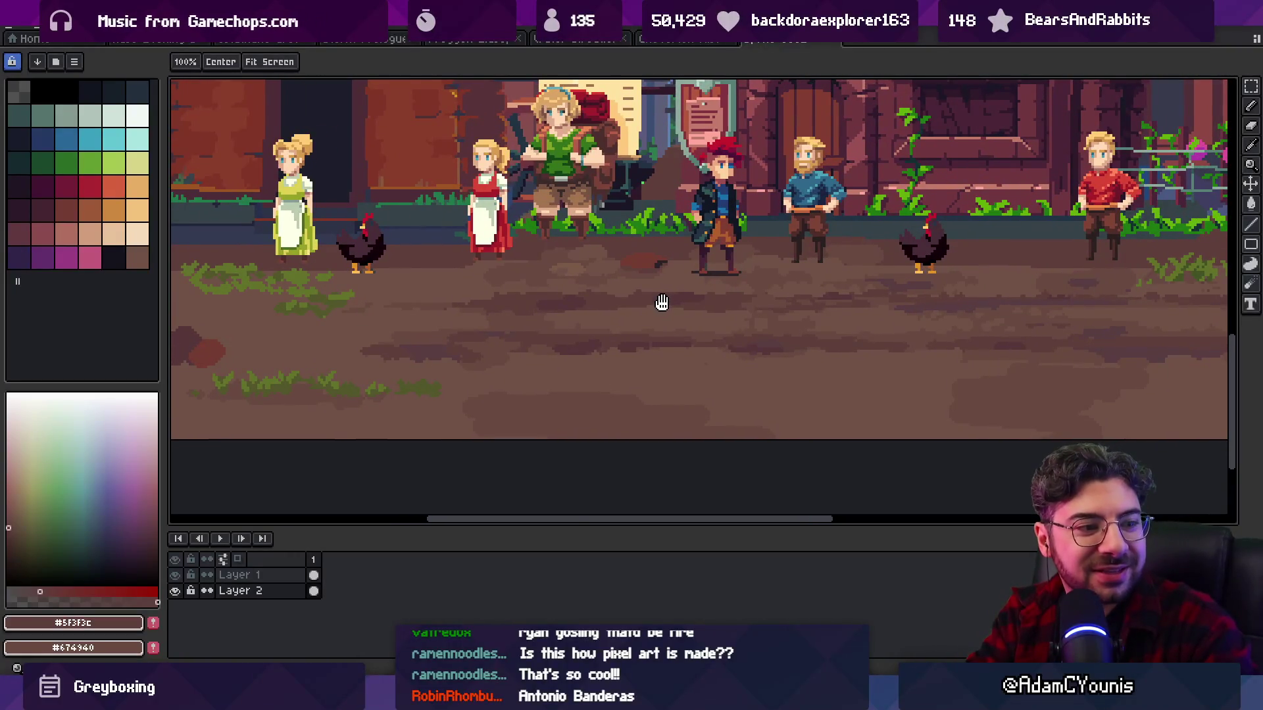
scroll(661, 302, "down", 3)
scroll(710, 288, "up", 2)
left_click_drag(710, 309, 686, 366)
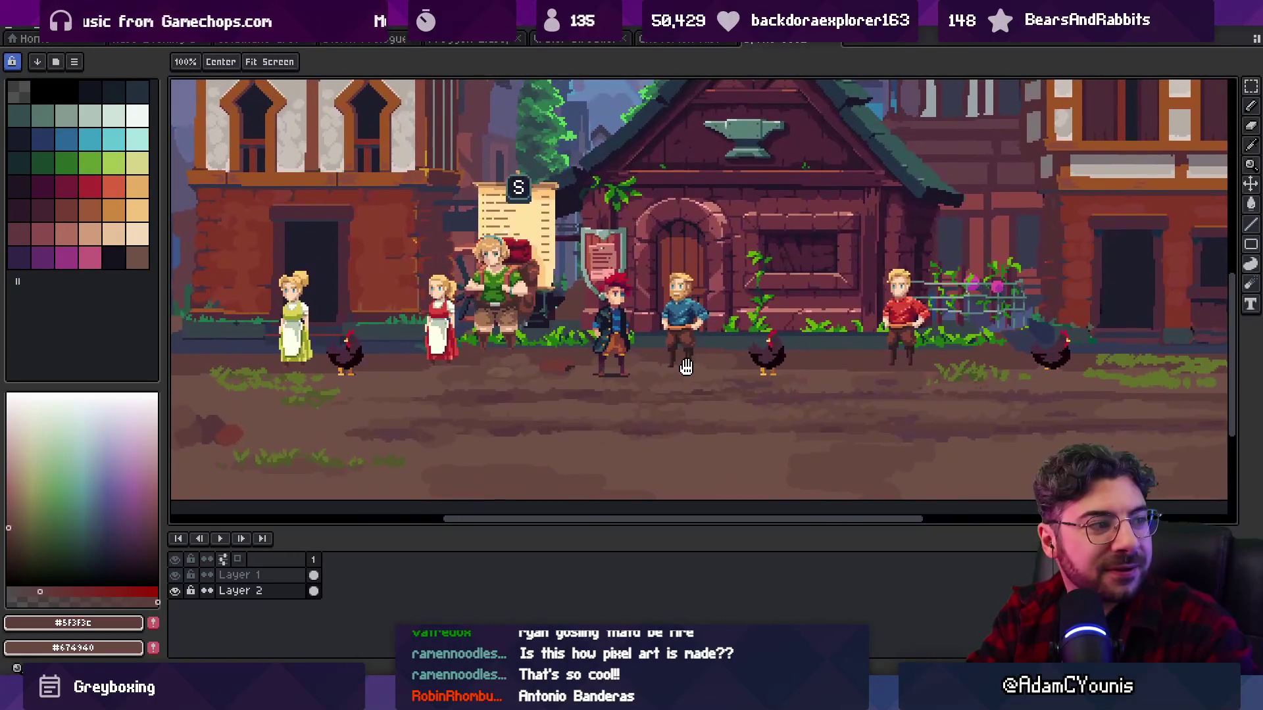
scroll(668, 283, "down", 4)
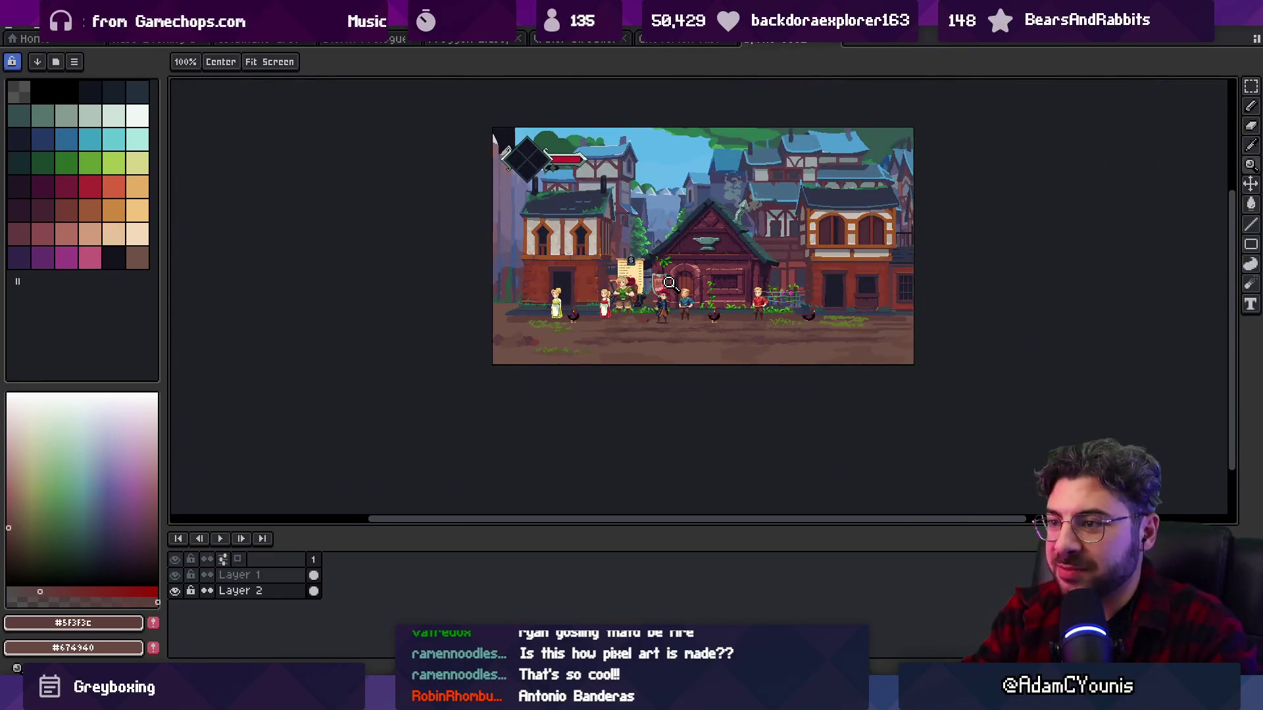
- Switch through the open documents to the desert shipwreck scene and save it
left_click(707, 39)
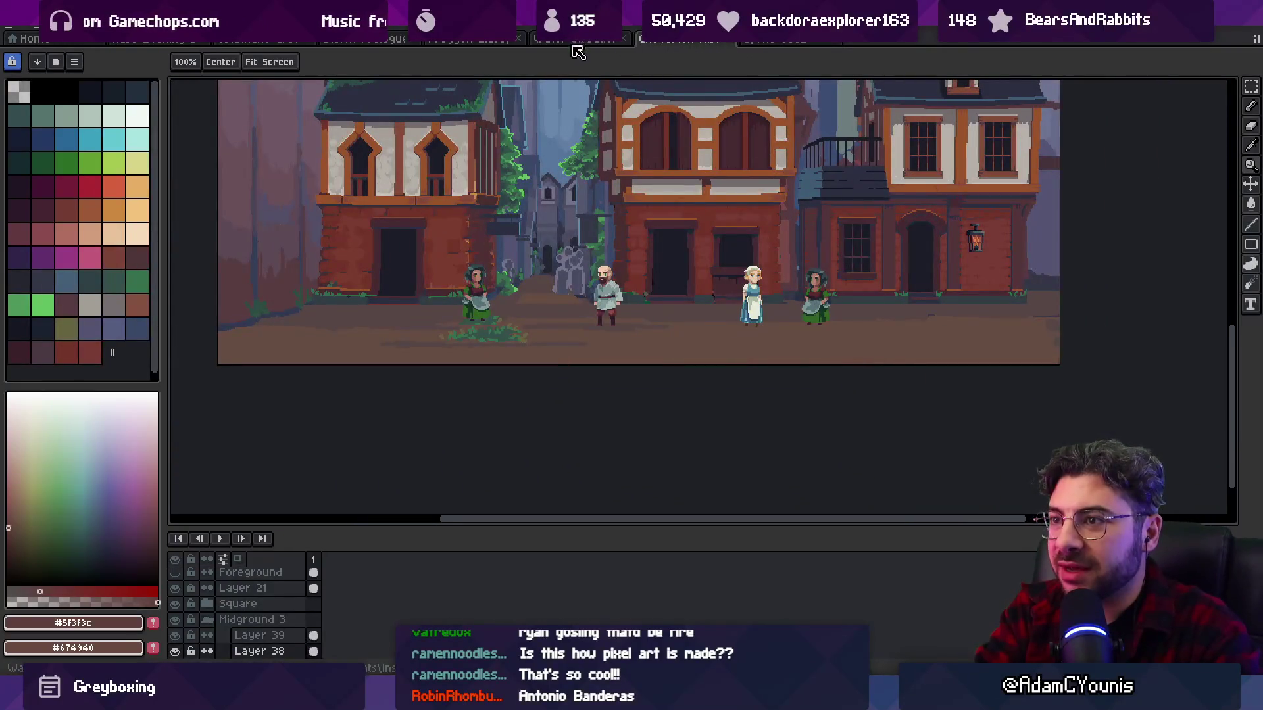
left_click(574, 43)
left_click(485, 43)
left_click(368, 40)
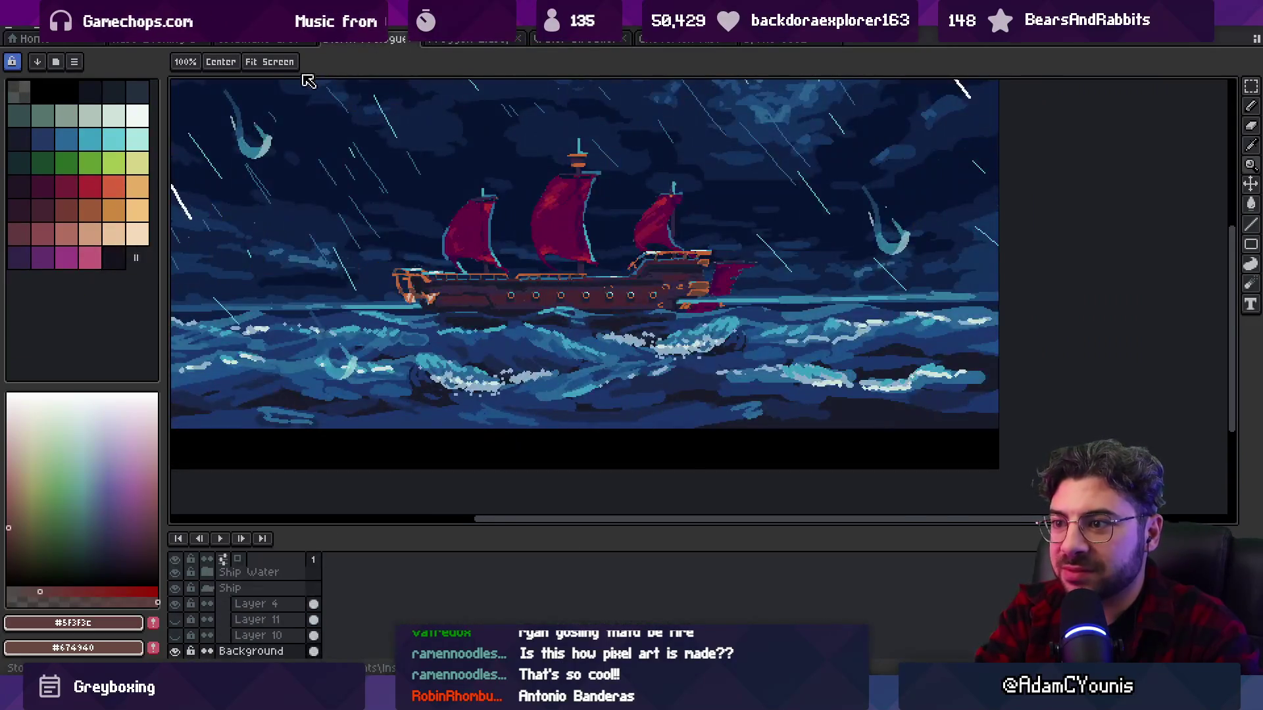
key("ctrl+shift+Tab")
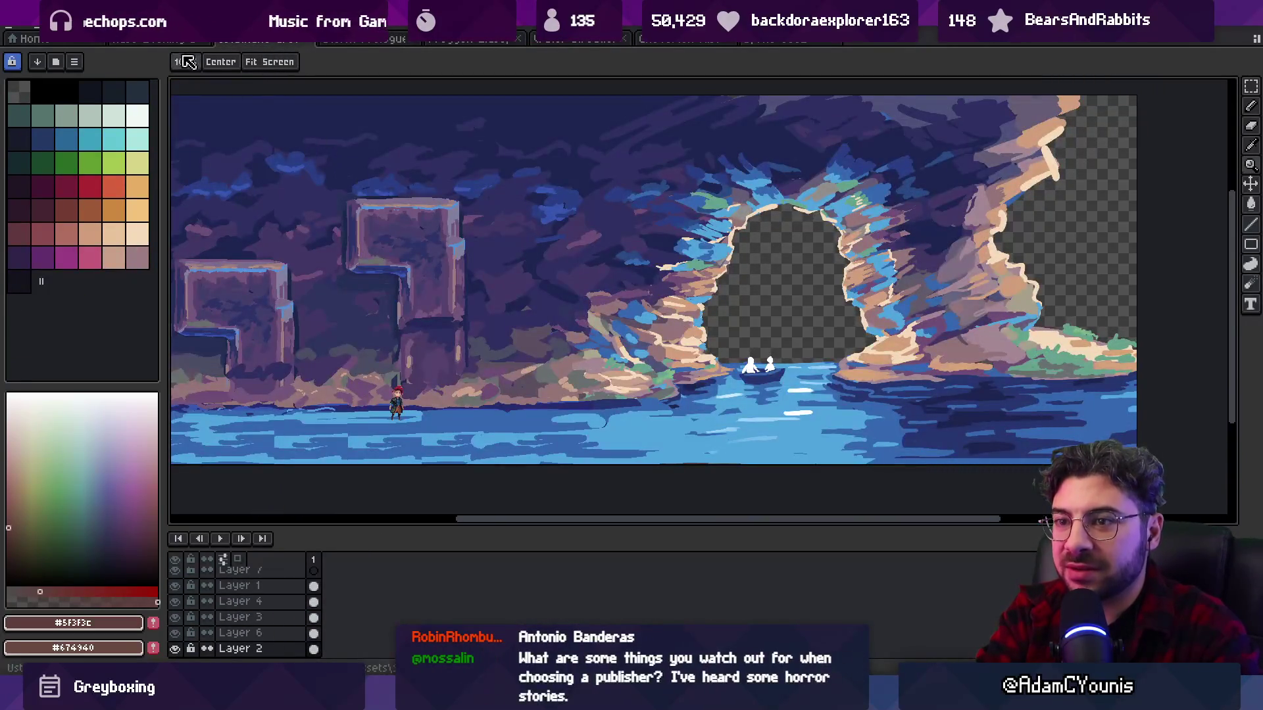
key("ctrl+shift+Tab")
scroll(403, 211, "down", 2)
scroll(453, 207, "down", 2)
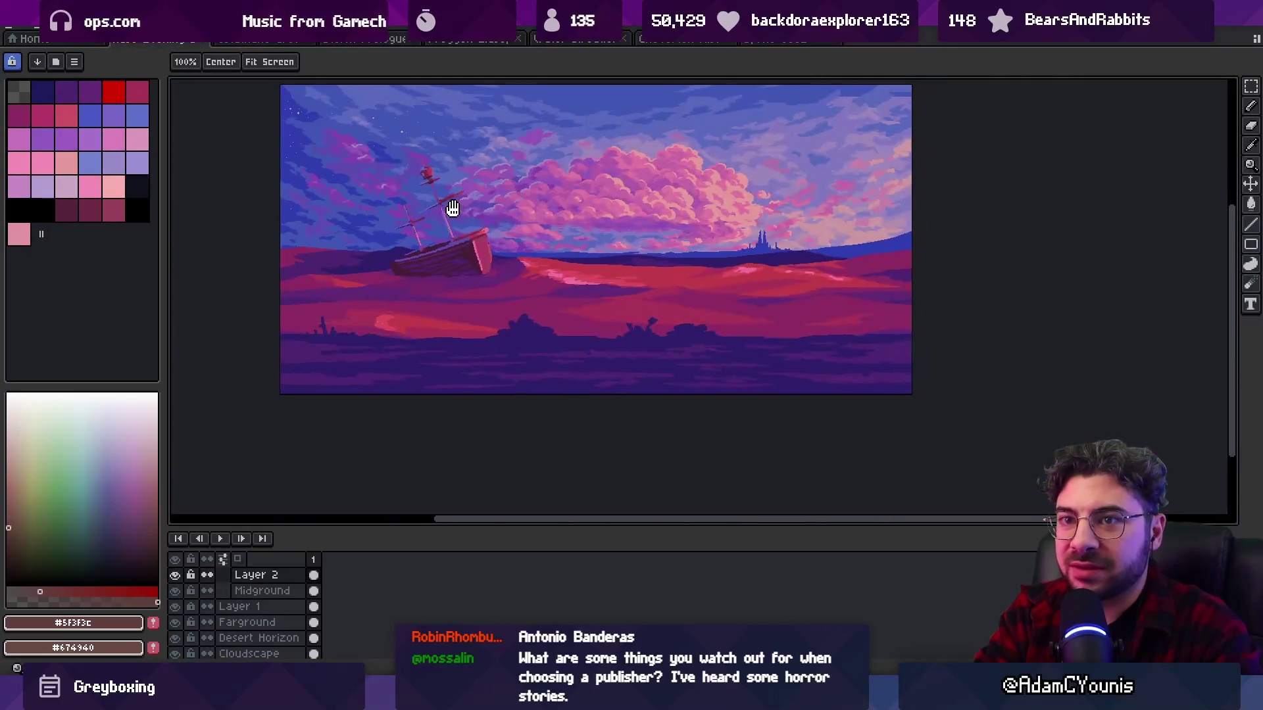
left_click(21, 30)
left_click(79, 88)
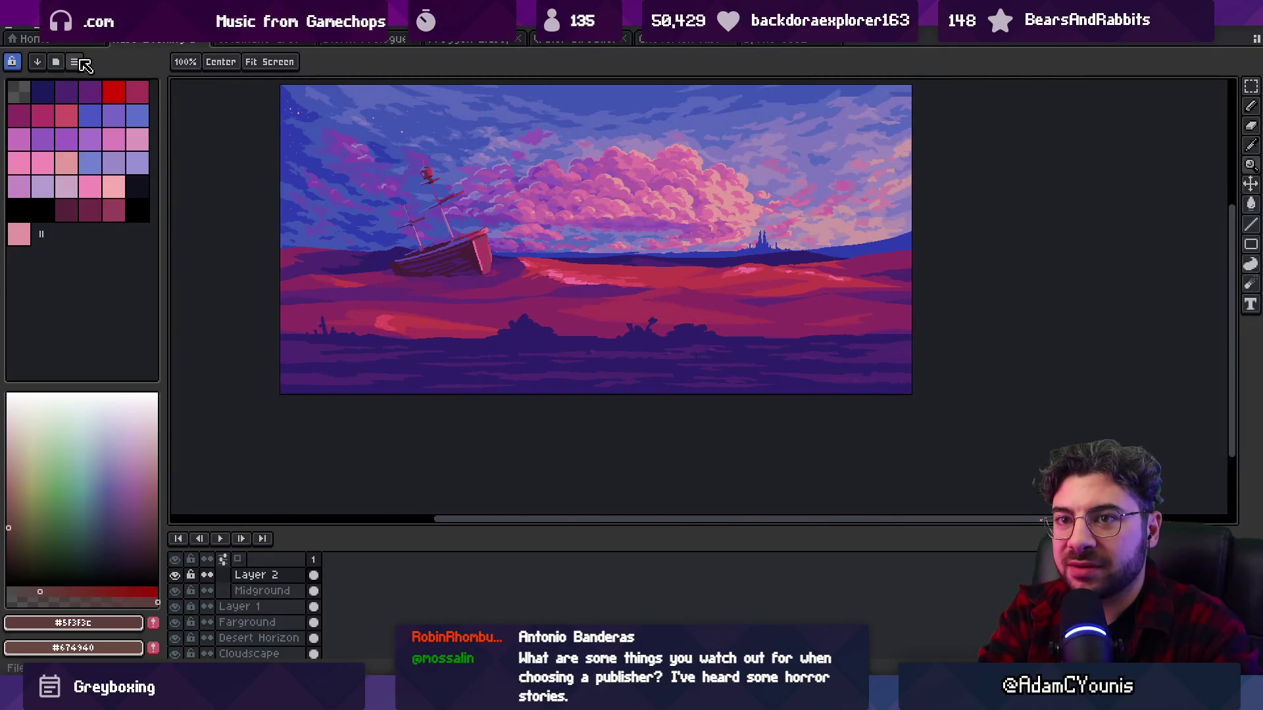
- Open Perish.aseprite from recent files, then return to the town street scene
left_click(21, 30)
mouse_move(50, 69)
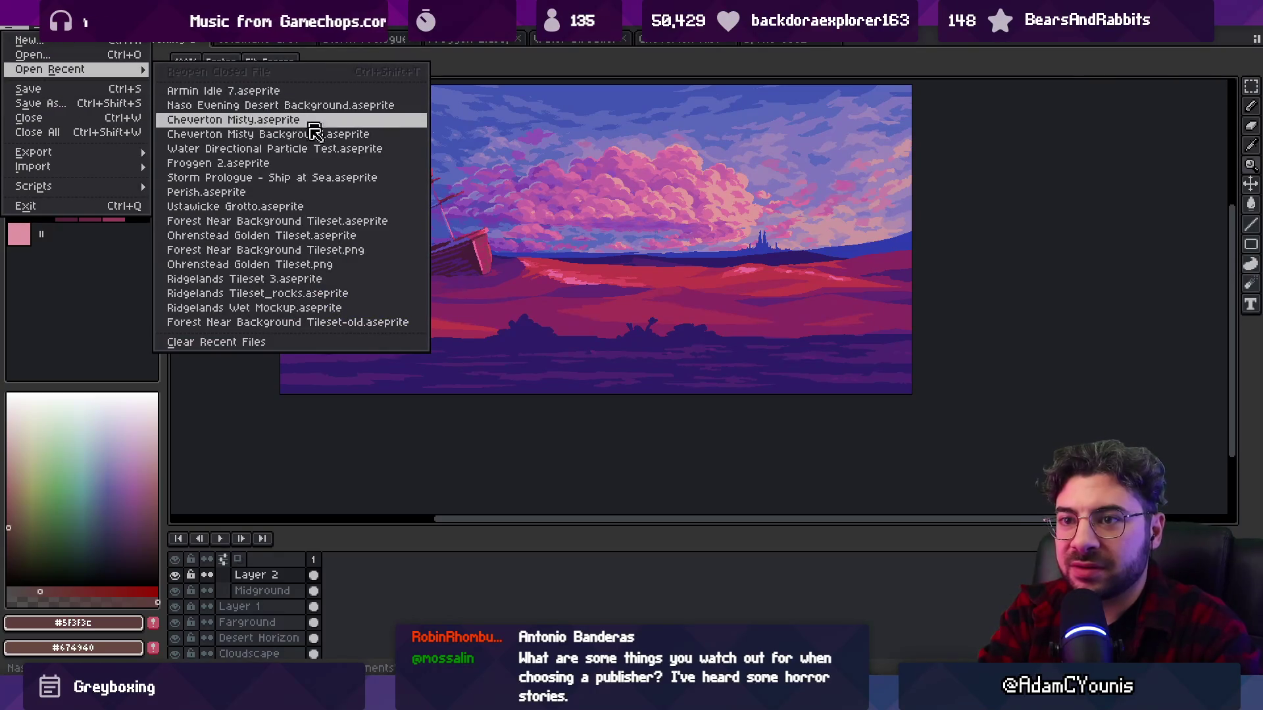
left_click(318, 191)
scroll(691, 249, "up", 3)
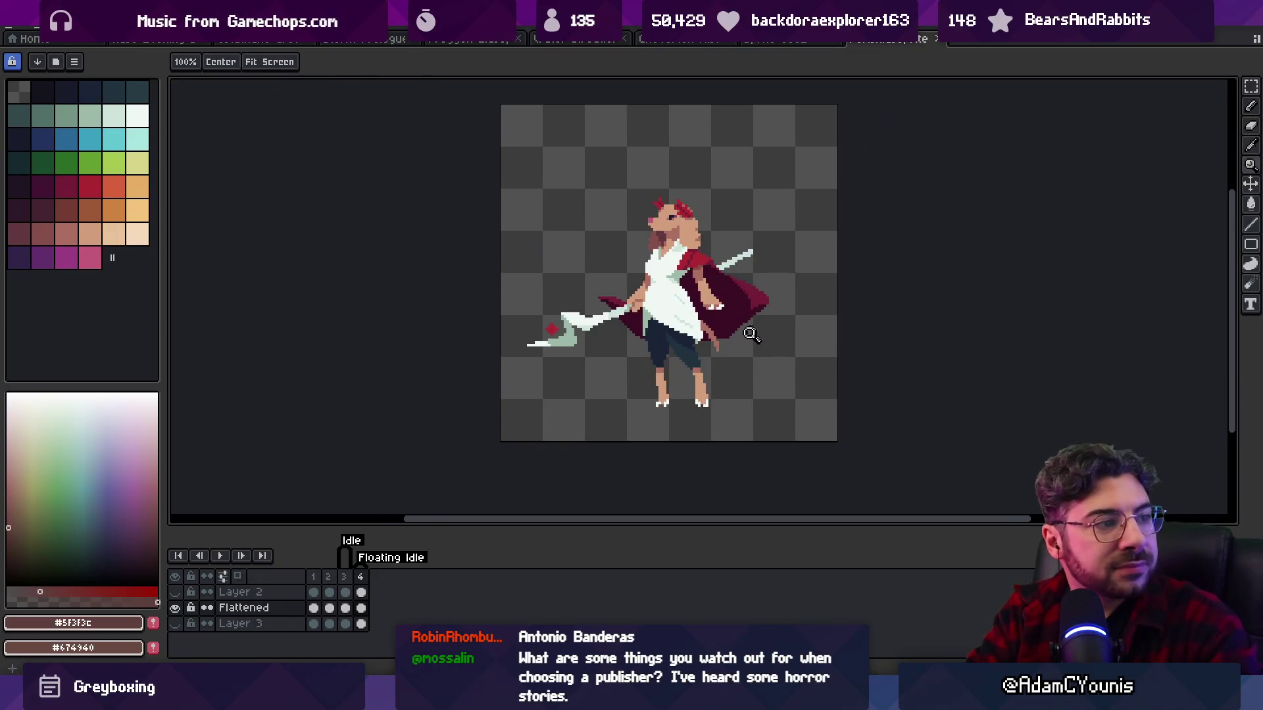
key("ctrl+Tab")
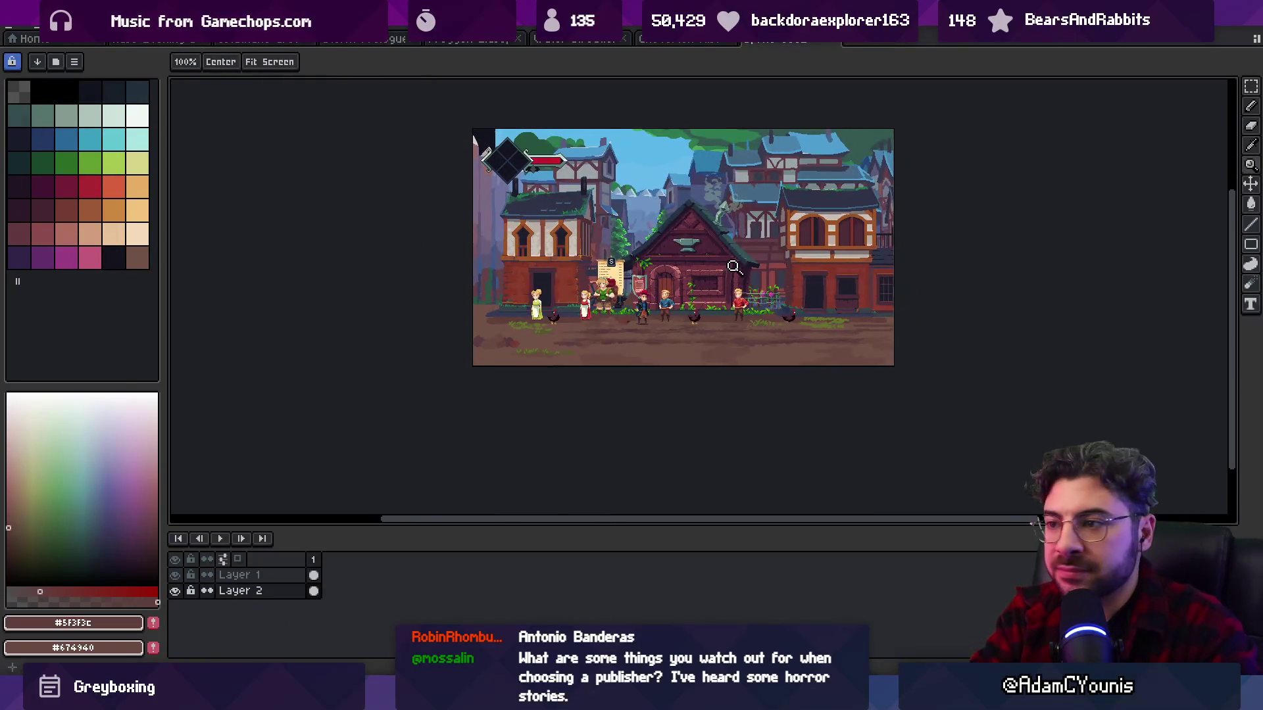
- Zoom into the road and sample the dark #5F3F3C, then the lighter #715246 brown
scroll(719, 269, "up", 4)
key("b")
key("g")
scroll(732, 330, "up", 2)
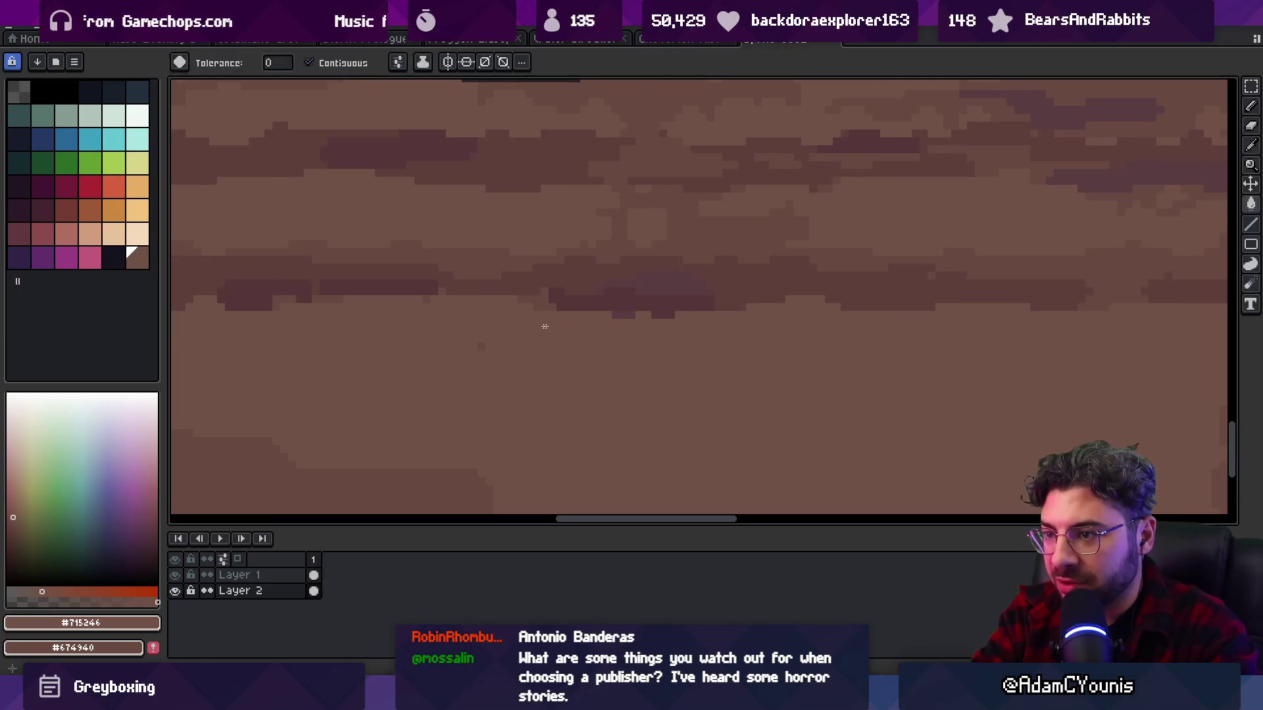
key("i")
left_click(543, 276)
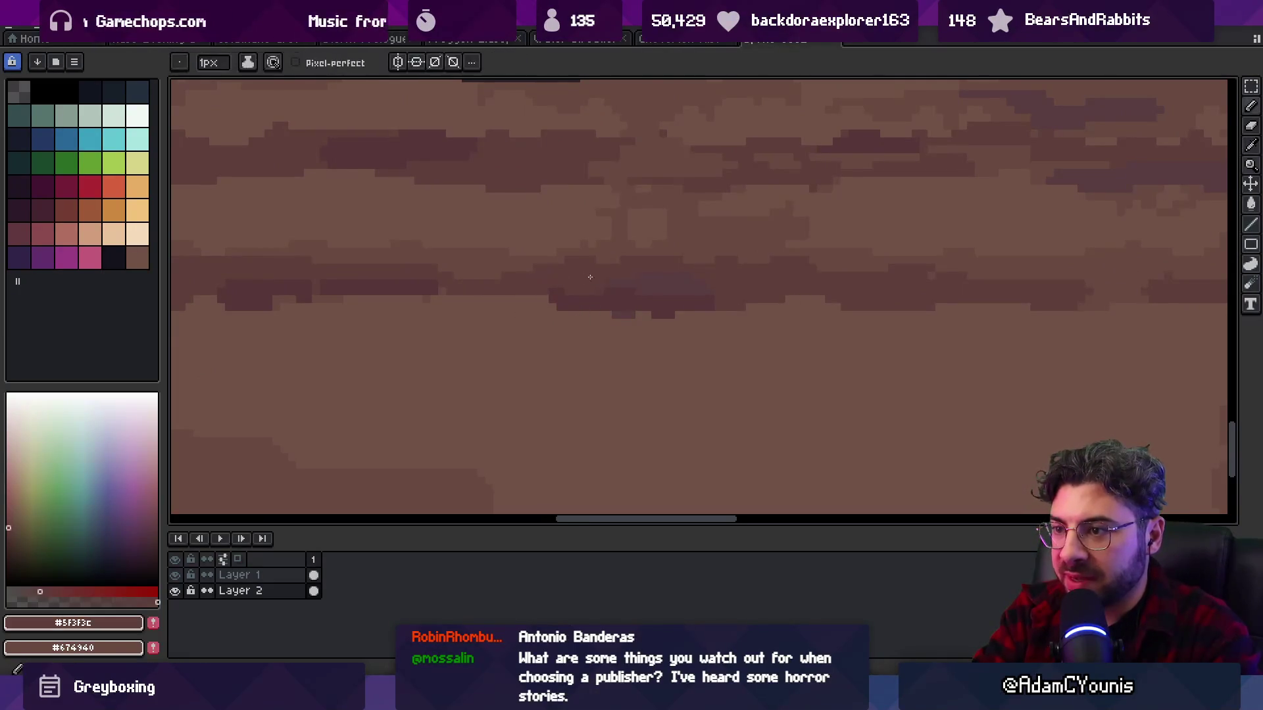
key("z")
scroll(644, 243, "down", 5)
scroll(617, 273, "up", 4)
key("i")
left_click(524, 316)
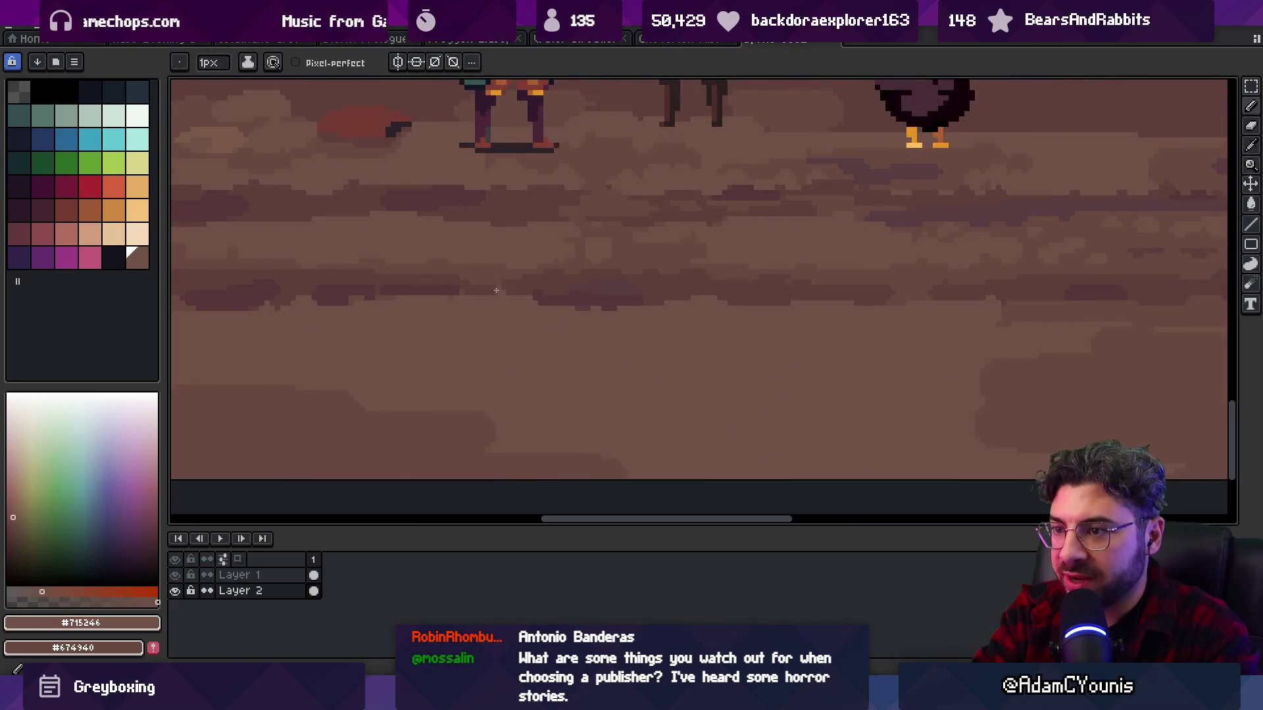
key("z")
scroll(518, 287, "down", 1)
scroll(516, 295, "up", 2)
- Paint lighter #715246 patches along the dark band's lower edge, then resample #5F3F3C
key("b")
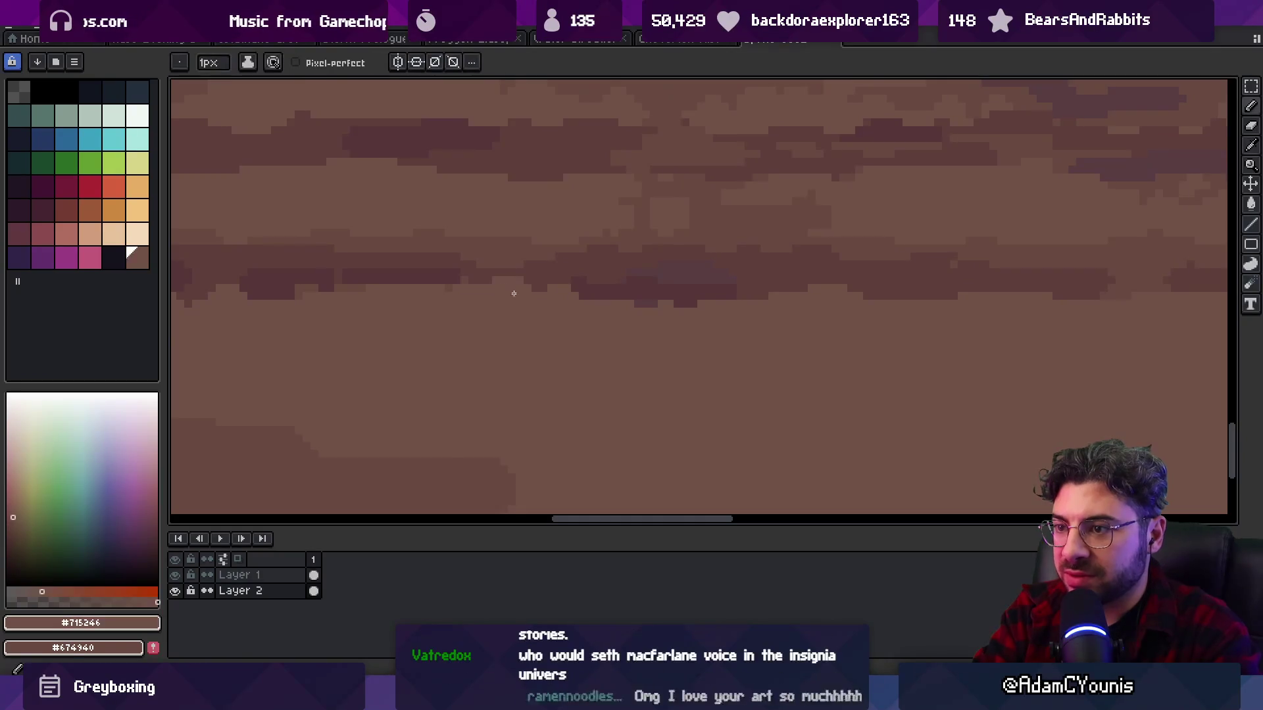
key("z")
scroll(517, 309, "down", 3)
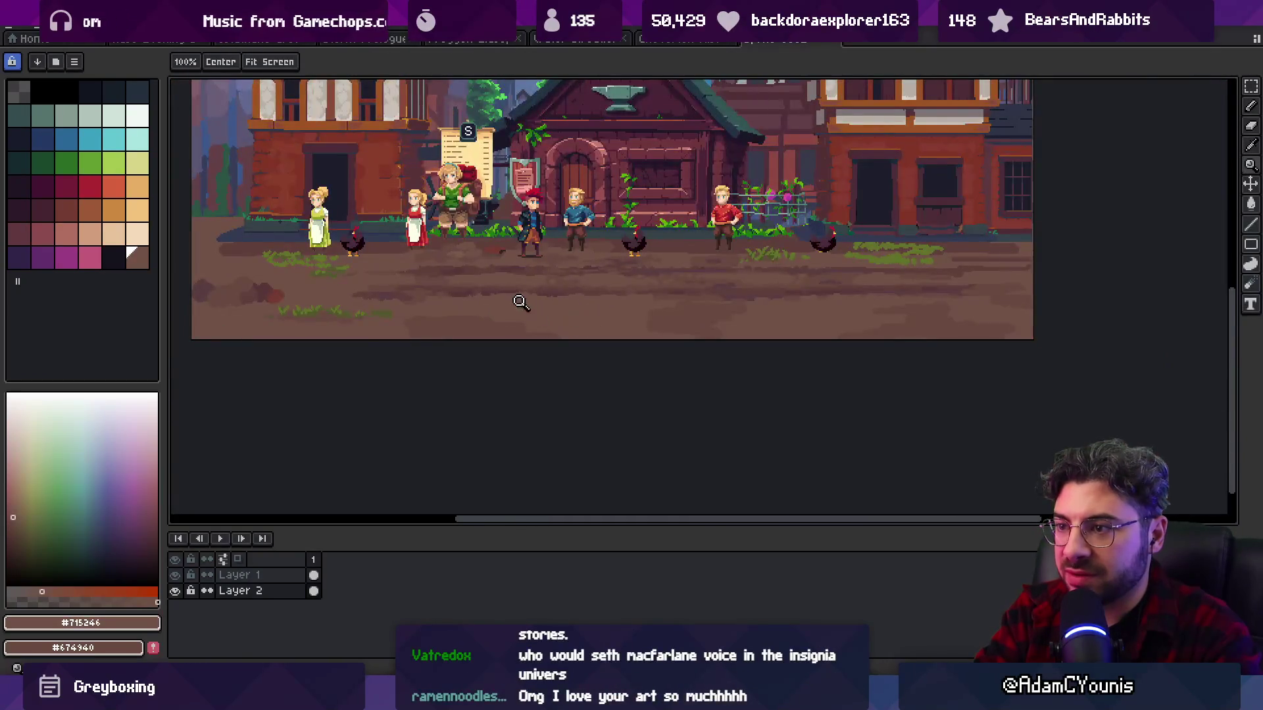
scroll(519, 303, "up", 3)
key("b")
key("z")
scroll(506, 296, "down", 2)
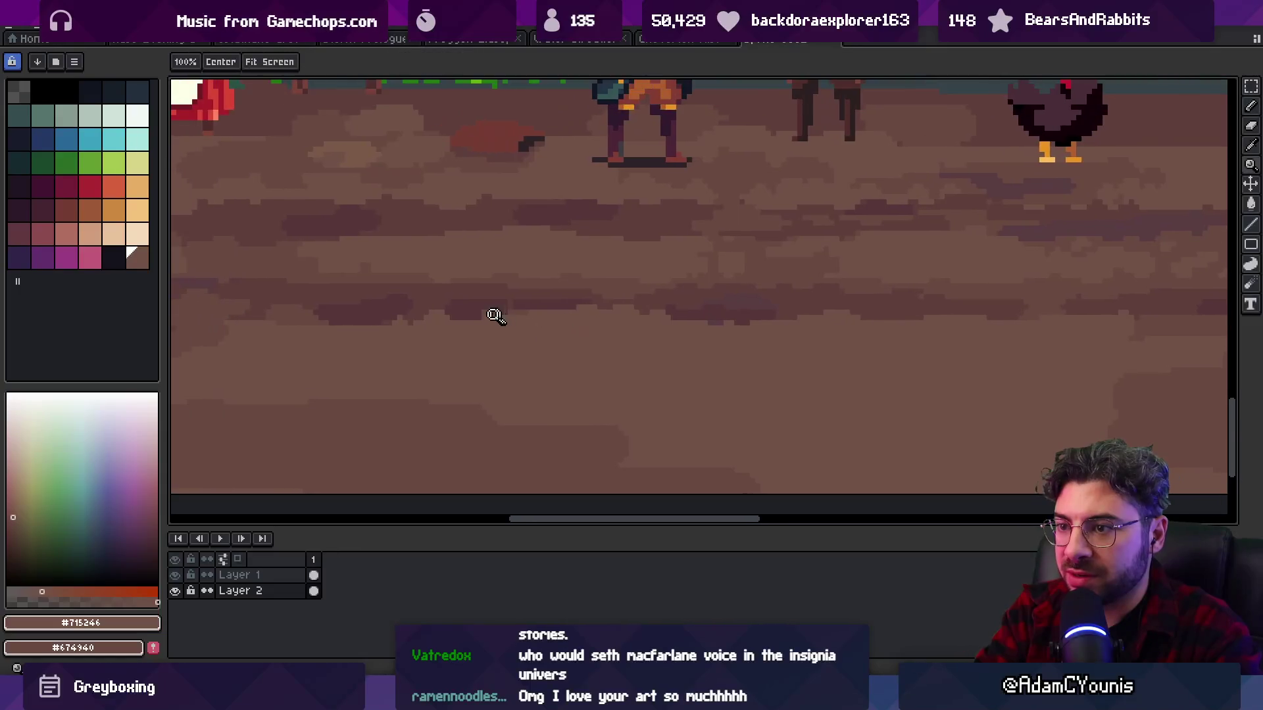
scroll(473, 290, "up", 4)
key("b")
mouse_move(493, 321)
left_mouse_down()
mouse_move(465, 338)
mouse_move(389, 327)
left_mouse_up()
left_click(516, 254, "alt")
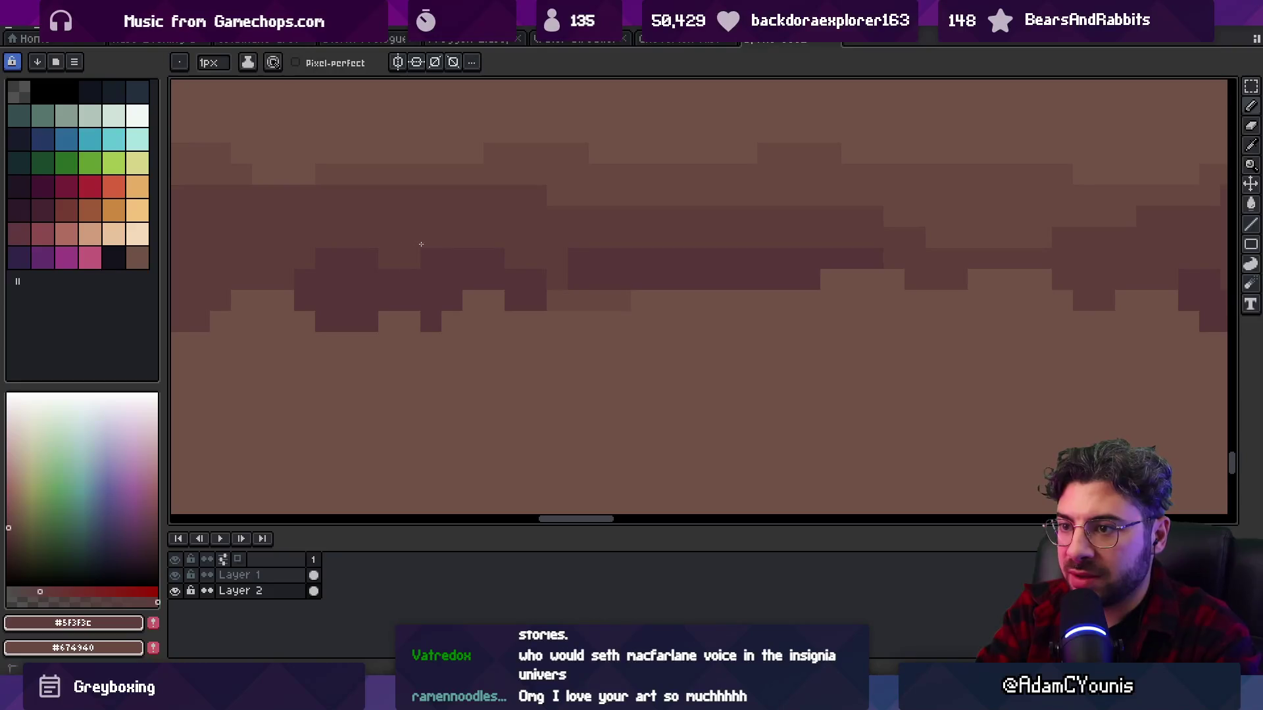